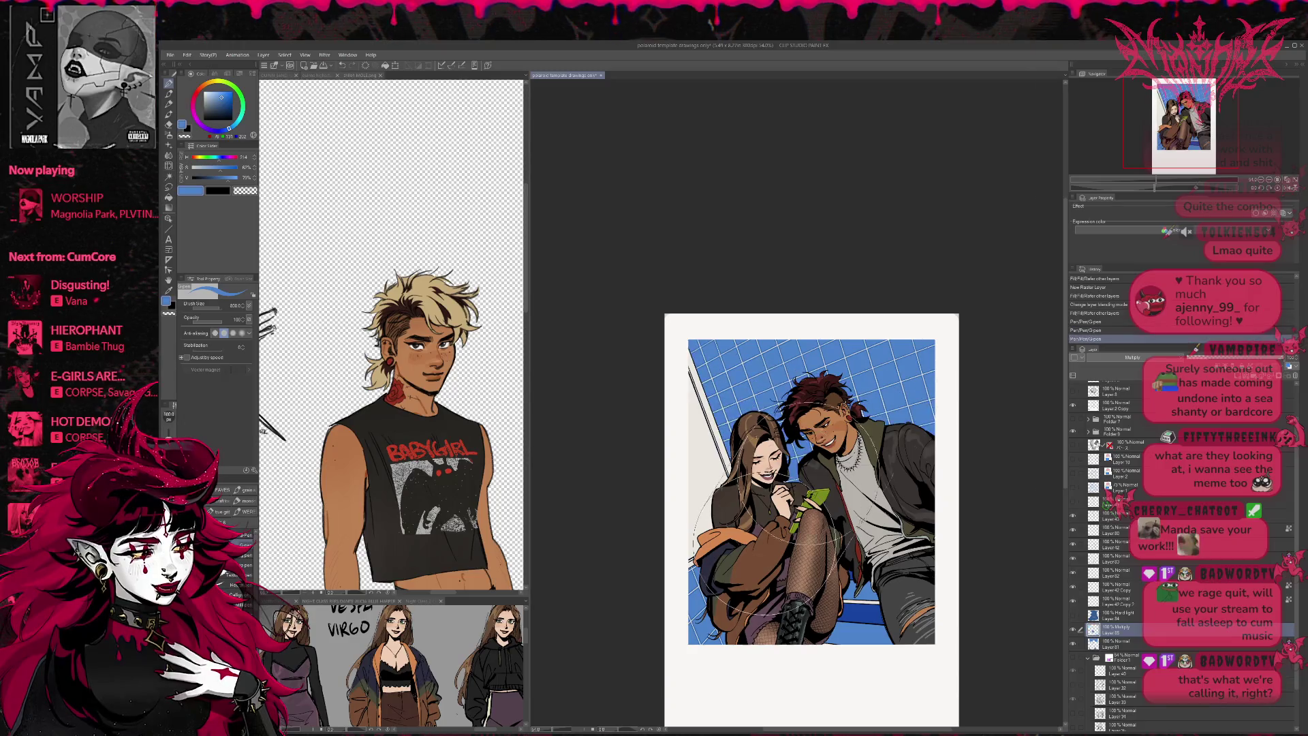
- Try broad dark strokes across the blue grid wall, undoing each attempt
{"action": "key", "text": "ctrl+z"}
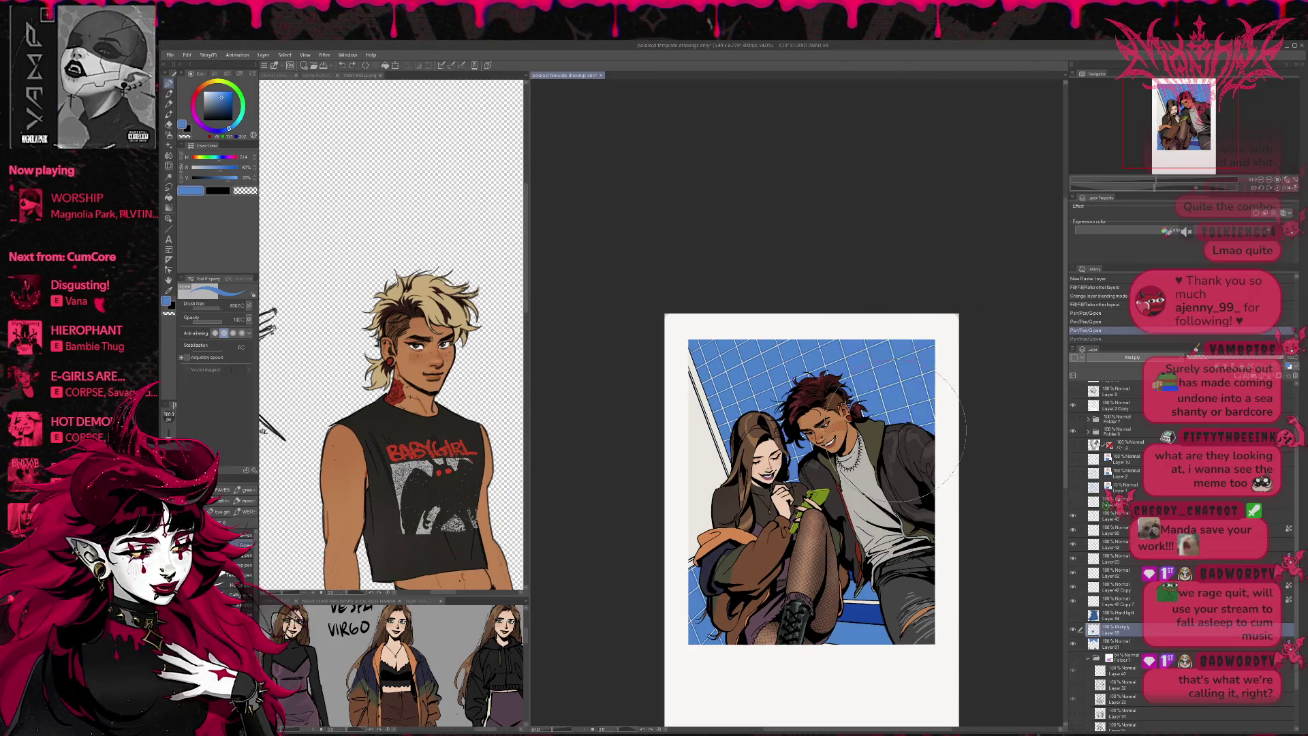
{"action": "left_click_drag", "start_coordinate": [613, 431], "coordinate": [964, 453]}
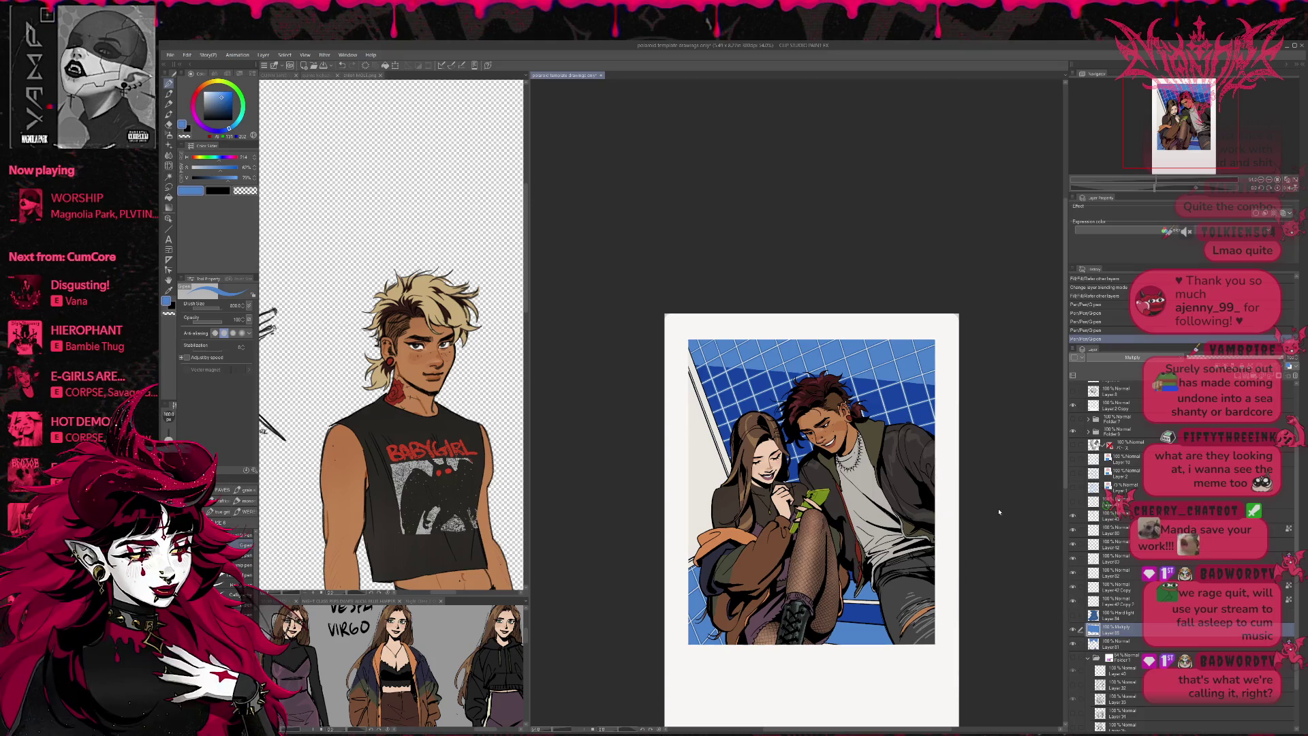
{"action": "key", "text": "ctrl+z"}
{"action": "left_click_drag", "start_coordinate": [944, 276], "coordinate": [998, 372]}
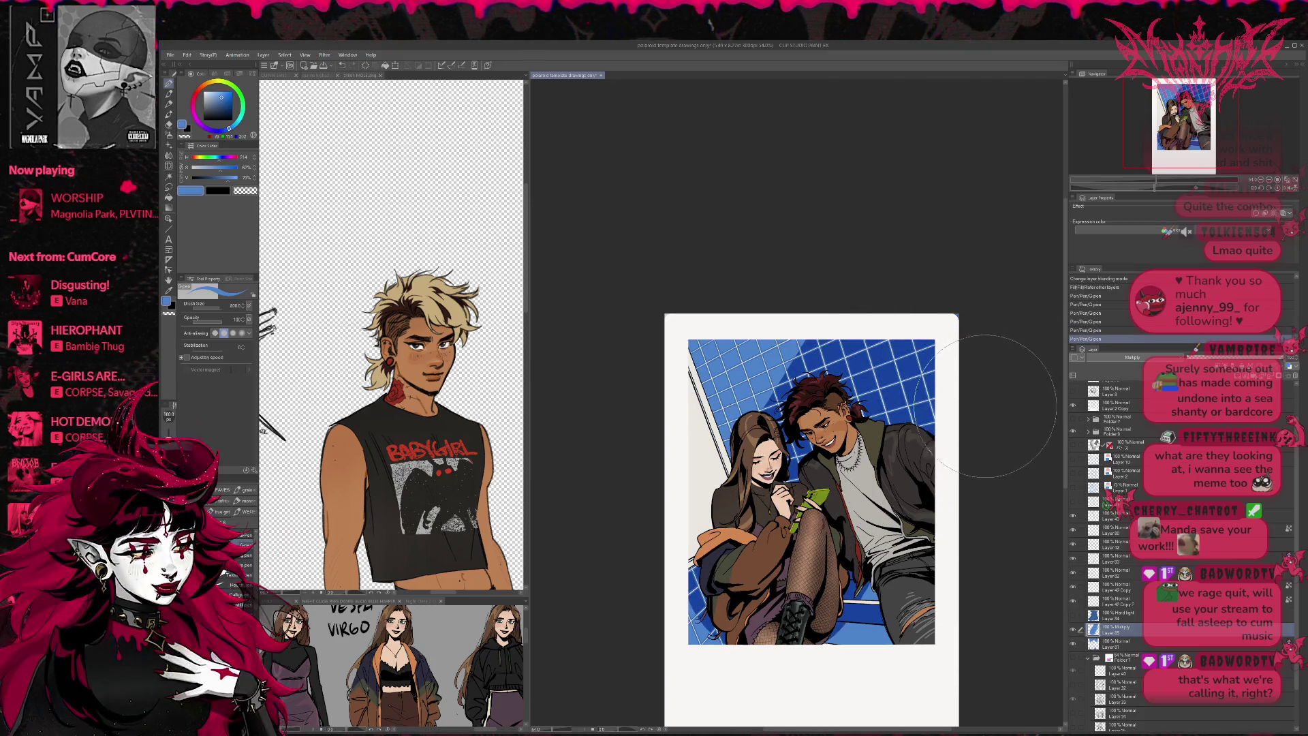
{"action": "key", "text": "ctrl+z"}
{"action": "left_click_drag", "start_coordinate": [666, 371], "coordinate": [668, 366]}
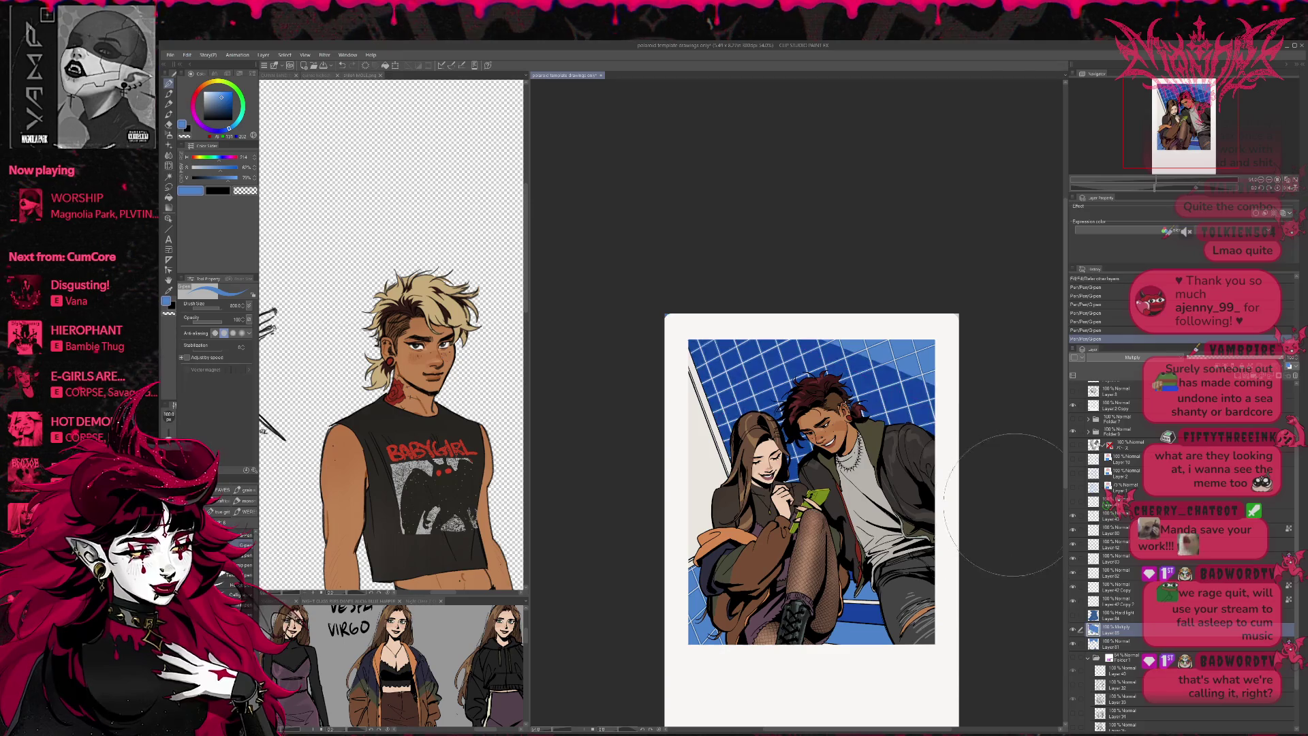
{"action": "left_click_drag", "start_coordinate": [1001, 482], "coordinate": [962, 463]}
{"action": "key", "text": "ctrl+z"}
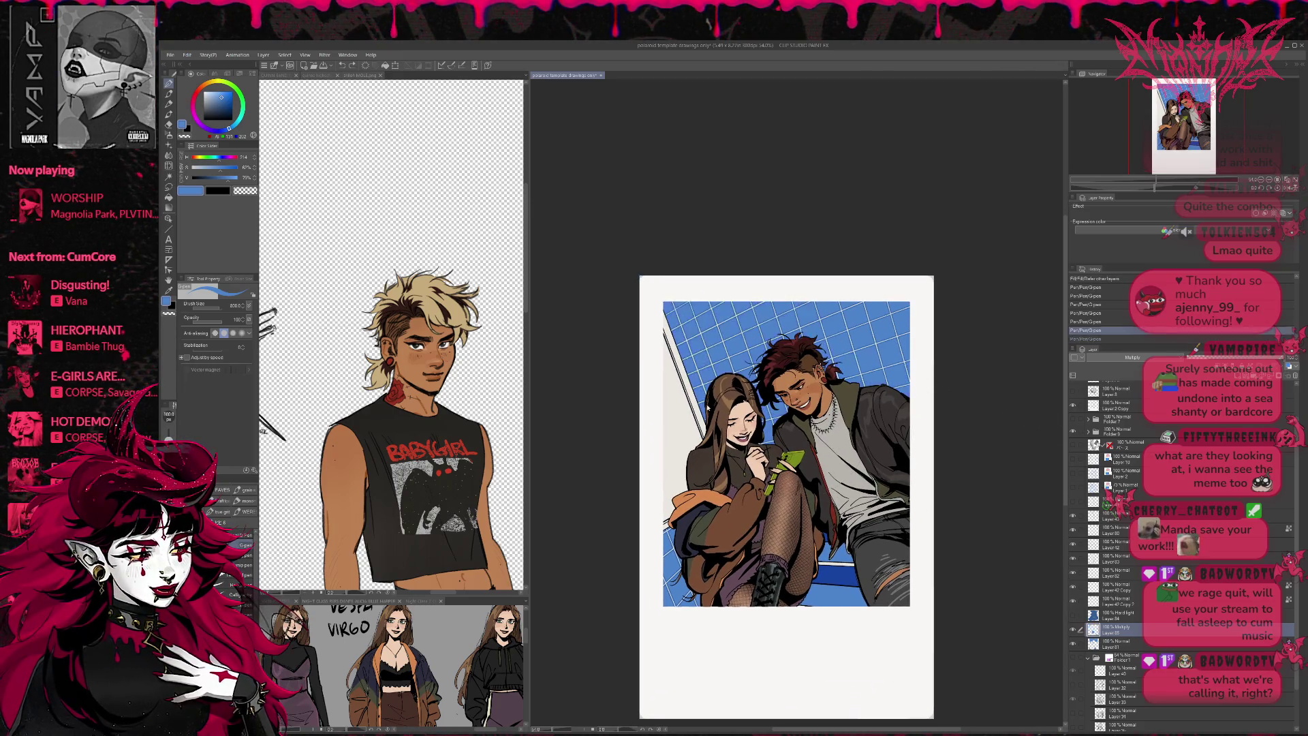
- Retry a broad dark diagonal shadow sweeping across the wall, from upper left to right
{"action": "left_click_drag", "start_coordinate": [628, 351], "coordinate": [913, 381]}
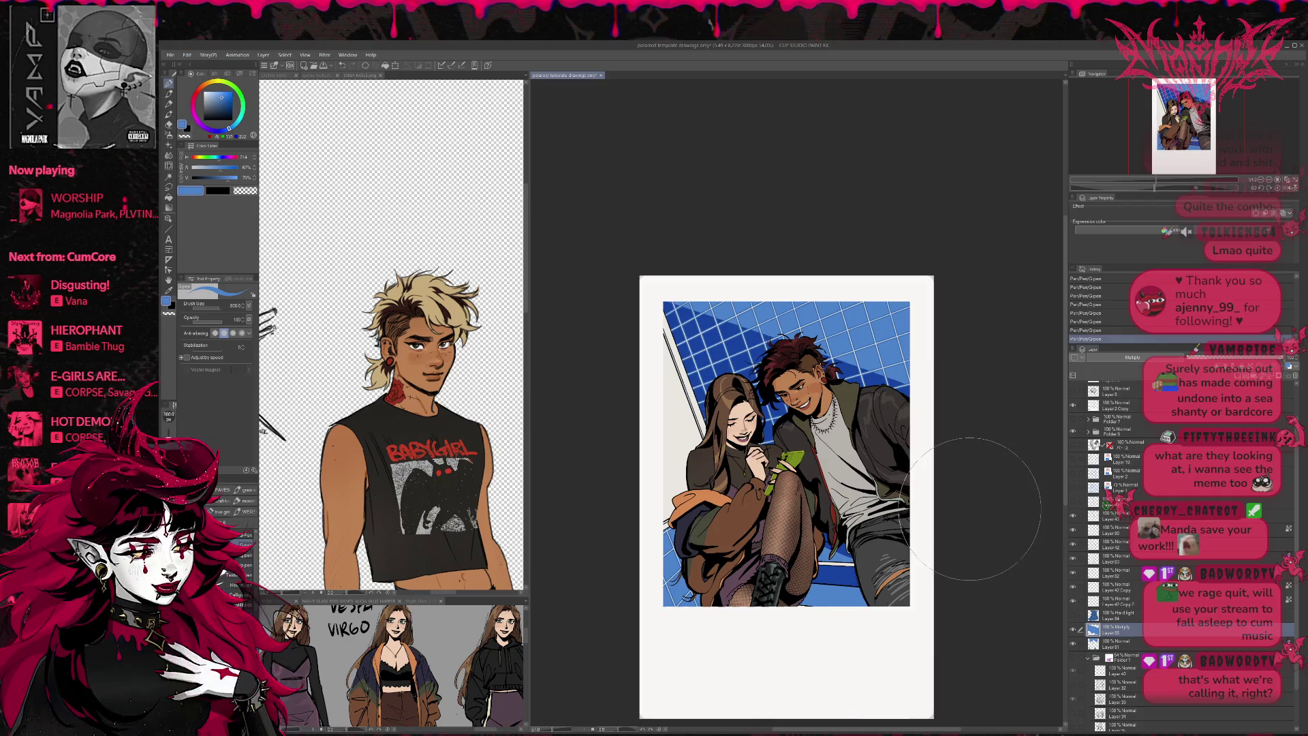
{"action": "key", "text": "ctrl+z"}
{"action": "left_click_drag", "start_coordinate": [627, 413], "coordinate": [966, 461]}
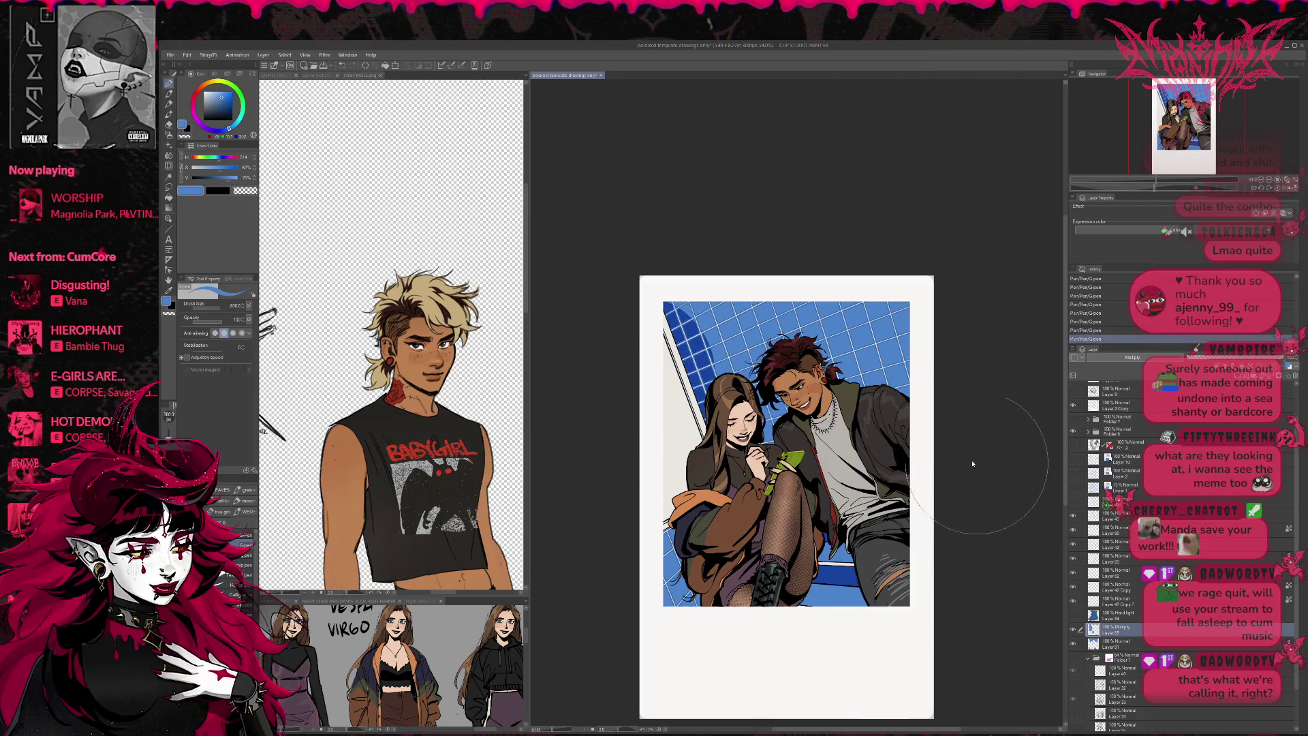
{"action": "key", "text": "ctrl+z"}
{"action": "mouse_move", "coordinate": [616, 337]}
{"action": "left_mouse_down"}
{"action": "mouse_move", "coordinate": [982, 485]}
{"action": "mouse_move", "coordinate": [991, 469]}
{"action": "left_mouse_up"}
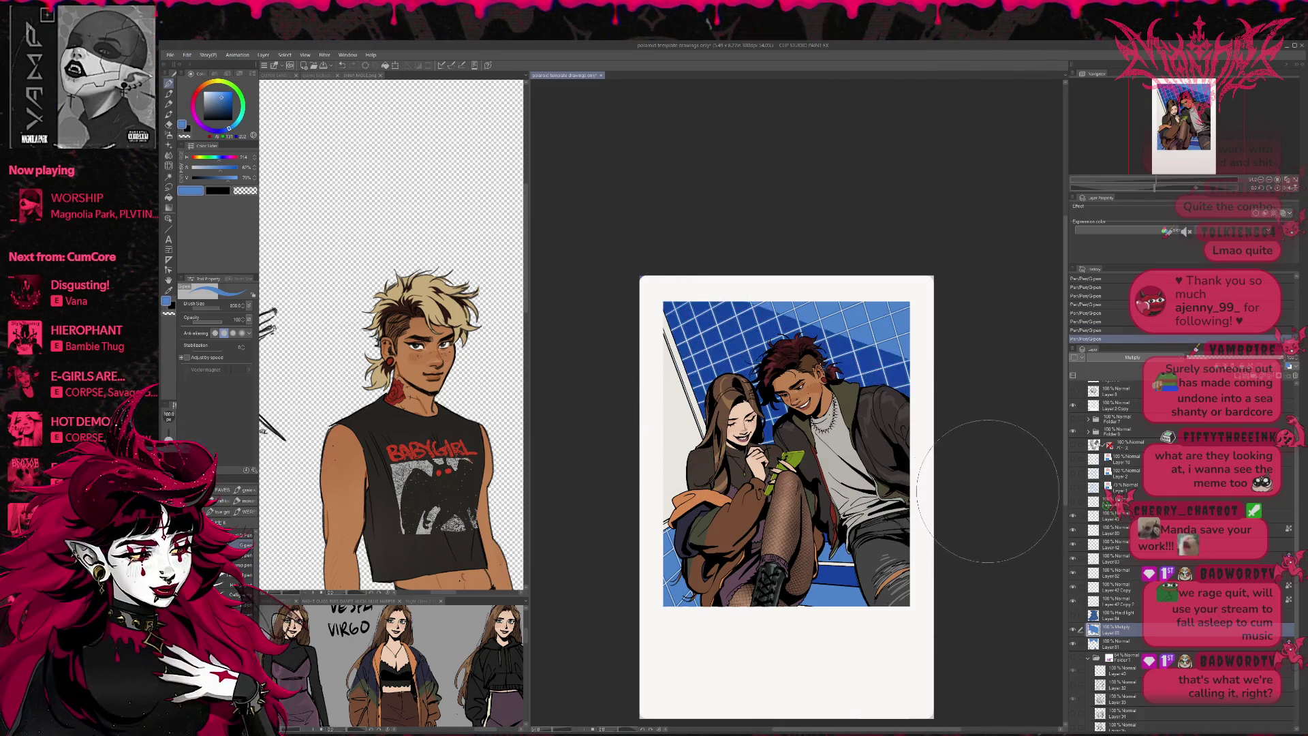
{"action": "key", "text": "ctrl+z"}
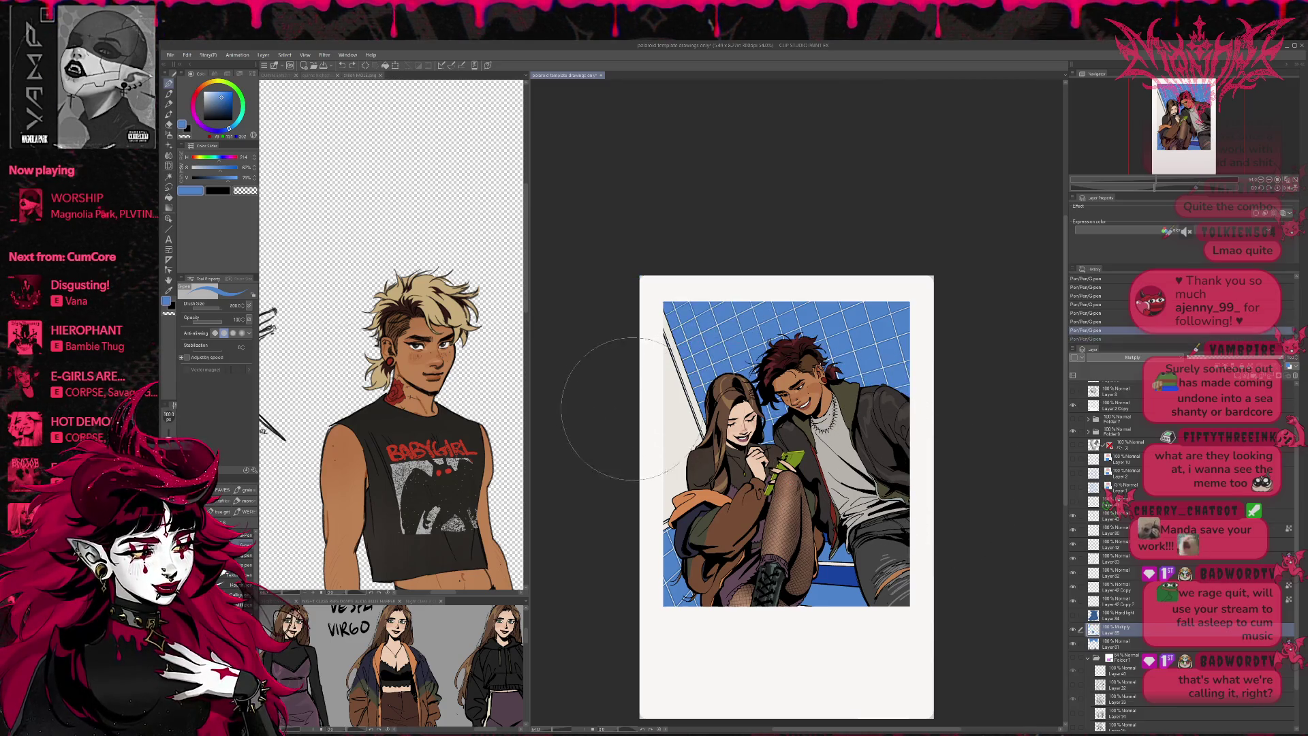
{"action": "mouse_move", "coordinate": [599, 394]}
{"action": "left_mouse_down"}
{"action": "mouse_move", "coordinate": [981, 444]}
{"action": "mouse_move", "coordinate": [1000, 466]}
{"action": "mouse_move", "coordinate": [959, 420]}
{"action": "left_mouse_up"}
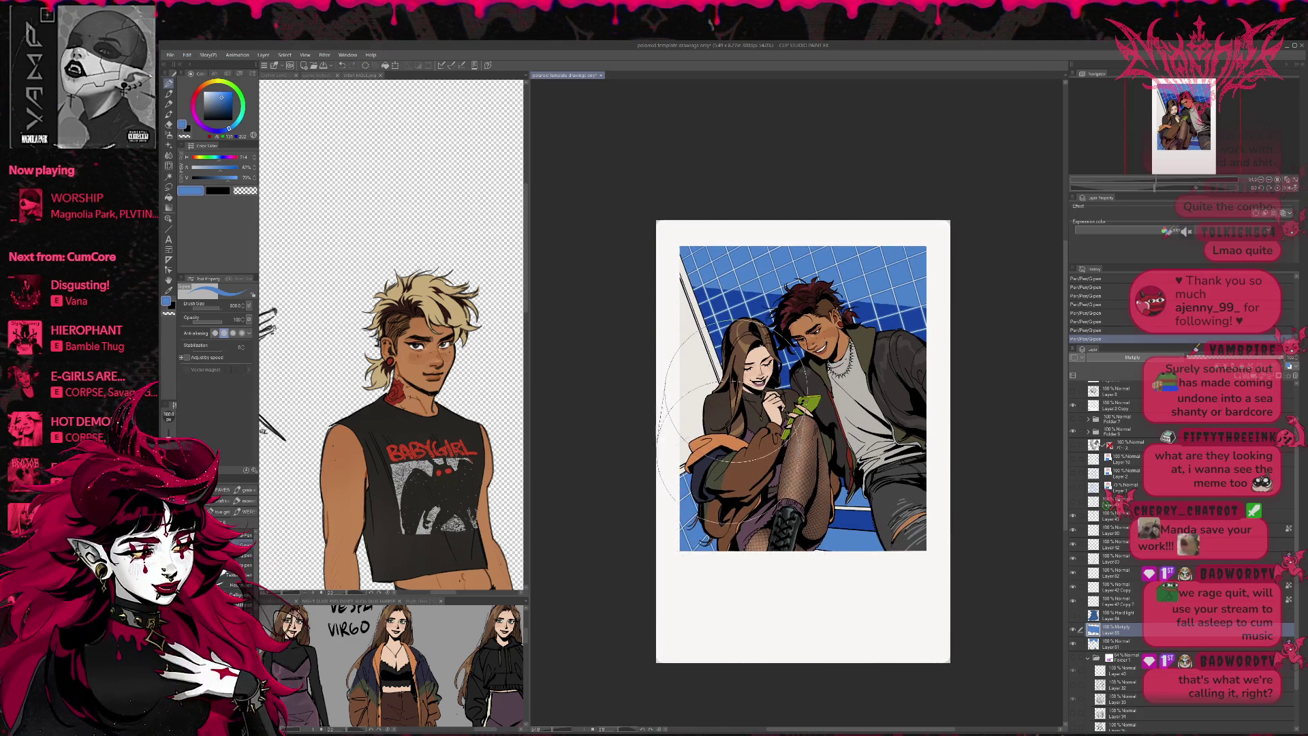
{"action": "key", "text": "ctrl+z"}
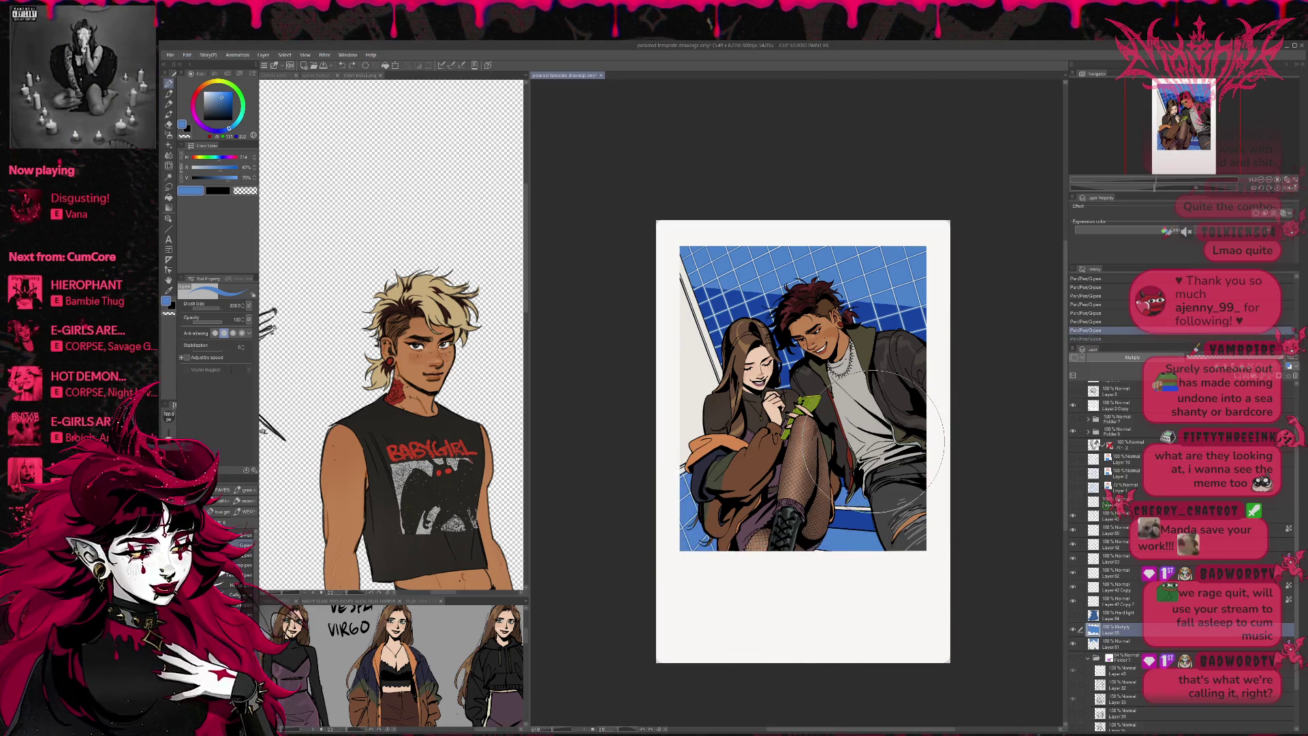
- Deepen the boy's knee shading with an 80-size brush, then hide a shading layer to compare
{"action": "mouse_move", "coordinate": [770, 422]}
{"action": "left_mouse_down"}
{"action": "mouse_move", "coordinate": [746, 439]}
{"action": "mouse_move", "coordinate": [712, 524]}
{"action": "left_mouse_up"}
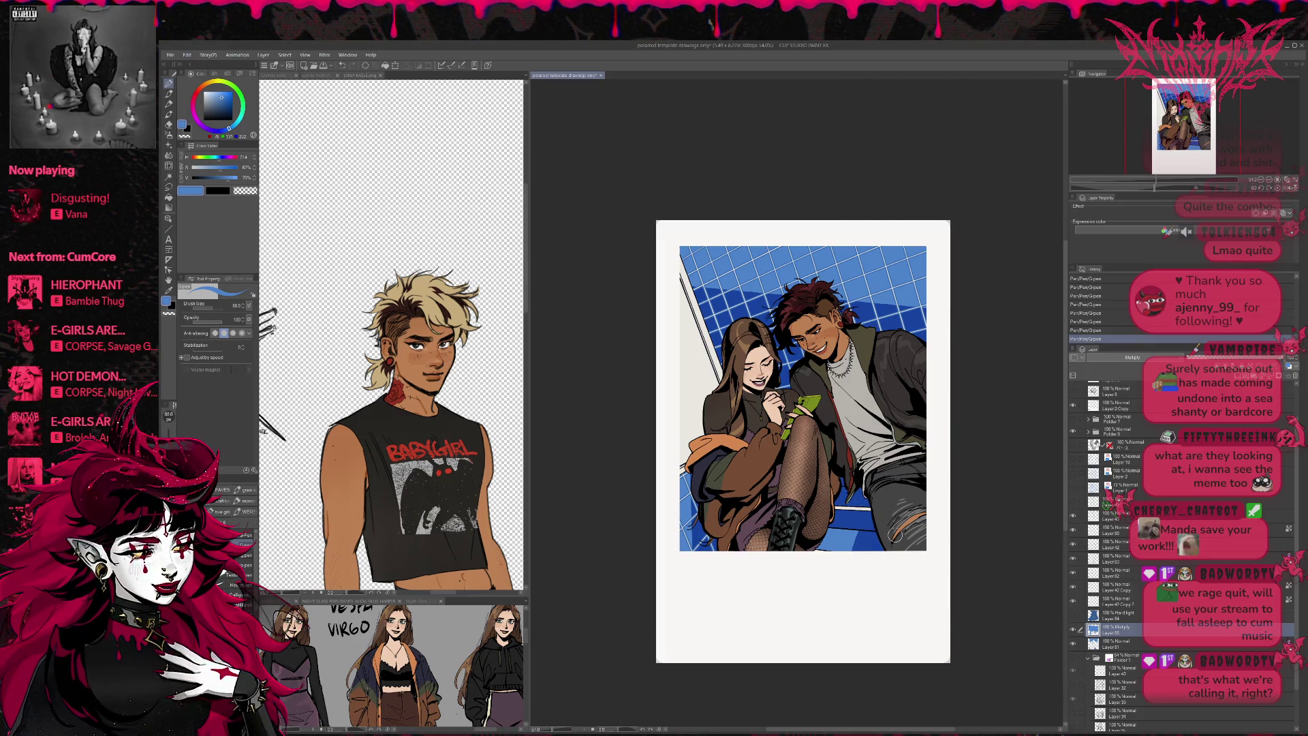
{"action": "mouse_move", "coordinate": [893, 514]}
{"action": "left_mouse_down"}
{"action": "mouse_move", "coordinate": [821, 539]}
{"action": "mouse_move", "coordinate": [854, 528]}
{"action": "left_mouse_up"}
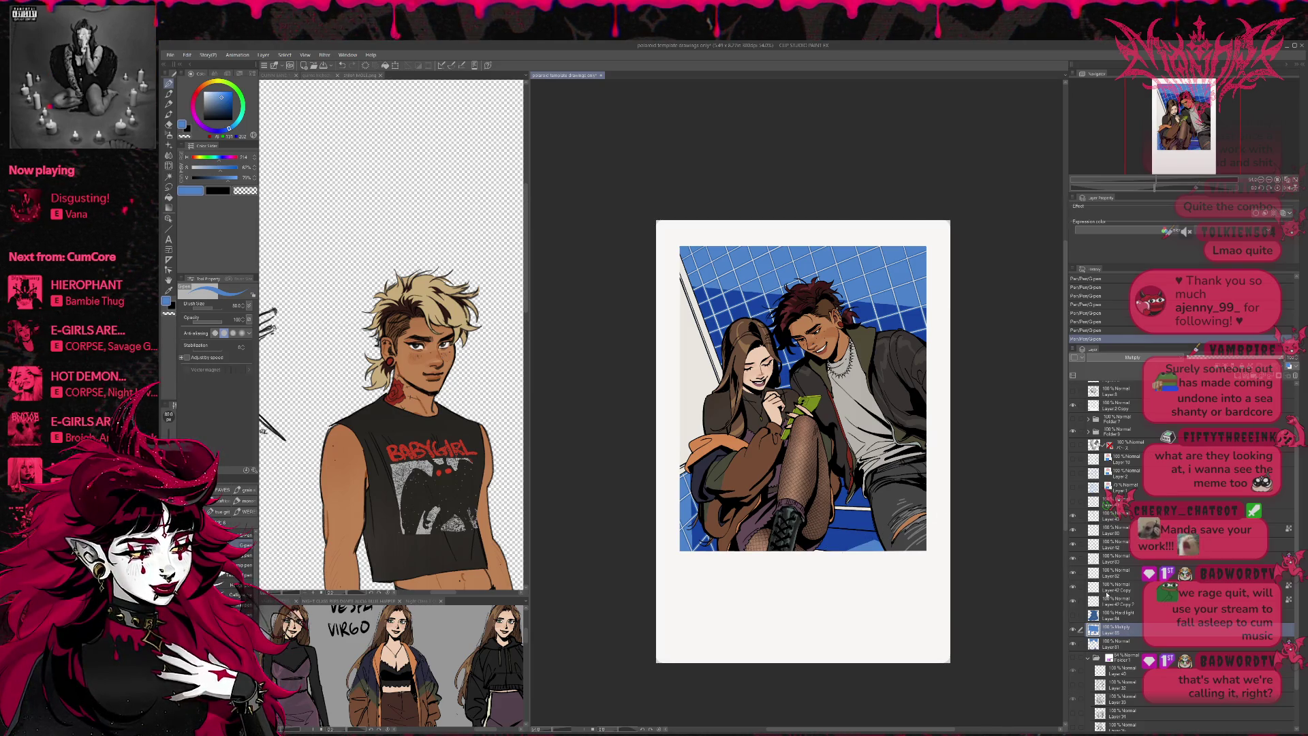
{"action": "left_click", "coordinate": [1074, 559]}
{"action": "left_click", "coordinate": [1073, 559]}
{"action": "left_click", "coordinate": [1074, 585]}
{"action": "left_click", "coordinate": [1073, 585]}
{"action": "left_click", "coordinate": [1074, 584]}
{"action": "left_click", "coordinate": [1074, 584]}
{"action": "left_click", "coordinate": [1110, 586]}
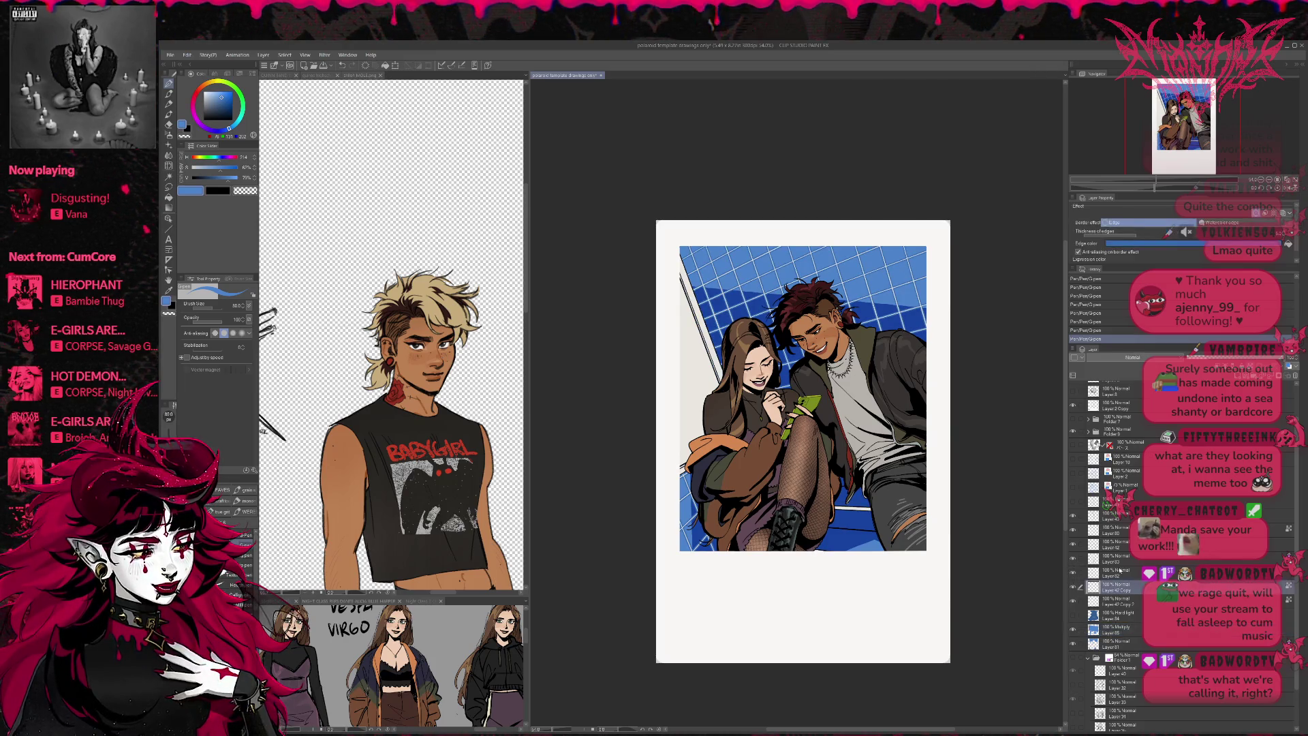
{"action": "left_click", "coordinate": [1074, 586]}
{"action": "left_click", "coordinate": [1074, 587]}
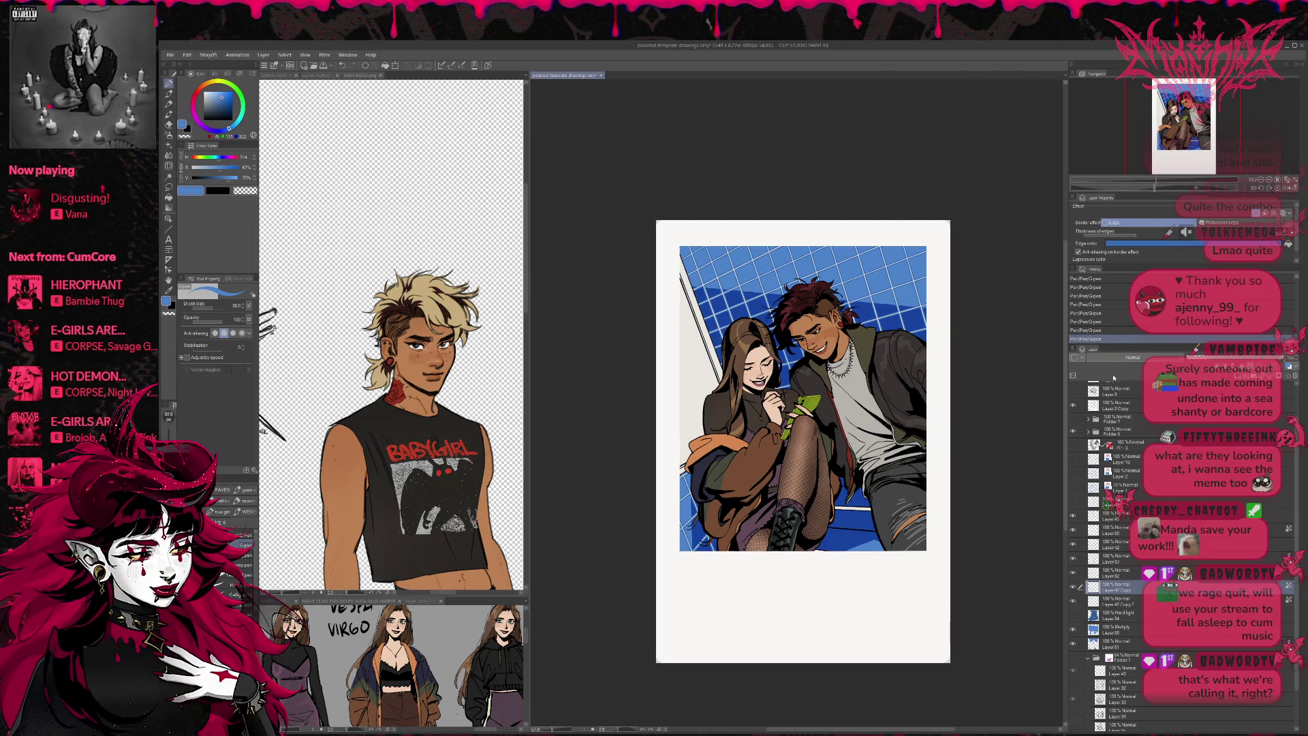
{"action": "scroll", "coordinate": [1113, 377], "scroll_direction": "down", "scroll_amount": 1}
{"action": "scroll", "coordinate": [1117, 364], "scroll_direction": "up", "scroll_amount": 1}
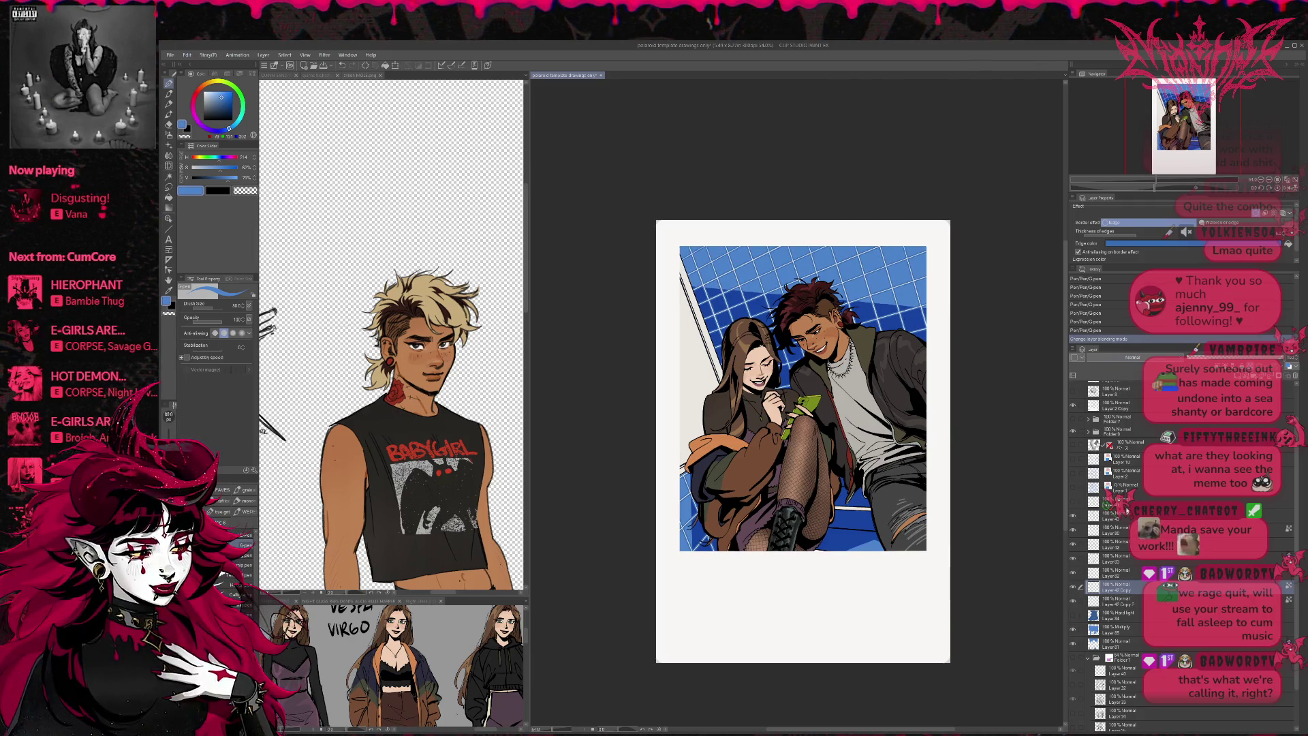
{"action": "left_click", "coordinate": [1113, 561]}
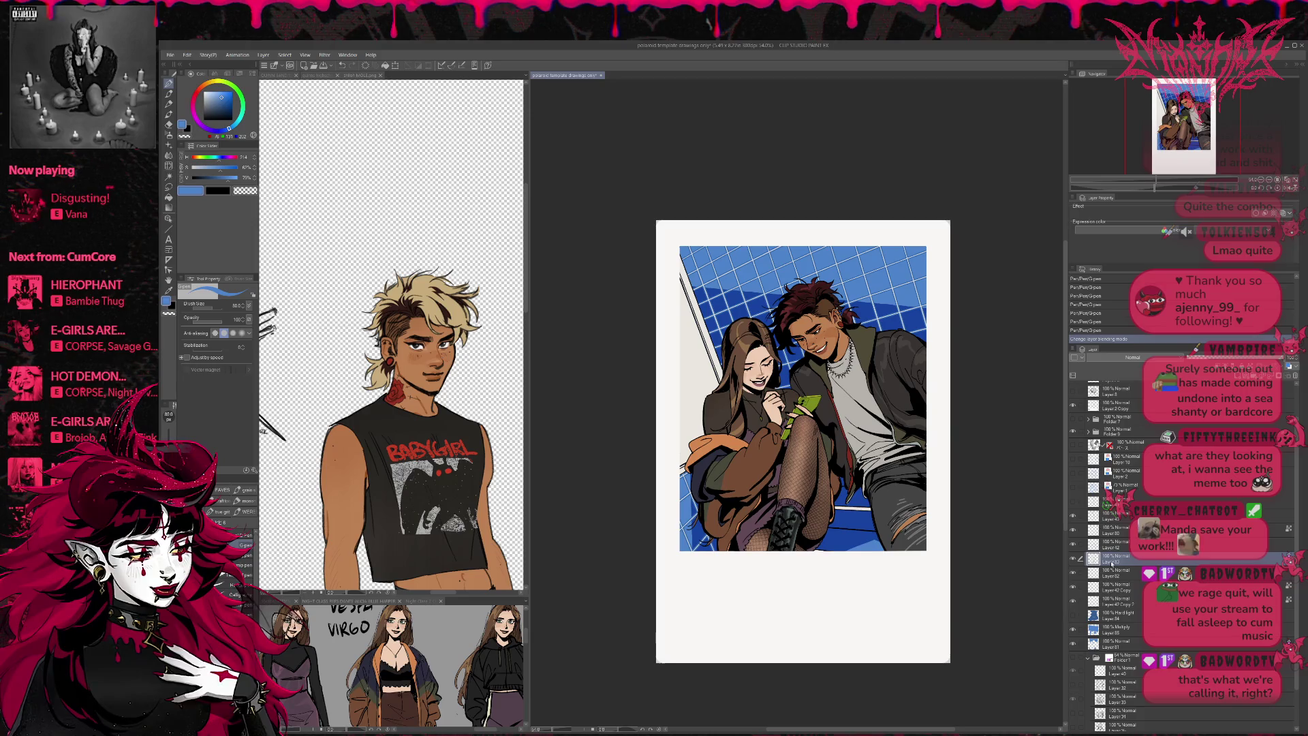
{"action": "left_click", "coordinate": [1074, 573]}
{"action": "left_click", "coordinate": [1074, 573]}
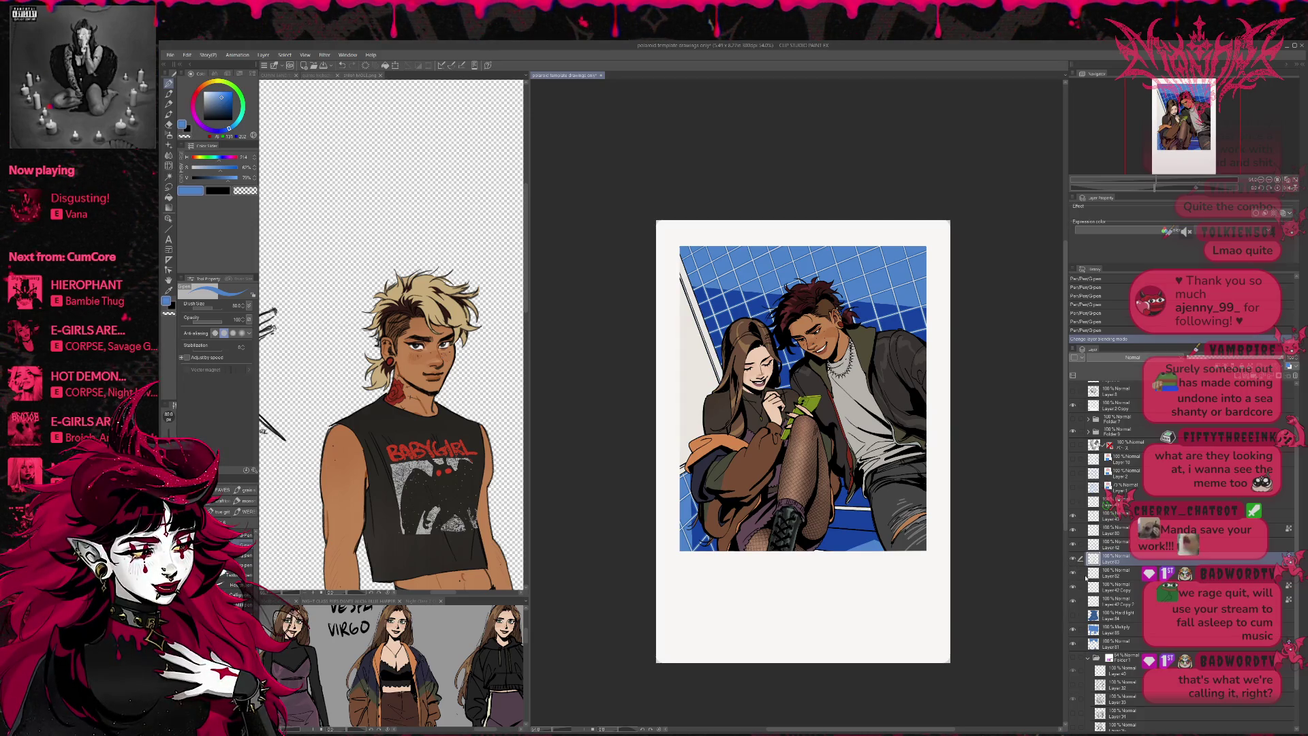
{"action": "left_click", "coordinate": [1081, 575], "text": "shift"}
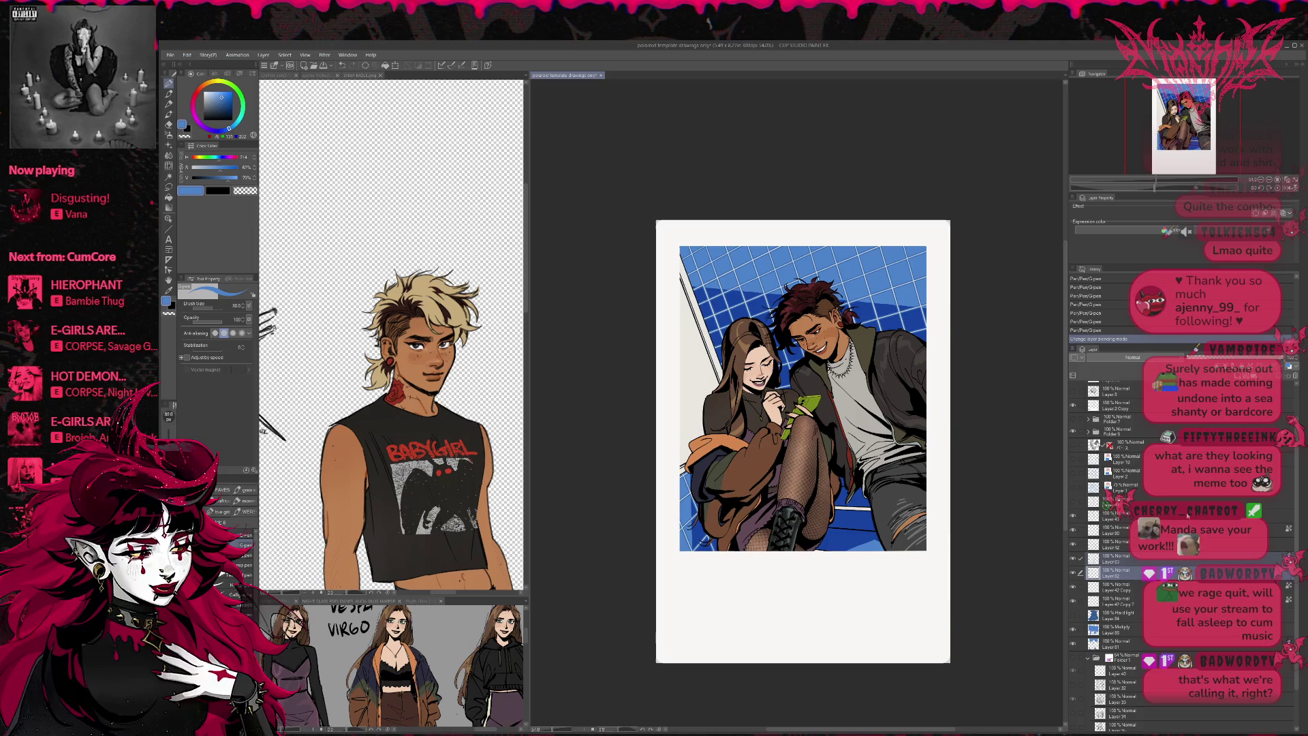
{"action": "key", "text": "shift+alt+e"}
- Add a new raster layer clipped to the layer below and enlarge the brush to 150
{"action": "key", "text": "ctrl+shift+n"}
{"action": "key", "text": "ctrl+alt+g"}
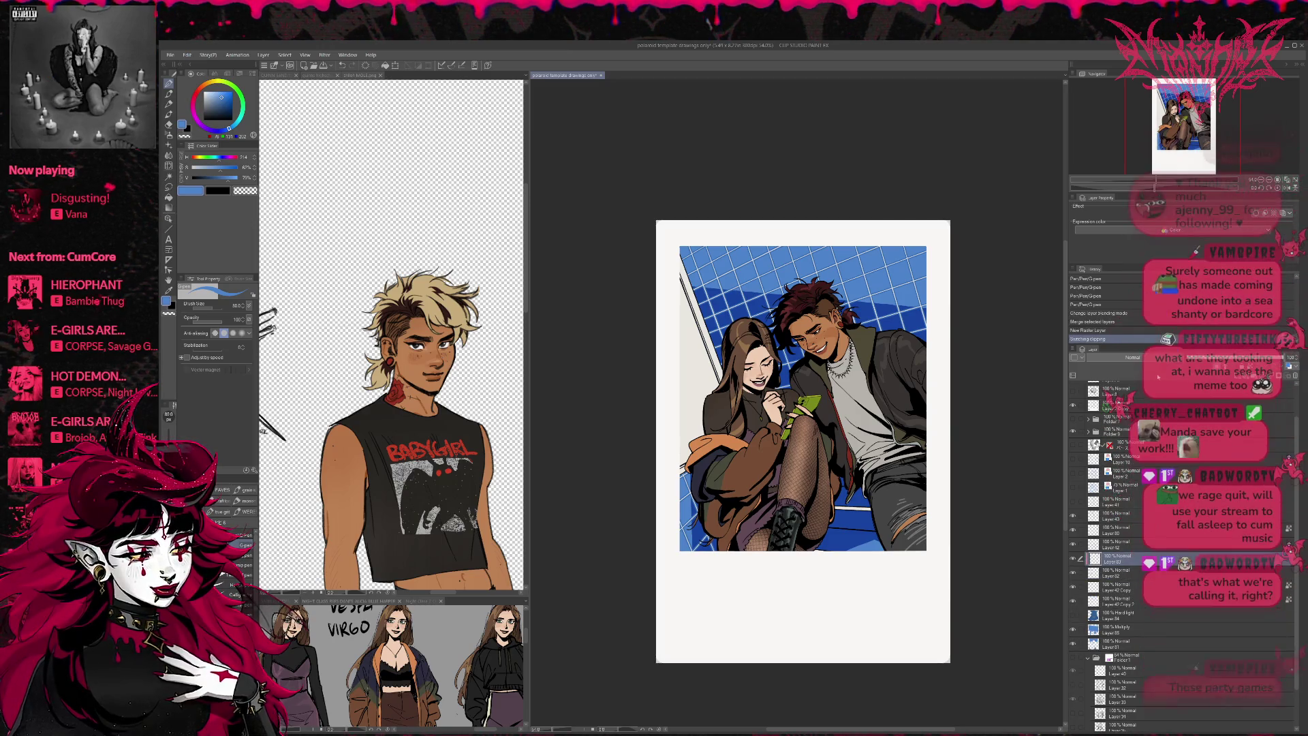
{"action": "key", "text": "bracketright"}
{"action": "key", "text": "bracketright"}
{"action": "key", "text": "bracketright"}
{"action": "key", "text": "bracketright"}
- Paint mid grey along the window frame's top-left edge, redoing strokes until it fits
{"action": "left_click", "coordinate": [689, 440], "text": "alt"}
{"action": "left_click", "coordinate": [203, 105]}
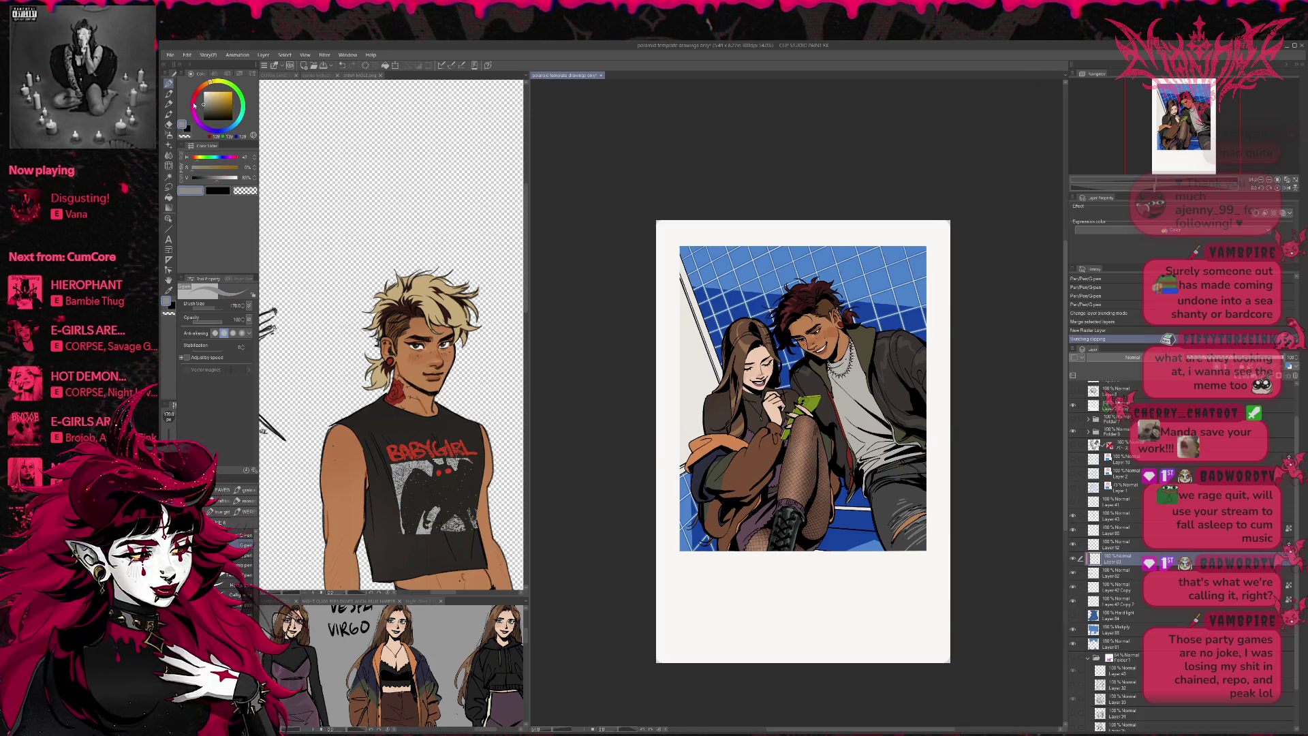
{"action": "mouse_move", "coordinate": [690, 285]}
{"action": "left_mouse_down"}
{"action": "mouse_move", "coordinate": [671, 292]}
{"action": "mouse_move", "coordinate": [708, 317]}
{"action": "mouse_move", "coordinate": [705, 408]}
{"action": "left_mouse_up"}
{"action": "key", "text": "ctrl+z"}
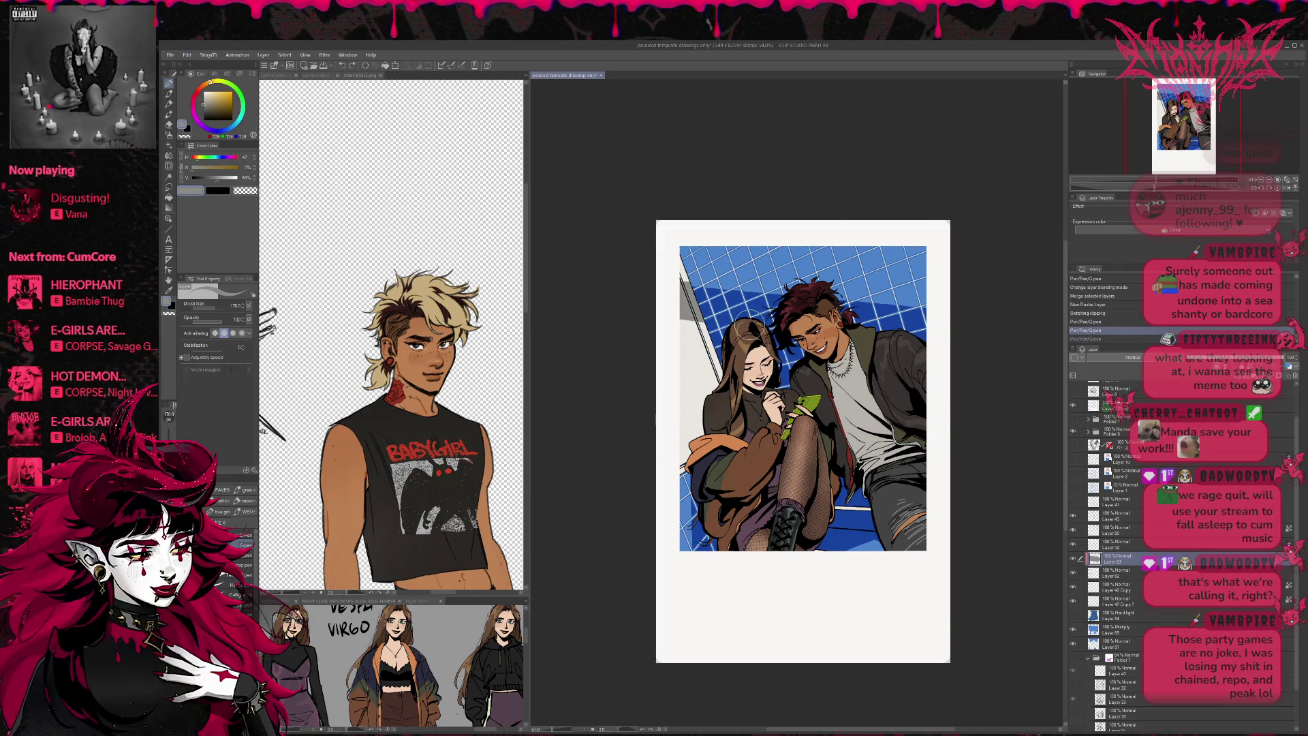
{"action": "key", "text": "ctrl+z"}
{"action": "left_click_drag", "start_coordinate": [763, 317], "coordinate": [681, 283]}
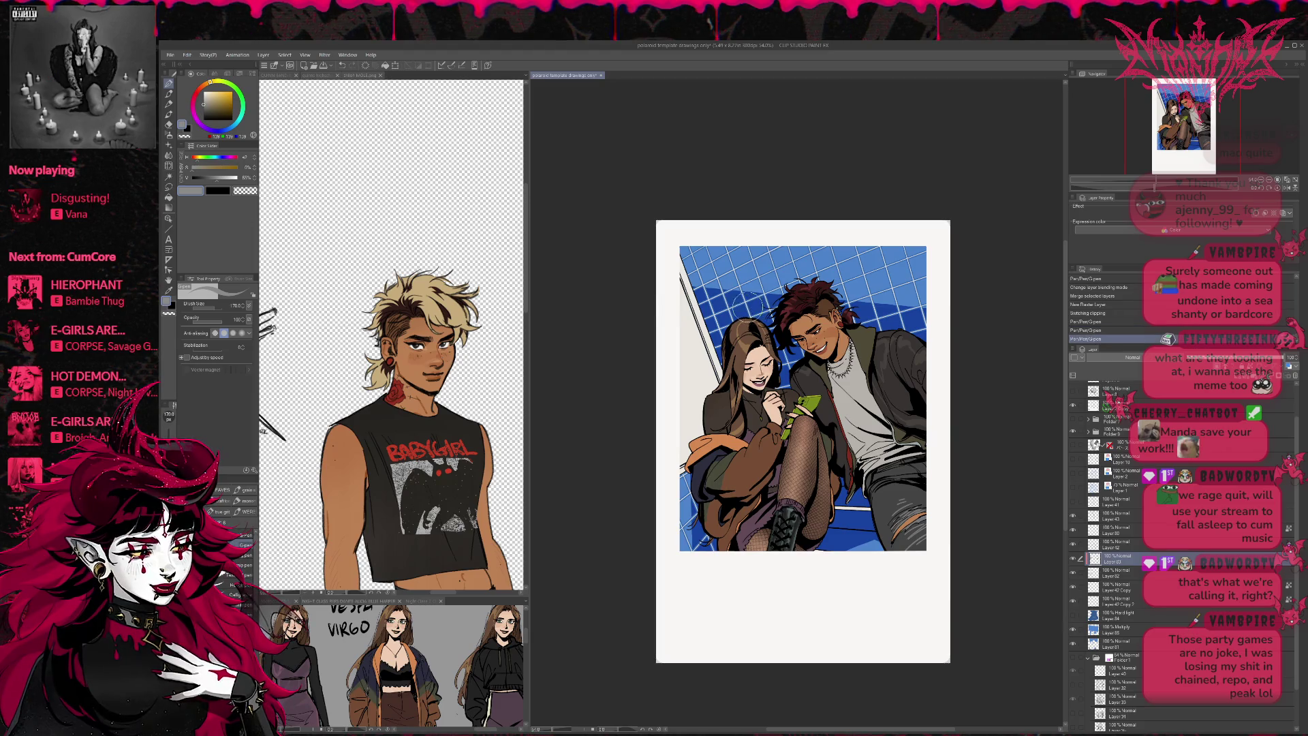
{"action": "left_click", "coordinate": [639, 294], "text": "shift"}
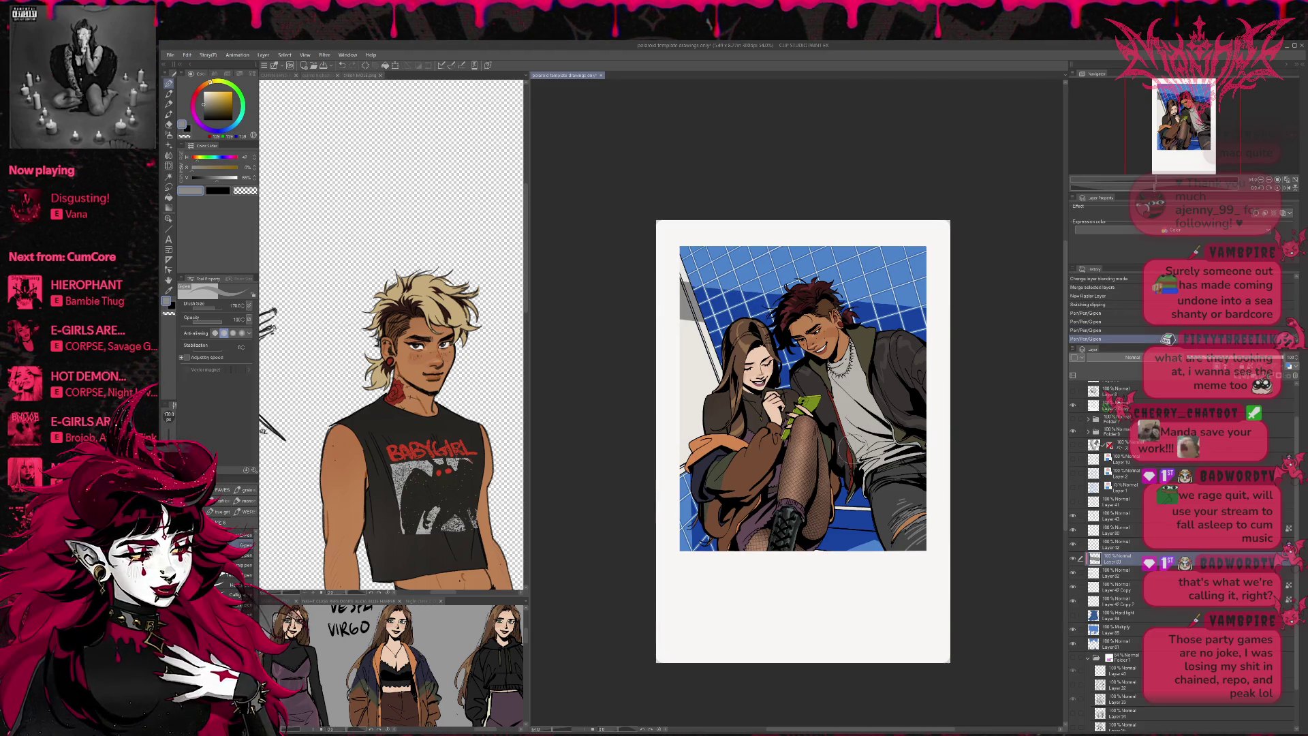
{"action": "left_click_drag", "start_coordinate": [684, 324], "coordinate": [708, 409]}
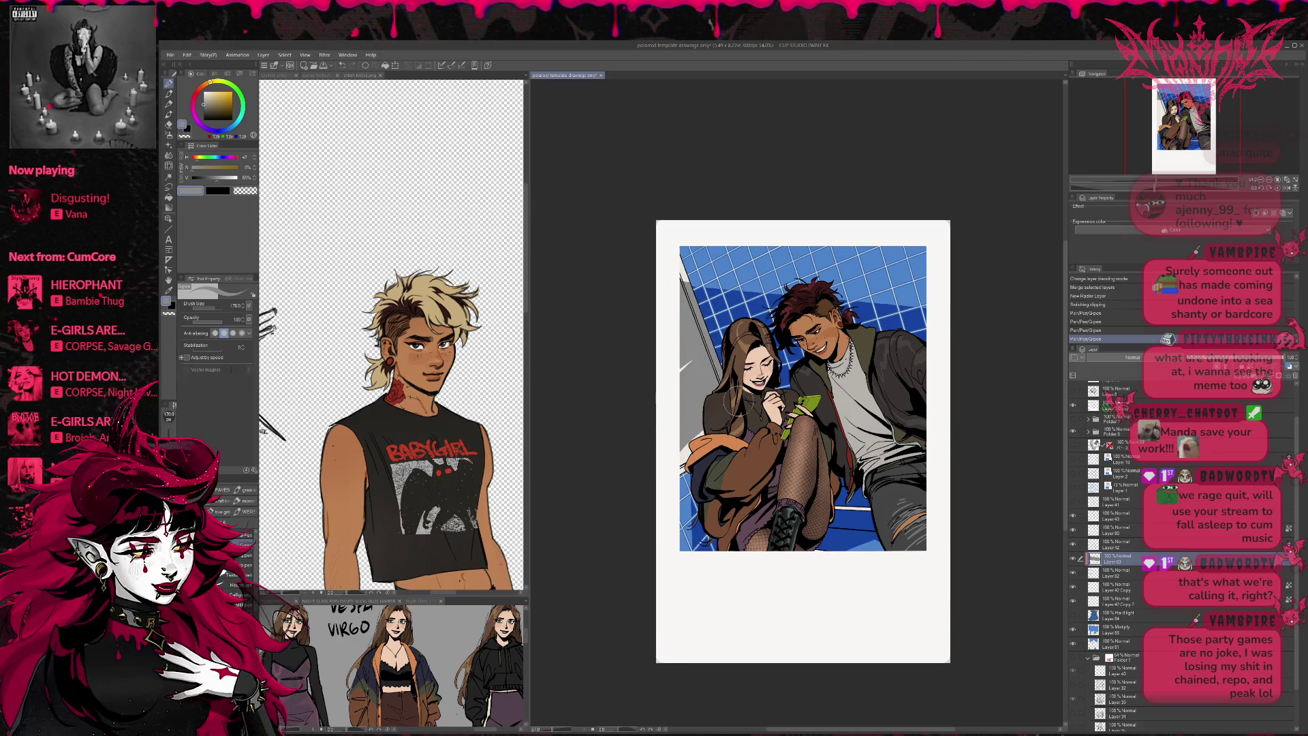
{"action": "key", "text": "ctrl+z"}
{"action": "key", "text": "ctrl+z"}
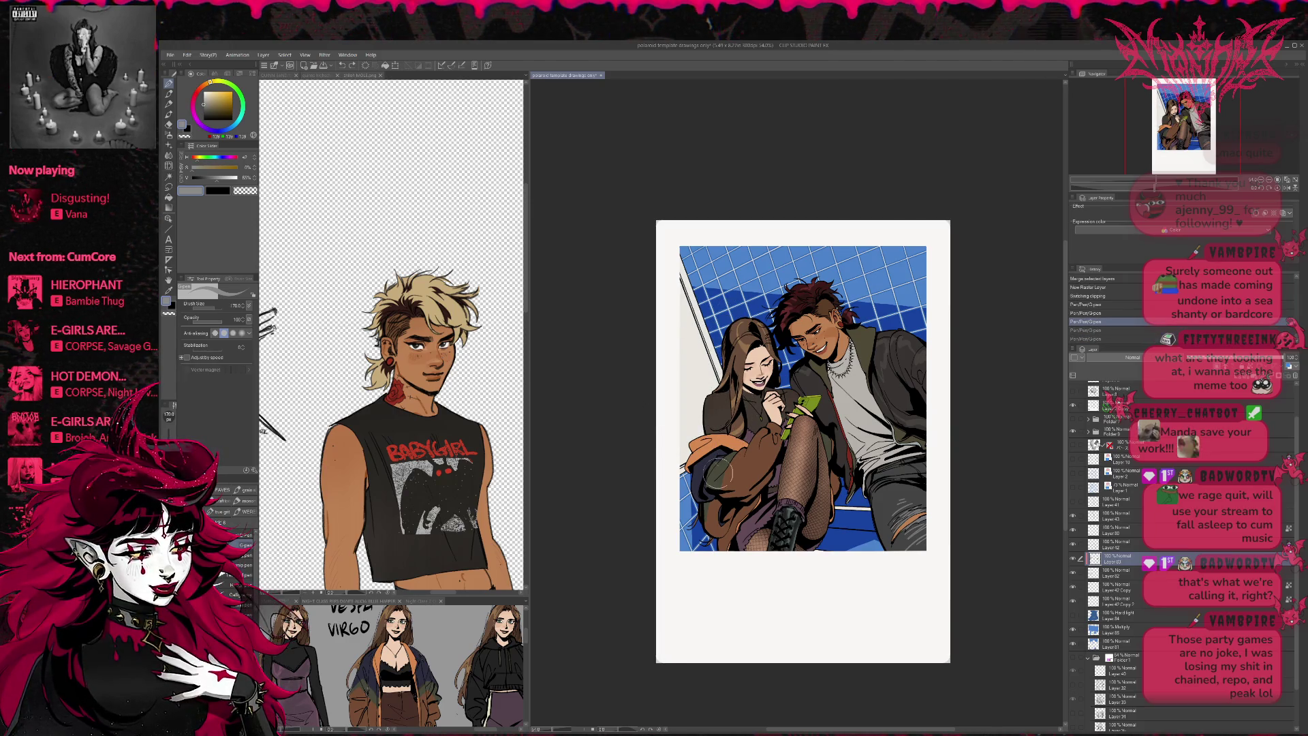
{"action": "mouse_move", "coordinate": [696, 334]}
{"action": "left_mouse_down"}
{"action": "mouse_move", "coordinate": [712, 395]}
{"action": "mouse_move", "coordinate": [695, 436]}
{"action": "left_mouse_up"}
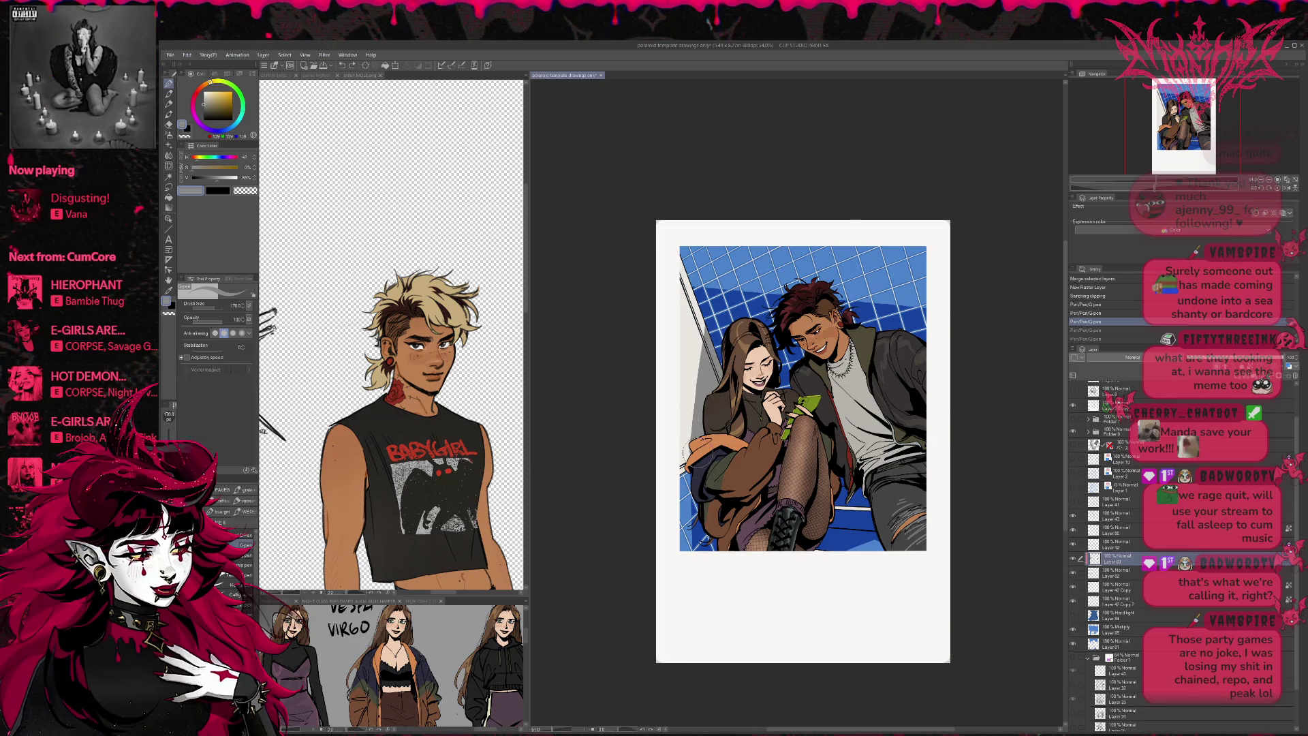
{"action": "key", "text": "ctrl+z"}
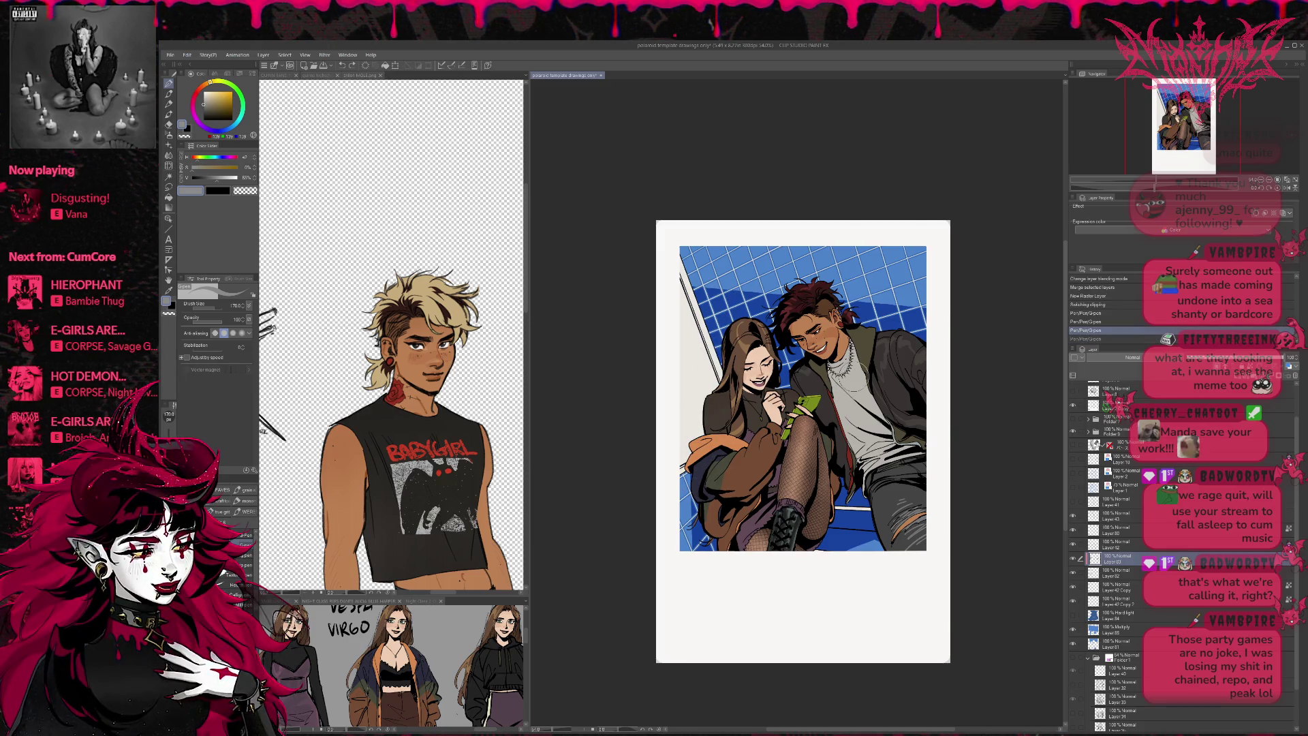
- Touch up the shading near the boot, then brush grain onto the top-left with the WEFE brush
{"action": "left_click_drag", "start_coordinate": [848, 514], "coordinate": [808, 545]}
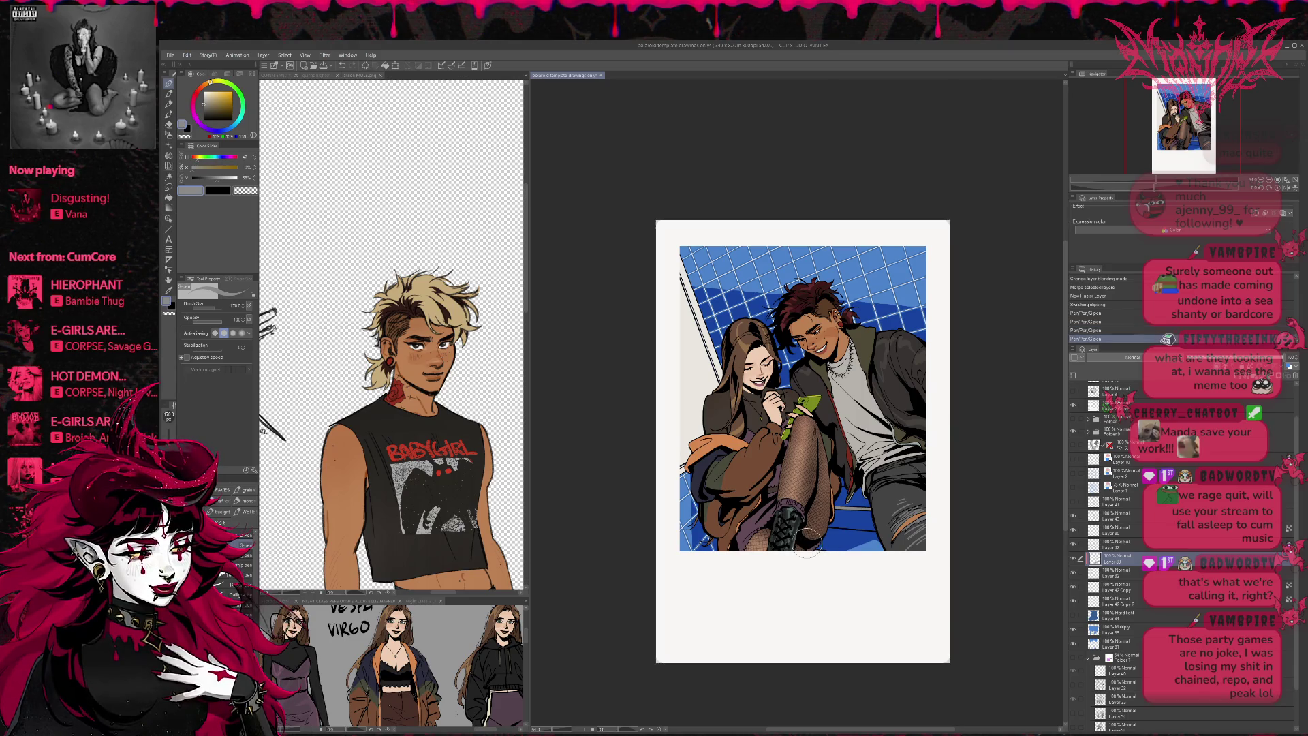
{"action": "left_click", "coordinate": [247, 512]}
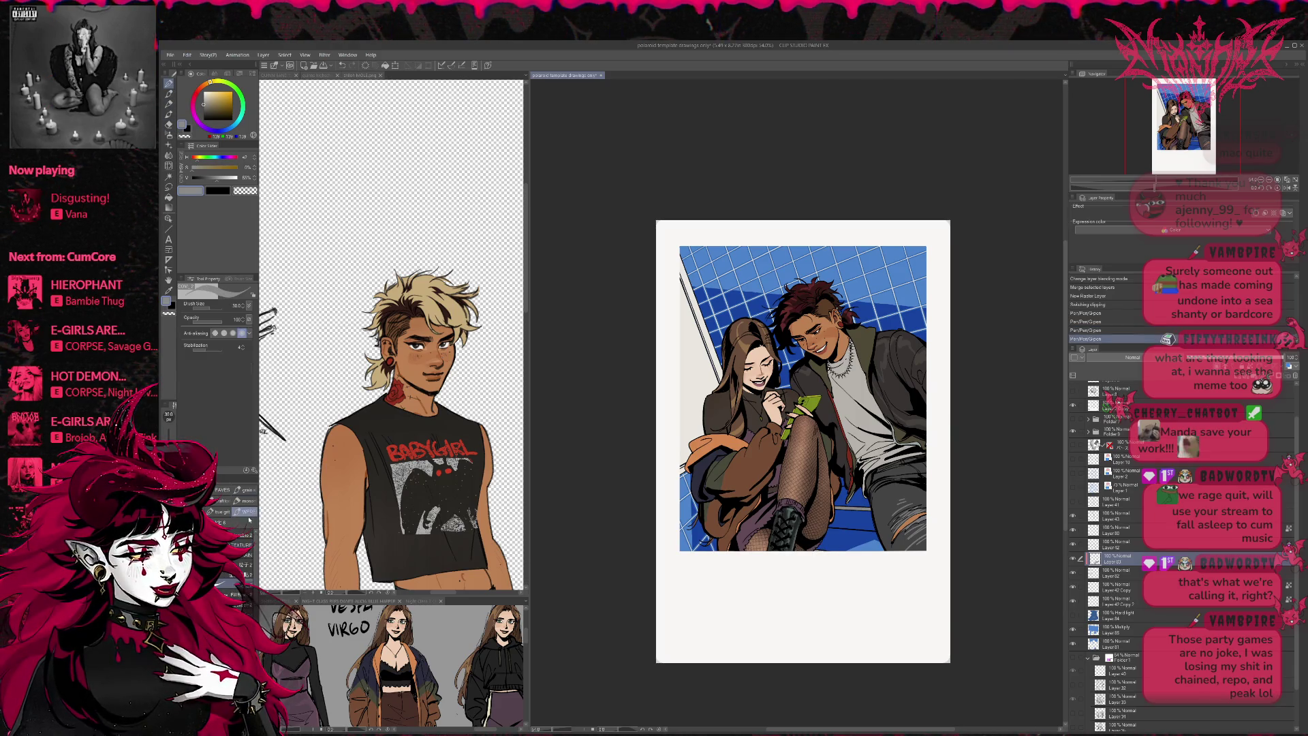
{"action": "left_click_drag", "start_coordinate": [684, 300], "coordinate": [708, 361]}
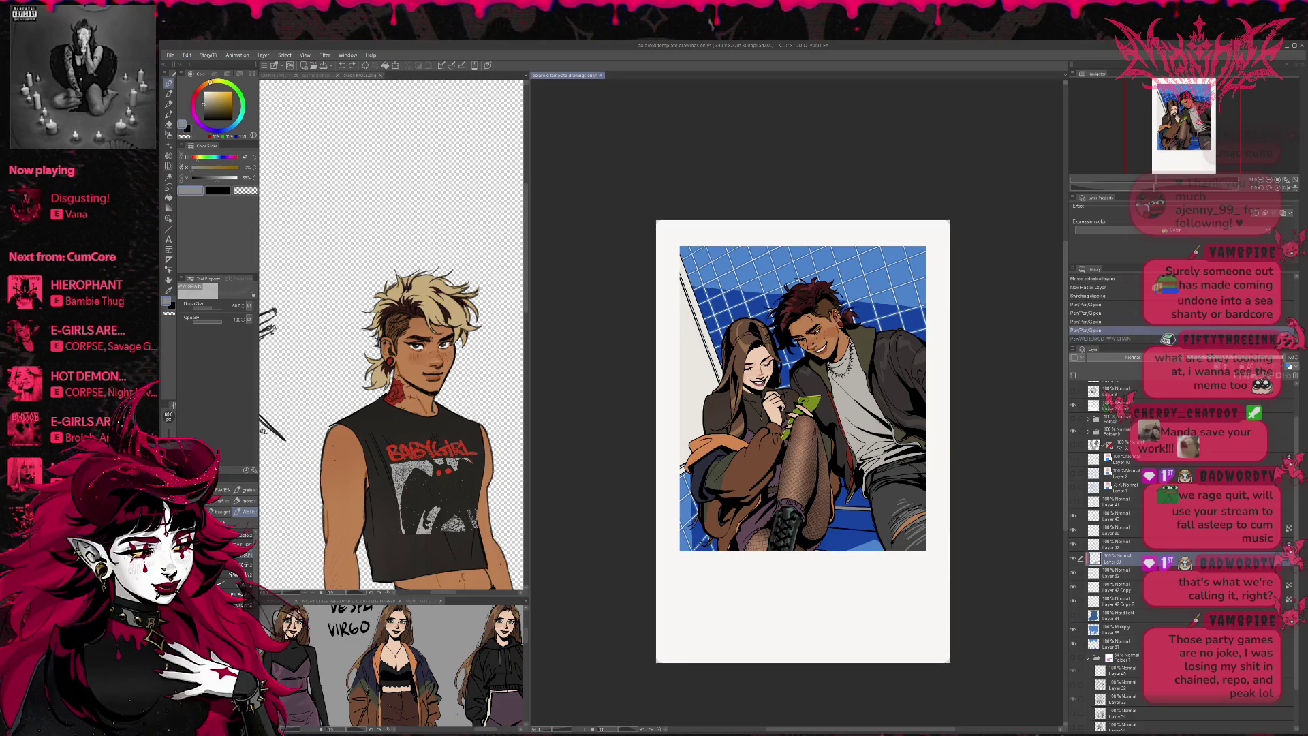
- Shade the left wall strip with greyish-tan WW GRAIN, comparing strokes via undo and redo
{"action": "mouse_move", "coordinate": [688, 272]}
{"action": "left_mouse_down"}
{"action": "mouse_move", "coordinate": [695, 436]}
{"action": "mouse_move", "coordinate": [698, 409]}
{"action": "left_mouse_up"}
{"action": "key", "text": "ctrl+z"}
{"action": "key", "text": "ctrl+z"}
{"action": "left_click", "coordinate": [695, 352], "text": "alt"}
{"action": "left_click", "coordinate": [695, 355], "text": "alt"}
{"action": "left_click_drag", "start_coordinate": [670, 347], "coordinate": [651, 428]}
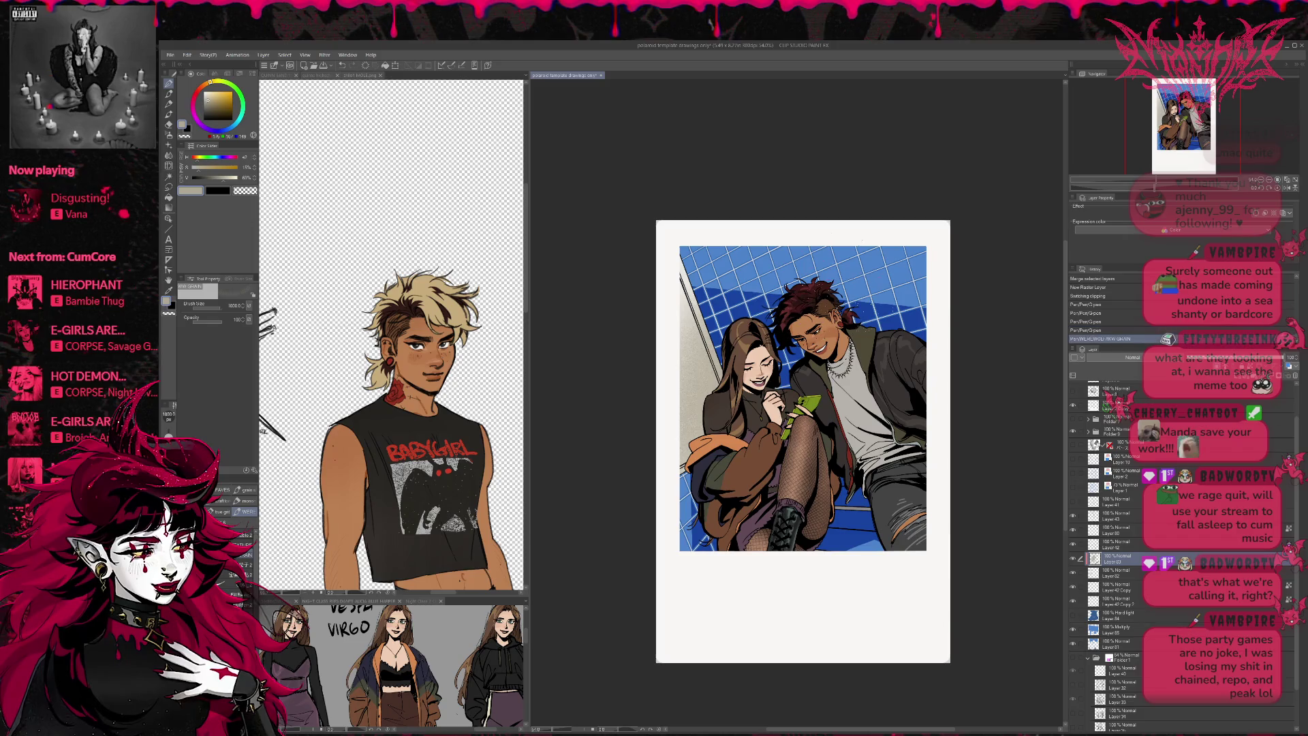
{"action": "key", "text": "ctrl+z"}
{"action": "left_click_drag", "start_coordinate": [211, 88], "coordinate": [220, 83]}
{"action": "mouse_move", "coordinate": [664, 358]}
{"action": "left_mouse_down"}
{"action": "mouse_move", "coordinate": [664, 450]}
{"action": "mouse_move", "coordinate": [670, 357]}
{"action": "left_mouse_up"}
{"action": "key", "text": "ctrl+y"}
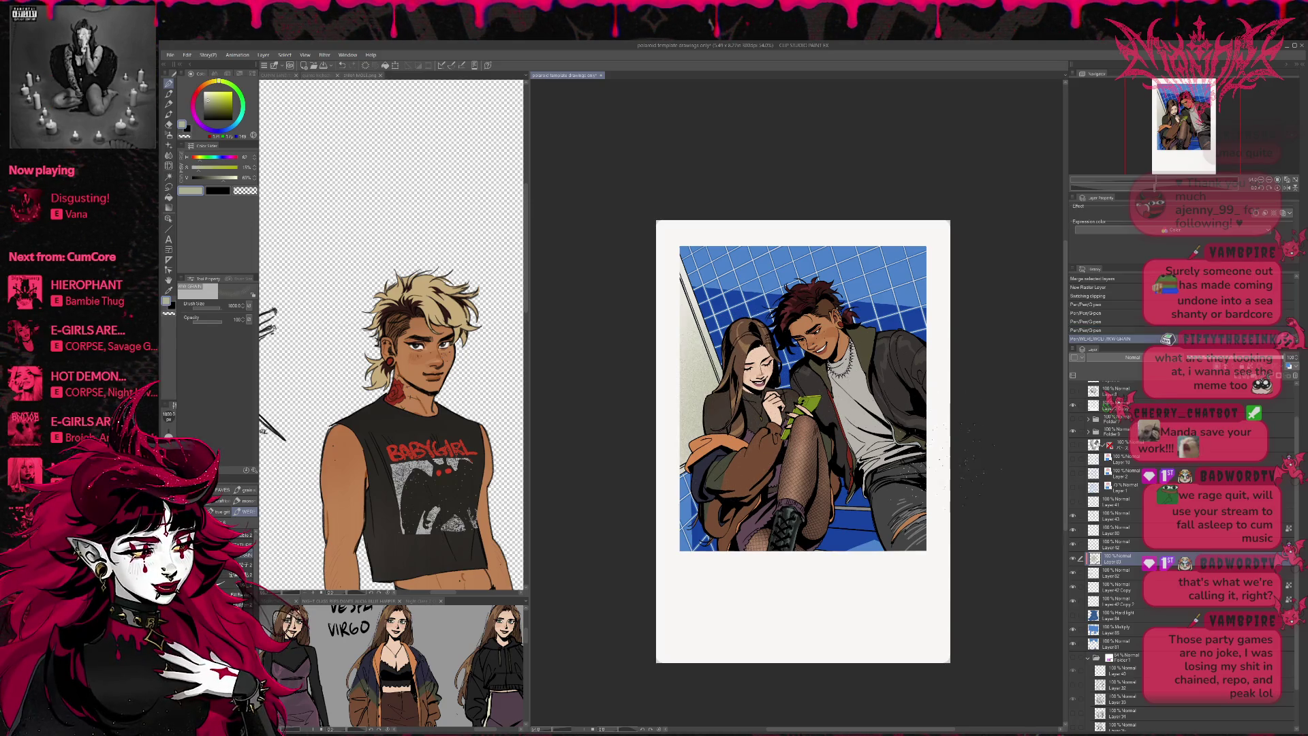
{"action": "key", "text": "ctrl+y"}
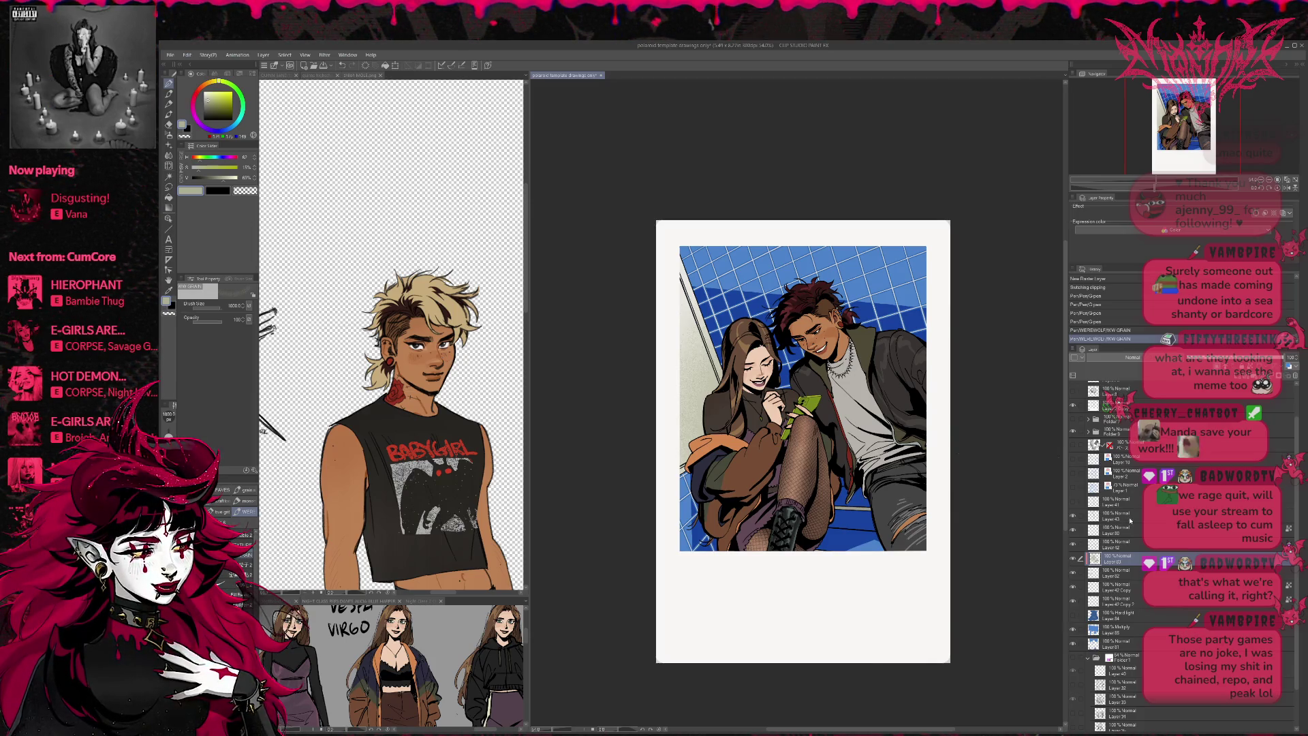
- Select Layer 43, toggle the wall shading to compare, and add a new empty layer
{"action": "left_click", "coordinate": [1129, 520]}
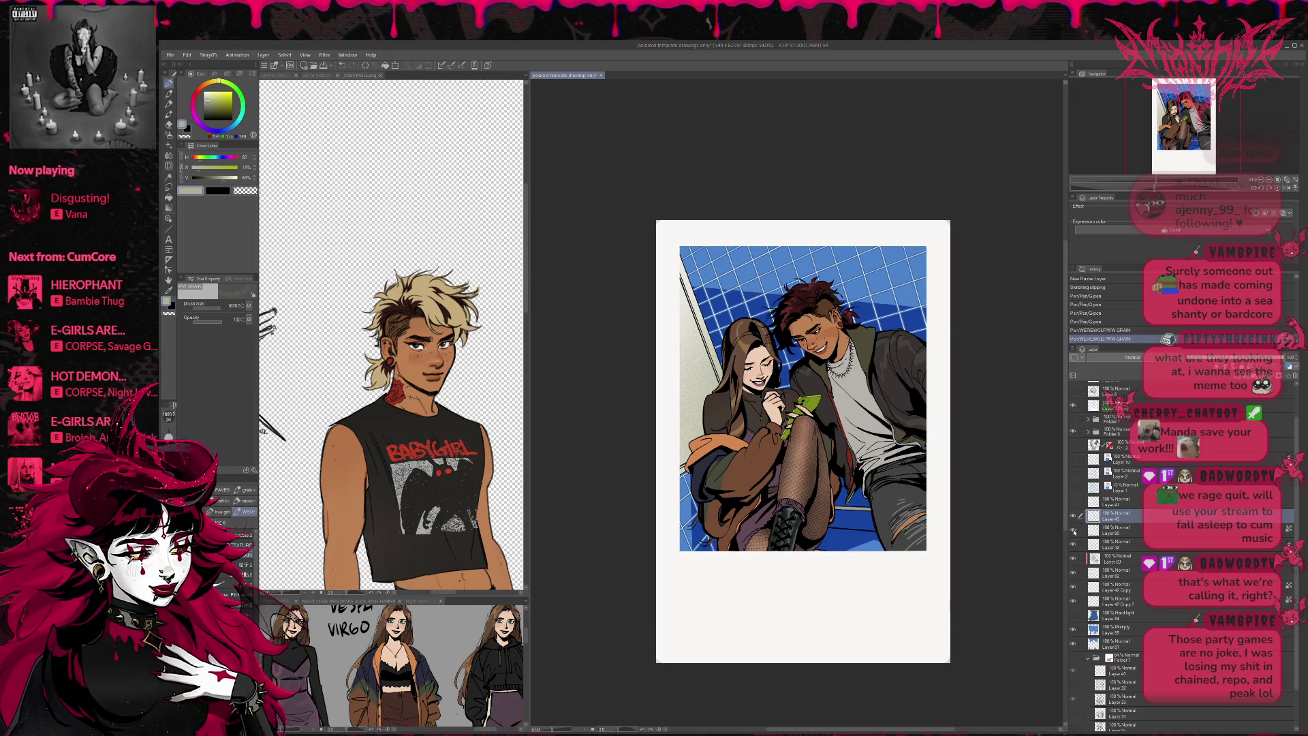
{"action": "left_click", "coordinate": [1075, 559]}
{"action": "left_click", "coordinate": [1075, 559]}
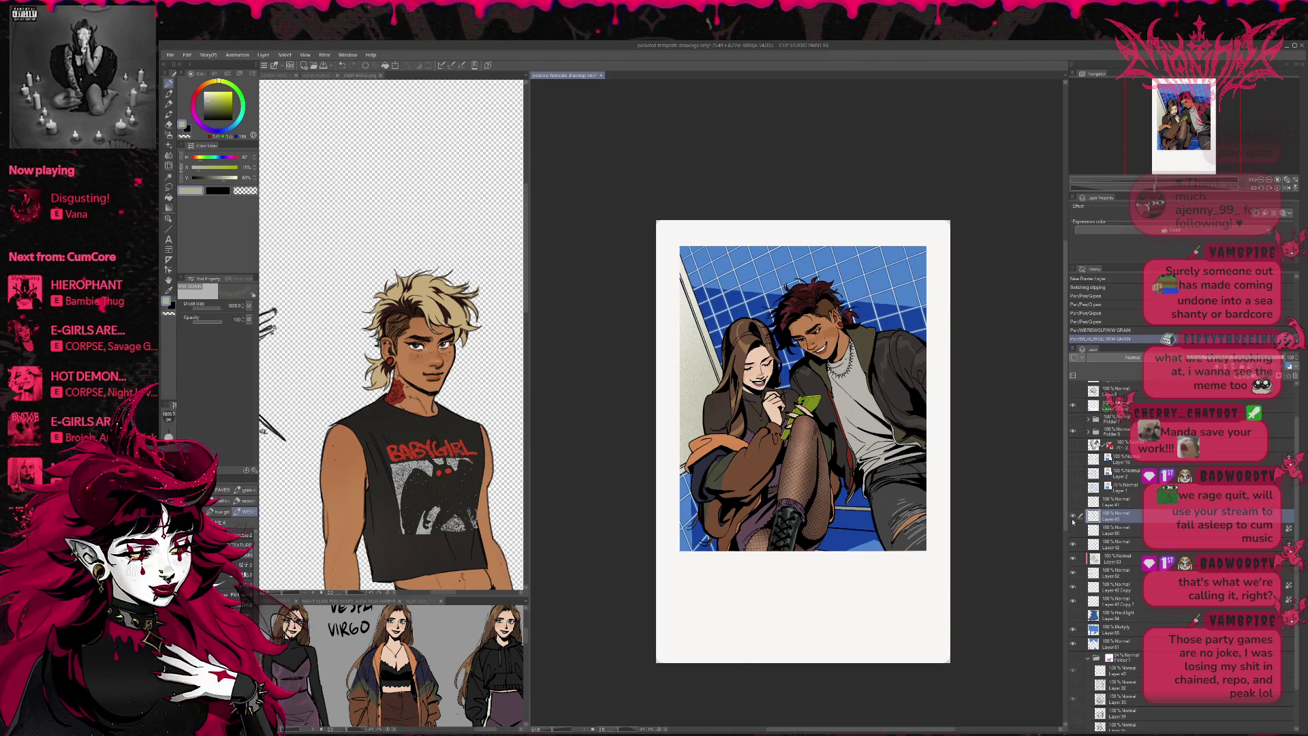
{"action": "key", "text": "ctrl+shift+n"}
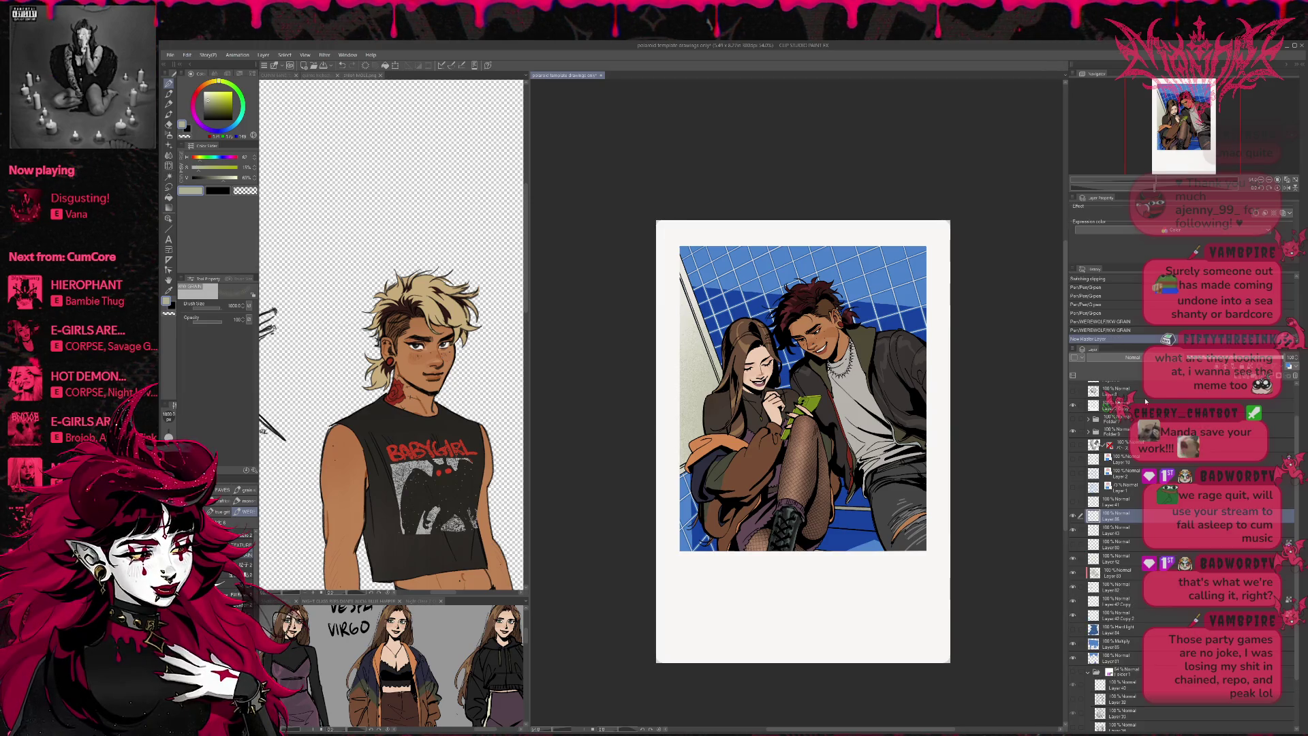
- Try white grain over the blue tiles, then undo all of it
{"action": "left_click", "coordinate": [205, 91]}
{"action": "mouse_move", "coordinate": [688, 354]}
{"action": "left_mouse_down"}
{"action": "mouse_move", "coordinate": [845, 258]}
{"action": "mouse_move", "coordinate": [919, 327]}
{"action": "mouse_move", "coordinate": [715, 340]}
{"action": "mouse_move", "coordinate": [784, 265]}
{"action": "mouse_move", "coordinate": [702, 265]}
{"action": "left_mouse_up"}
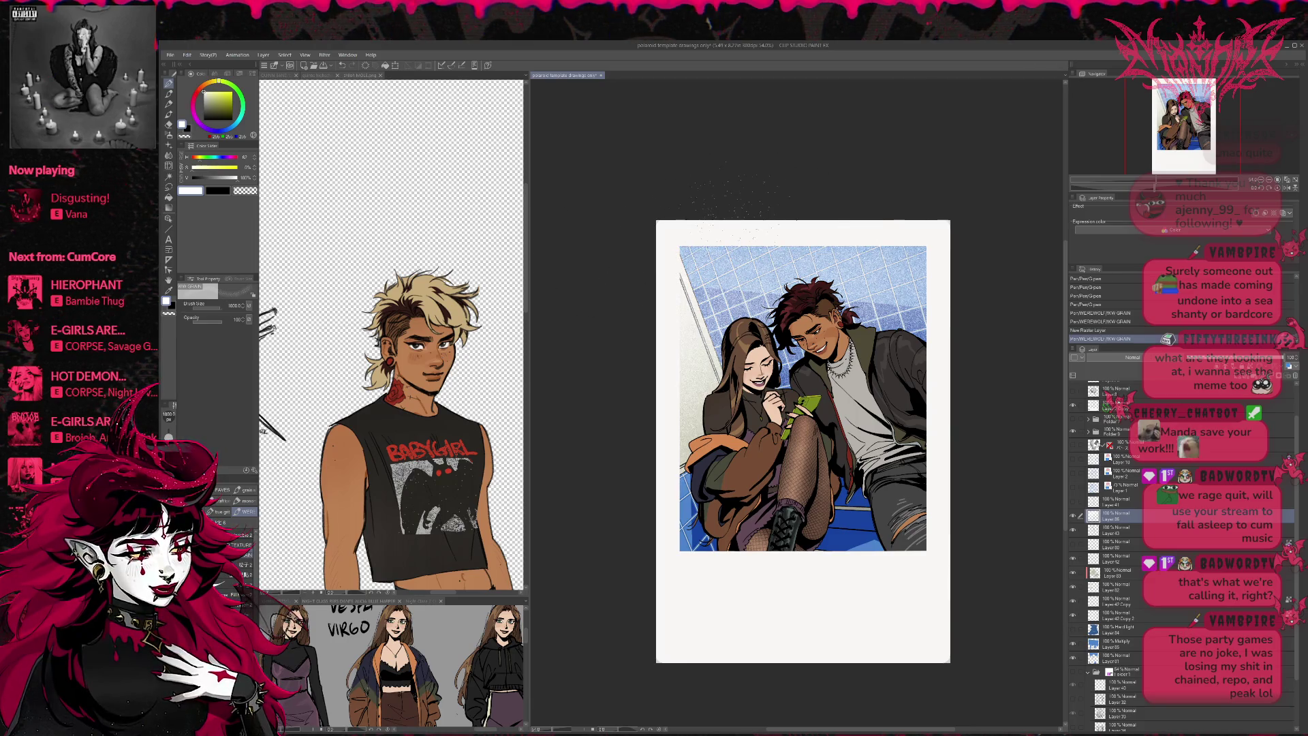
{"action": "key", "text": "ctrl+z"}
{"action": "mouse_move", "coordinate": [708, 354]}
{"action": "left_mouse_down"}
{"action": "mouse_move", "coordinate": [885, 259]}
{"action": "mouse_move", "coordinate": [920, 320]}
{"action": "mouse_move", "coordinate": [790, 286]}
{"action": "mouse_move", "coordinate": [886, 272]}
{"action": "left_mouse_up"}
{"action": "mouse_move", "coordinate": [770, 259]}
{"action": "left_mouse_down"}
{"action": "mouse_move", "coordinate": [688, 313]}
{"action": "mouse_move", "coordinate": [886, 307]}
{"action": "mouse_move", "coordinate": [695, 272]}
{"action": "mouse_move", "coordinate": [917, 327]}
{"action": "left_mouse_up"}
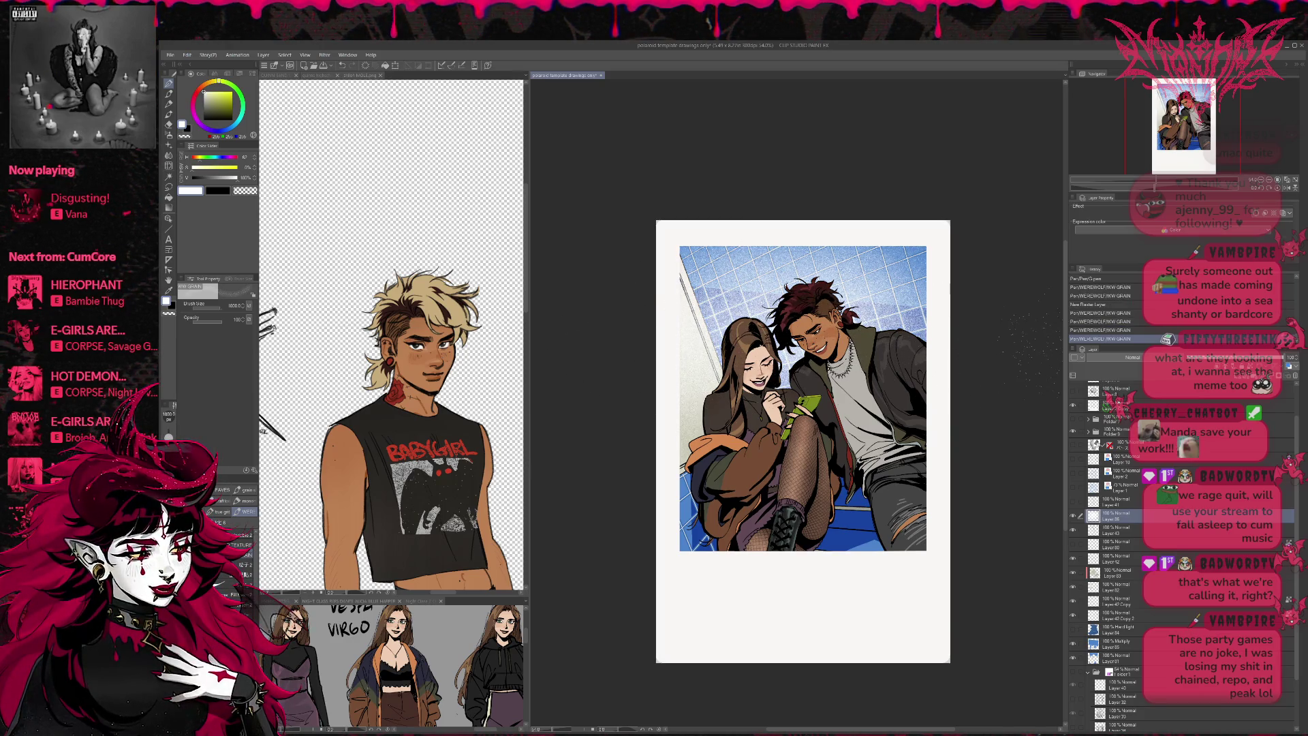
{"action": "key", "text": "ctrl+z"}
{"action": "key", "text": "ctrl+z"}
{"action": "key", "text": "ctrl+z"}
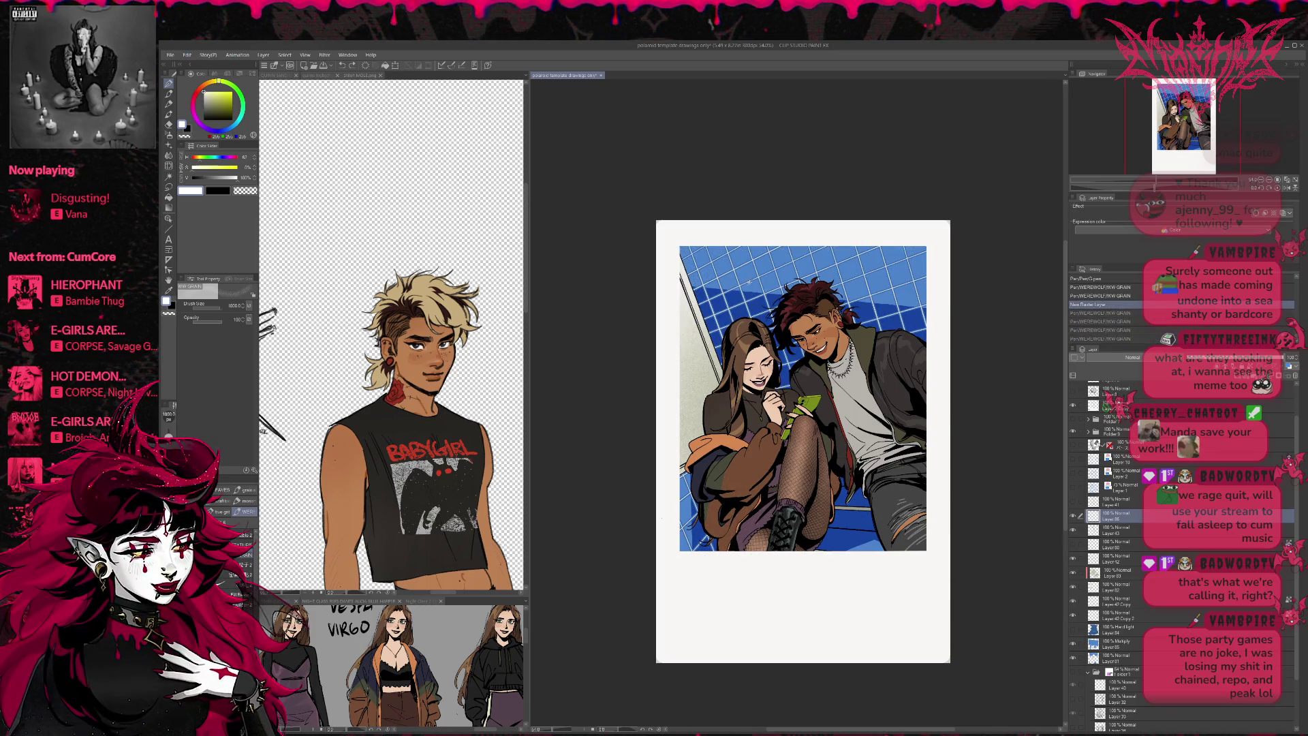
- Brighten the tiles and polaroid edges with grain in a lightened version of the sampled tile blue
{"action": "left_click", "coordinate": [752, 287], "text": "alt"}
{"action": "left_click", "coordinate": [752, 287], "text": "alt"}
{"action": "mouse_move", "coordinate": [784, 361]}
{"action": "left_mouse_down"}
{"action": "mouse_move", "coordinate": [708, 259]}
{"action": "mouse_move", "coordinate": [885, 258]}
{"action": "mouse_move", "coordinate": [701, 354]}
{"action": "mouse_move", "coordinate": [681, 252]}
{"action": "left_mouse_up"}
{"action": "mouse_move", "coordinate": [885, 225]}
{"action": "left_mouse_down"}
{"action": "mouse_move", "coordinate": [886, 320]}
{"action": "mouse_move", "coordinate": [892, 272]}
{"action": "mouse_move", "coordinate": [940, 443]}
{"action": "mouse_move", "coordinate": [845, 518]}
{"action": "left_mouse_up"}
{"action": "key", "text": "ctrl+z"}
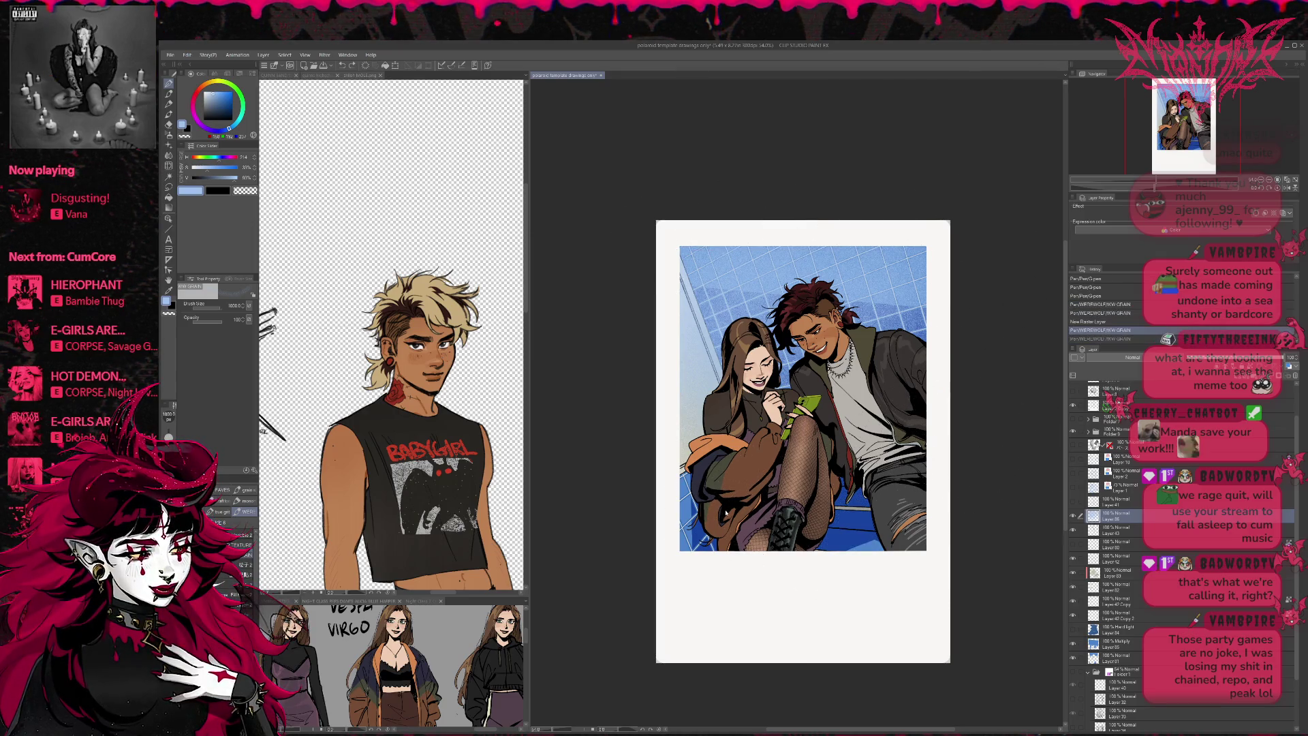
{"action": "left_click_drag", "start_coordinate": [686, 476], "coordinate": [688, 503]}
{"action": "left_click_drag", "start_coordinate": [947, 238], "coordinate": [948, 348]}
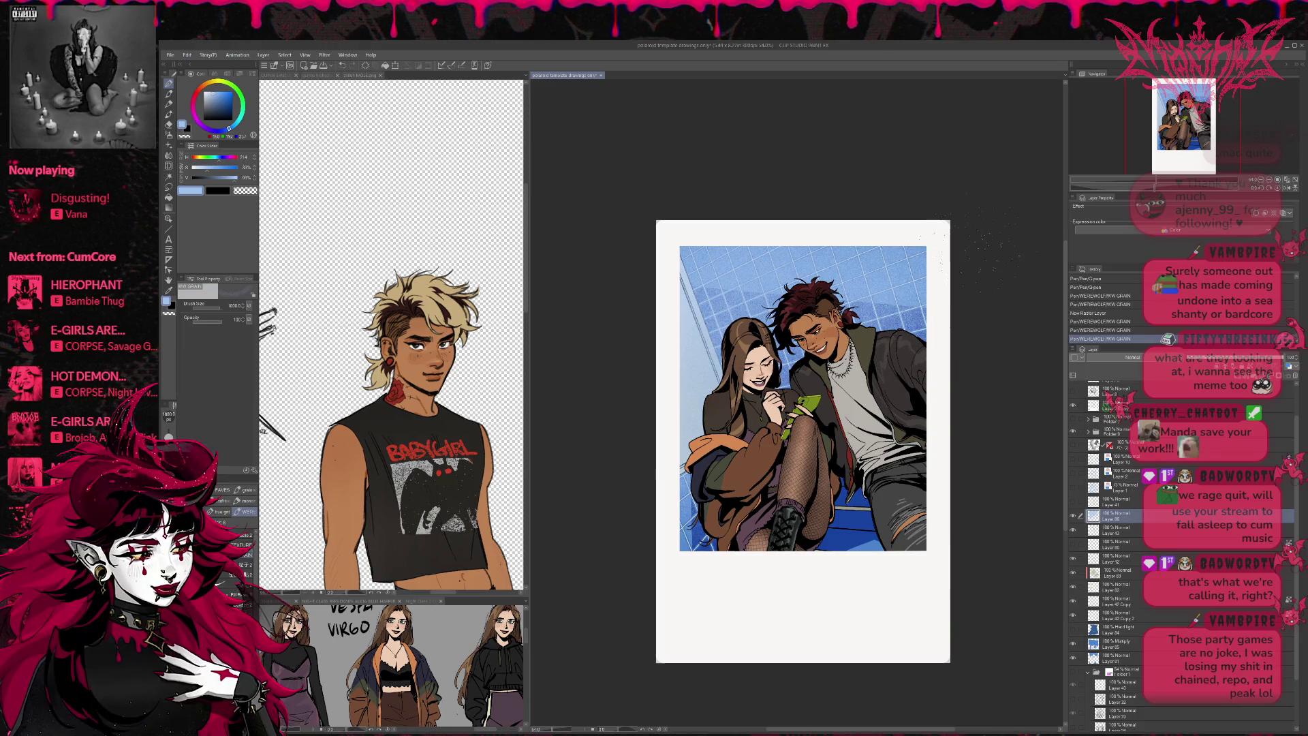
{"action": "left_click_drag", "start_coordinate": [657, 235], "coordinate": [660, 316]}
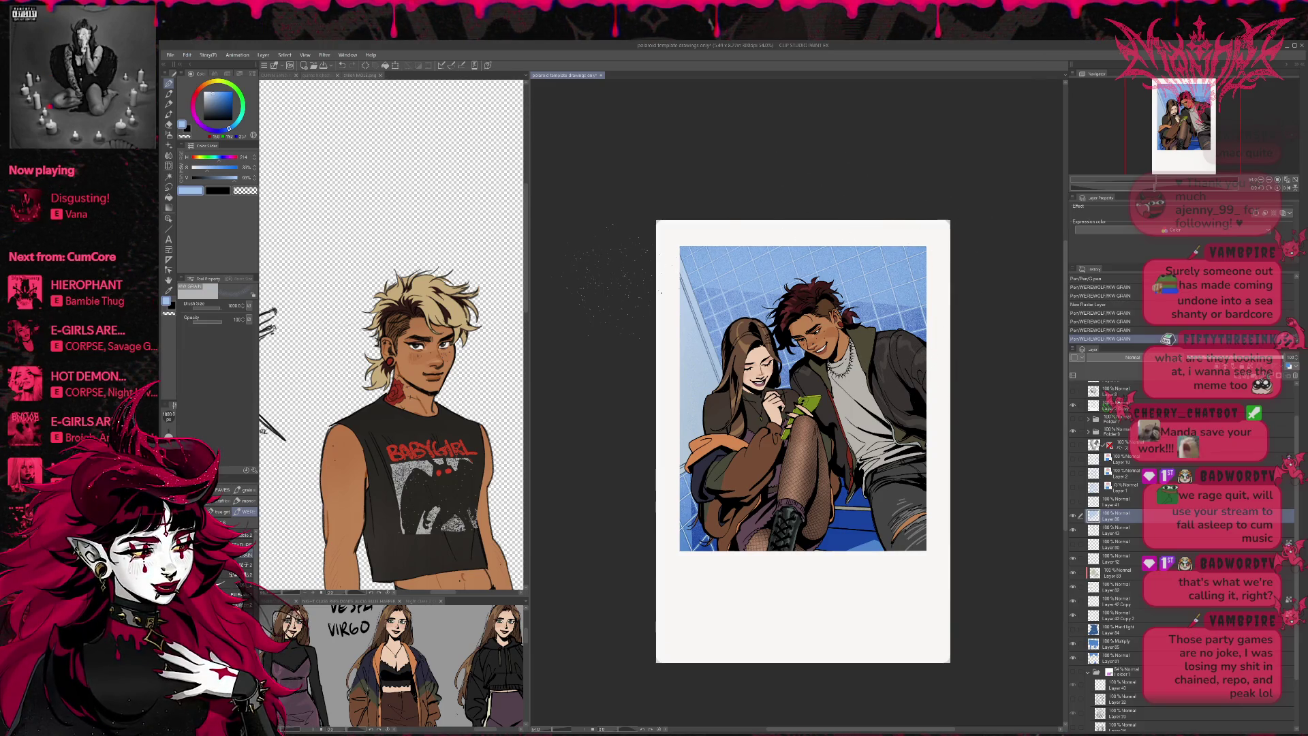
{"action": "left_click_drag", "start_coordinate": [949, 274], "coordinate": [948, 359]}
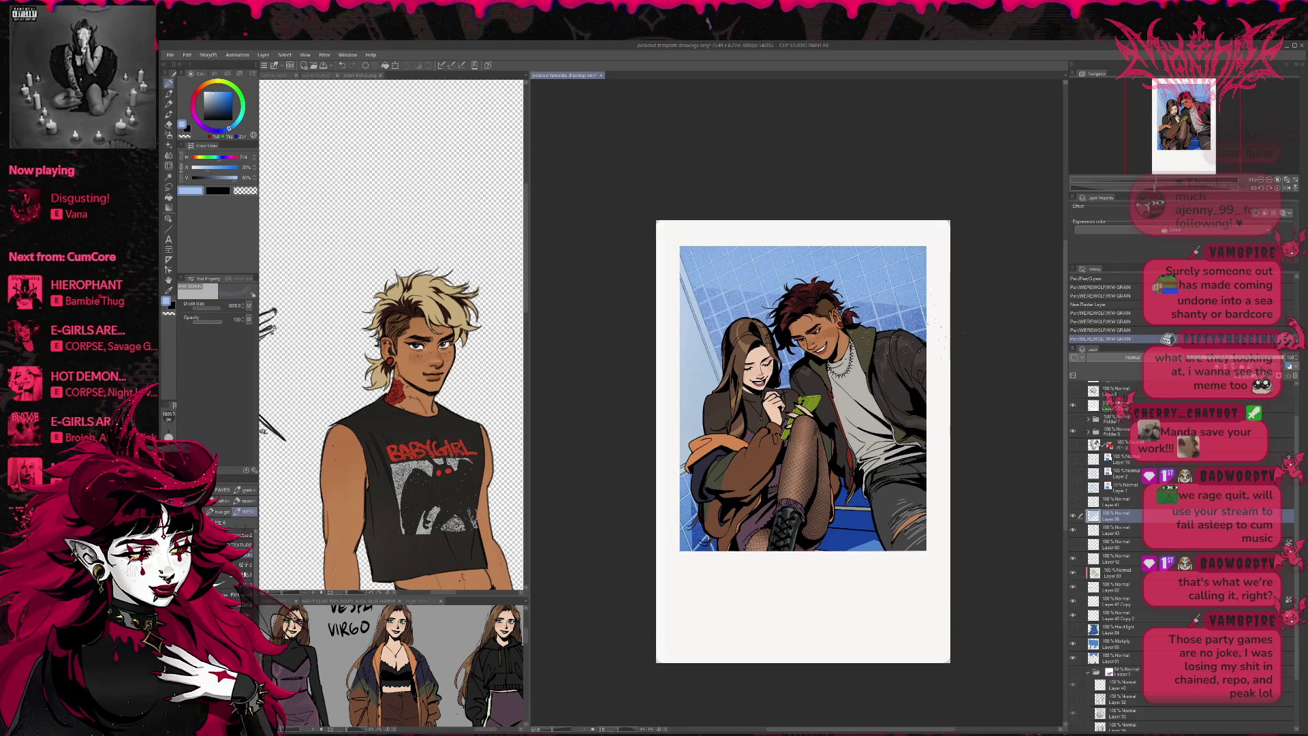
- Lower the grain layer's opacity to about 61%
{"action": "mouse_move", "coordinate": [1209, 359]}
{"action": "left_mouse_down"}
{"action": "mouse_move", "coordinate": [1189, 359]}
{"action": "mouse_move", "coordinate": [1234, 359]}
{"action": "left_mouse_up"}
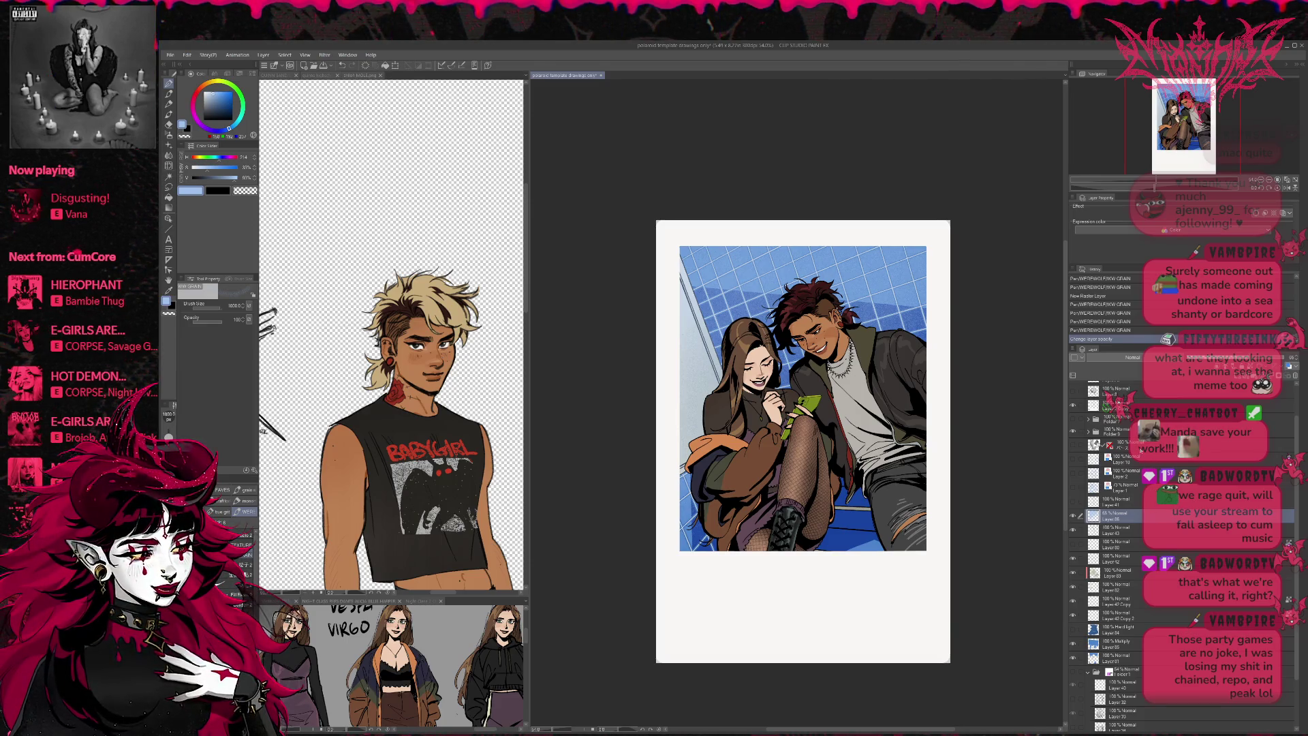
{"action": "left_click", "coordinate": [1095, 443]}
{"action": "scroll", "coordinate": [1148, 554], "scroll_direction": "down", "scroll_amount": 1}
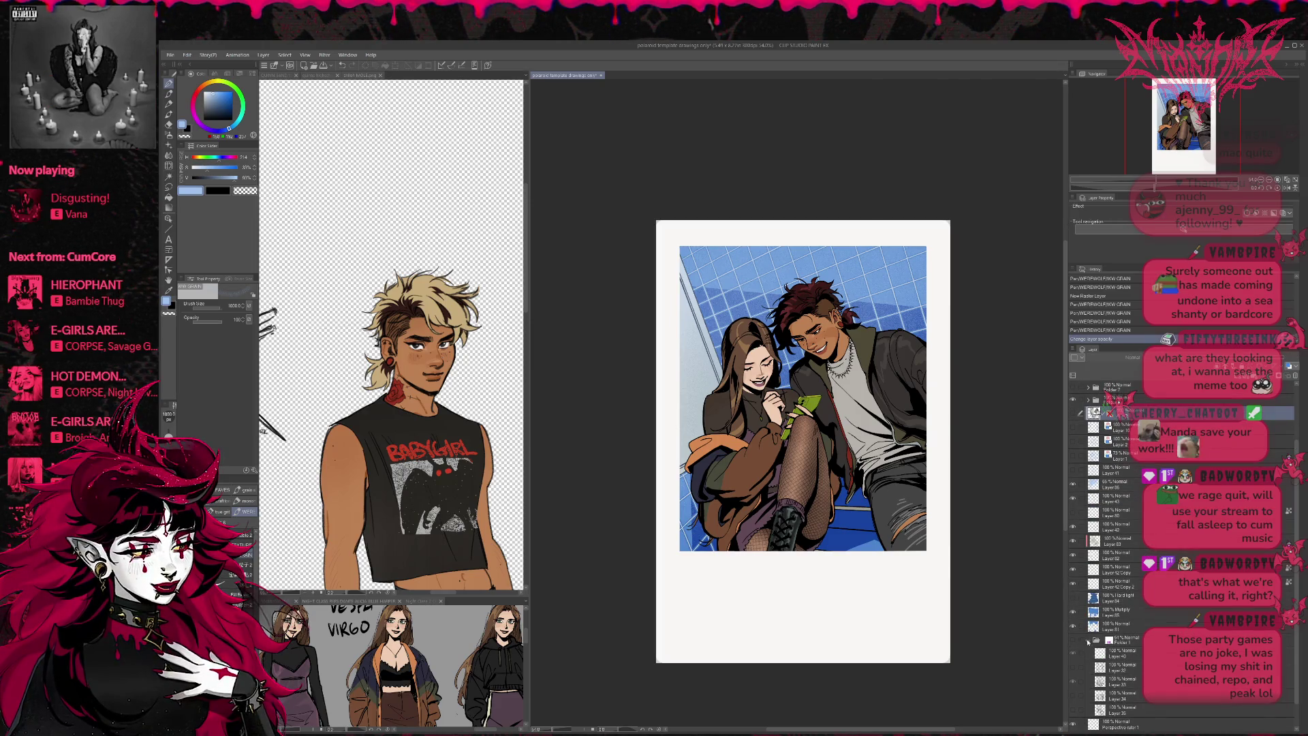
- Collapse Folder 1 and fade the darker blue sky shading layer to about 26% opacity
{"action": "left_click", "coordinate": [1088, 641]}
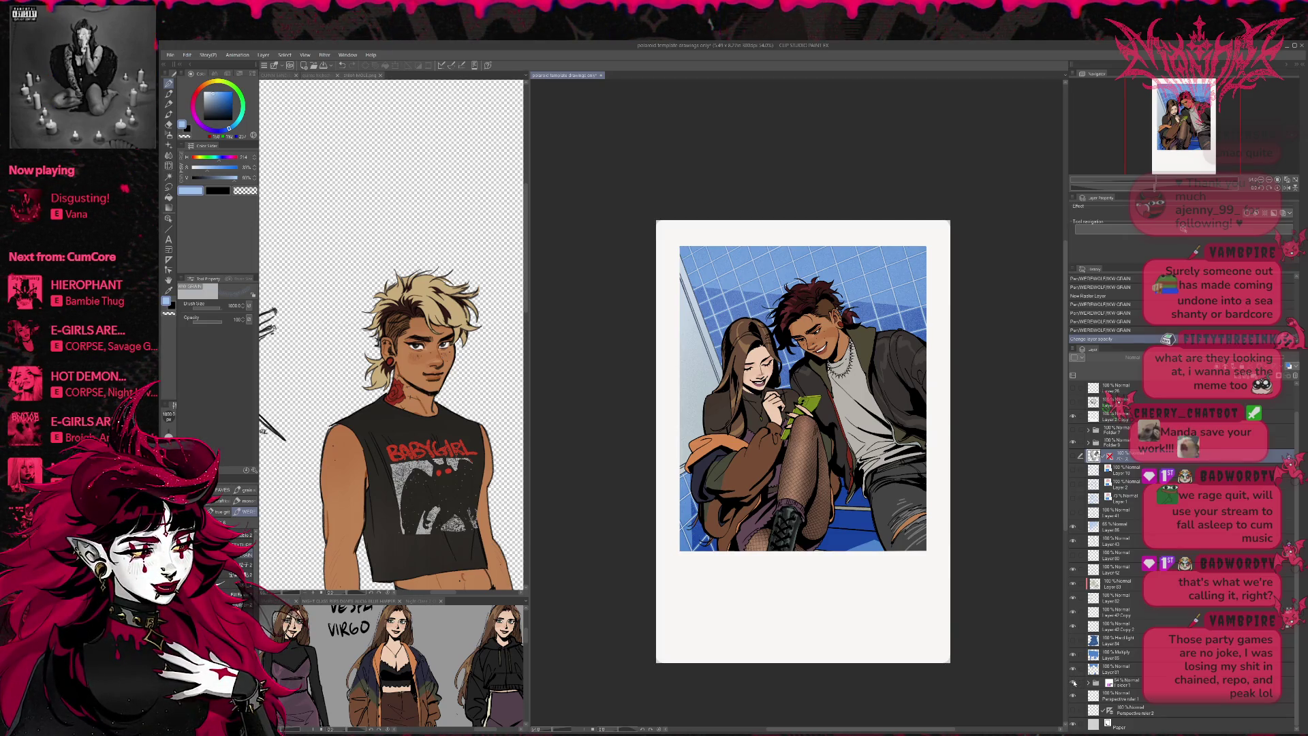
{"action": "left_click", "coordinate": [1075, 671]}
{"action": "left_click", "coordinate": [1074, 670]}
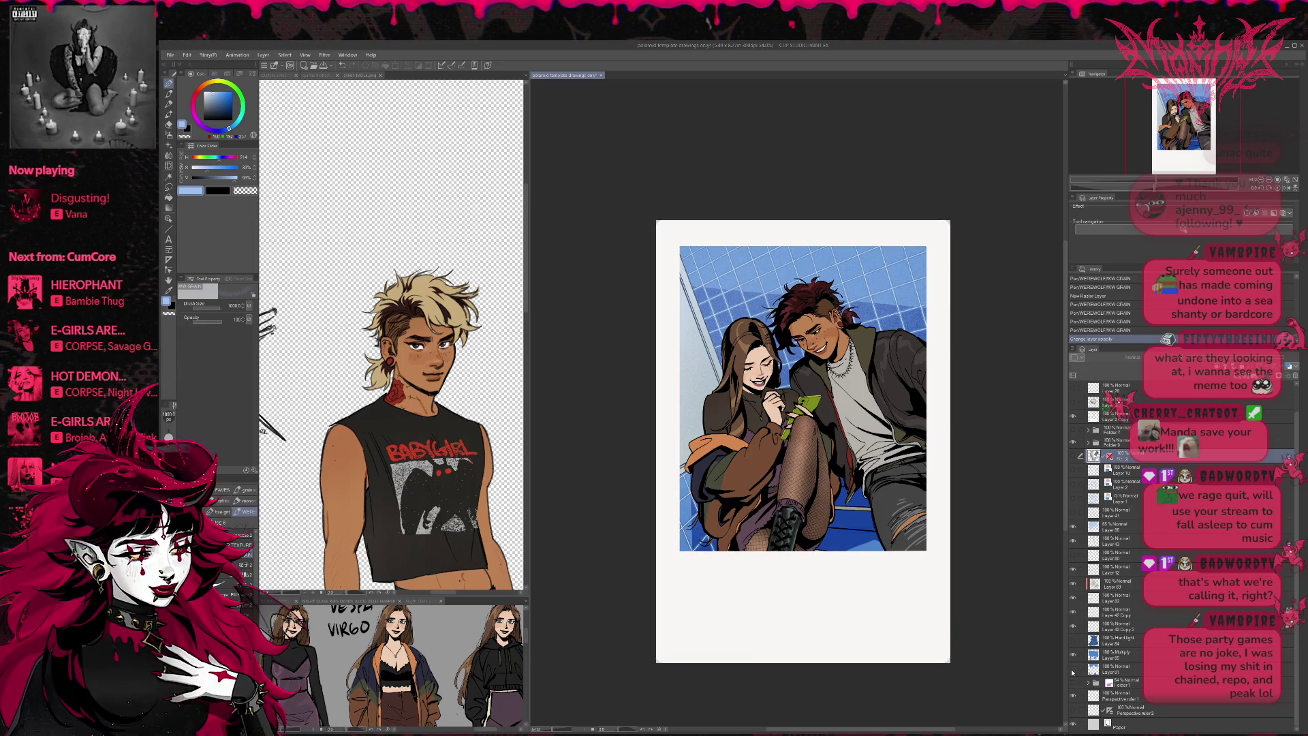
{"action": "left_click", "coordinate": [1073, 671]}
{"action": "left_click", "coordinate": [1074, 671]}
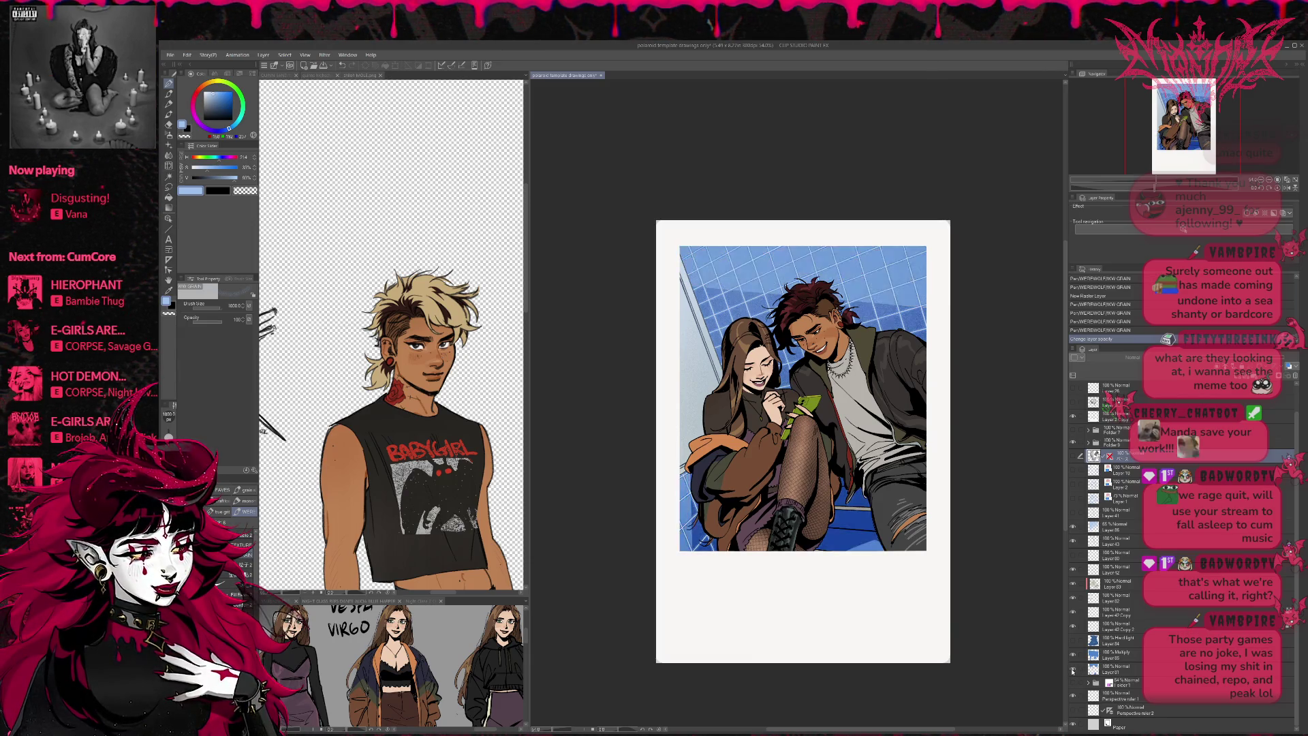
{"action": "left_click", "coordinate": [1117, 669]}
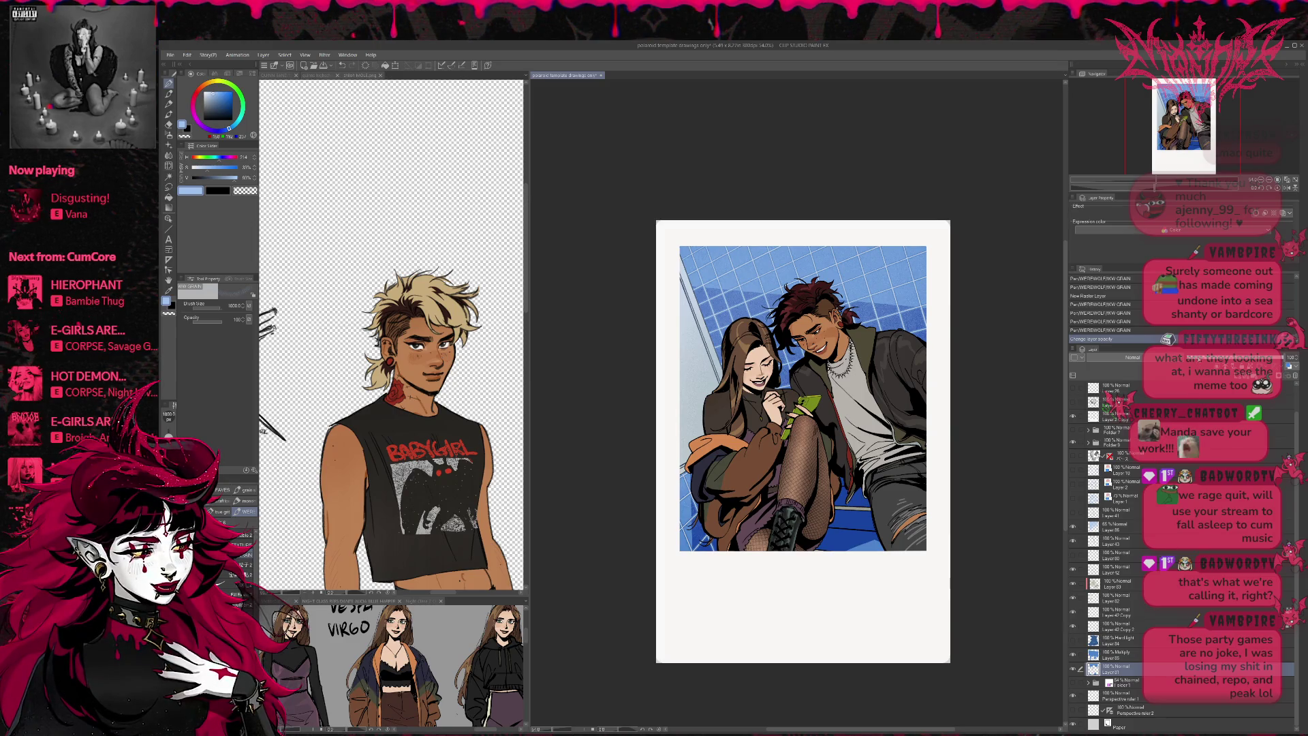
{"action": "left_click", "coordinate": [1185, 357]}
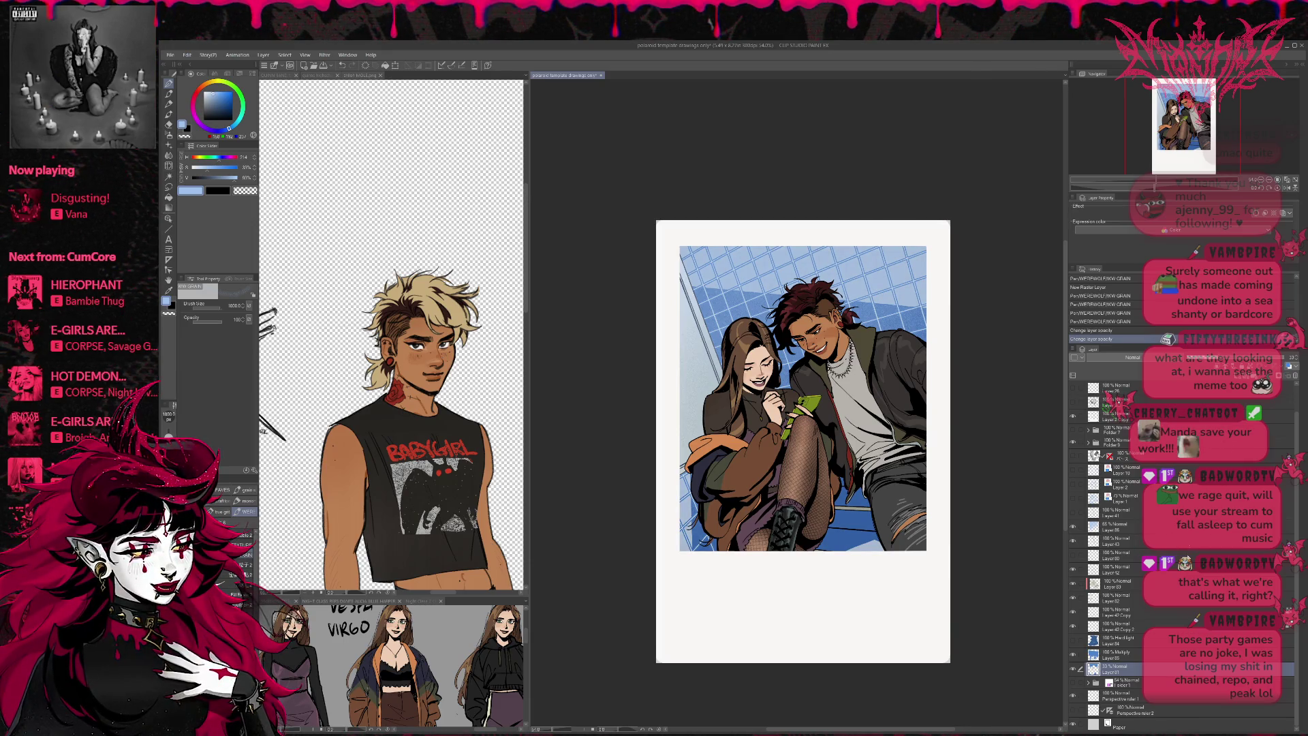
{"action": "left_click", "coordinate": [1073, 526]}
{"action": "left_click", "coordinate": [1073, 526]}
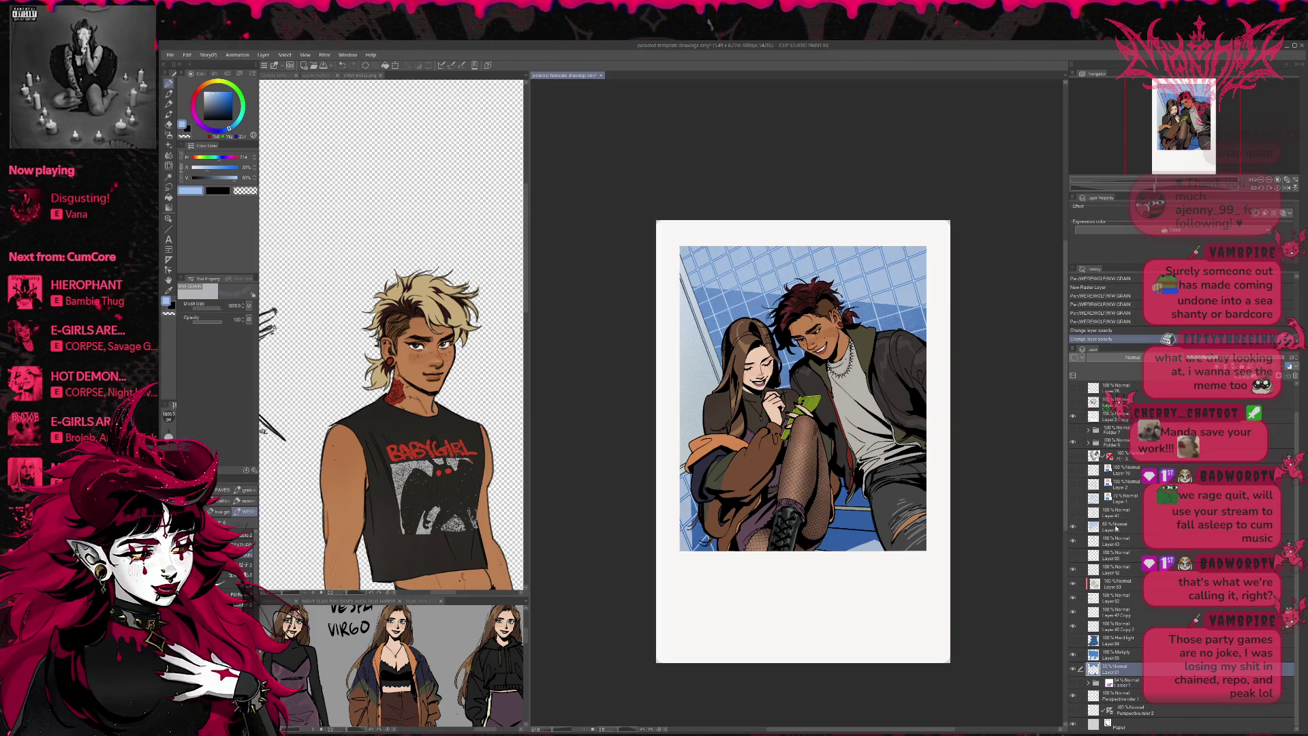
- Toggle the characters to view the background, and try moving a layer into Folder 10, then undo
{"action": "left_click", "coordinate": [1115, 526]}
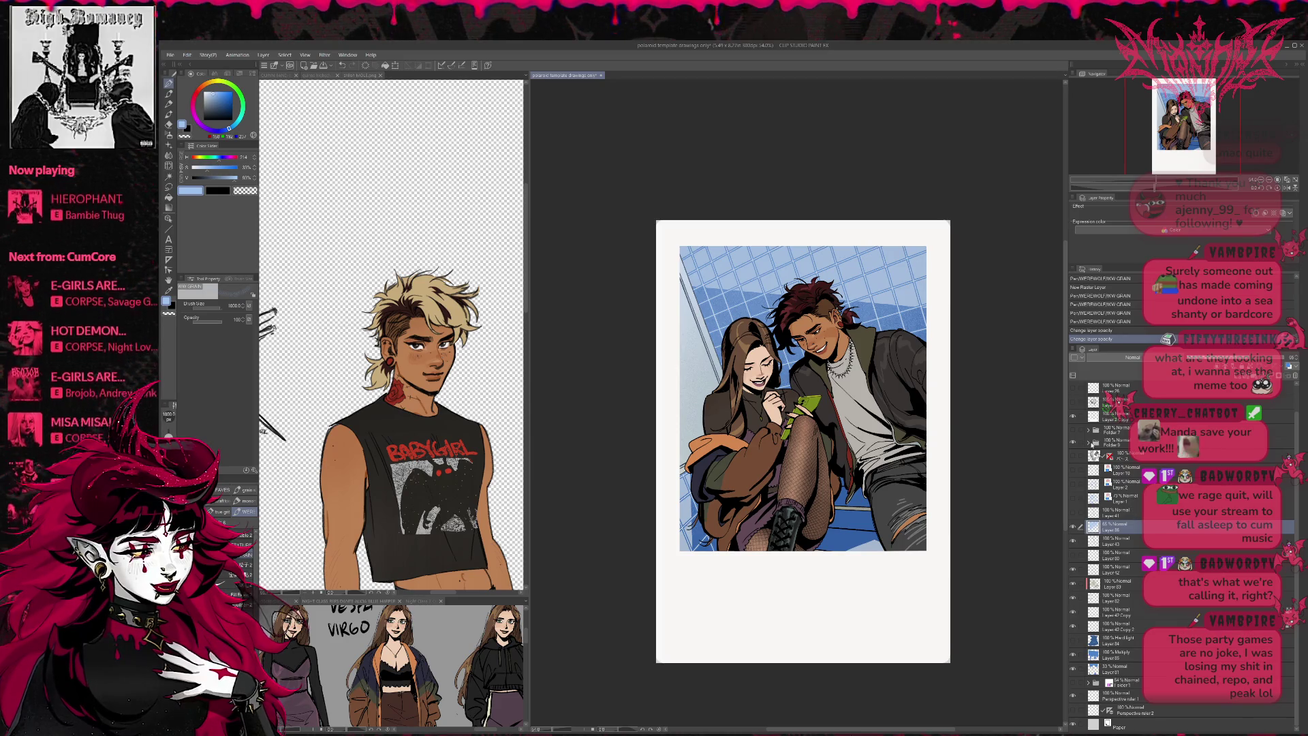
{"action": "left_click", "coordinate": [1074, 443]}
{"action": "left_click", "coordinate": [1074, 443]}
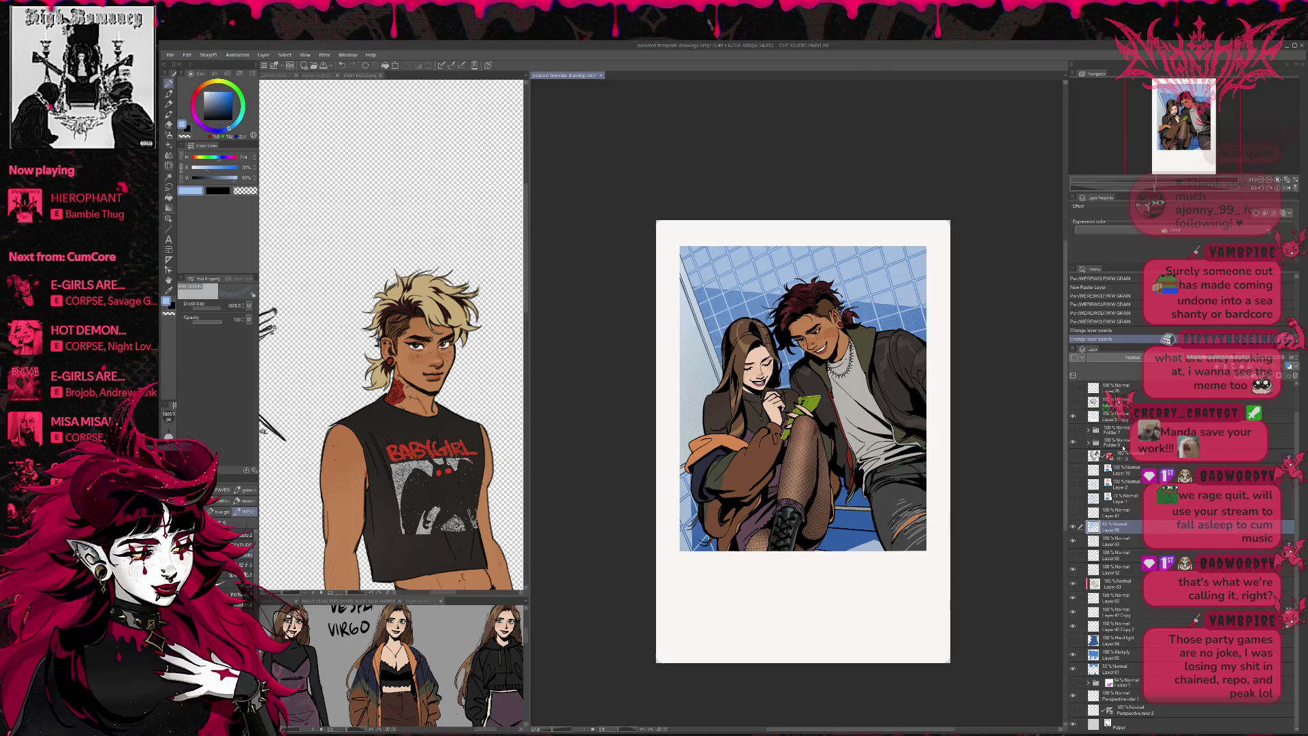
{"action": "left_click", "coordinate": [1111, 441]}
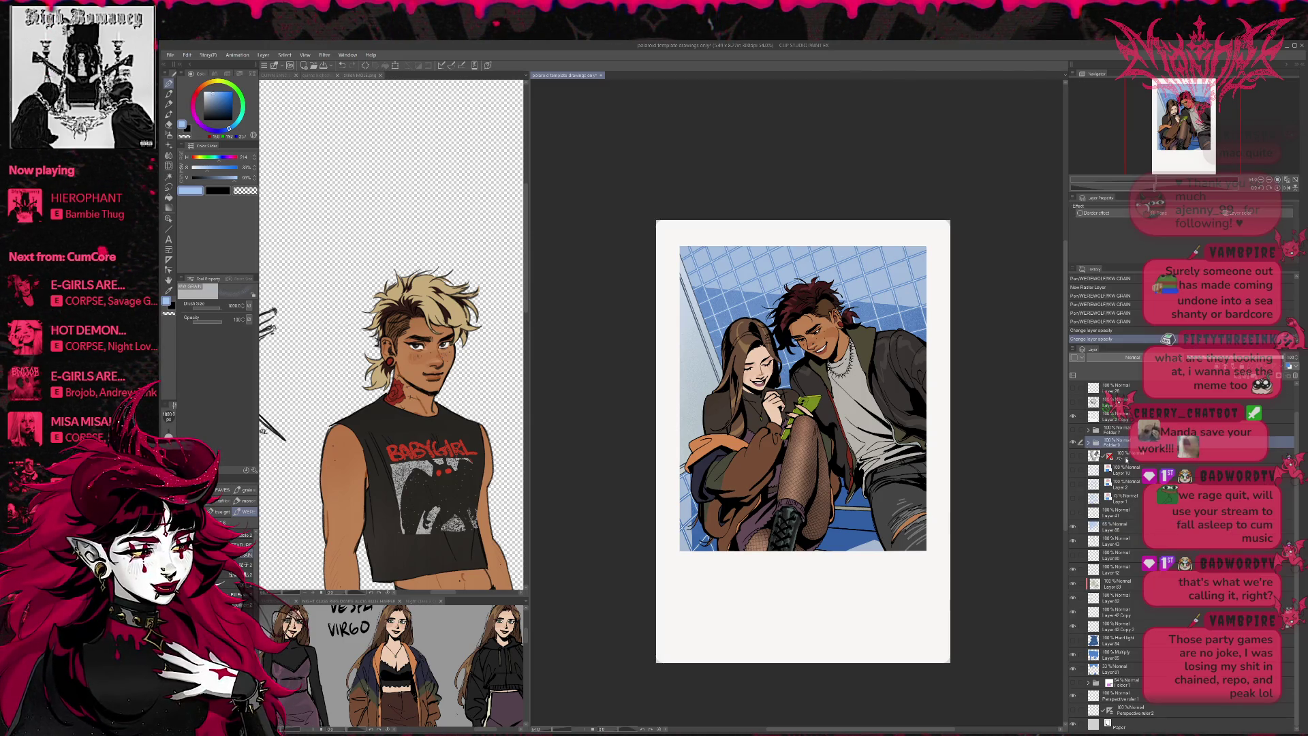
{"action": "left_click", "coordinate": [1117, 455]}
{"action": "left_click_drag", "start_coordinate": [1132, 666], "coordinate": [1125, 474]}
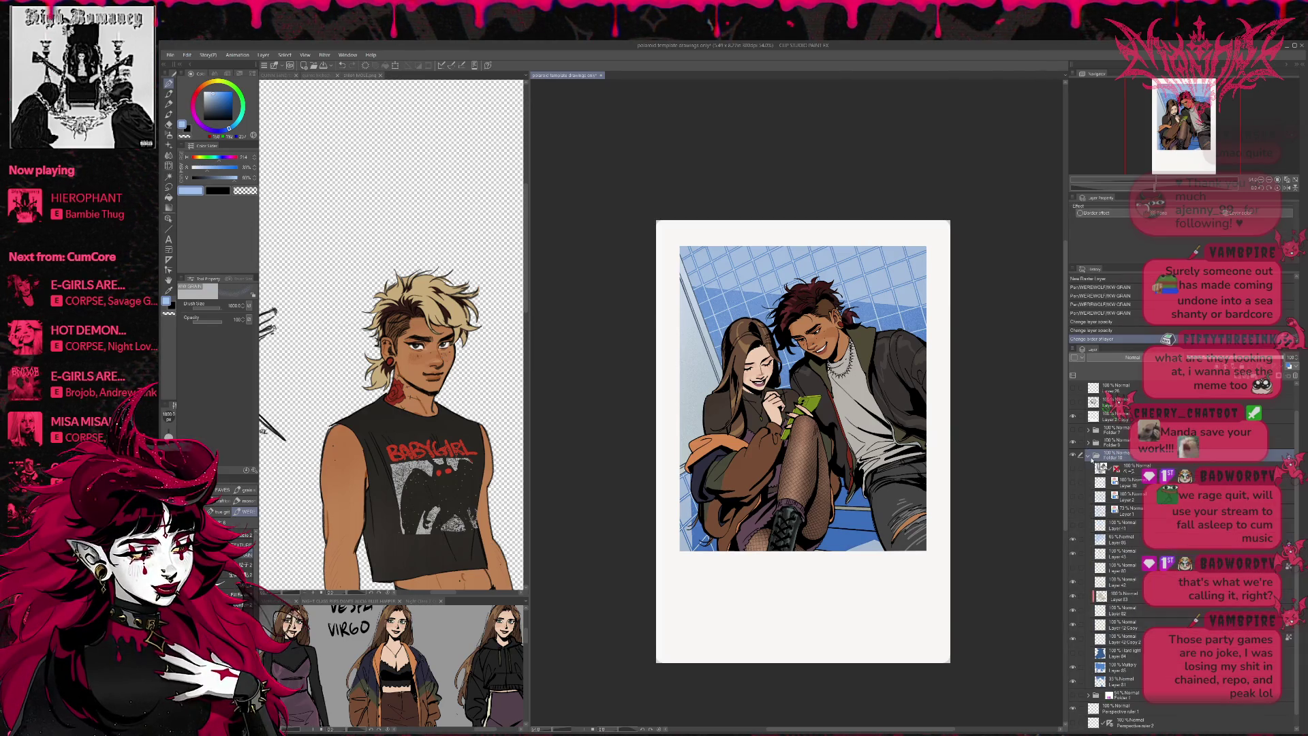
{"action": "key", "text": "ctrl+z"}
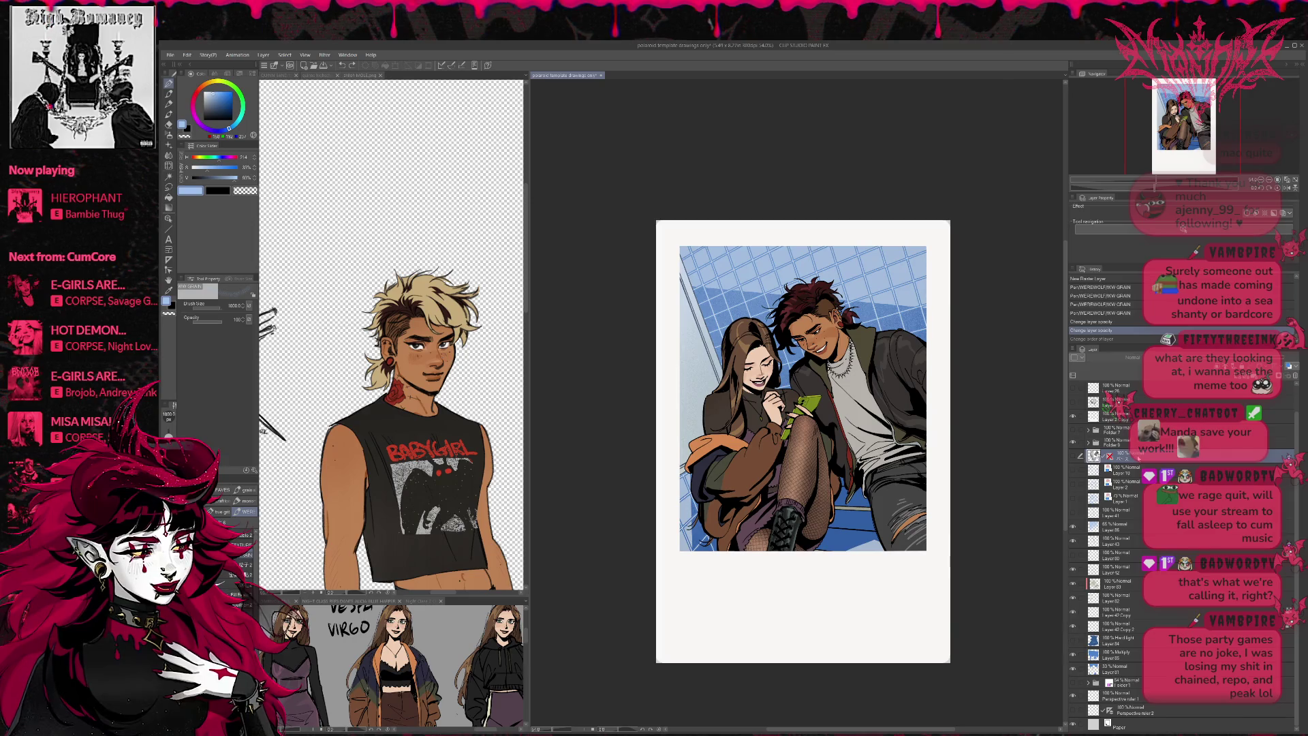
- Add a new raster layer above the colour folder
{"action": "left_click", "coordinate": [1121, 723]}
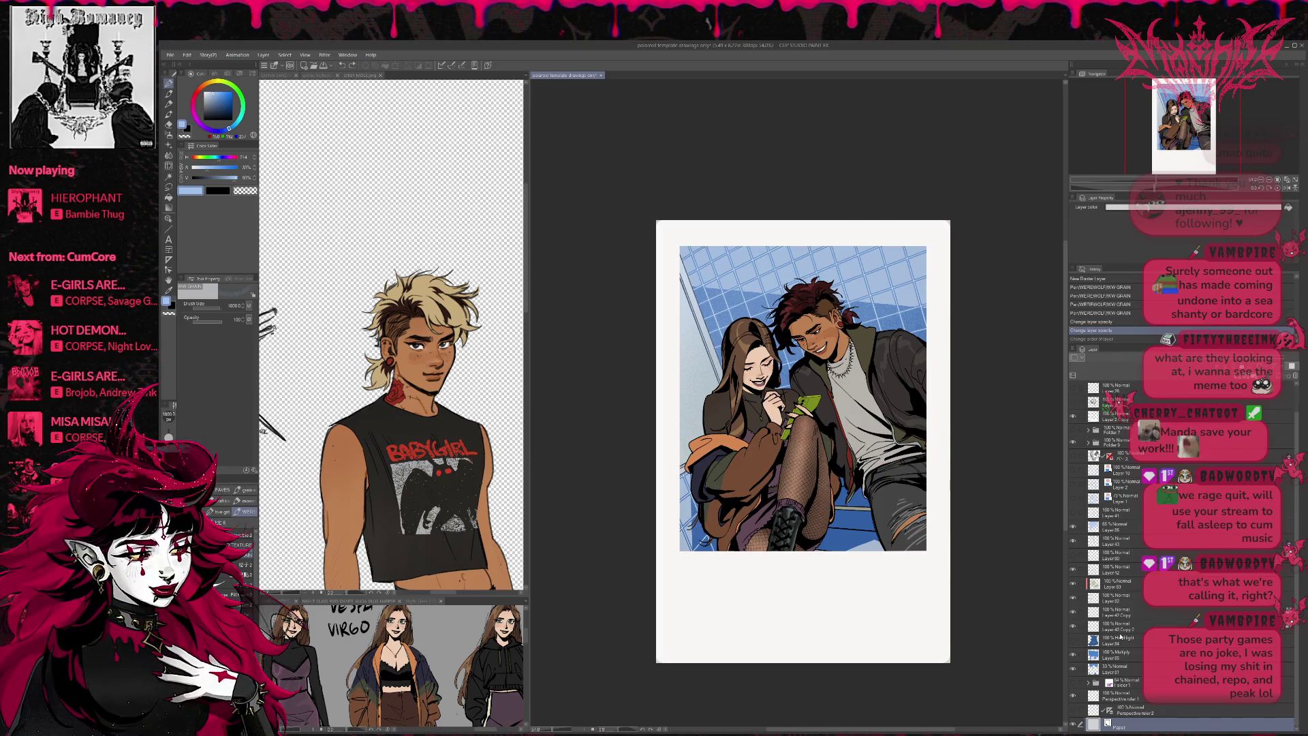
{"action": "left_click", "coordinate": [1120, 682]}
{"action": "key", "text": "ctrl+shift+n"}
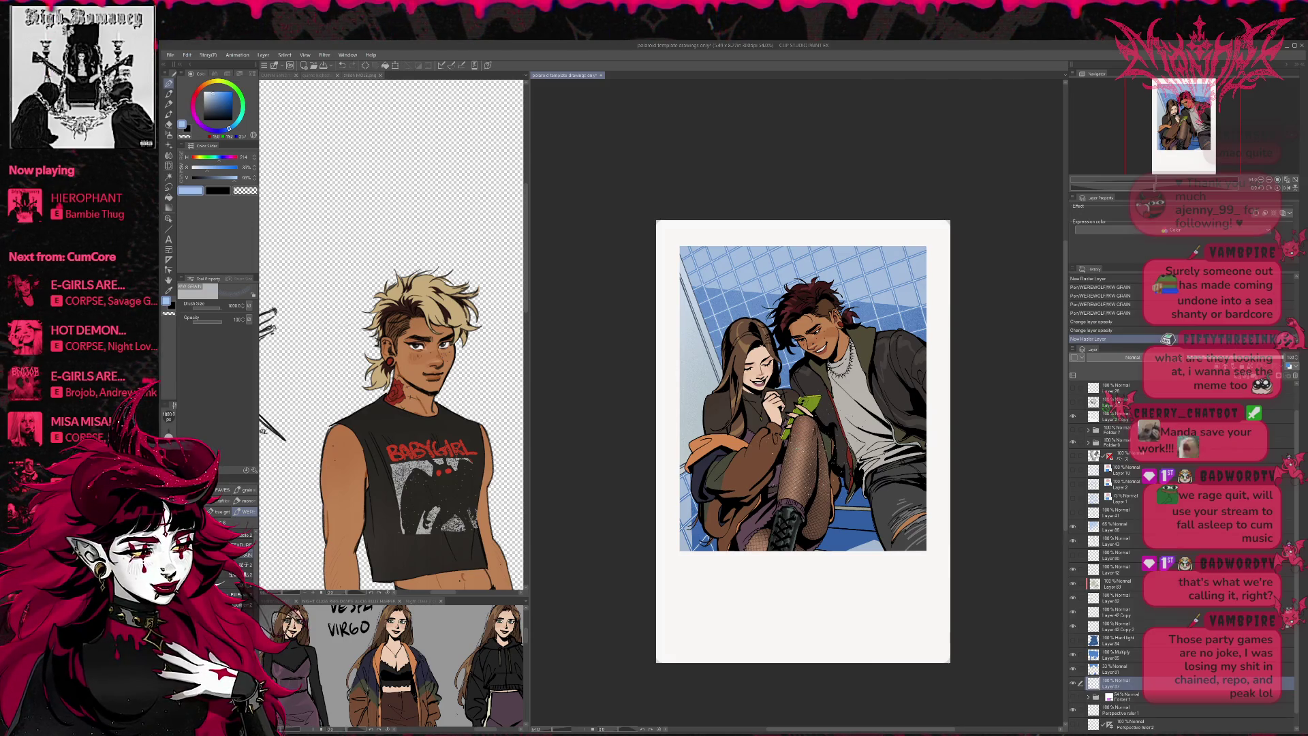
{"action": "key", "text": "p"}
{"action": "left_click_drag", "start_coordinate": [699, 538], "coordinate": [749, 498]}
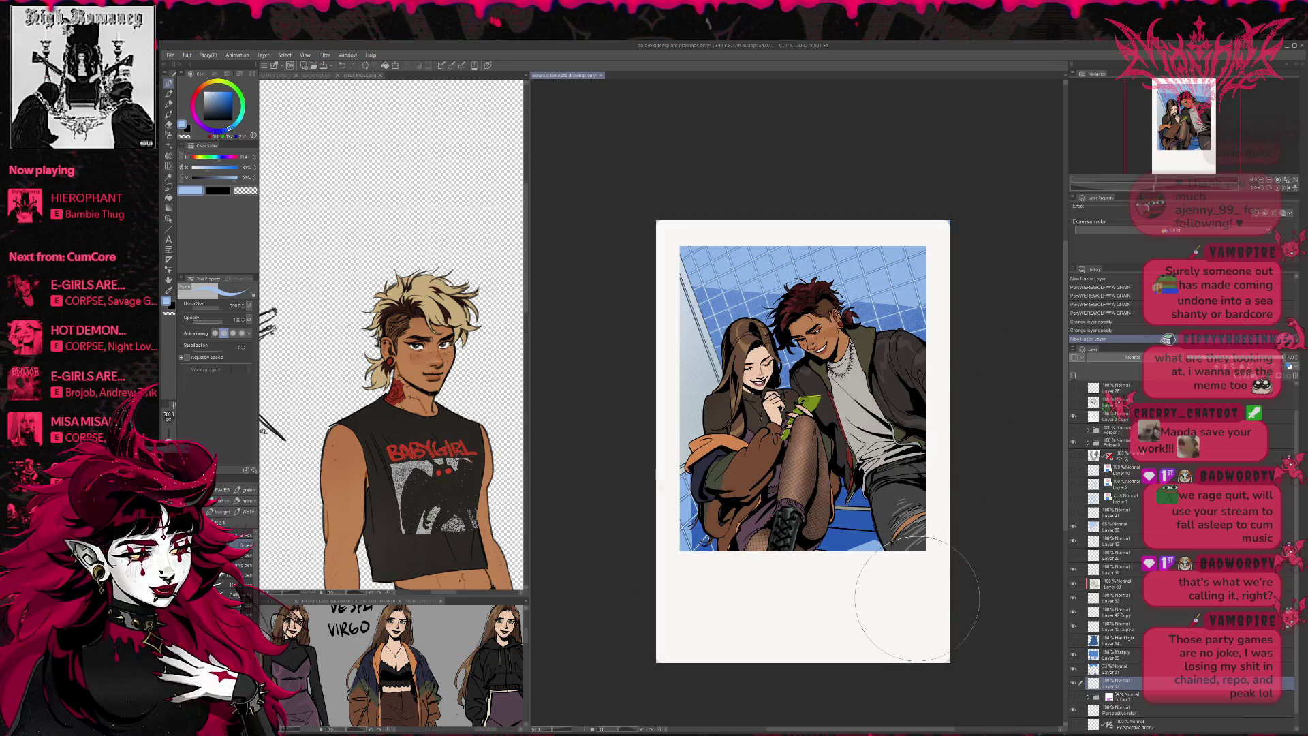
{"action": "left_click_drag", "start_coordinate": [1008, 541], "coordinate": [1049, 544]}
{"action": "left_click_drag", "start_coordinate": [215, 102], "coordinate": [209, 96]}
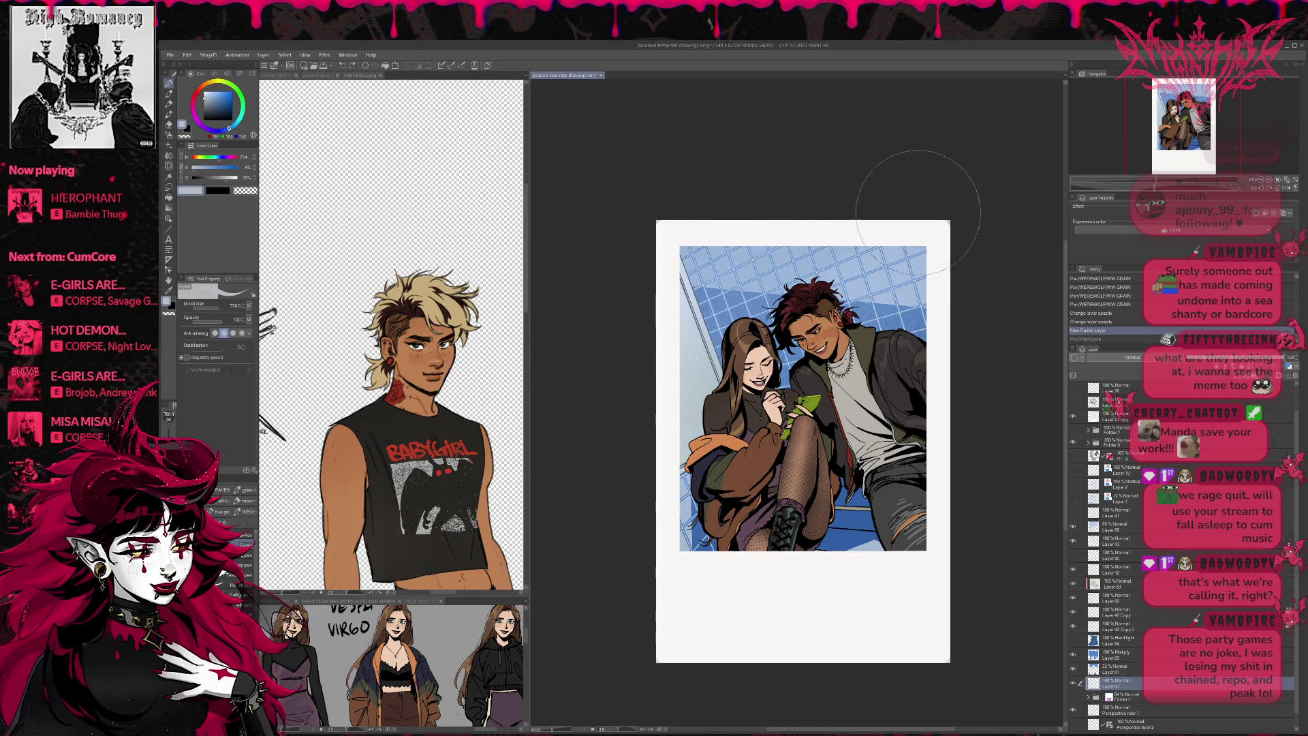
{"action": "left_click_drag", "start_coordinate": [946, 519], "coordinate": [981, 600]}
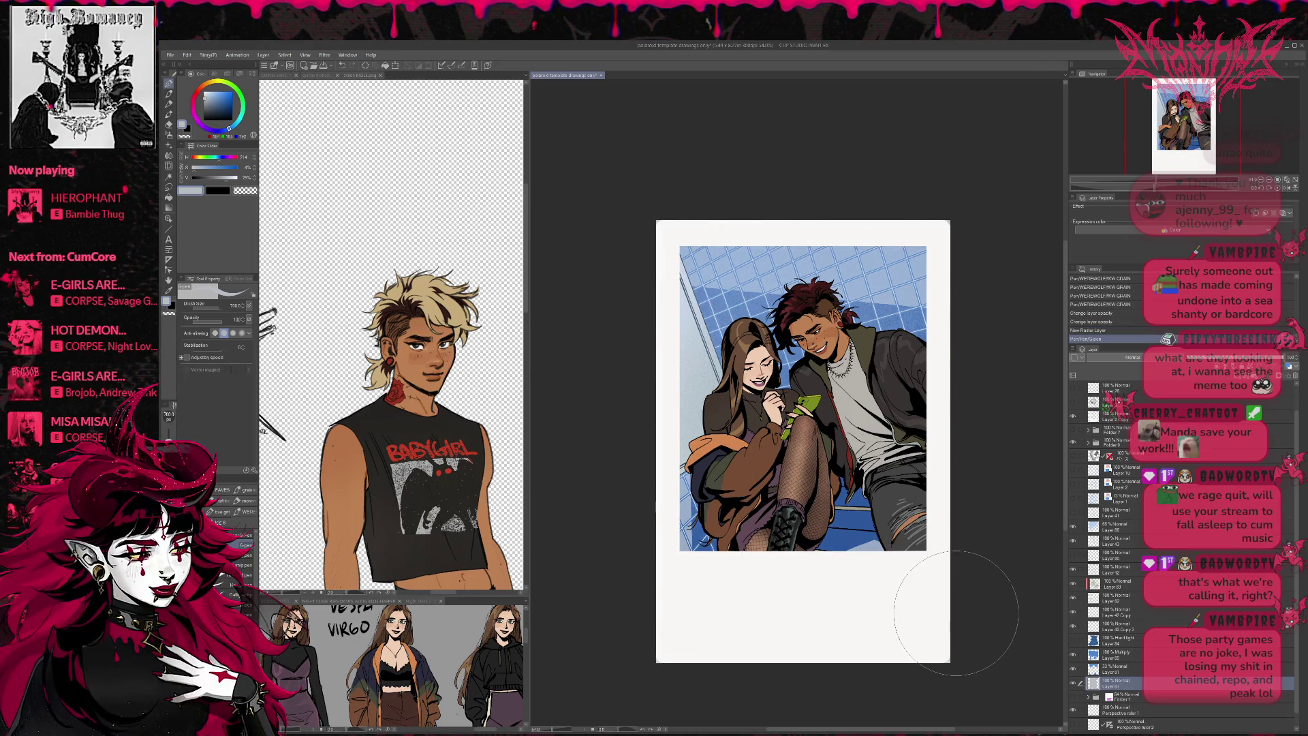
{"action": "left_click_drag", "start_coordinate": [902, 392], "coordinate": [681, 545]}
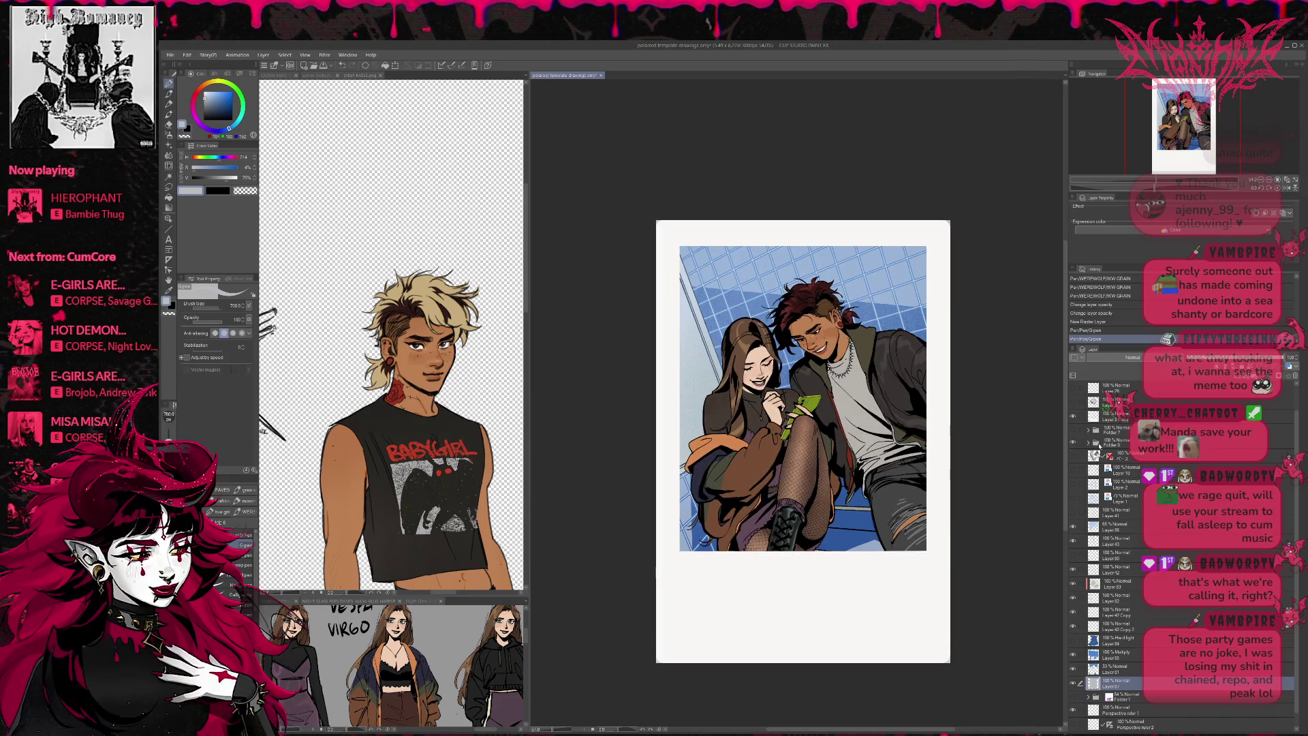
{"action": "left_click", "coordinate": [1131, 457], "text": "shift"}
- Group the illustration layers with Ctrl+G and combine Folders 9 and 10 into one folder
{"action": "key", "text": "ctrl+g"}
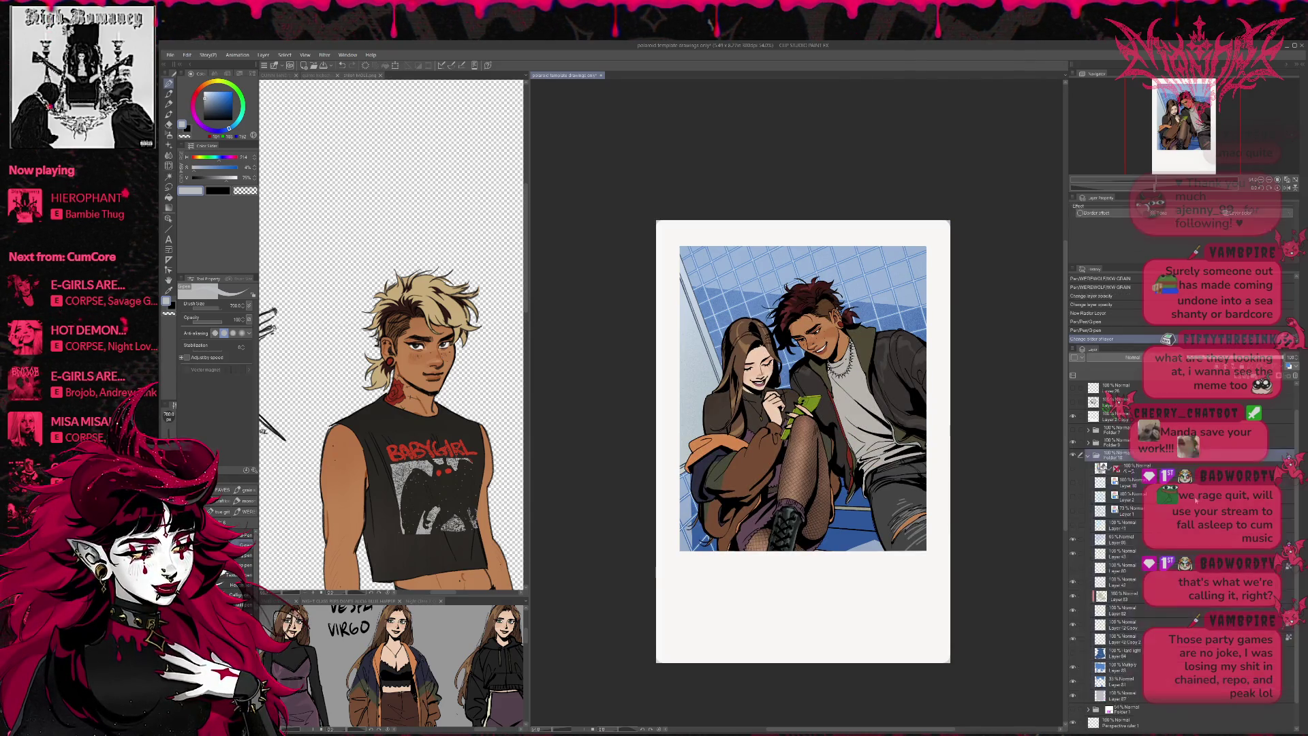
{"action": "left_click", "coordinate": [1074, 483]}
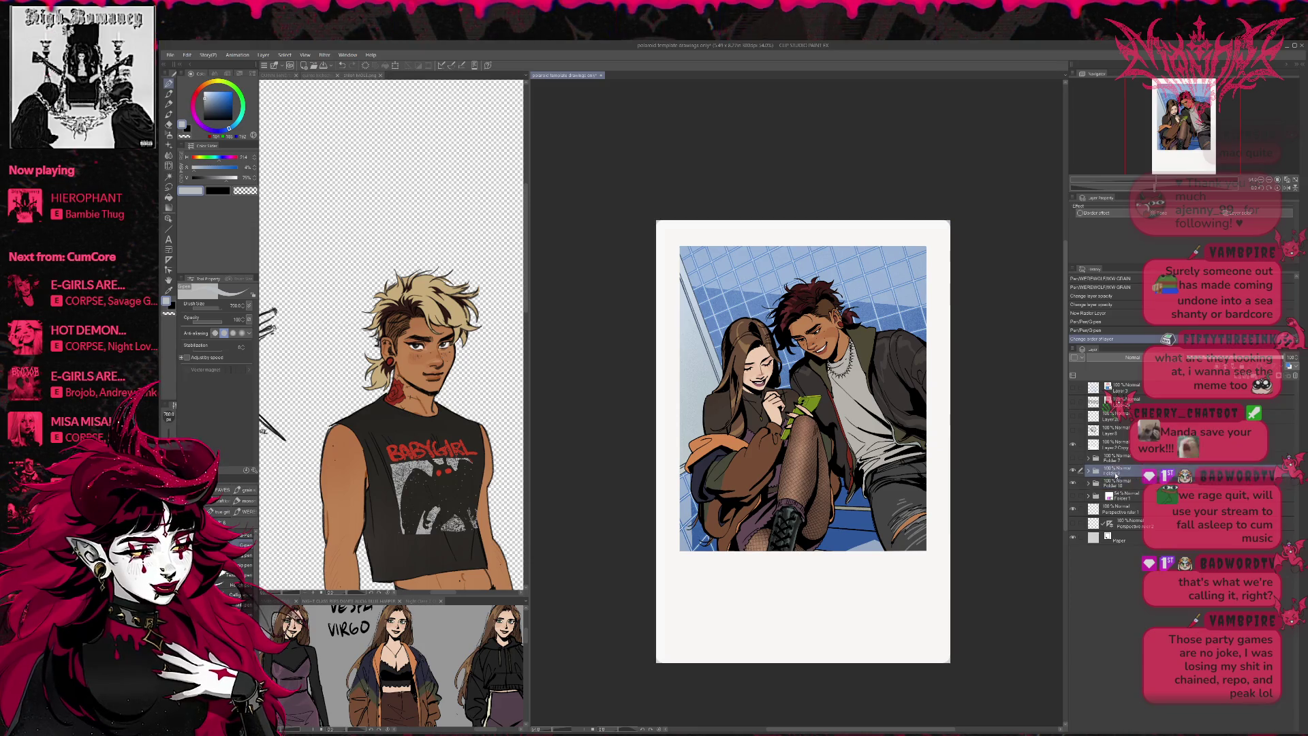
{"action": "left_click", "coordinate": [1074, 496]}
{"action": "left_click", "coordinate": [1073, 496]}
{"action": "left_click", "coordinate": [1074, 470]}
{"action": "left_click", "coordinate": [1136, 482]}
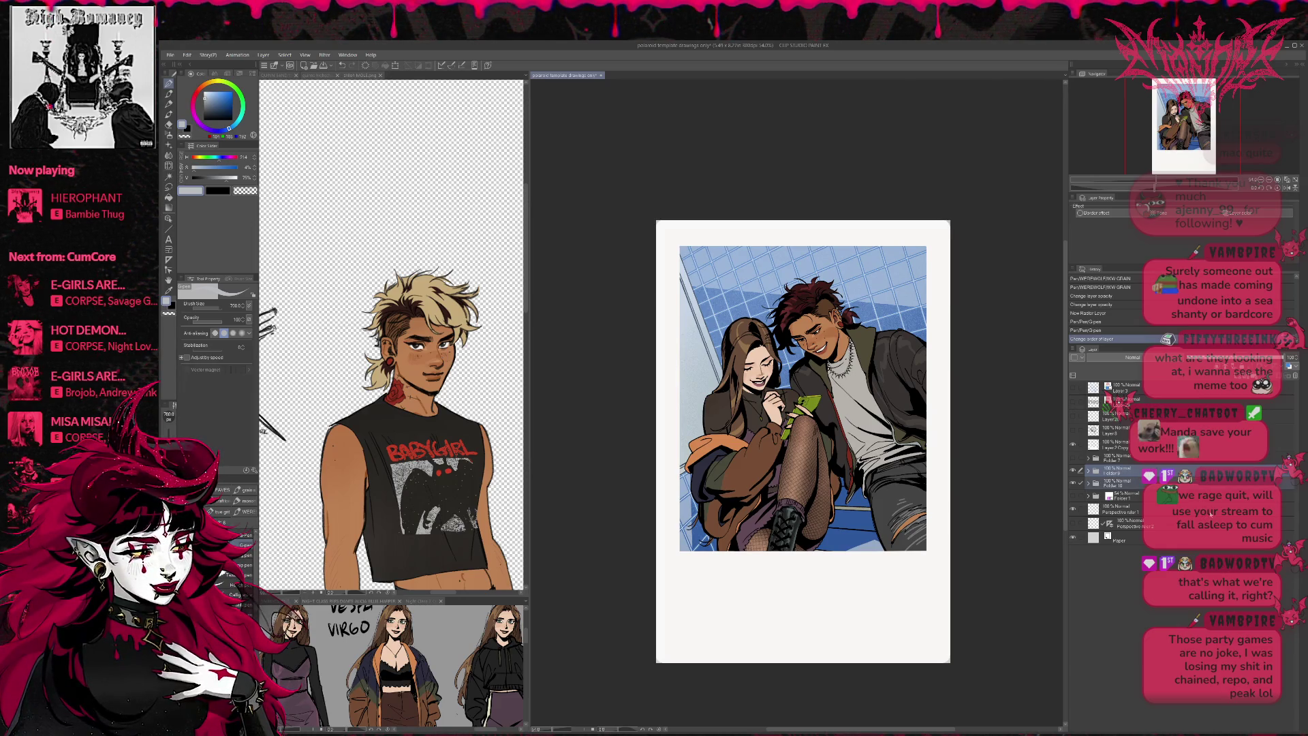
{"action": "key", "text": "ctrl+g"}
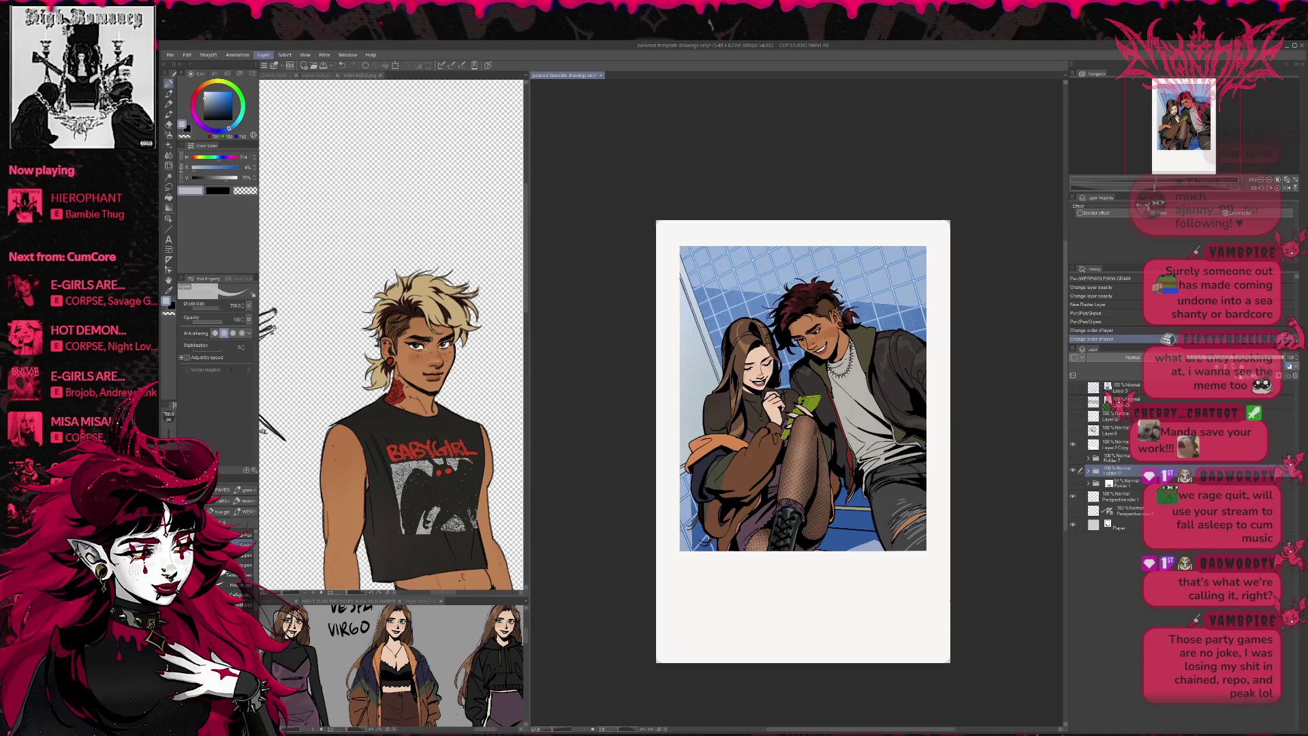
- Add a new empty raster layer and choose pale yellow on the colour wheel
{"action": "key", "text": "ctrl+shift+n"}
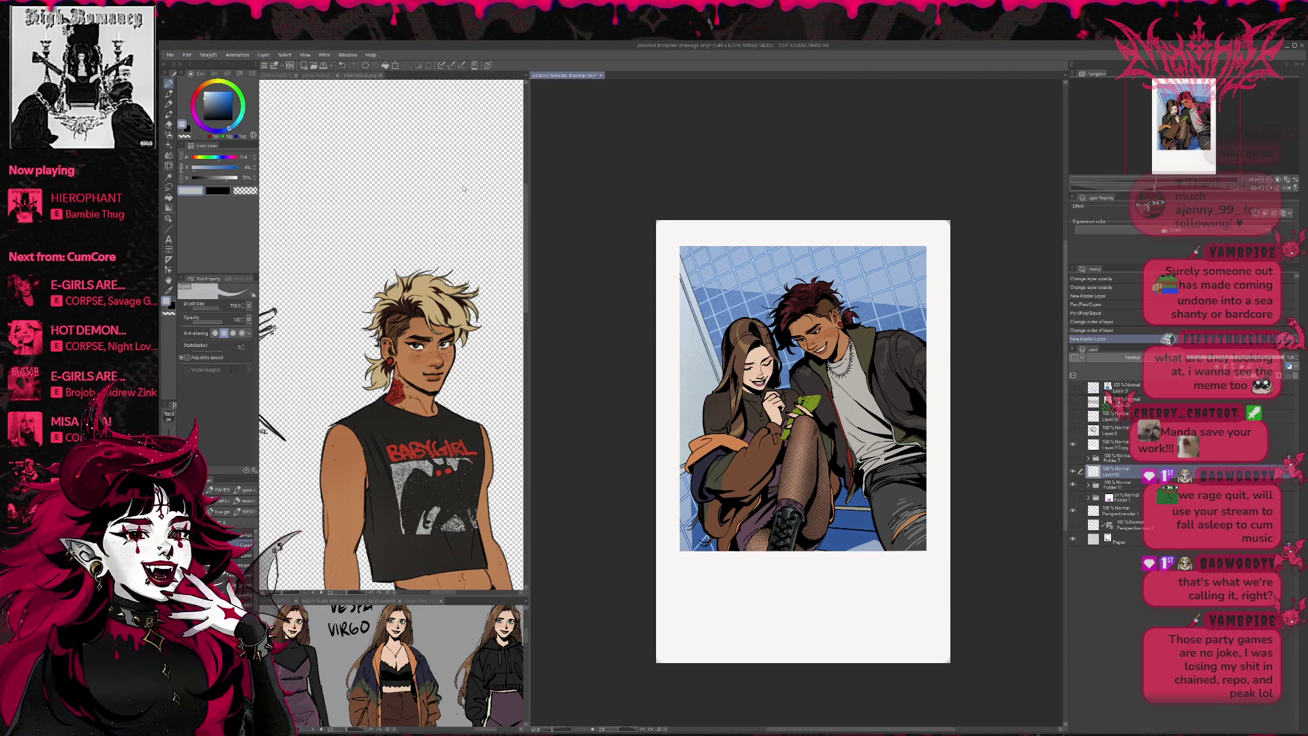
{"action": "left_click", "coordinate": [215, 94]}
{"action": "left_click", "coordinate": [213, 84]}
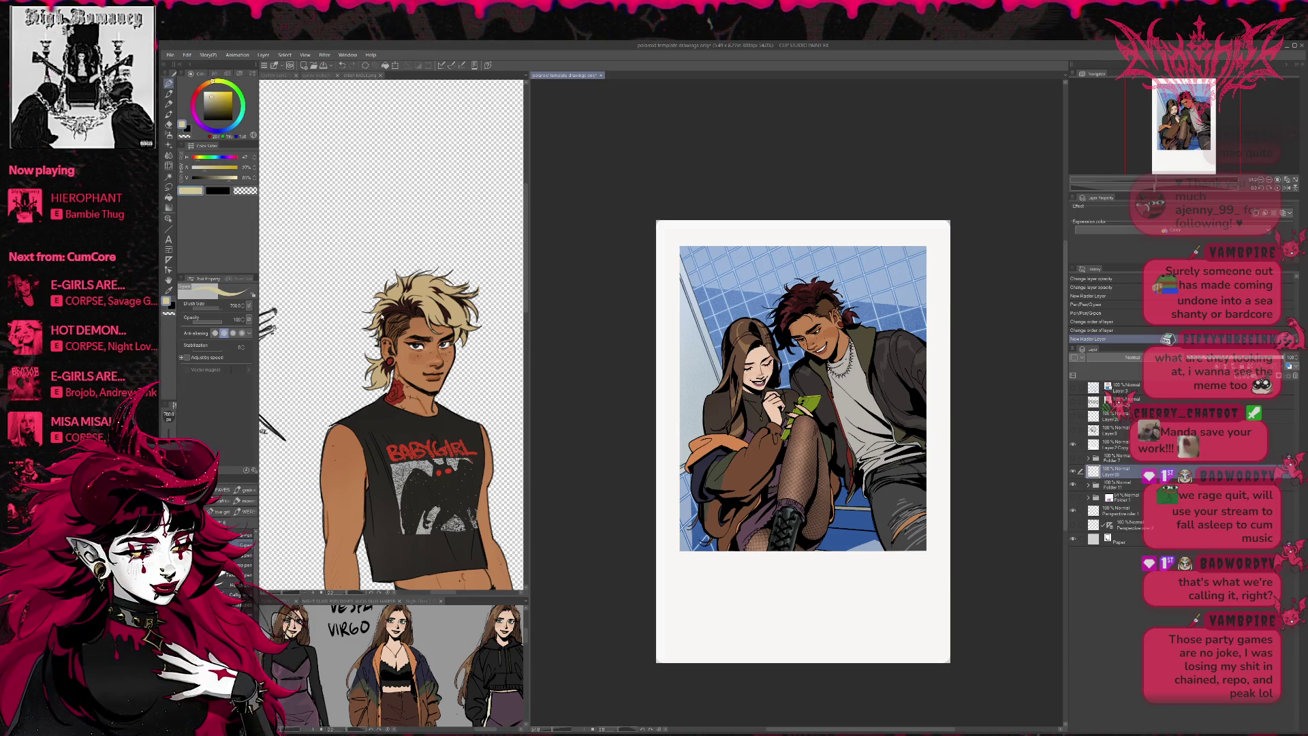
- Cover the illustration with an 800px pale-yellow stroke set to Hard Light, then bring up Hue/Saturation/Luminosity
{"action": "mouse_move", "coordinate": [954, 382]}
{"action": "left_mouse_down"}
{"action": "mouse_move", "coordinate": [756, 381]}
{"action": "mouse_move", "coordinate": [864, 255]}
{"action": "mouse_move", "coordinate": [876, 380]}
{"action": "mouse_move", "coordinate": [753, 554]}
{"action": "left_mouse_up"}
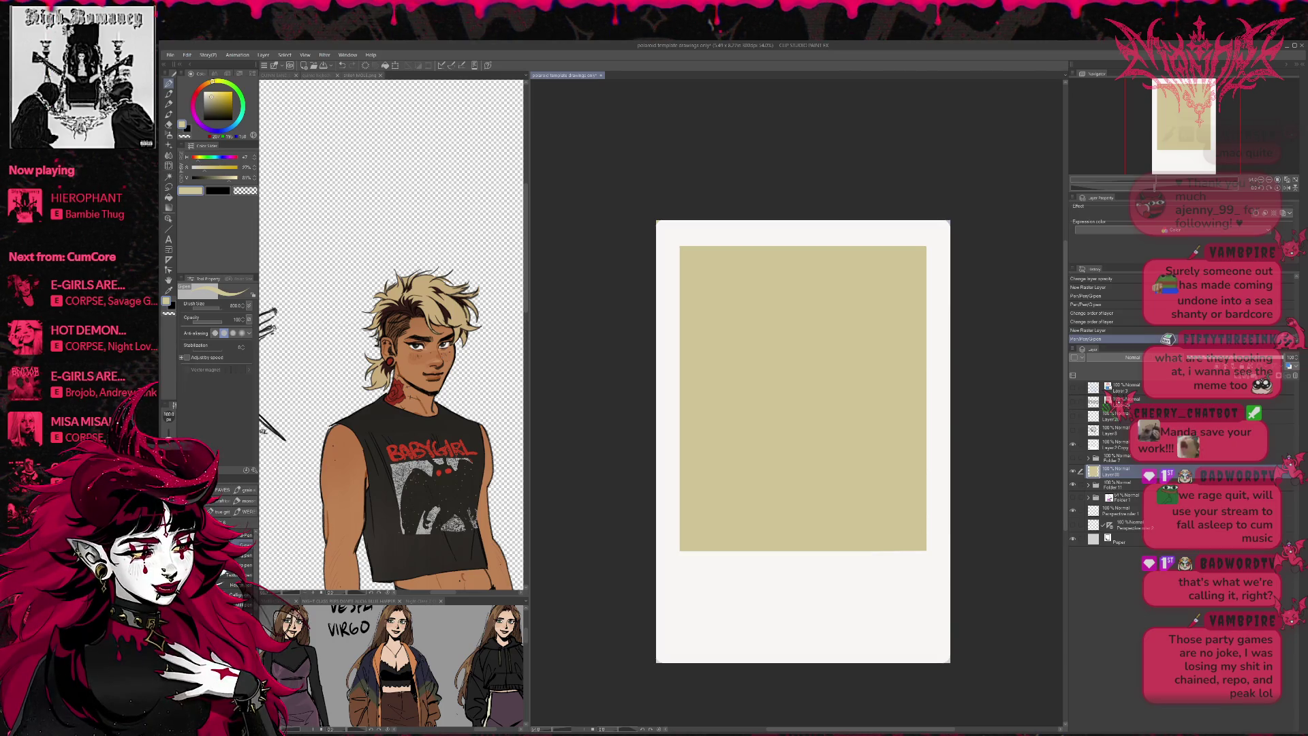
{"action": "key", "text": "shift+alt+h"}
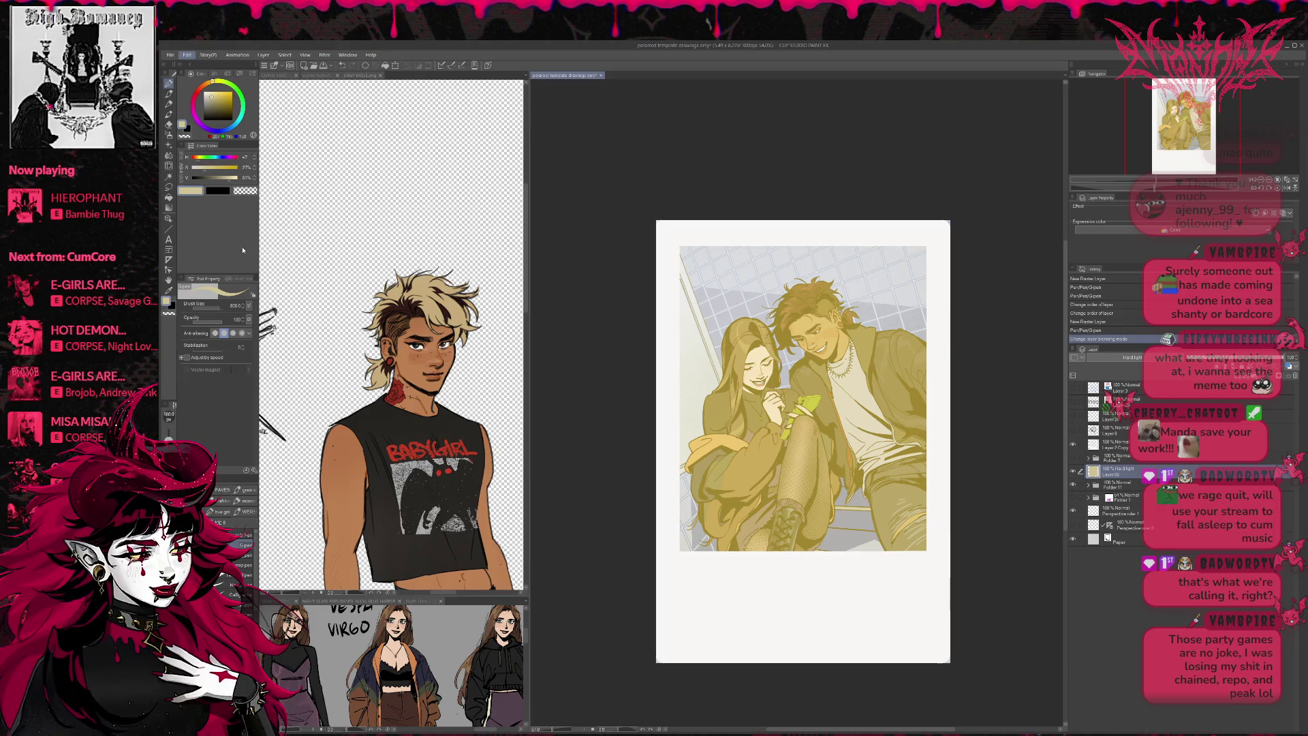
{"action": "key", "text": "ctrl+u"}
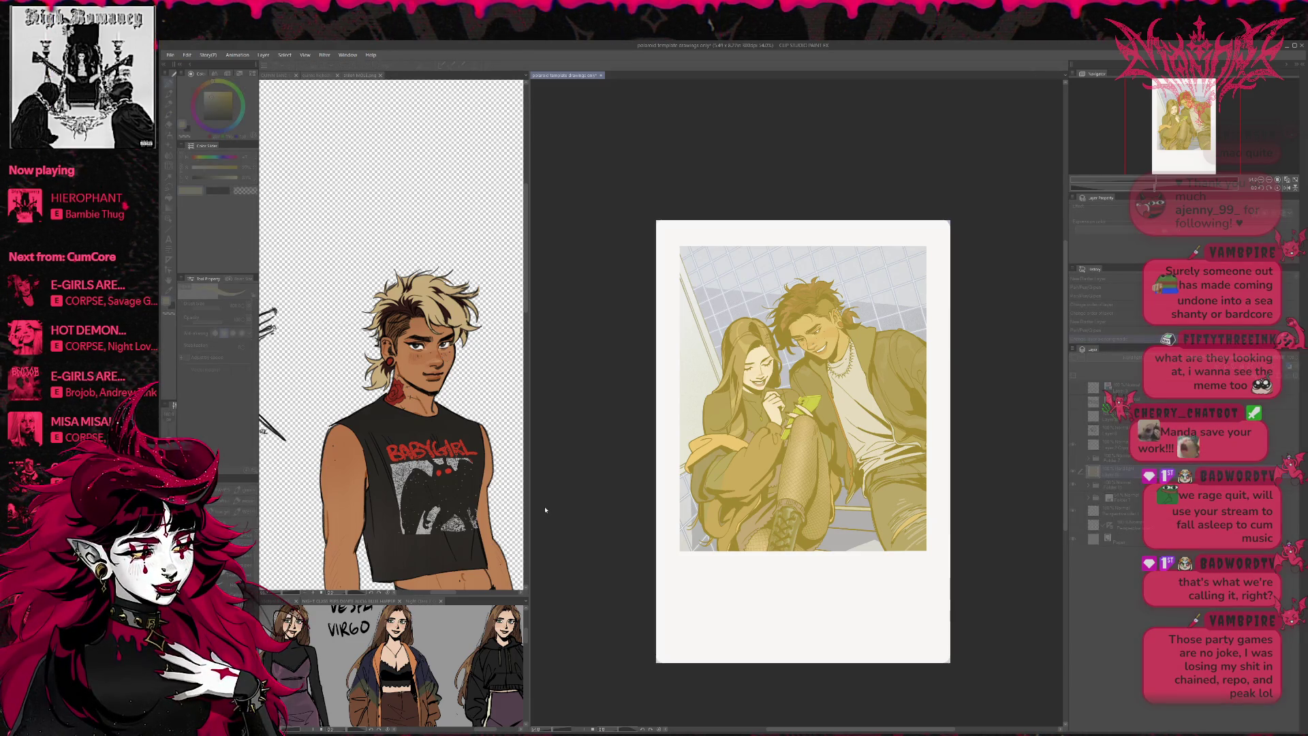
- Adjust hue, saturation and luminosity sliders so the olive tint becomes a darker purple
{"action": "left_click_drag", "start_coordinate": [568, 508], "coordinate": [648, 508]}
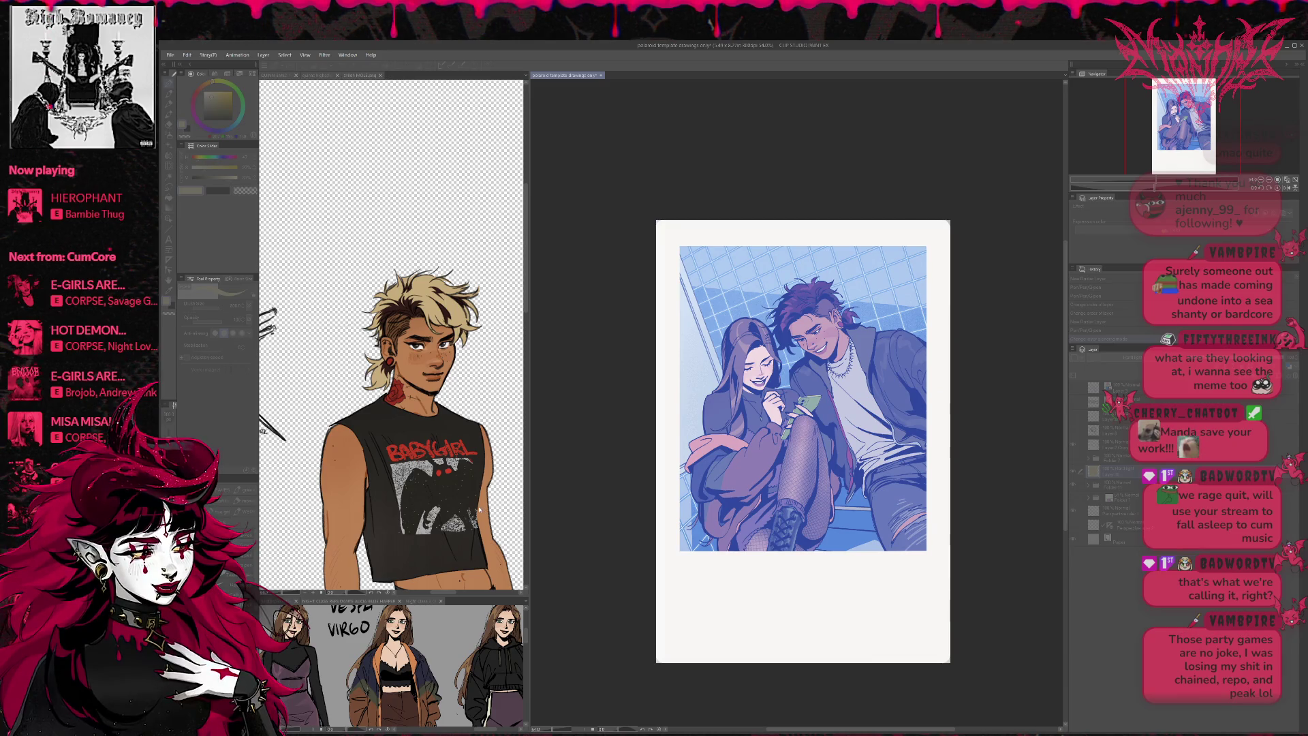
{"action": "mouse_move", "coordinate": [494, 509]}
{"action": "left_mouse_down"}
{"action": "mouse_move", "coordinate": [520, 507]}
{"action": "mouse_move", "coordinate": [481, 507]}
{"action": "left_mouse_up"}
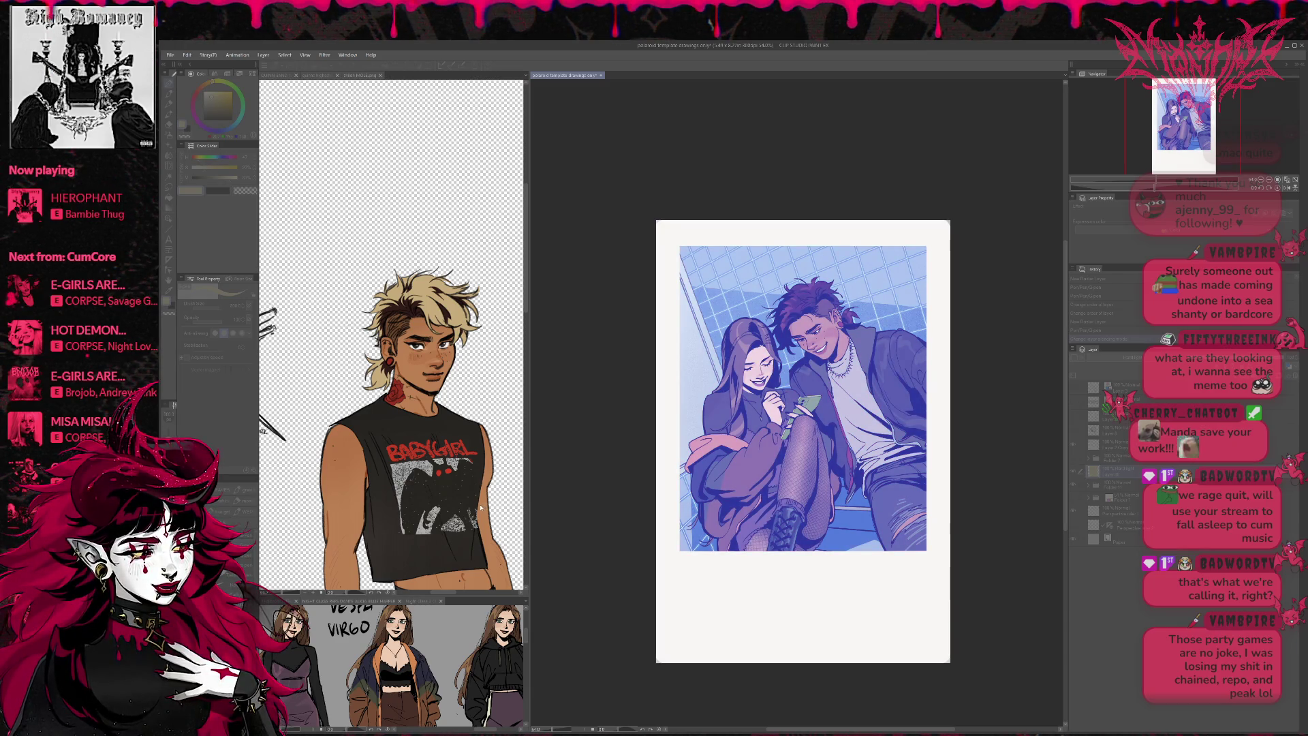
{"action": "mouse_move", "coordinate": [481, 507]}
{"action": "left_mouse_down"}
{"action": "mouse_move", "coordinate": [517, 528]}
{"action": "mouse_move", "coordinate": [511, 550]}
{"action": "mouse_move", "coordinate": [544, 550]}
{"action": "left_mouse_up"}
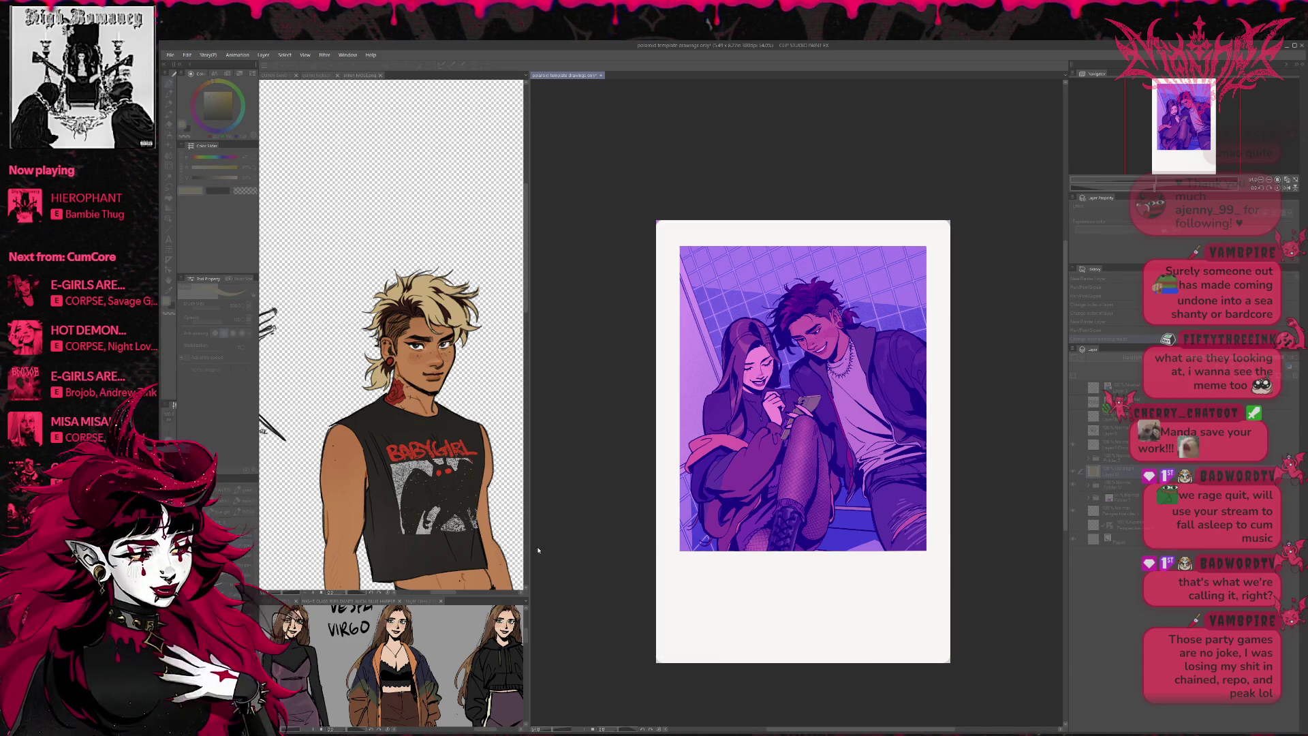
- Compare lavender, violet and deeper purple tint versions through undo/redo, keeping the deeper purple
{"action": "key", "text": "ctrl+z"}
{"action": "key", "text": "ctrl+y"}
{"action": "key", "text": "ctrl+y"}
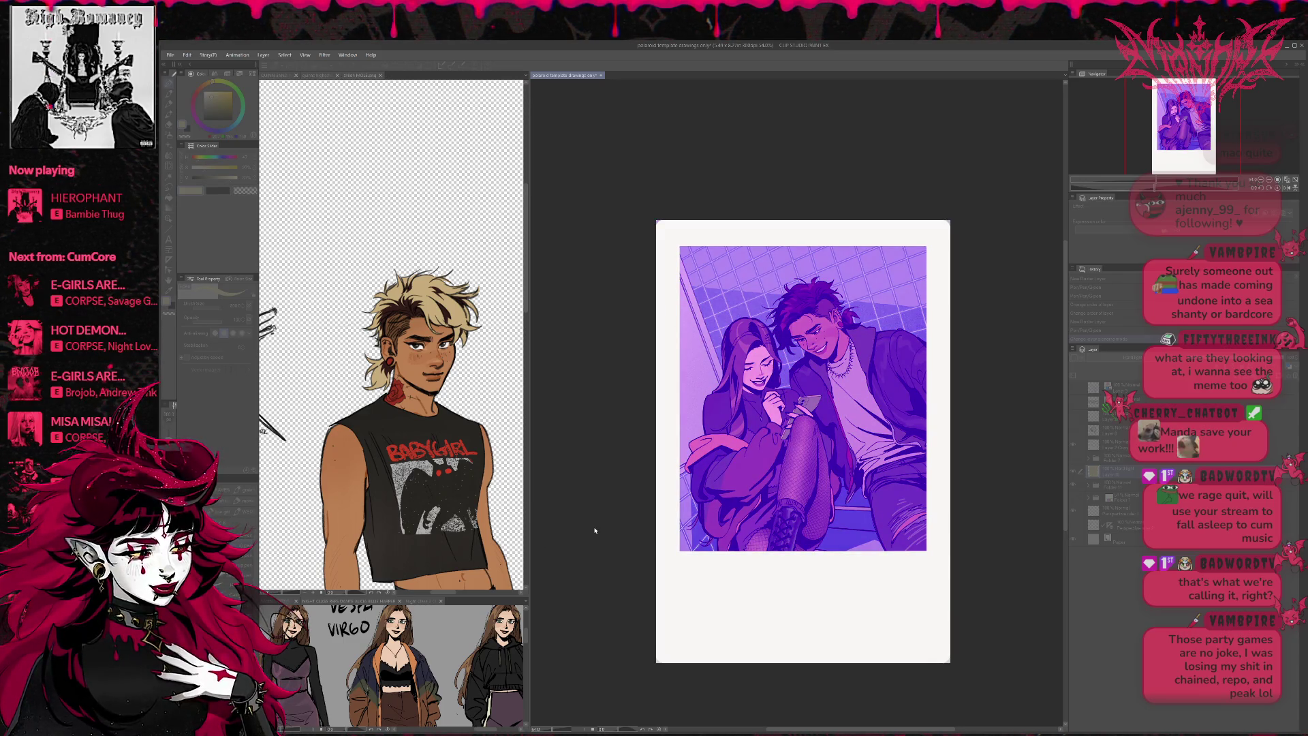
{"action": "key", "text": "ctrl+y"}
{"action": "key", "text": "ctrl+z"}
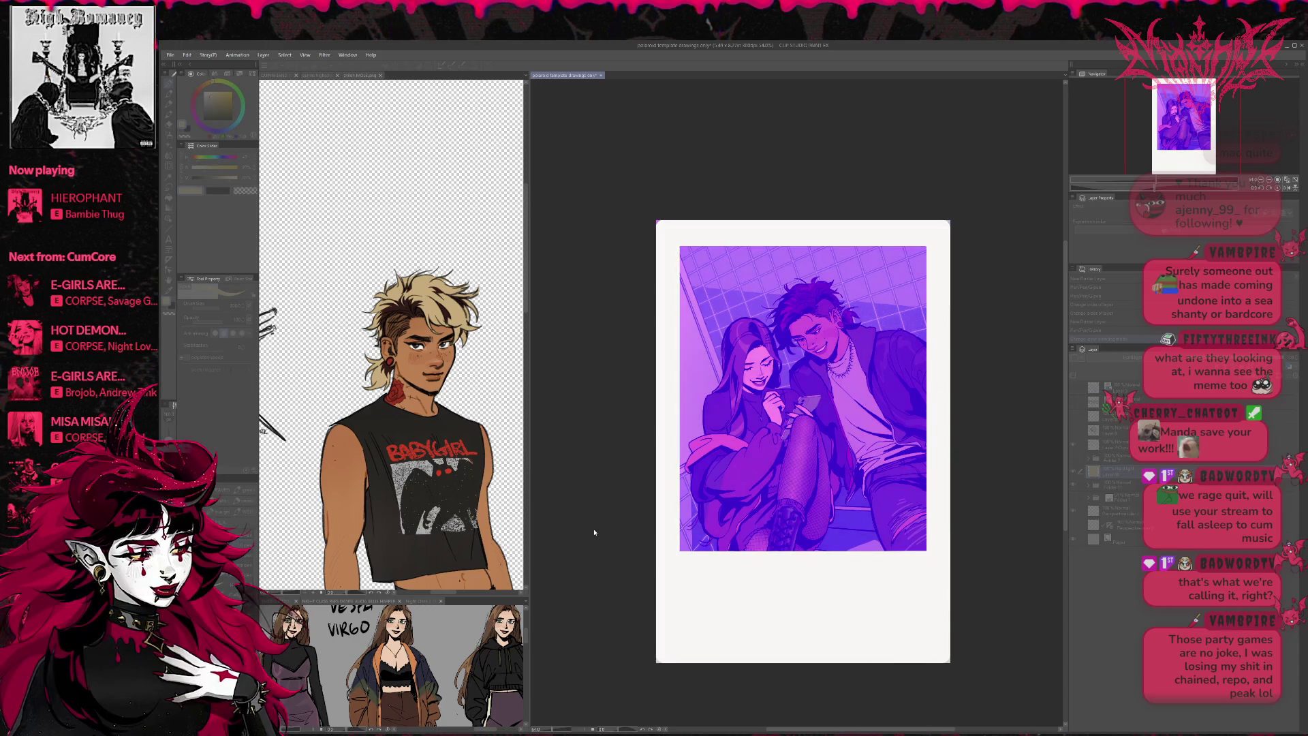
{"action": "key", "text": "ctrl+z"}
{"action": "key", "text": "ctrl+z"}
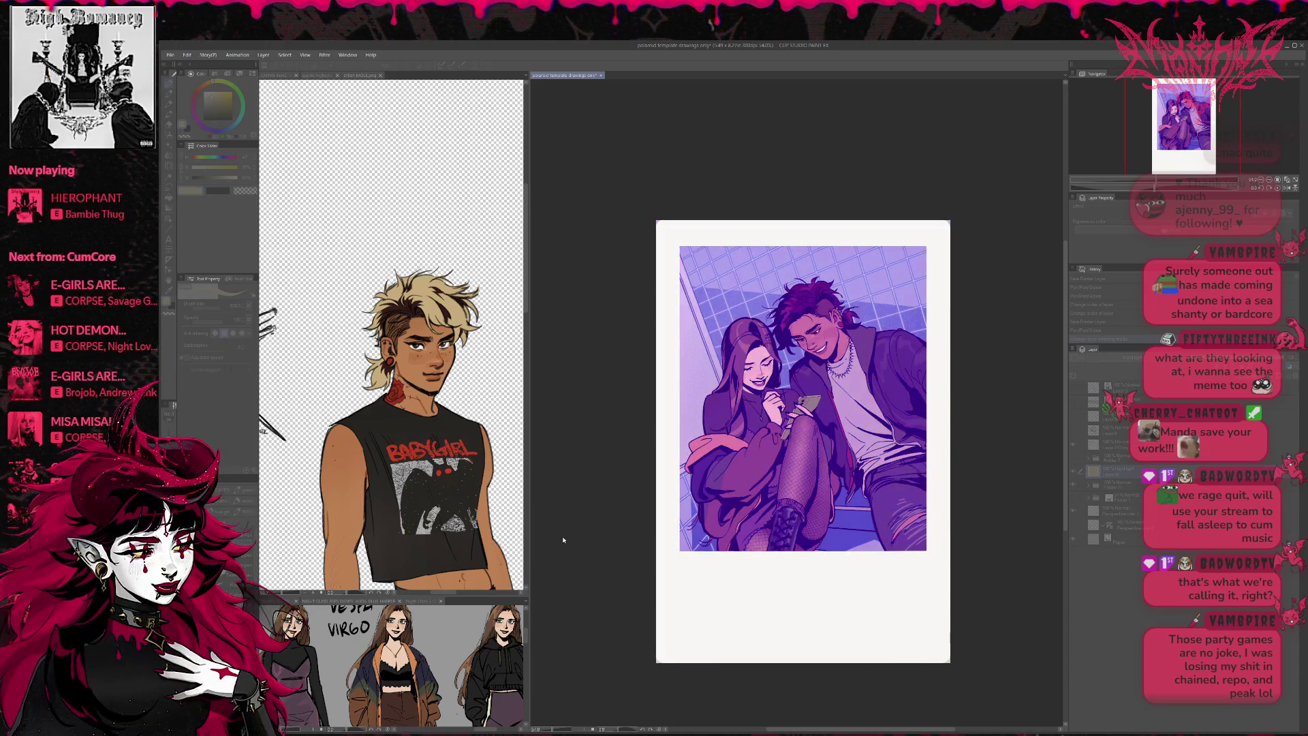
{"action": "key", "text": "ctrl+y"}
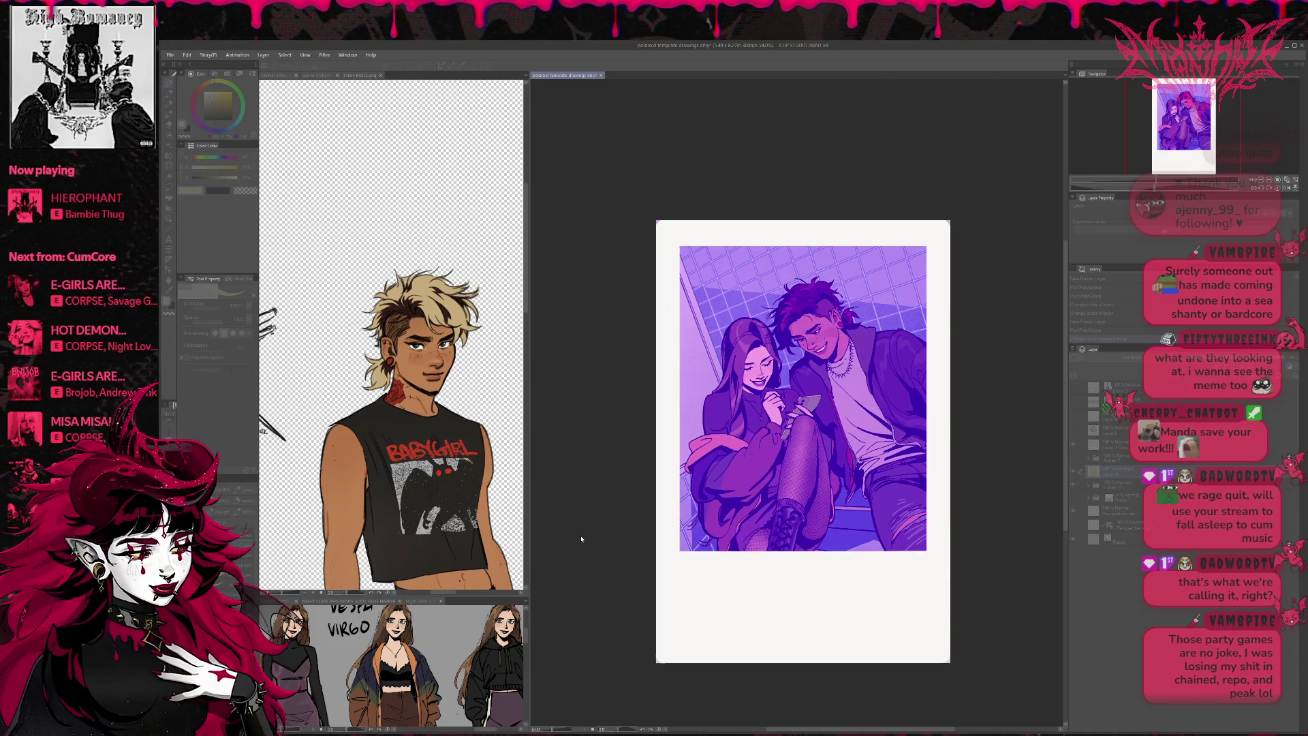
{"action": "key", "text": "ctrl+z"}
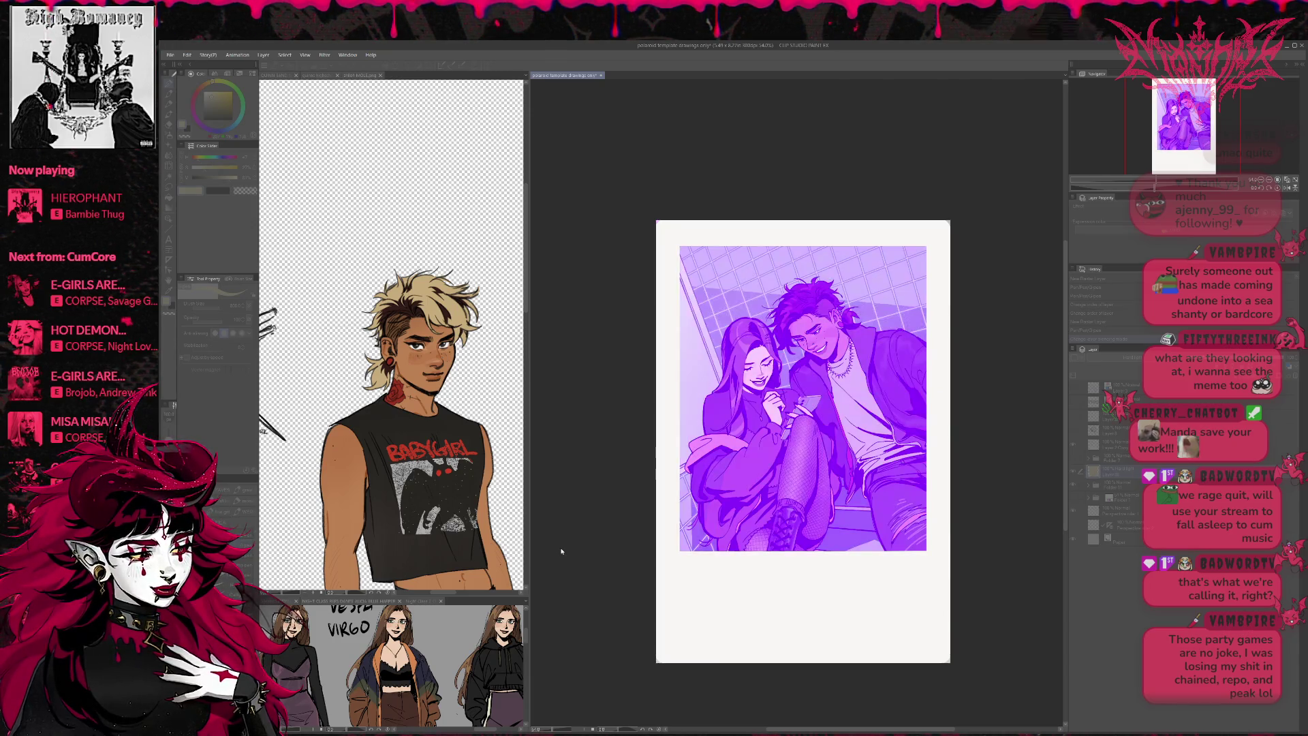
{"action": "key", "text": "ctrl+y"}
{"action": "key", "text": "ctrl+y"}
{"action": "key", "text": "ctrl+y"}
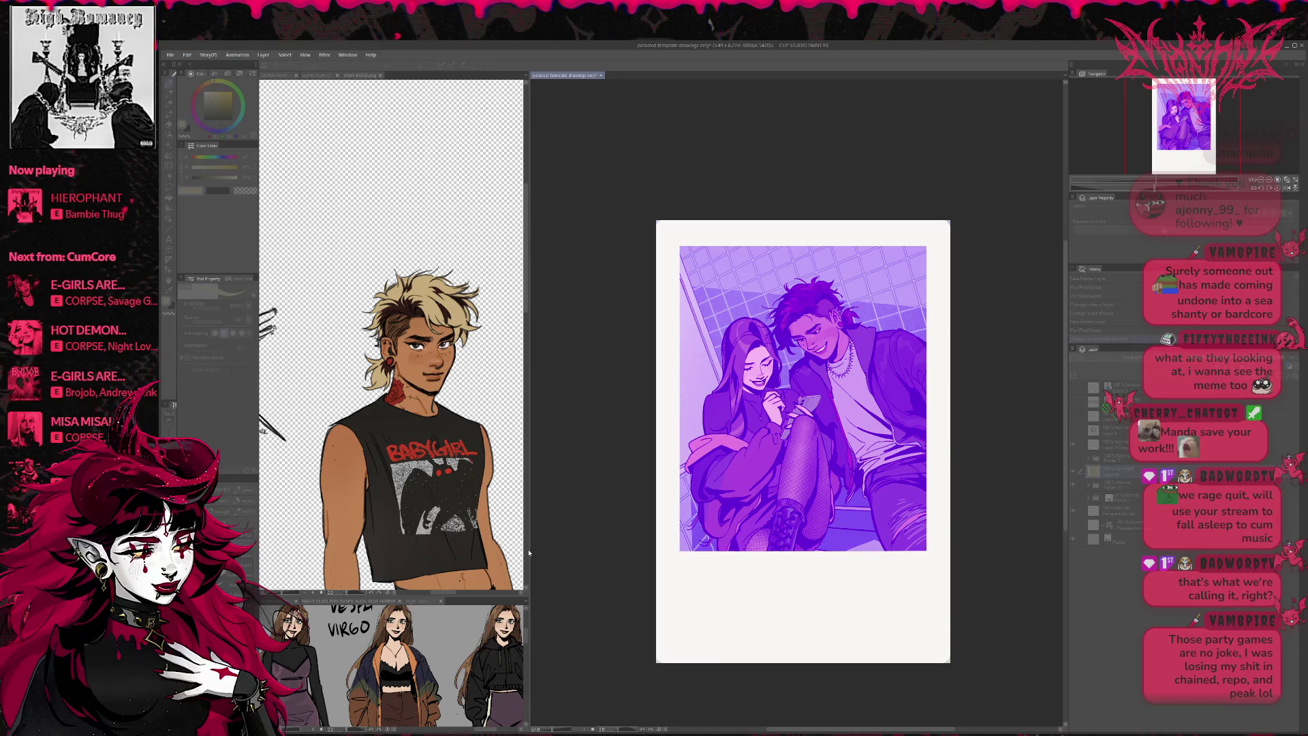
{"action": "key", "text": "ctrl+z"}
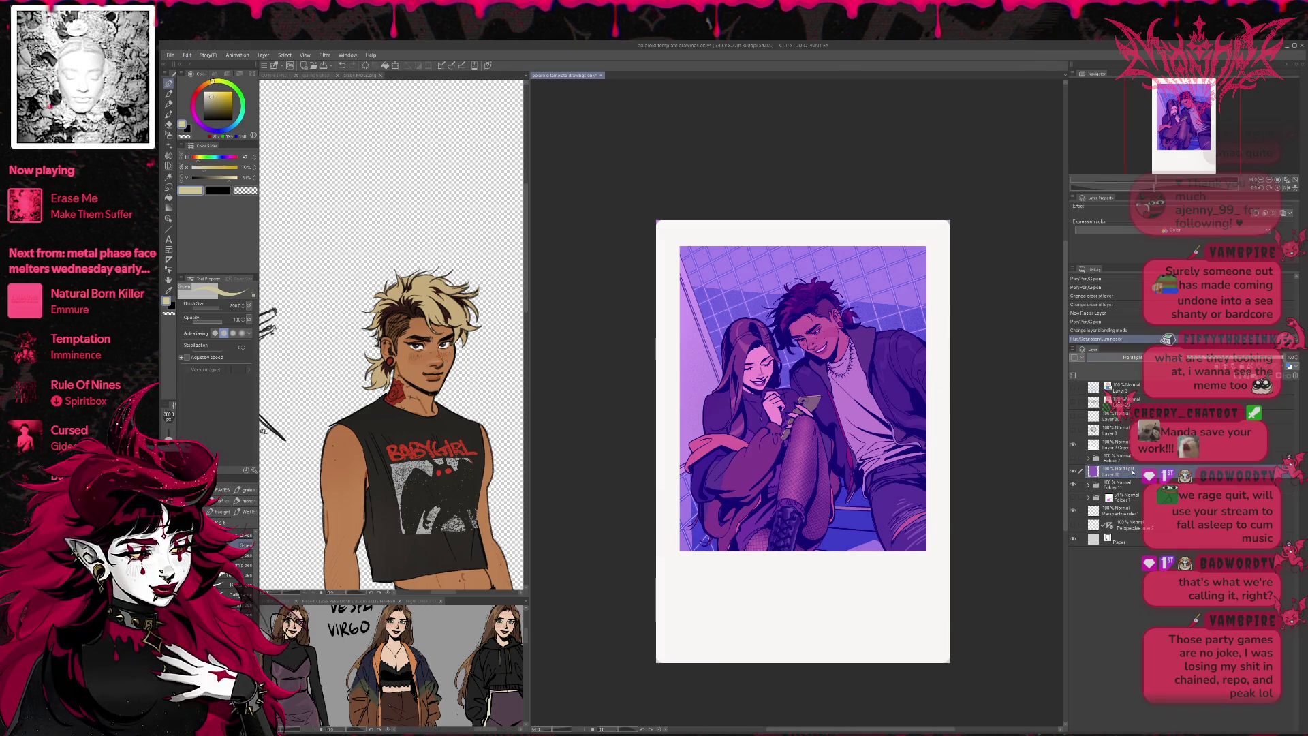
- Duplicate tint Layer 88 and change the blend mode of the original Layer 88 to Saturation
{"action": "key", "text": "ctrl+j"}
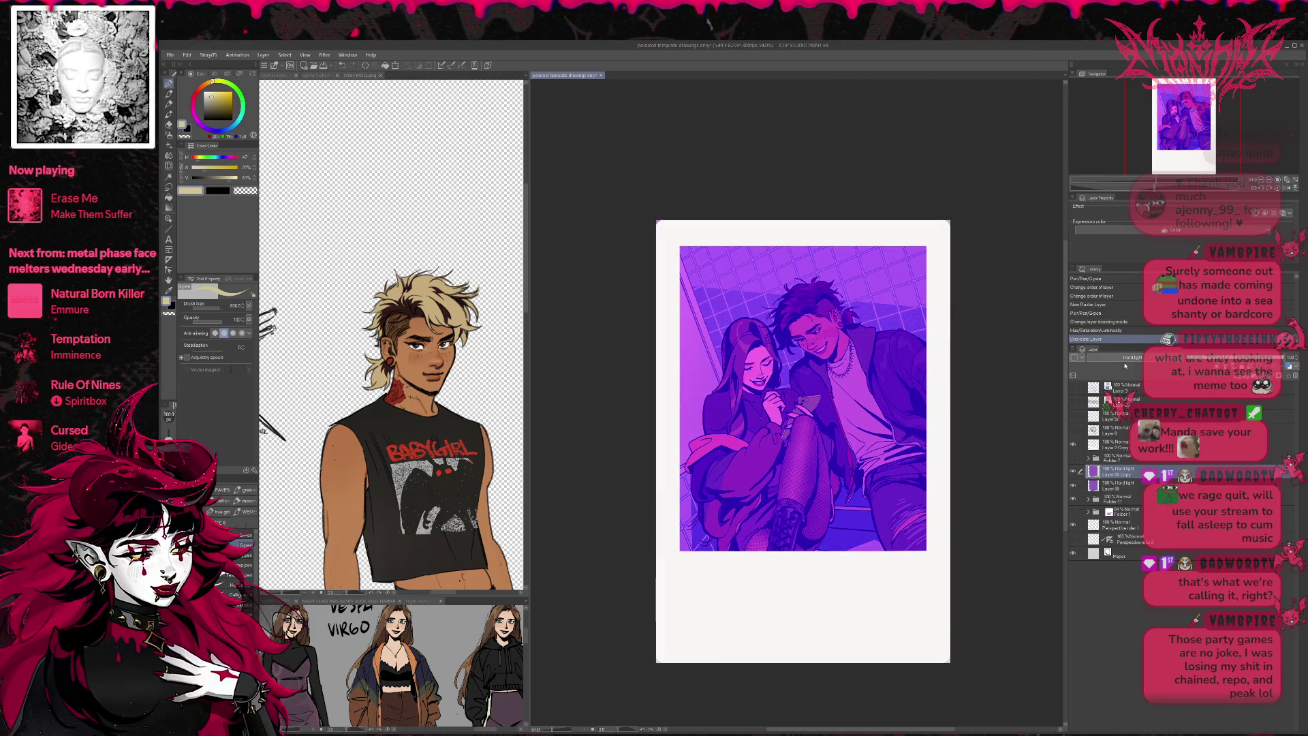
{"action": "left_click", "coordinate": [1100, 482]}
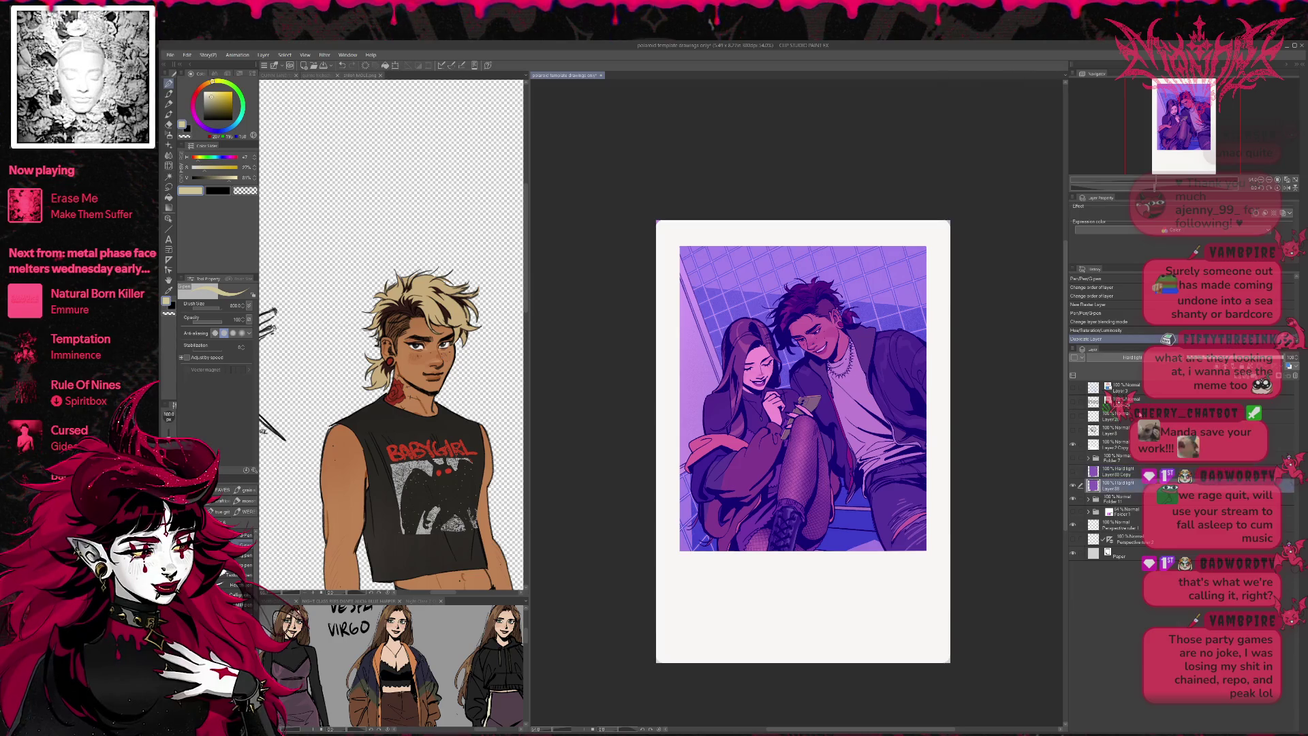
{"action": "left_click", "coordinate": [1130, 357]}
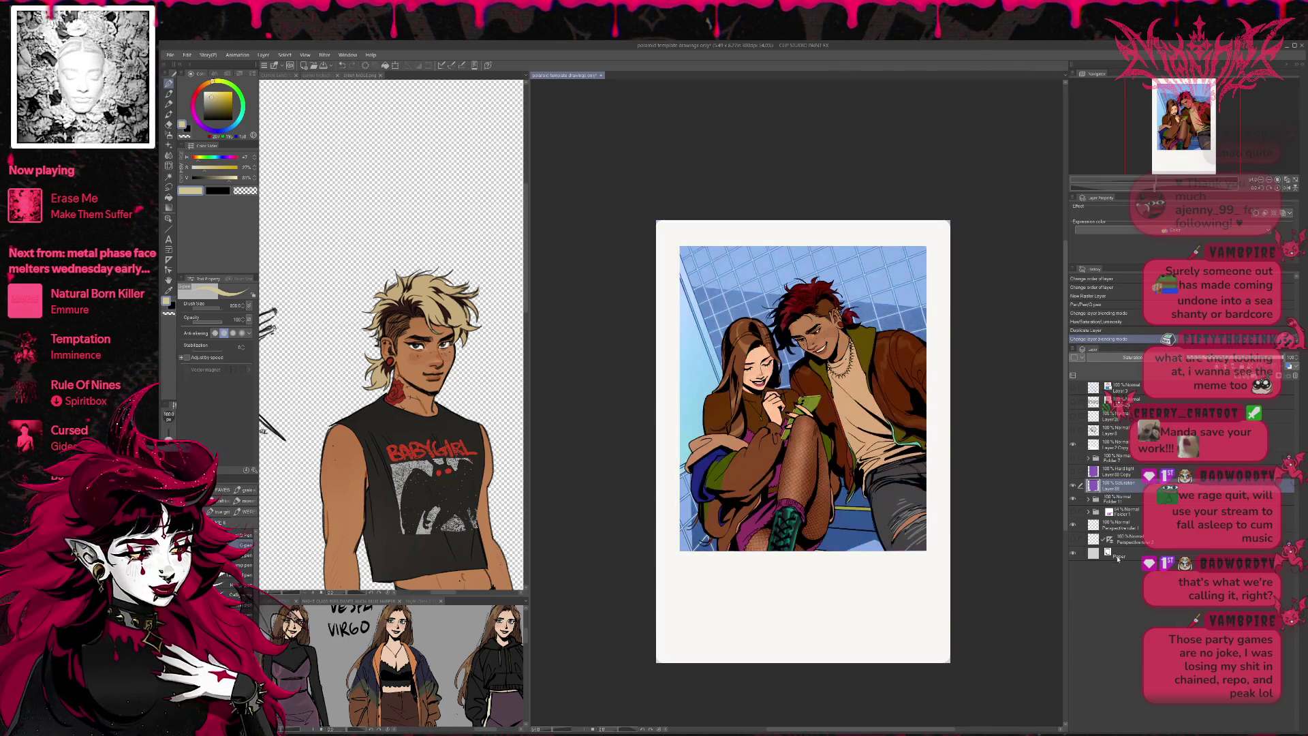
{"action": "left_click", "coordinate": [1121, 477]}
{"action": "left_click", "coordinate": [1121, 476]}
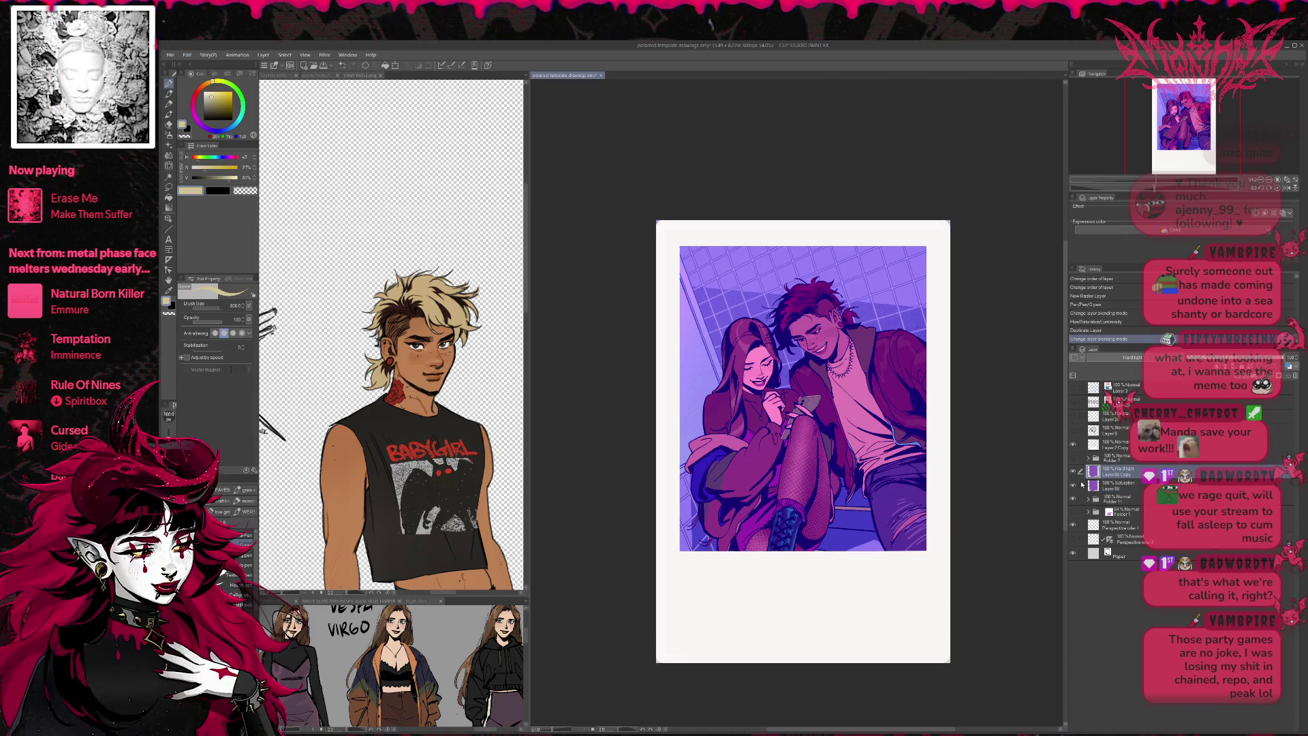
{"action": "left_click", "coordinate": [1077, 486]}
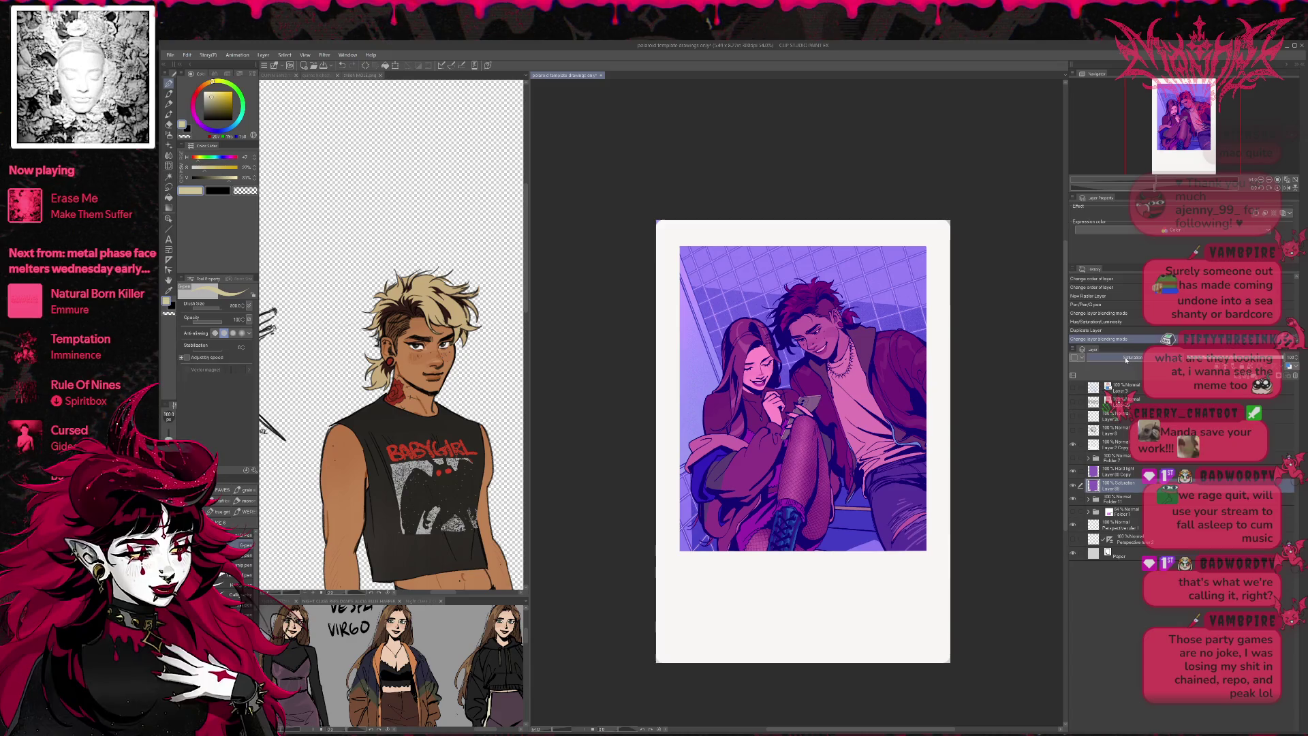
- Toggle the Overlay tint on and off to compare, then set its opacity to 62%
{"action": "scroll", "coordinate": [1129, 359], "scroll_direction": "up", "scroll_amount": 20}
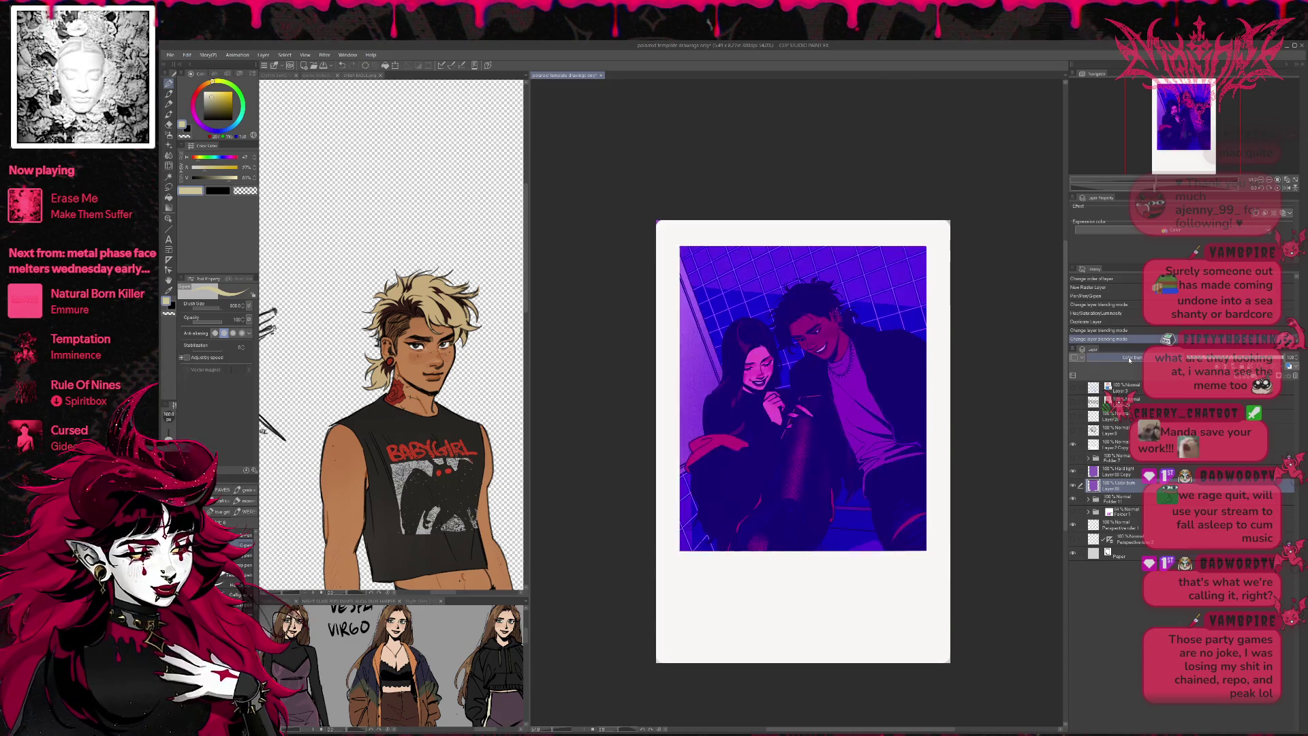
{"action": "scroll", "coordinate": [1129, 359], "scroll_direction": "down", "scroll_amount": 5}
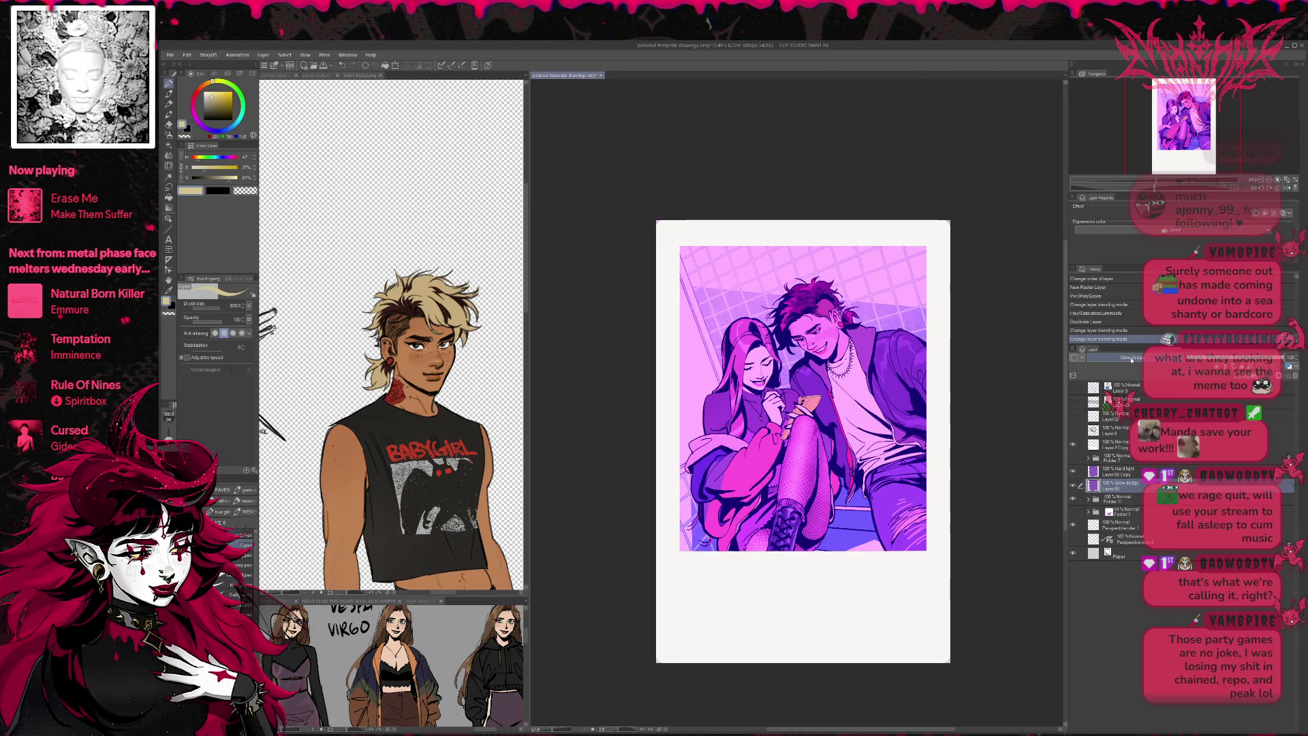
{"action": "scroll", "coordinate": [1130, 360], "scroll_direction": "down", "scroll_amount": 1}
{"action": "scroll", "coordinate": [1132, 360], "scroll_direction": "down", "scroll_amount": 1}
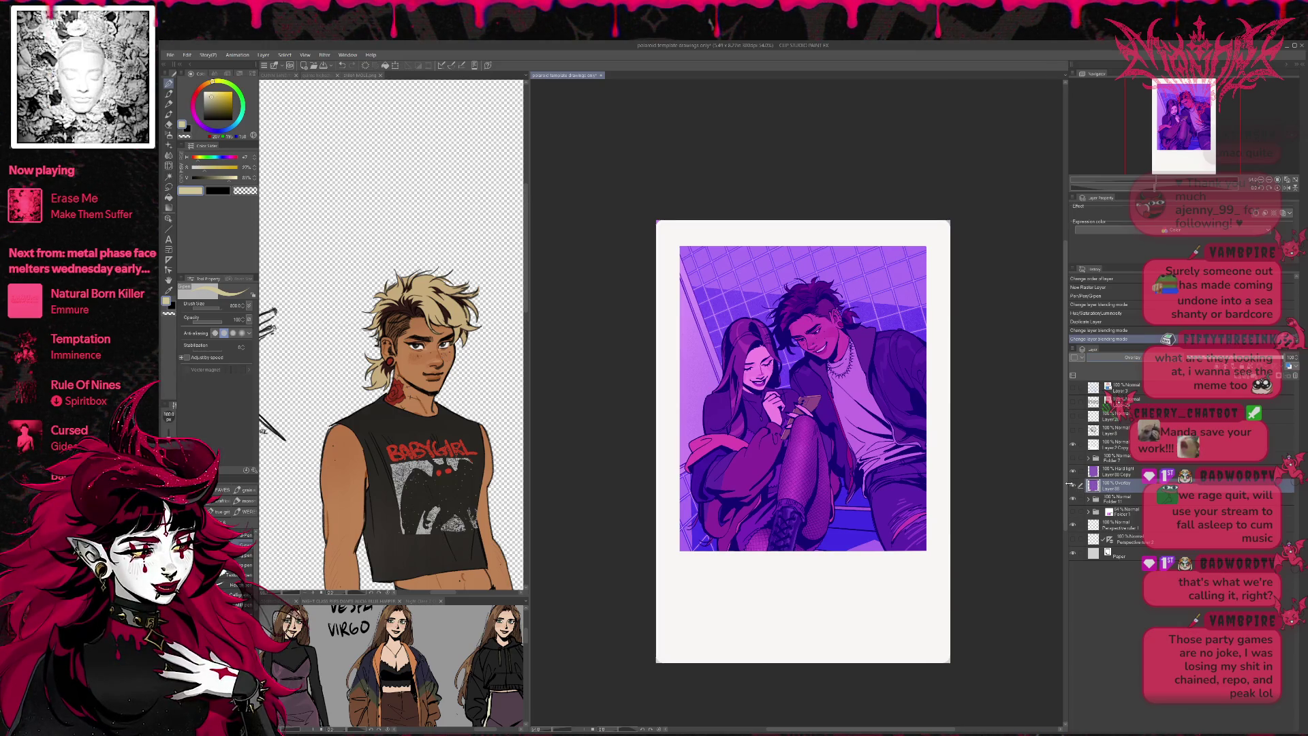
{"action": "left_click", "coordinate": [1073, 486]}
{"action": "left_click", "coordinate": [1074, 485]}
{"action": "left_click", "coordinate": [1074, 486]}
{"action": "left_click", "coordinate": [1074, 487]}
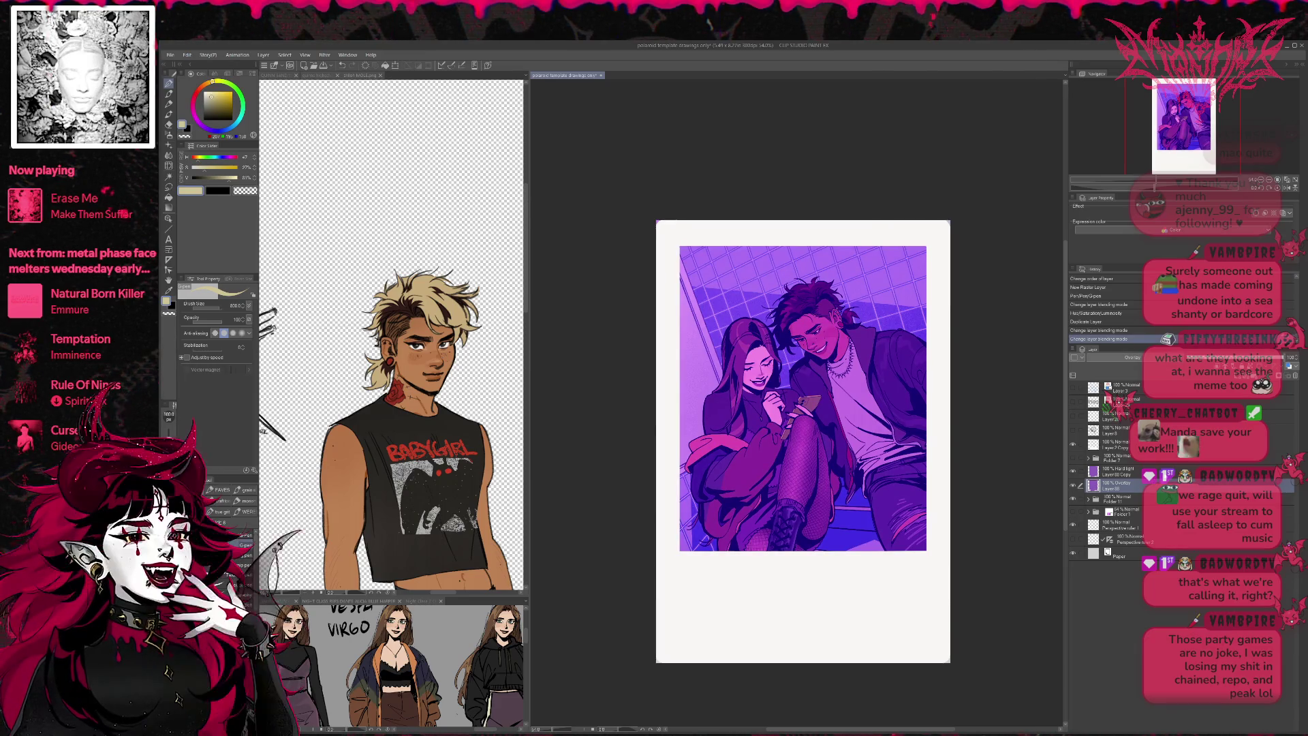
{"action": "left_click", "coordinate": [1236, 357]}
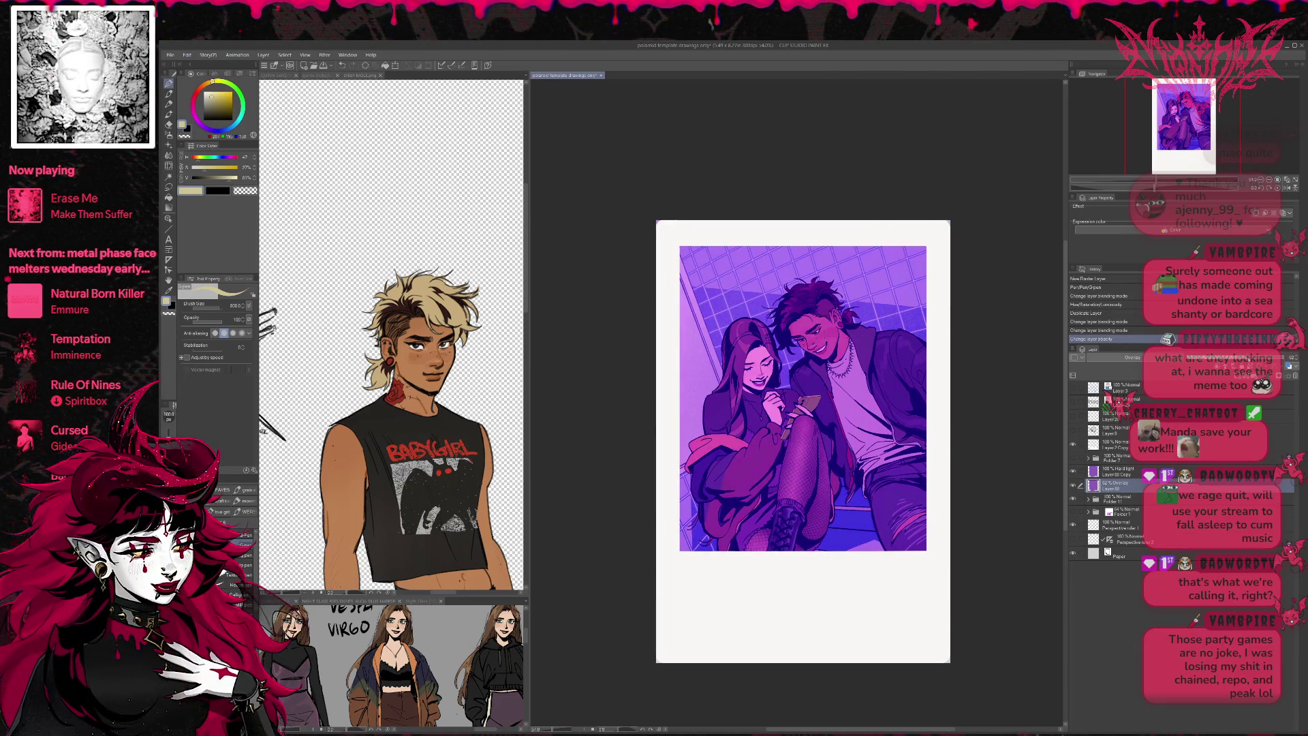
{"action": "left_click", "coordinate": [1118, 471]}
- Adjust the tint opacities: Hard Light copy to about 16%, Overlay to 0%, Hard Light back to full
{"action": "left_click_drag", "start_coordinate": [1237, 357], "coordinate": [1179, 357]}
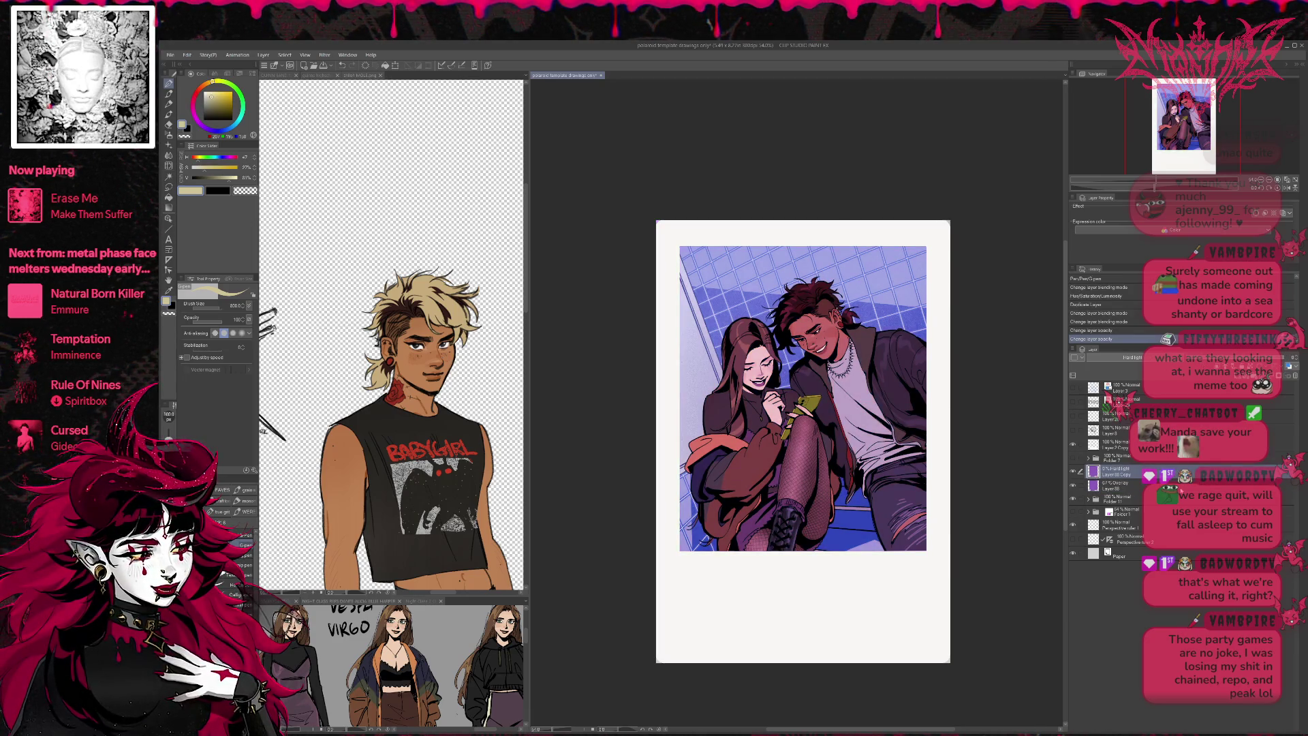
{"action": "left_click", "coordinate": [1110, 486]}
{"action": "left_click", "coordinate": [1281, 359]}
{"action": "mouse_move", "coordinate": [1296, 361]}
{"action": "left_mouse_down"}
{"action": "mouse_move", "coordinate": [1152, 367]}
{"action": "mouse_move", "coordinate": [1280, 361]}
{"action": "mouse_move", "coordinate": [1233, 361]}
{"action": "mouse_move", "coordinate": [1254, 361]}
{"action": "left_mouse_up"}
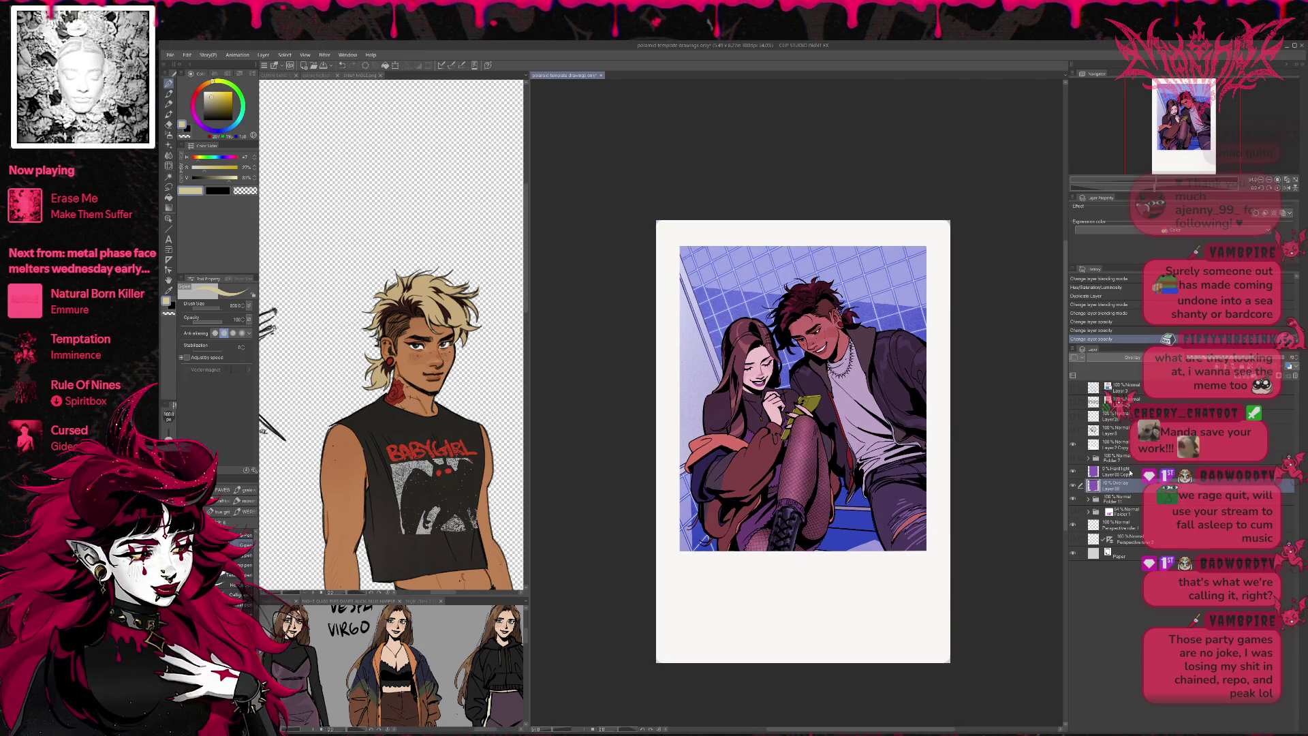
{"action": "left_click", "coordinate": [1117, 470]}
{"action": "mouse_move", "coordinate": [1158, 360]}
{"action": "left_mouse_down"}
{"action": "mouse_move", "coordinate": [1302, 360]}
{"action": "mouse_move", "coordinate": [1226, 359]}
{"action": "mouse_move", "coordinate": [1282, 359]}
{"action": "left_mouse_up"}
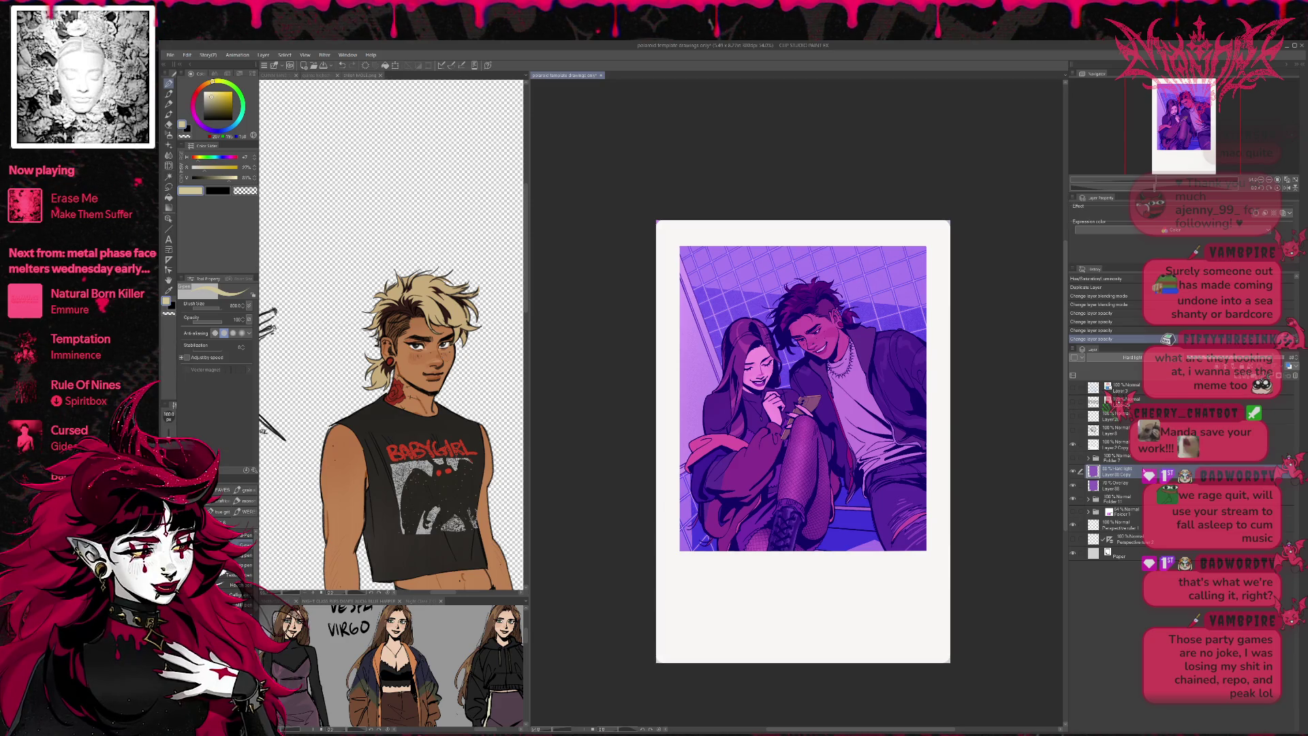
- Hide the Hard Light and Overlay tint layers and add a new raster layer above Folder 11
{"action": "left_click", "coordinate": [1072, 470]}
{"action": "left_click", "coordinate": [1073, 484]}
{"action": "left_click", "coordinate": [1117, 498]}
{"action": "key", "text": "ctrl+shift+n"}
- Spray blue sampled from the floor across the illustration's top with a large textured fill brush
{"action": "left_click", "coordinate": [828, 351], "text": "alt"}
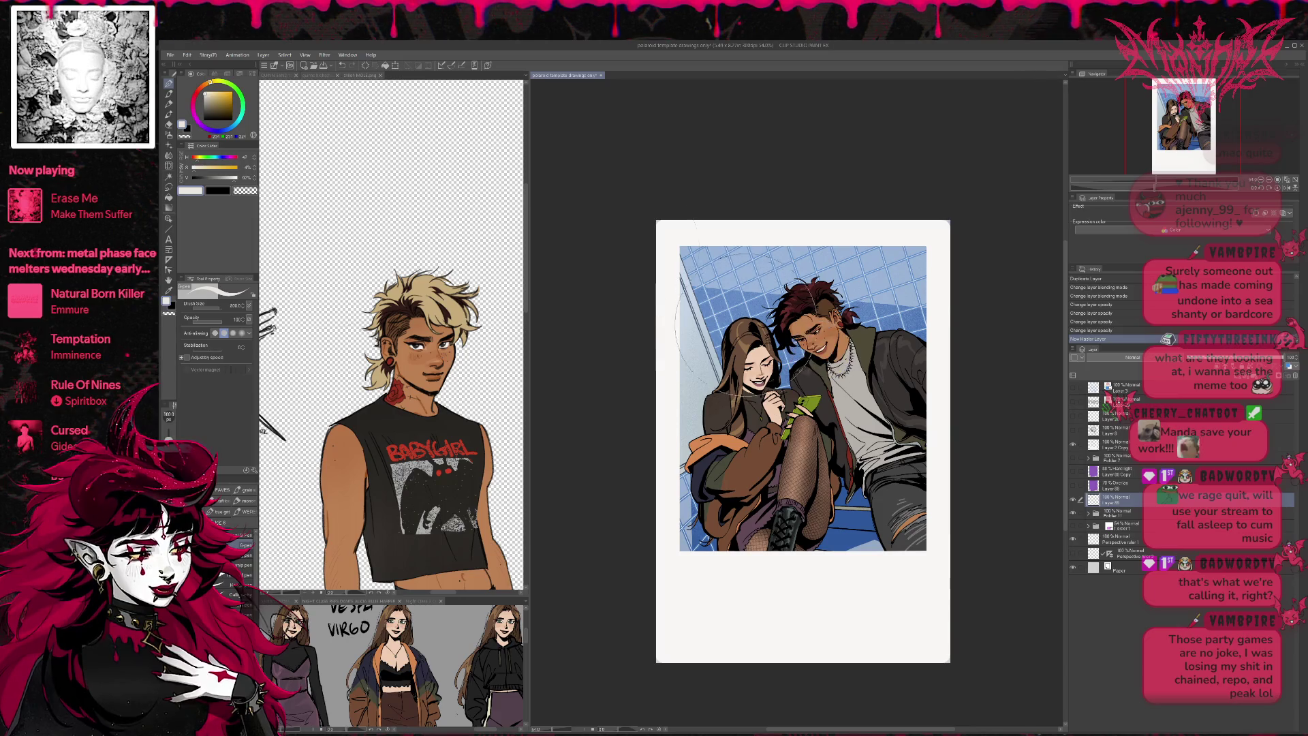
{"action": "left_click", "coordinate": [243, 511]}
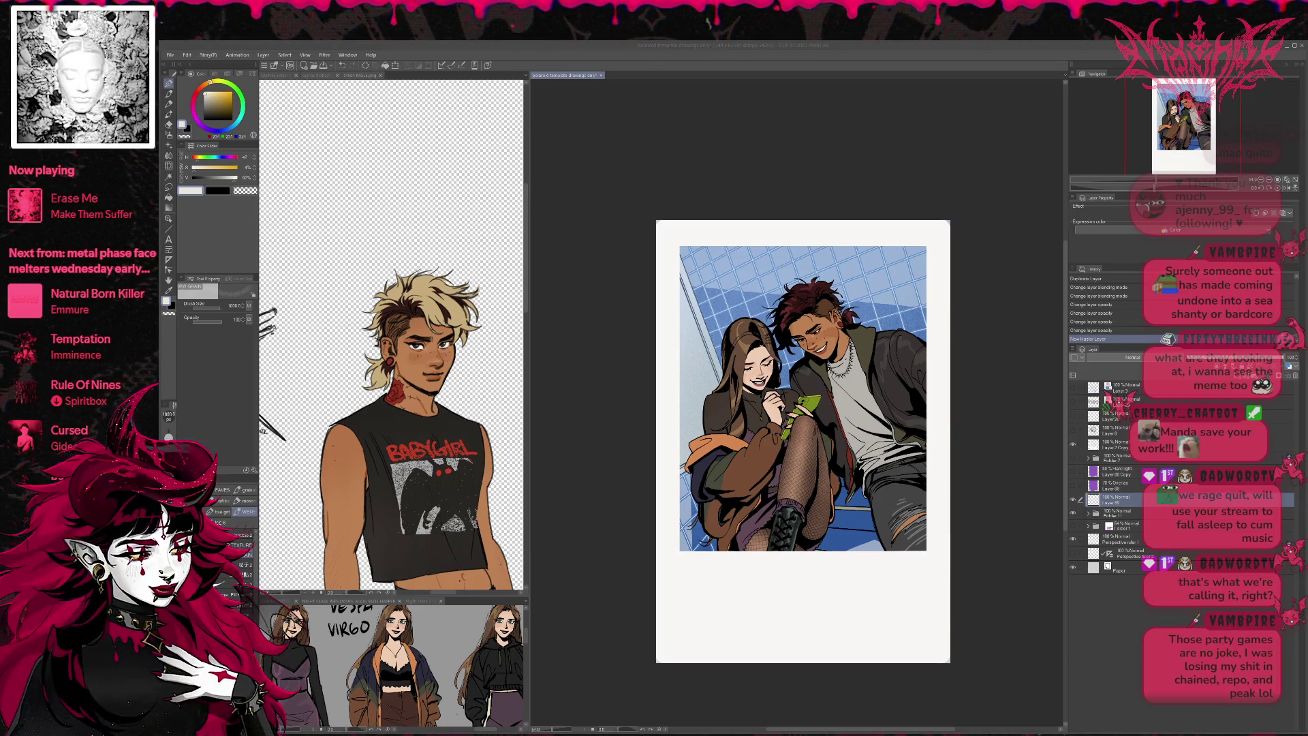
{"action": "left_click", "coordinate": [857, 517], "text": "alt"}
{"action": "left_click_drag", "start_coordinate": [913, 259], "coordinate": [688, 262]}
- Spray more blue, try rotating, flipping and moving it, then cancel the transform and undo the spray
{"action": "left_click_drag", "start_coordinate": [735, 225], "coordinate": [689, 293]}
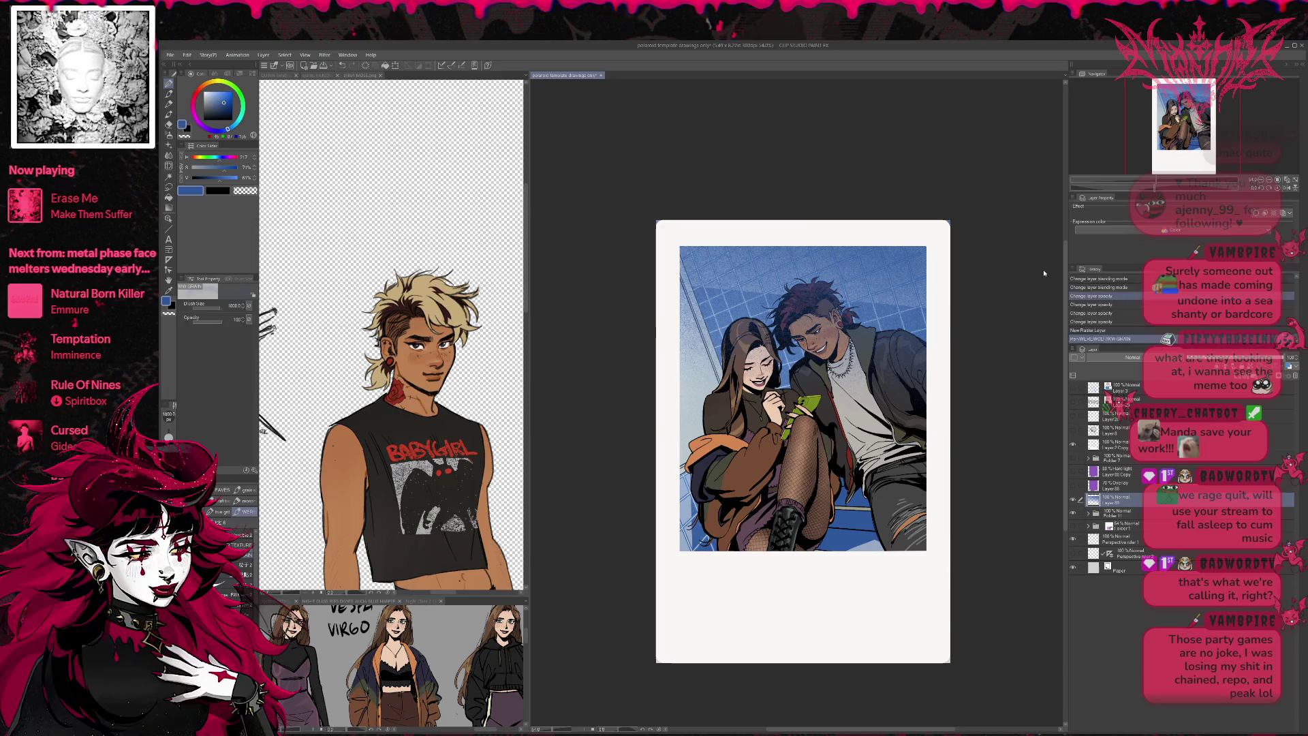
{"action": "key", "text": "ctrl+t"}
{"action": "left_click_drag", "start_coordinate": [1012, 189], "coordinate": [1029, 219]}
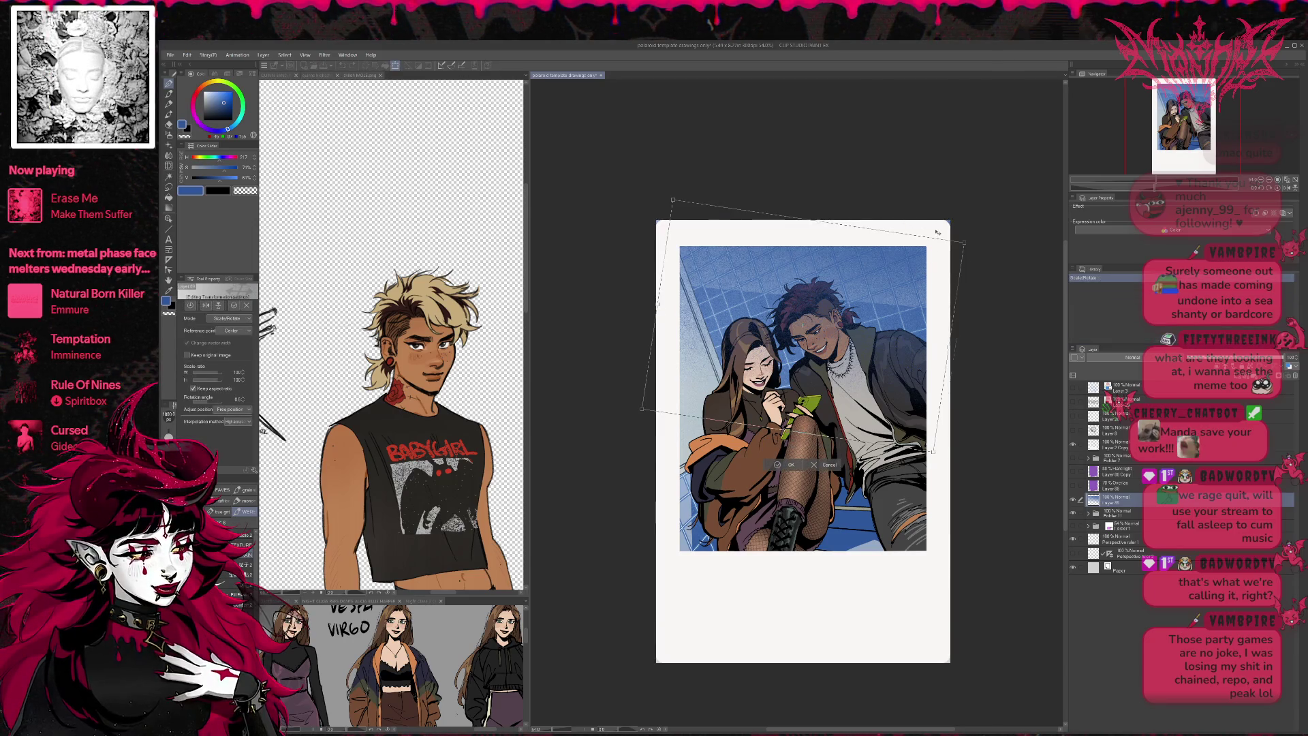
{"action": "mouse_move", "coordinate": [913, 313]}
{"action": "left_mouse_down"}
{"action": "mouse_move", "coordinate": [930, 251]}
{"action": "mouse_move", "coordinate": [898, 458]}
{"action": "left_mouse_up"}
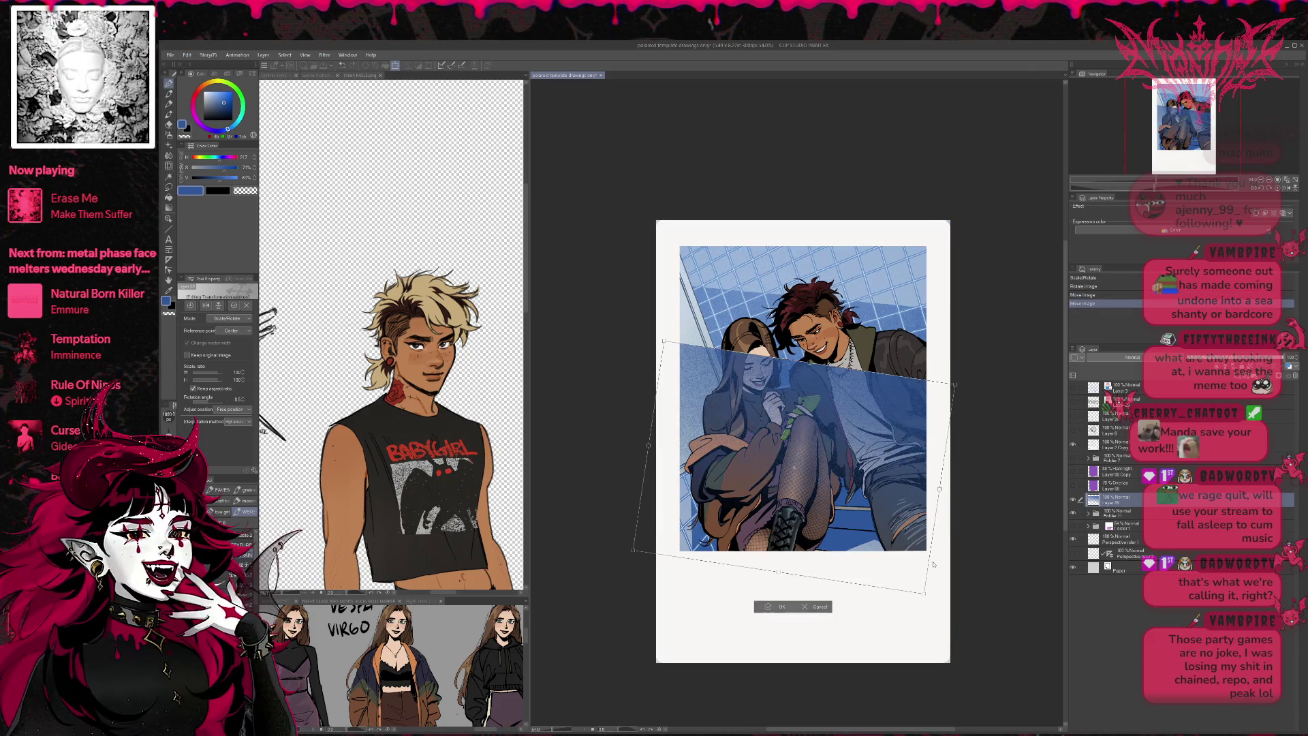
{"action": "key", "text": "ctrl+shift+v"}
{"action": "left_click_drag", "start_coordinate": [980, 525], "coordinate": [929, 566]}
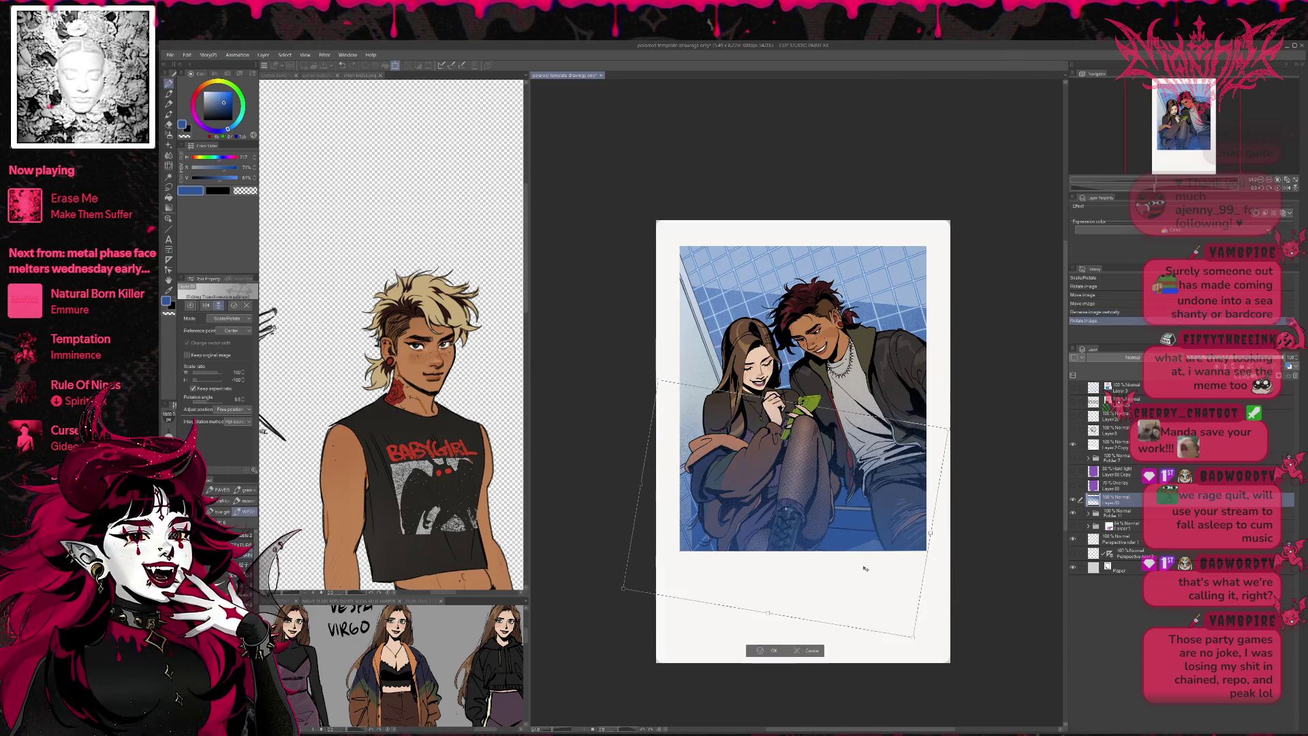
{"action": "mouse_move", "coordinate": [874, 528]}
{"action": "left_mouse_down"}
{"action": "mouse_move", "coordinate": [862, 577]}
{"action": "mouse_move", "coordinate": [896, 349]}
{"action": "left_mouse_up"}
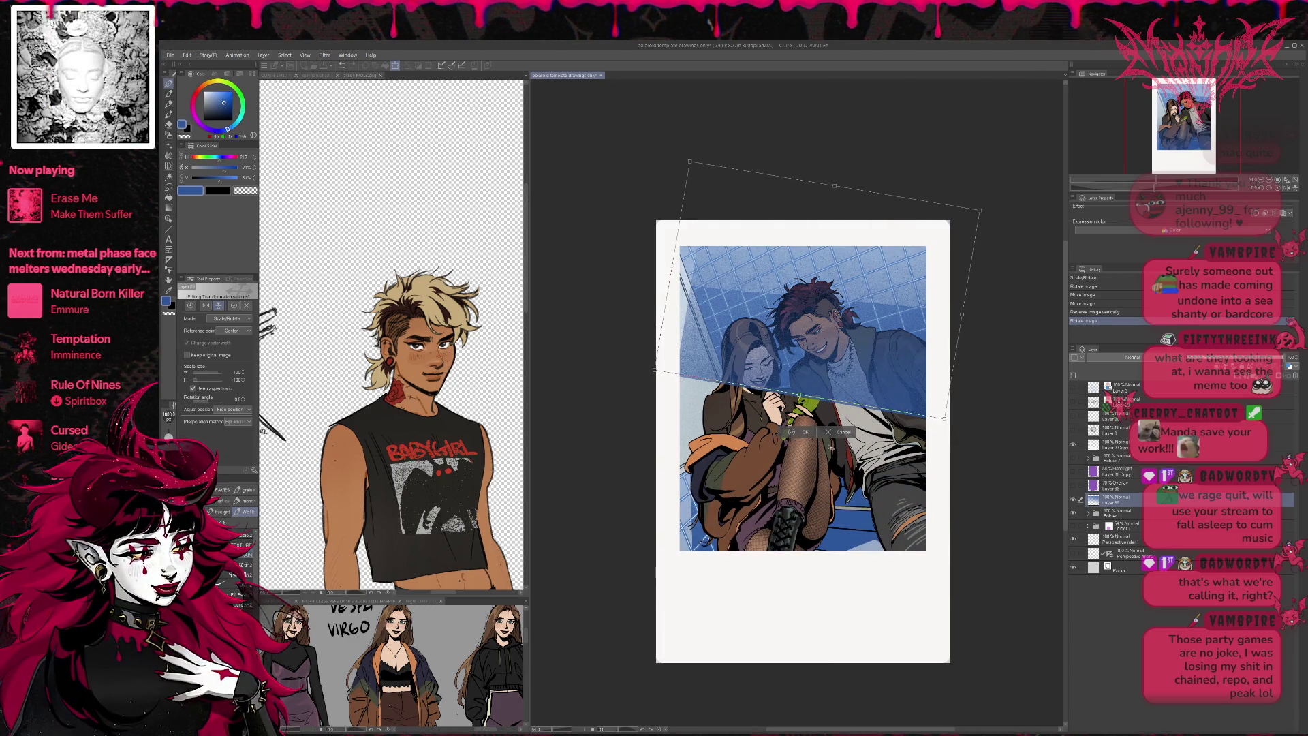
{"action": "key", "text": "Escape"}
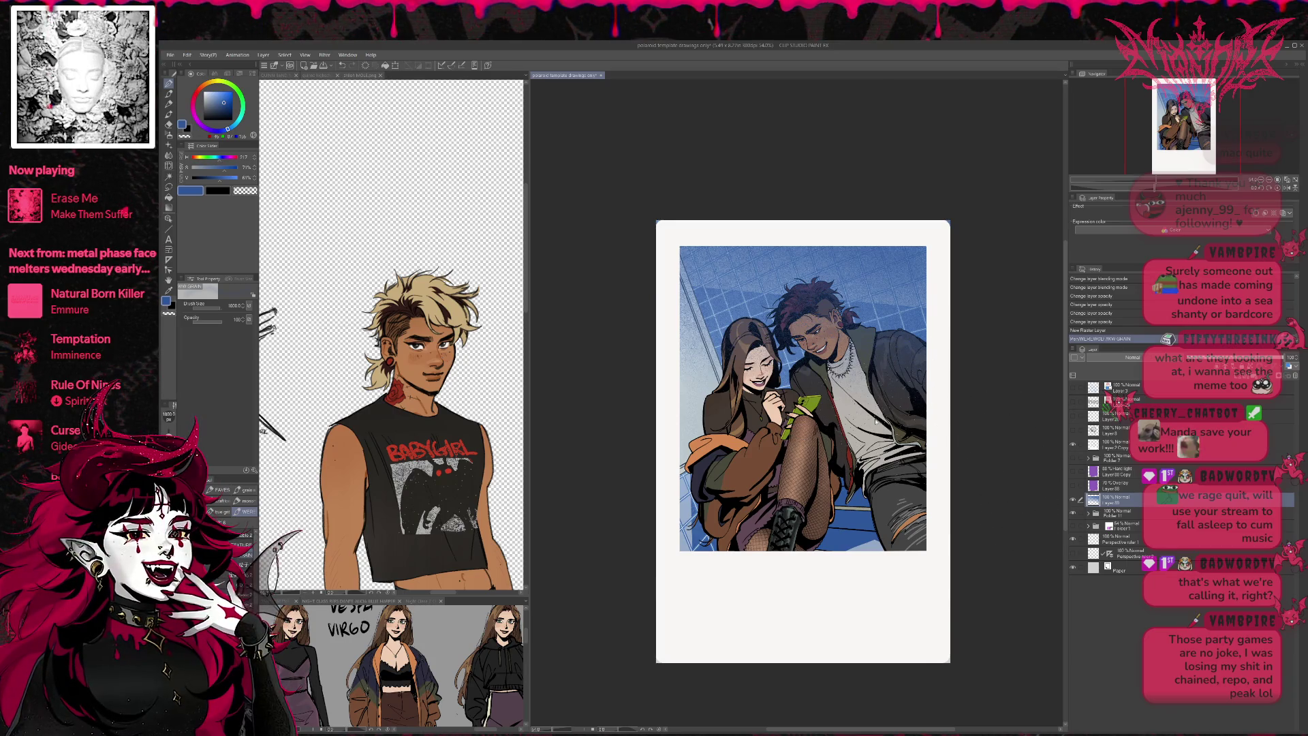
{"action": "key", "text": "ctrl+z"}
- Paint light blue grain strokes over the man's hair and the figures
{"action": "left_click", "coordinate": [754, 267], "text": "alt"}
{"action": "mouse_move", "coordinate": [779, 303]}
{"action": "left_mouse_down"}
{"action": "mouse_move", "coordinate": [838, 286]}
{"action": "mouse_move", "coordinate": [917, 334]}
{"action": "left_mouse_up"}
{"action": "mouse_move", "coordinate": [729, 292]}
{"action": "left_mouse_down"}
{"action": "mouse_move", "coordinate": [886, 381]}
{"action": "mouse_move", "coordinate": [749, 436]}
{"action": "left_mouse_up"}
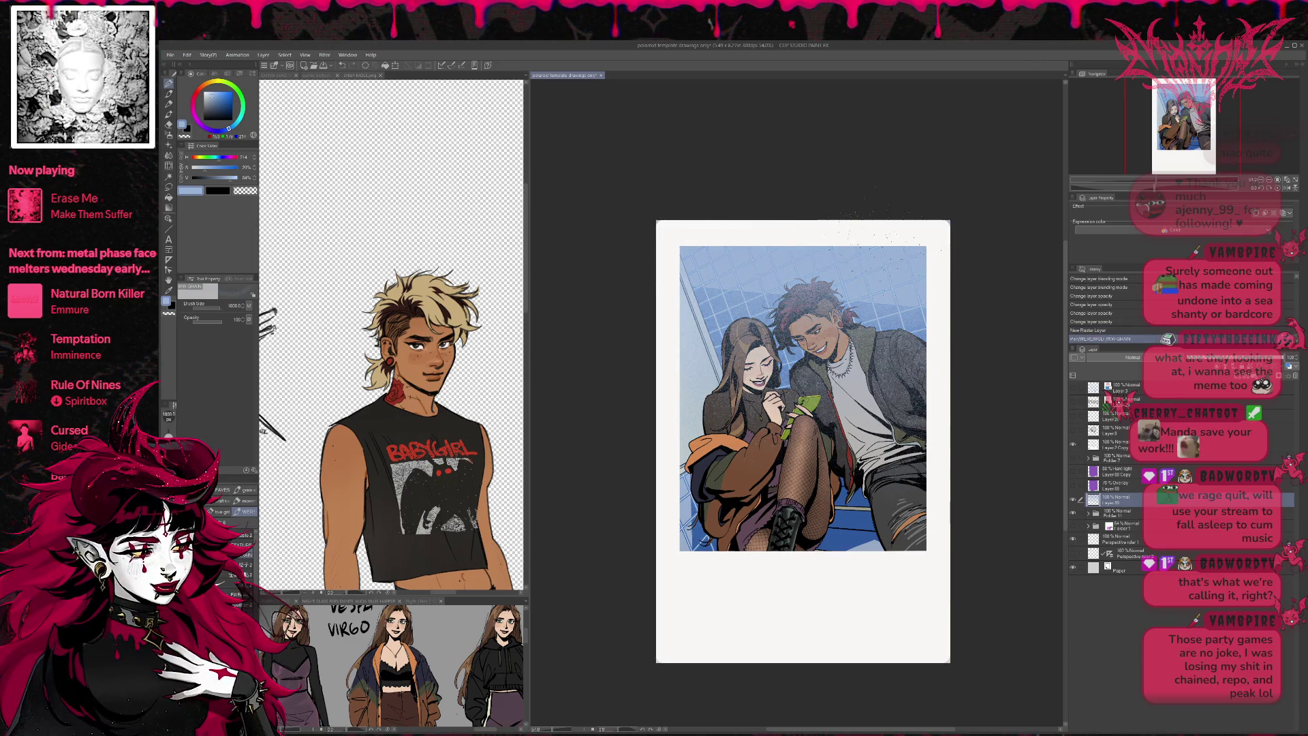
- Speckle near-white grain over the illustration's top-right, upper sky and the paper's top edge
{"action": "left_click", "coordinate": [940, 232], "text": "alt"}
{"action": "left_click_drag", "start_coordinate": [875, 201], "coordinate": [933, 252]}
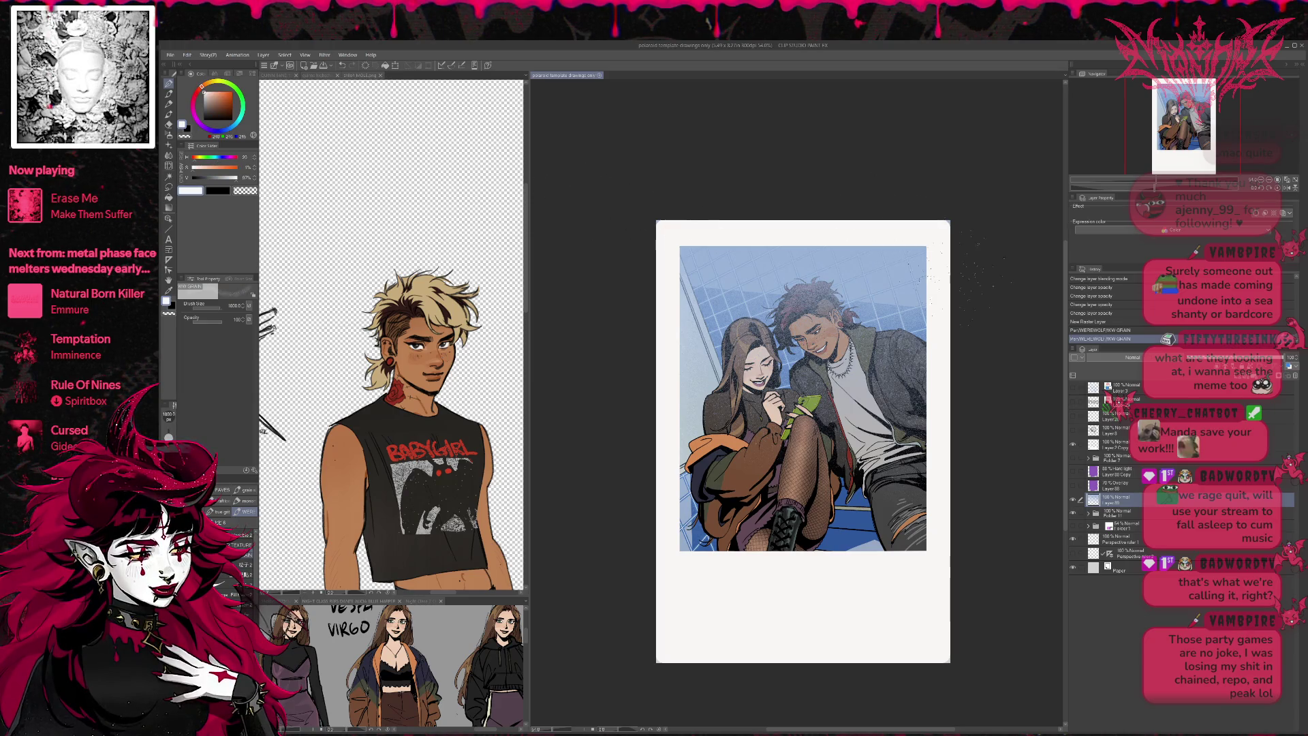
{"action": "left_click_drag", "start_coordinate": [750, 220], "coordinate": [797, 220]}
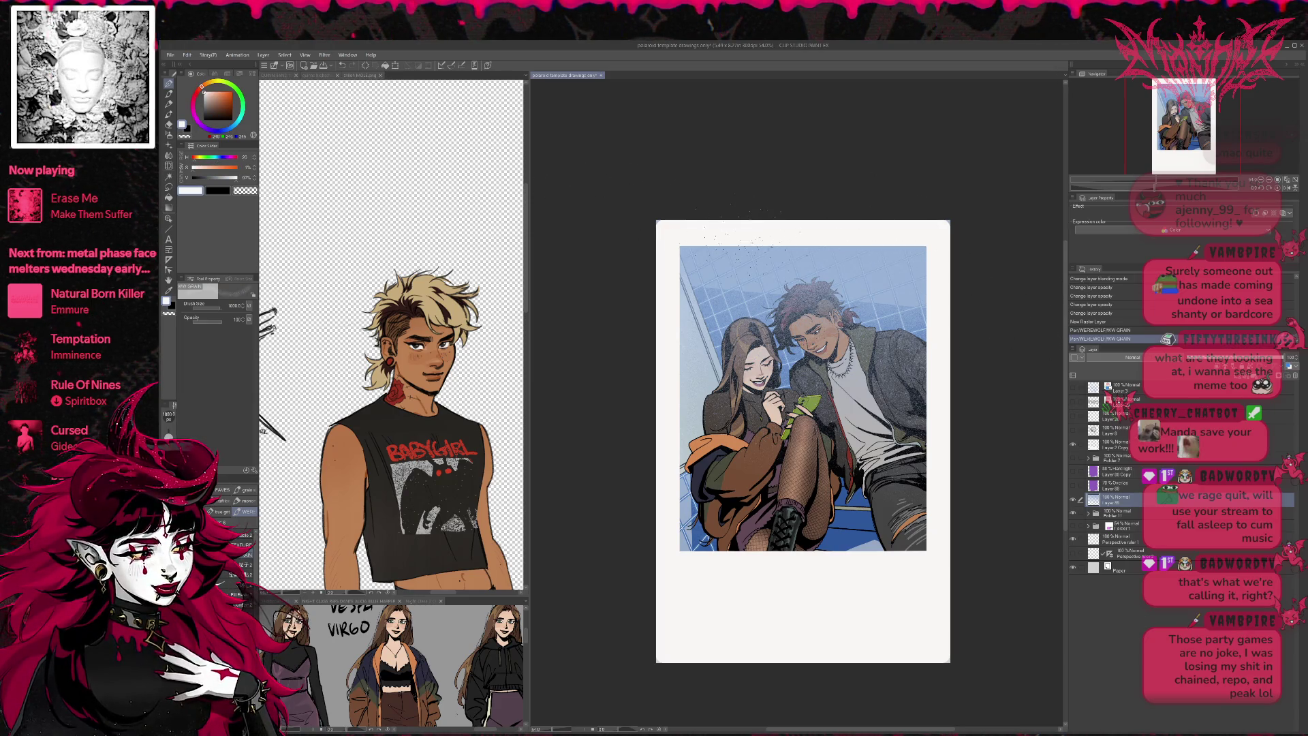
{"action": "mouse_move", "coordinate": [985, 279]}
{"action": "left_mouse_down"}
{"action": "mouse_move", "coordinate": [886, 231]}
{"action": "mouse_move", "coordinate": [750, 252]}
{"action": "mouse_move", "coordinate": [811, 184]}
{"action": "left_mouse_up"}
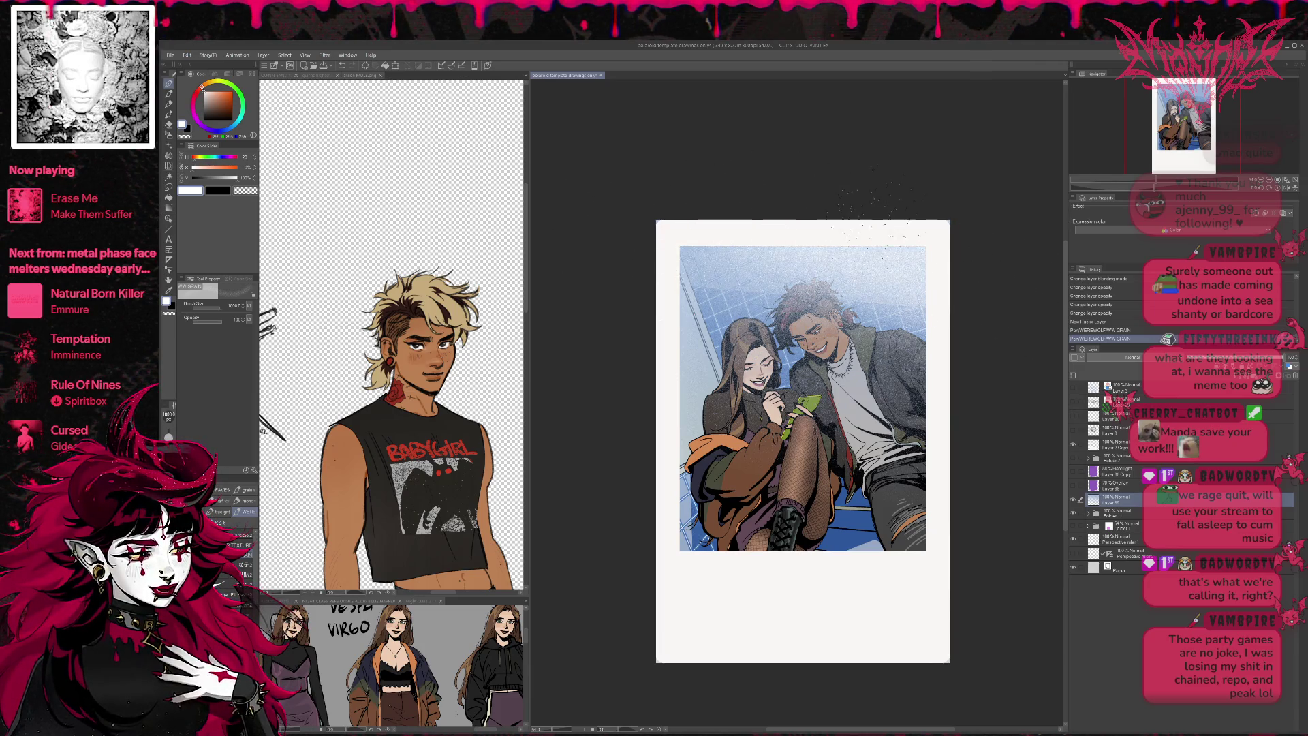
- Nudge the grain layer slightly right and down and confirm the transform
{"action": "key", "text": "ctrl+t"}
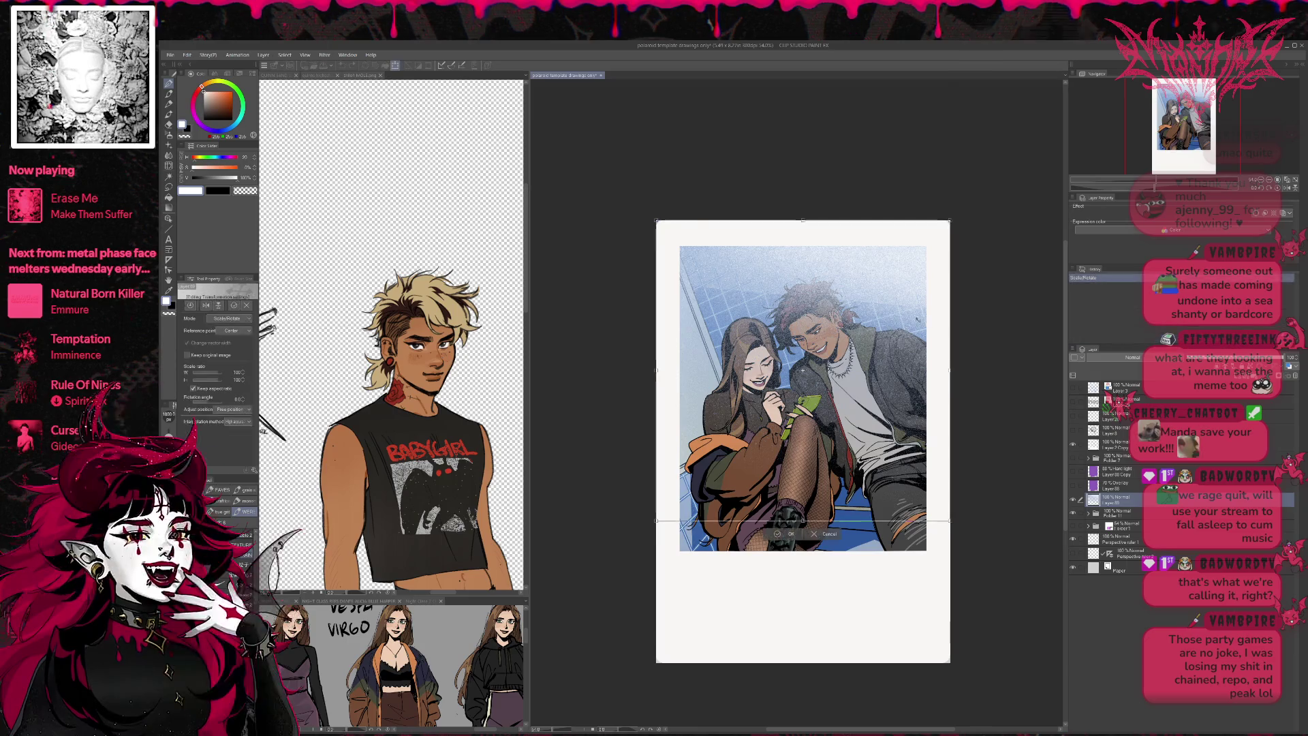
{"action": "left_click_drag", "start_coordinate": [906, 296], "coordinate": [923, 300]}
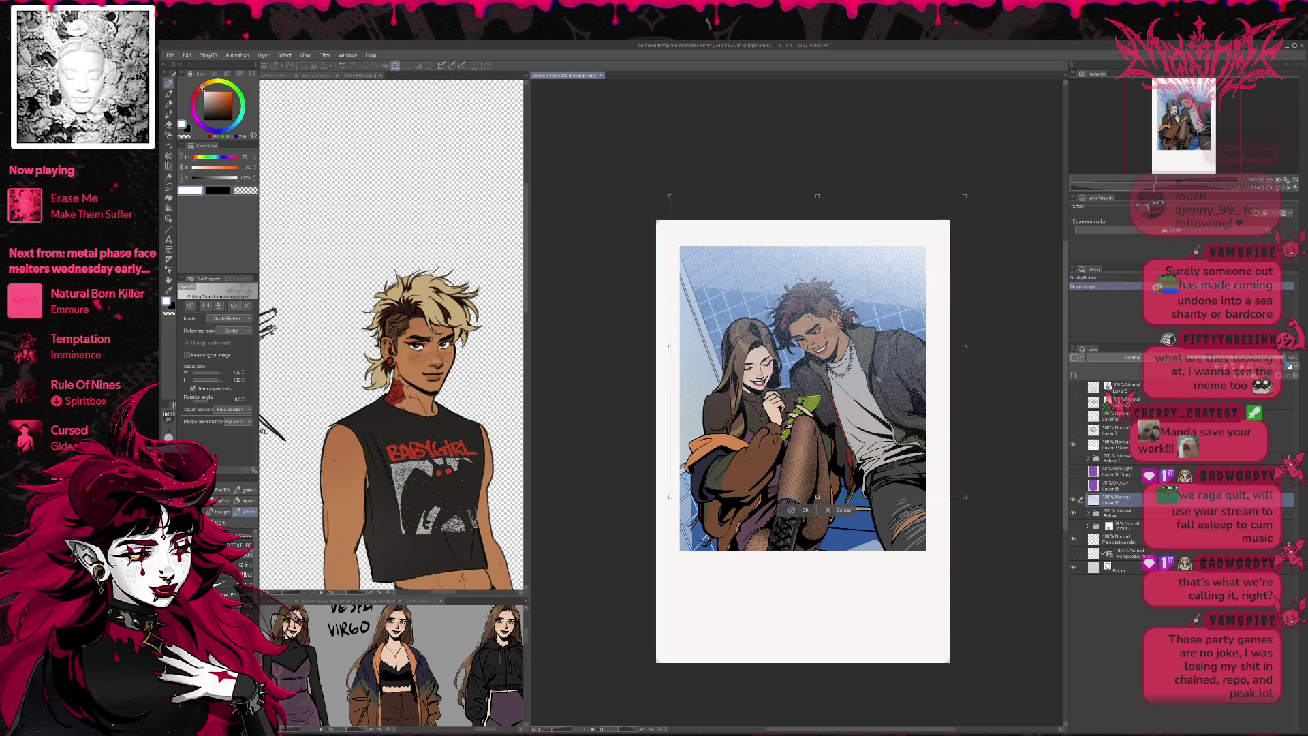
{"action": "key", "text": "Return"}
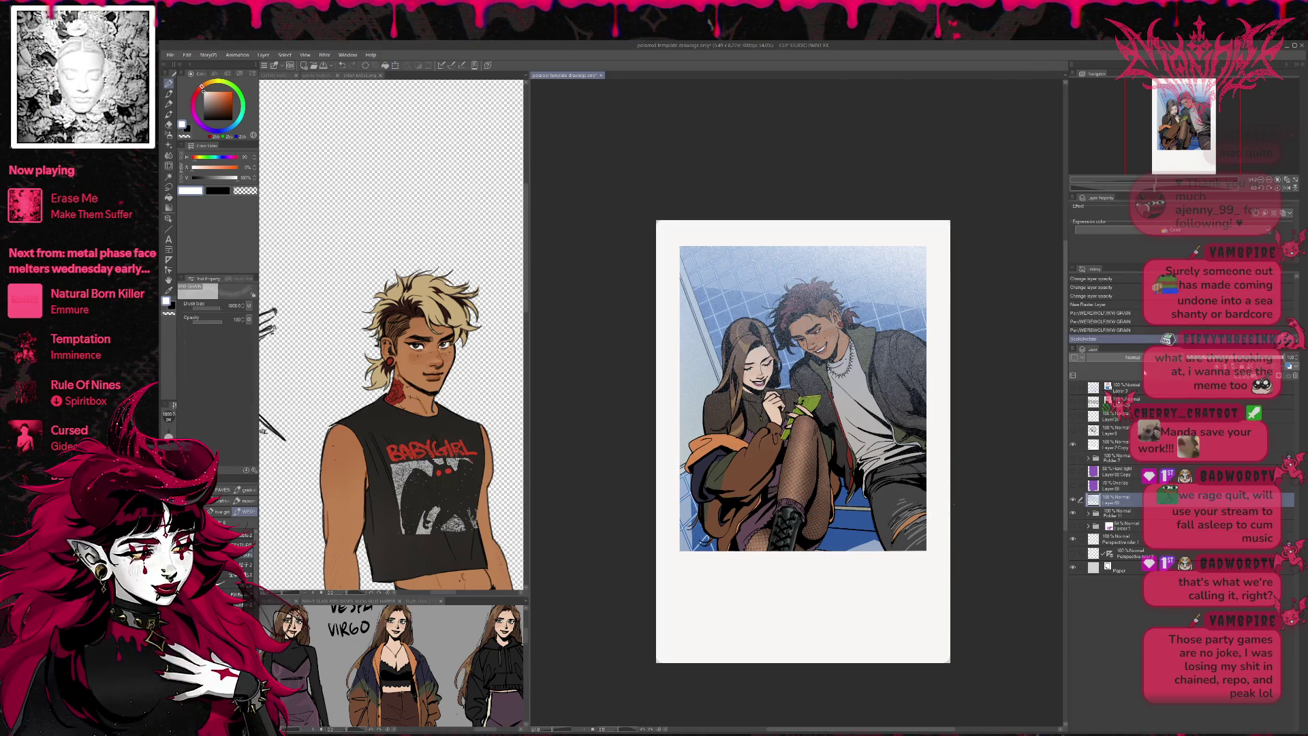
{"action": "left_click", "coordinate": [1132, 357]}
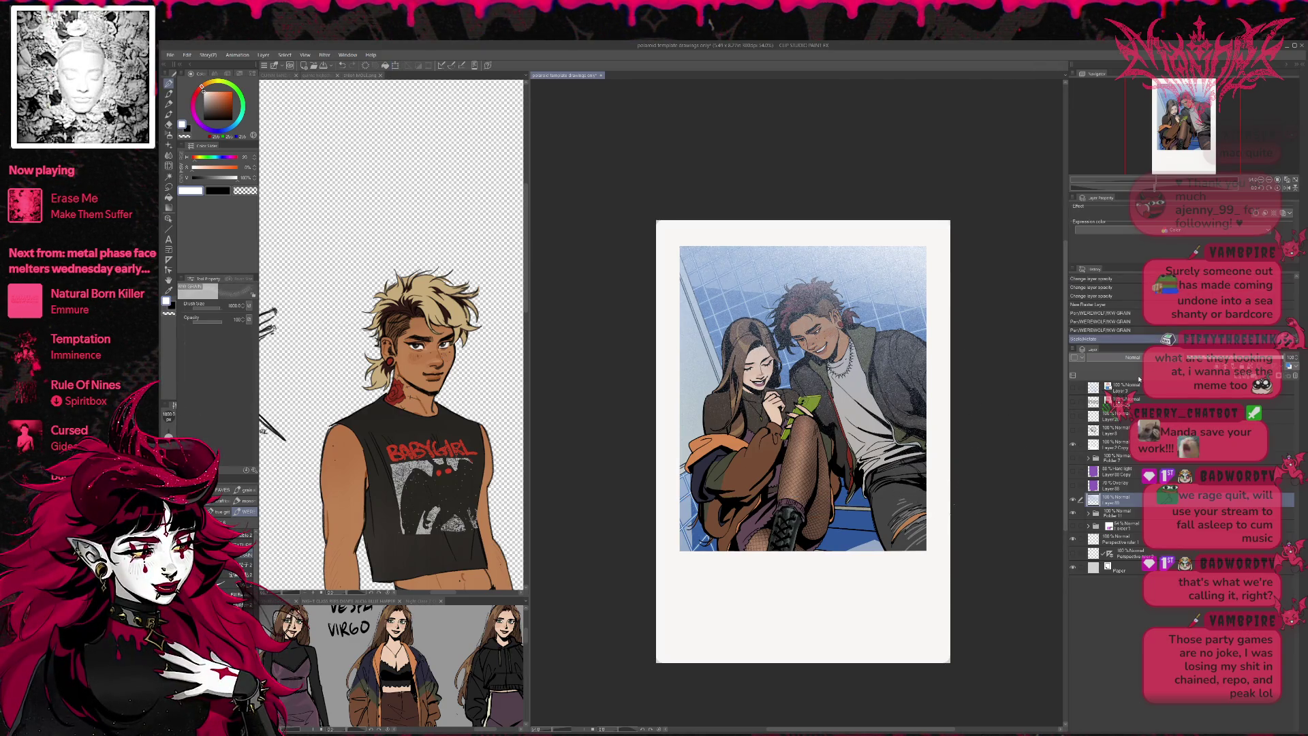
- Try Add and Add (Glow) on the grain layer, settle on Glow dodge, and show Layer 88 Copy
{"action": "left_click", "coordinate": [1111, 452]}
{"action": "key", "text": "Down"}
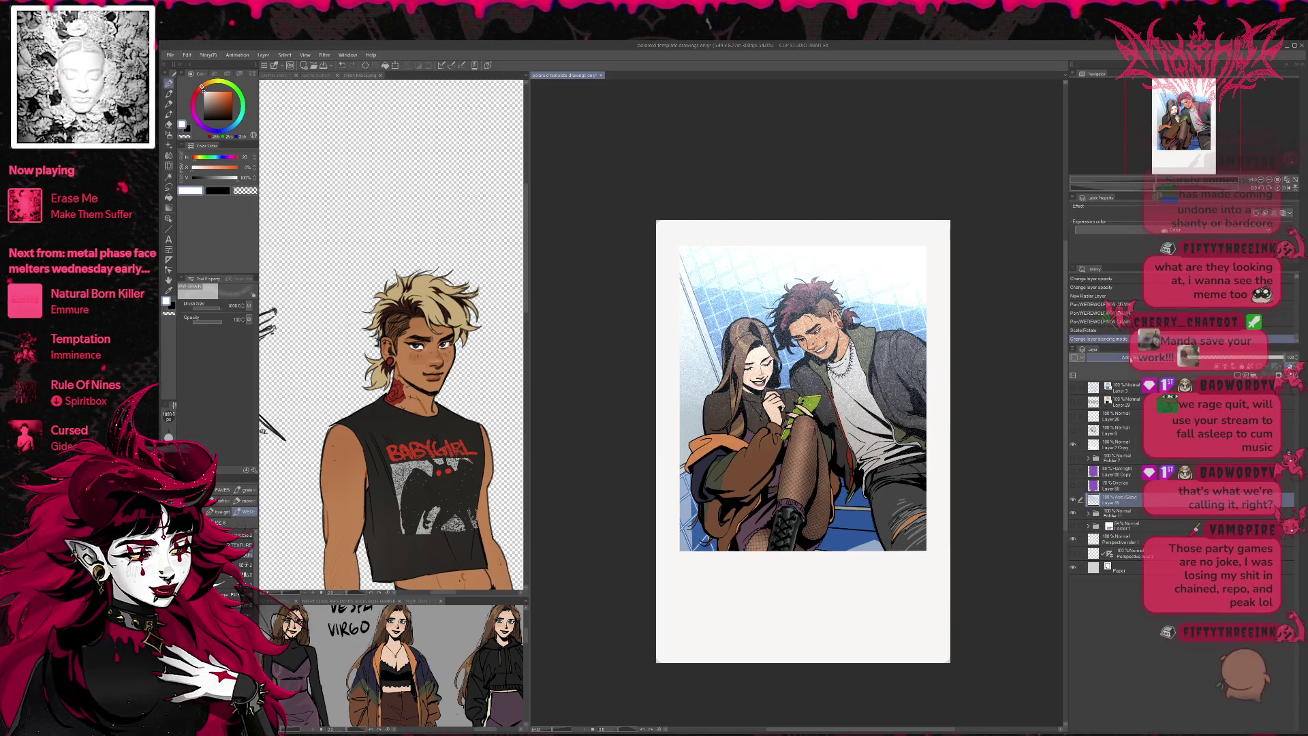
{"action": "key", "text": "Up"}
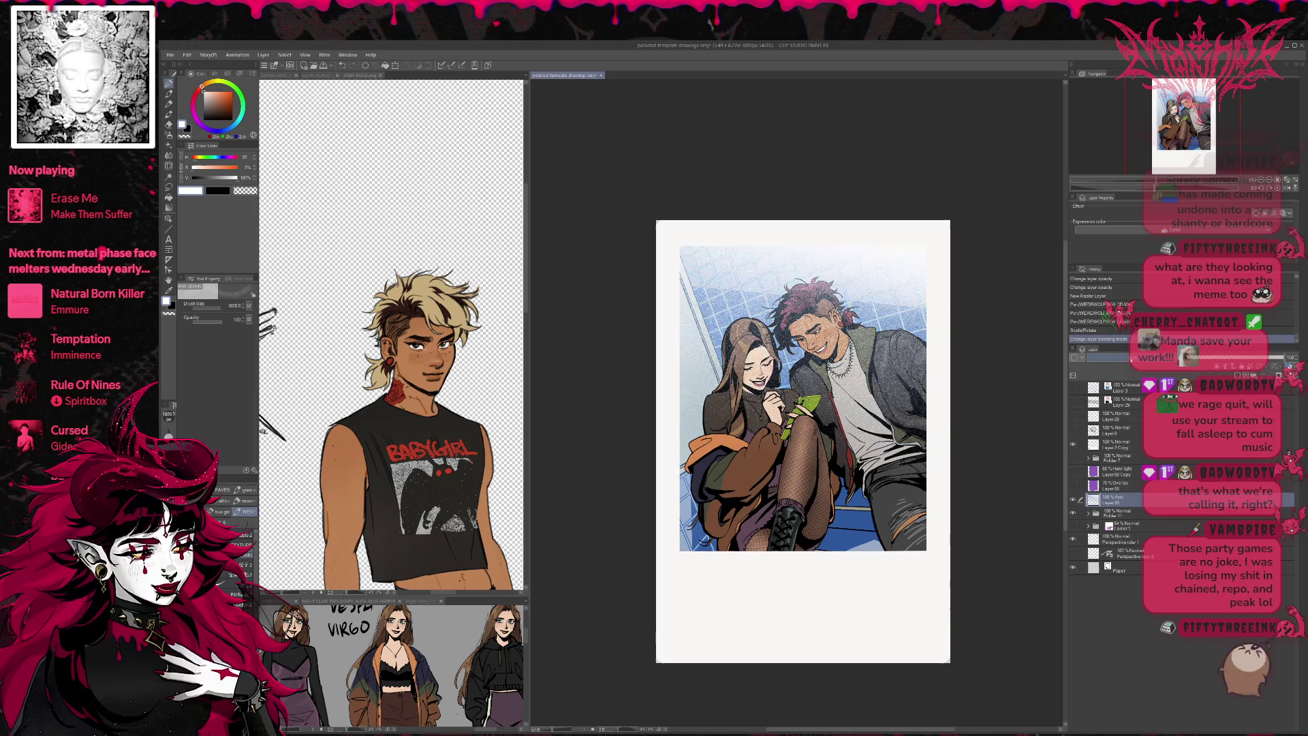
{"action": "key", "text": "Up"}
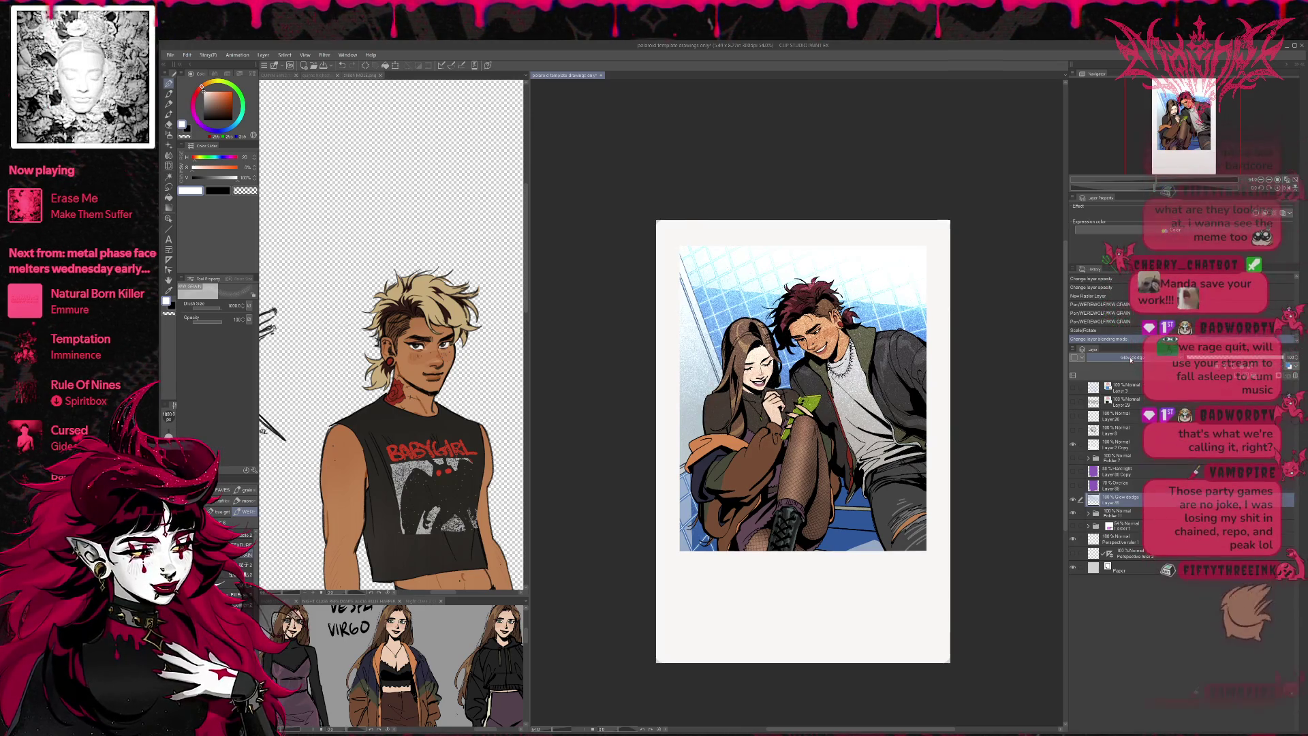
{"action": "key", "text": "Up"}
{"action": "key", "text": "Down"}
{"action": "left_click", "coordinate": [1073, 470]}
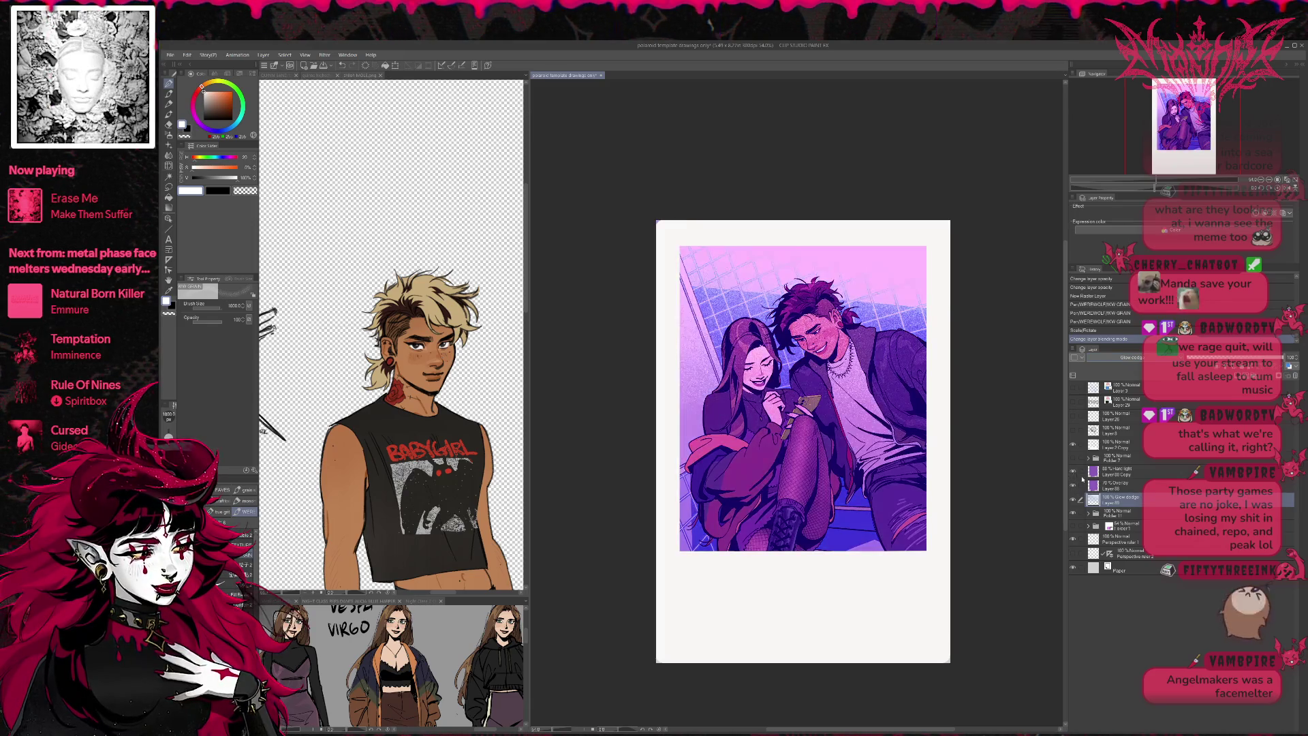
- Cycle the grain layer's blend from Normal through Color dodge, Glow dodge and Soft light to Vivid light
{"action": "key", "text": "Home"}
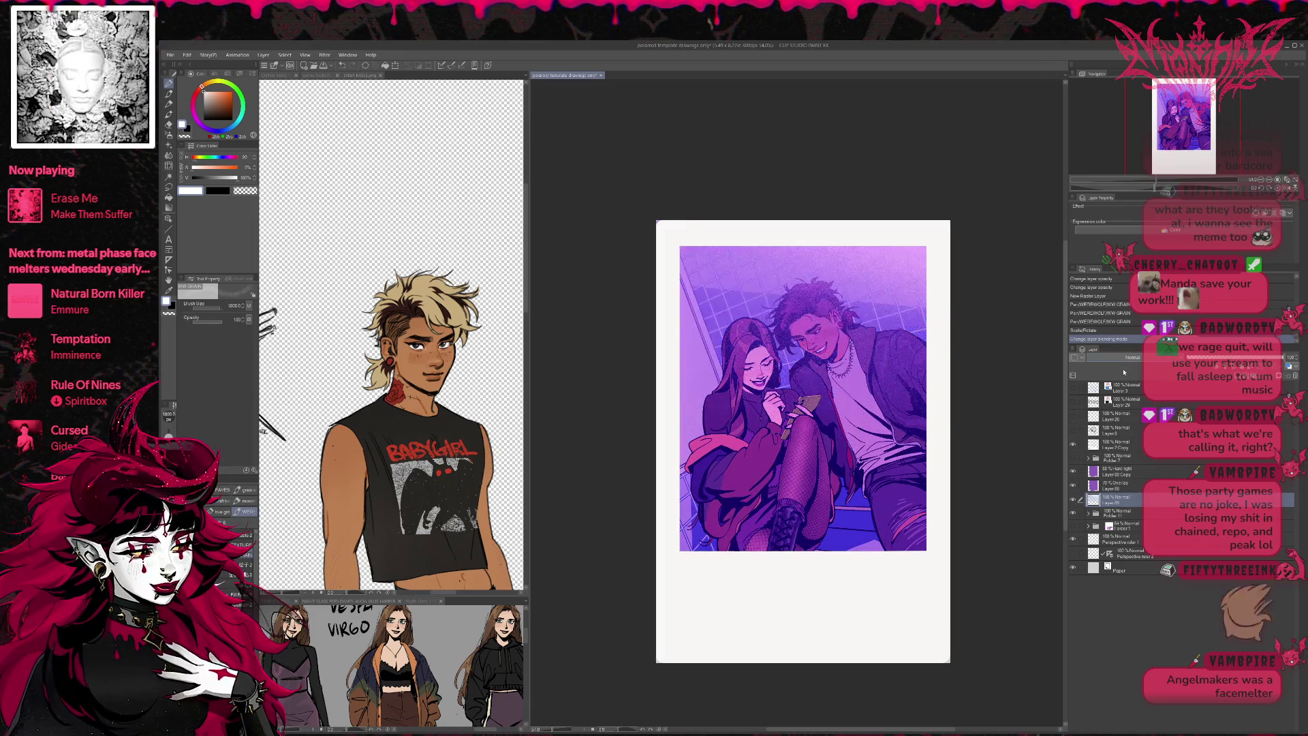
{"action": "key", "text": "Down"}
{"action": "key", "text": "Down"}
{"action": "key", "text": "Down"}
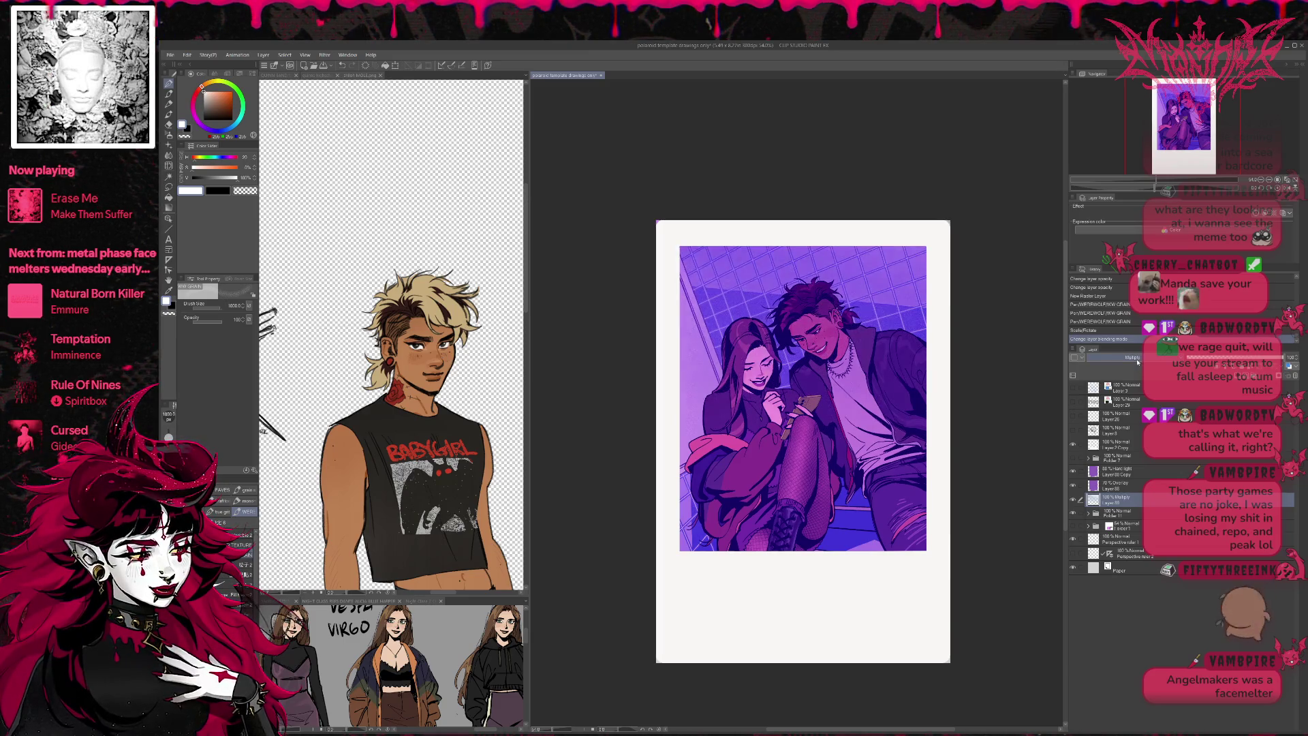
{"action": "key", "text": "Down"}
{"action": "key", "text": "Down"}
{"action": "key", "text": "Down"}
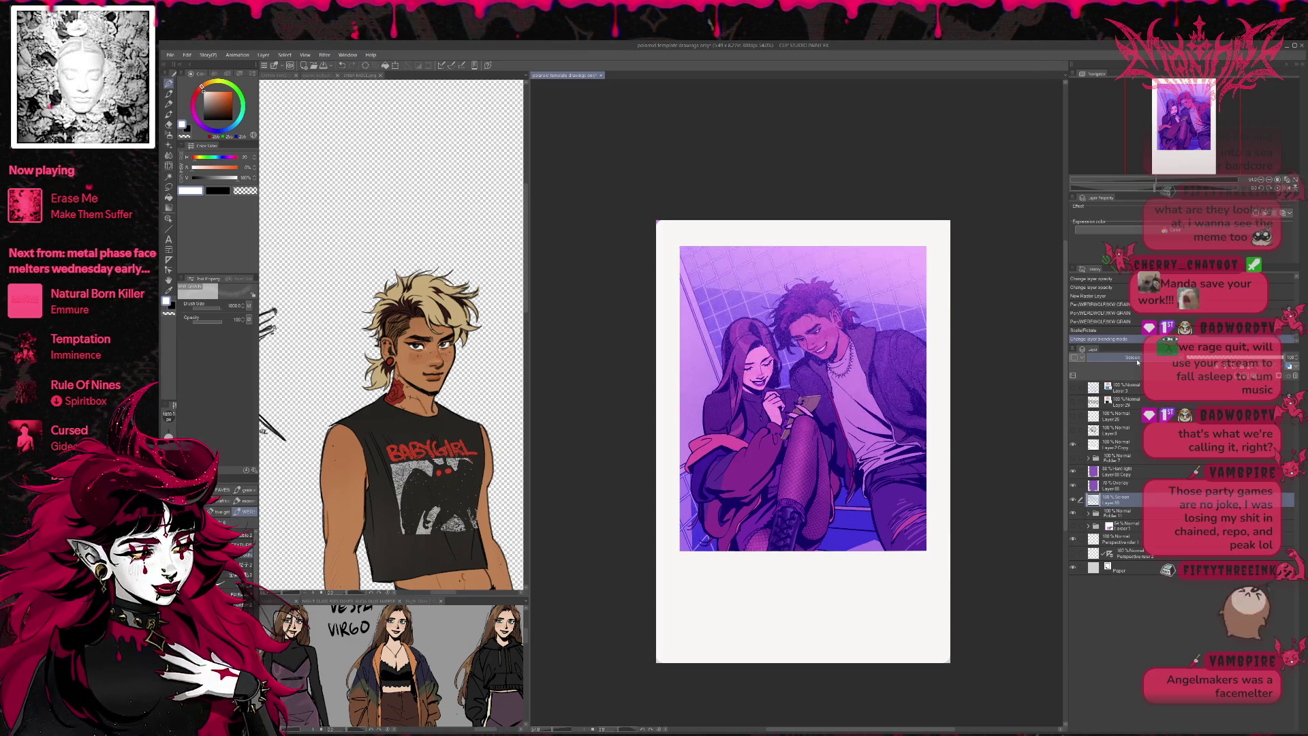
{"action": "key", "text": "Down"}
{"action": "key", "text": "Up"}
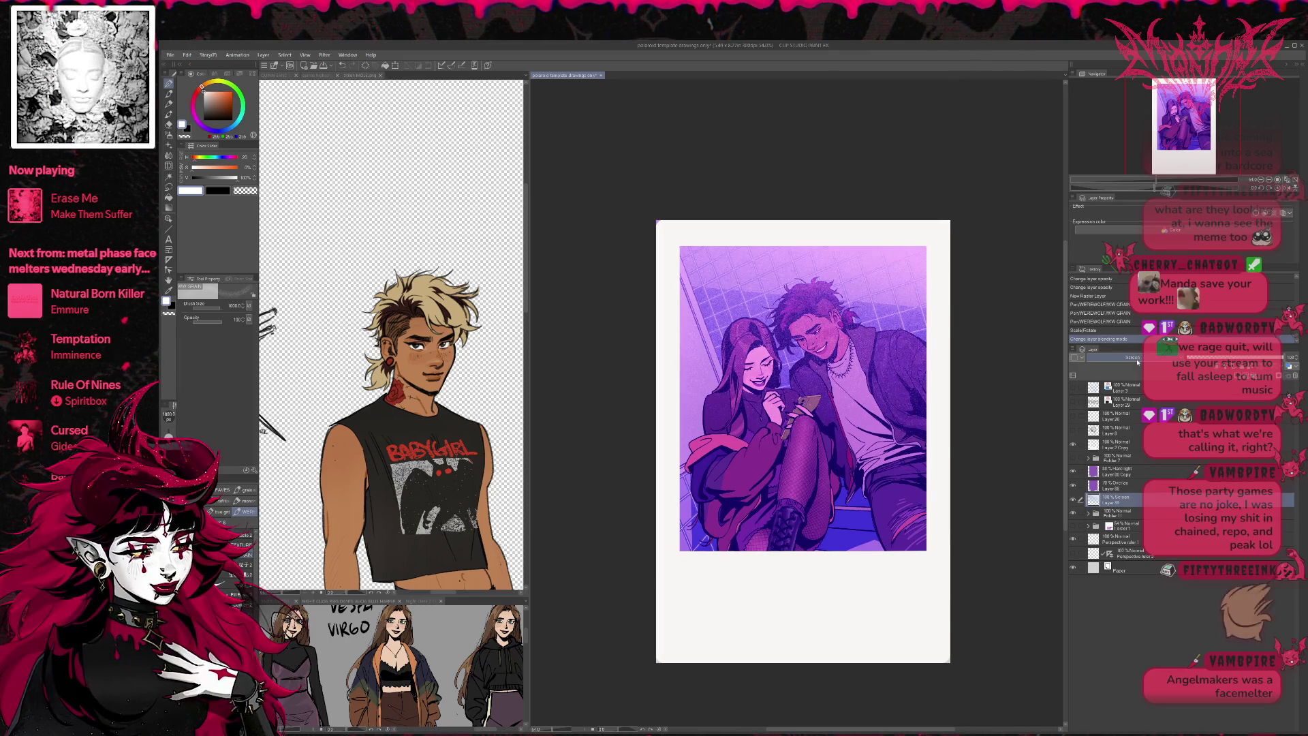
{"action": "key", "text": "Down"}
{"action": "key", "text": "Up"}
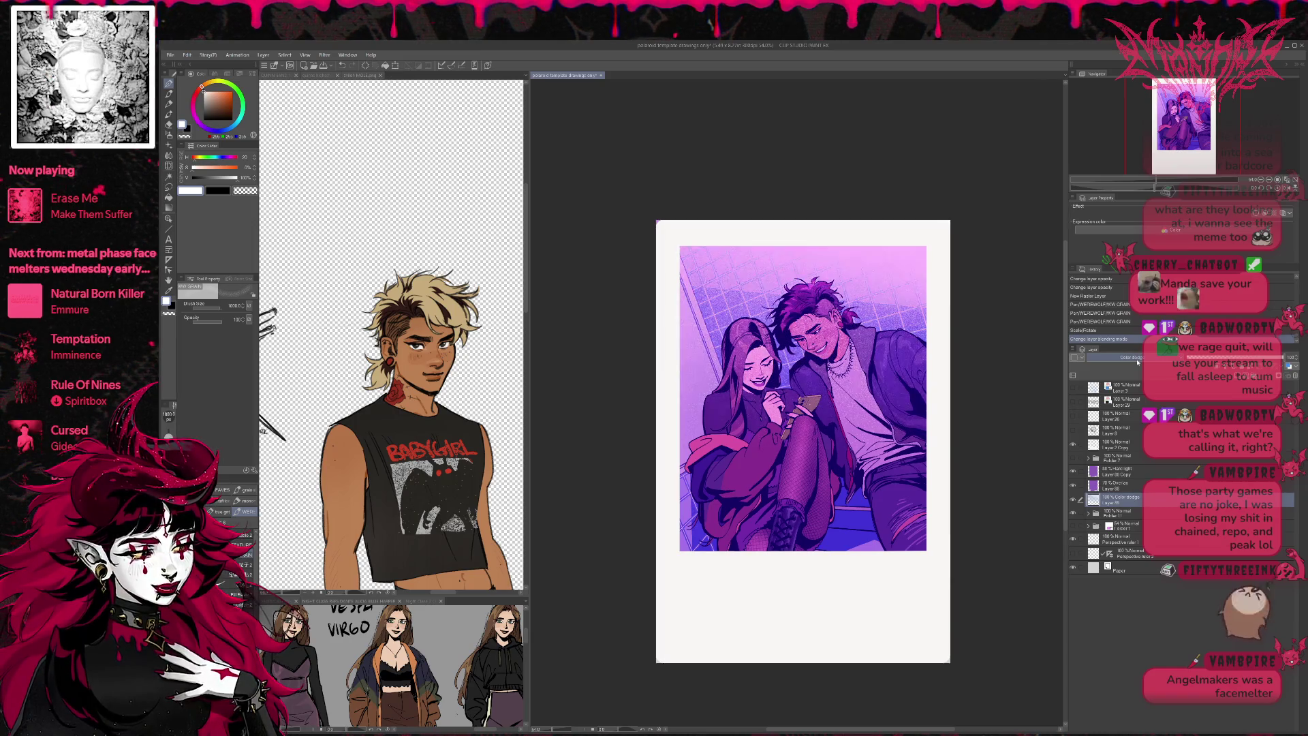
{"action": "key", "text": "Down"}
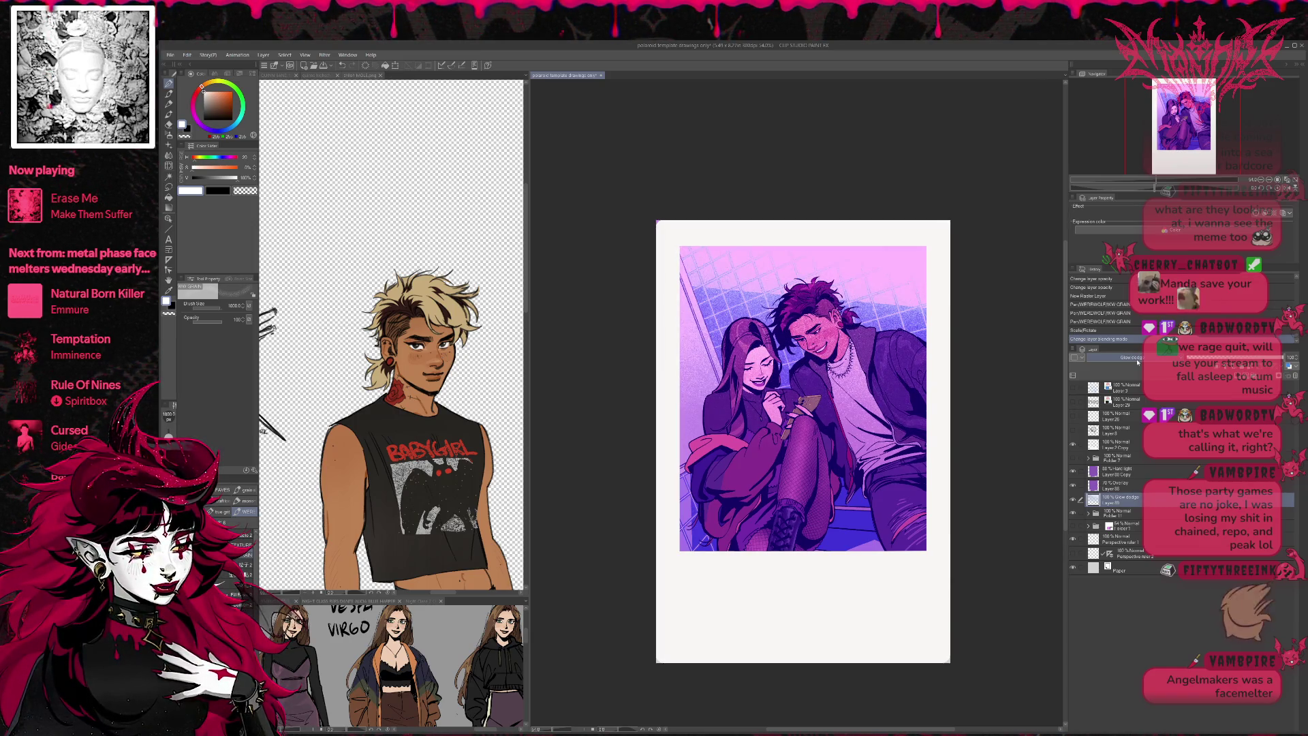
{"action": "key", "text": "Down"}
{"action": "key", "text": "Down"}
{"action": "key", "text": "Down"}
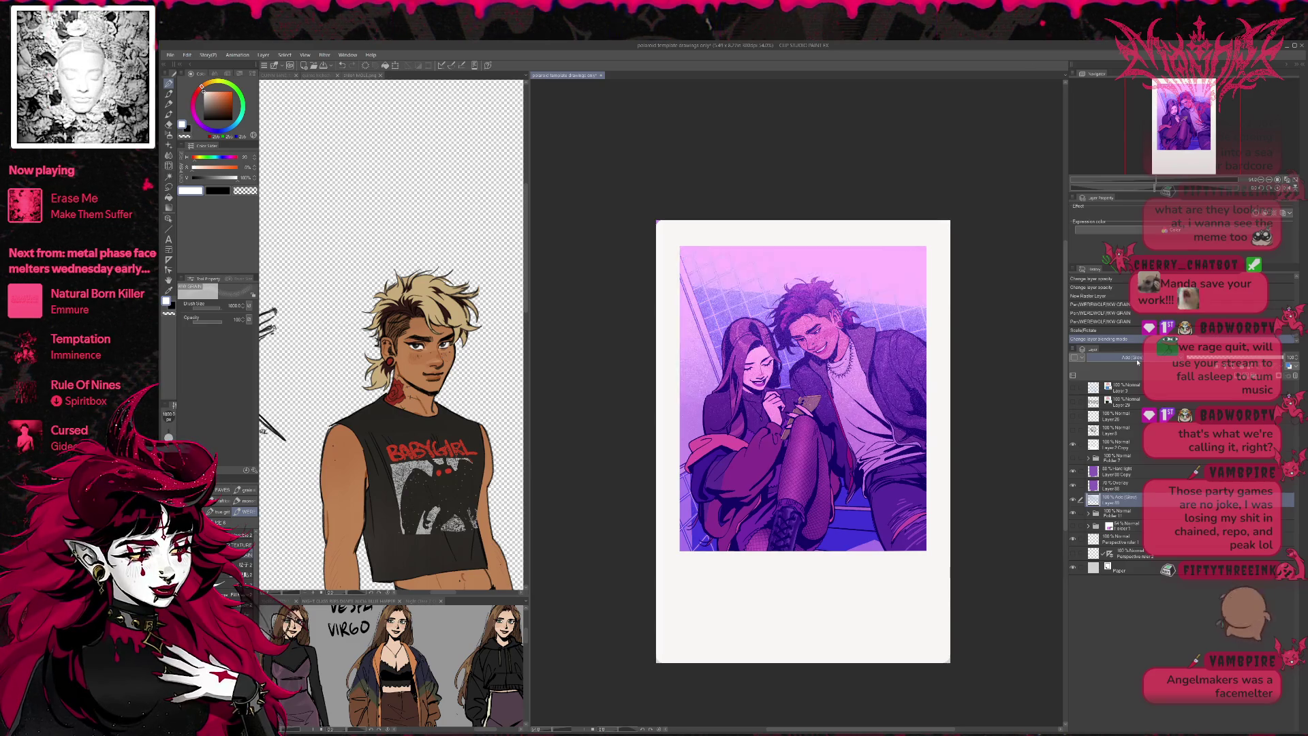
{"action": "key", "text": "Down"}
{"action": "key", "text": "Down"}
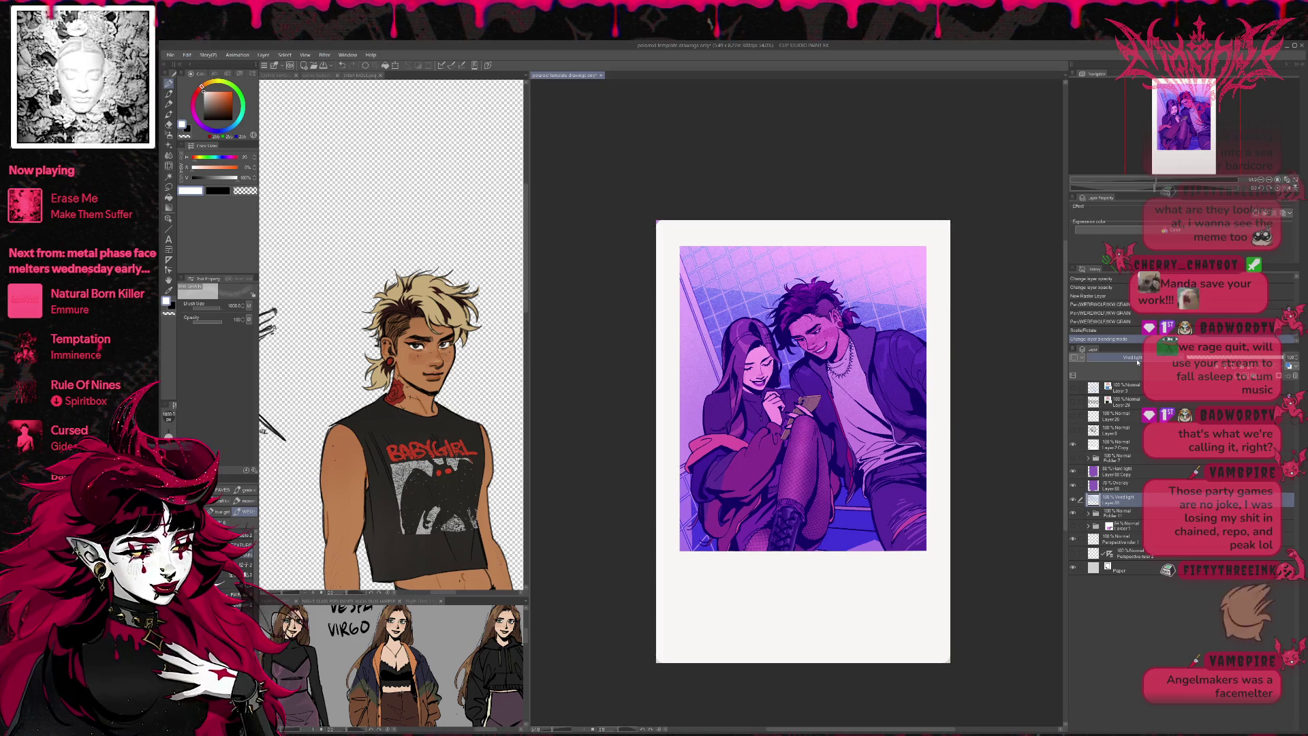
{"action": "left_click", "coordinate": [1072, 501]}
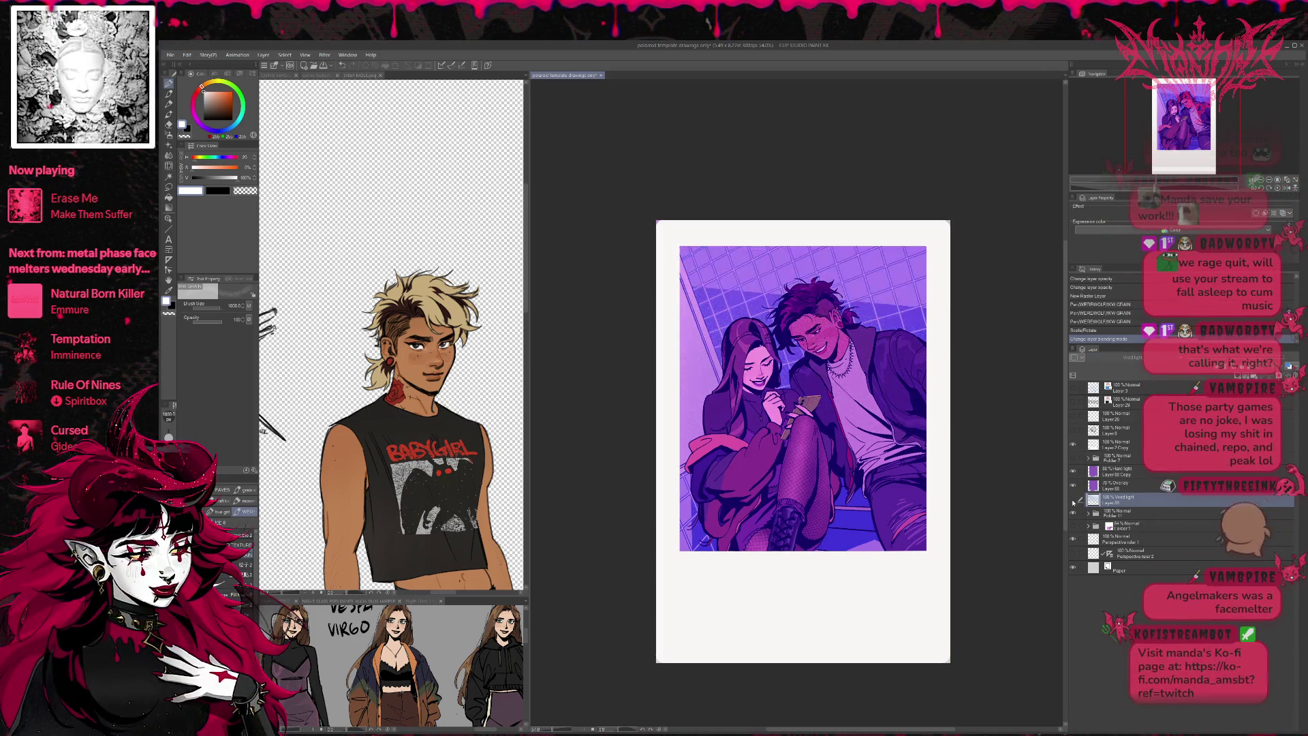
{"action": "left_click", "coordinate": [1073, 501]}
{"action": "left_click", "coordinate": [1073, 500]}
{"action": "left_click", "coordinate": [1073, 501]}
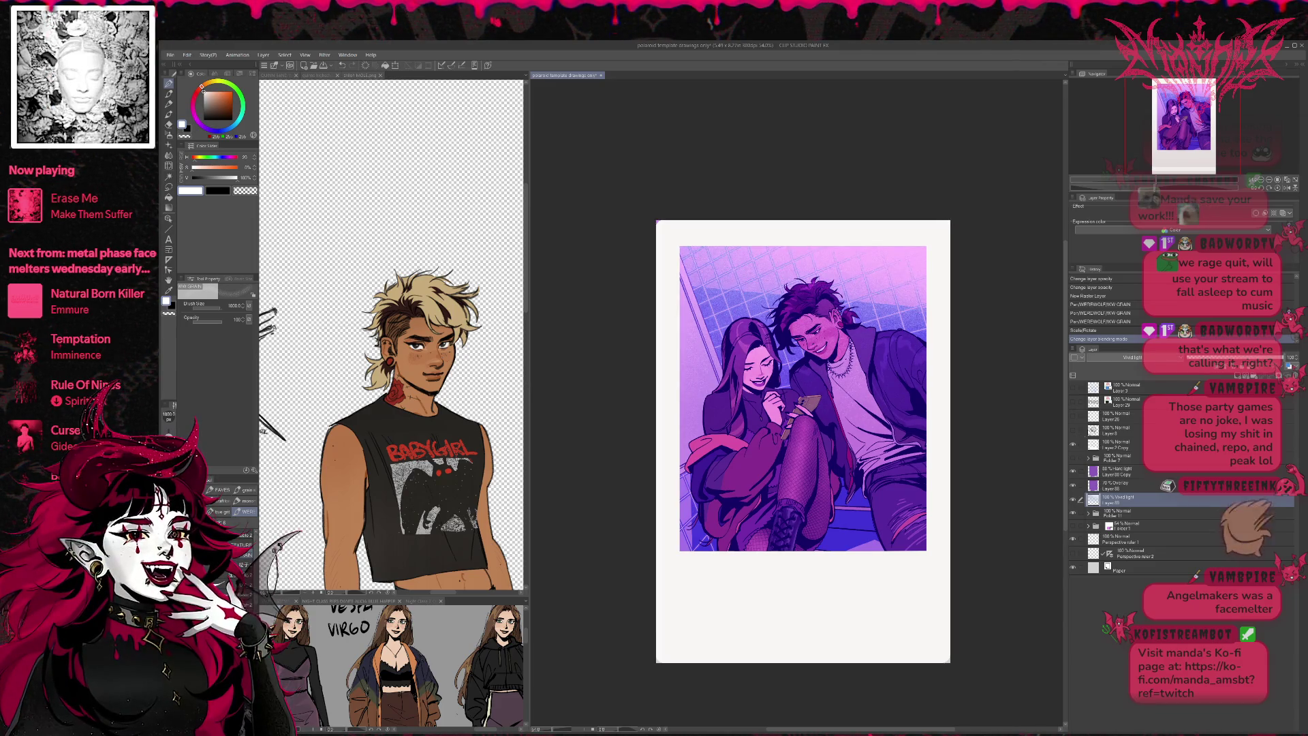
{"action": "left_click", "coordinate": [1073, 471]}
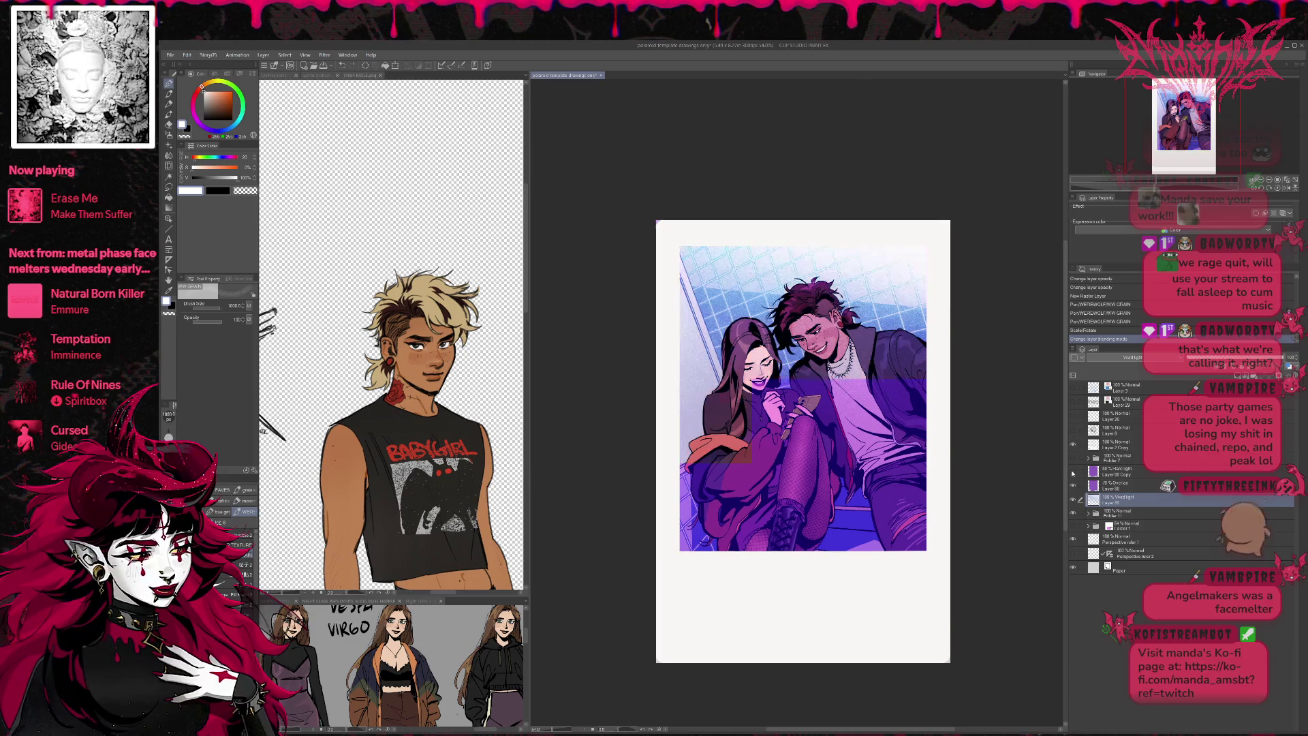
{"action": "left_click", "coordinate": [1073, 471]}
{"action": "left_click", "coordinate": [1073, 471]}
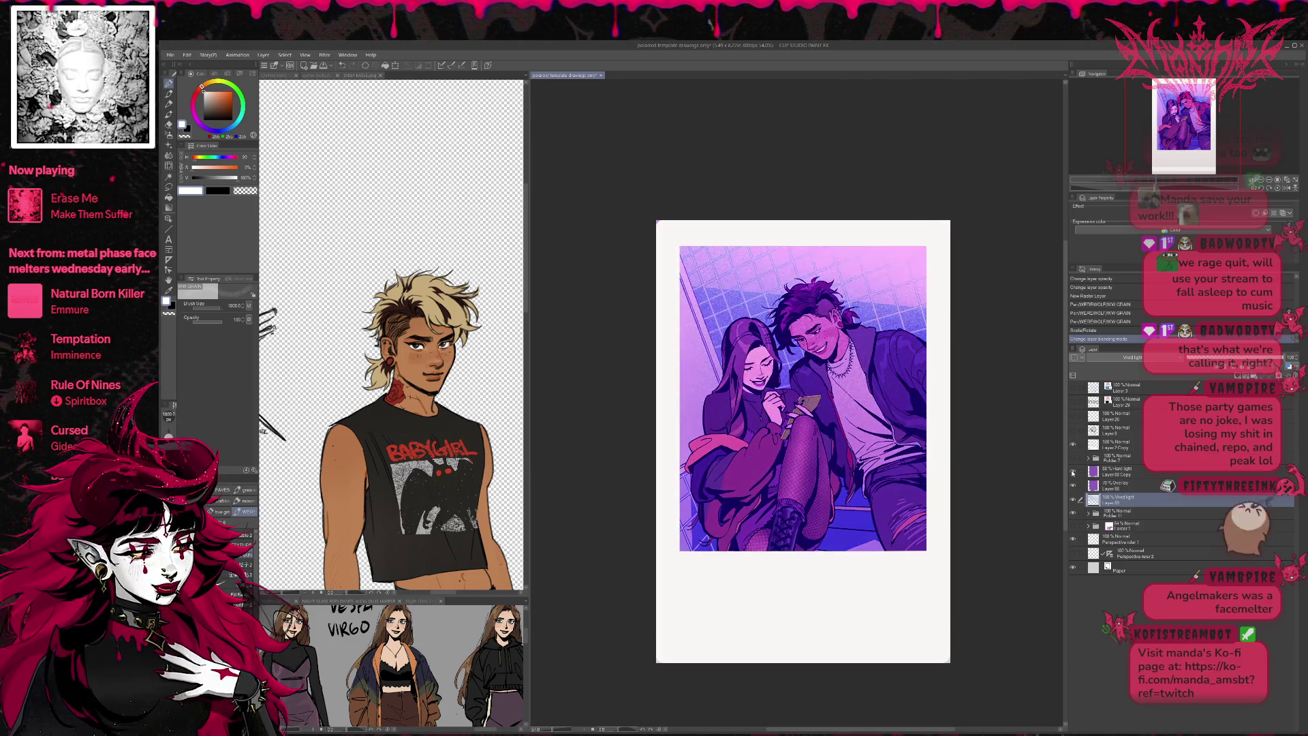
{"action": "left_click", "coordinate": [1072, 472]}
{"action": "left_click", "coordinate": [1121, 478]}
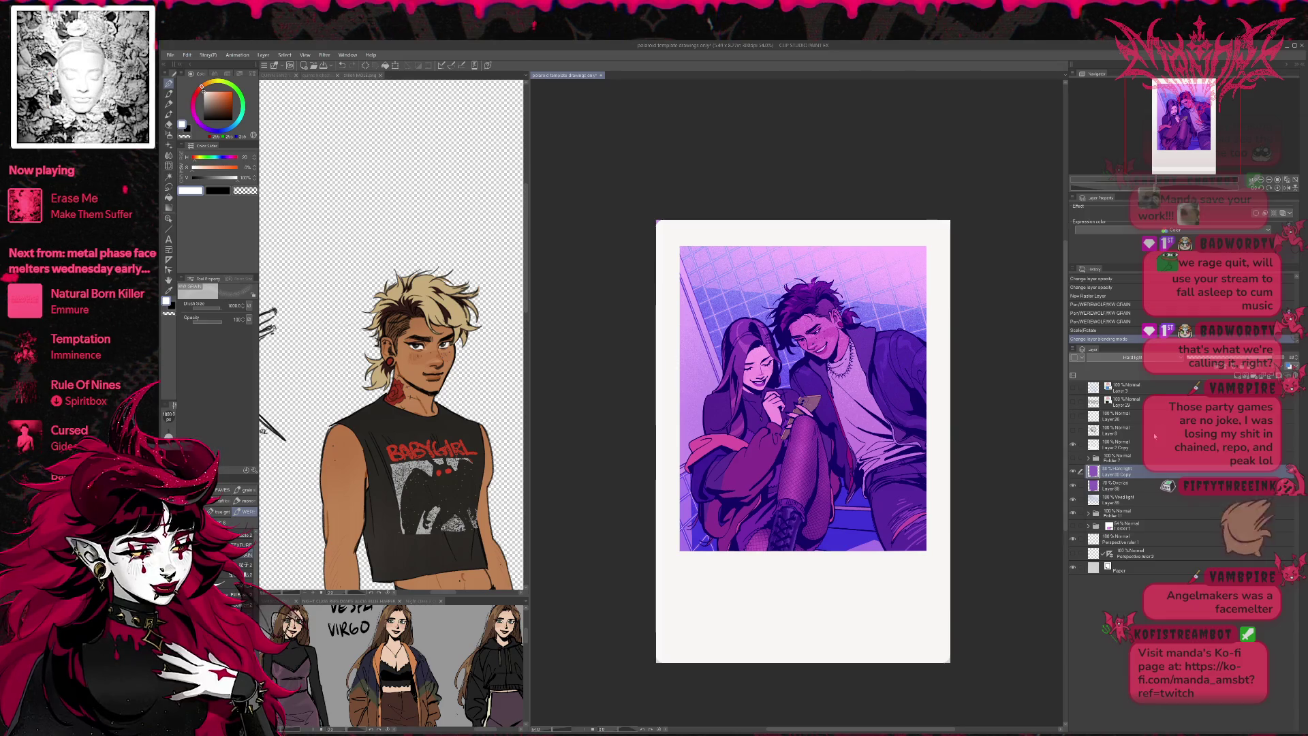
{"action": "mouse_move", "coordinate": [1260, 357]}
{"action": "left_mouse_down"}
{"action": "mouse_move", "coordinate": [1168, 356]}
{"action": "mouse_move", "coordinate": [1285, 357]}
{"action": "left_mouse_up"}
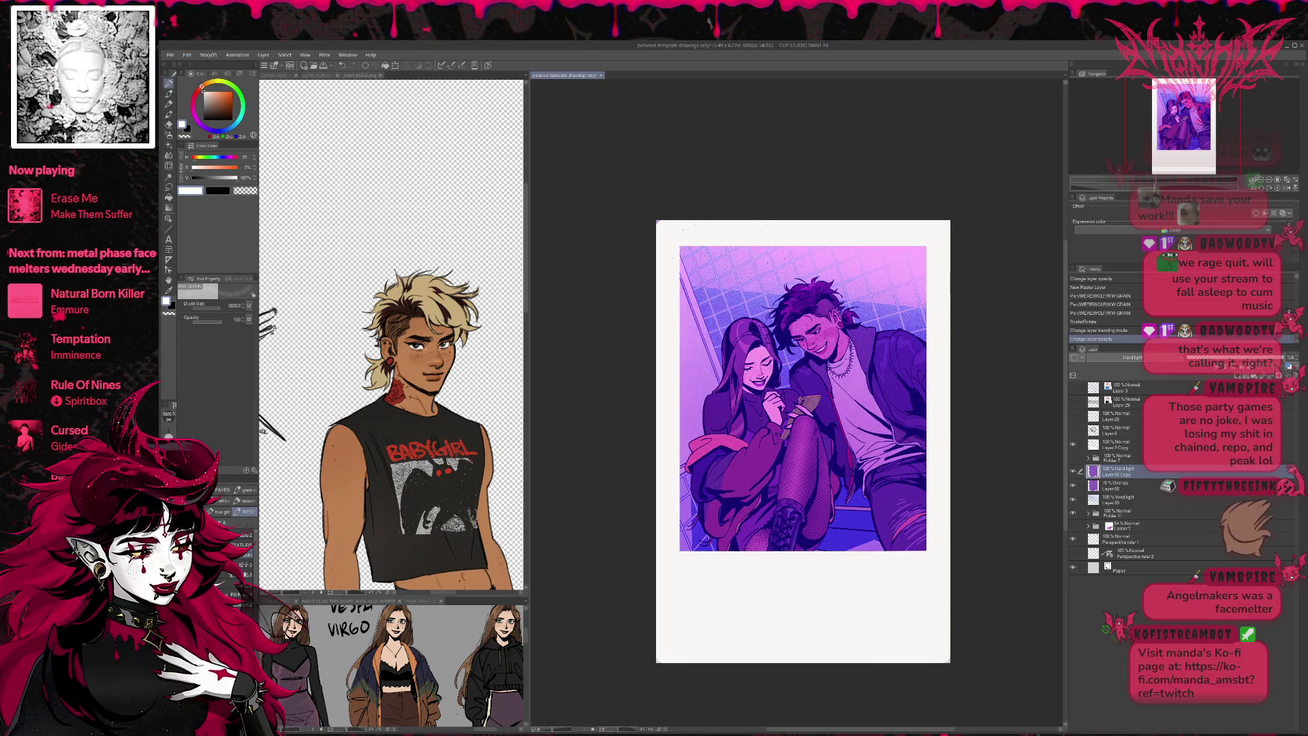
- Duplicate the purple Hard light tint layer, hide the copy, and open an adjustment dialog from Edit
{"action": "key", "text": "ctrl+j"}
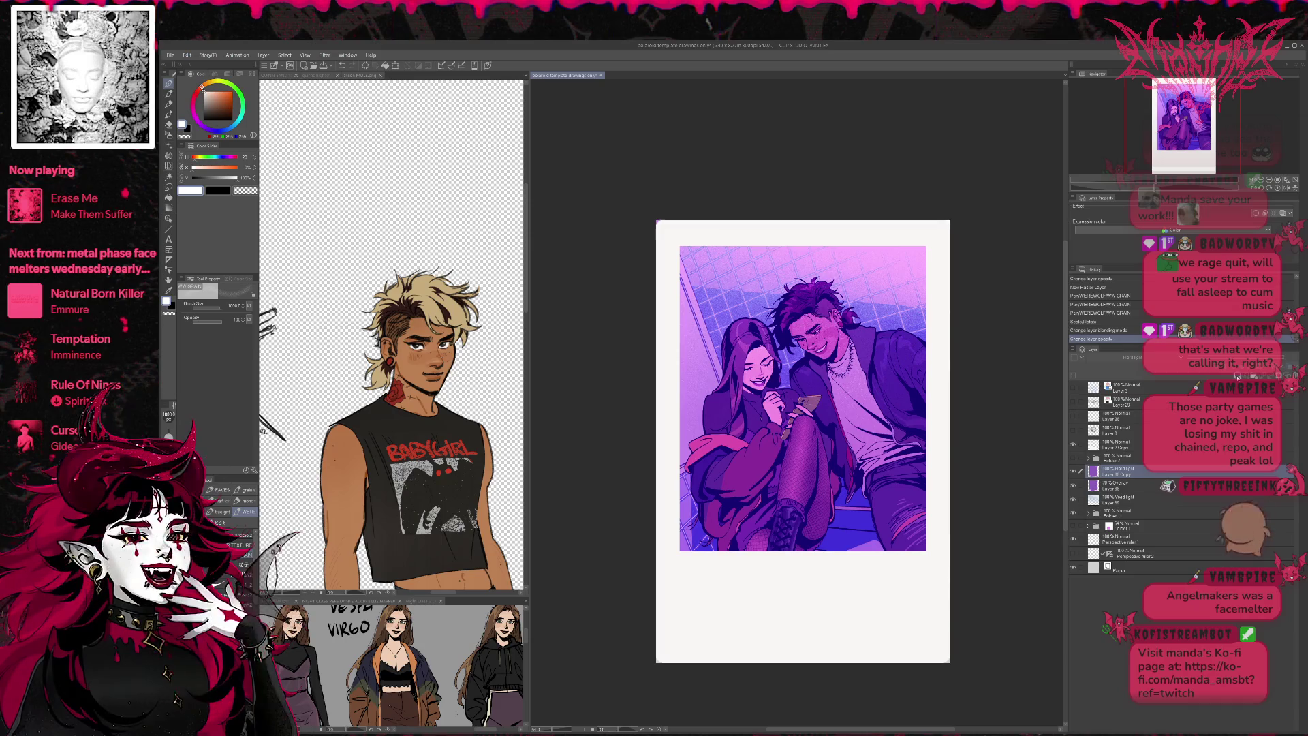
{"action": "left_click", "coordinate": [1074, 487]}
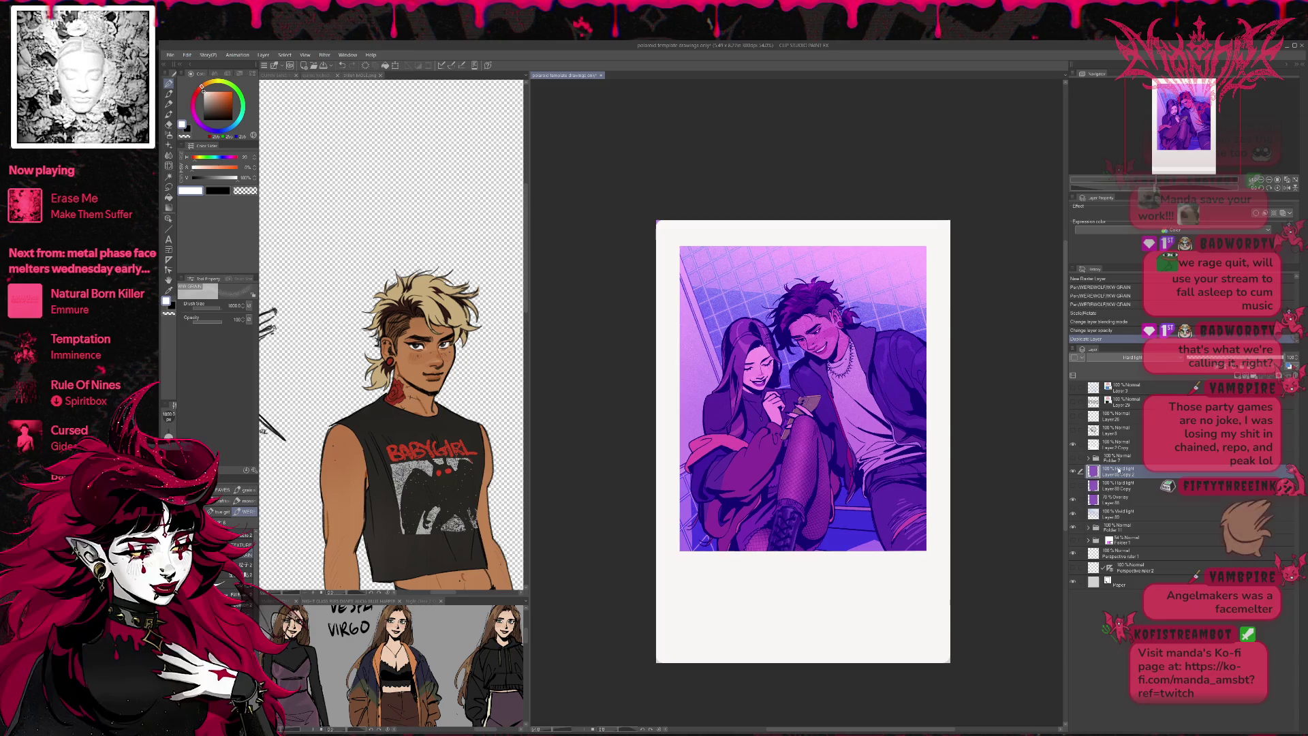
{"action": "left_click", "coordinate": [187, 55]}
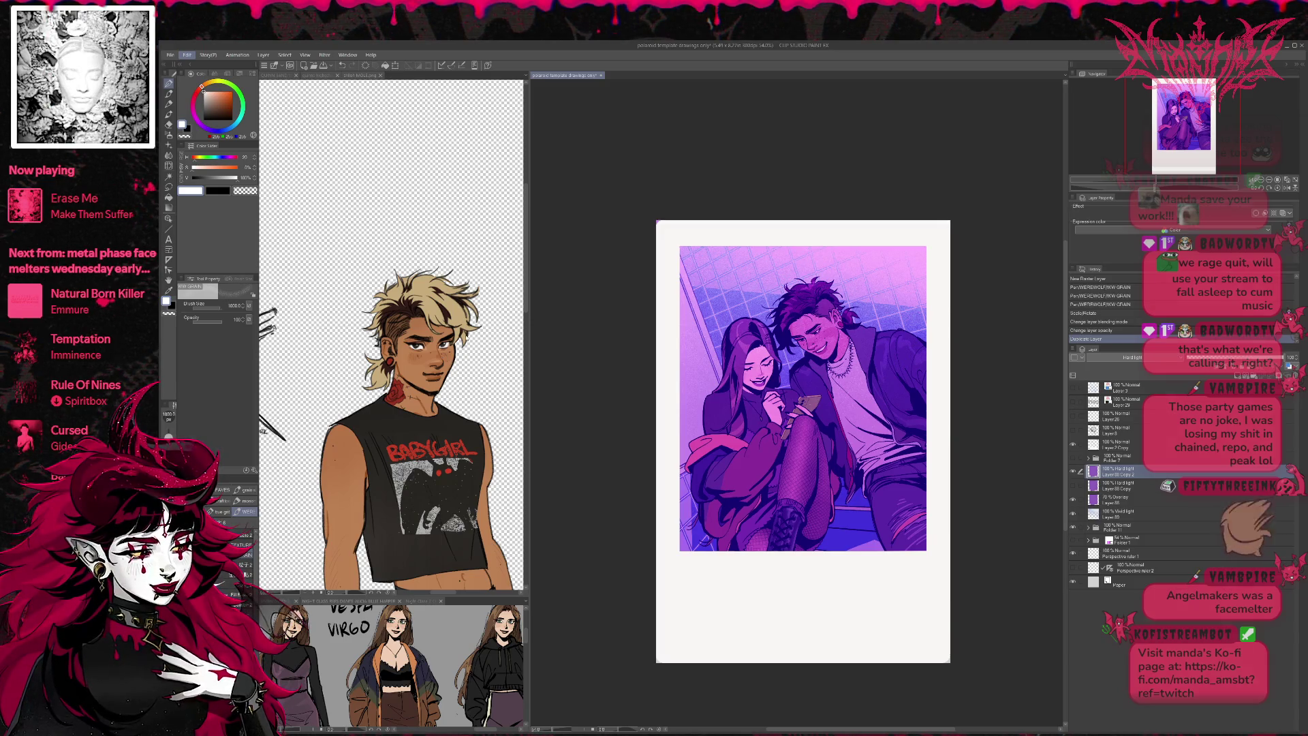
{"action": "left_click", "coordinate": [362, 261]}
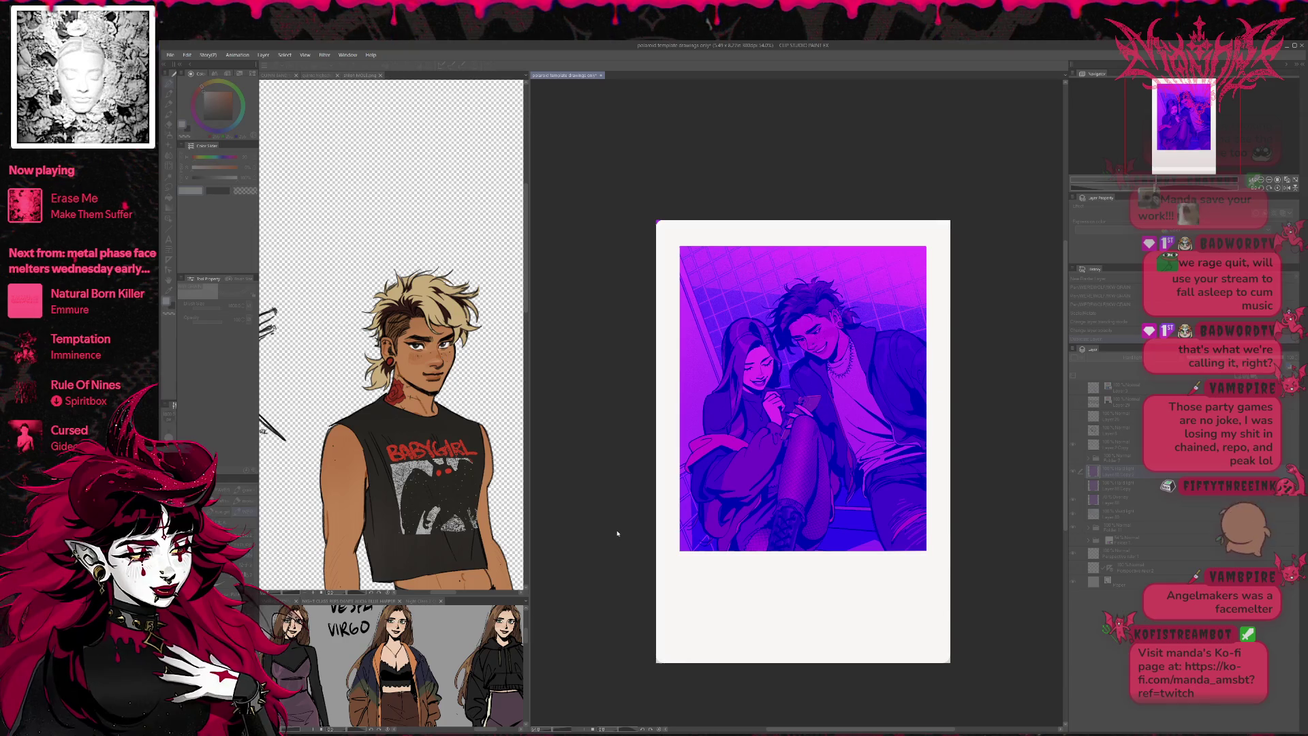
- Flip between the blue-violet and pink-violet gradings with undo/redo, ending on the pink-violet version
{"action": "key", "text": "ctrl+z"}
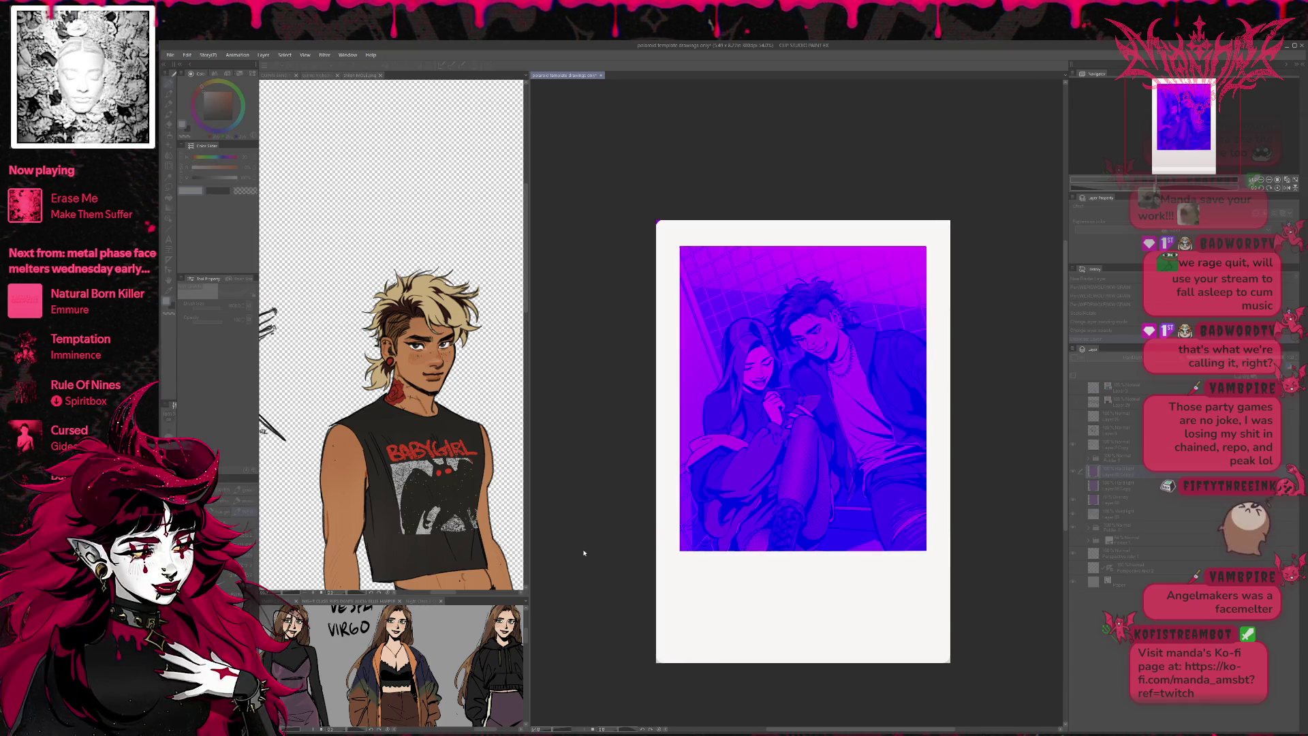
{"action": "key", "text": "ctrl+y"}
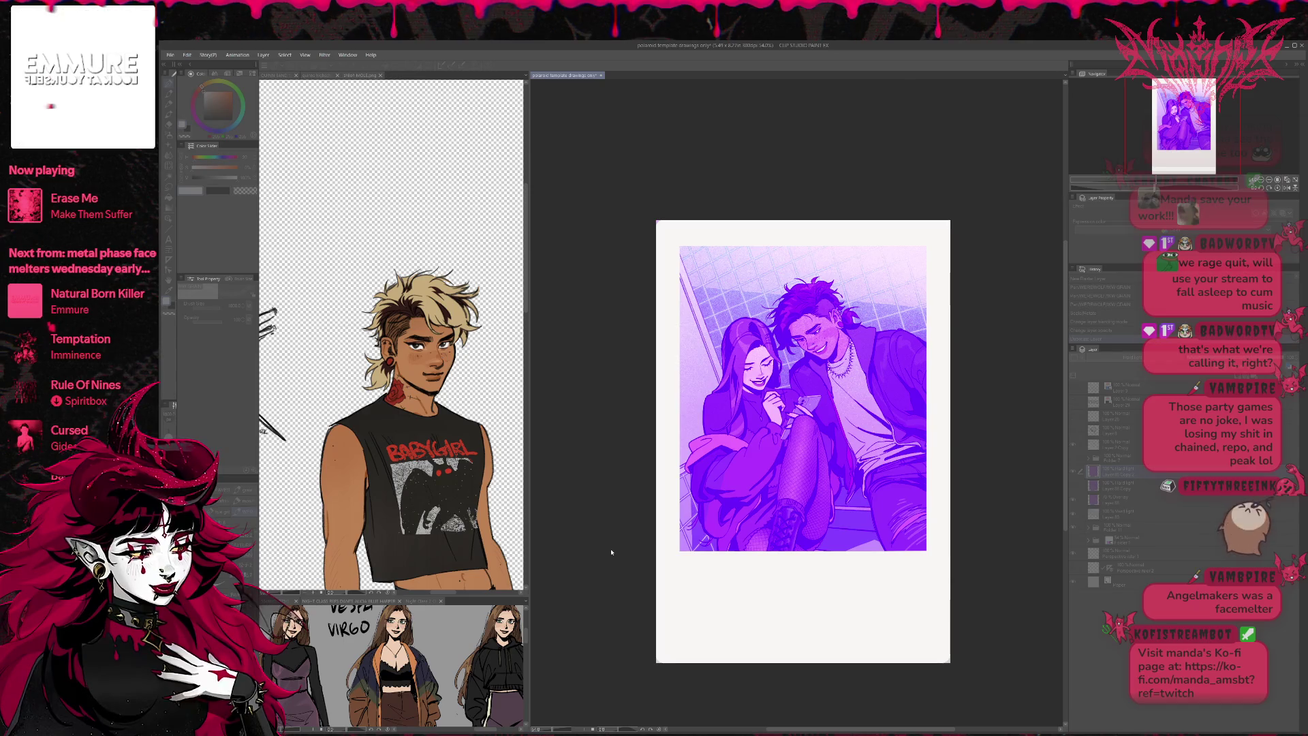
{"action": "key", "text": "ctrl+z"}
{"action": "key", "text": "ctrl+y"}
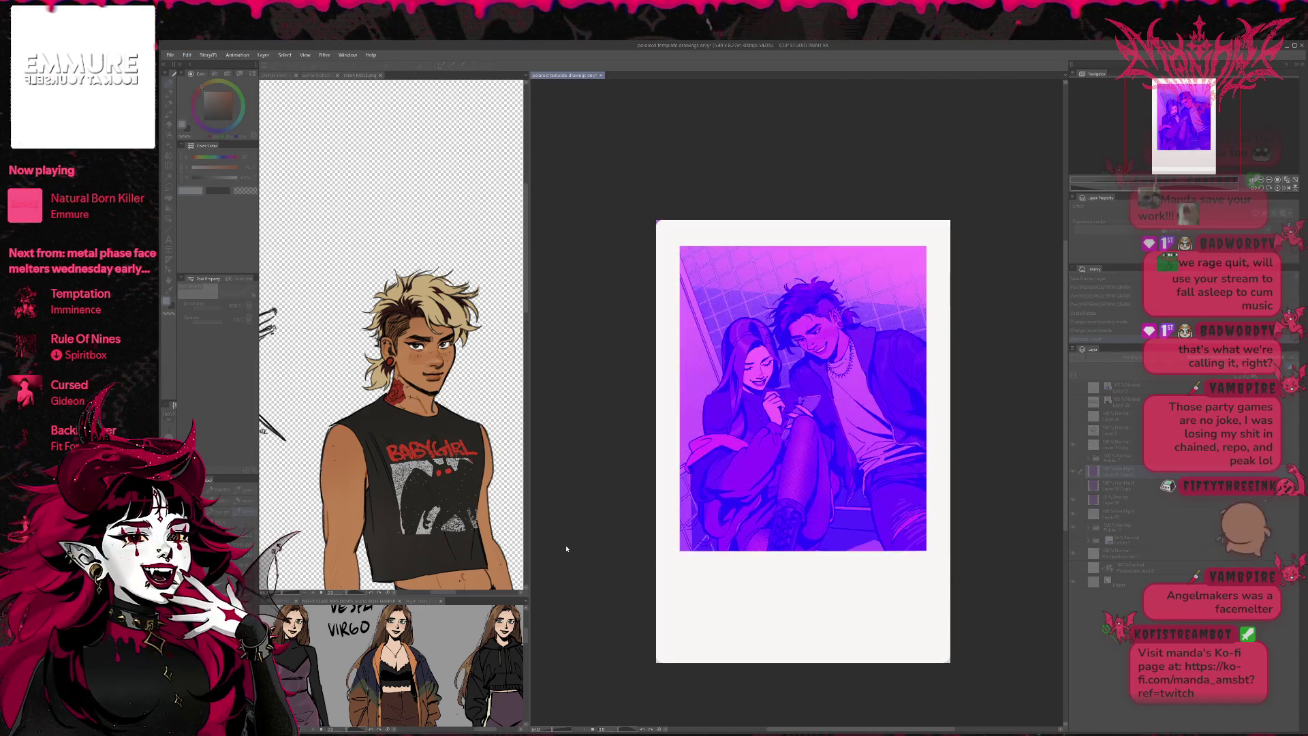
{"action": "key", "text": "ctrl+y"}
{"action": "key", "text": "ctrl+z"}
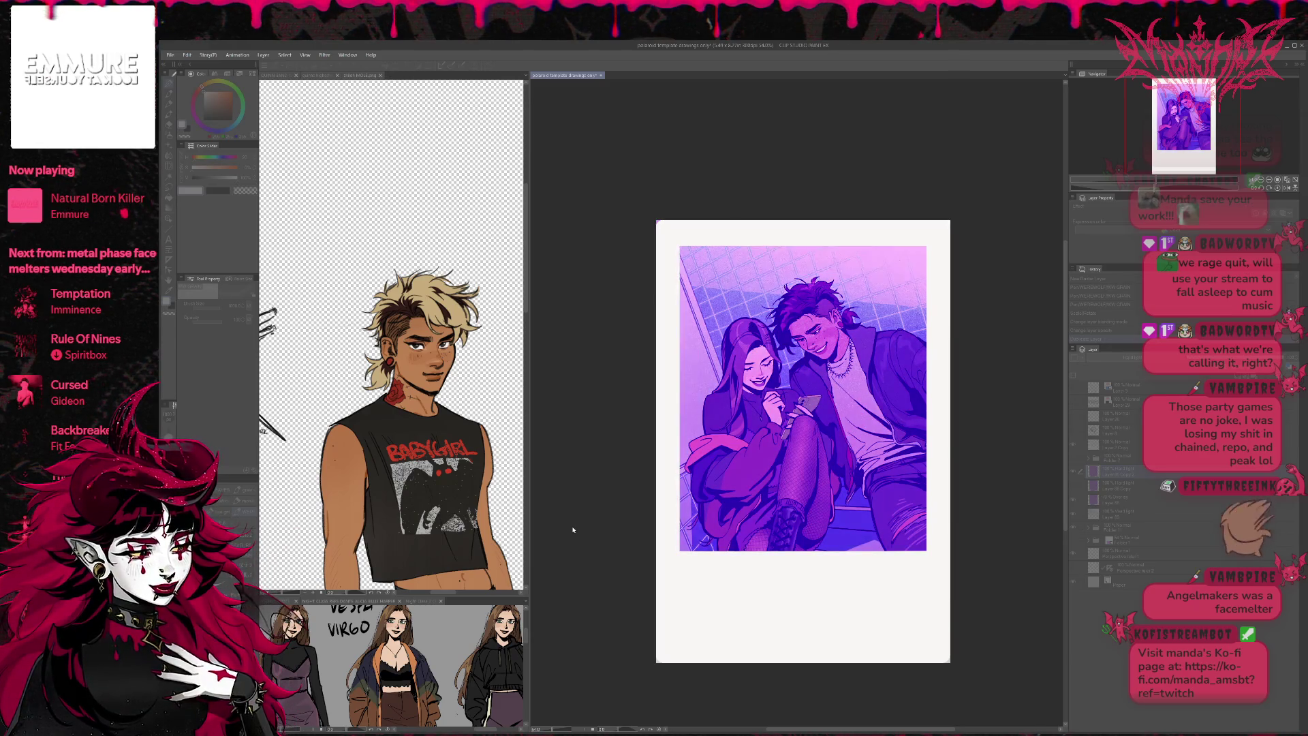
{"action": "key", "text": "ctrl+y"}
{"action": "key", "text": "ctrl+y"}
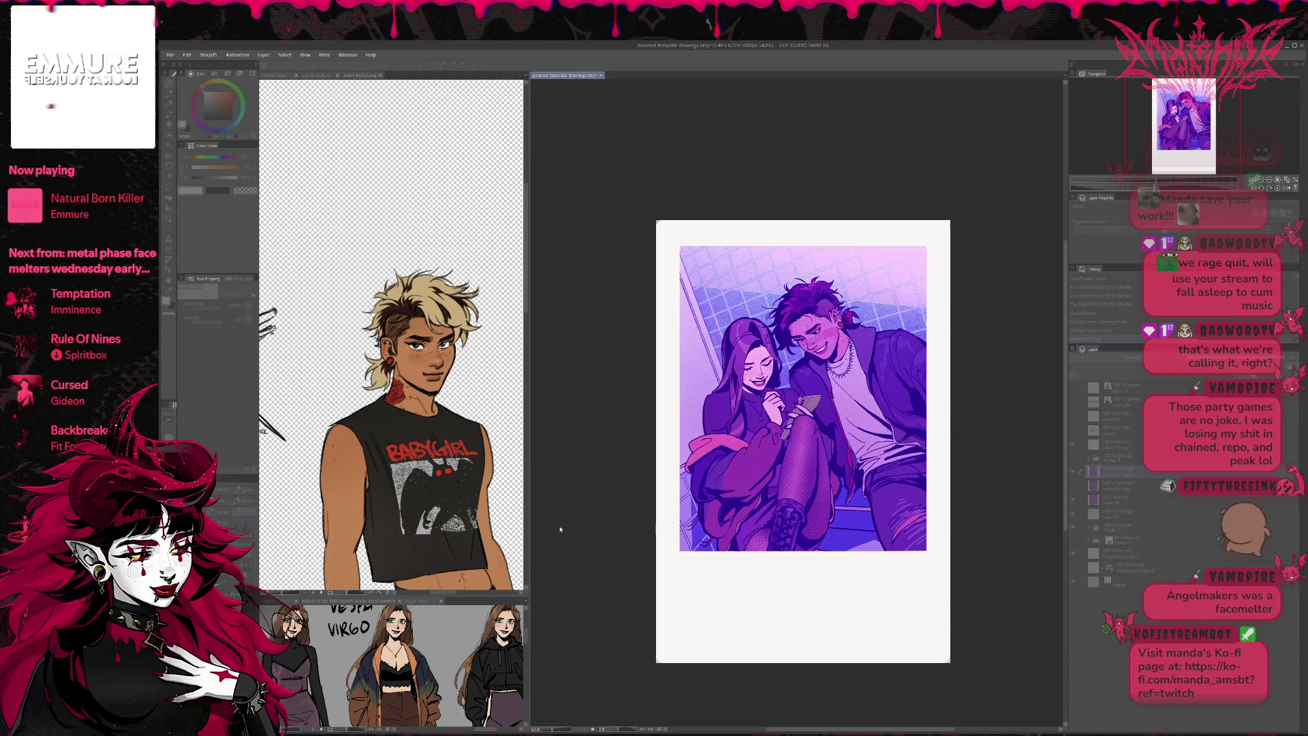
{"action": "key", "text": "ctrl+z"}
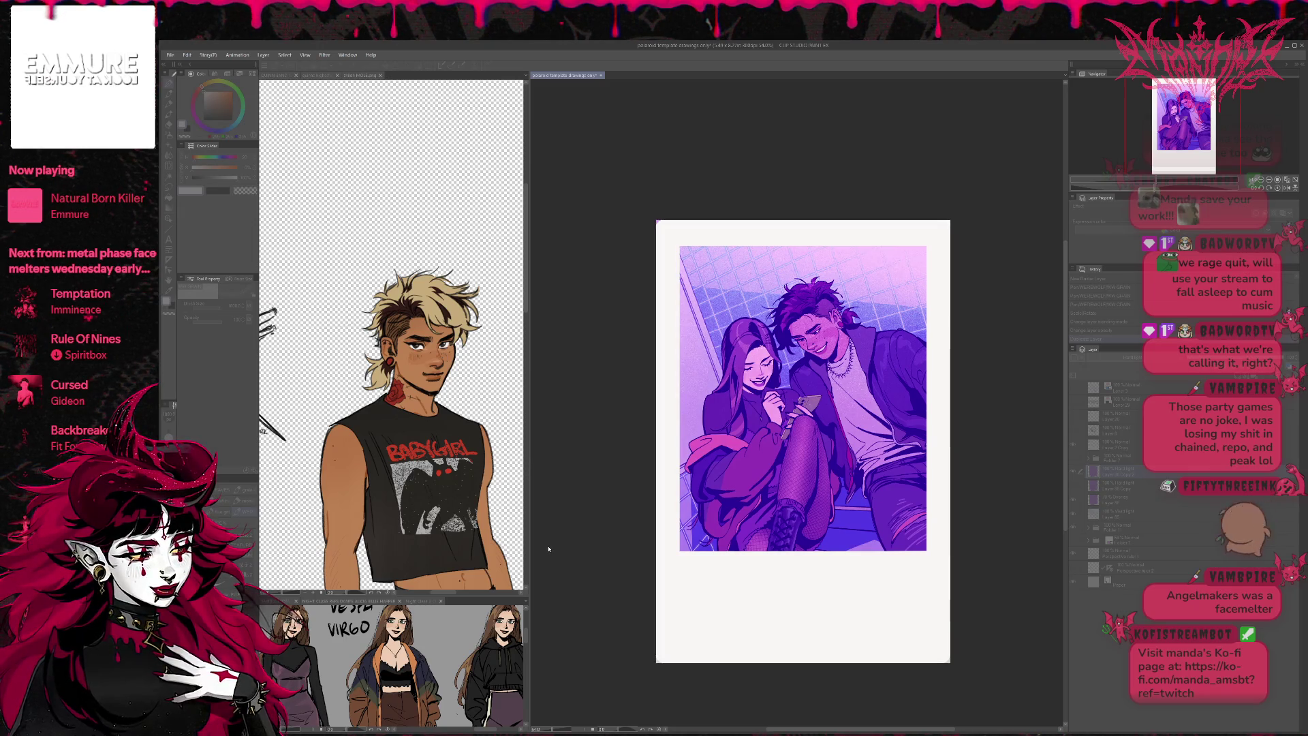
{"action": "key", "text": "ctrl+z"}
{"action": "key", "text": "ctrl+z"}
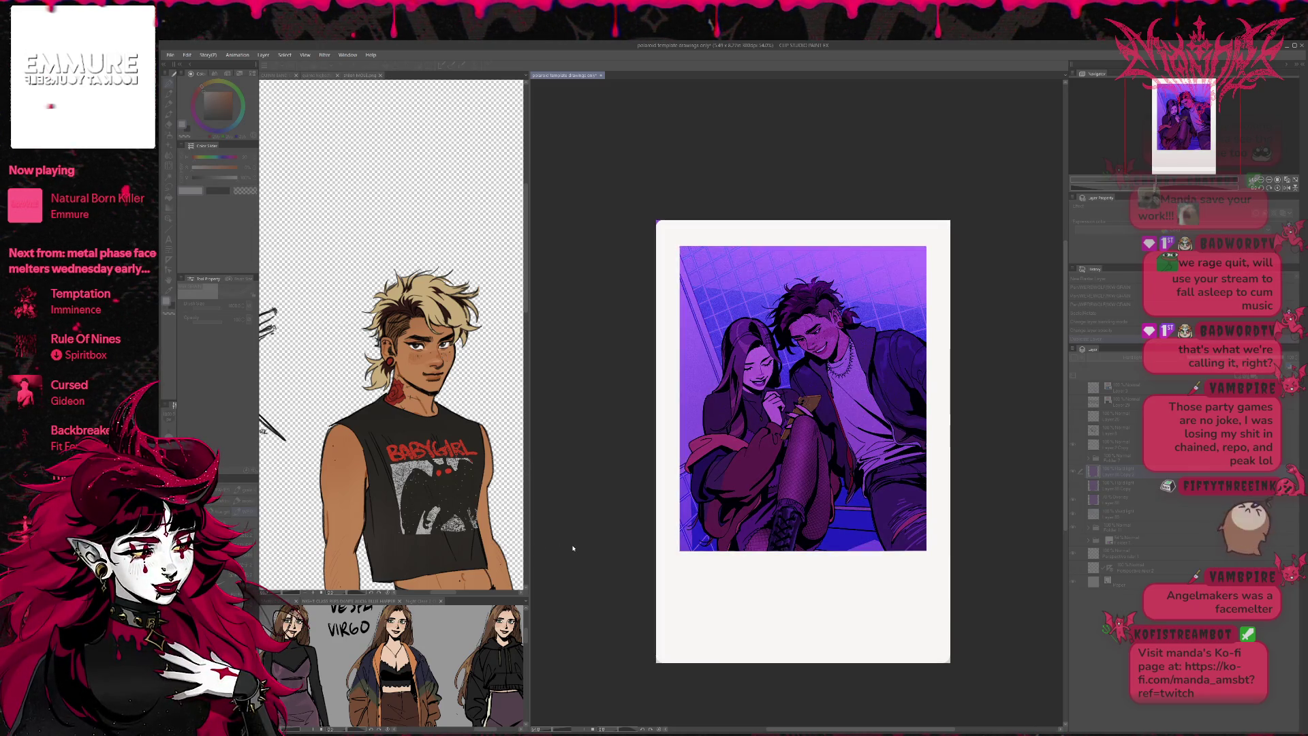
{"action": "key", "text": "ctrl+y"}
{"action": "key", "text": "ctrl+z"}
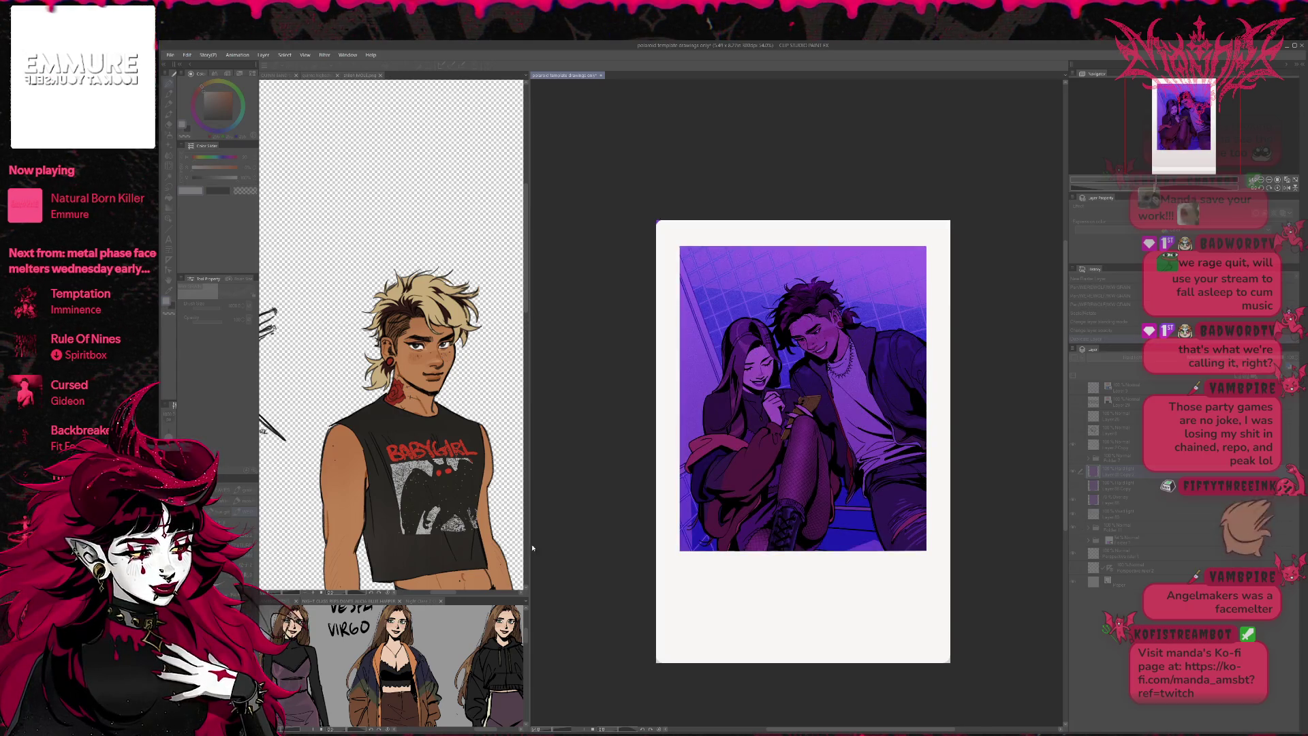
{"action": "key", "text": "ctrl+y"}
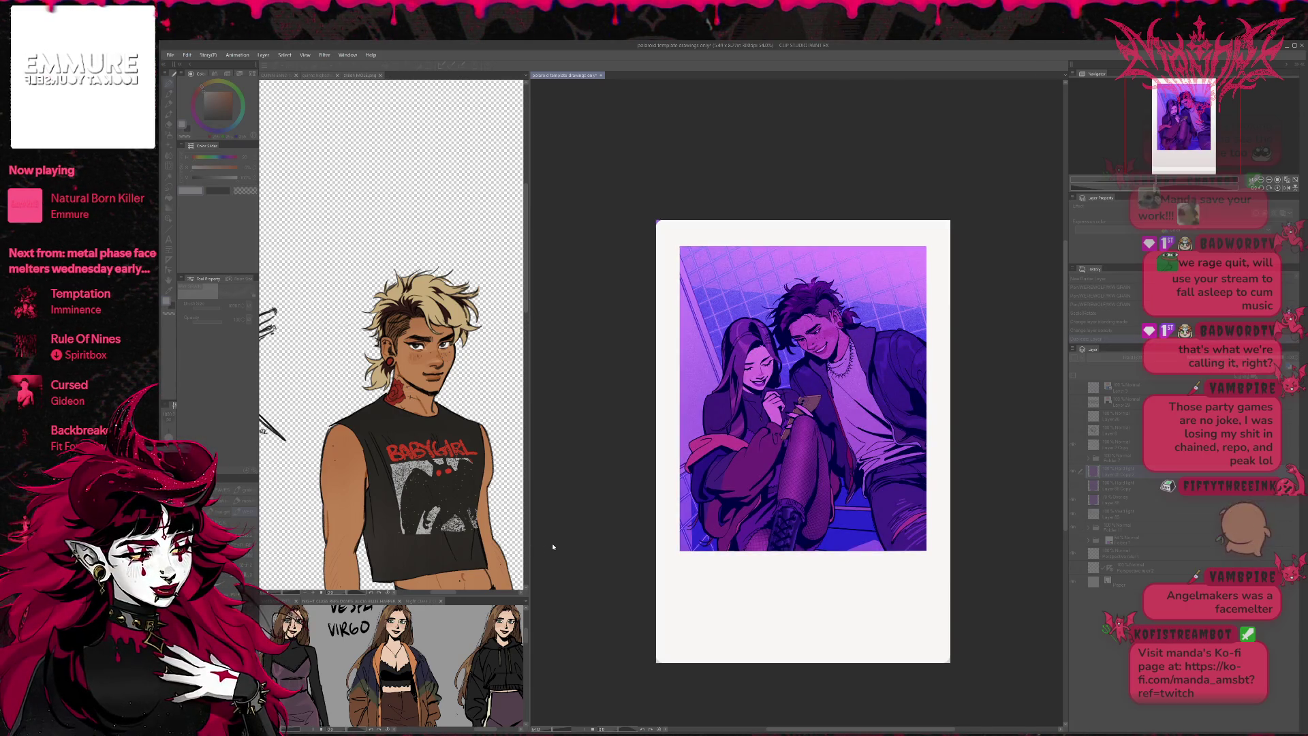
{"action": "key", "text": "ctrl+y"}
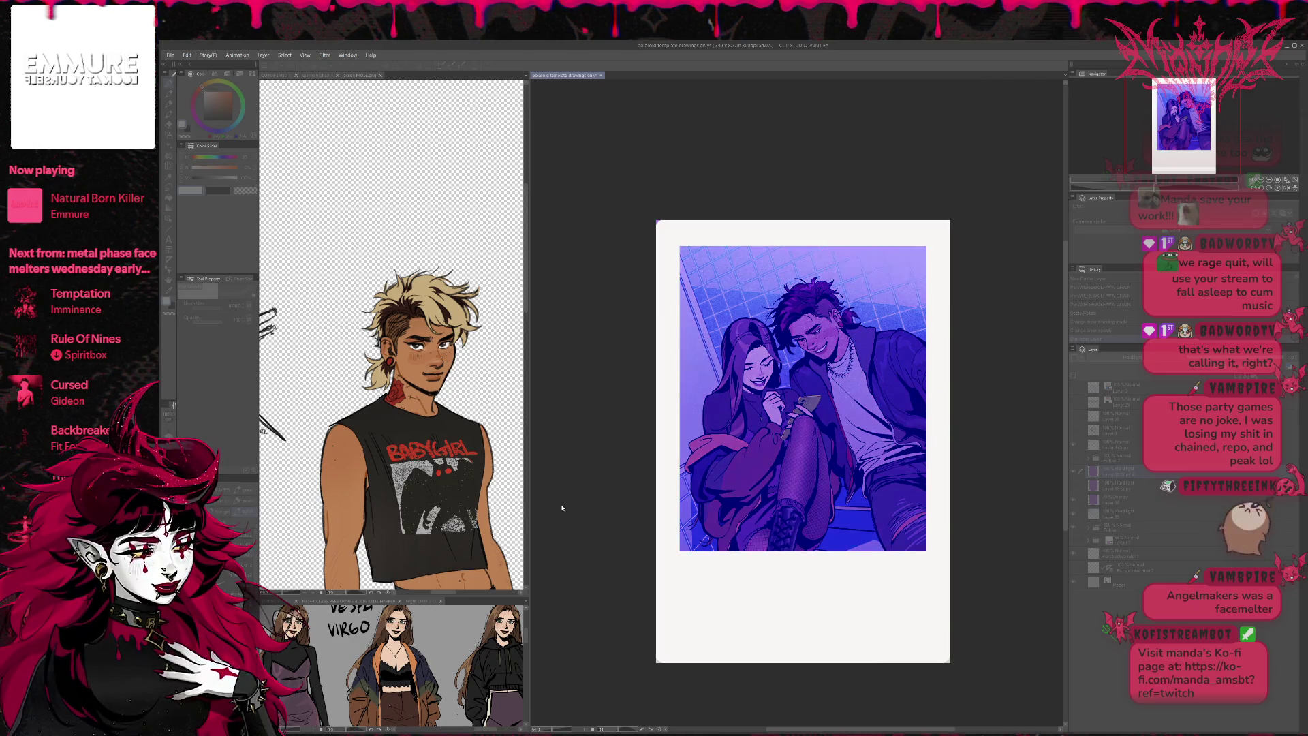
{"action": "key", "text": "ctrl+y"}
{"action": "key", "text": "ctrl+y"}
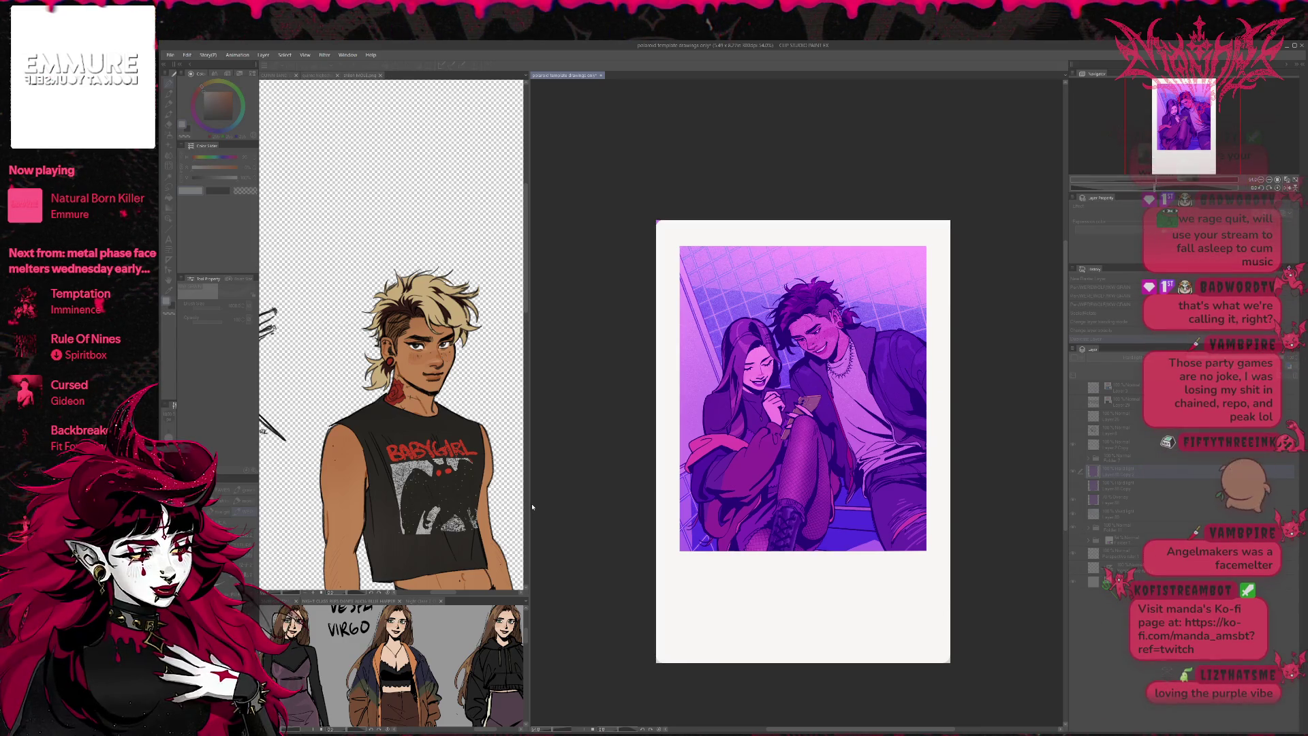
{"action": "key", "text": "ctrl+z"}
{"action": "key", "text": "ctrl+z"}
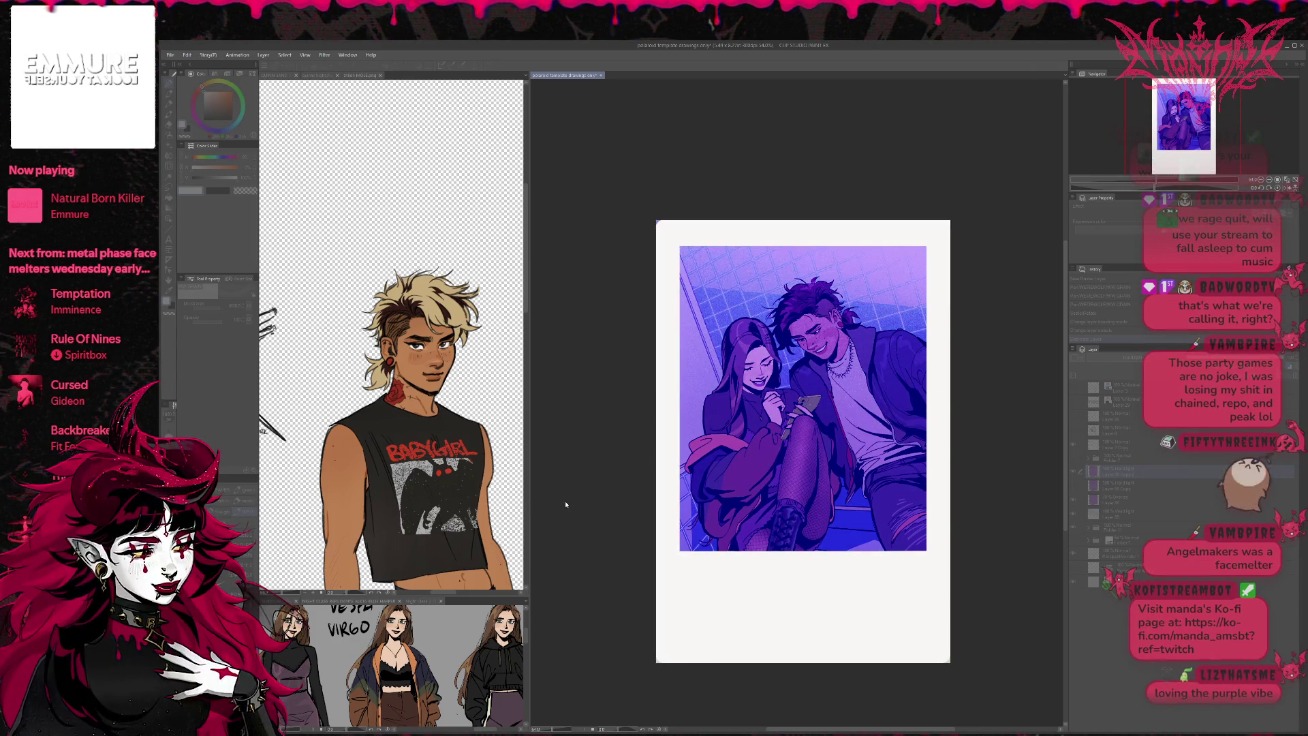
{"action": "key", "text": "ctrl+y"}
{"action": "key", "text": "ctrl+y"}
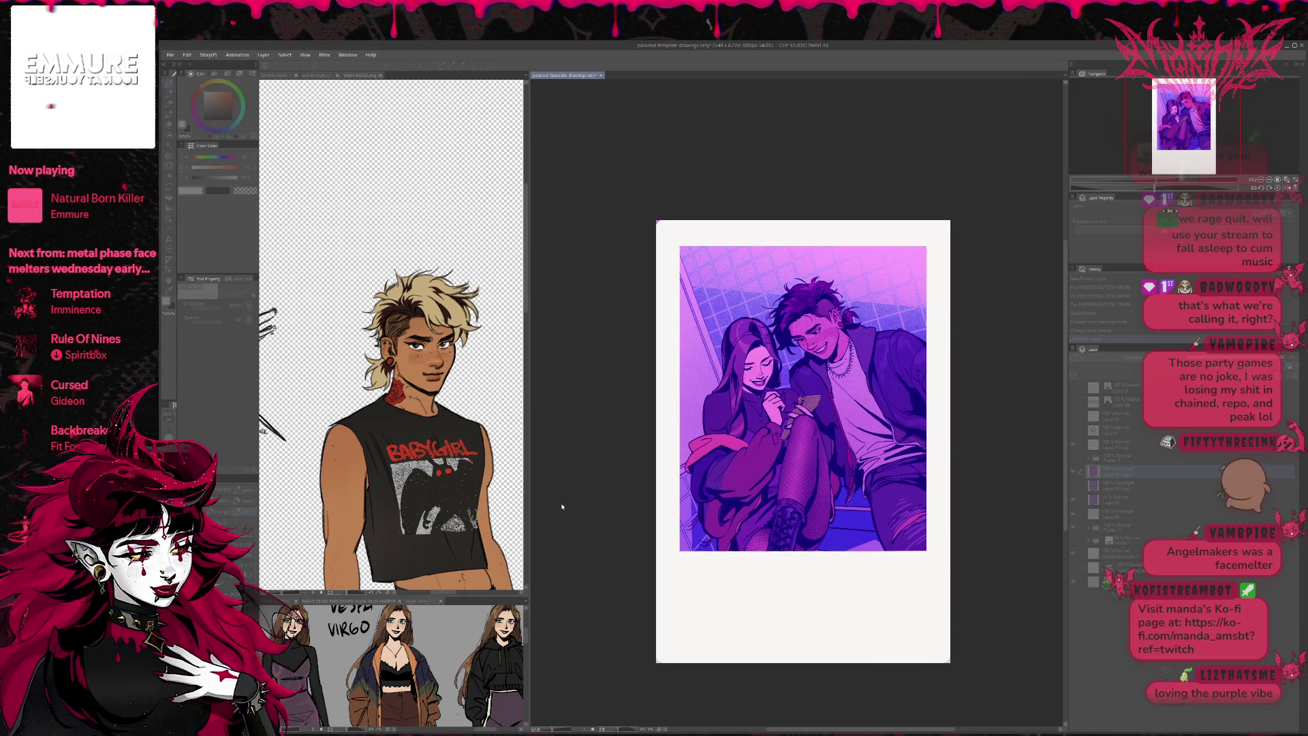
{"action": "key", "text": "ctrl+z"}
{"action": "key", "text": "ctrl+z"}
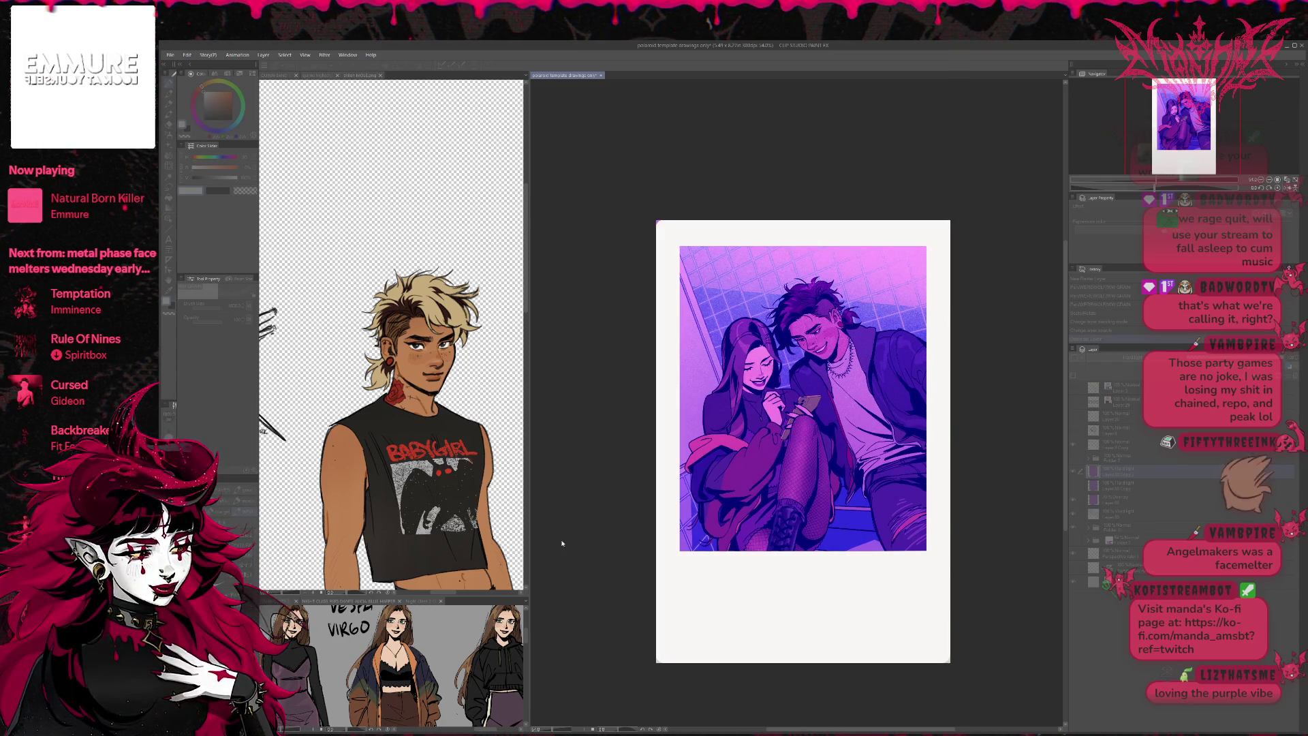
{"action": "key", "text": "ctrl+z"}
{"action": "key", "text": "ctrl+y"}
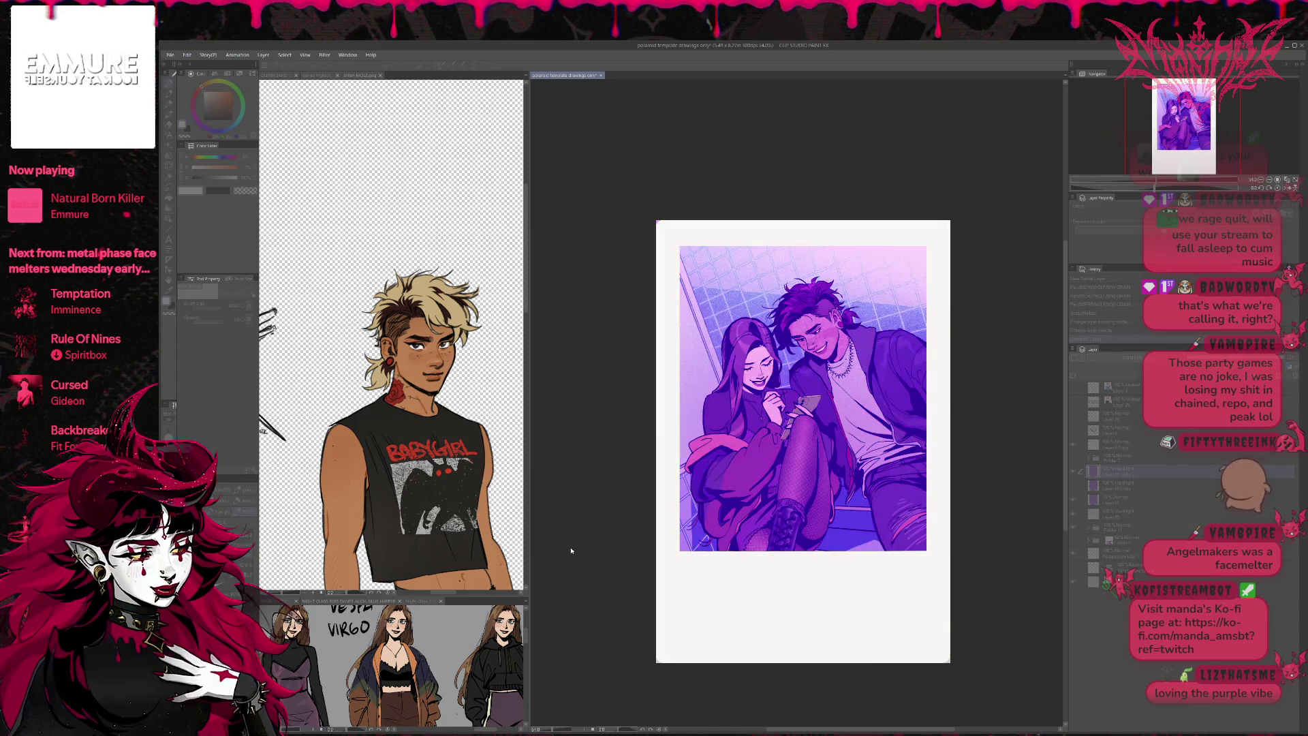
{"action": "key", "text": "ctrl+z"}
{"action": "key", "text": "ctrl+y"}
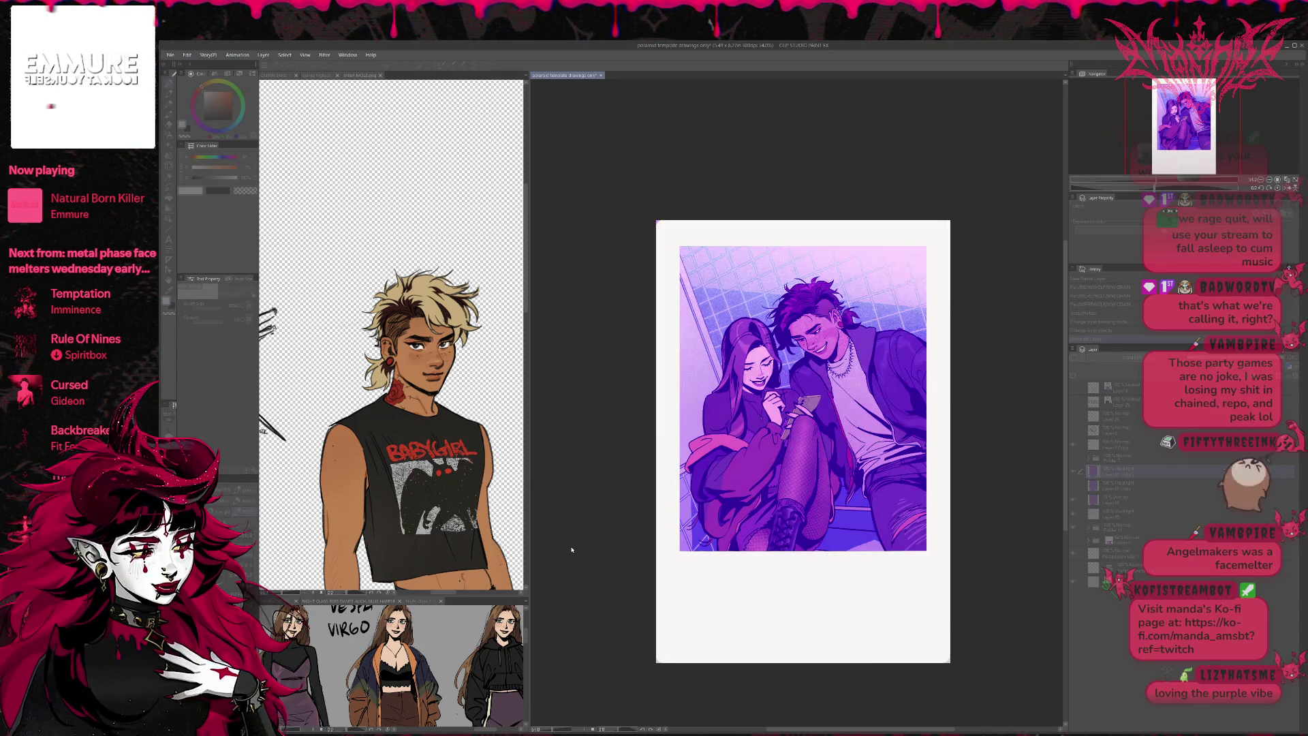
{"action": "key", "text": "ctrl+z"}
{"action": "key", "text": "ctrl+z"}
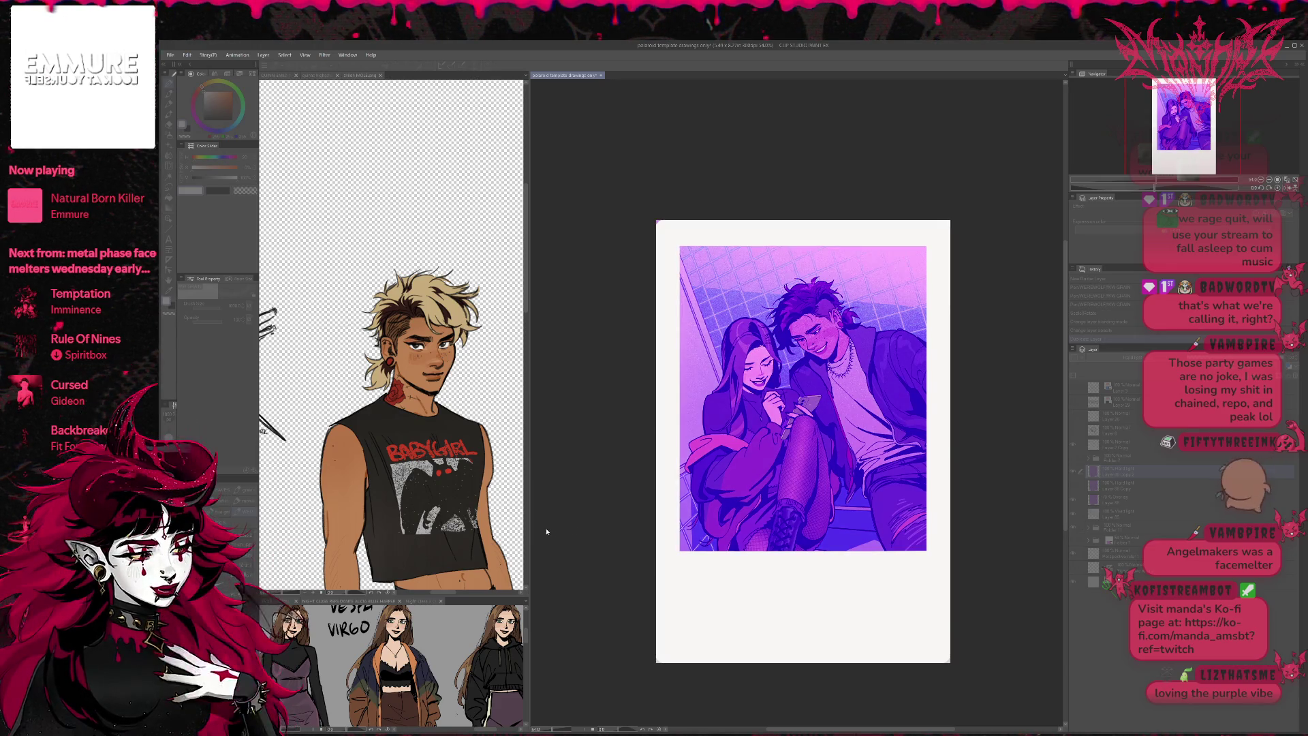
{"action": "key", "text": "ctrl+y"}
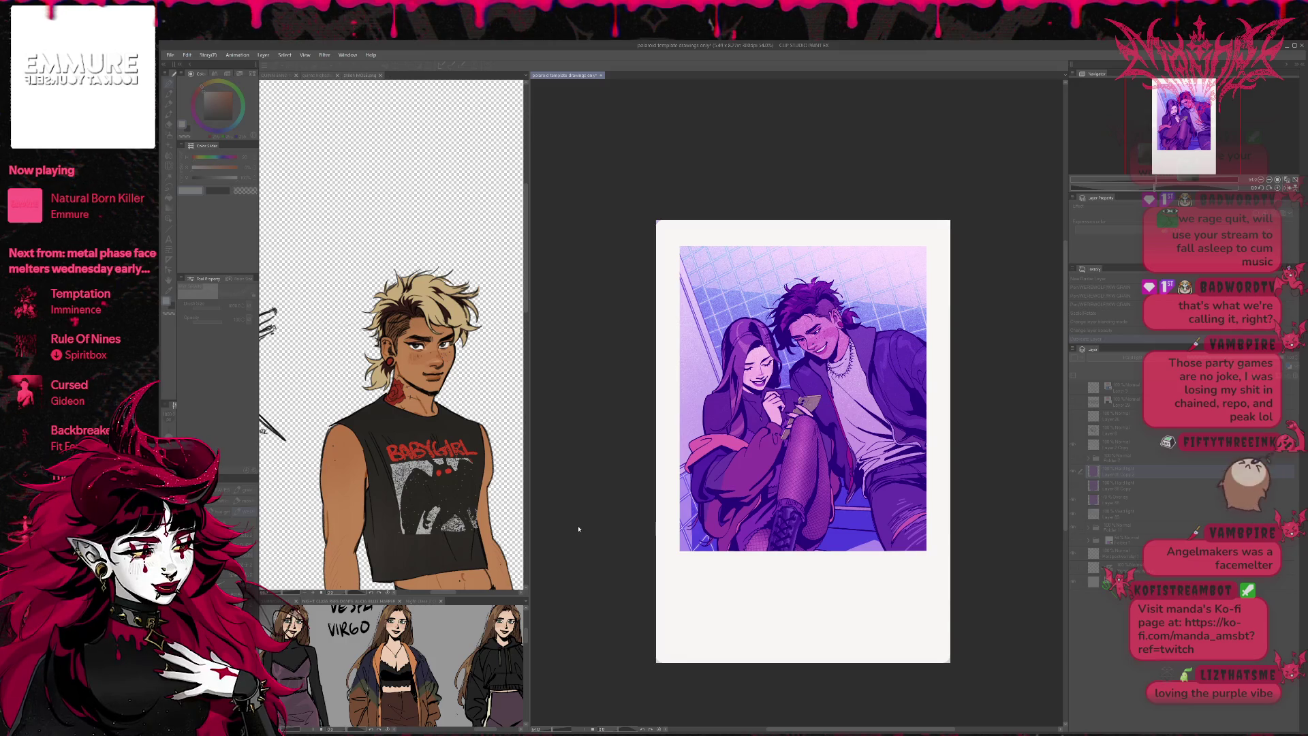
{"action": "key", "text": "ctrl+z"}
{"action": "key", "text": "ctrl+y"}
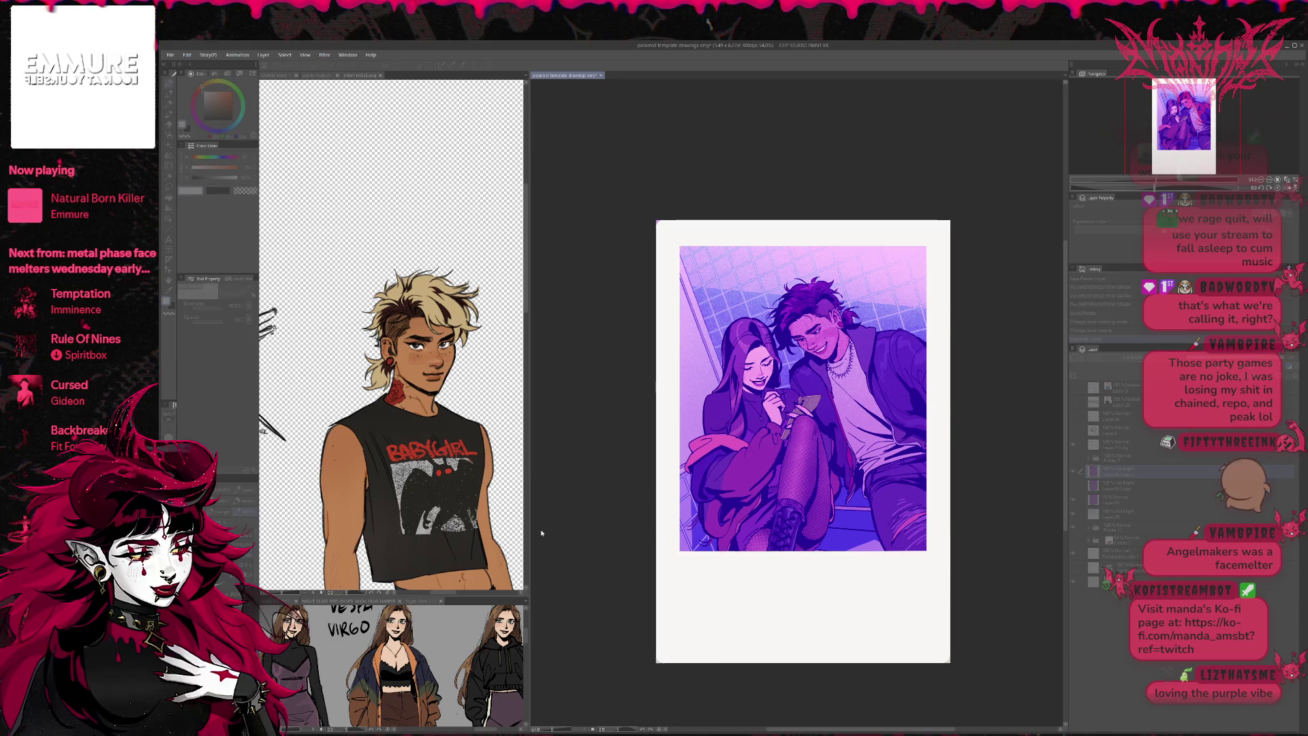
{"action": "key", "text": "ctrl+z"}
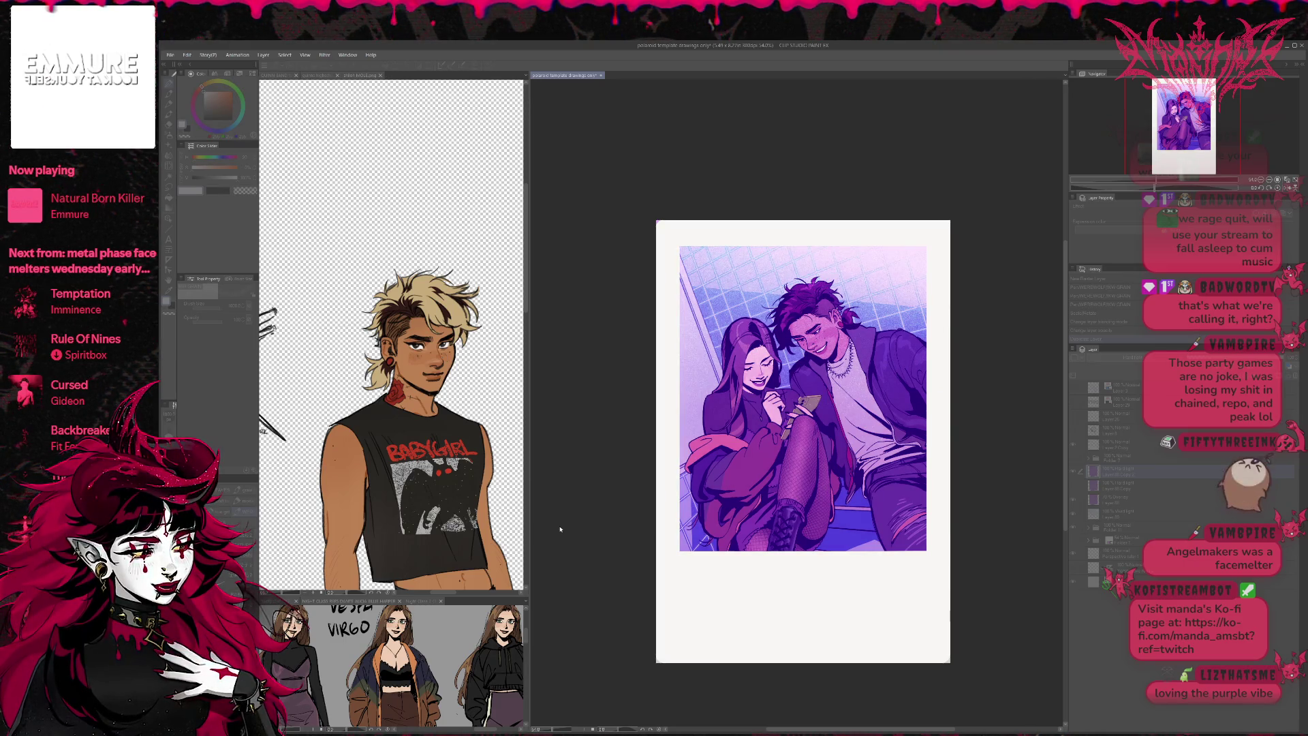
{"action": "key", "text": "ctrl+z"}
{"action": "key", "text": "ctrl+z"}
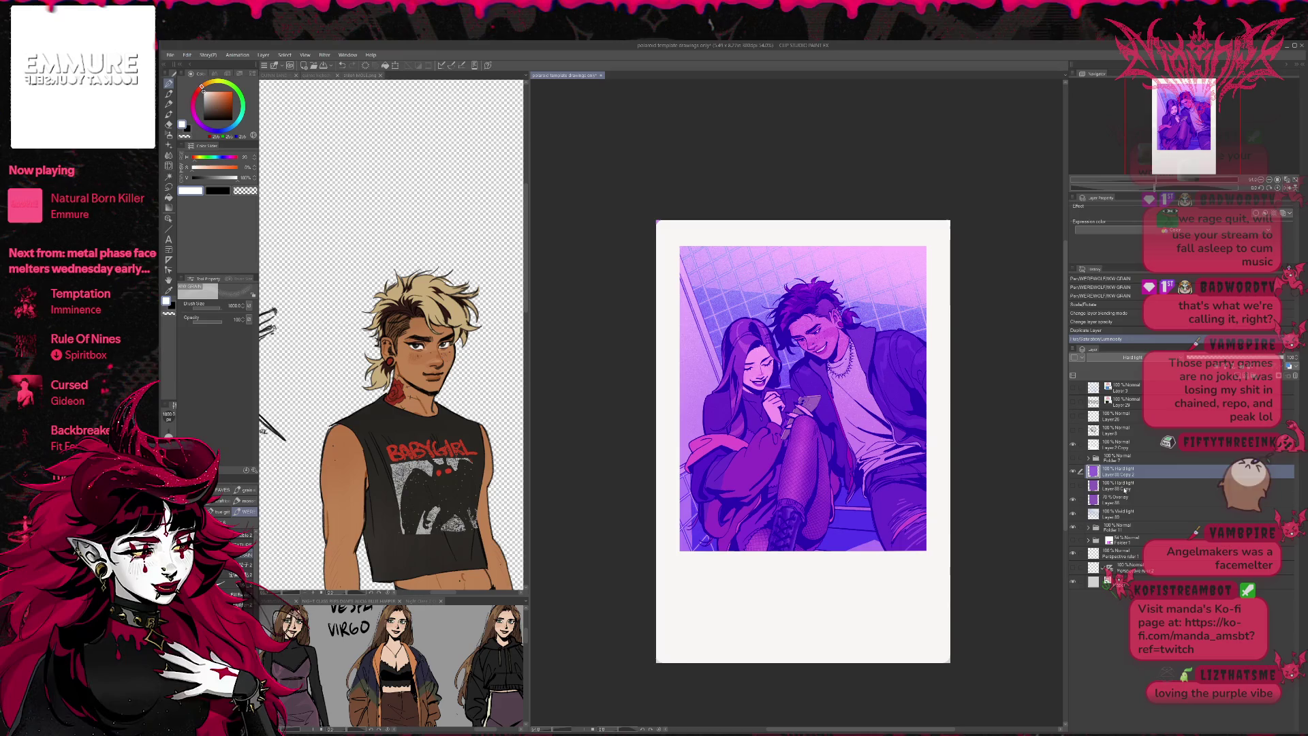
- Move Layer 88 Copy 2 below Layer 88 Copy and select it together with Layers 88 and 89
{"action": "left_click_drag", "start_coordinate": [1130, 492], "coordinate": [1129, 494]}
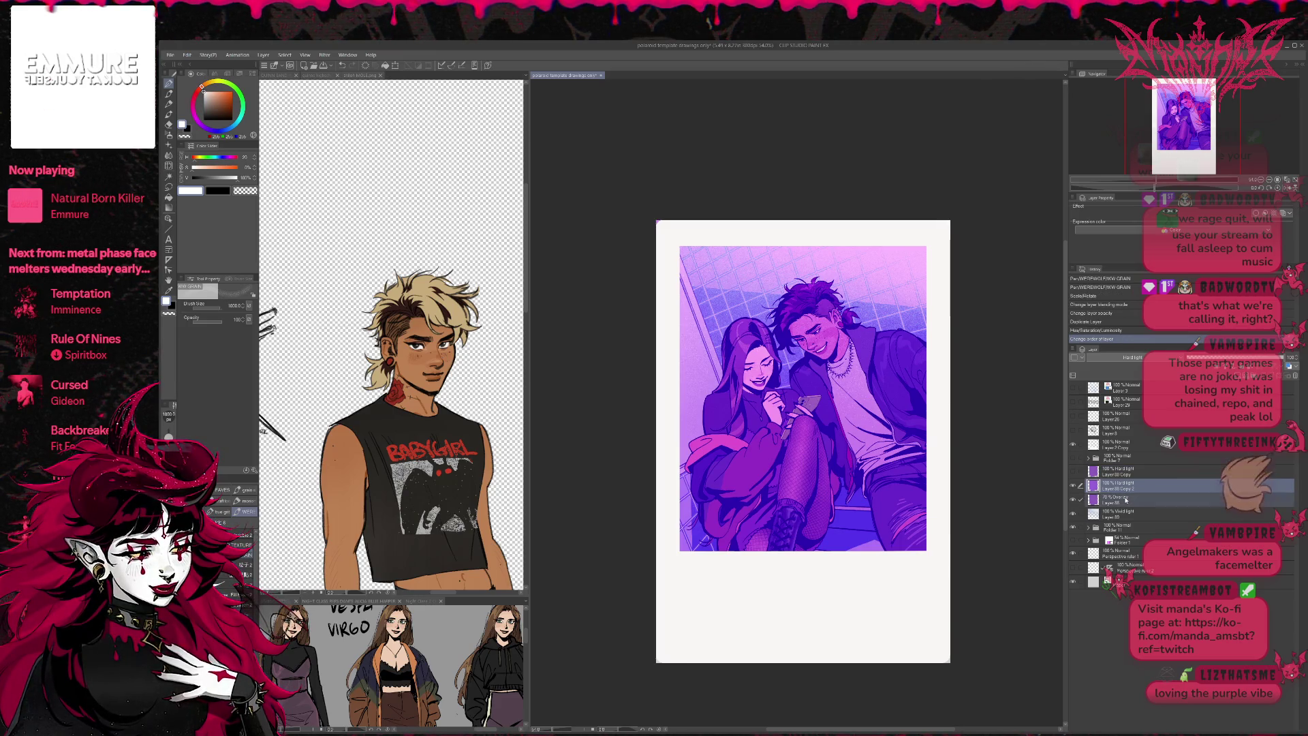
{"action": "left_click", "coordinate": [1124, 499], "text": "ctrl"}
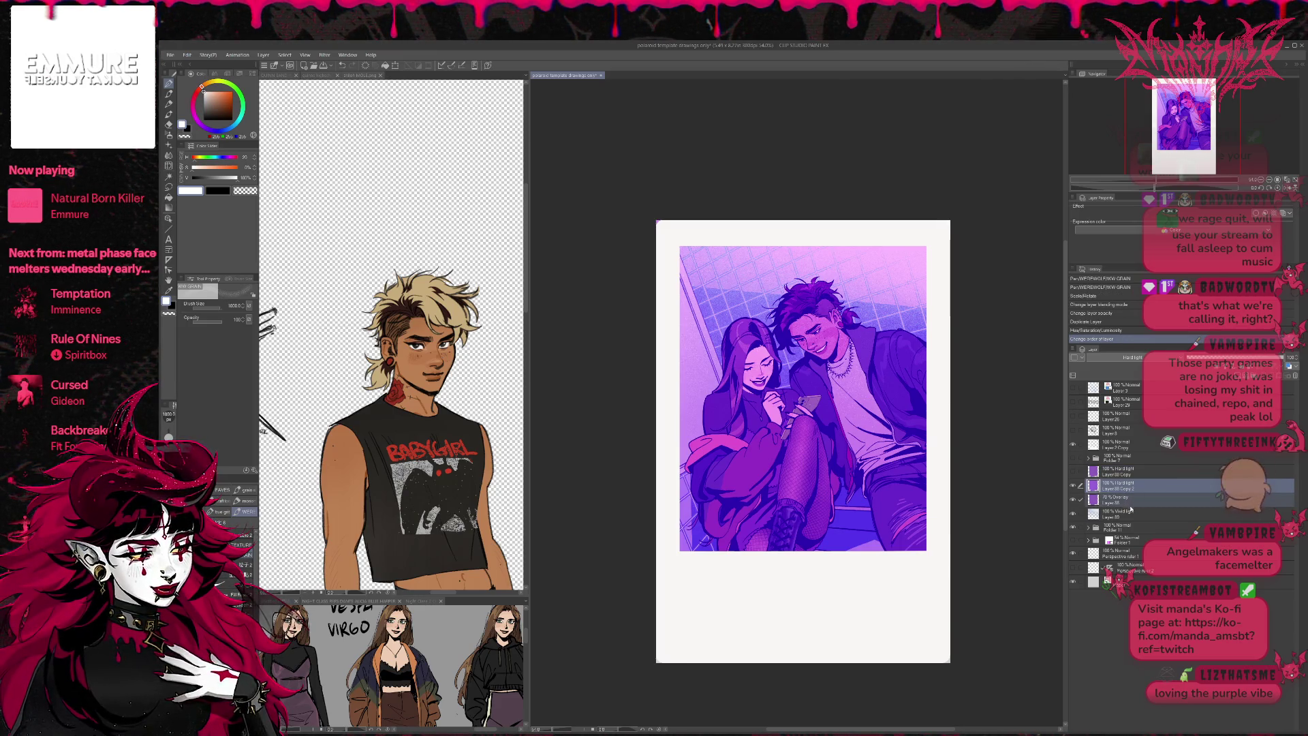
{"action": "left_click", "coordinate": [1124, 514], "text": "ctrl"}
- Fade the three tint layers to about 58–62% opacity, then select the layers down to Folder 11
{"action": "mouse_move", "coordinate": [1280, 357]}
{"action": "left_mouse_down"}
{"action": "mouse_move", "coordinate": [1158, 357]}
{"action": "mouse_move", "coordinate": [1241, 359]}
{"action": "left_mouse_up"}
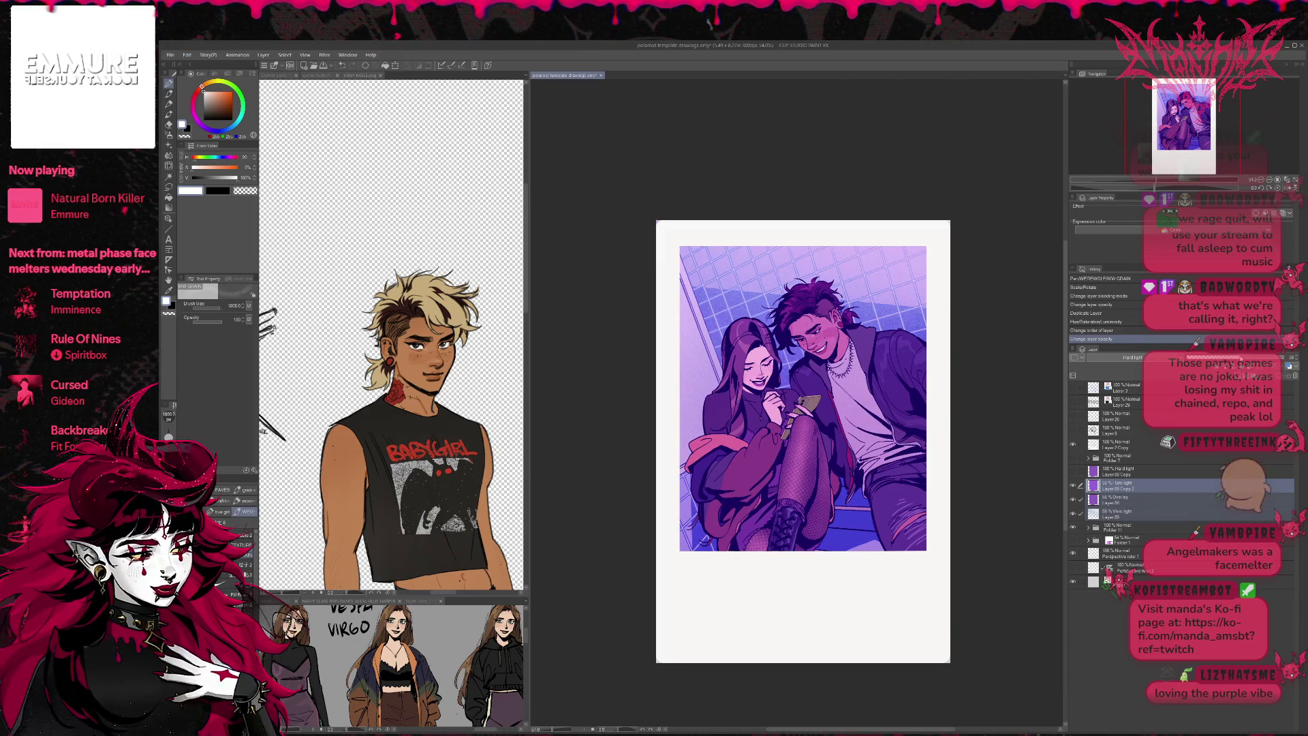
{"action": "key", "text": "ctrl+z"}
{"action": "key", "text": "ctrl+y"}
{"action": "left_click_drag", "start_coordinate": [1241, 359], "coordinate": [1244, 359]}
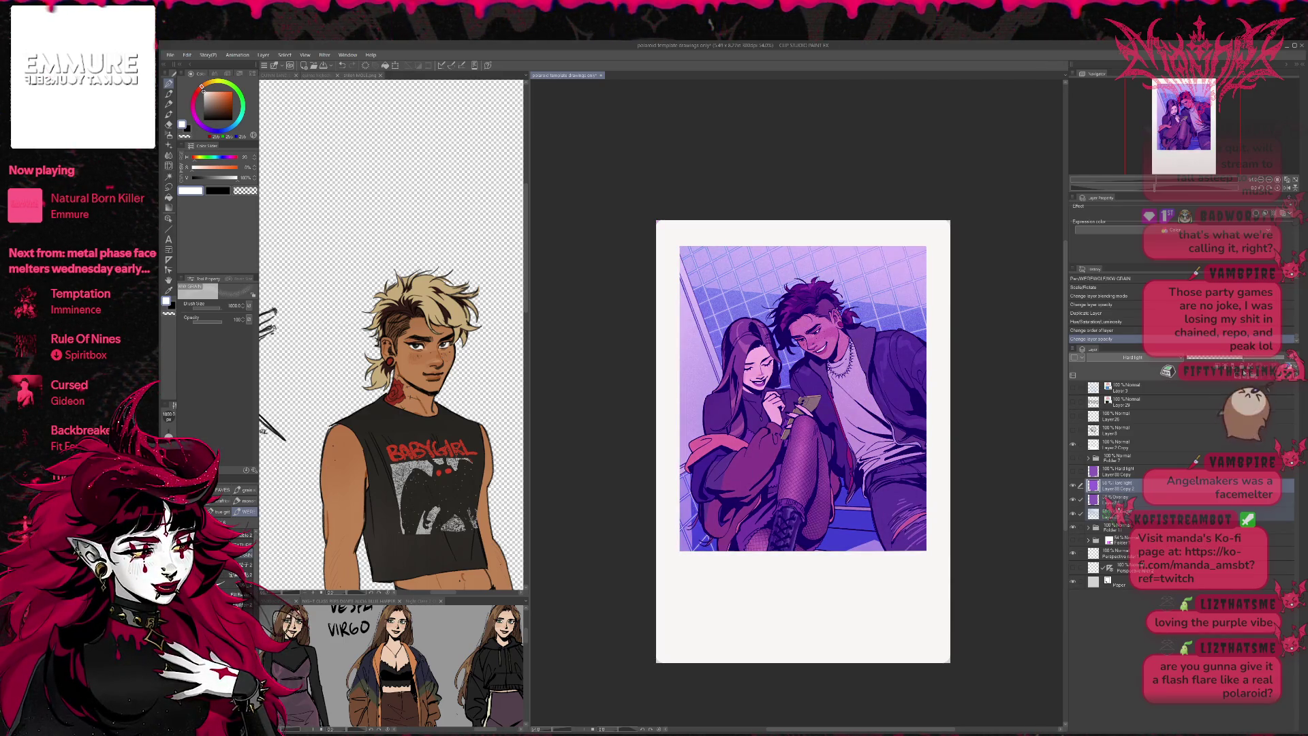
{"action": "mouse_move", "coordinate": [1234, 359]}
{"action": "left_mouse_down"}
{"action": "mouse_move", "coordinate": [1188, 368]}
{"action": "mouse_move", "coordinate": [1249, 380]}
{"action": "left_mouse_up"}
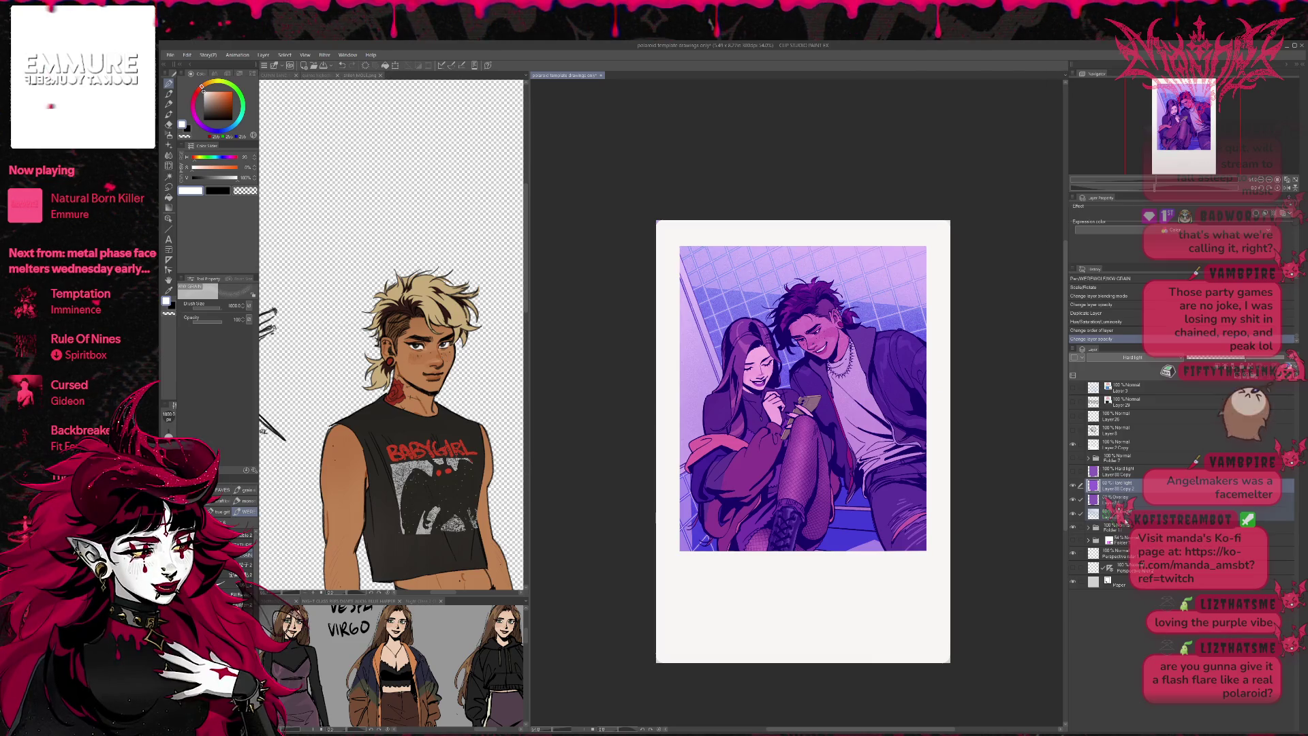
{"action": "left_click", "coordinate": [1123, 528]}
{"action": "left_click", "coordinate": [1127, 476], "text": "shift"}
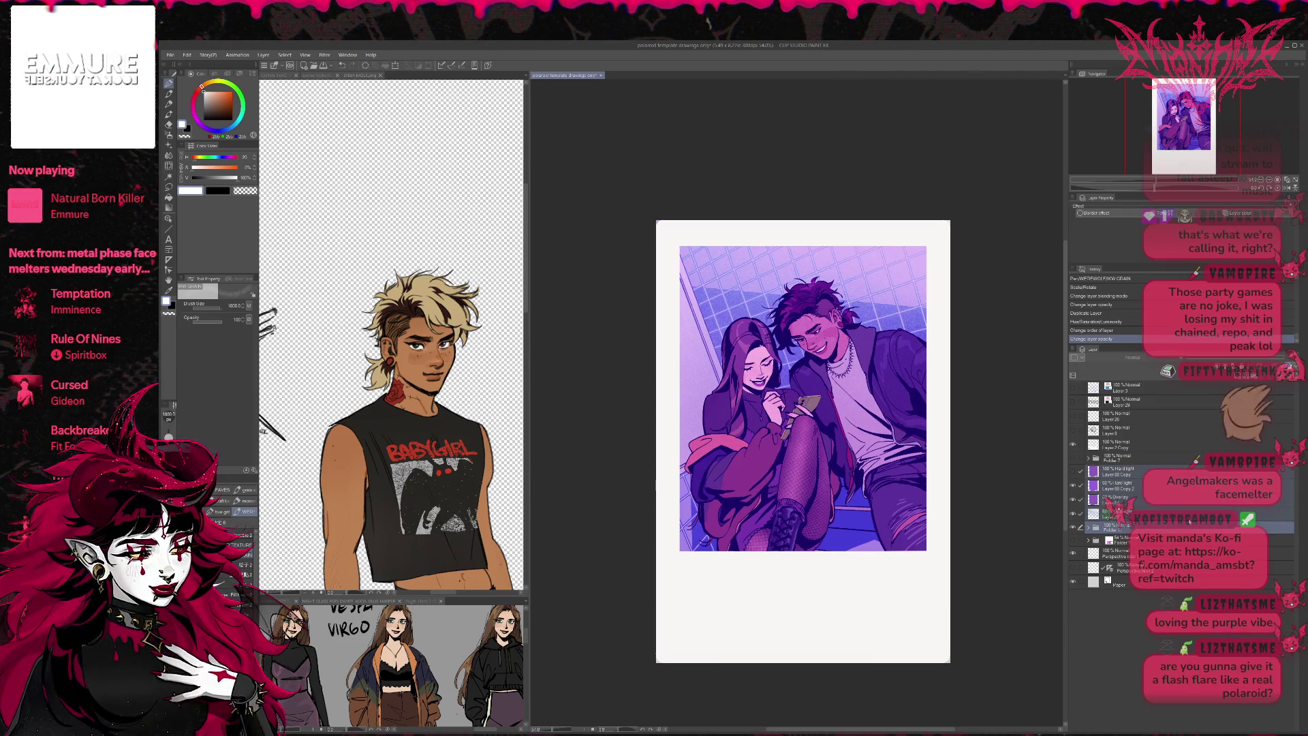
- Group the selected layers into Folder 12 and toggle its visibility to compare with the image beneath
{"action": "key", "text": "ctrl+g"}
{"action": "left_click", "coordinate": [1088, 470]}
{"action": "left_click", "coordinate": [1074, 469]}
{"action": "left_click", "coordinate": [1074, 469]}
{"action": "left_click", "coordinate": [1074, 469]}
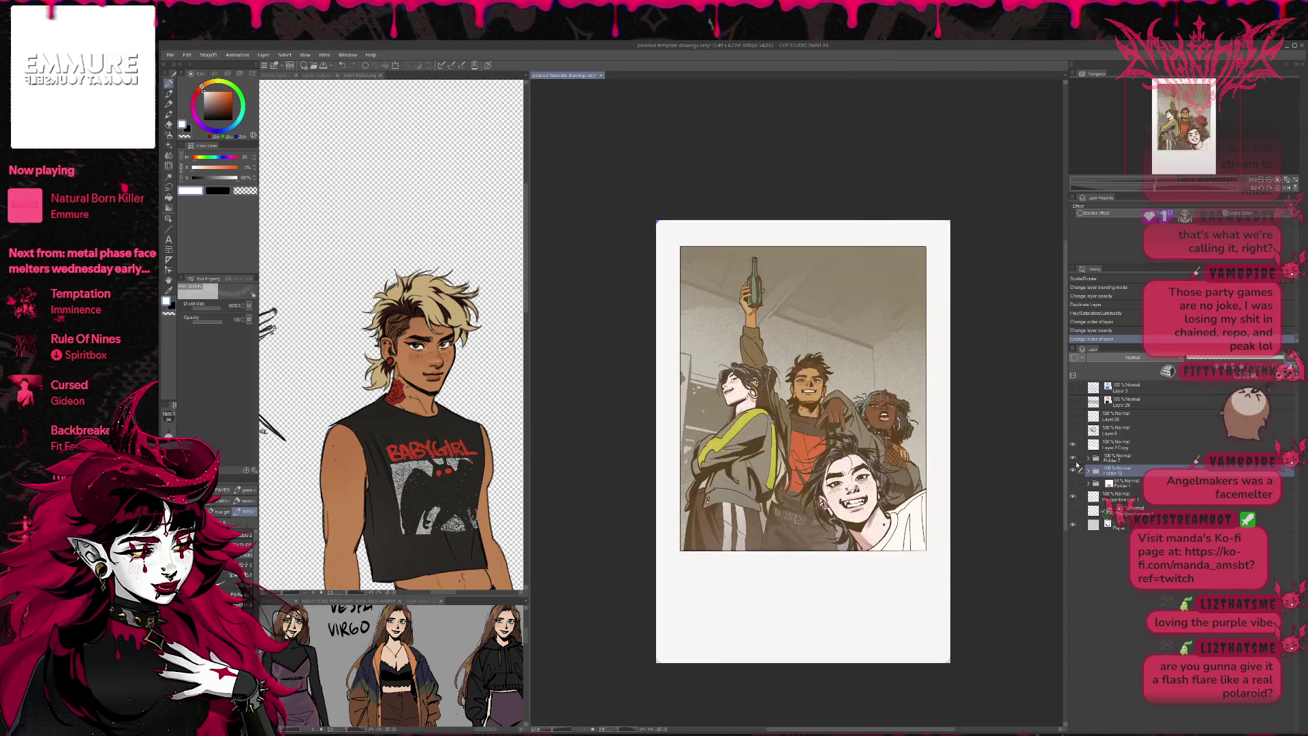
{"action": "left_click", "coordinate": [1075, 468]}
{"action": "left_click", "coordinate": [1074, 468]}
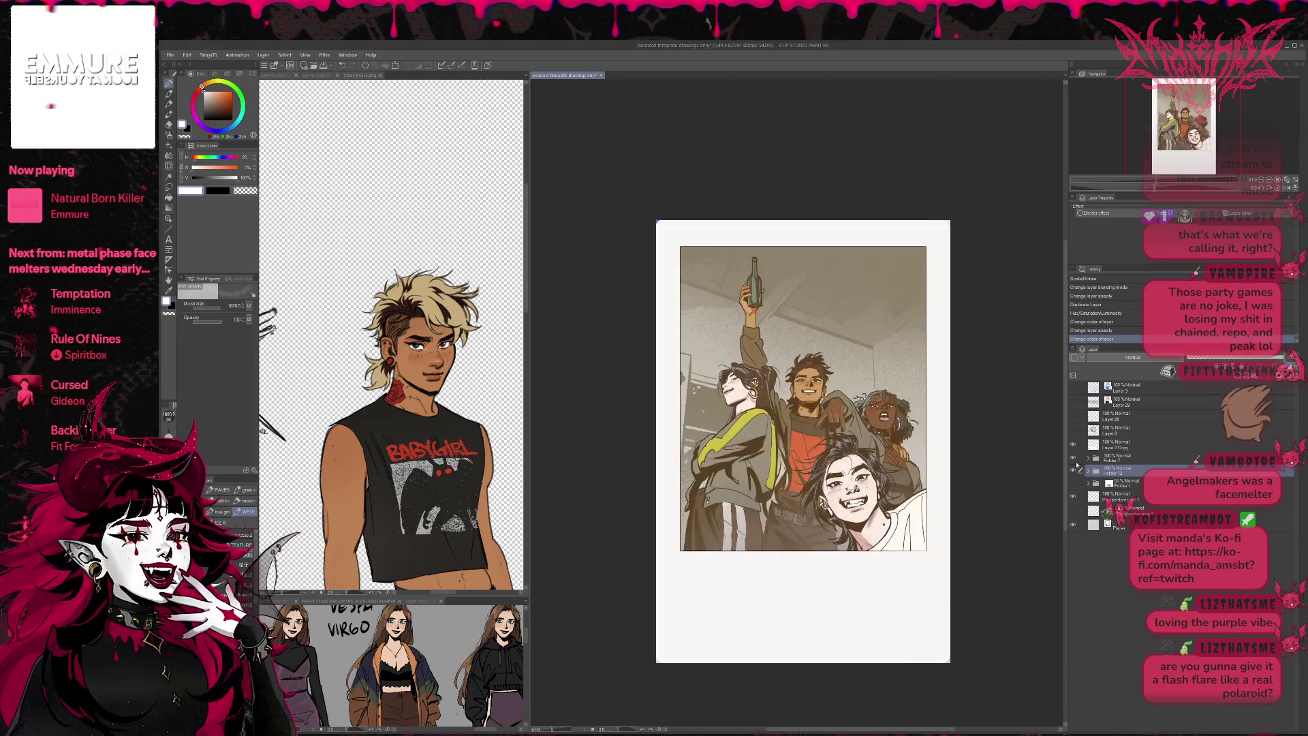
{"action": "left_click", "coordinate": [1074, 468]}
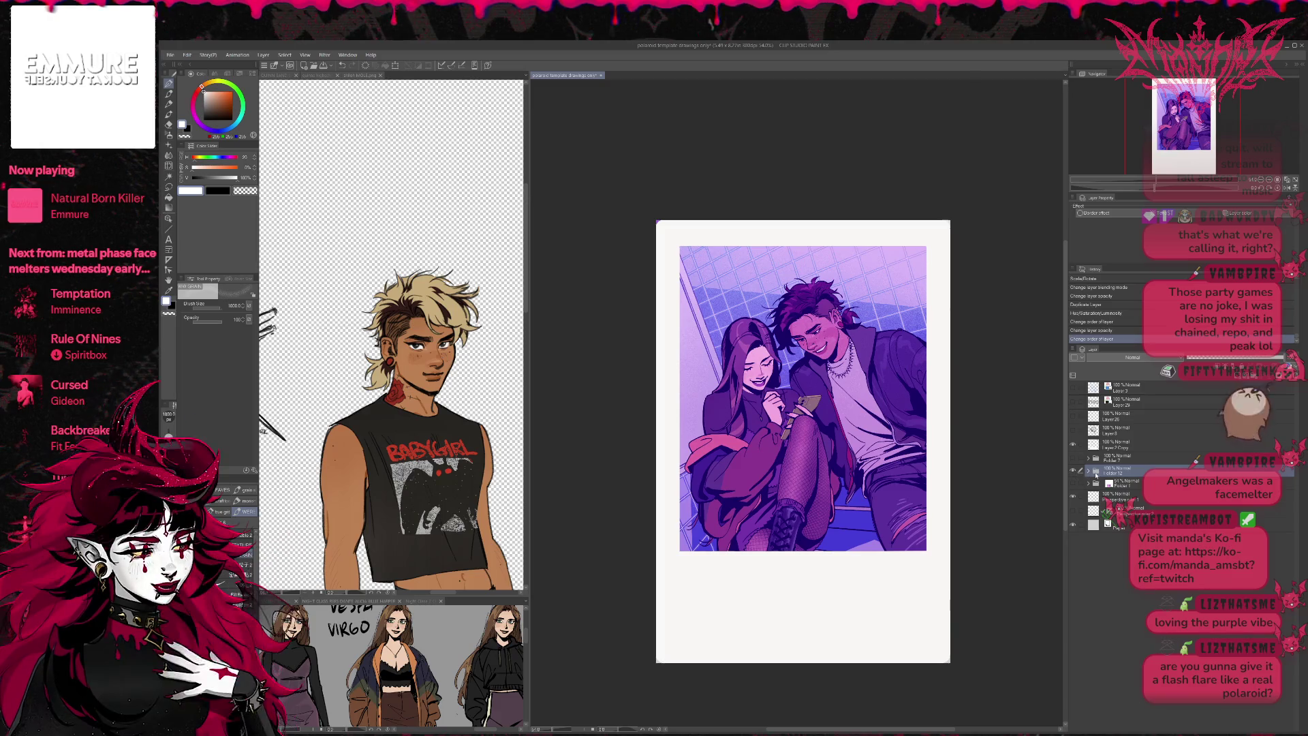
- Expand Folder 12 and toggle its tint and shading layers to compare the wall and faces
{"action": "left_click", "coordinate": [1087, 471]}
{"action": "left_click", "coordinate": [1074, 498]}
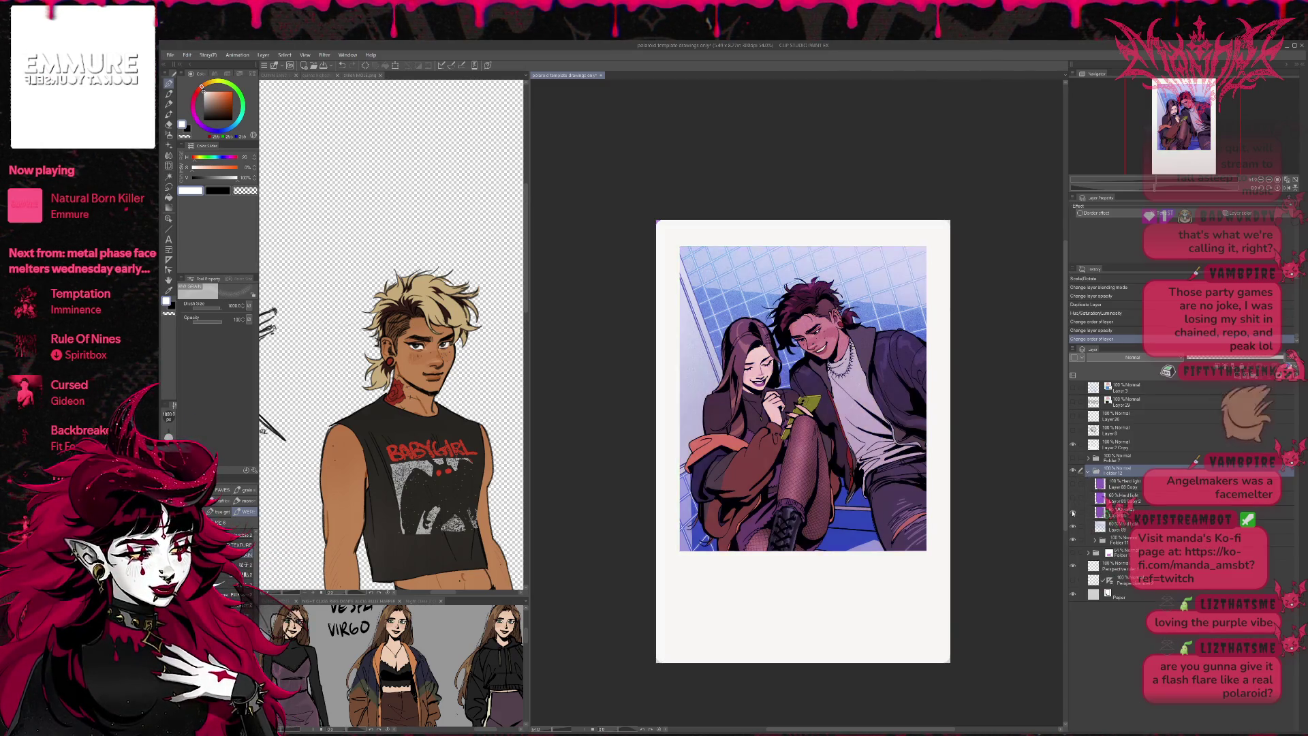
{"action": "left_click", "coordinate": [1073, 526]}
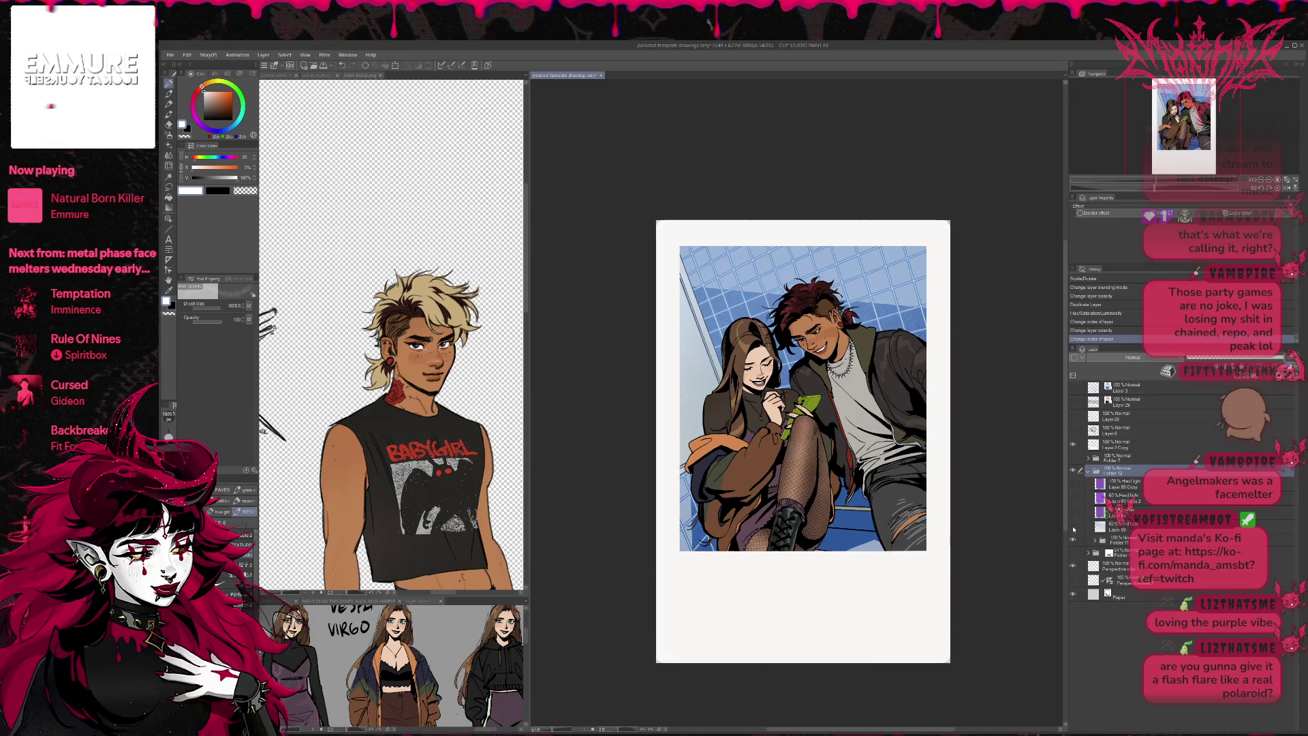
{"action": "left_click", "coordinate": [1073, 527]}
{"action": "left_click", "coordinate": [1074, 512]}
{"action": "left_click", "coordinate": [1074, 513]}
{"action": "left_click", "coordinate": [1074, 512]}
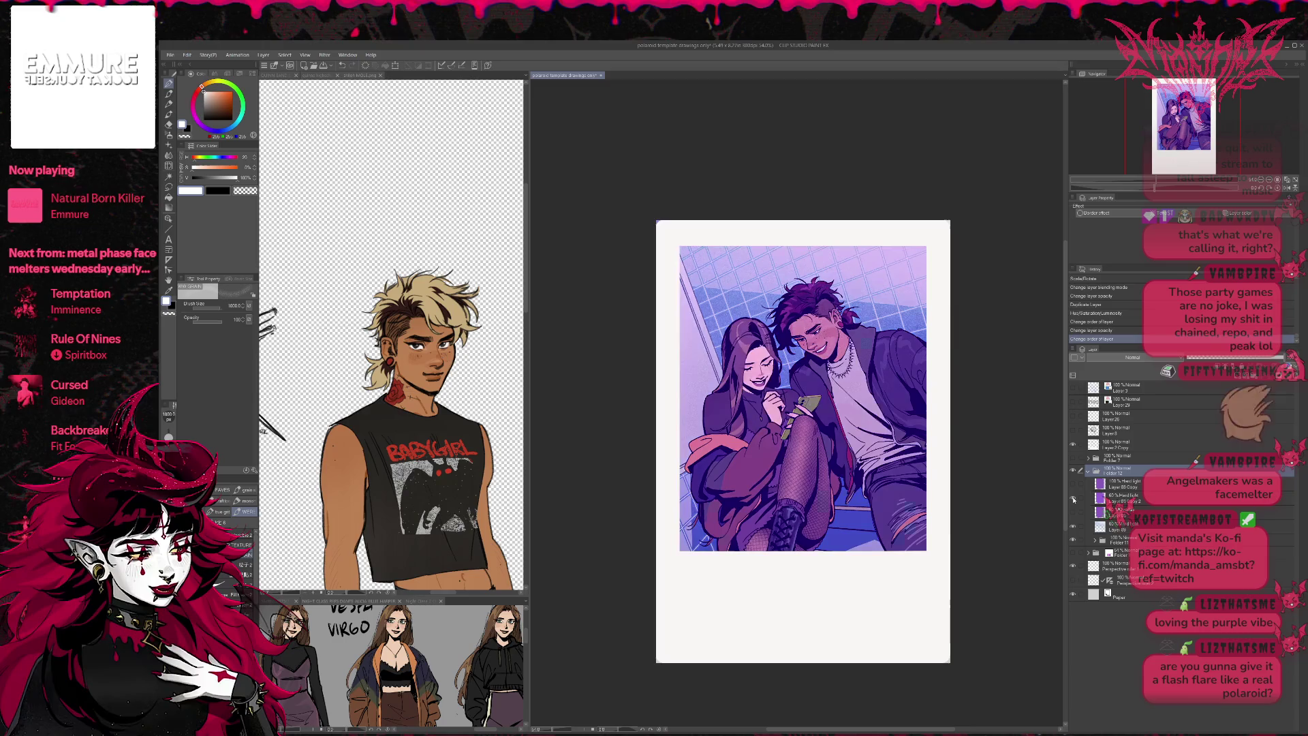
{"action": "left_click", "coordinate": [1073, 517]}
{"action": "left_click", "coordinate": [1073, 518]}
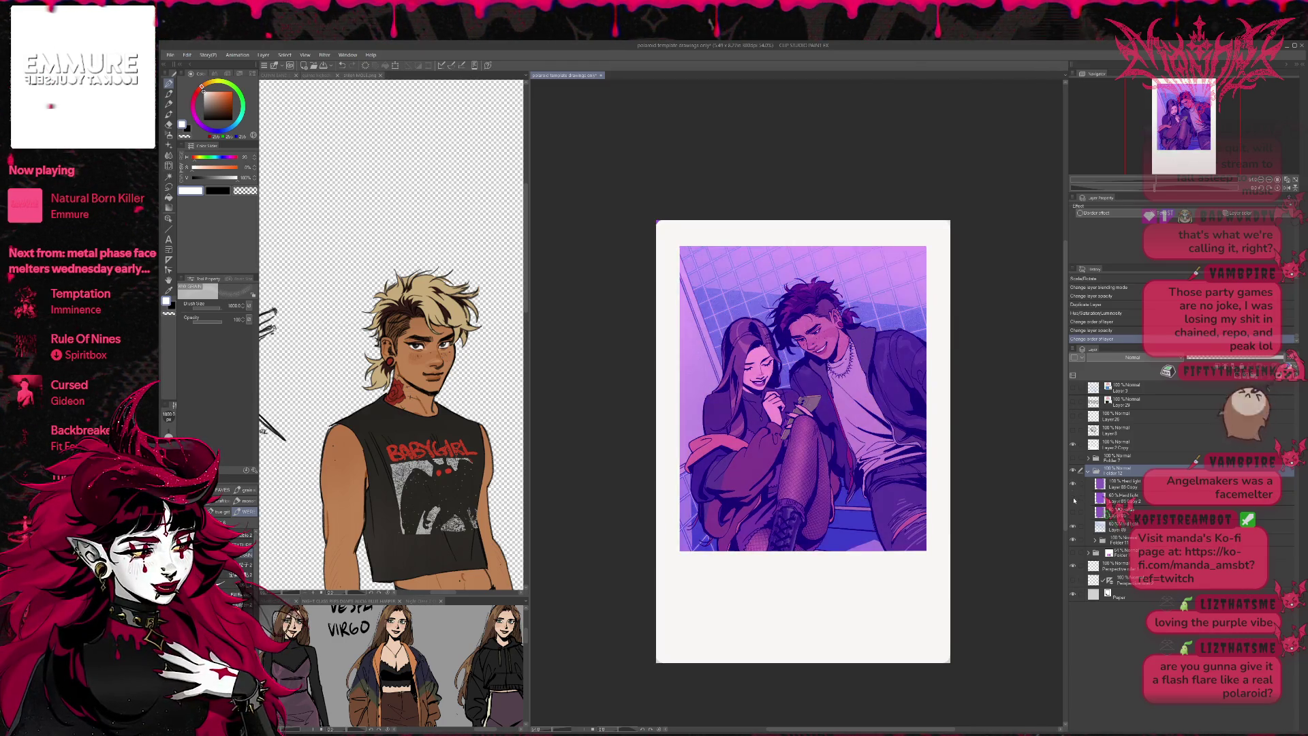
- Recheck the purple tint on and off, then set Layer 88 Copy's opacity to 63%
{"action": "left_click", "coordinate": [1073, 485]}
{"action": "left_click", "coordinate": [1073, 485]}
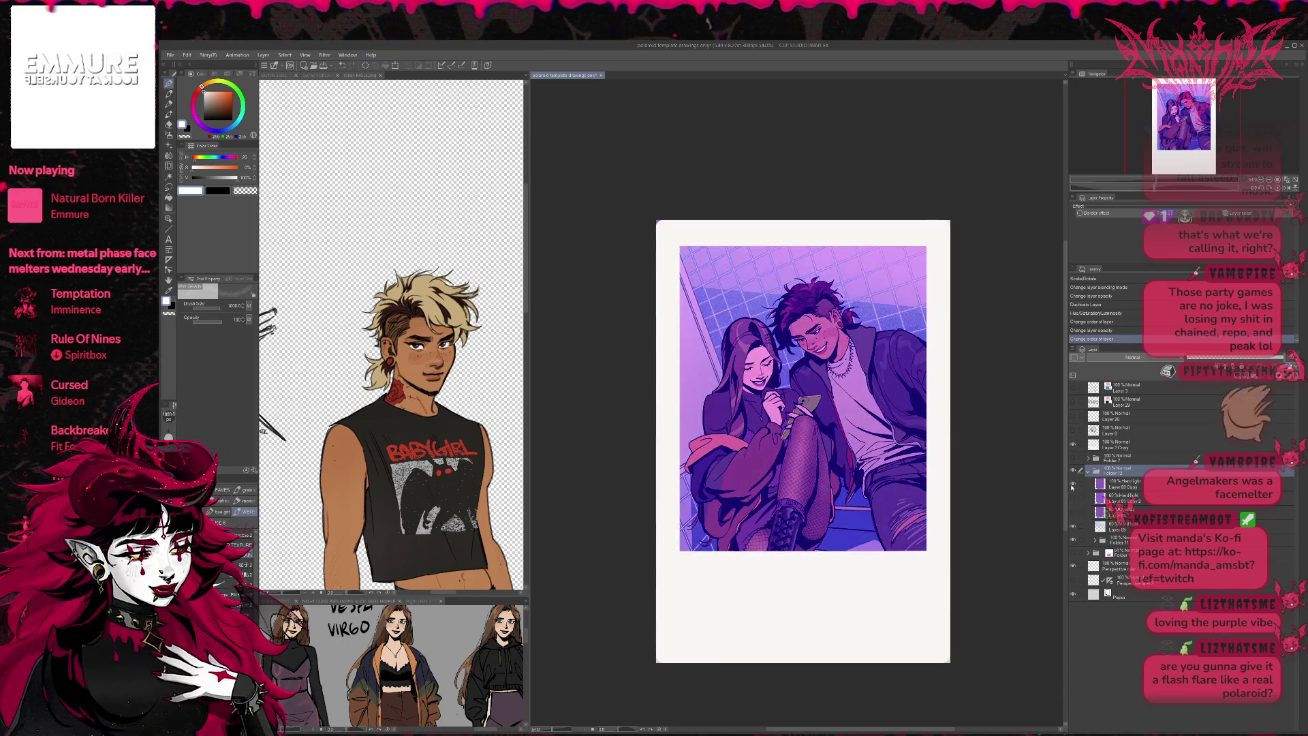
{"action": "left_click", "coordinate": [1073, 514]}
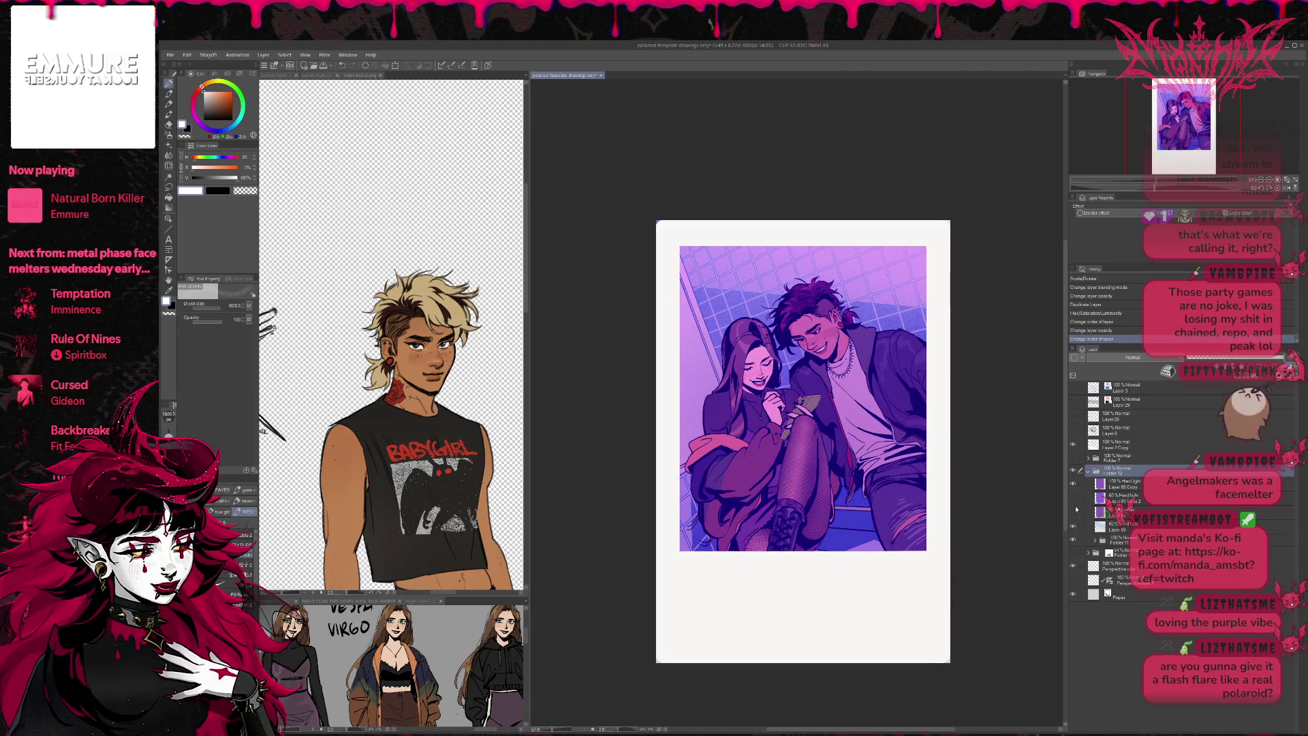
{"action": "left_click", "coordinate": [1074, 509]}
{"action": "left_click", "coordinate": [1074, 502]}
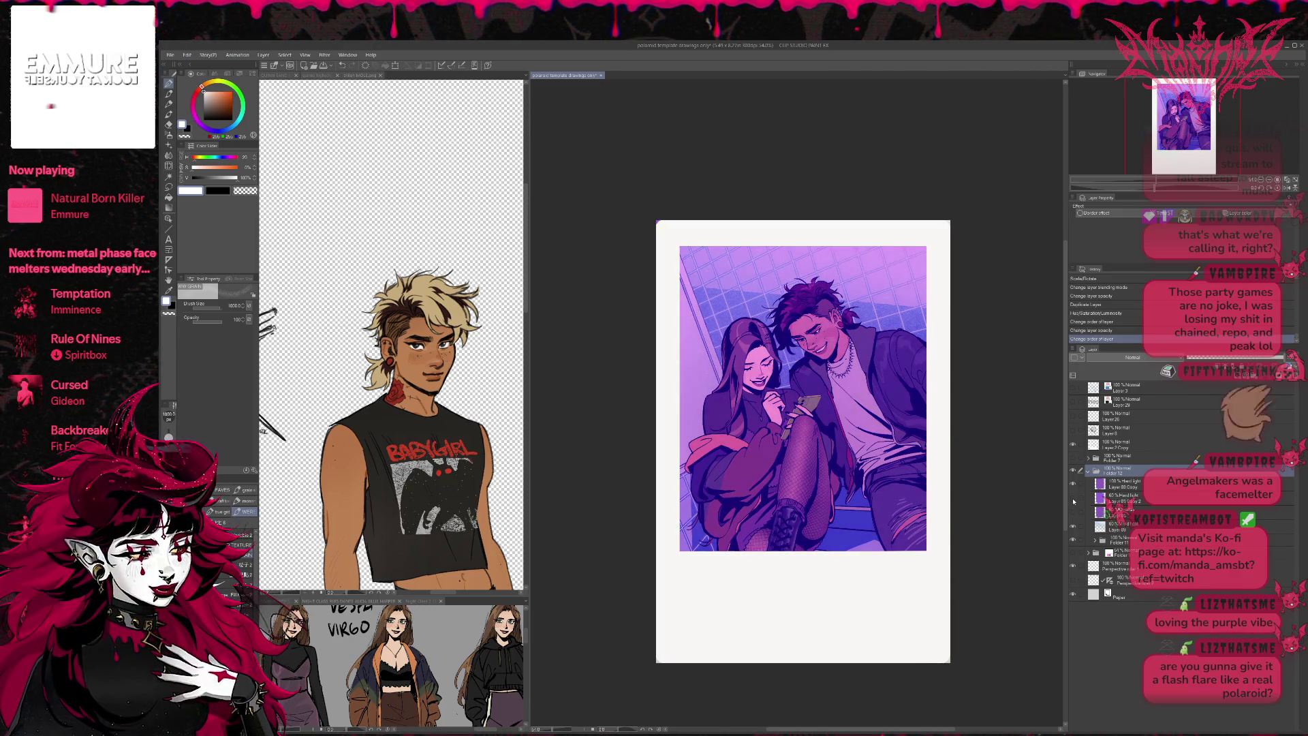
{"action": "left_click", "coordinate": [1124, 484]}
{"action": "mouse_move", "coordinate": [1284, 357]}
{"action": "left_mouse_down"}
{"action": "mouse_move", "coordinate": [1237, 357]}
{"action": "mouse_move", "coordinate": [1260, 356]}
{"action": "left_mouse_up"}
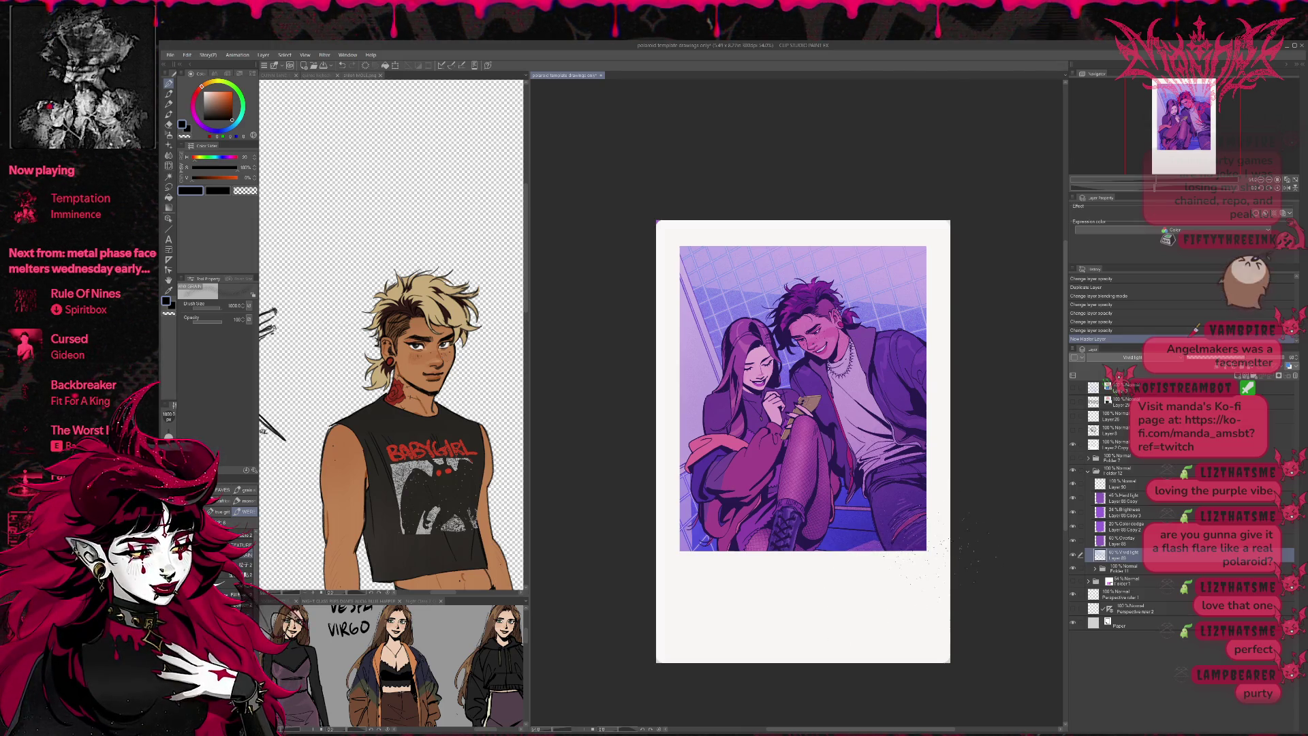
- On a new layer, brush grain near the polaroid's right edge, lower-left border and photo's top-left
{"action": "left_click_drag", "start_coordinate": [655, 231], "coordinate": [656, 552]}
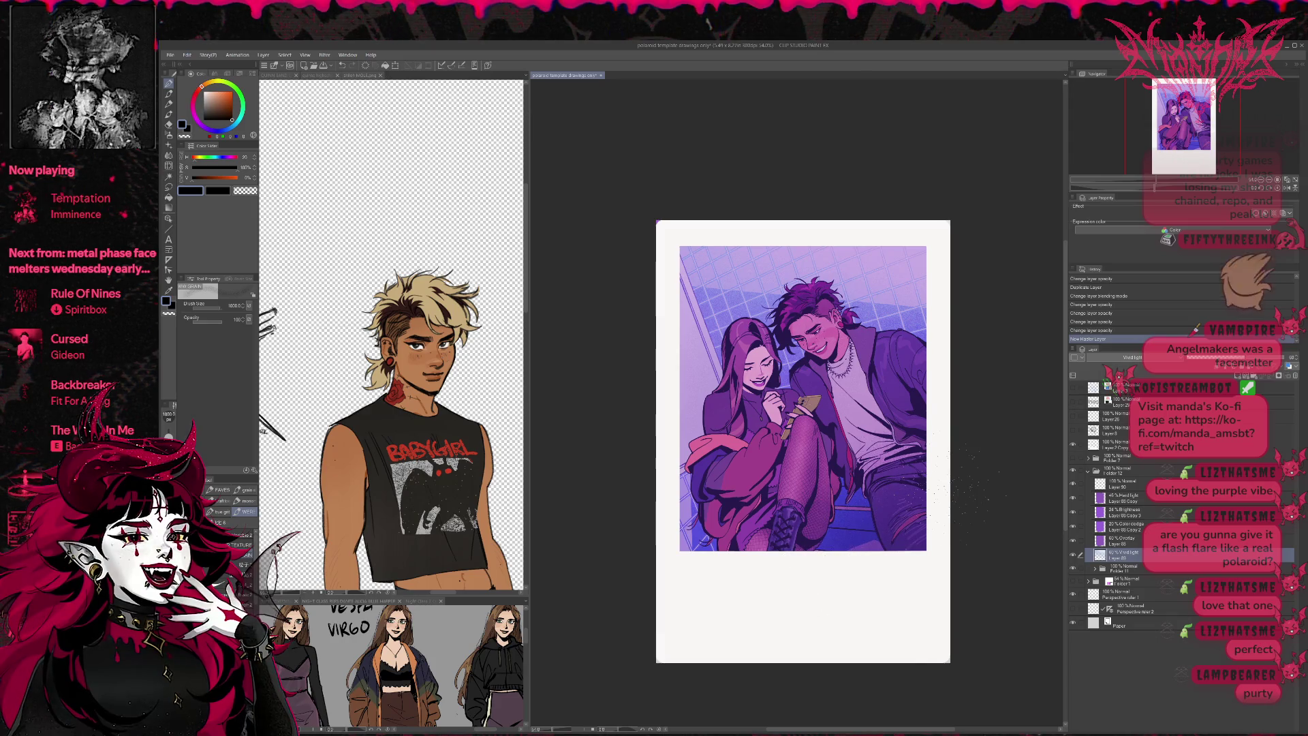
{"action": "key", "text": "ctrl+z"}
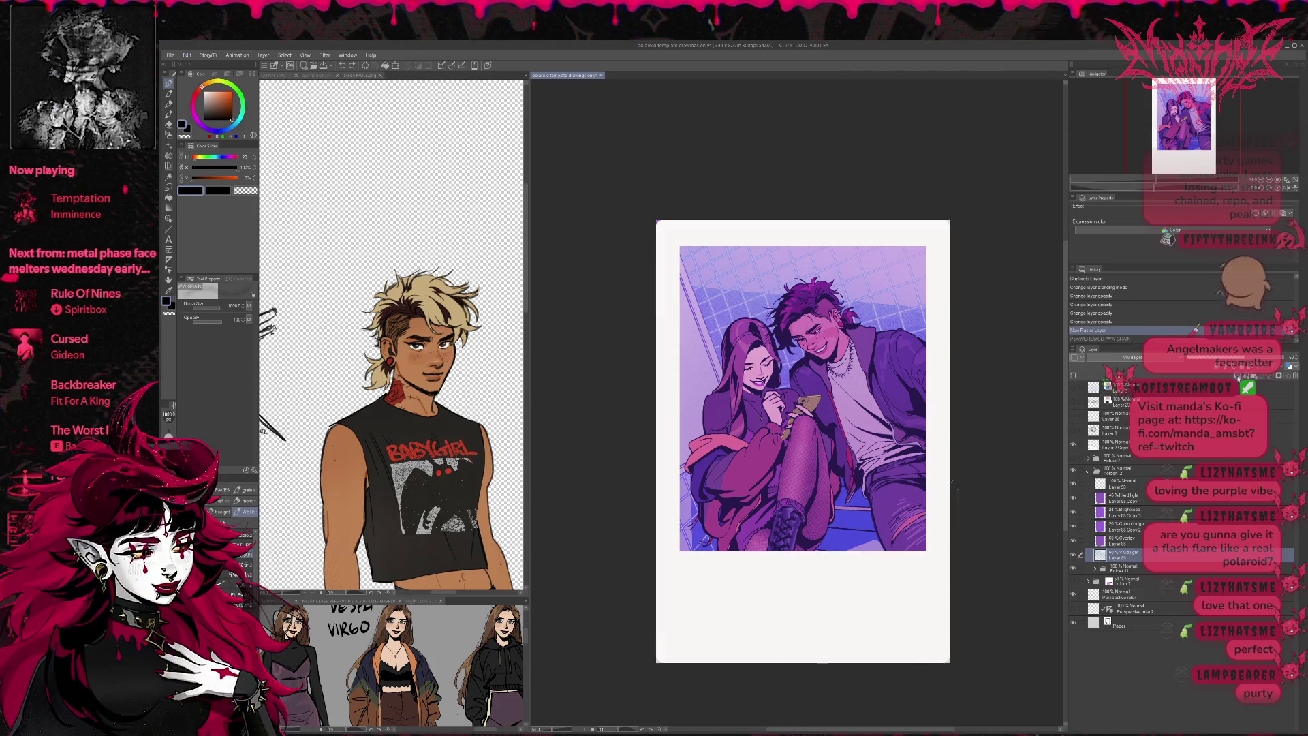
{"action": "key", "text": "ctrl+shift+n"}
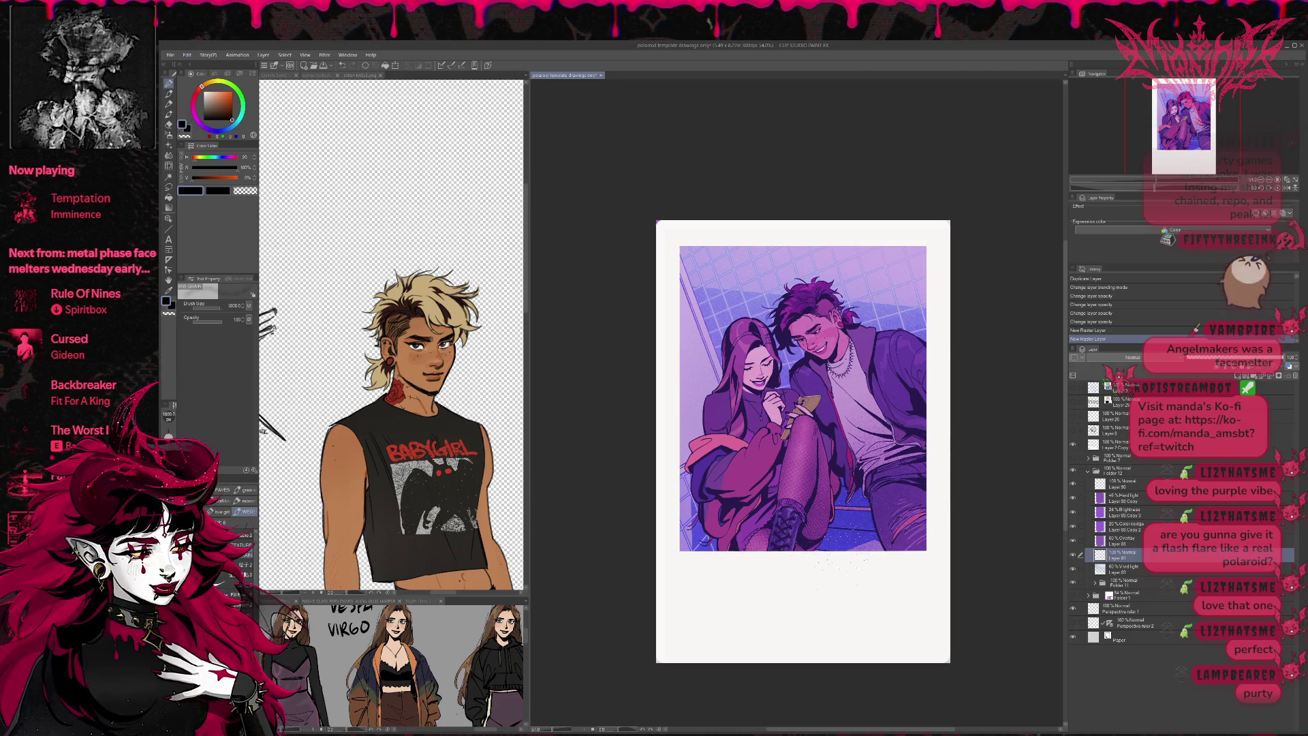
{"action": "left_click_drag", "start_coordinate": [995, 558], "coordinate": [943, 501]}
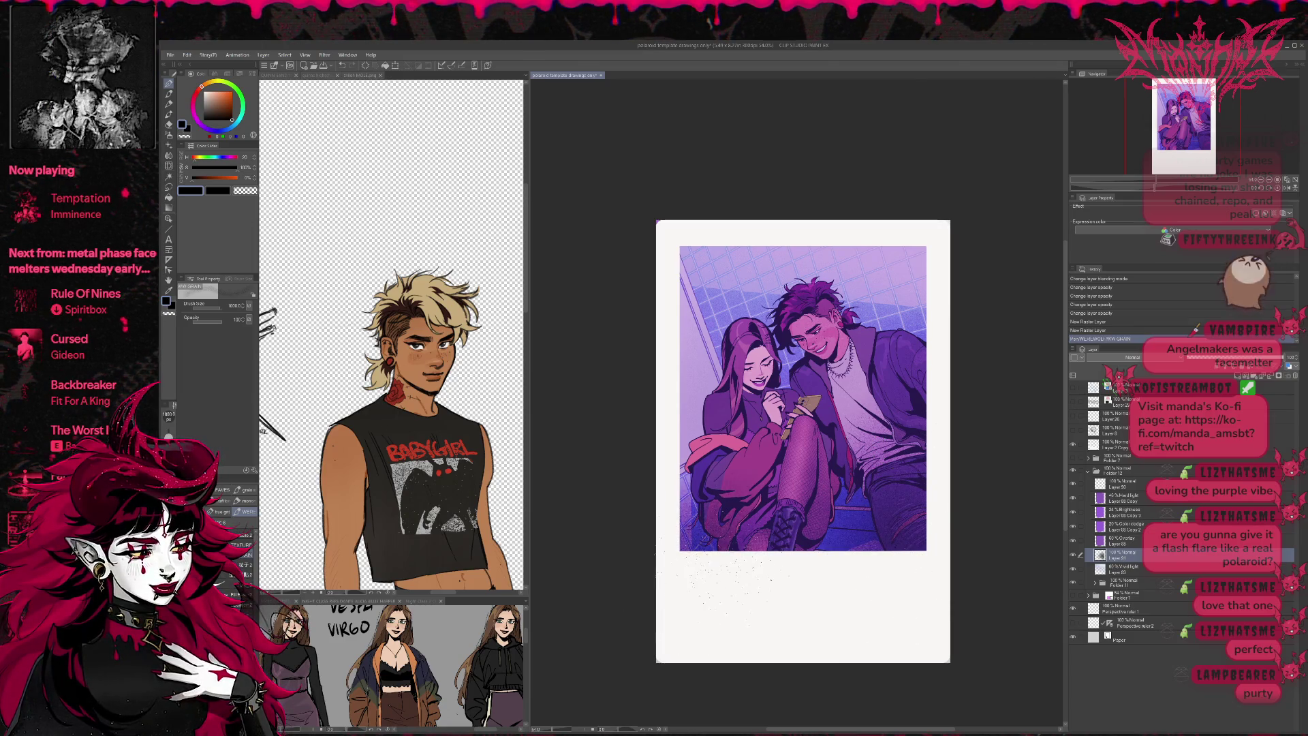
{"action": "left_click_drag", "start_coordinate": [674, 607], "coordinate": [742, 606]}
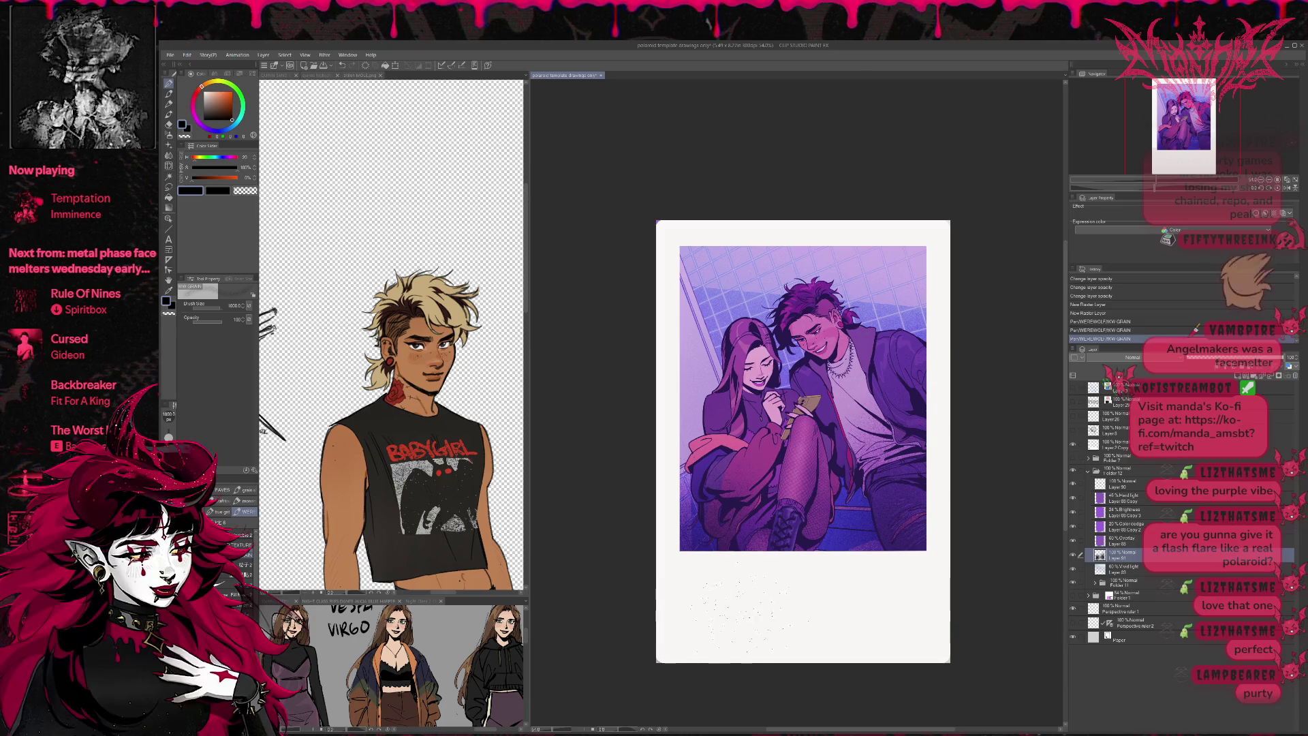
{"action": "mouse_move", "coordinate": [906, 266]}
{"action": "left_mouse_down"}
{"action": "mouse_move", "coordinate": [899, 293]}
{"action": "mouse_move", "coordinate": [875, 259]}
{"action": "mouse_move", "coordinate": [947, 326]}
{"action": "left_mouse_up"}
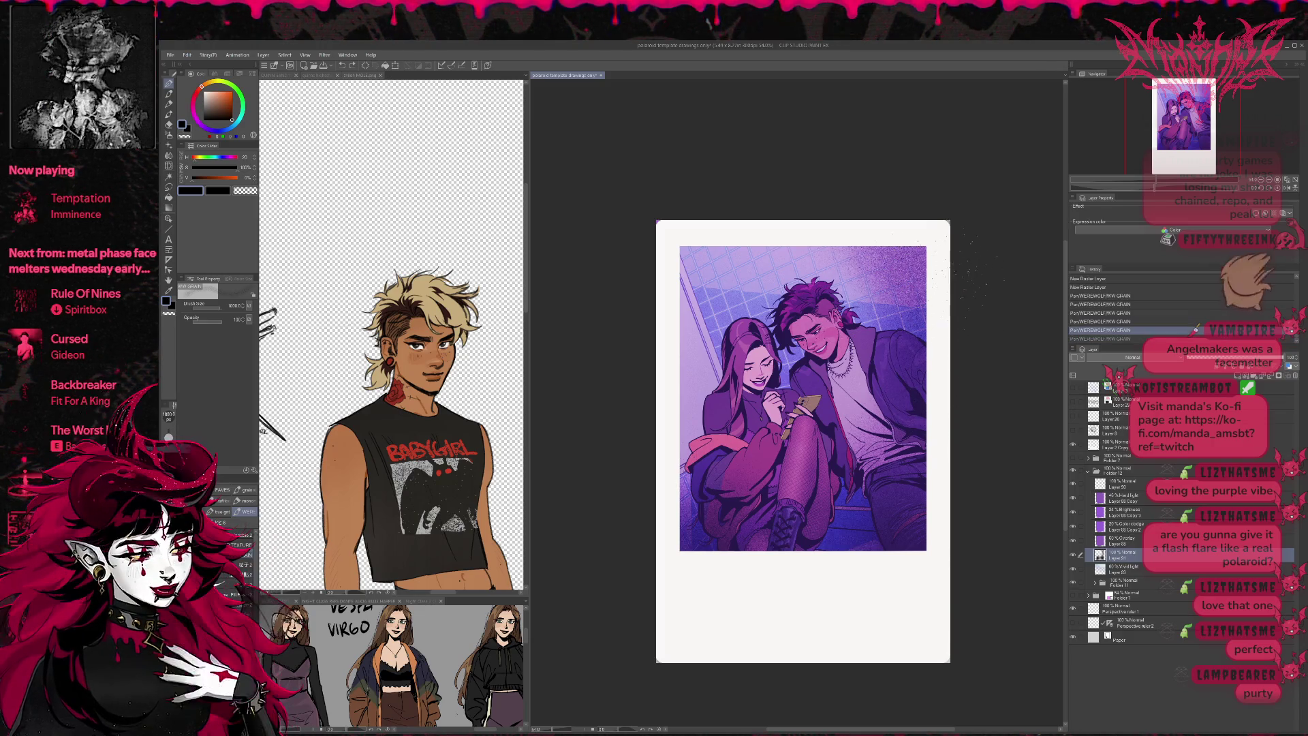
{"action": "key", "text": "ctrl+z"}
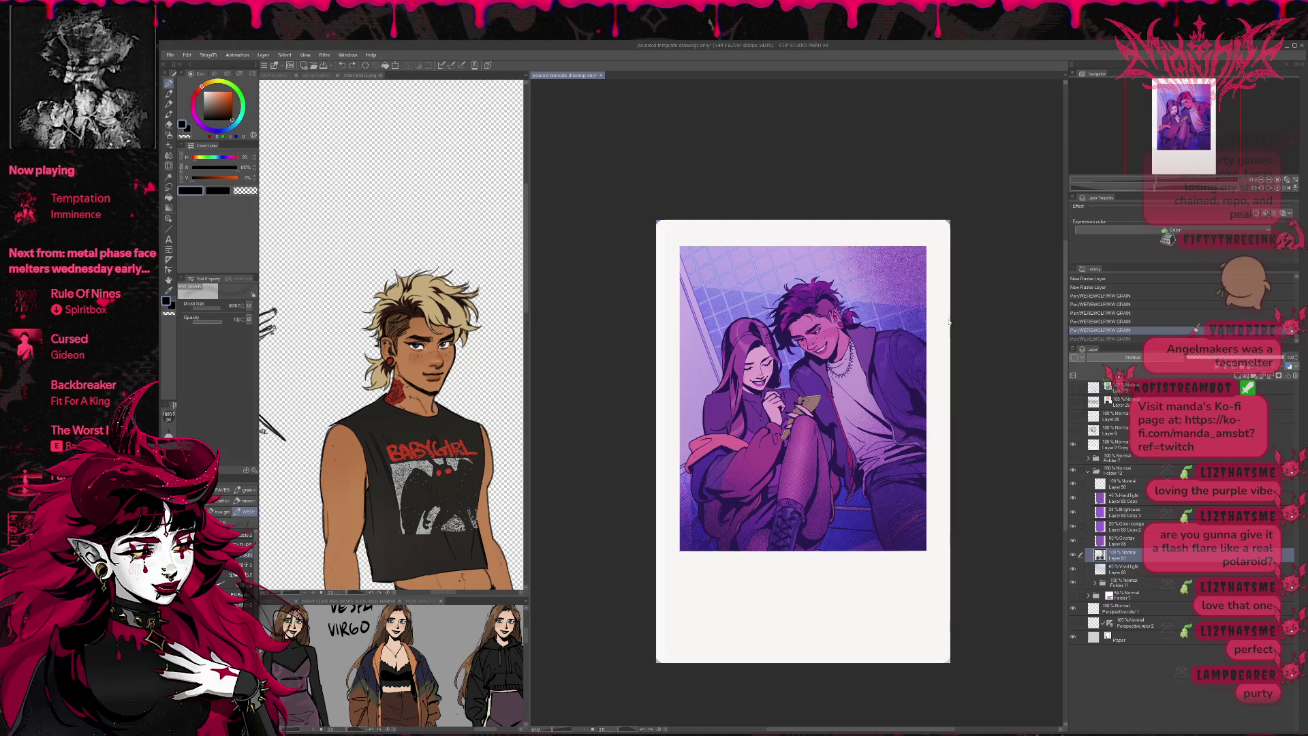
{"action": "key", "text": "ctrl+z"}
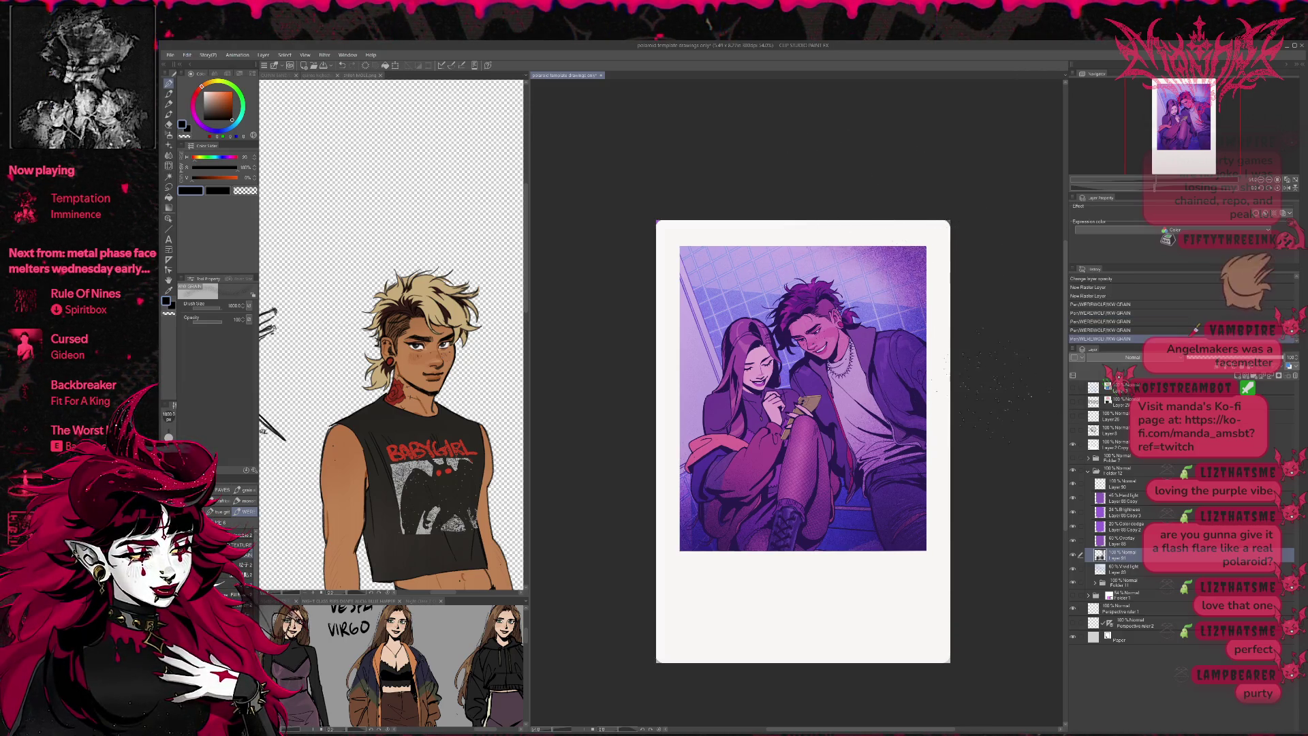
{"action": "mouse_move", "coordinate": [749, 300]}
{"action": "left_mouse_down"}
{"action": "mouse_move", "coordinate": [709, 279]}
{"action": "mouse_move", "coordinate": [722, 286]}
{"action": "left_mouse_up"}
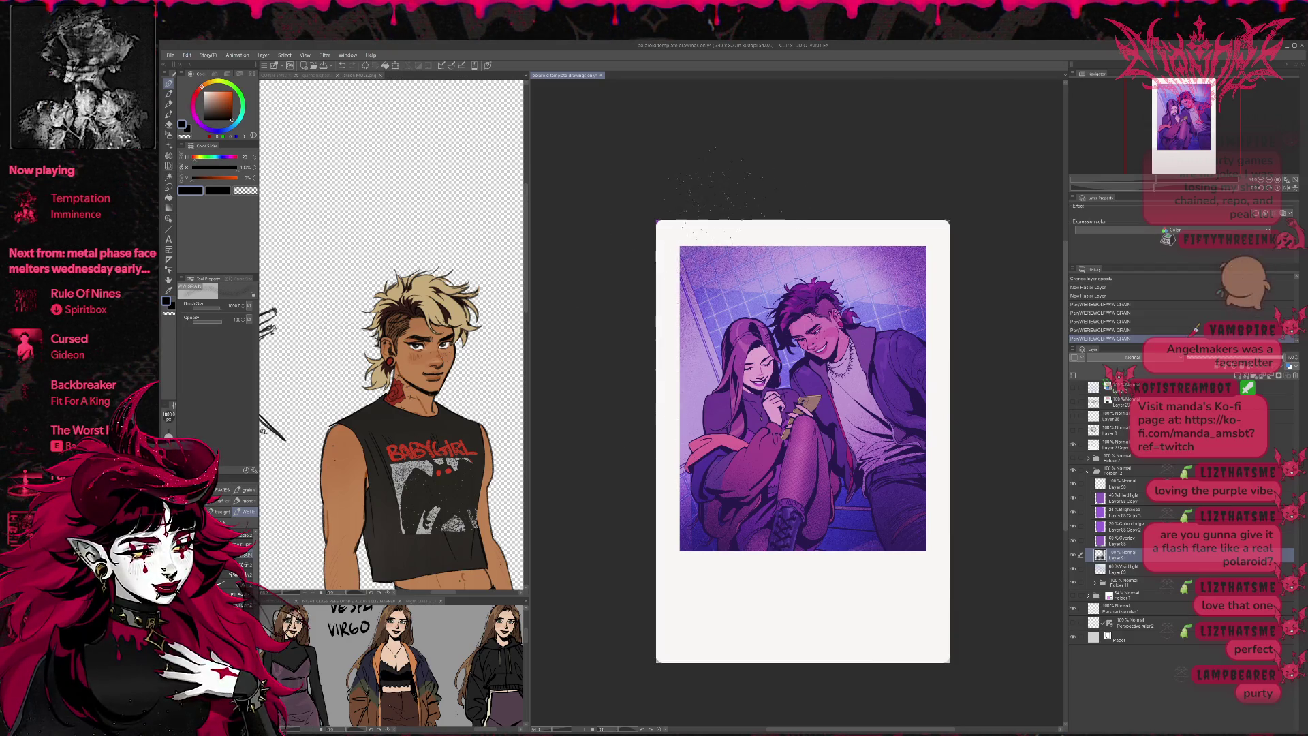
- Lower the grain layer's opacity and mirror the canvas horizontally to check the drawing
{"action": "left_click", "coordinate": [1245, 360]}
{"action": "mouse_move", "coordinate": [1245, 360]}
{"action": "left_mouse_down"}
{"action": "mouse_move", "coordinate": [1199, 360]}
{"action": "mouse_move", "coordinate": [1226, 360]}
{"action": "left_mouse_up"}
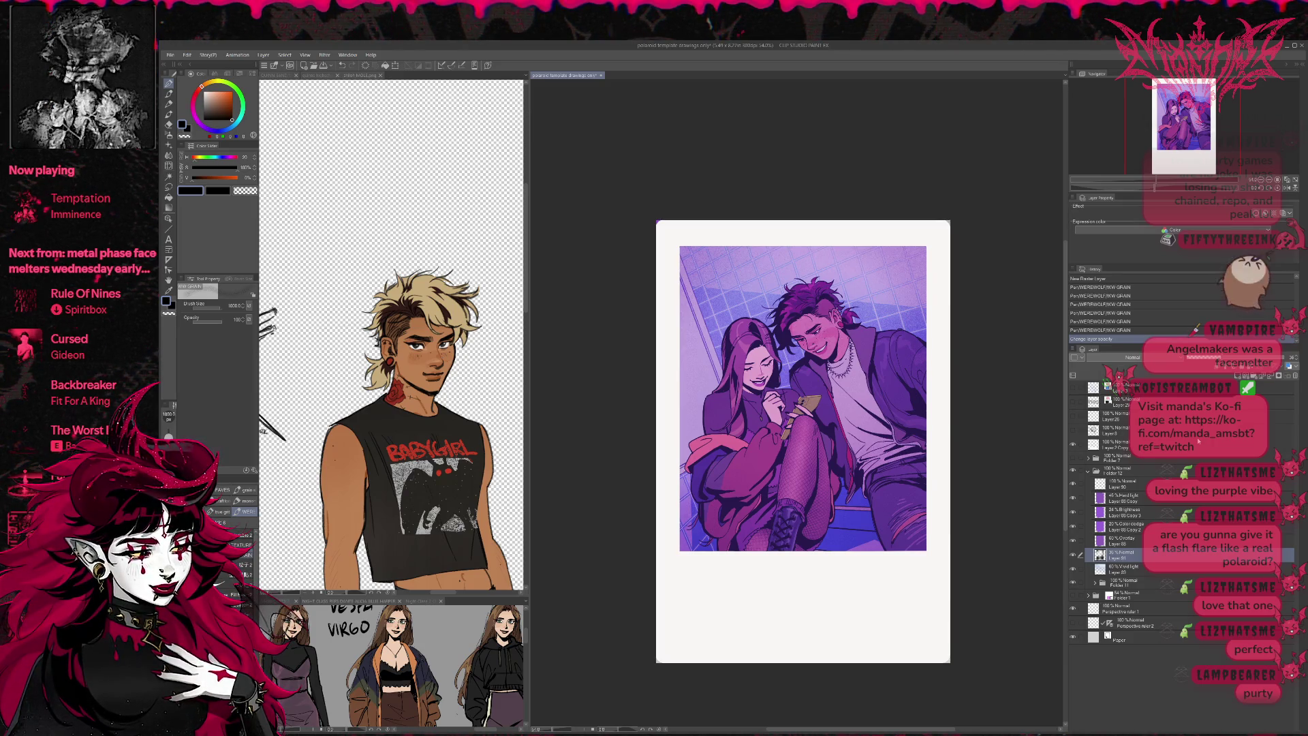
{"action": "key", "text": "h"}
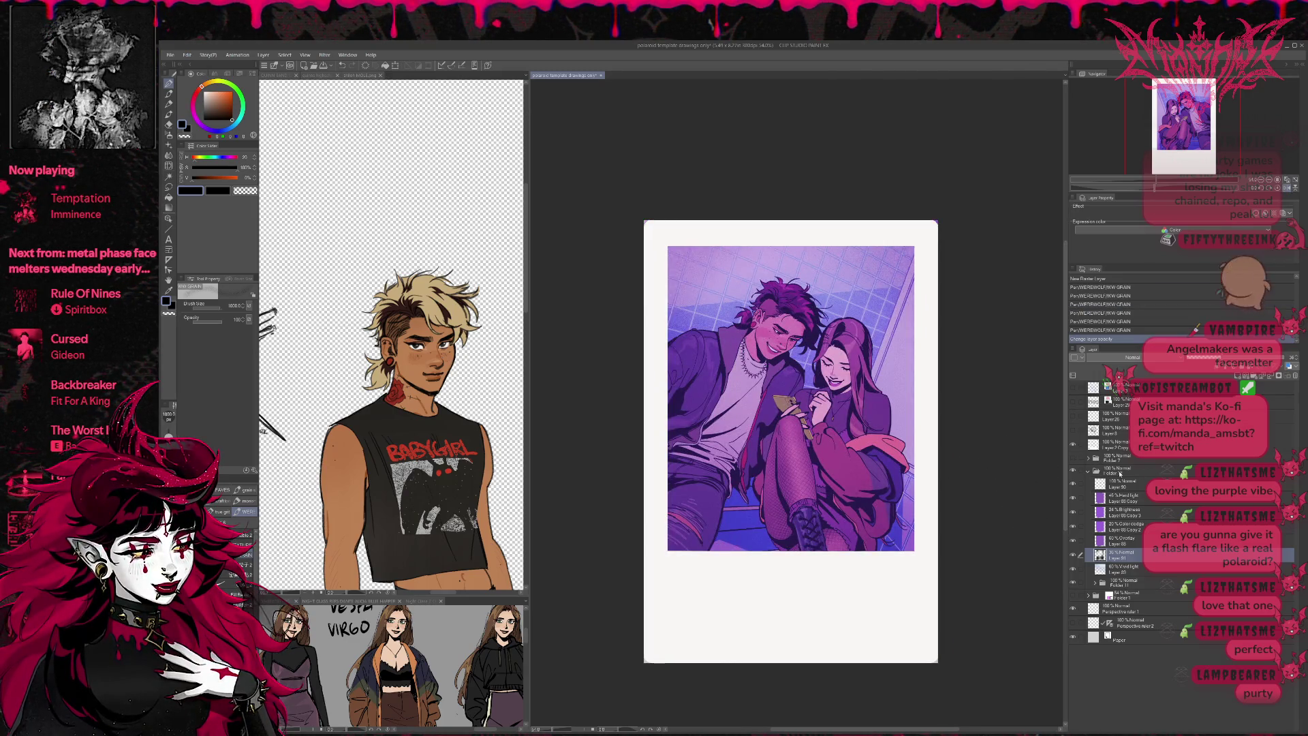
- In Folder 11, nudge the woman's hair and hand with Liquify, undoing and redoing each stroke
{"action": "left_click", "coordinate": [1120, 472]}
{"action": "left_click", "coordinate": [1119, 582]}
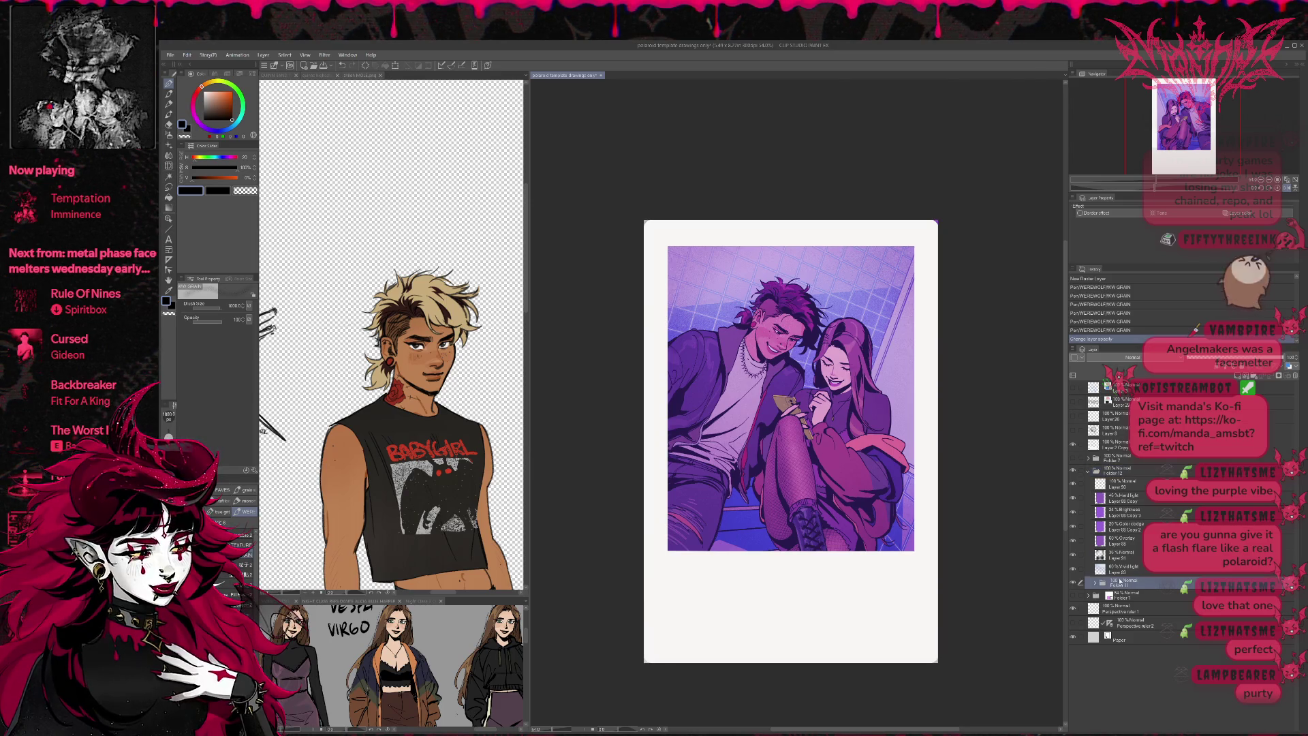
{"action": "key", "text": "j"}
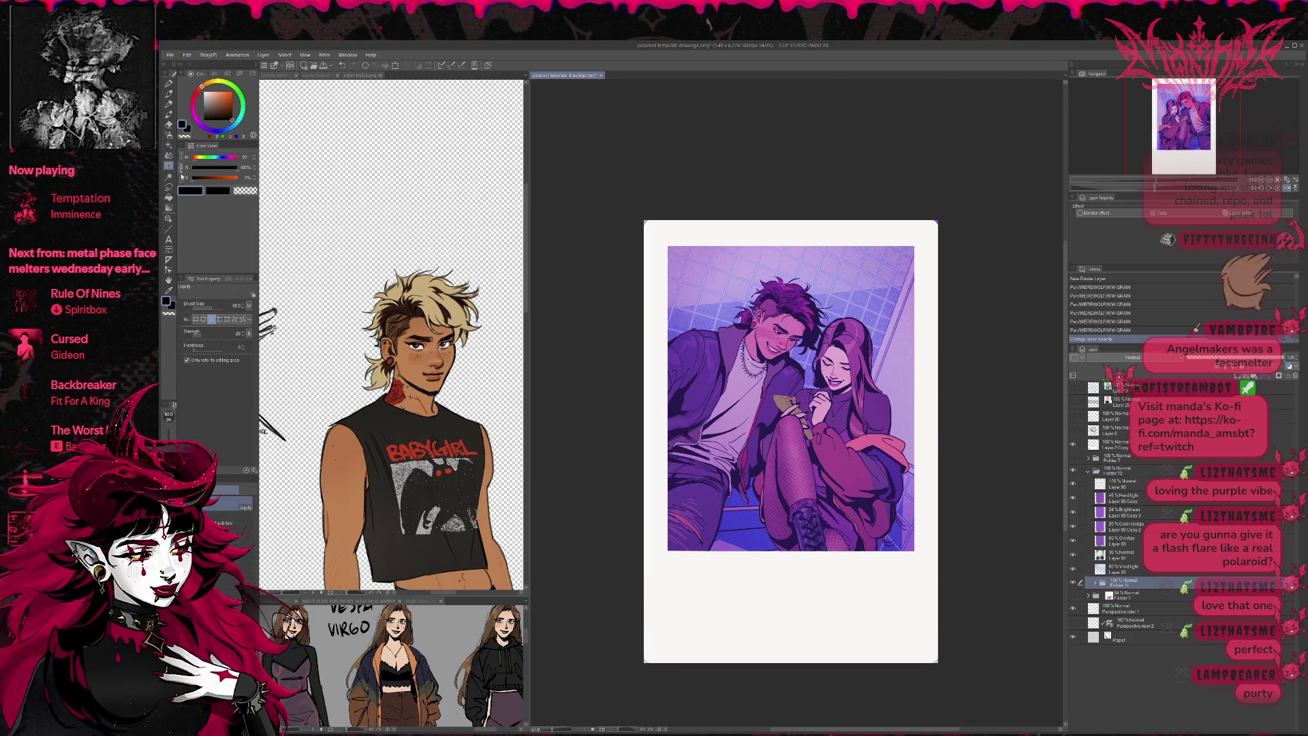
{"action": "left_click_drag", "start_coordinate": [881, 412], "coordinate": [884, 417]}
{"action": "key", "text": "ctrl+z"}
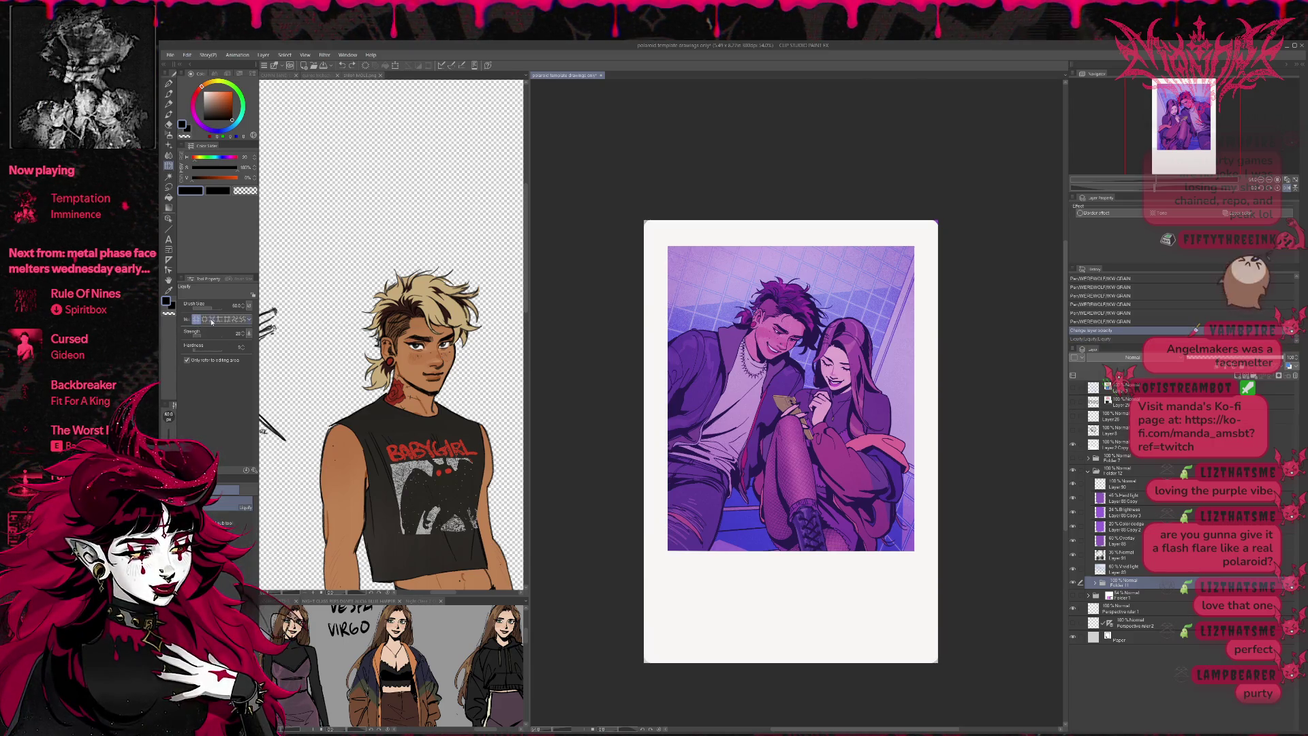
{"action": "key", "text": "ctrl+y"}
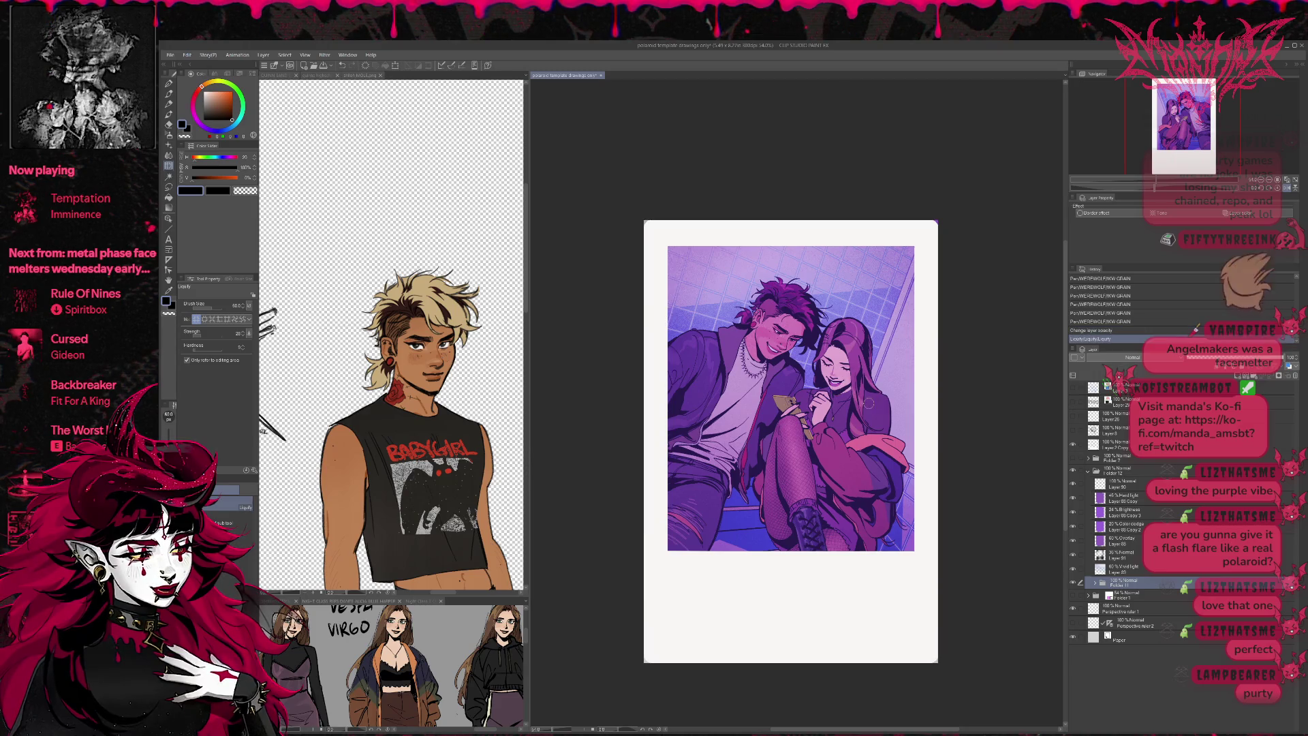
{"action": "left_click_drag", "start_coordinate": [825, 392], "coordinate": [829, 395]}
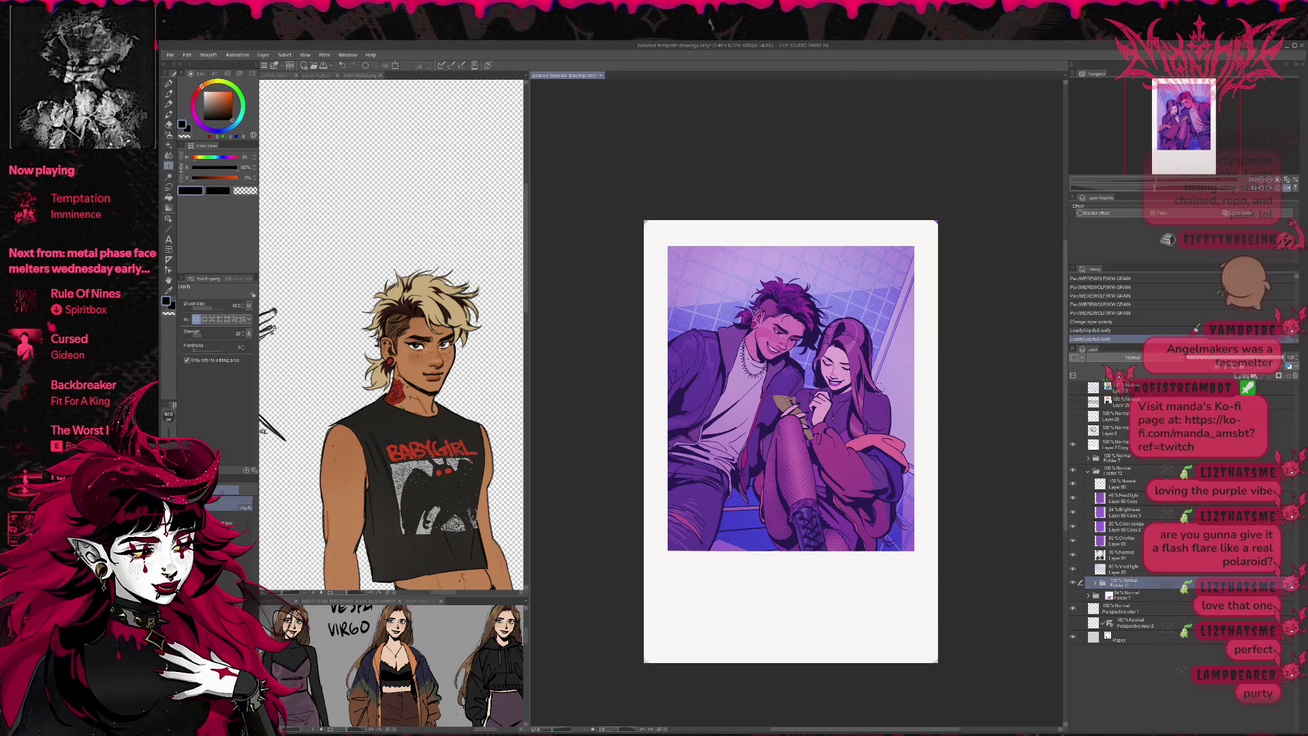
{"action": "key", "text": "ctrl+z"}
{"action": "key", "text": "ctrl+y"}
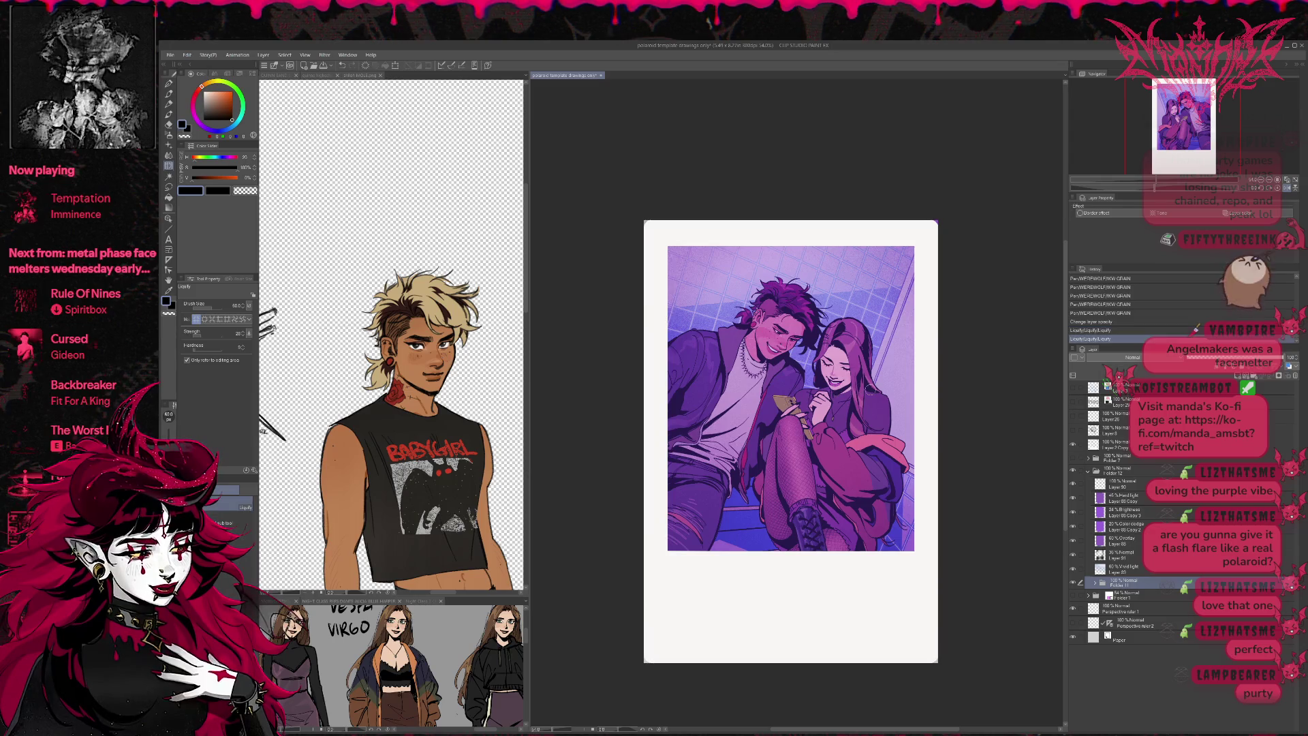
- Flip the canvas horizontally, settle on a liquify history state, and hide the purple tint layer
{"action": "left_click", "coordinate": [1287, 189]}
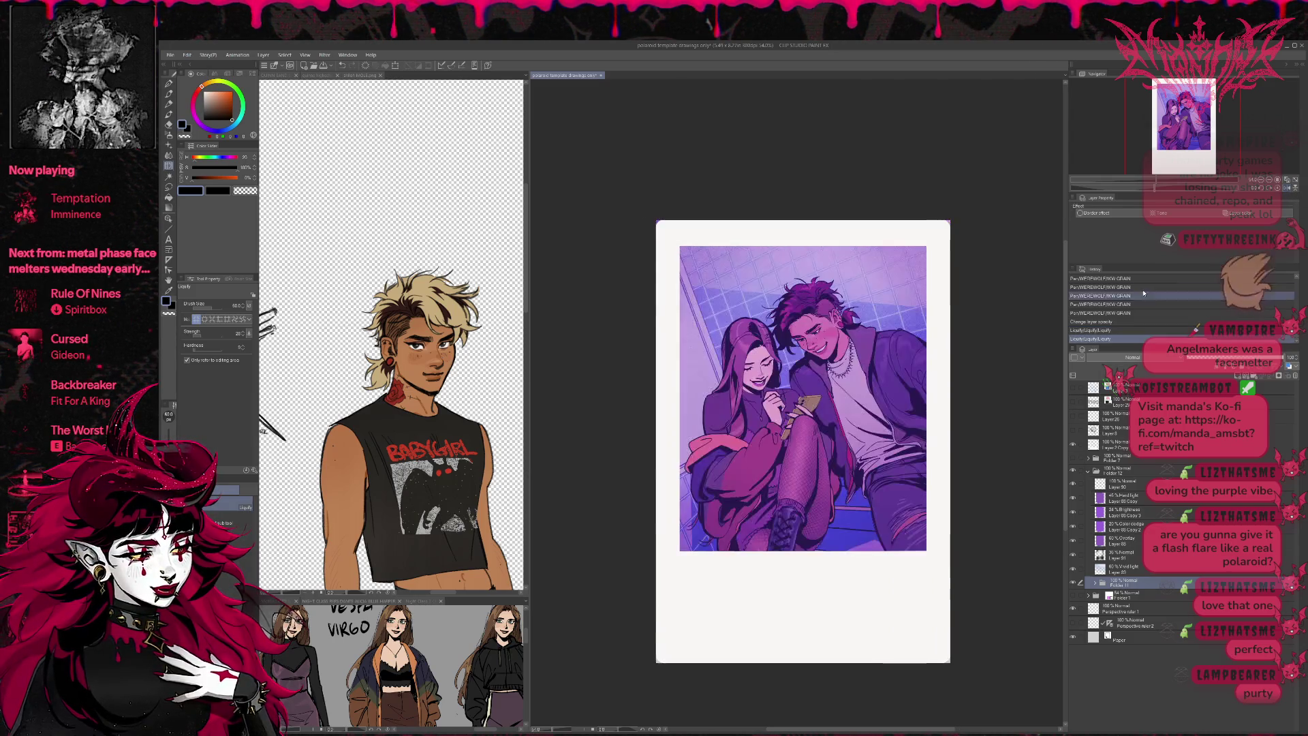
{"action": "left_click", "coordinate": [1129, 339]}
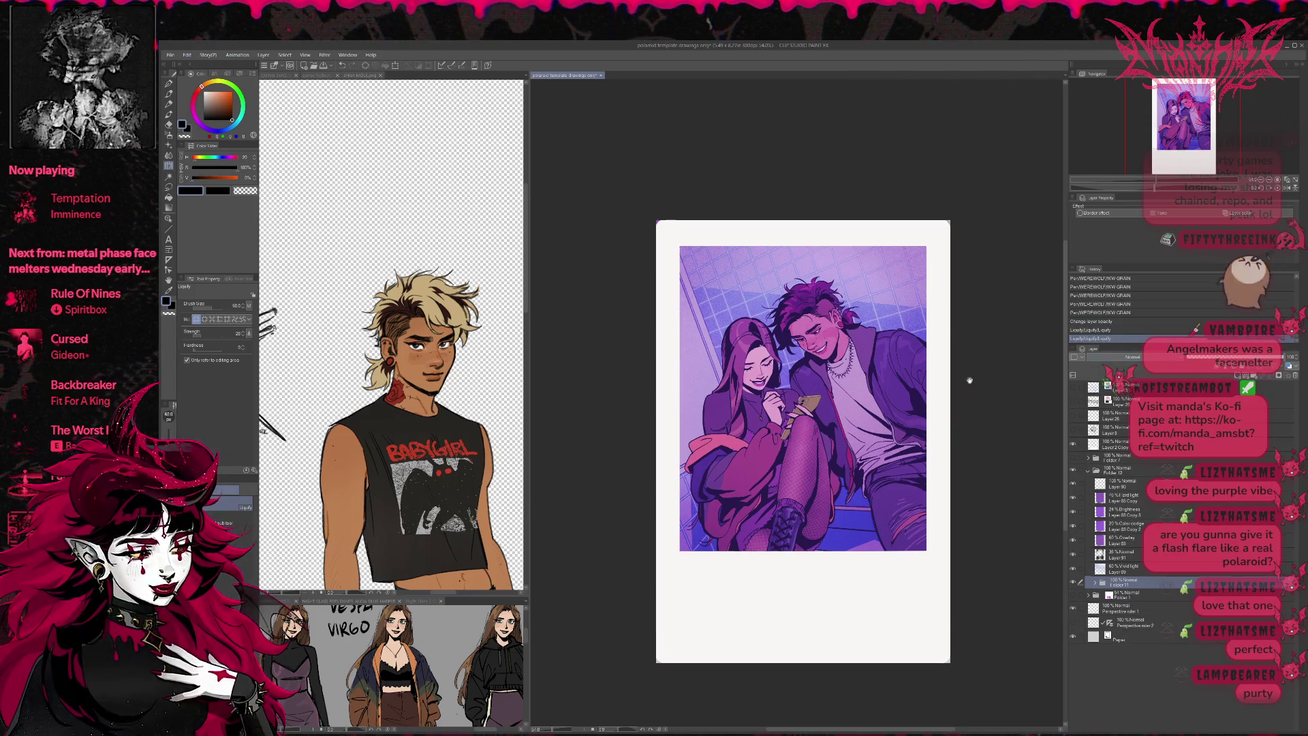
{"action": "key", "text": "ctrl+z"}
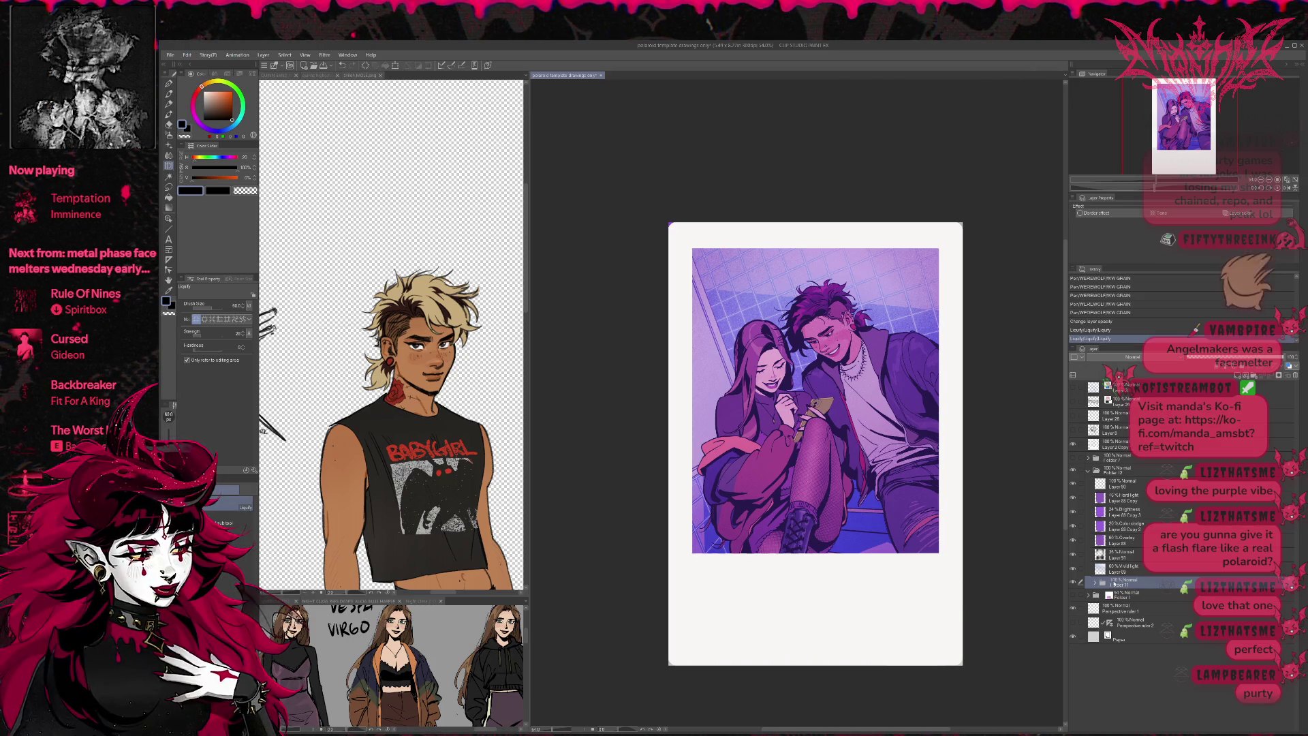
{"action": "left_click", "coordinate": [1073, 485]}
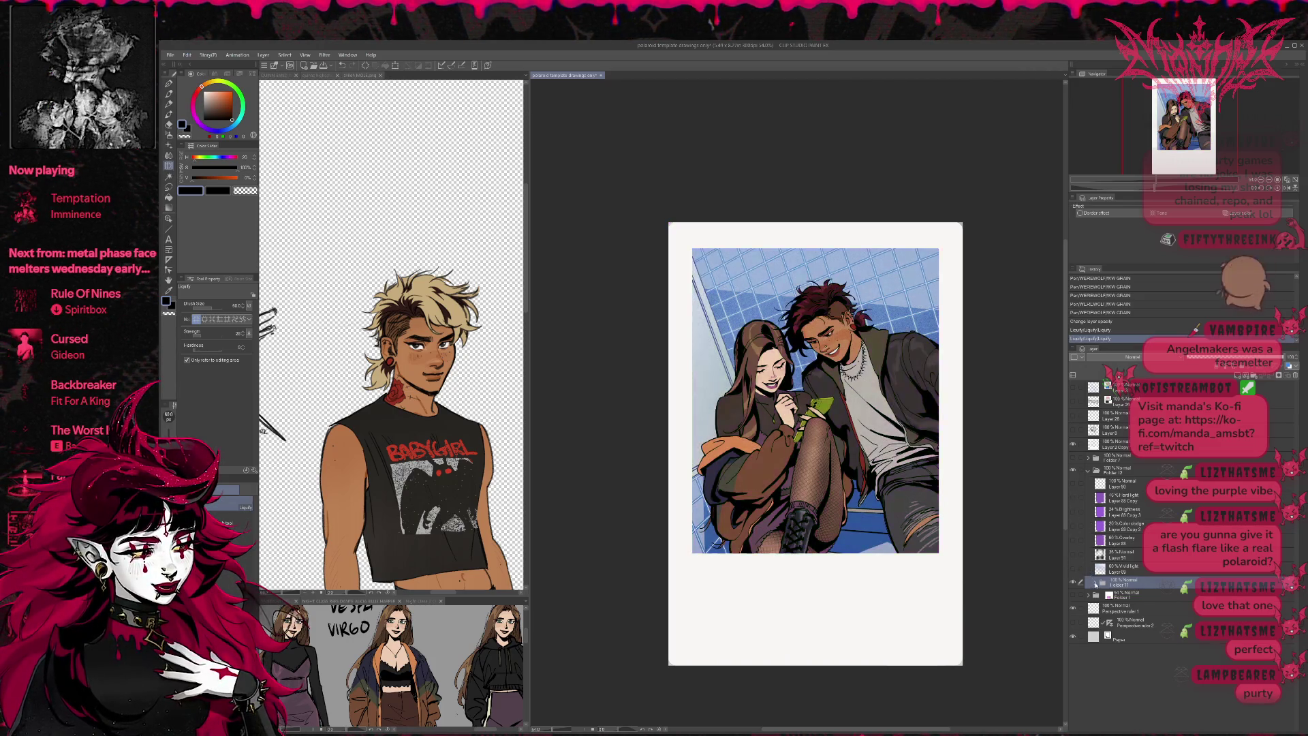
- Add a new raster layer in Folder 11, fill dark under the man's leg, set 63% opacity
{"action": "left_click", "coordinate": [1095, 583]}
{"action": "left_click", "coordinate": [1128, 594]}
{"action": "key", "text": "ctrl+shift+n"}
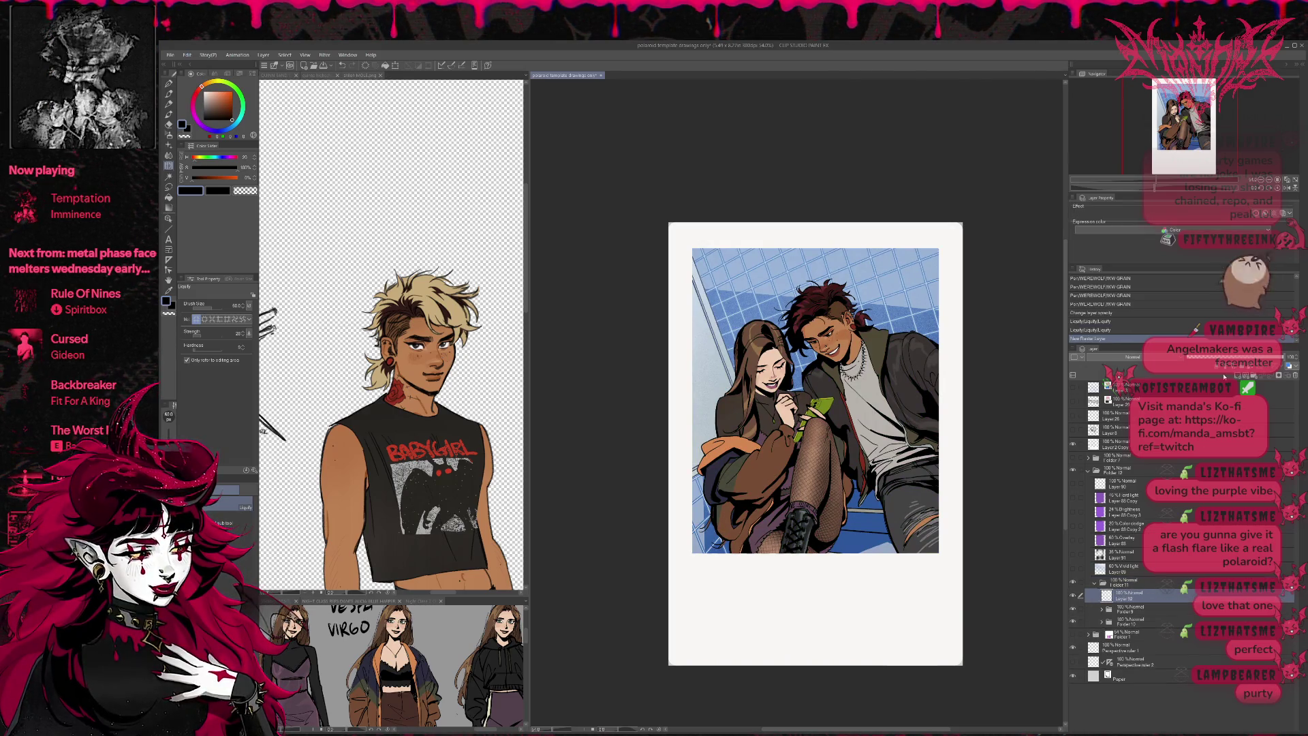
{"action": "key", "text": "g"}
{"action": "left_click", "coordinate": [871, 498]}
{"action": "left_click", "coordinate": [854, 498]}
{"action": "left_click", "coordinate": [852, 498]}
{"action": "left_click", "coordinate": [885, 523]}
{"action": "left_click", "coordinate": [877, 535]}
{"action": "key", "text": "t"}
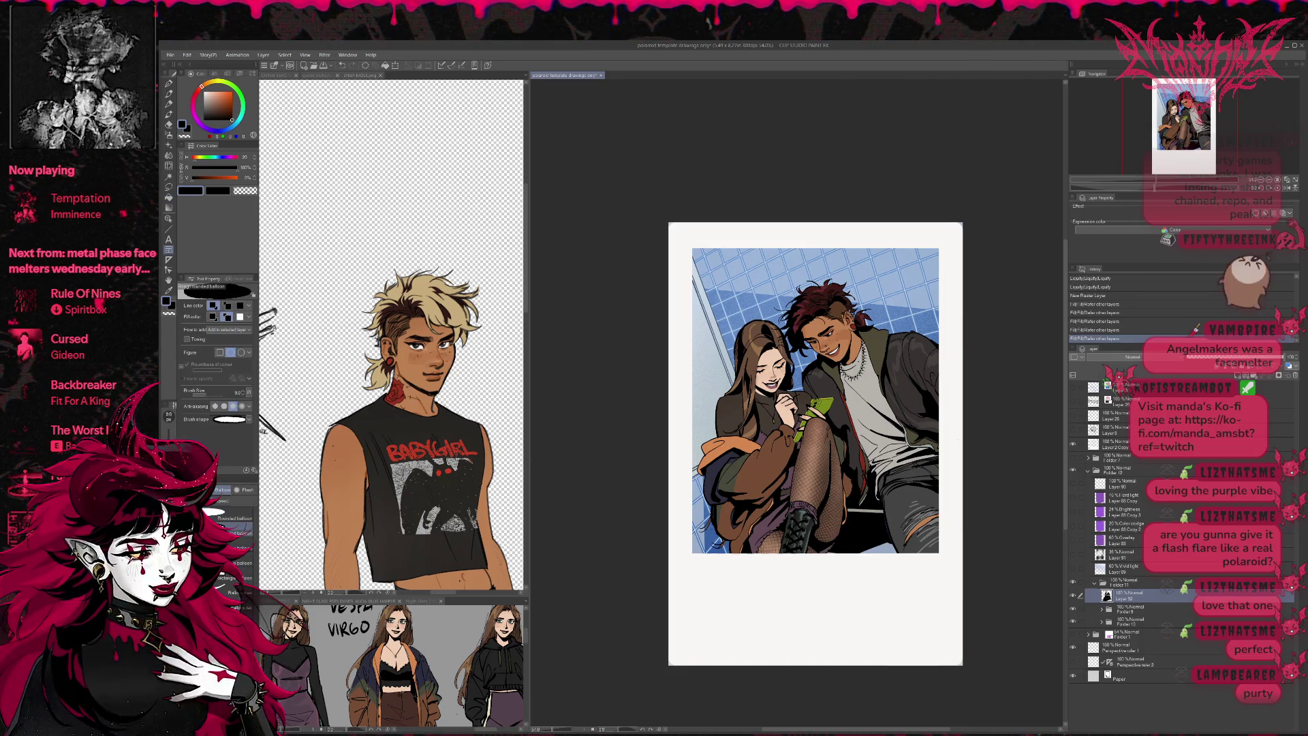
{"action": "left_click", "coordinate": [1249, 357]}
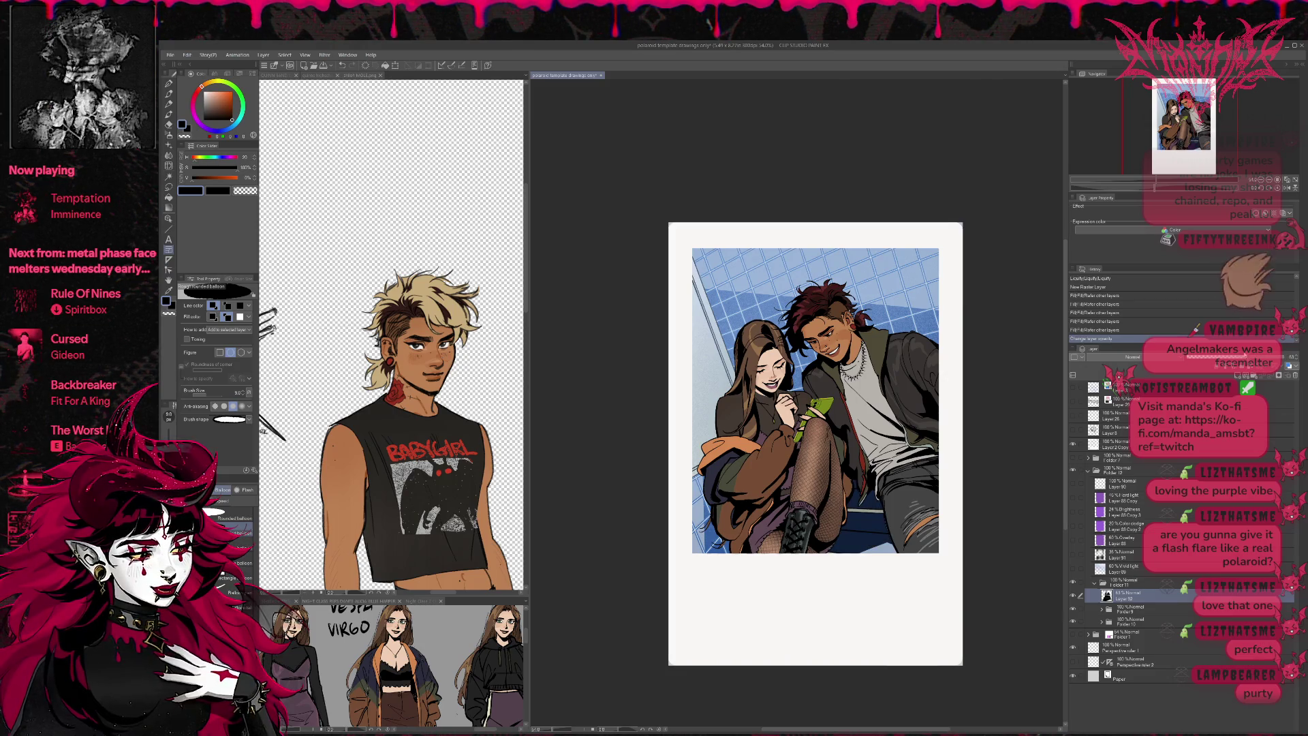
- Add small inked touch-ups on the new layer with the G-pen at size 30
{"action": "key", "text": "b"}
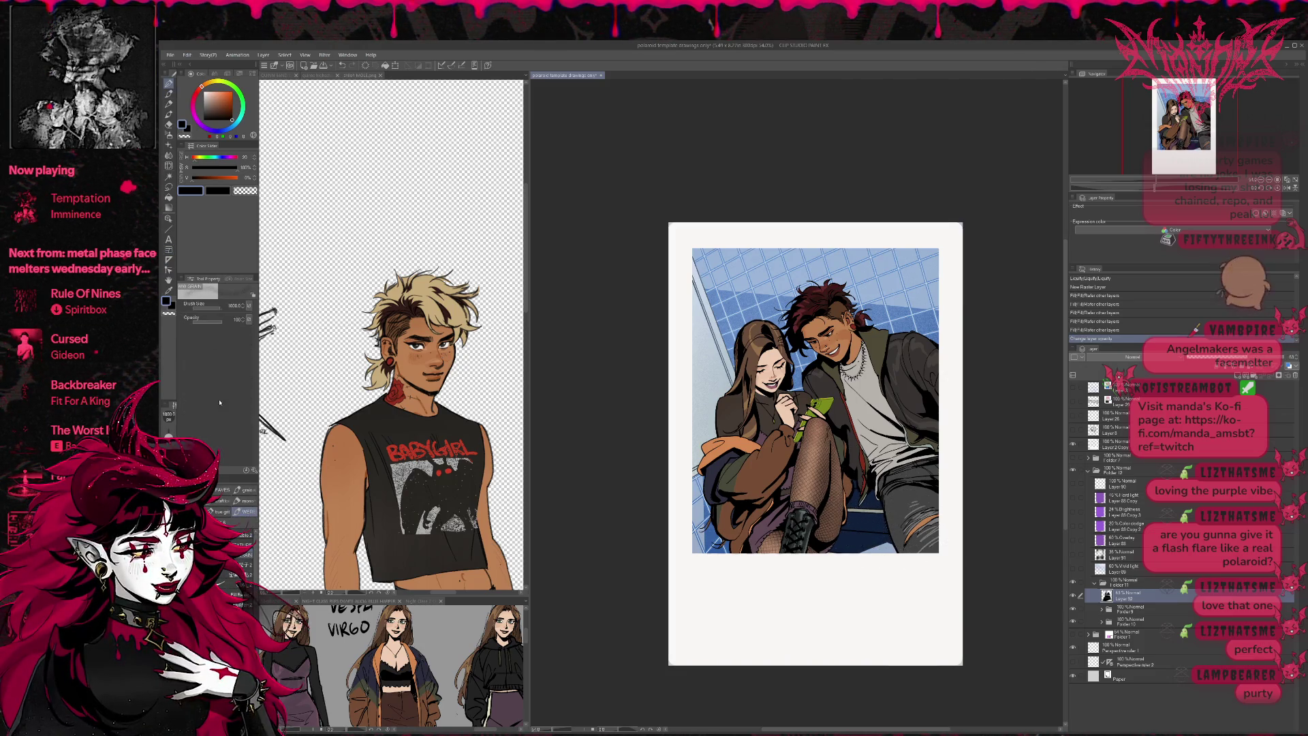
{"action": "key", "text": "p"}
{"action": "mouse_move", "coordinate": [770, 483]}
{"action": "left_mouse_down"}
{"action": "mouse_move", "coordinate": [879, 528]}
{"action": "mouse_move", "coordinate": [893, 516]}
{"action": "left_mouse_up"}
{"action": "key", "text": "g"}
{"action": "left_click", "coordinate": [865, 509]}
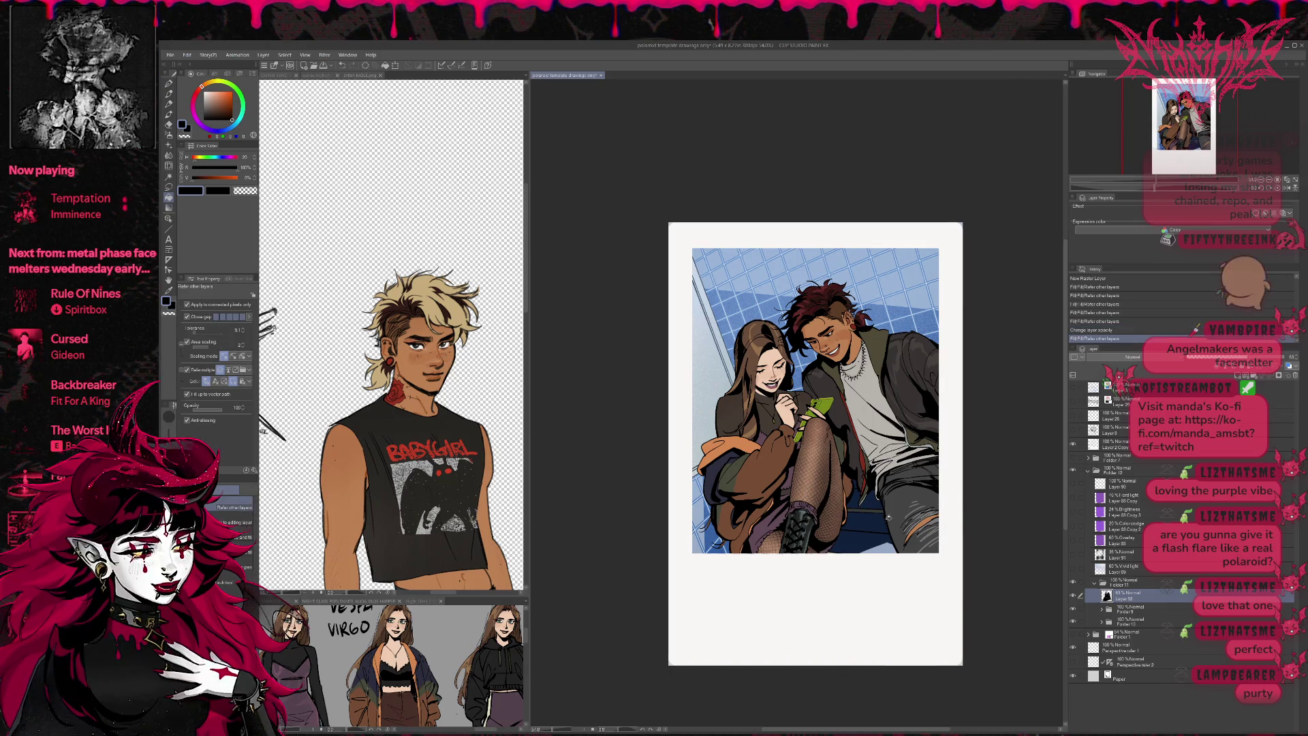
{"action": "key", "text": "p"}
{"action": "key", "text": "bracketleft"}
{"action": "key", "text": "bracketleft"}
{"action": "key", "text": "bracketleft"}
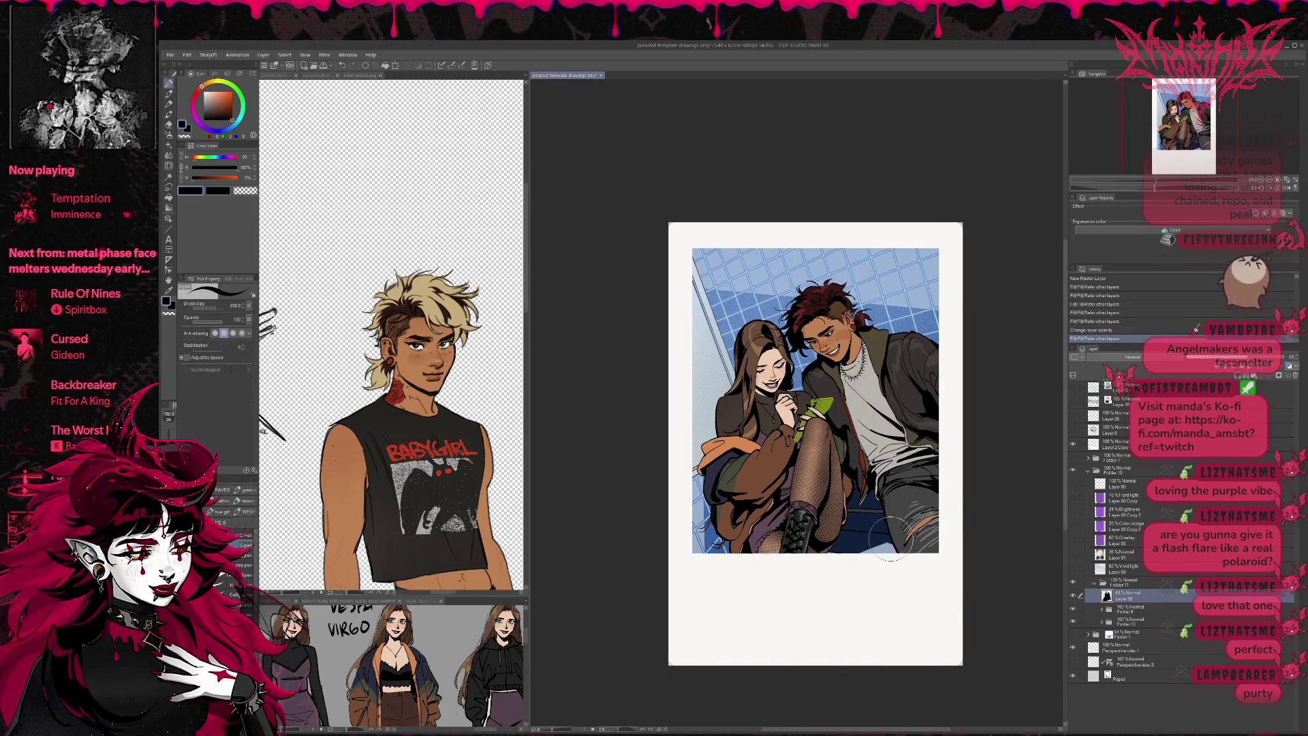
{"action": "left_click_drag", "start_coordinate": [881, 514], "coordinate": [905, 481]}
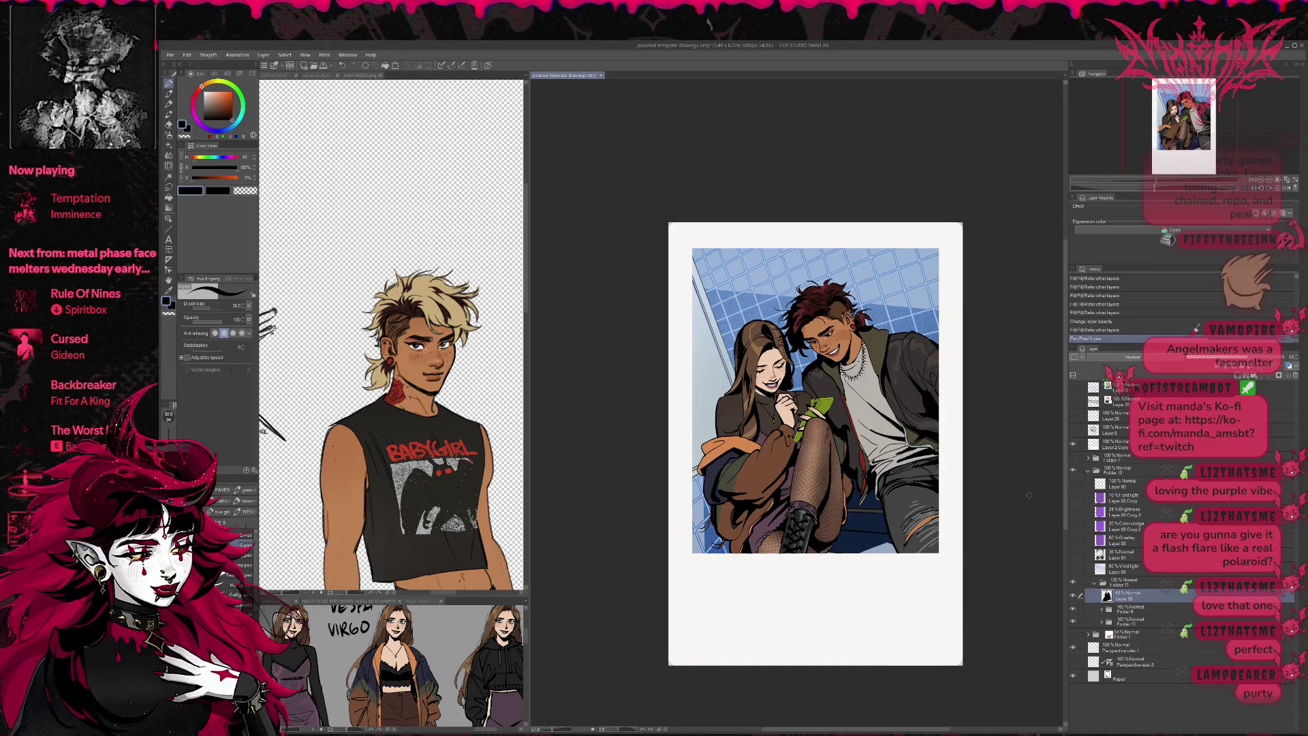
{"action": "left_click", "coordinate": [831, 551]}
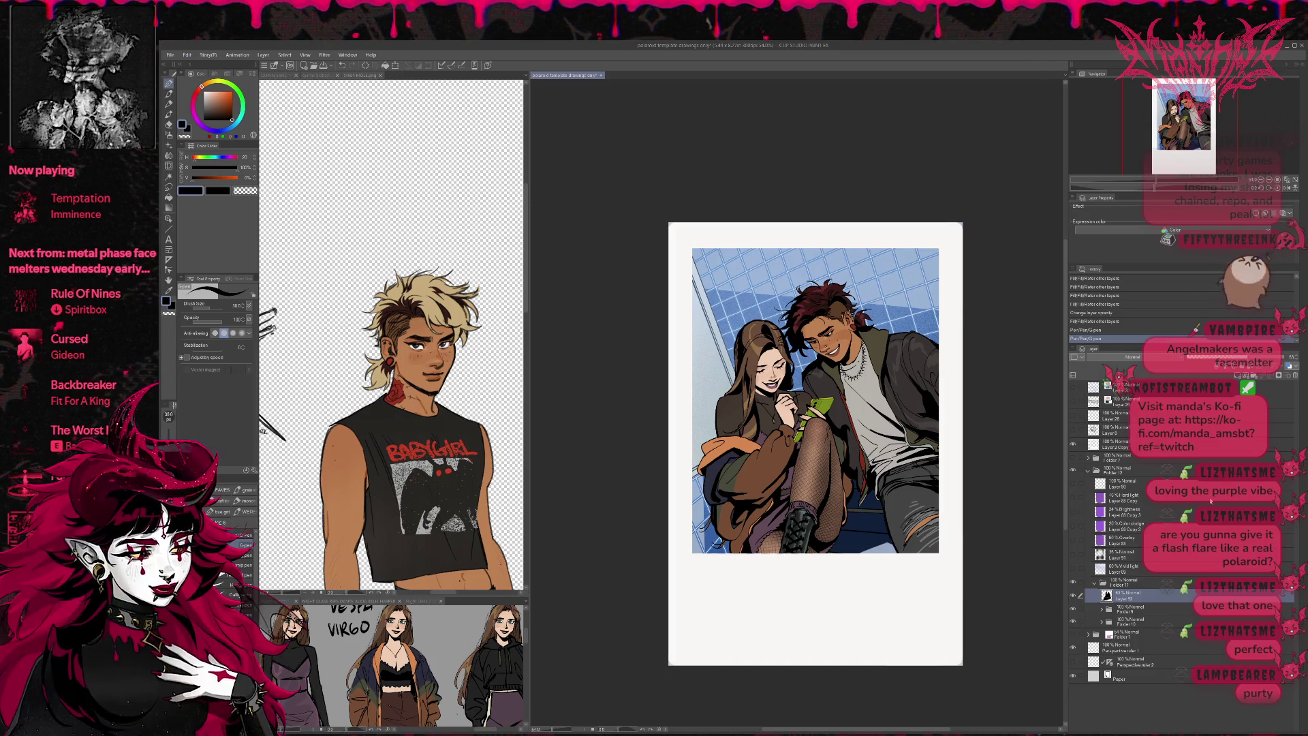
- Turn the purple tint back on, raise the texture layer to 61% opacity, and add a layer mask
{"action": "left_click", "coordinate": [1075, 498]}
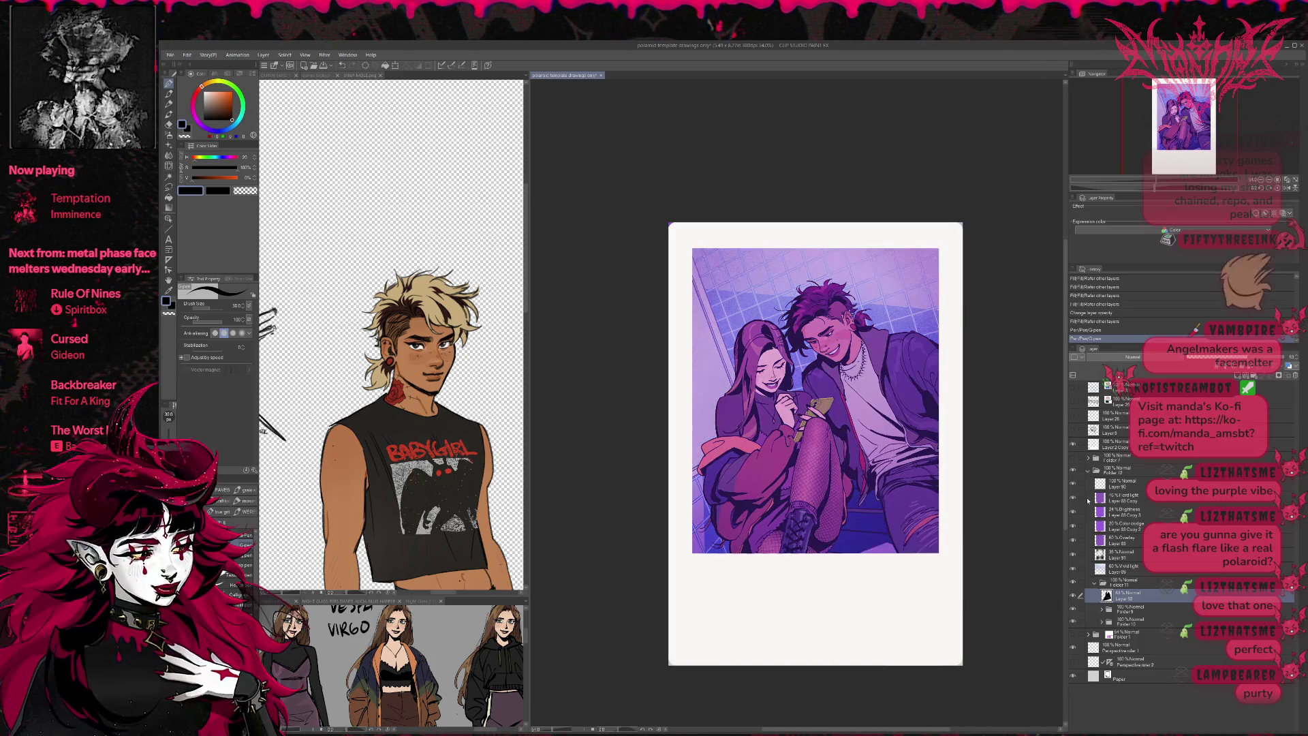
{"action": "left_click", "coordinate": [1137, 485]}
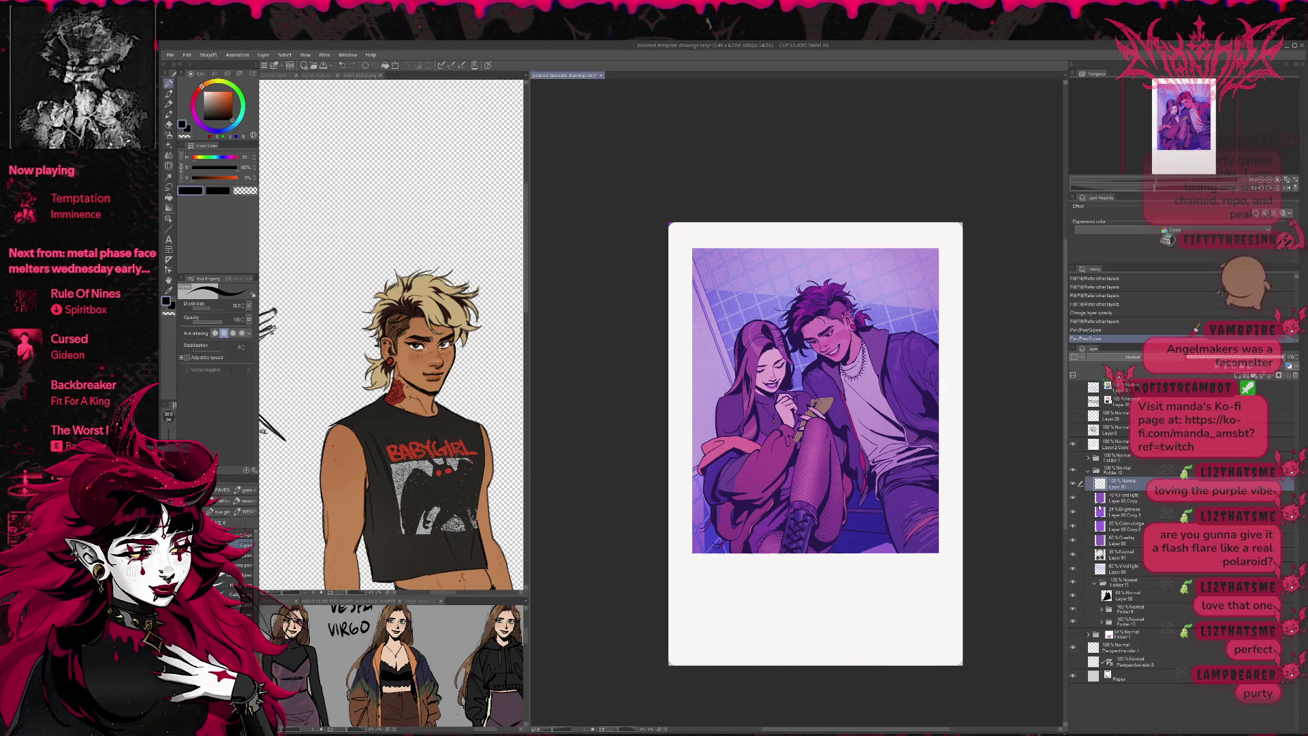
{"action": "left_click", "coordinate": [1121, 555]}
{"action": "mouse_move", "coordinate": [1196, 356]}
{"action": "left_mouse_down"}
{"action": "mouse_move", "coordinate": [1229, 357]}
{"action": "mouse_move", "coordinate": [1199, 358]}
{"action": "mouse_move", "coordinate": [1216, 357]}
{"action": "left_mouse_up"}
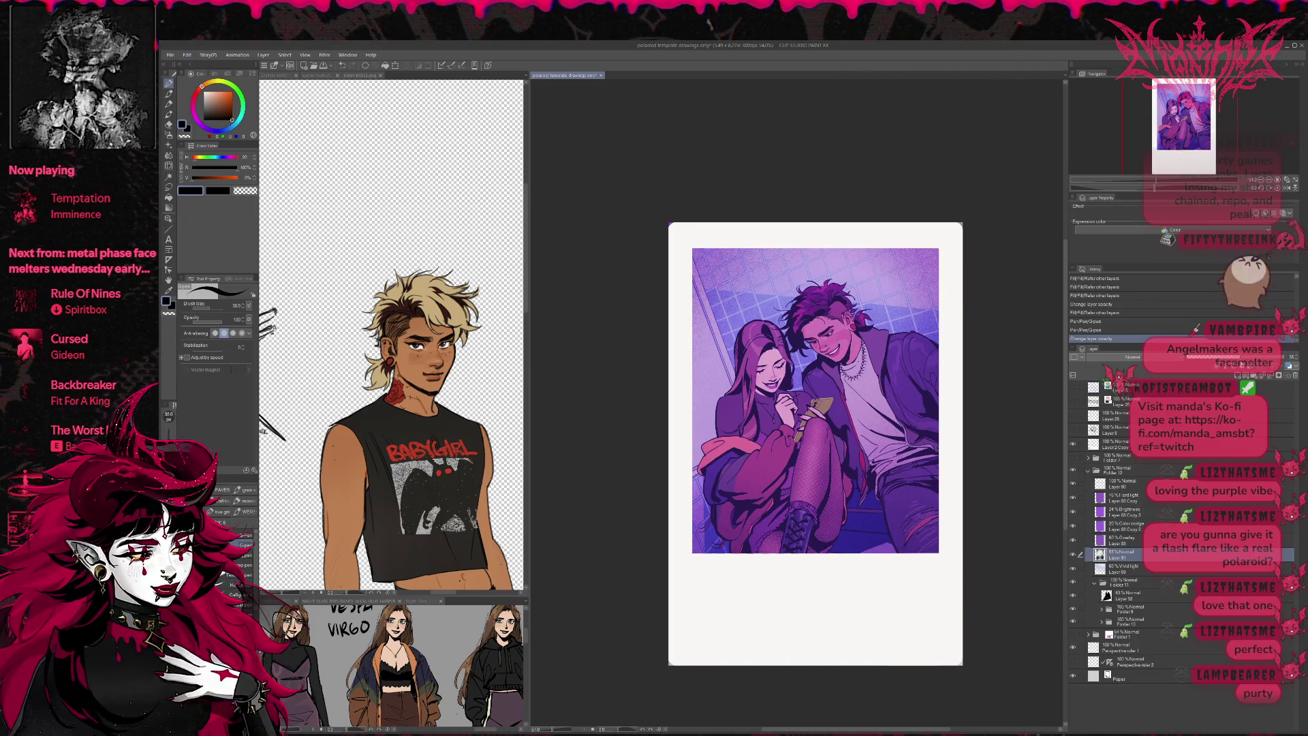
{"action": "left_click", "coordinate": [1279, 379]}
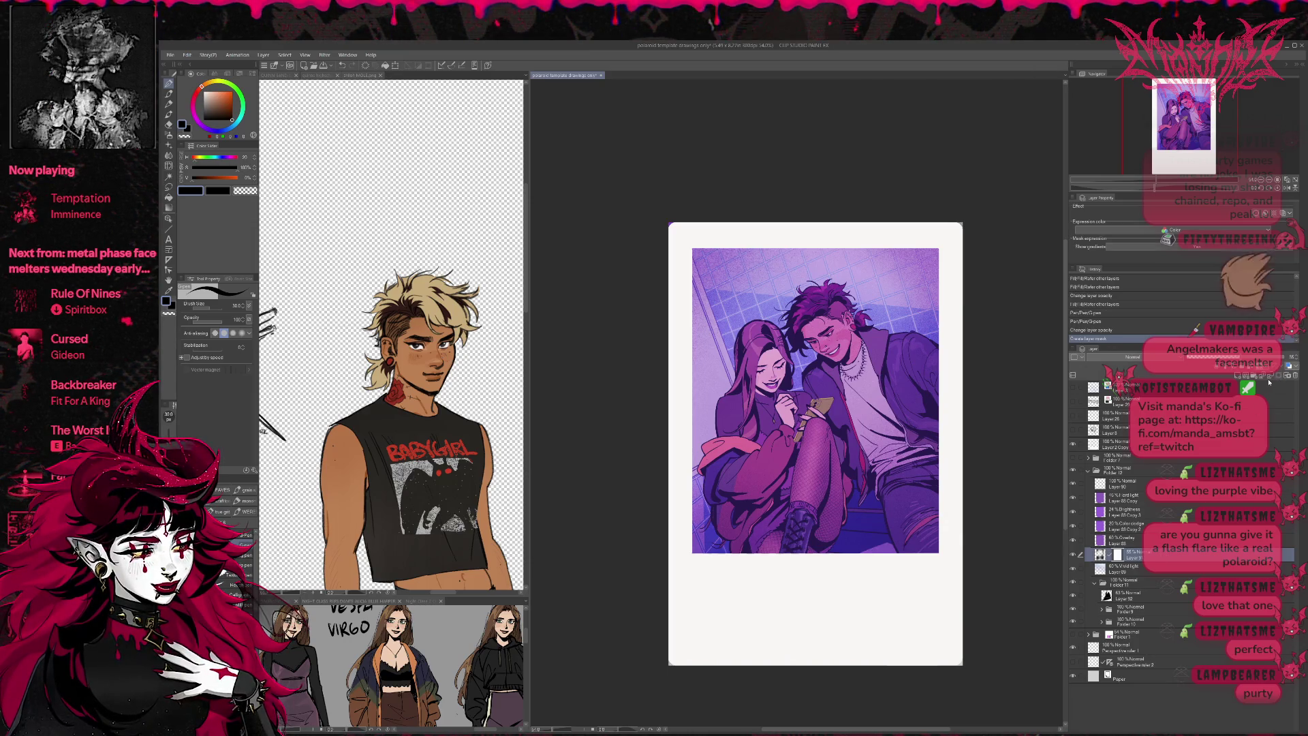
{"action": "left_click", "coordinate": [169, 134]}
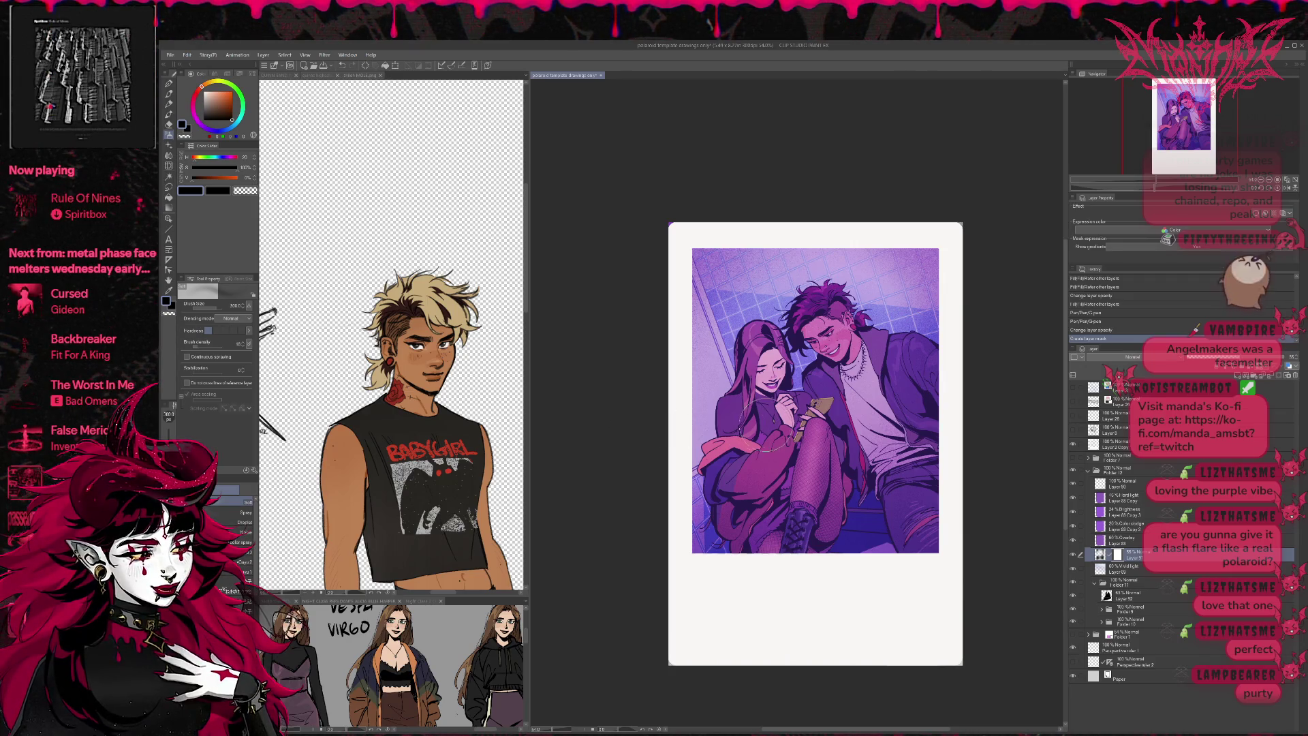
- With an 800-size soft airbrush in transparent colour, mask texture off the upper right and jackets, then save
{"action": "key", "text": "bracketright"}
{"action": "key", "text": "bracketright"}
{"action": "key", "text": "bracketright"}
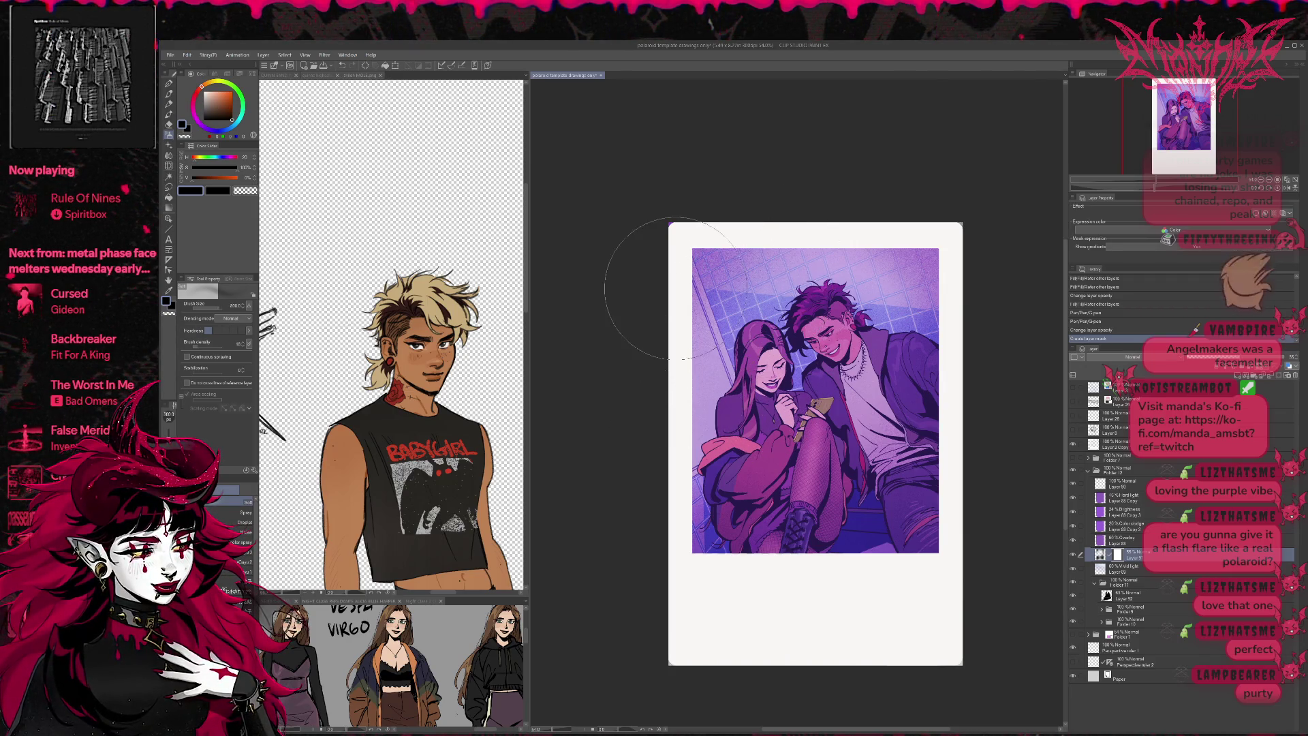
{"action": "left_click_drag", "start_coordinate": [882, 317], "coordinate": [978, 320]}
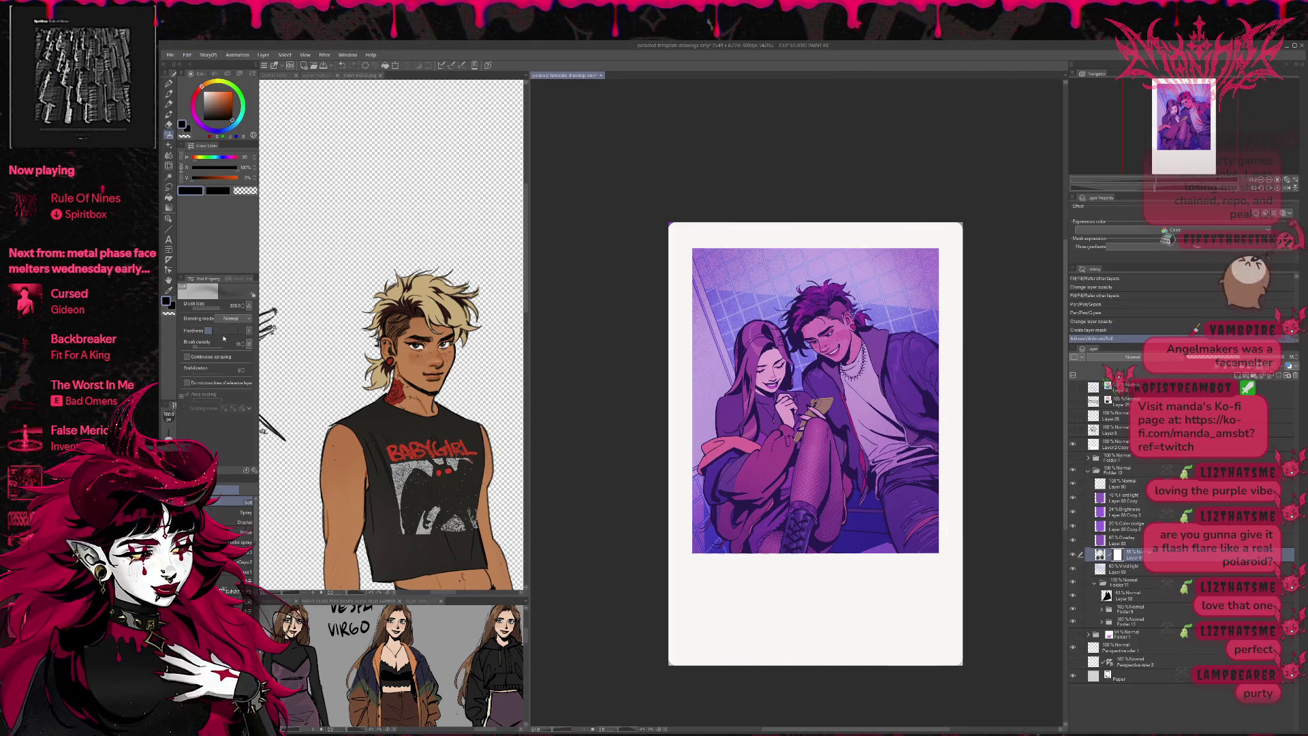
{"action": "left_click", "coordinate": [169, 315]}
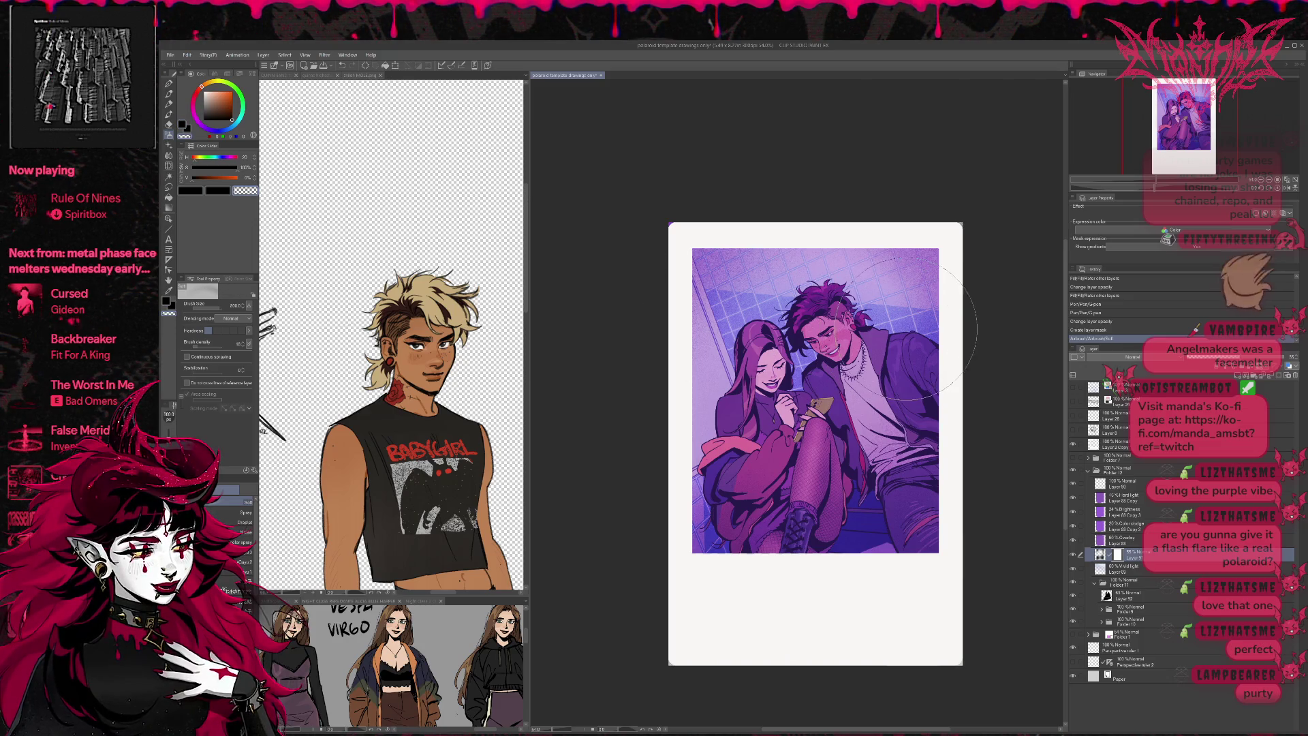
{"action": "mouse_move", "coordinate": [940, 324]}
{"action": "left_mouse_down"}
{"action": "mouse_move", "coordinate": [858, 259]}
{"action": "mouse_move", "coordinate": [817, 255]}
{"action": "left_mouse_up"}
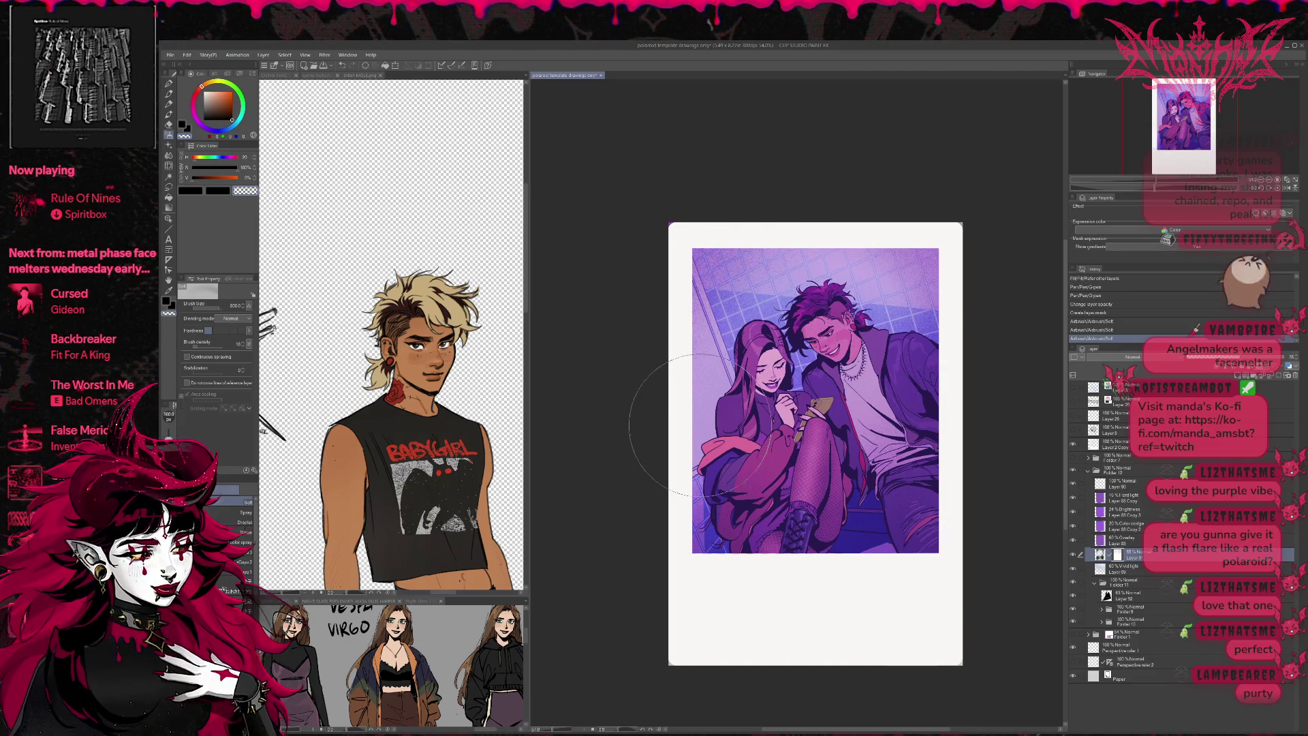
{"action": "left_click_drag", "start_coordinate": [681, 402], "coordinate": [859, 368]}
{"action": "left_click_drag", "start_coordinate": [784, 269], "coordinate": [801, 266]}
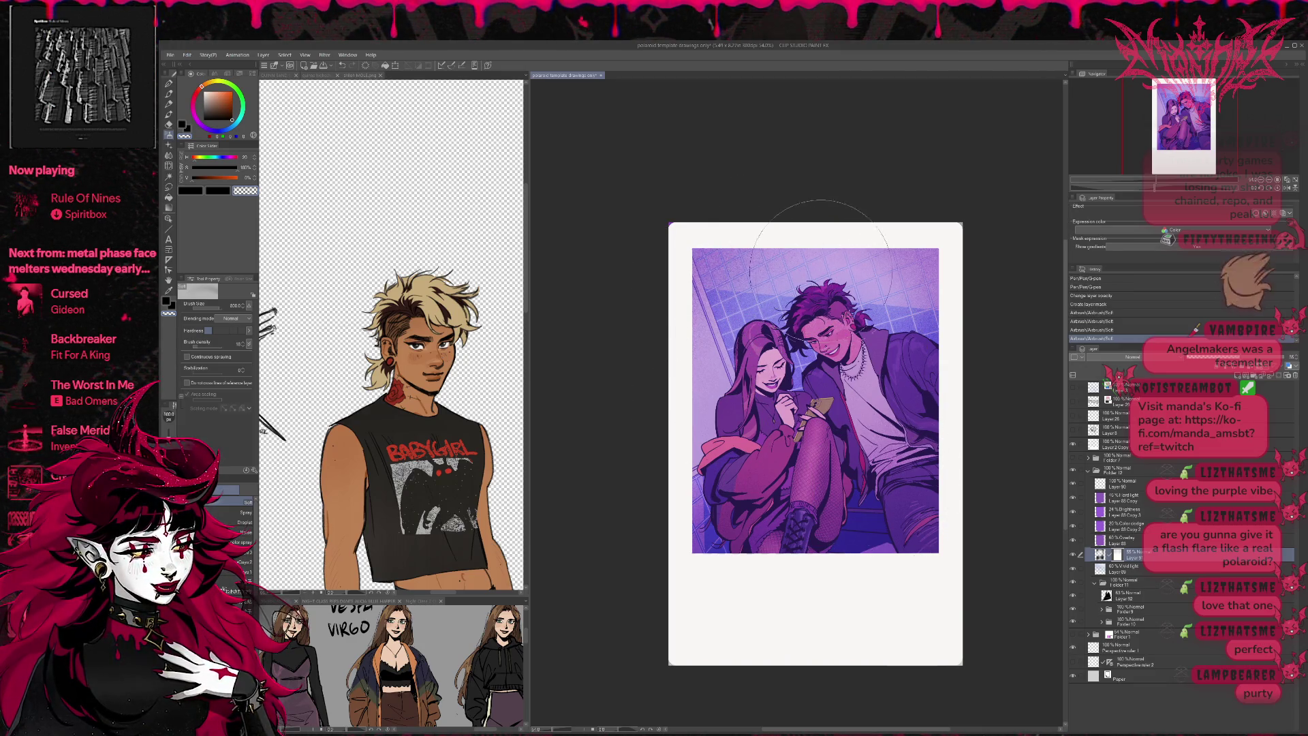
{"action": "left_click_drag", "start_coordinate": [947, 325], "coordinate": [913, 385]}
{"action": "left_click_drag", "start_coordinate": [900, 341], "coordinate": [926, 355]}
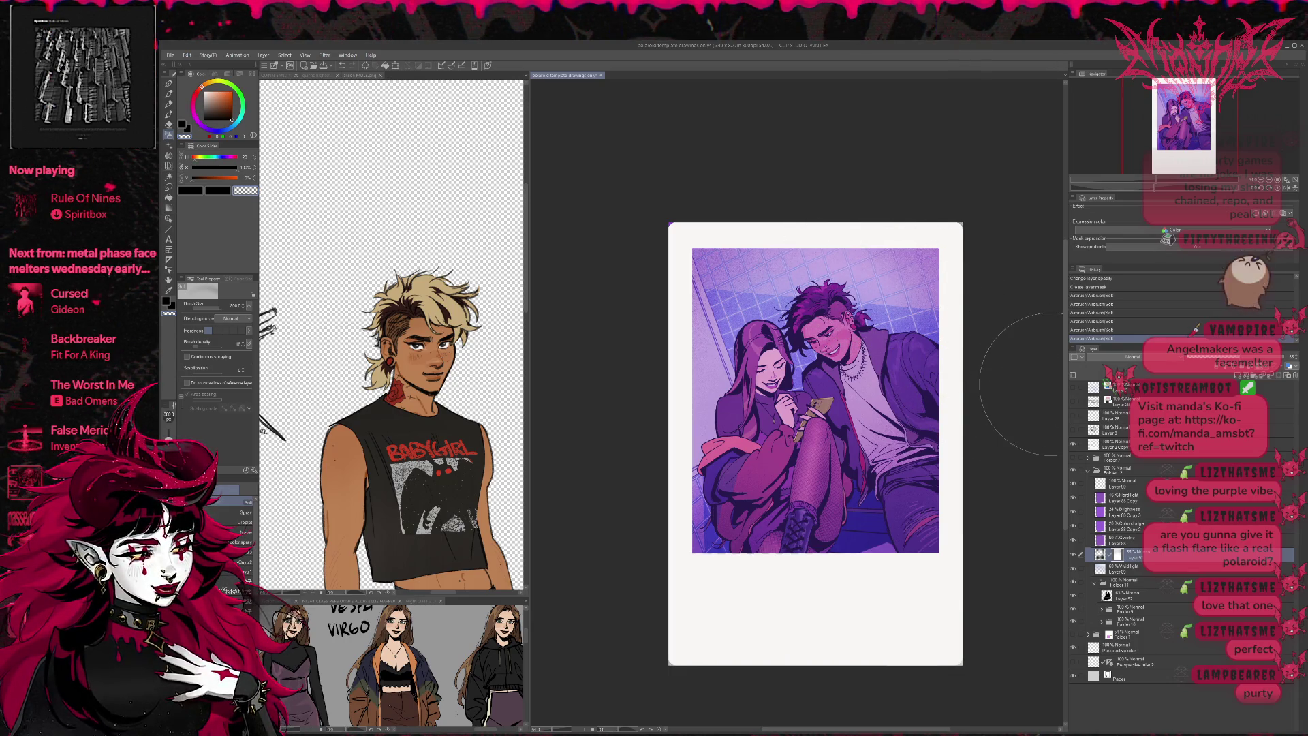
{"action": "key", "text": "ctrl+s"}
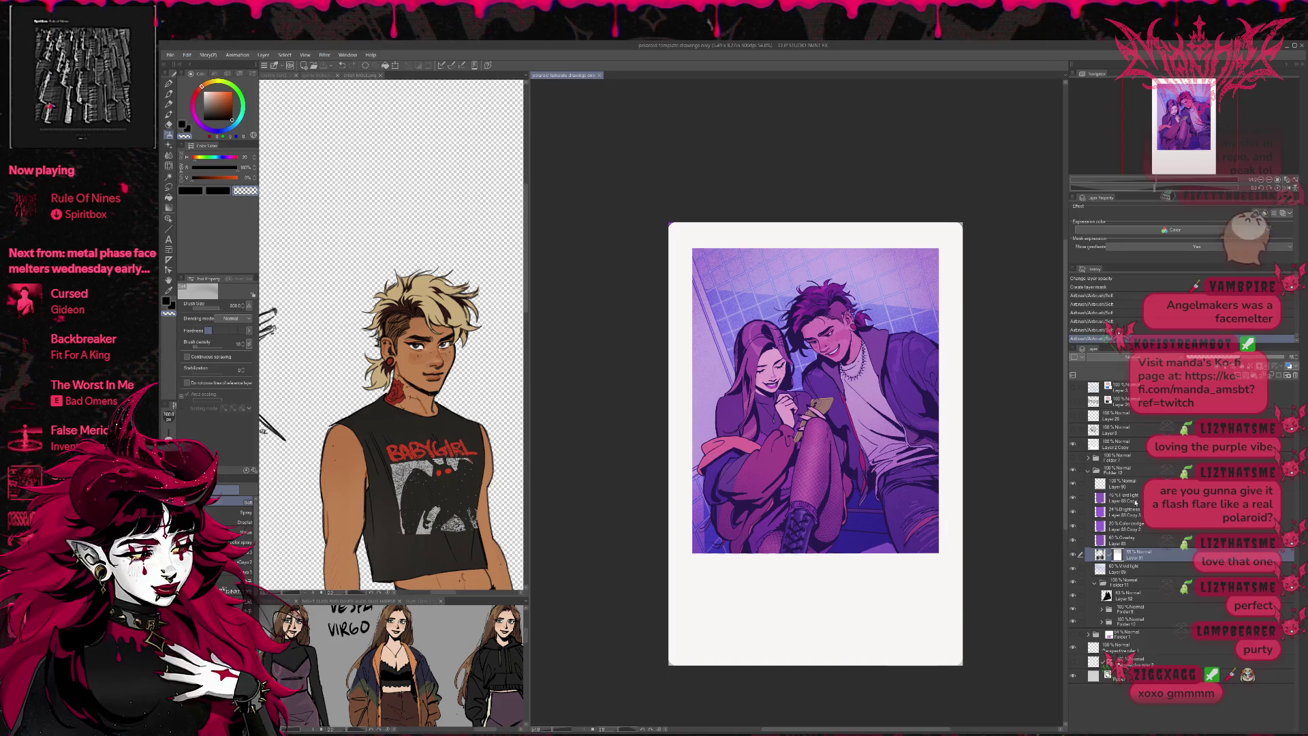
- Select Layers 89 through 90 and clip them to the layer below
{"action": "left_click", "coordinate": [1132, 563]}
{"action": "left_click", "coordinate": [1136, 486], "text": "shift"}
{"action": "key", "text": "ctrl+alt+g"}
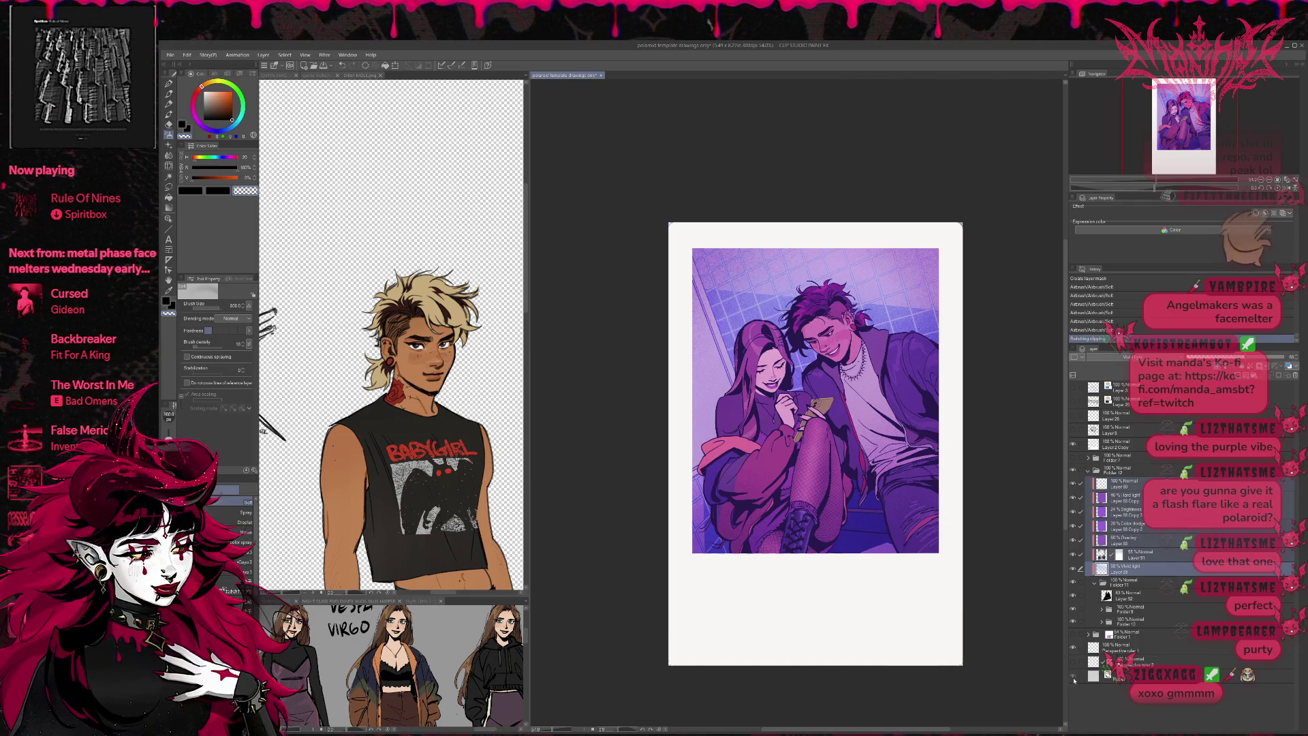
- Browse Folders 11 and 9 in the Layer panel and select the layer to clean up
{"action": "left_click", "coordinate": [1138, 584]}
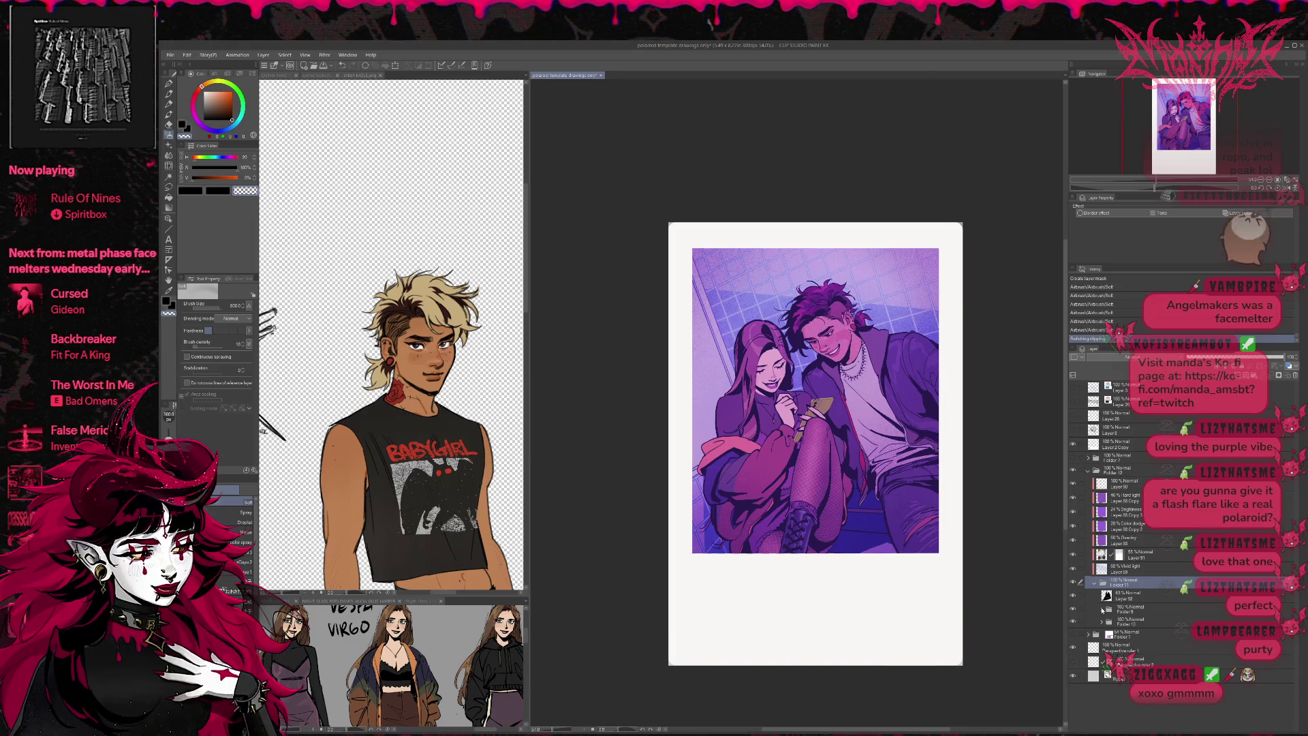
{"action": "left_click", "coordinate": [1101, 610]}
{"action": "scroll", "coordinate": [1291, 658], "scroll_direction": "down", "scroll_amount": 5}
{"action": "scroll", "coordinate": [1291, 658], "scroll_direction": "up", "scroll_amount": 3}
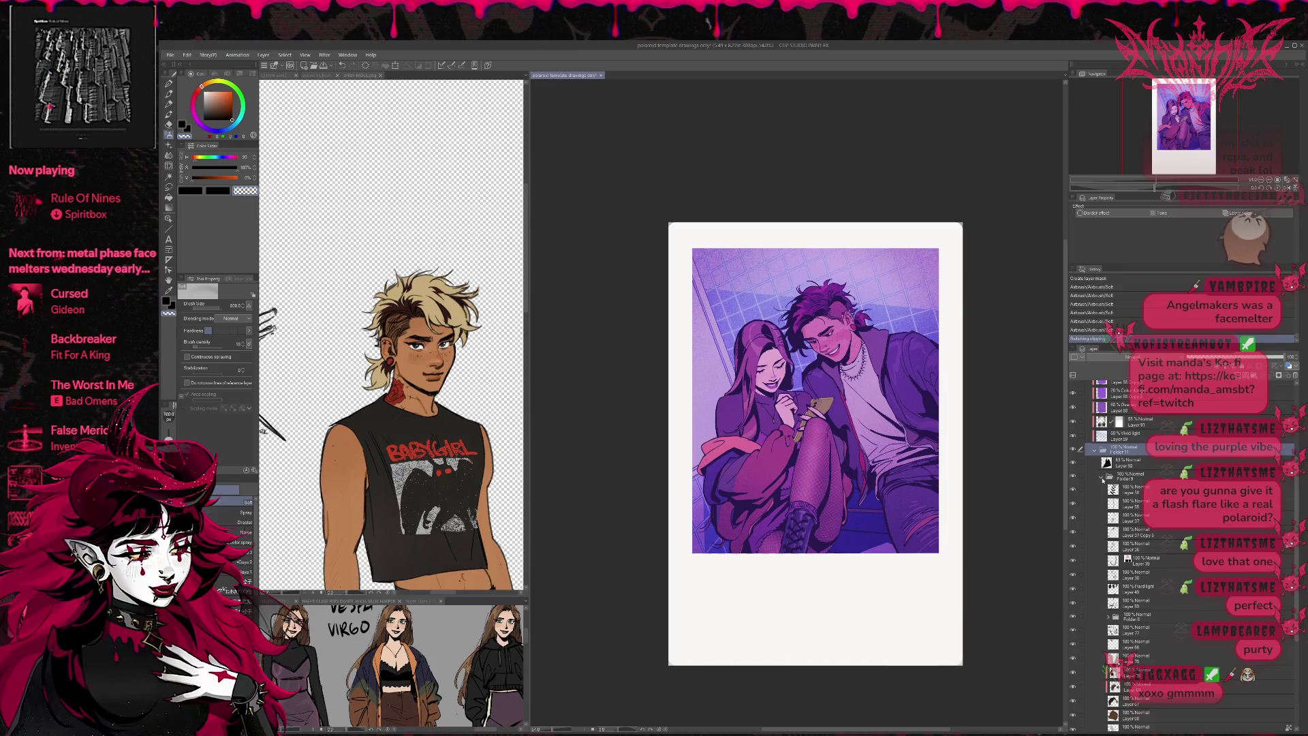
{"action": "left_click", "coordinate": [1102, 478]}
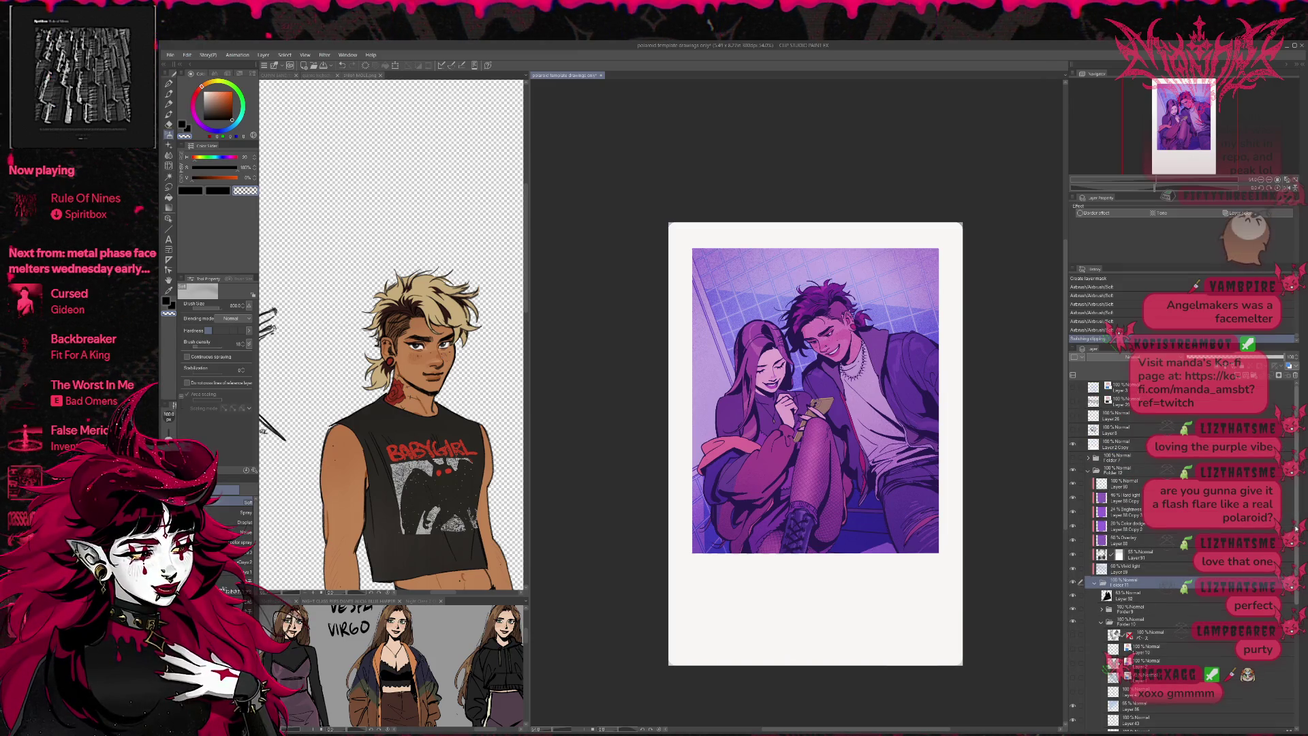
{"action": "scroll", "coordinate": [1291, 592], "scroll_direction": "down", "scroll_amount": 5}
{"action": "left_click", "coordinate": [1124, 668]}
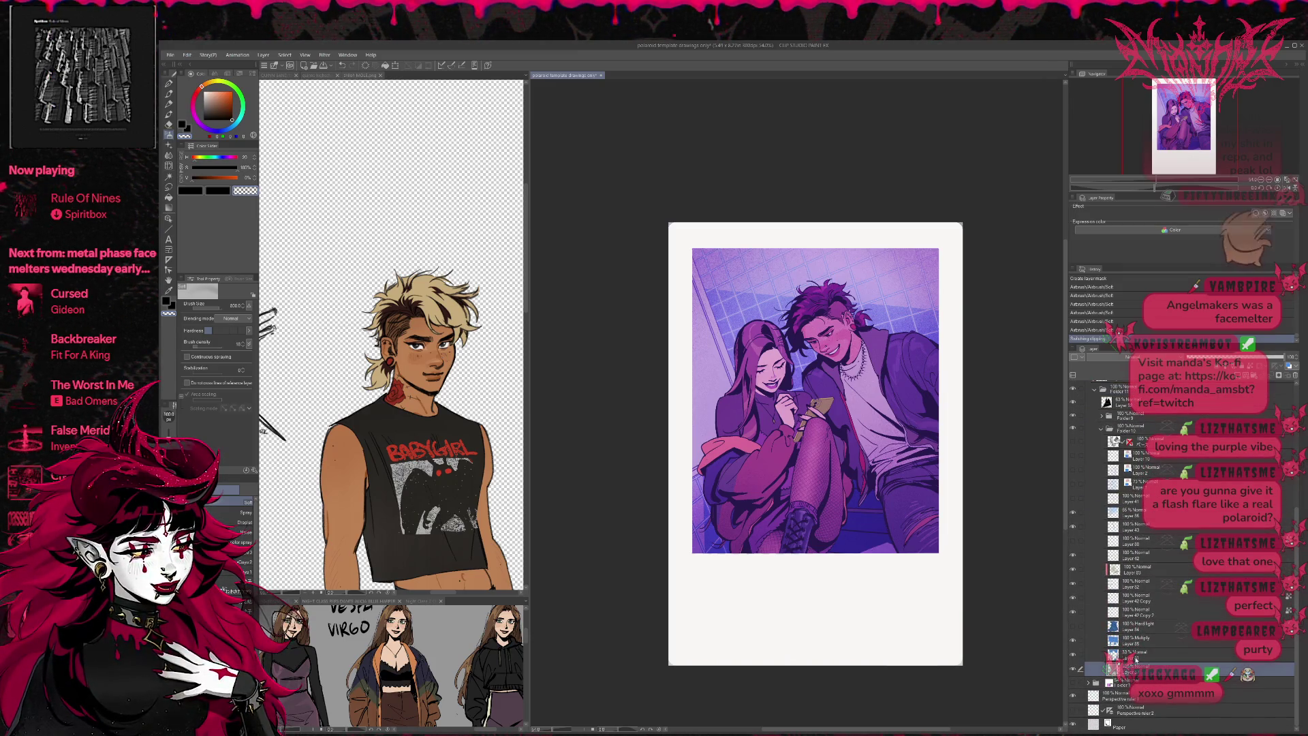
- Erase stray marks along the polaroid's top-left, top-right and bottom-left edges
{"action": "key", "text": "e"}
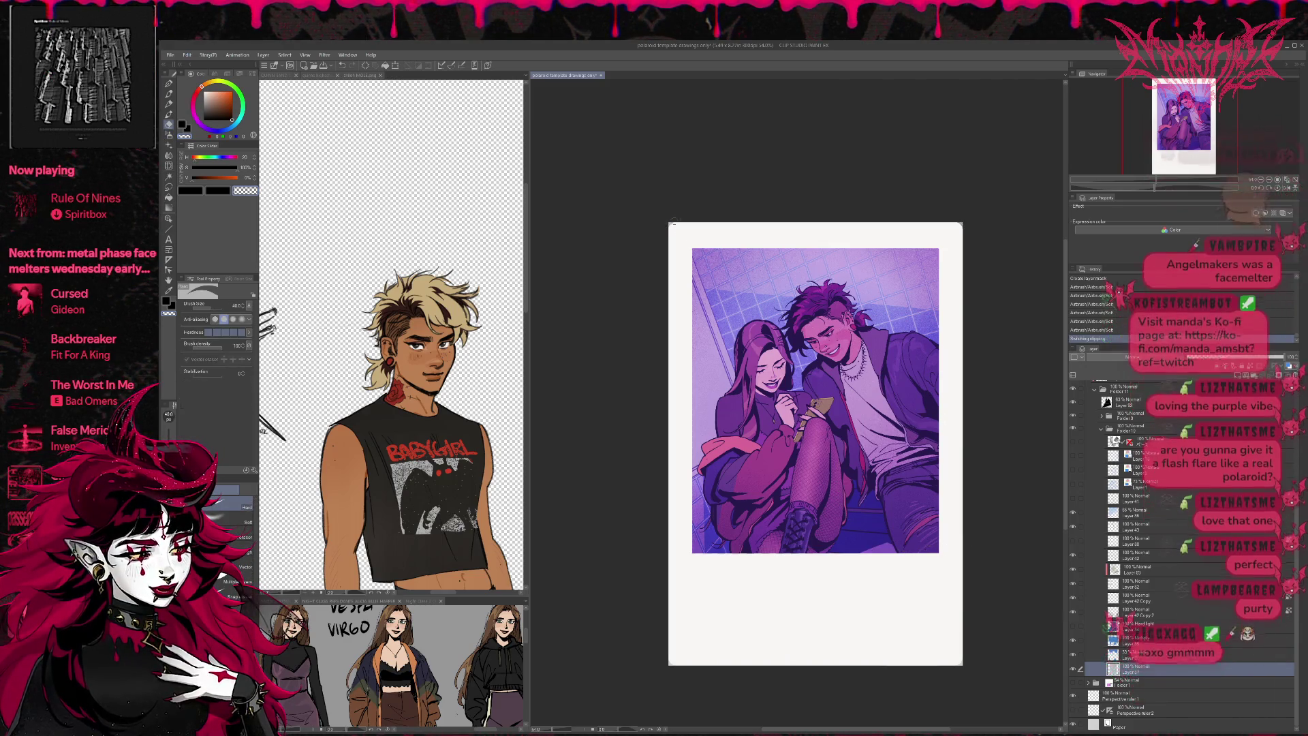
{"action": "left_click_drag", "start_coordinate": [673, 223], "coordinate": [693, 225]}
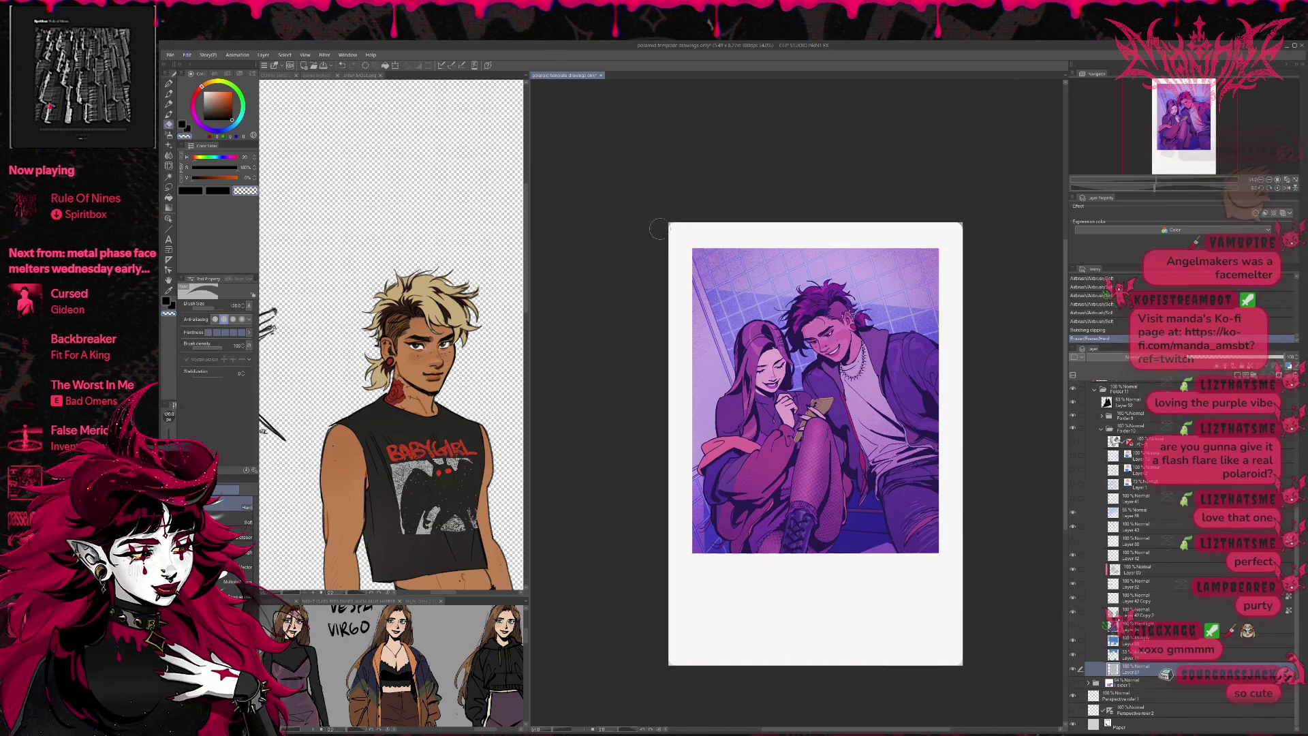
{"action": "left_click_drag", "start_coordinate": [952, 225], "coordinate": [982, 227]}
{"action": "left_click_drag", "start_coordinate": [680, 660], "coordinate": [708, 662]}
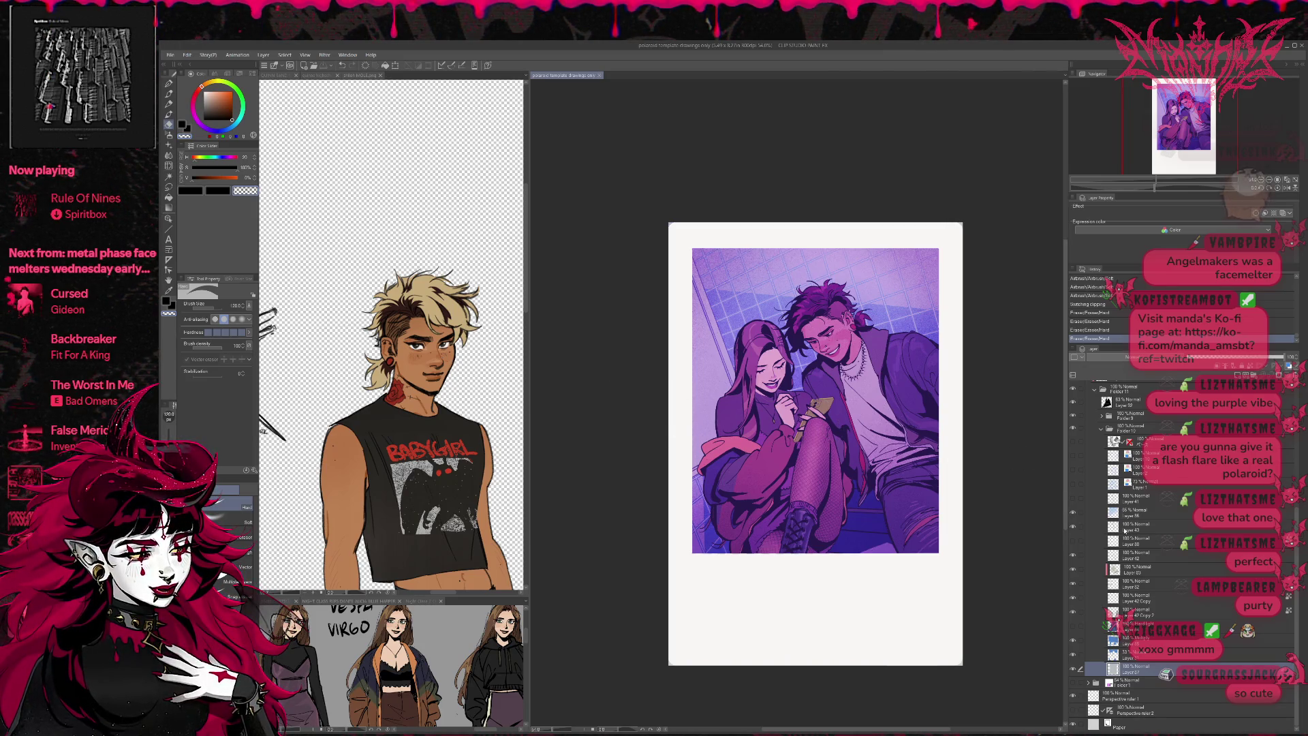
- Add a Brightness/Contrast correction layer above Layer 90, lightening the illustration toward washed lavender
{"action": "scroll", "coordinate": [1098, 521], "scroll_direction": "up", "scroll_amount": 5}
{"action": "left_click", "coordinate": [1124, 483]}
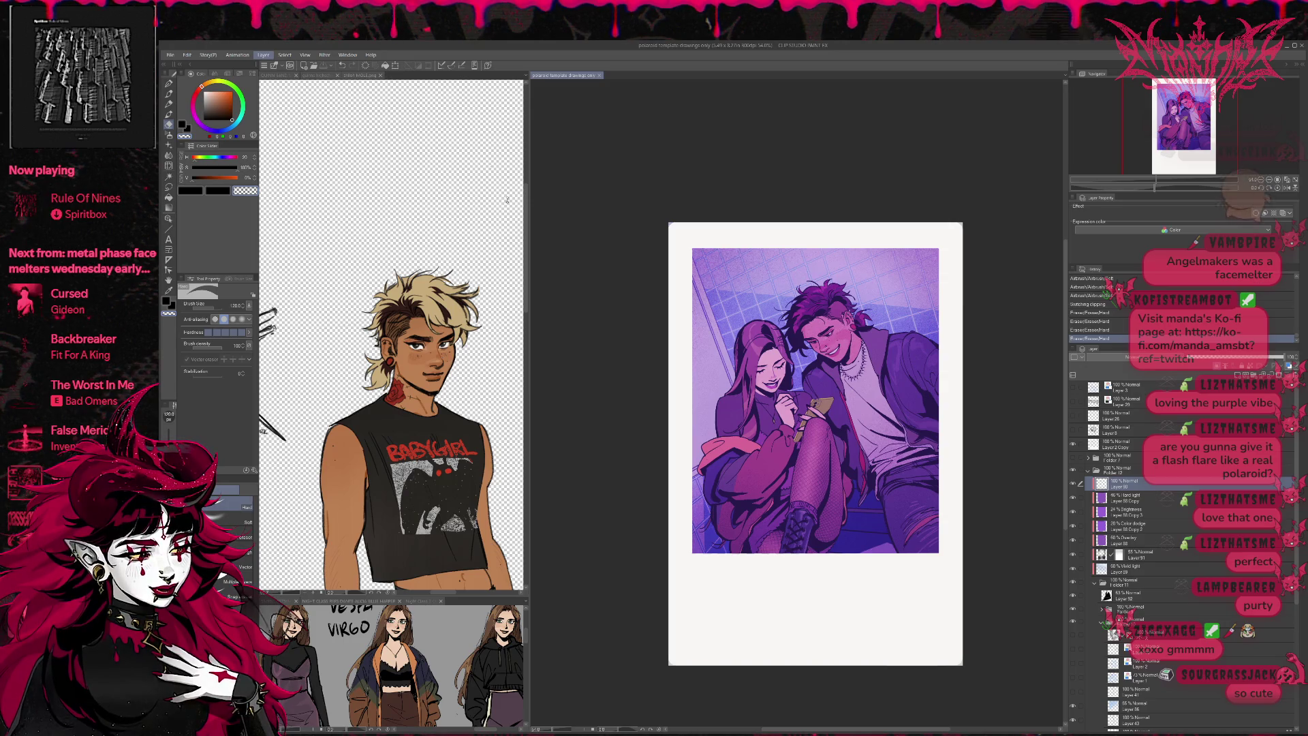
{"action": "key", "text": "ctrl+shift+n"}
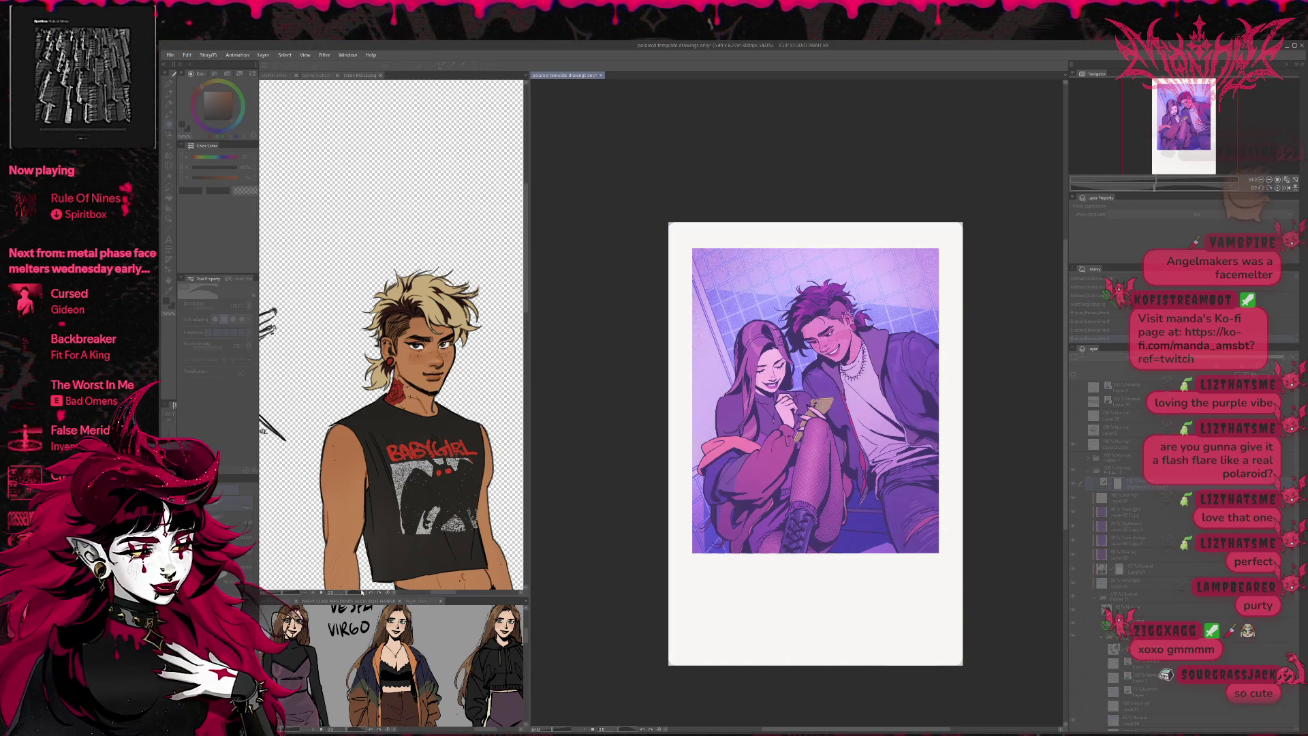
{"action": "key", "text": "ctrl+z"}
{"action": "key", "text": "ctrl+y"}
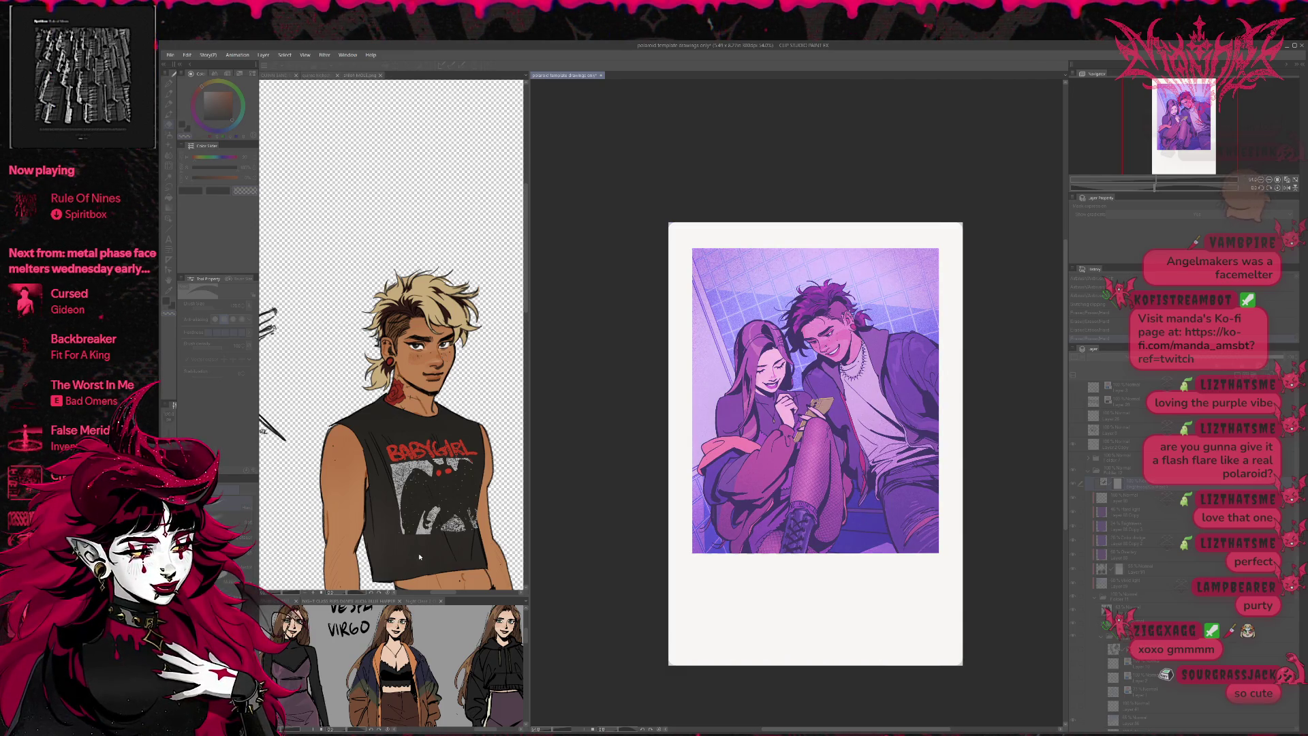
- Confirm the Brightness/Contrast layer, compare it on and off, then lower its opacity to about 59%
{"action": "key", "text": "Return"}
{"action": "left_click", "coordinate": [1073, 484]}
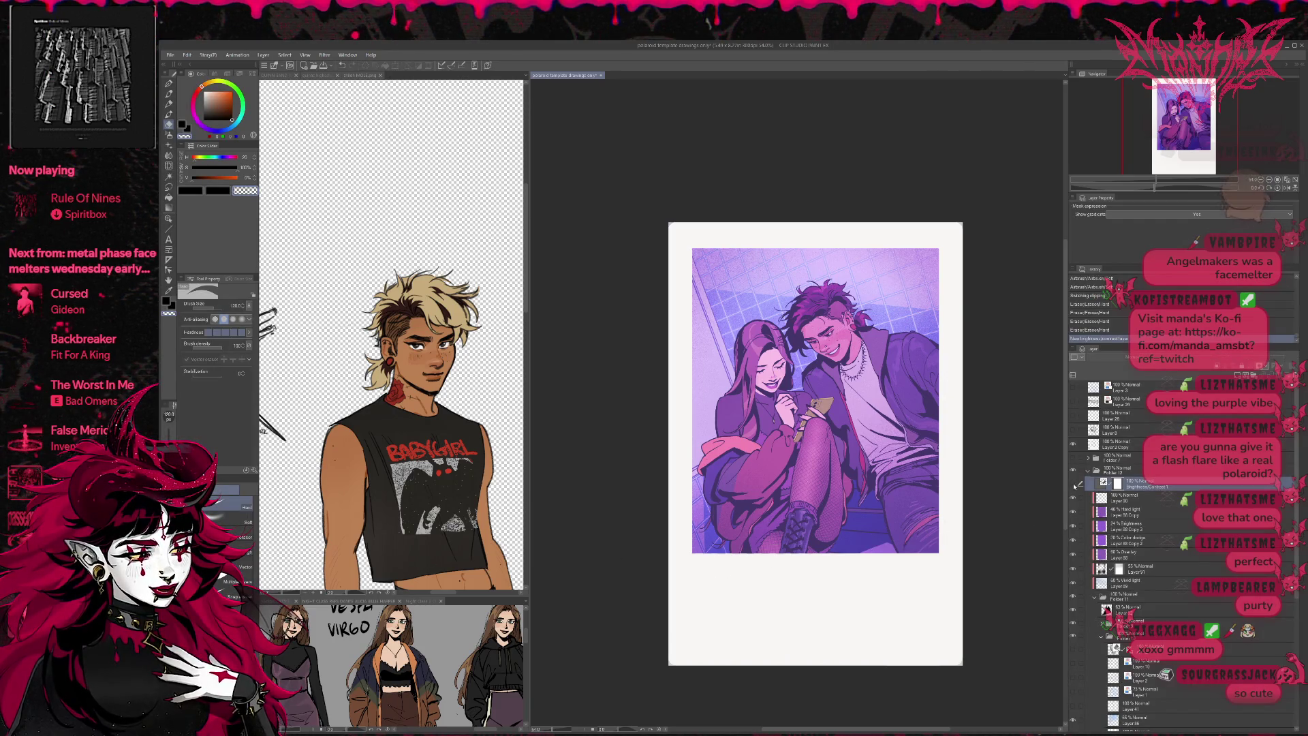
{"action": "left_click", "coordinate": [1073, 484]}
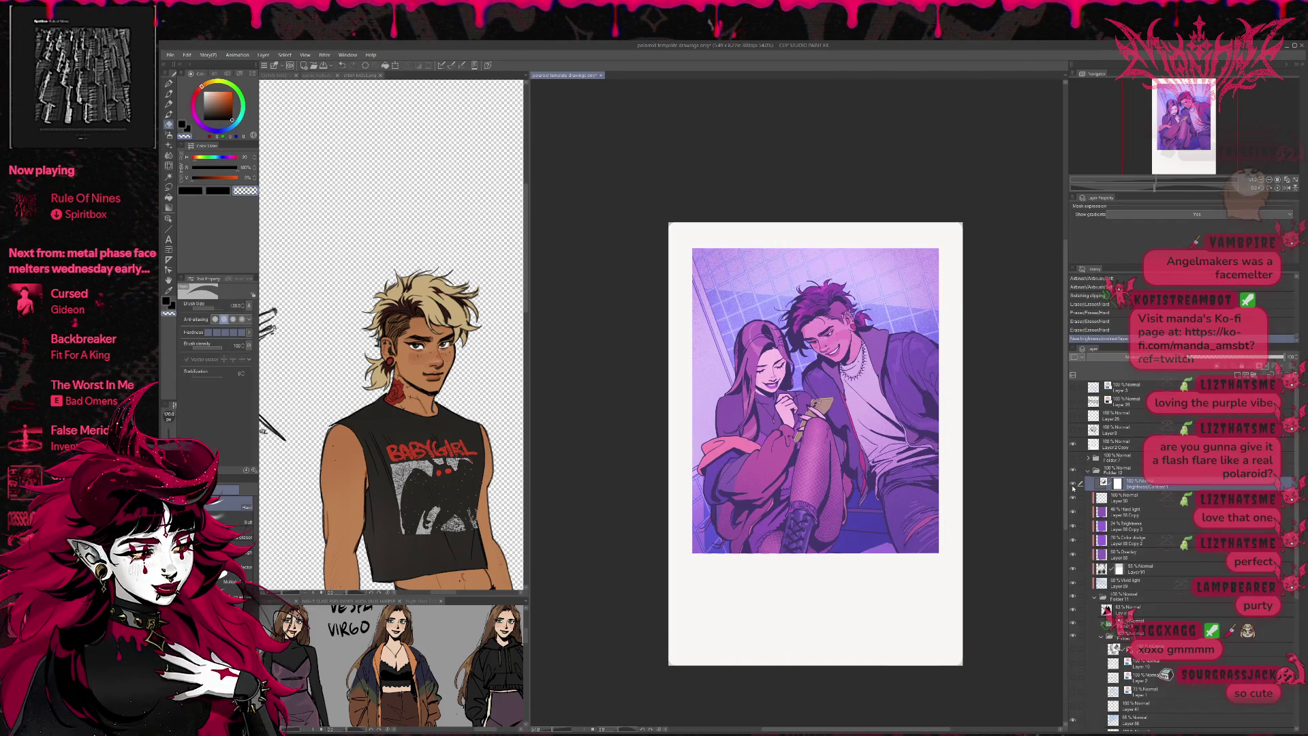
{"action": "left_click", "coordinate": [1257, 358]}
{"action": "left_click", "coordinate": [1253, 359]}
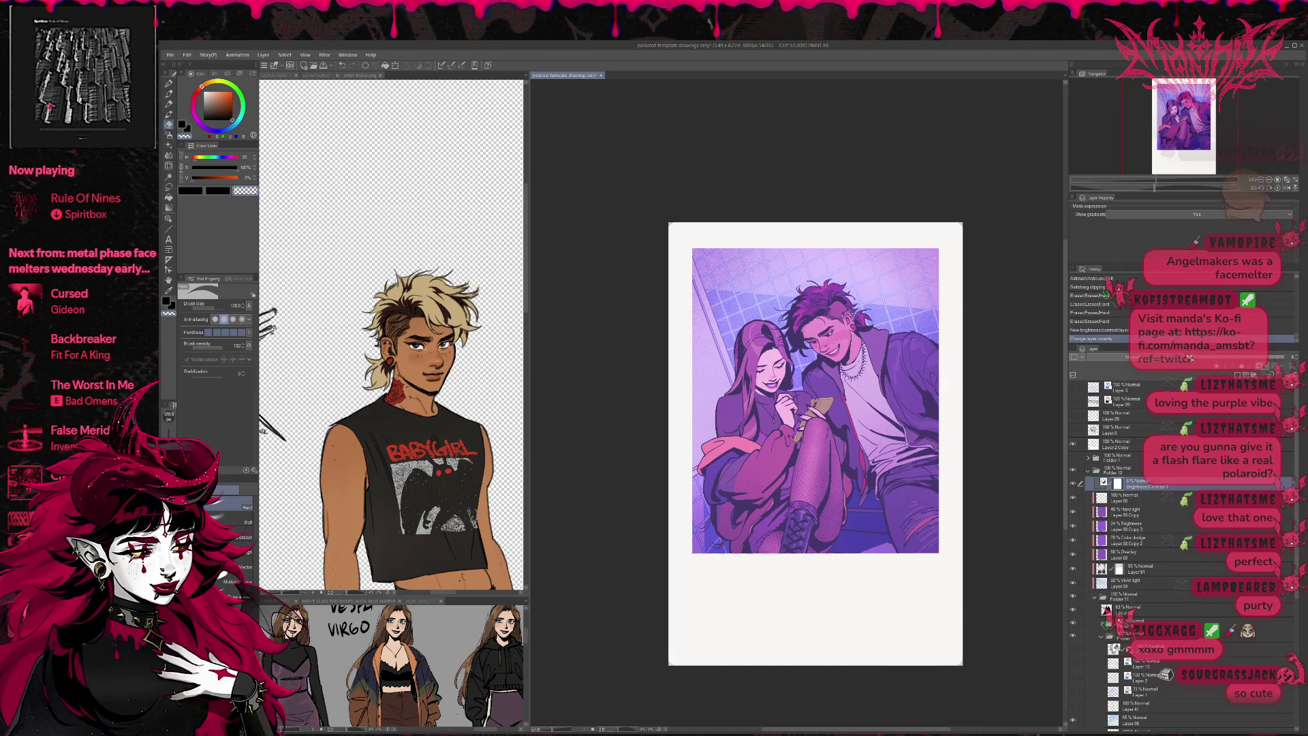
{"action": "left_click", "coordinate": [1245, 360]}
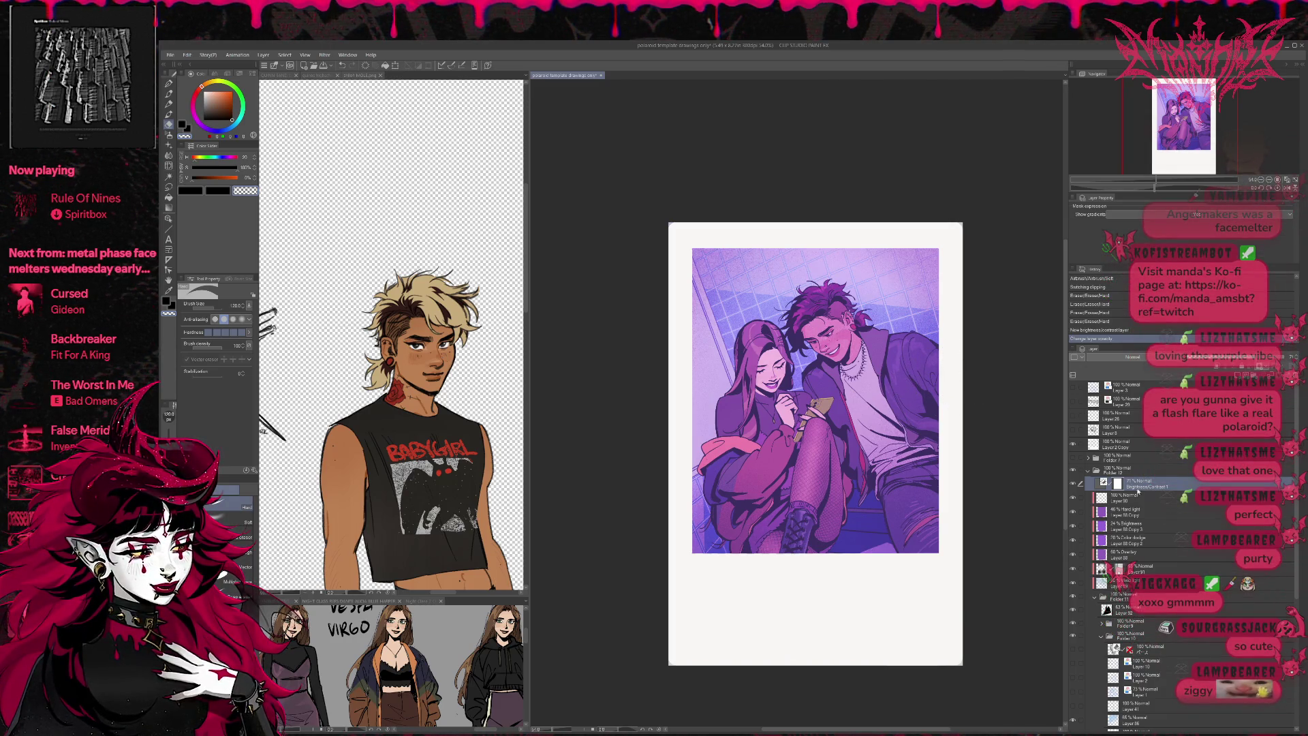
- Hide the finished couple in Folder 12 and make the Folder 1 pink sketch more opaque
{"action": "left_click", "coordinate": [1088, 471]}
{"action": "left_click", "coordinate": [1073, 460]}
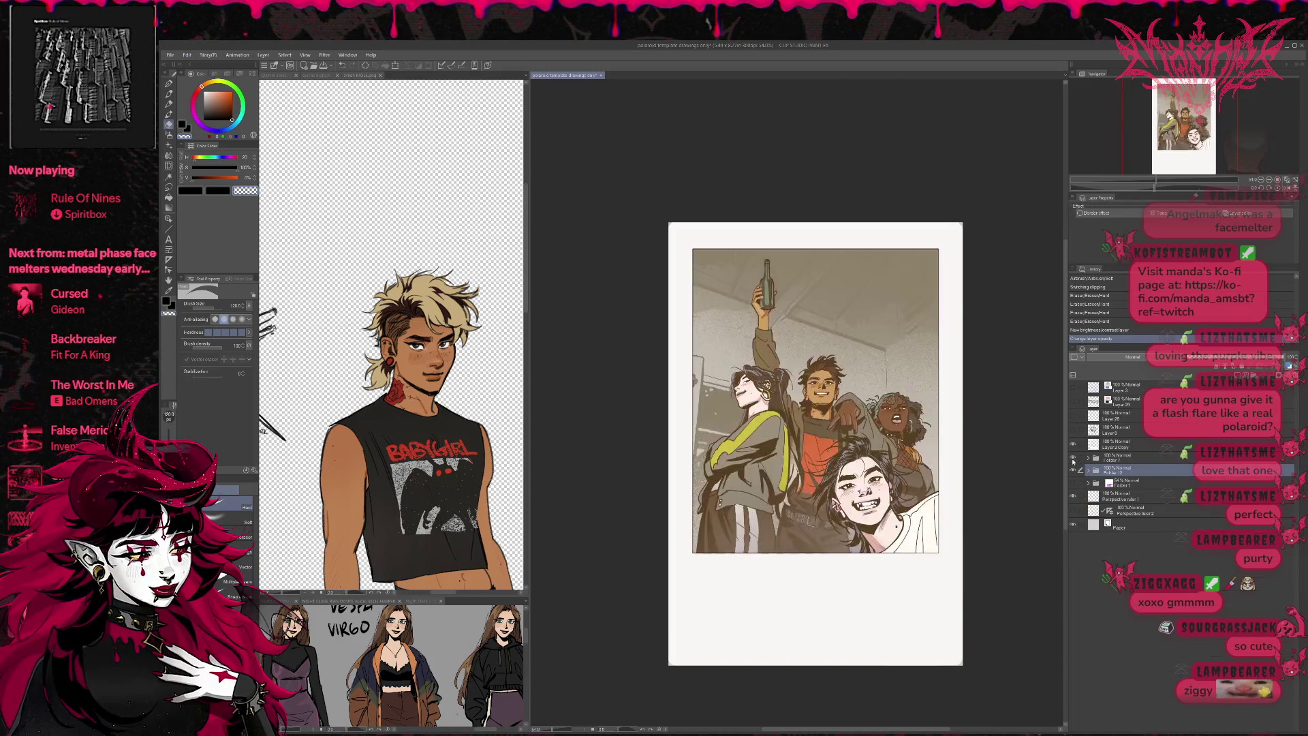
{"action": "left_click", "coordinate": [1074, 461]}
{"action": "left_click", "coordinate": [1074, 460]}
{"action": "left_click", "coordinate": [1073, 460]}
{"action": "left_click", "coordinate": [1073, 462]}
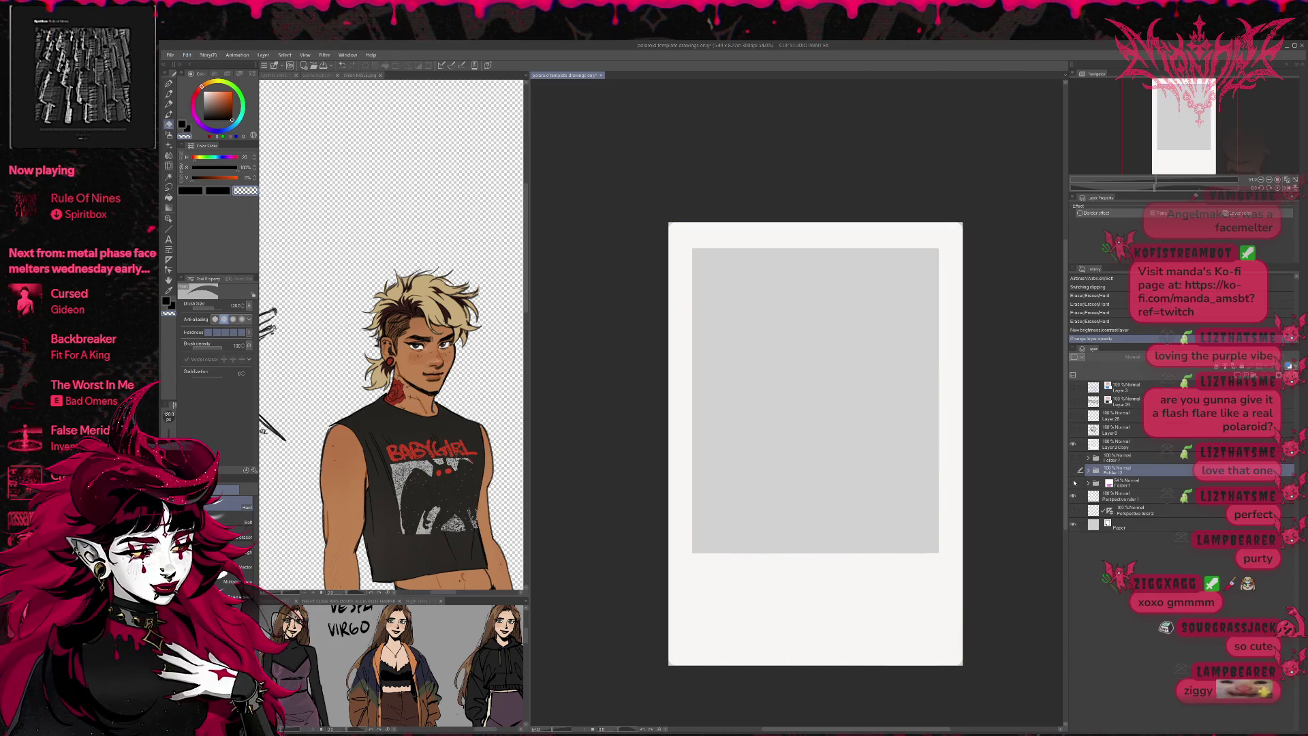
{"action": "left_click", "coordinate": [1087, 484]}
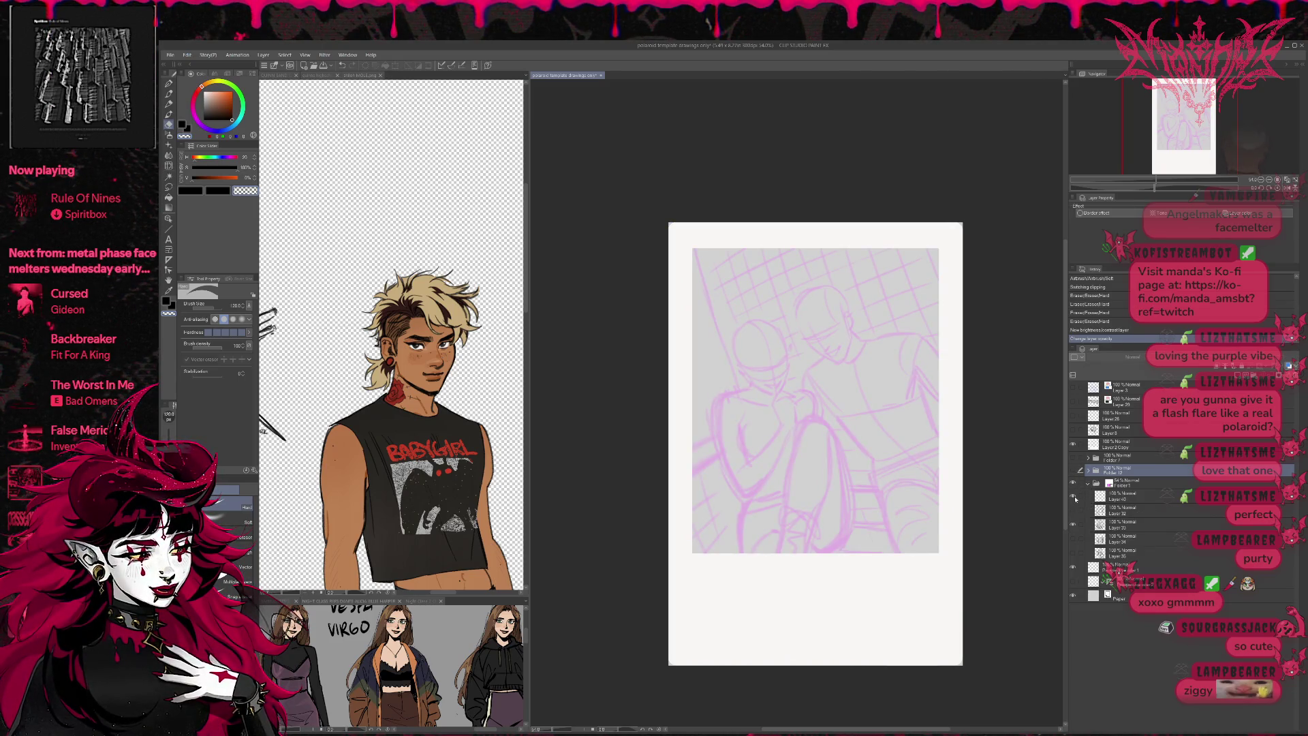
{"action": "left_click", "coordinate": [1135, 485]}
{"action": "left_click_drag", "start_coordinate": [1220, 357], "coordinate": [1267, 356]}
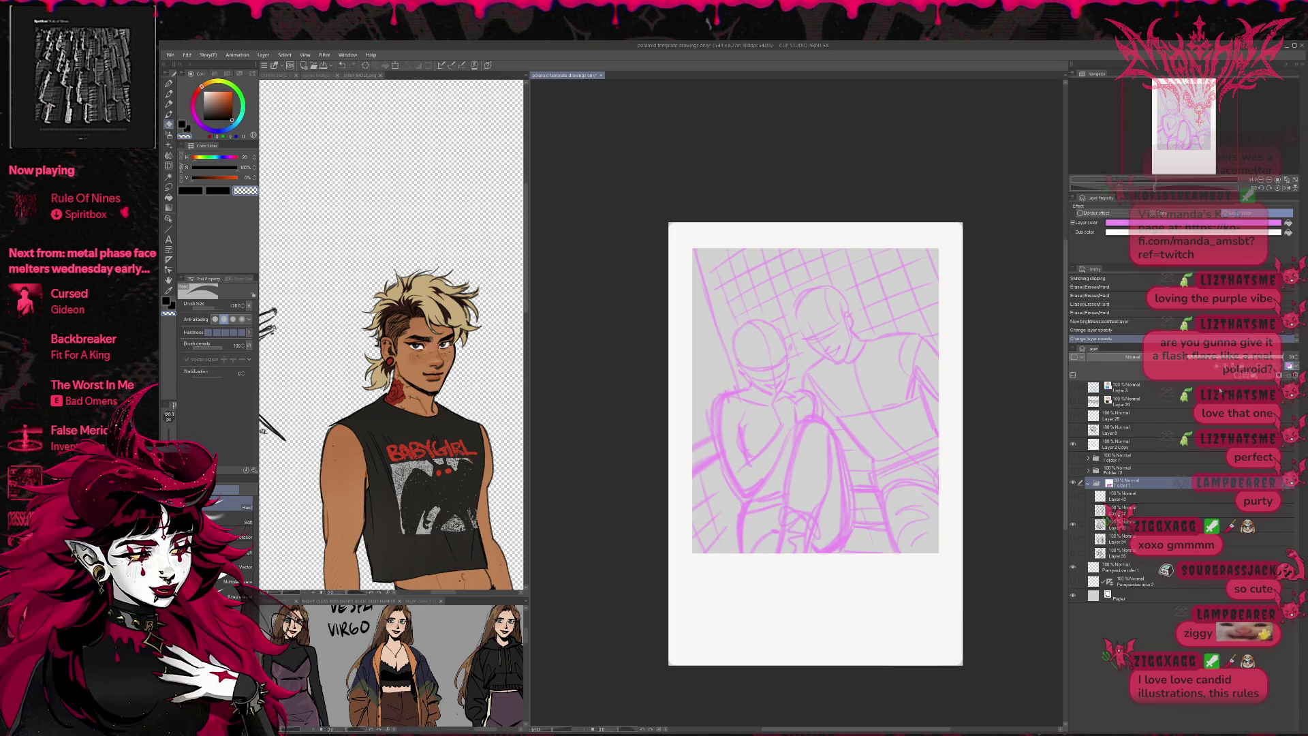
- Toggle Folder 1's sketch layers to compare the face, perspective and grid-and-figure roughs
{"action": "left_click", "coordinate": [1138, 512]}
{"action": "left_click", "coordinate": [1074, 497]}
{"action": "left_click", "coordinate": [1072, 510]}
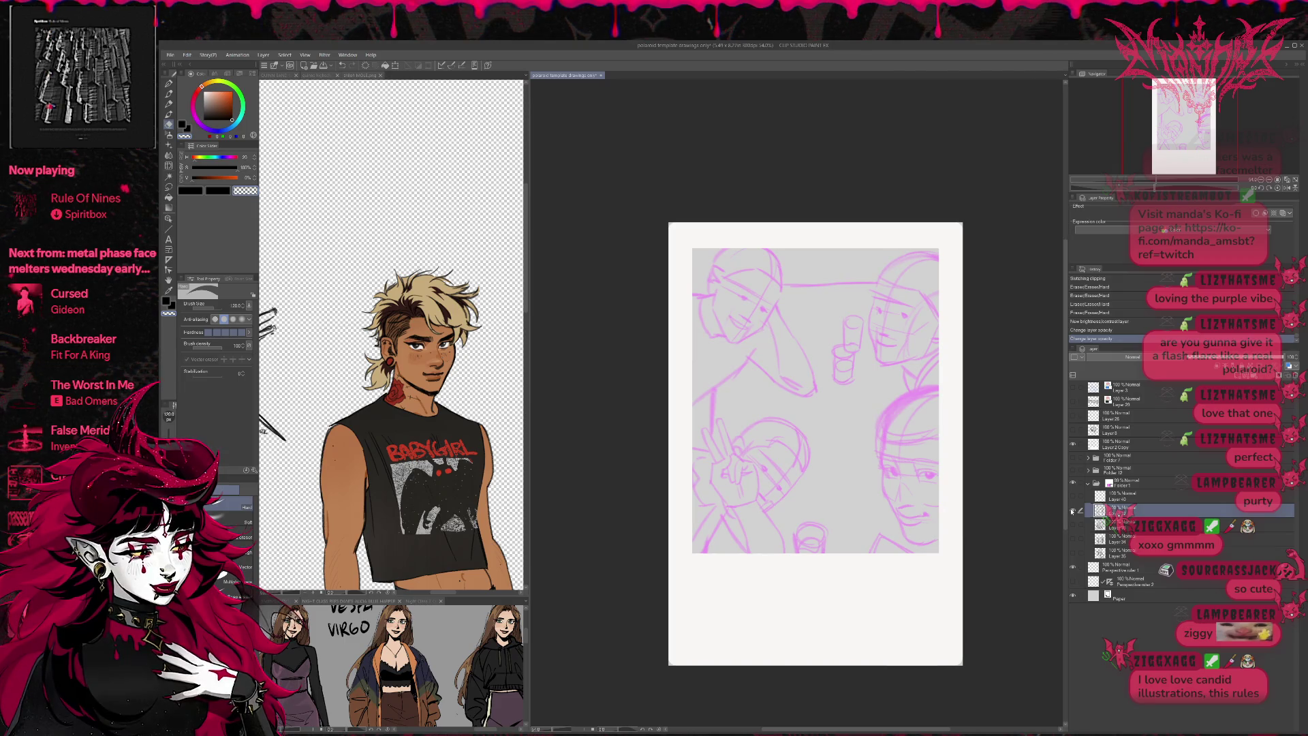
{"action": "left_click", "coordinate": [1073, 510]}
{"action": "left_click", "coordinate": [1073, 525]}
{"action": "left_click", "coordinate": [1073, 525]}
{"action": "left_click", "coordinate": [1073, 540]}
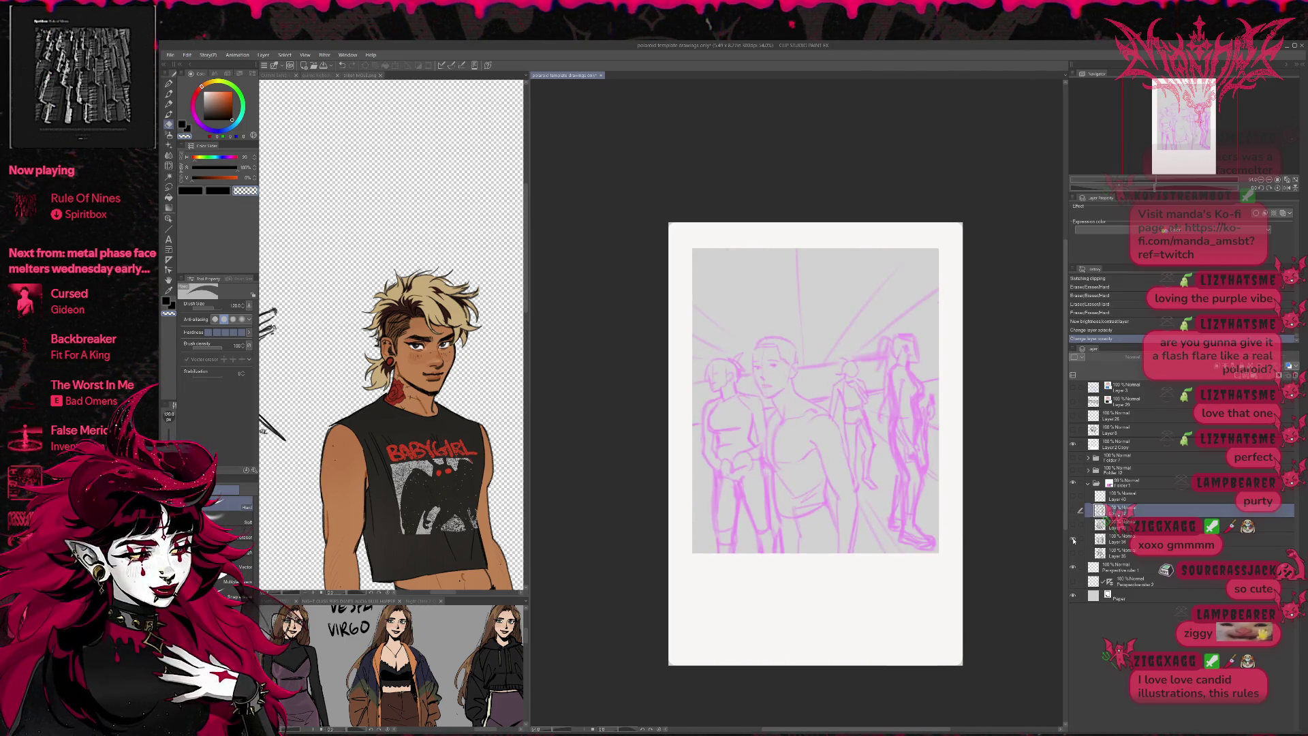
{"action": "left_click", "coordinate": [1074, 540]}
{"action": "left_click", "coordinate": [1072, 554]}
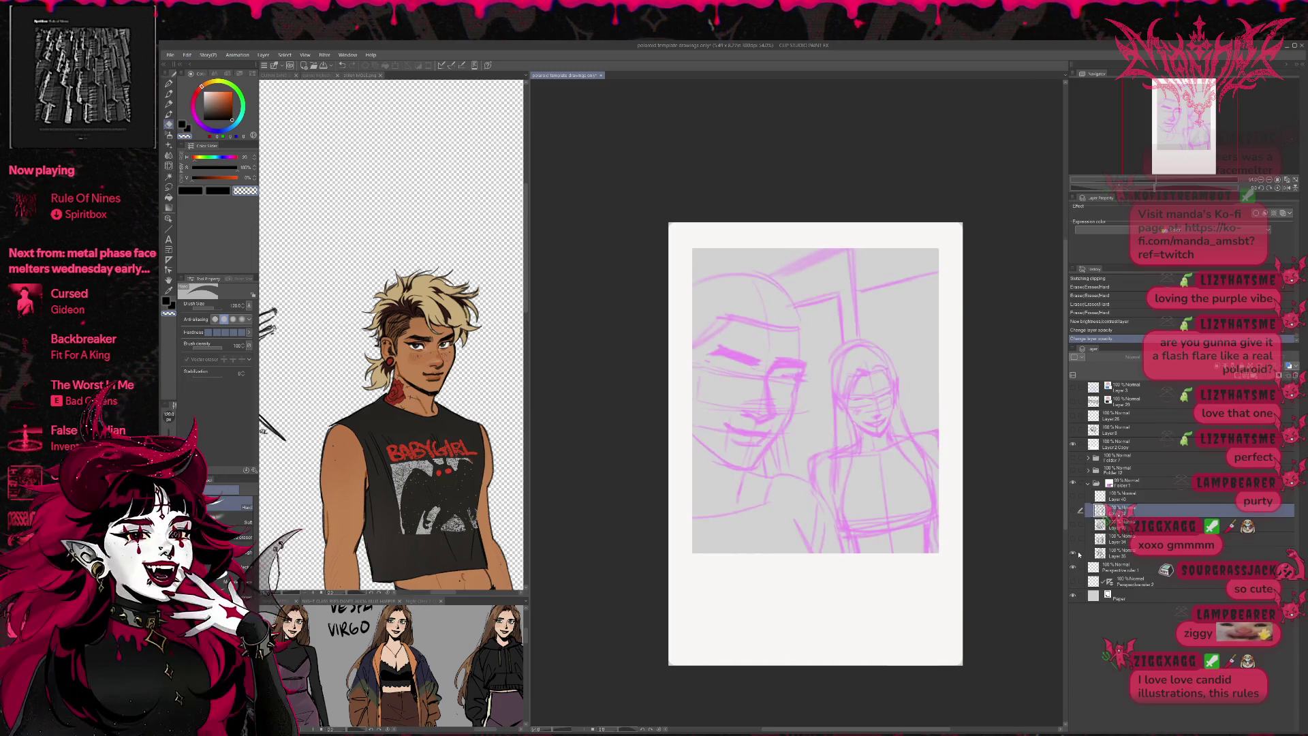
{"action": "left_click", "coordinate": [1073, 553]}
{"action": "left_click", "coordinate": [1072, 524]}
{"action": "left_click", "coordinate": [1074, 510]}
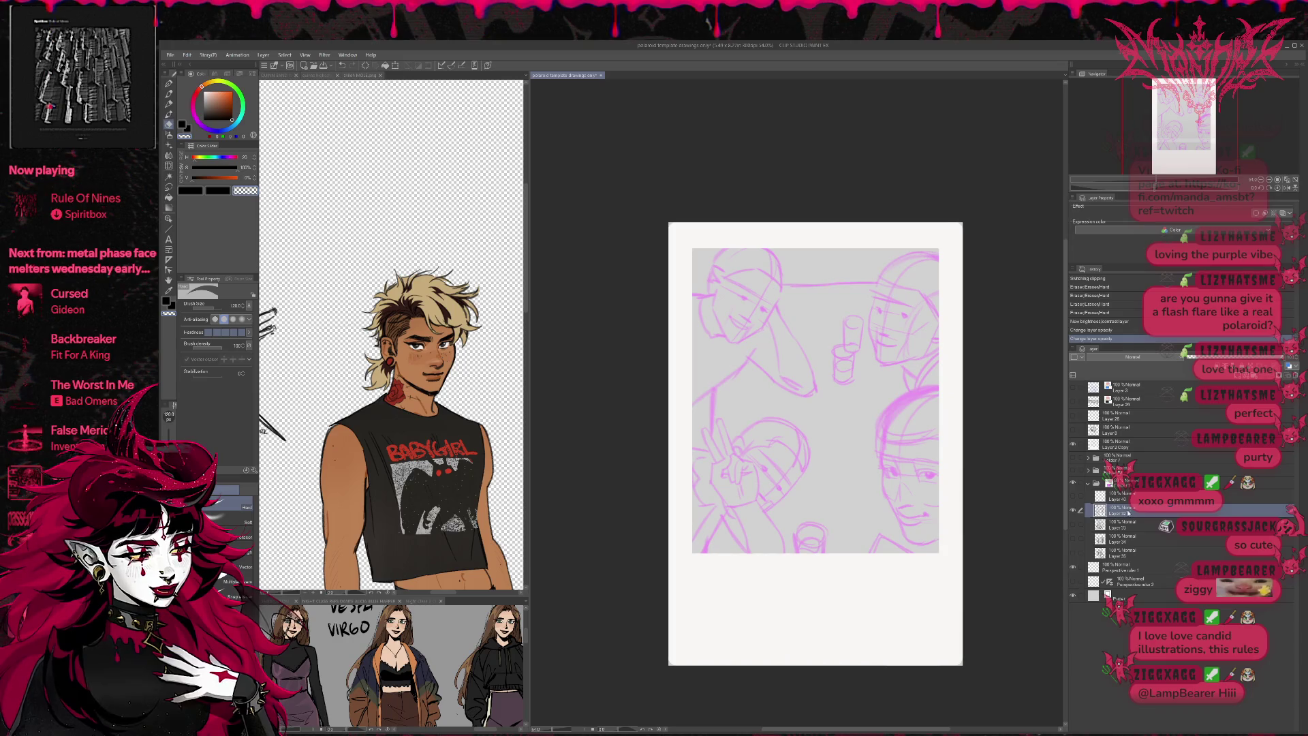
{"action": "scroll", "coordinate": [932, 471], "scroll_direction": "up", "scroll_amount": 2}
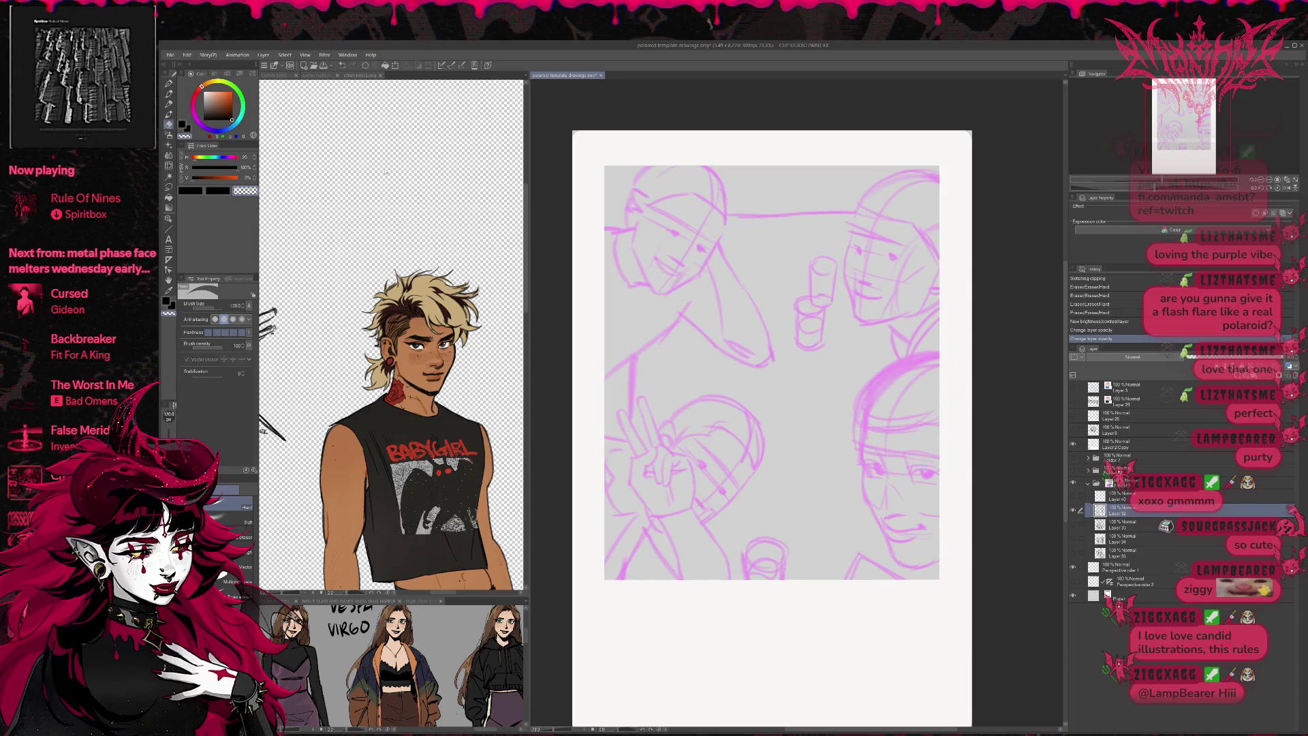
- Place the band sketch sheet and 'quinns highschool band2' reference in separate panes beside the polaroid canvas
{"action": "left_click", "coordinate": [278, 74]}
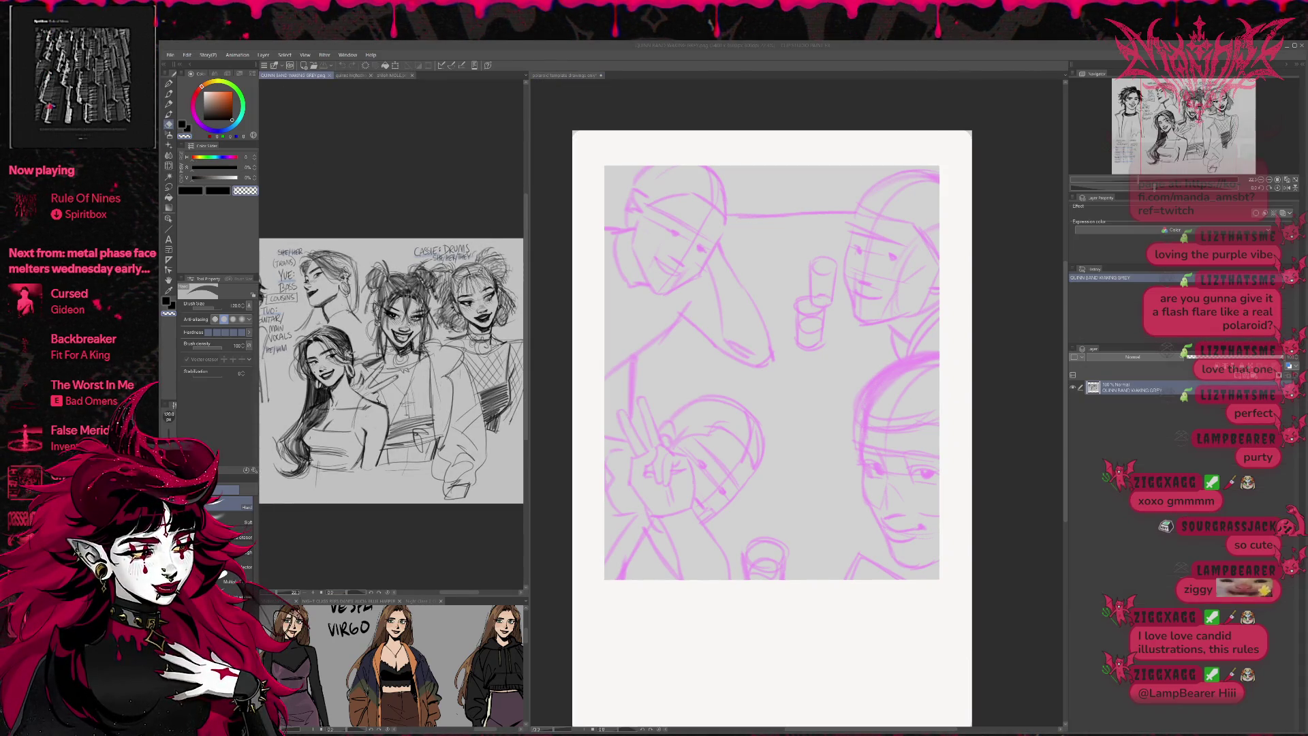
{"action": "left_click_drag", "start_coordinate": [381, 654], "coordinate": [381, 600]}
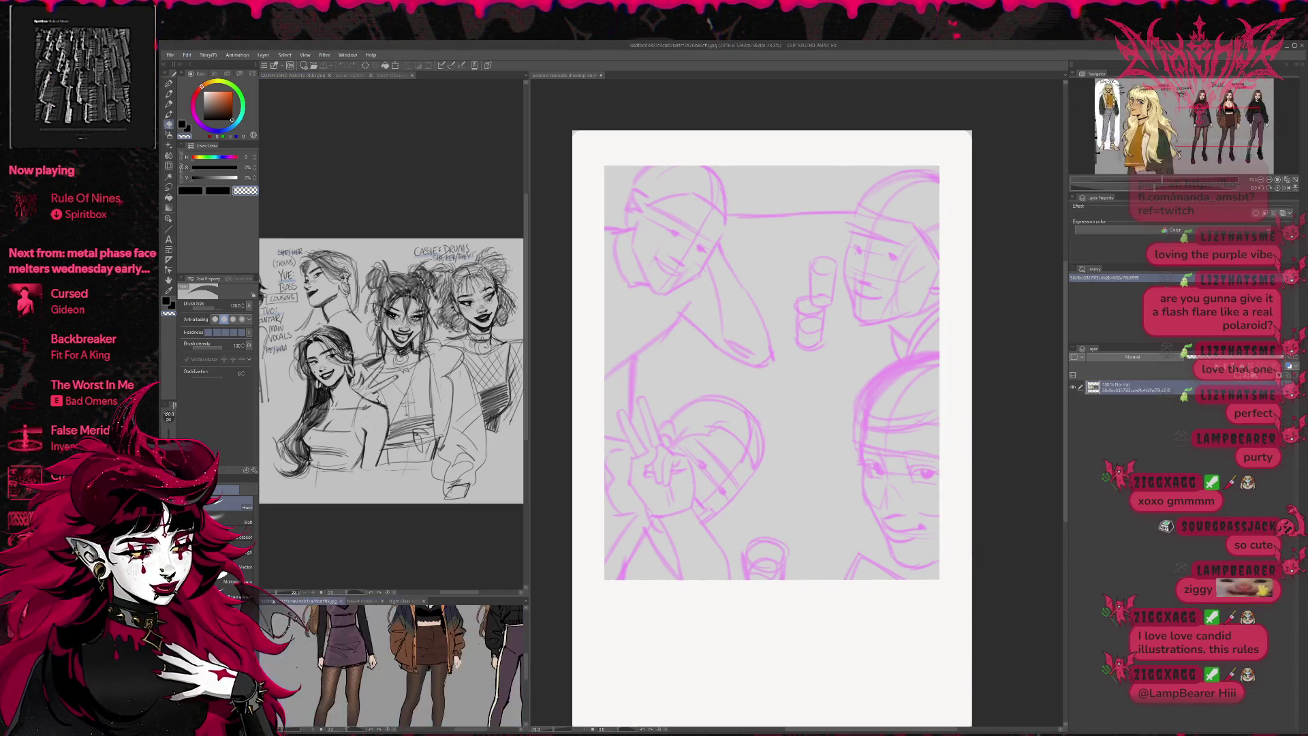
{"action": "left_click", "coordinate": [365, 102]}
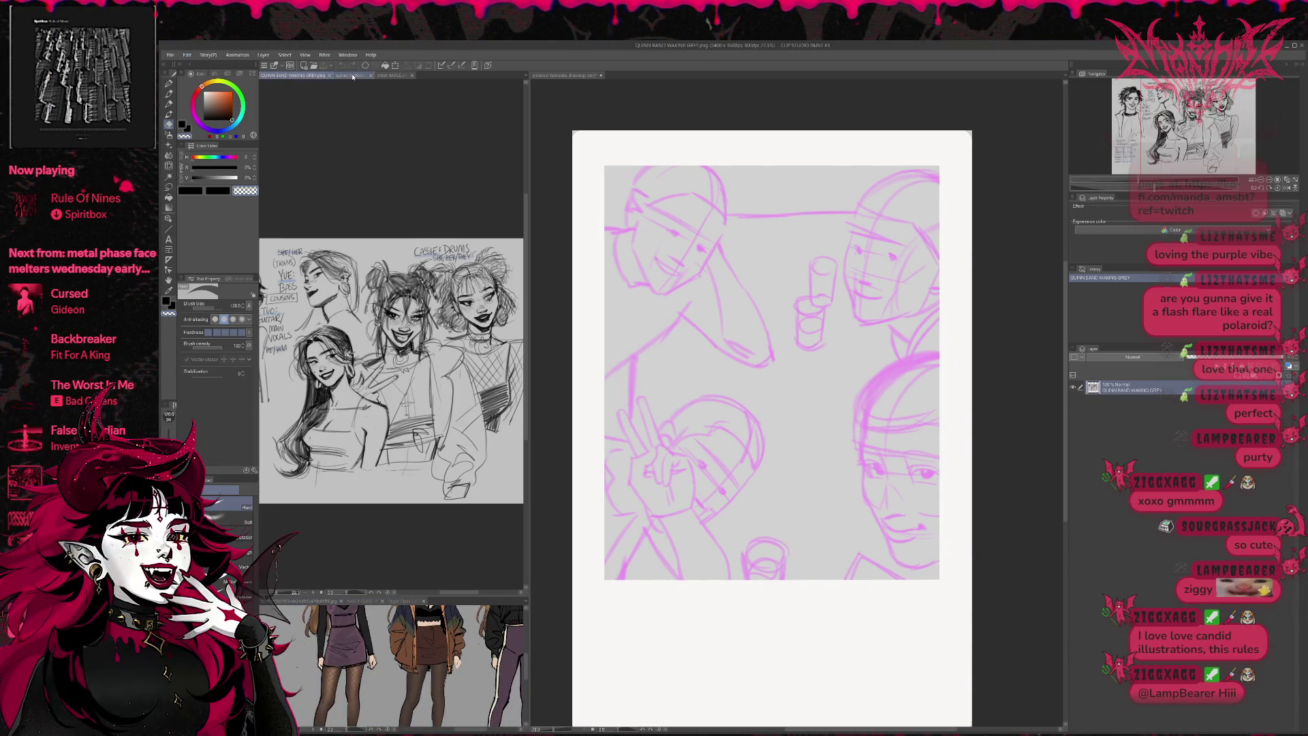
{"action": "left_click", "coordinate": [352, 77]}
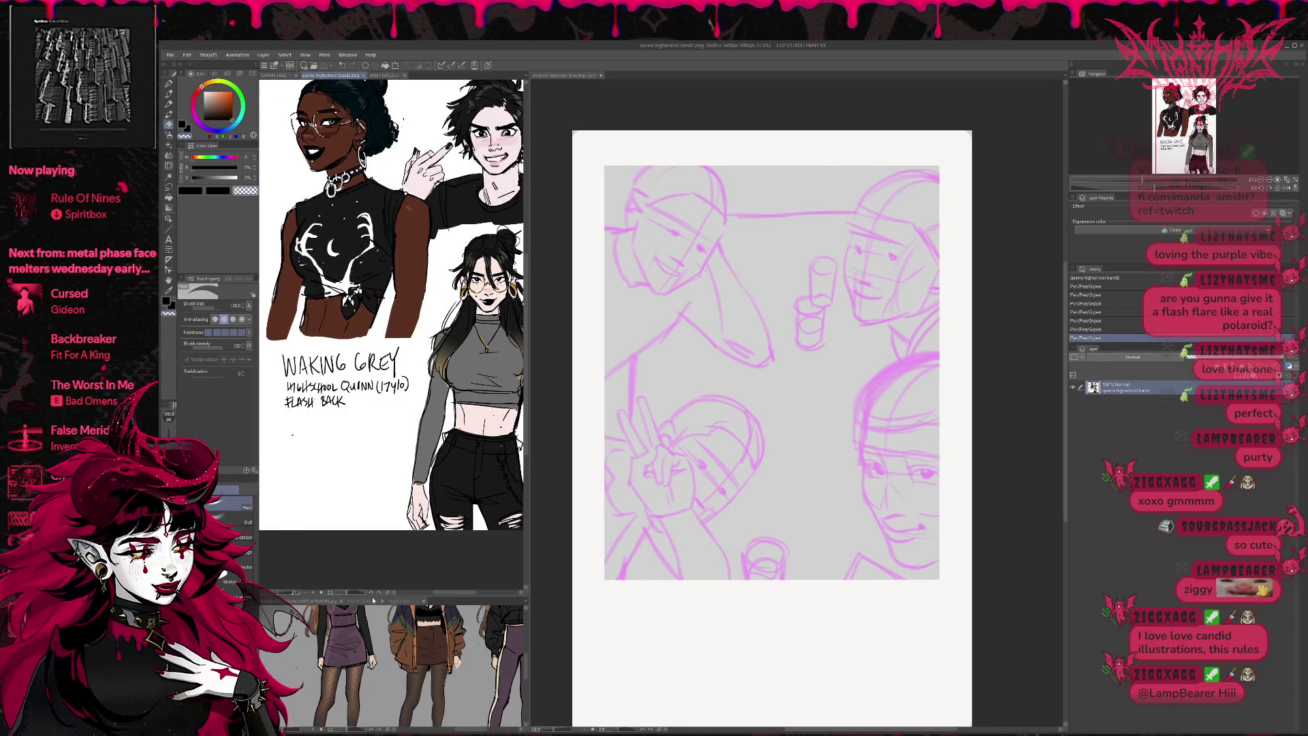
{"action": "left_click_drag", "start_coordinate": [374, 600], "coordinate": [372, 600]}
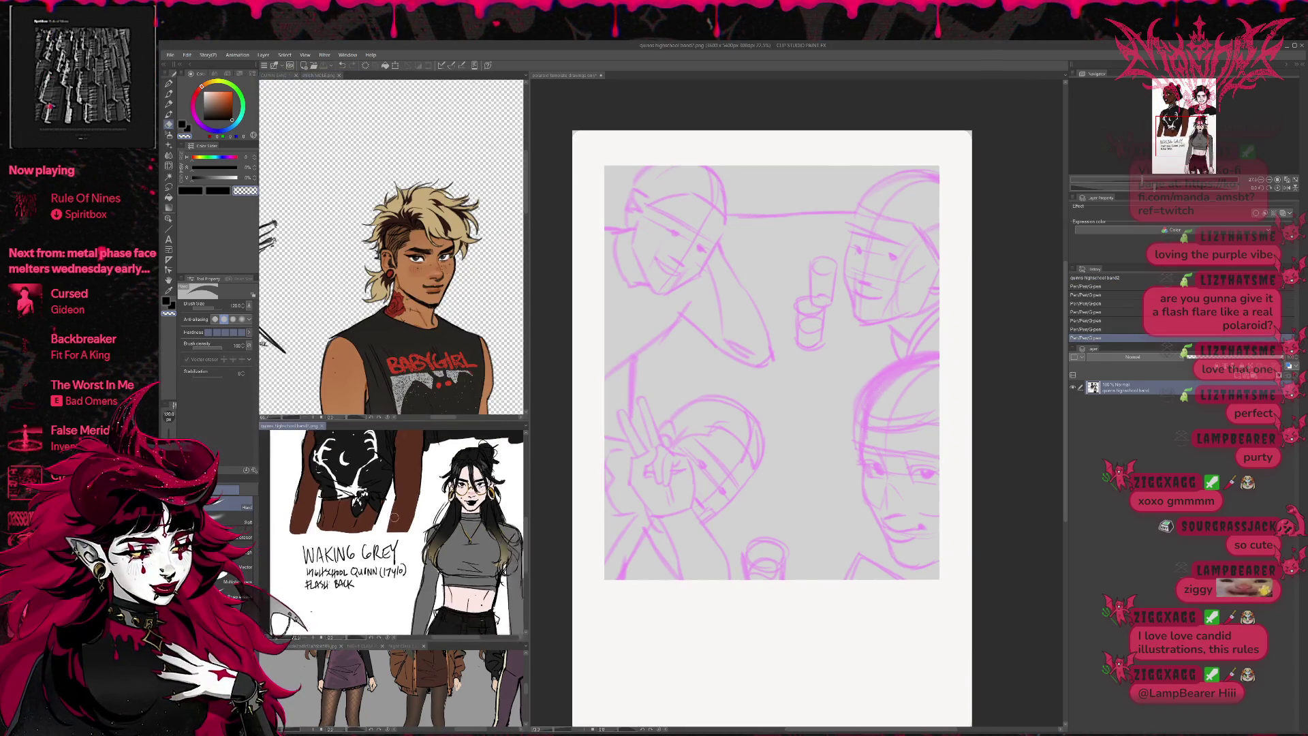
{"action": "scroll", "coordinate": [366, 600], "scroll_direction": "down", "scroll_amount": 1}
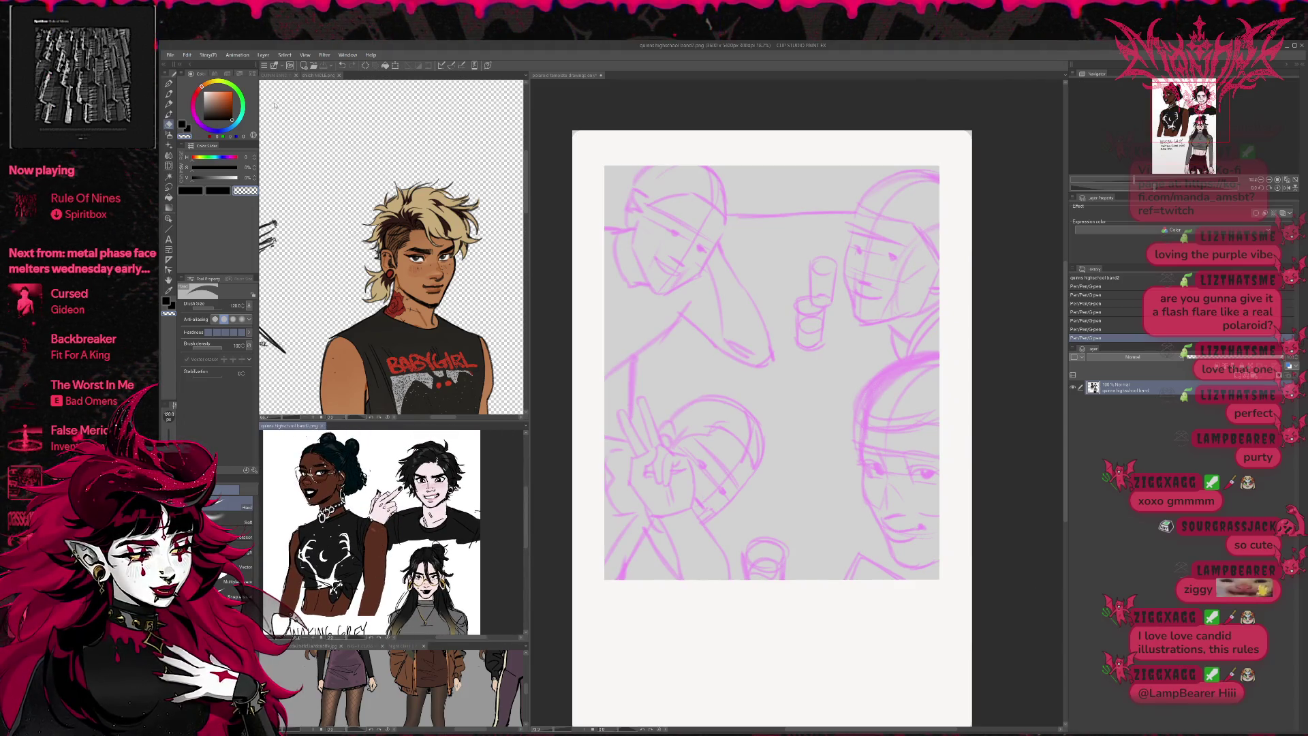
{"action": "left_click", "coordinate": [271, 77]}
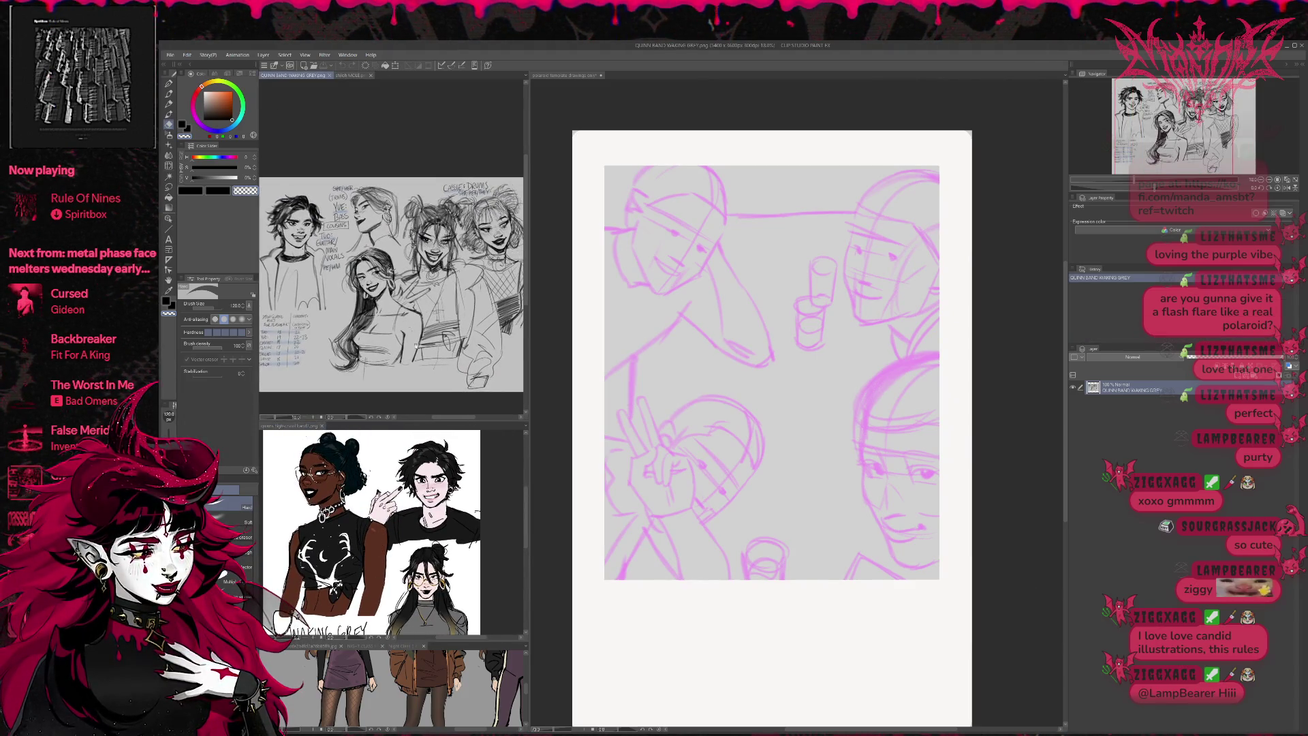
{"action": "left_click_drag", "start_coordinate": [488, 501], "coordinate": [459, 617]}
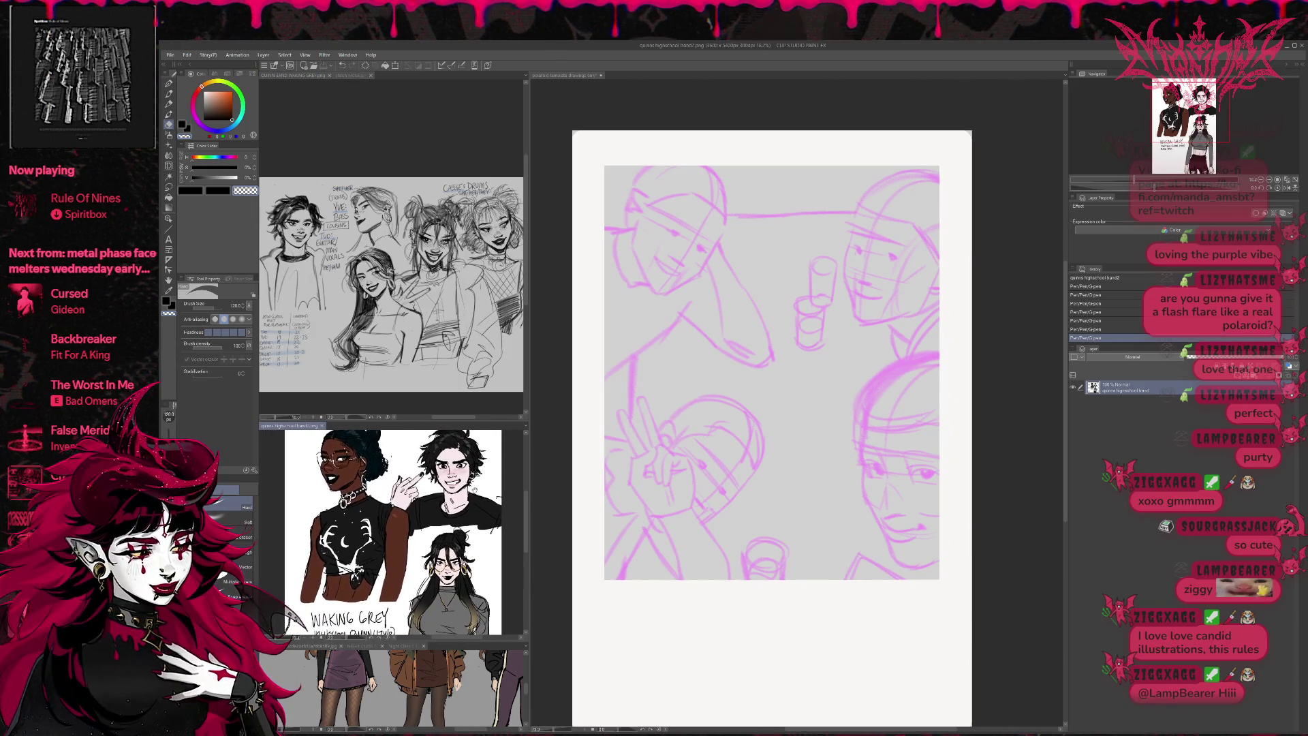
{"action": "left_click", "coordinate": [538, 572]}
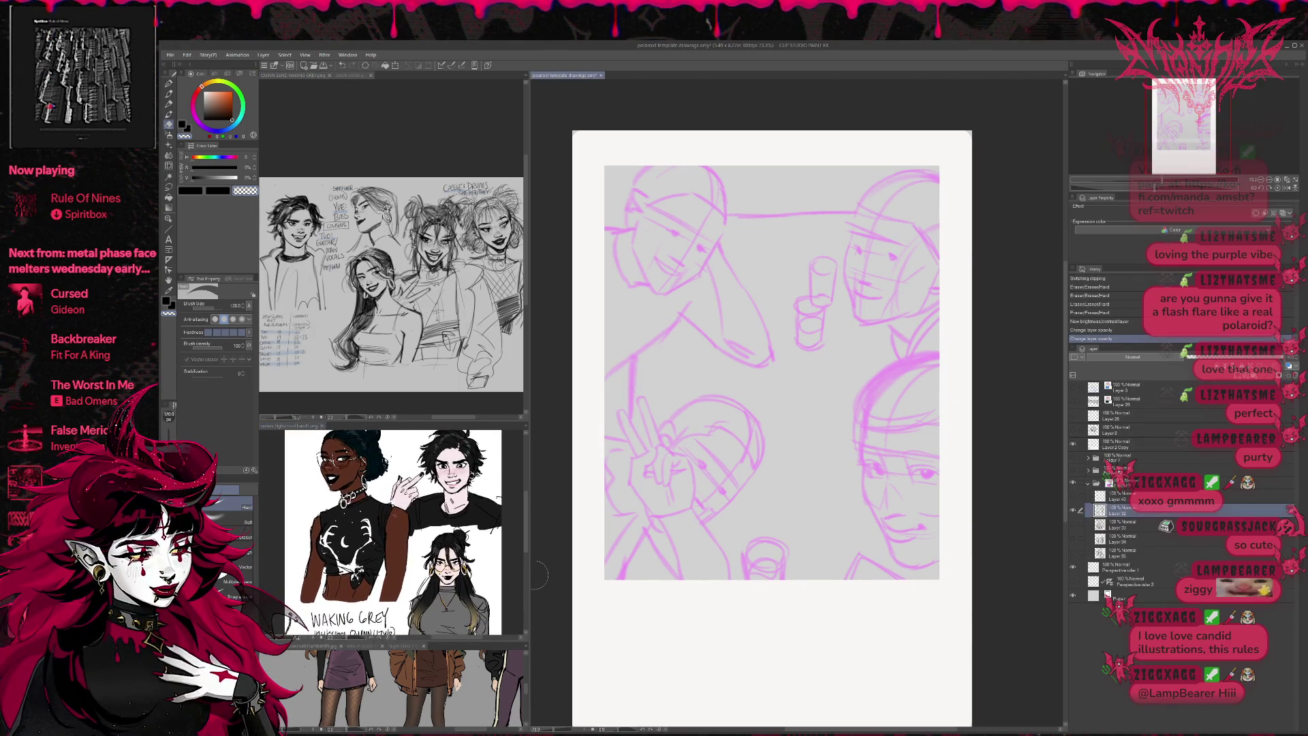
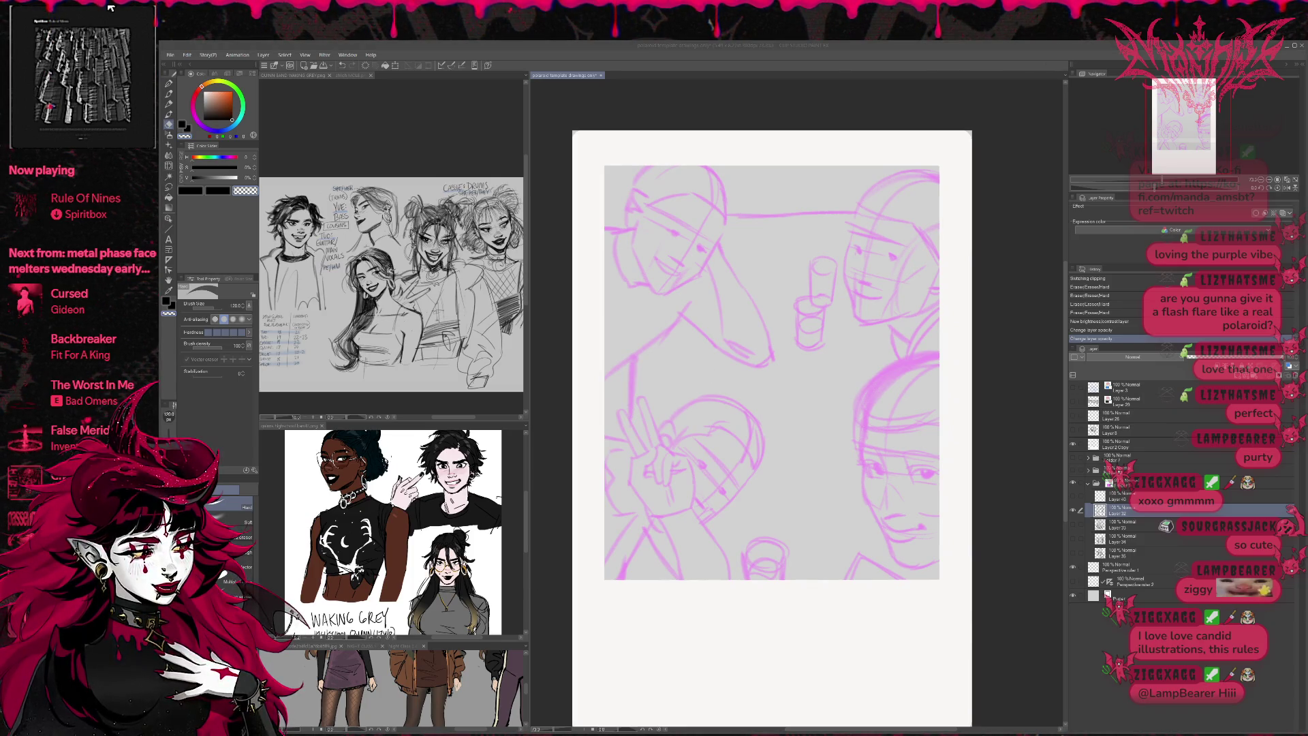
- Add a new empty raster layer for inking and move it out of the sketch folder
{"action": "scroll", "coordinate": [771, 422], "scroll_direction": "up", "scroll_amount": 3}
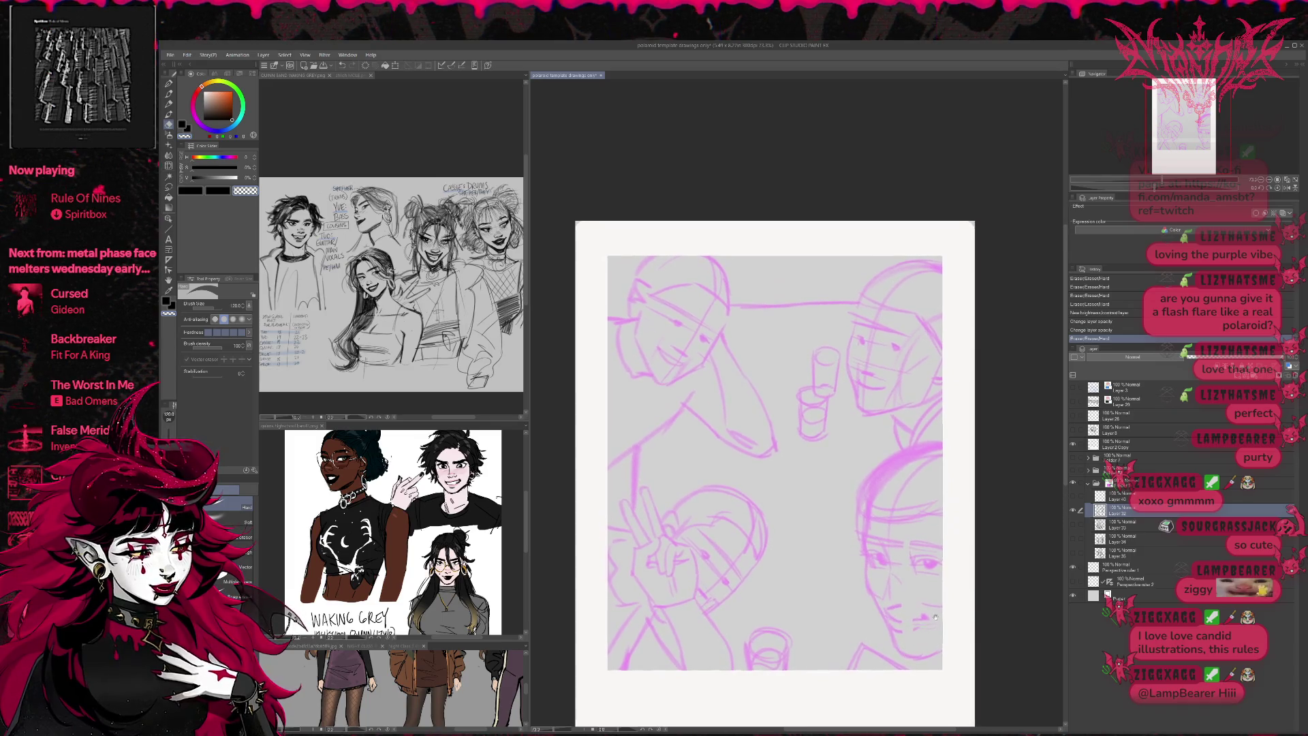
{"action": "left_click", "coordinate": [1235, 376]}
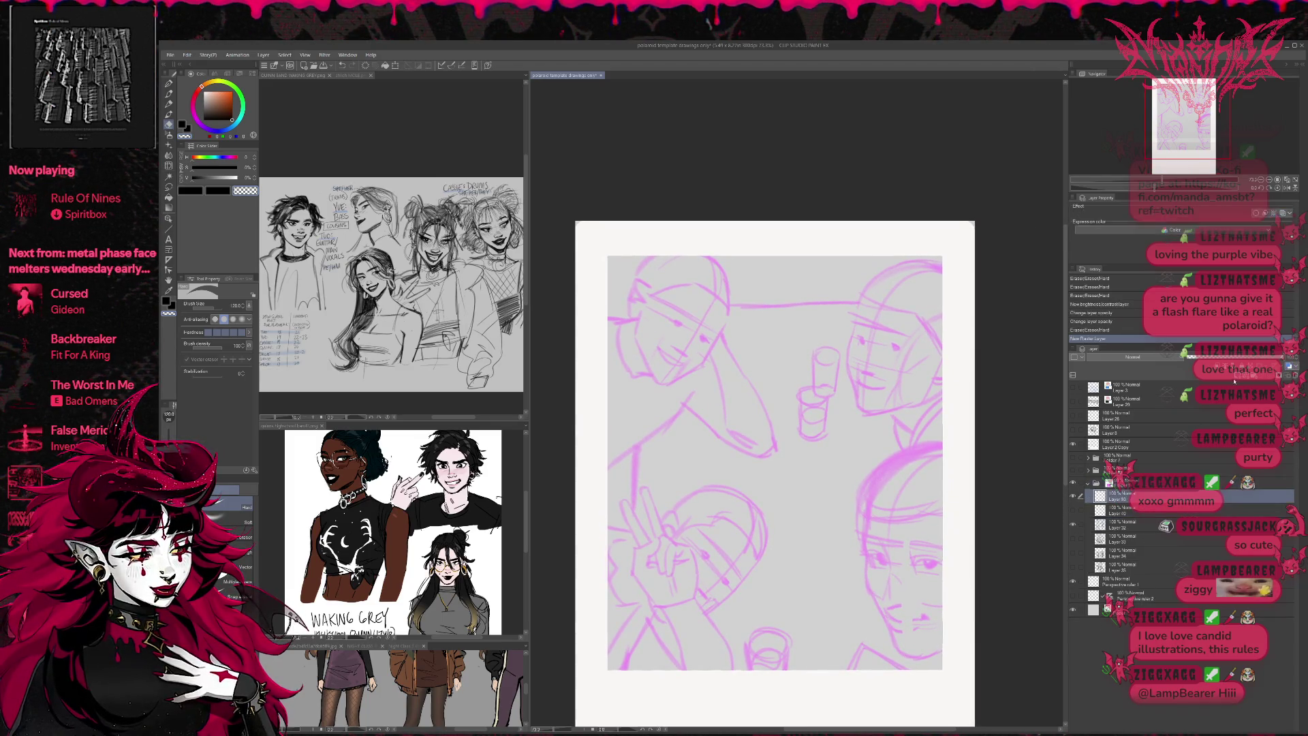
{"action": "key", "text": "ctrl+]"}
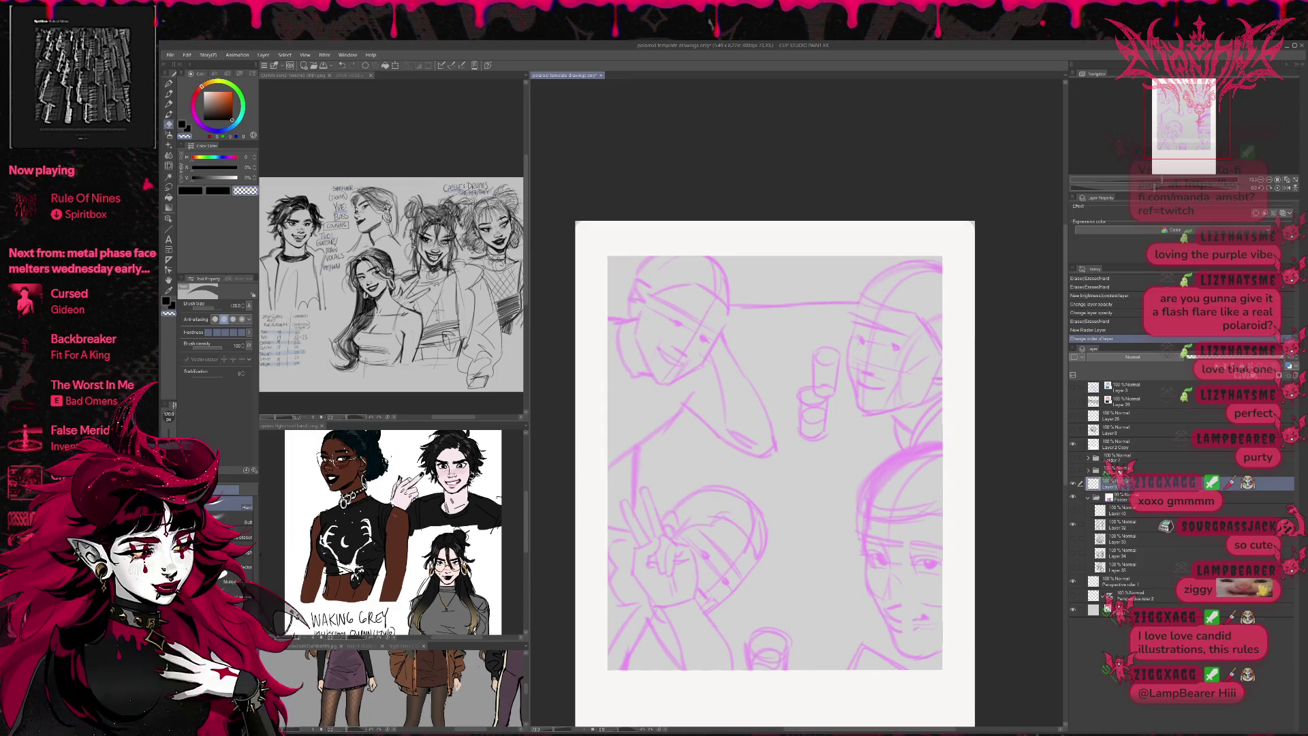
- Choose the crosshatch pencil sub-tool for inking, undoing the test strokes
{"action": "left_click", "coordinate": [170, 83]}
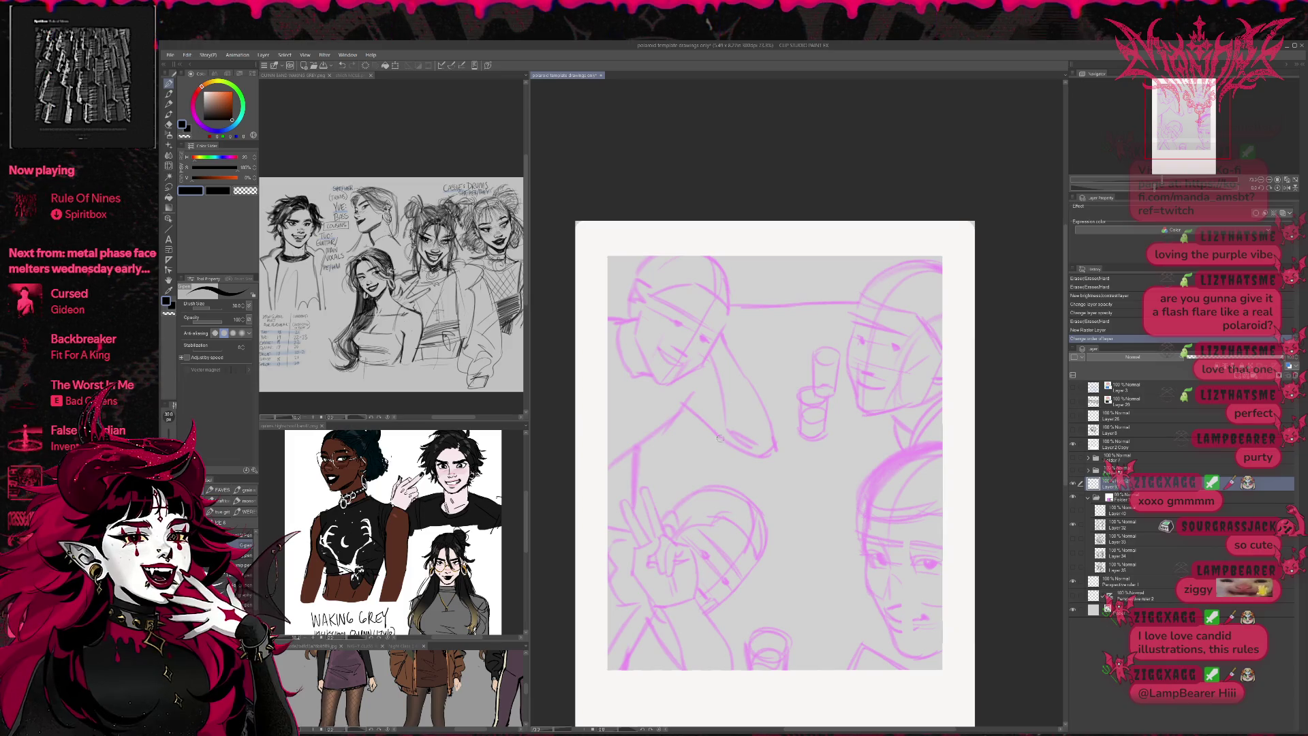
{"action": "mouse_move", "coordinate": [713, 406]}
{"action": "left_mouse_down"}
{"action": "mouse_move", "coordinate": [696, 457]}
{"action": "mouse_move", "coordinate": [770, 477]}
{"action": "mouse_move", "coordinate": [791, 508]}
{"action": "left_mouse_up"}
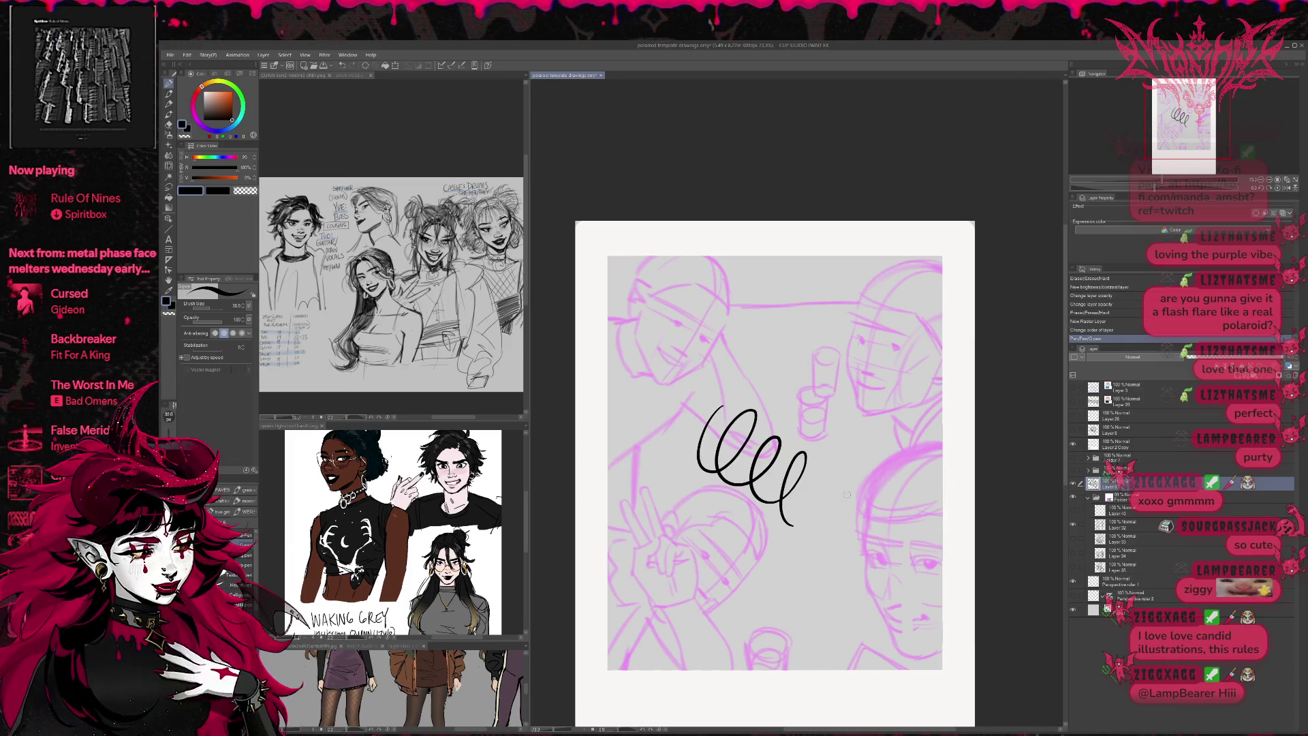
{"action": "key", "text": "ctrl+z"}
{"action": "left_click", "coordinate": [245, 512]}
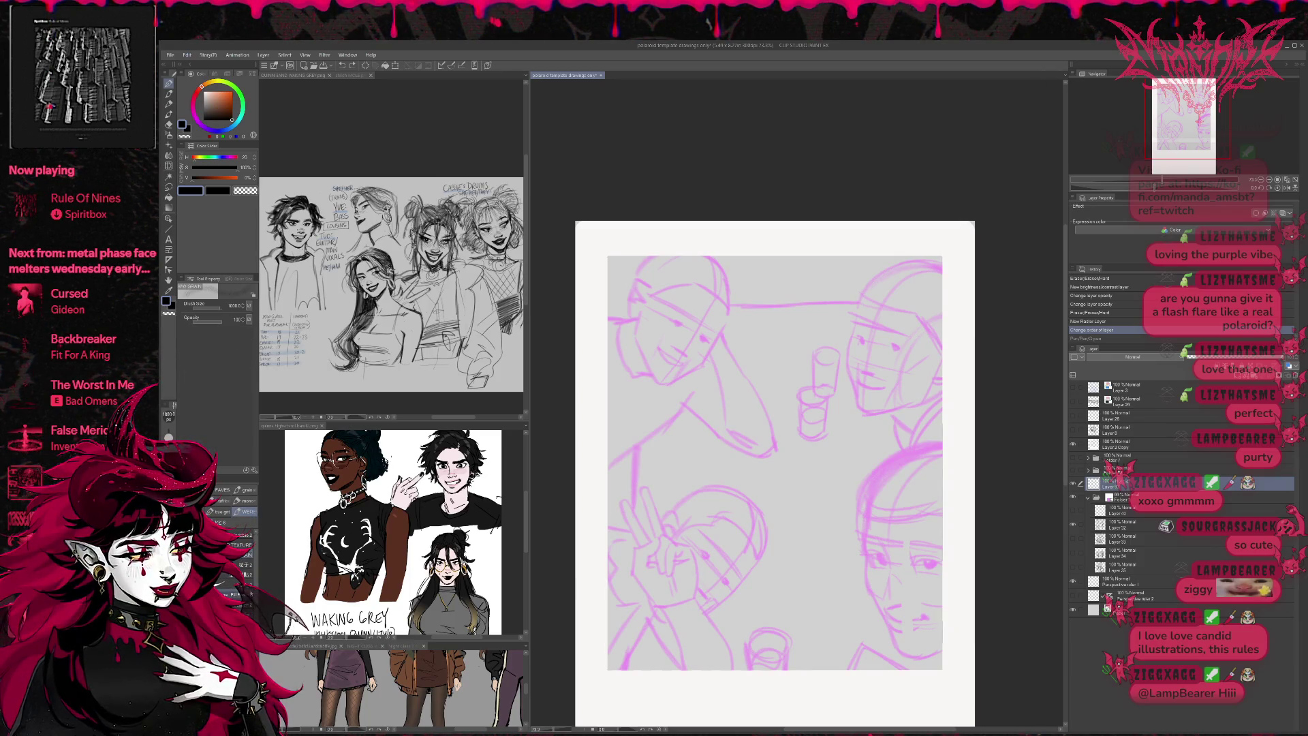
{"action": "left_click", "coordinate": [232, 535]}
{"action": "mouse_move", "coordinate": [722, 374]}
{"action": "left_mouse_down"}
{"action": "mouse_move", "coordinate": [698, 398]}
{"action": "mouse_move", "coordinate": [807, 528]}
{"action": "left_mouse_up"}
{"action": "key", "text": "ctrl+z"}
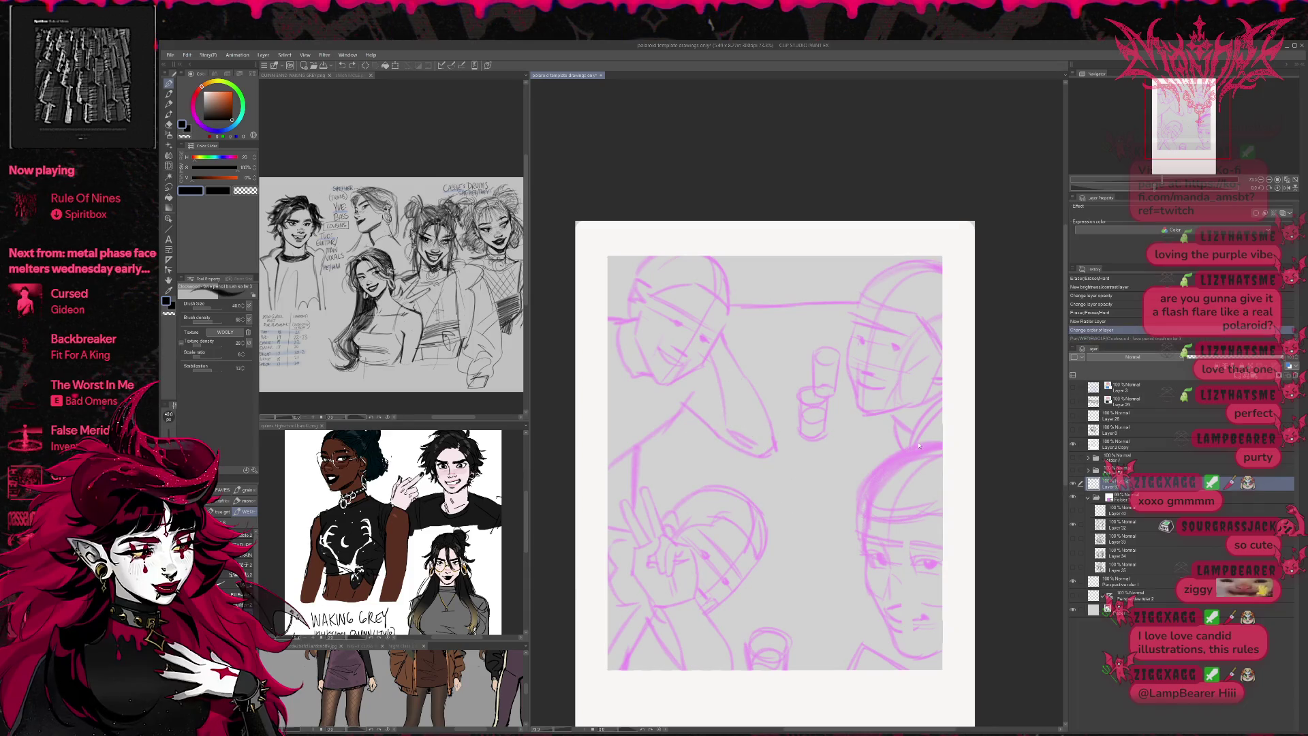
- Ink the eyes and left iris of the right-hand face in dark pencil
{"action": "mouse_move", "coordinate": [906, 390]}
{"action": "left_mouse_down"}
{"action": "mouse_move", "coordinate": [866, 395]}
{"action": "mouse_move", "coordinate": [875, 368]}
{"action": "left_mouse_up"}
{"action": "left_click_drag", "start_coordinate": [908, 430], "coordinate": [907, 469]}
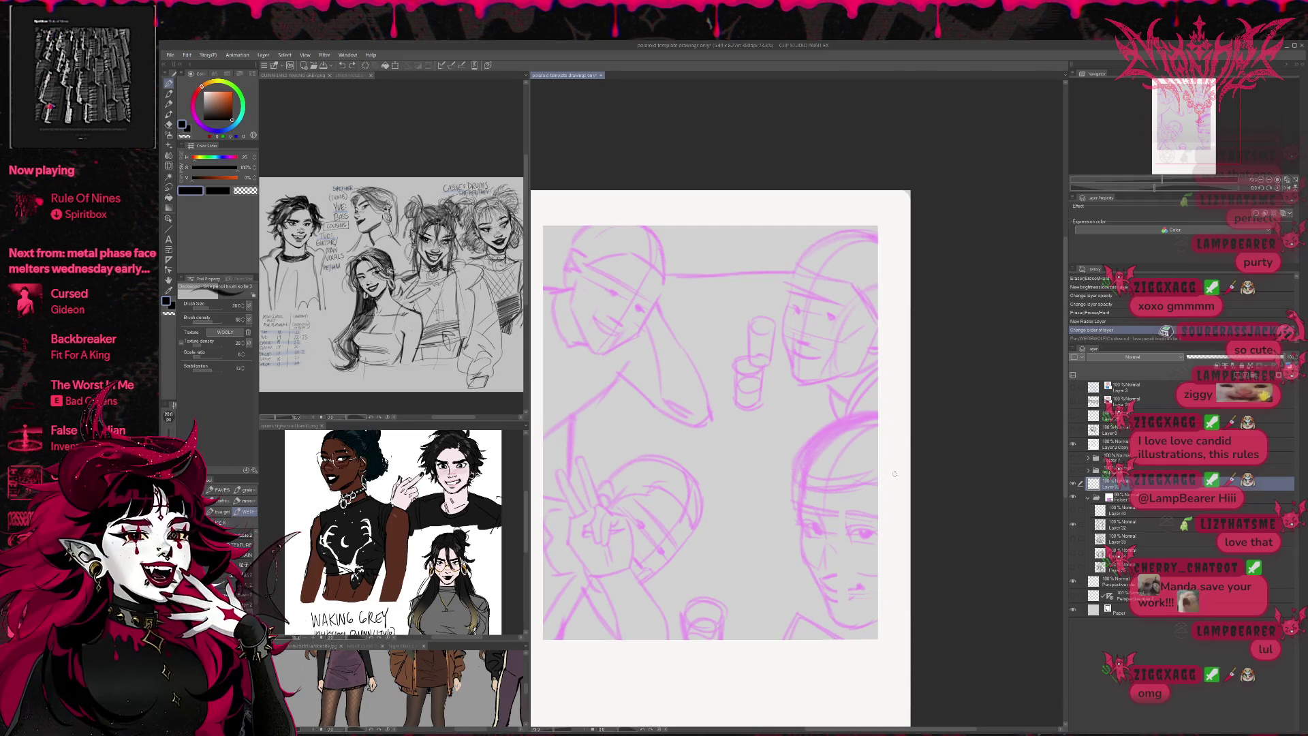
{"action": "left_click_drag", "start_coordinate": [808, 522], "coordinate": [825, 534]}
{"action": "mouse_move", "coordinate": [806, 518]}
{"action": "left_mouse_down"}
{"action": "mouse_move", "coordinate": [824, 534]}
{"action": "mouse_move", "coordinate": [878, 527]}
{"action": "left_mouse_up"}
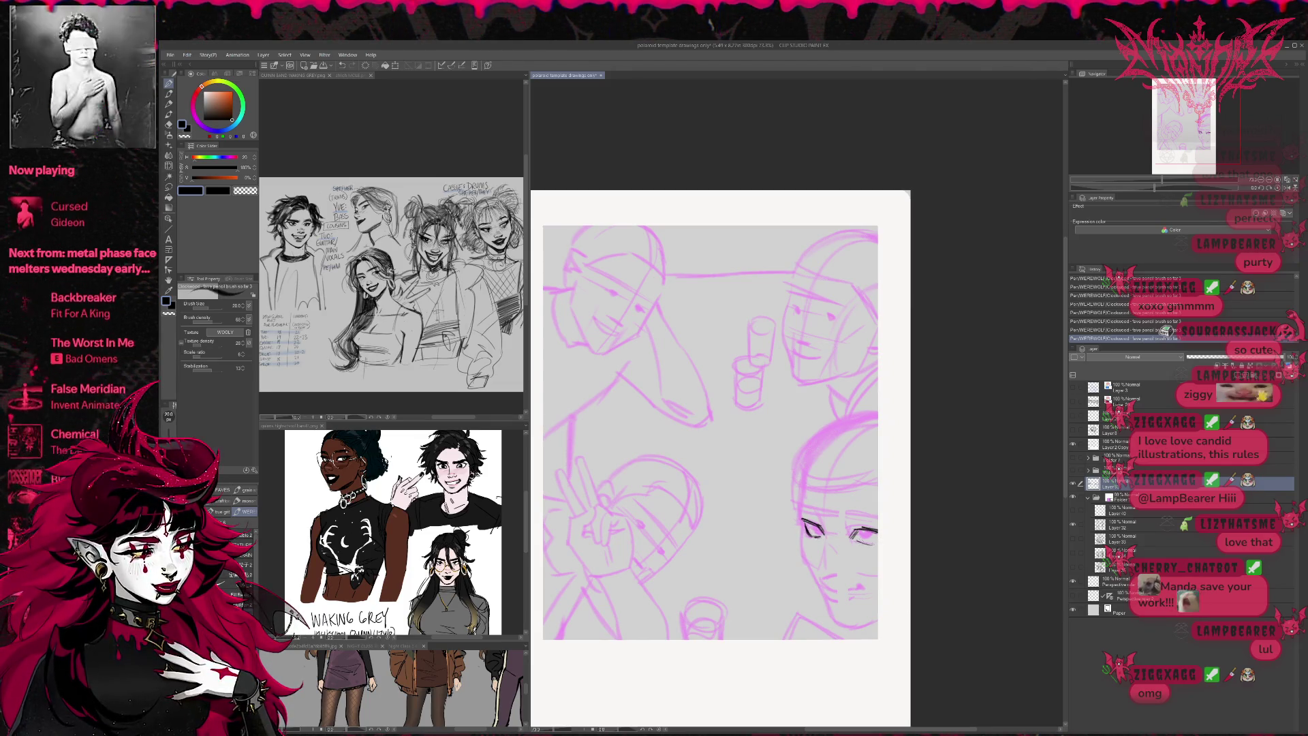
{"action": "mouse_move", "coordinate": [809, 524]}
{"action": "left_mouse_down"}
{"action": "mouse_move", "coordinate": [874, 541]}
{"action": "mouse_move", "coordinate": [877, 529]}
{"action": "mouse_move", "coordinate": [852, 511]}
{"action": "mouse_move", "coordinate": [878, 512]}
{"action": "left_mouse_up"}
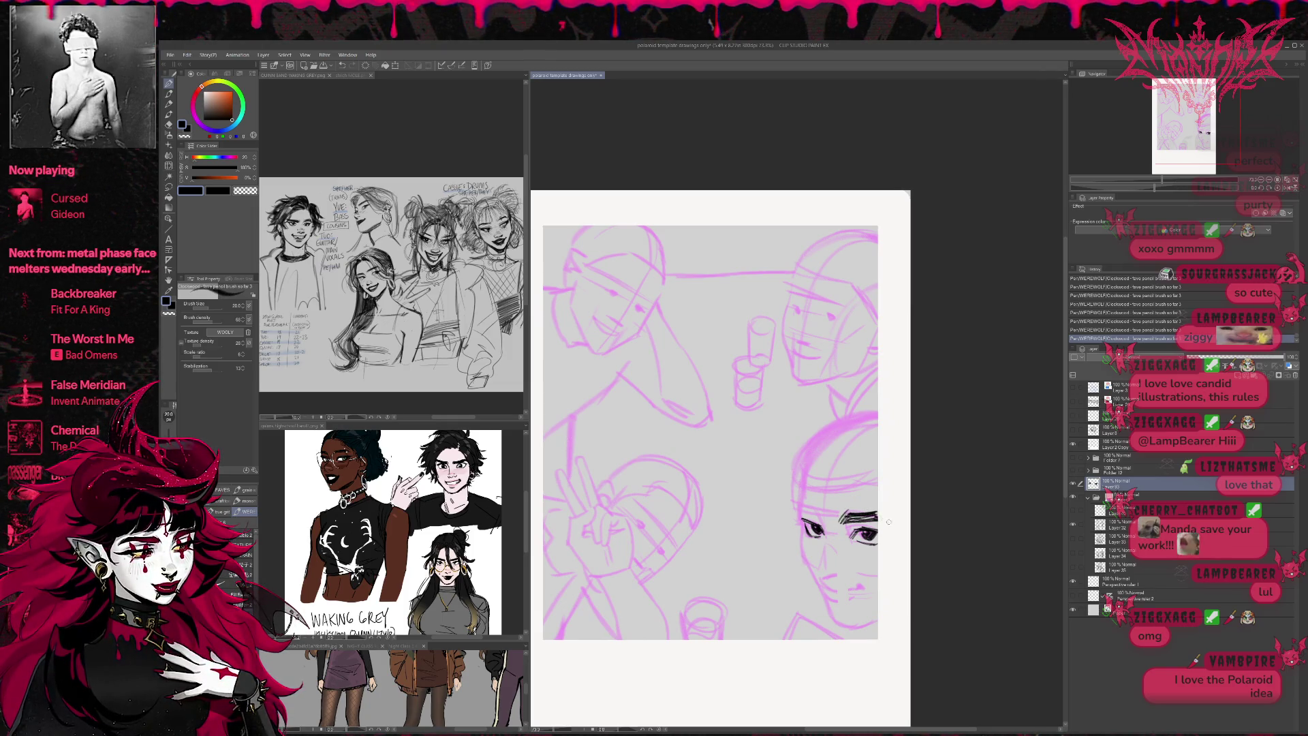
- Add both eyebrows, a nose mark and the smile to the right-hand face
{"action": "mouse_move", "coordinate": [797, 508]}
{"action": "left_mouse_down"}
{"action": "mouse_move", "coordinate": [822, 515]}
{"action": "mouse_move", "coordinate": [823, 530]}
{"action": "left_mouse_up"}
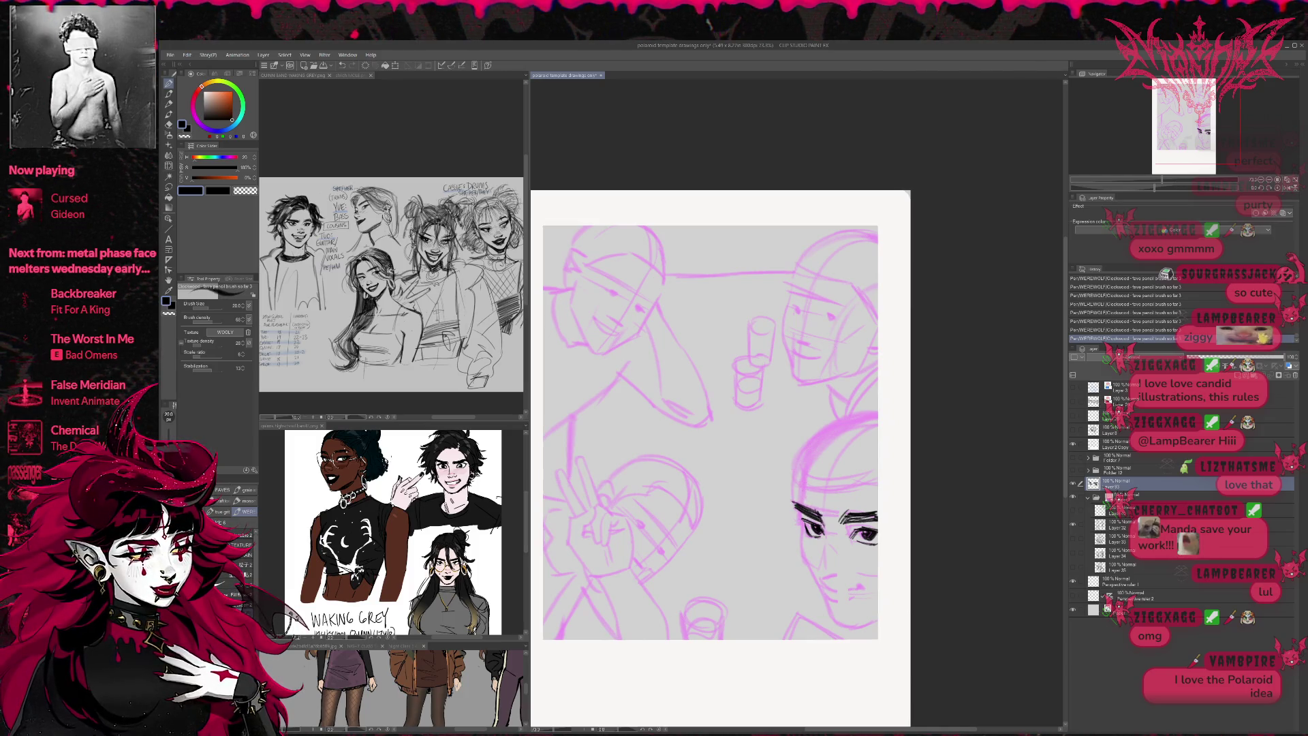
{"action": "left_click_drag", "start_coordinate": [815, 575], "coordinate": [843, 581]}
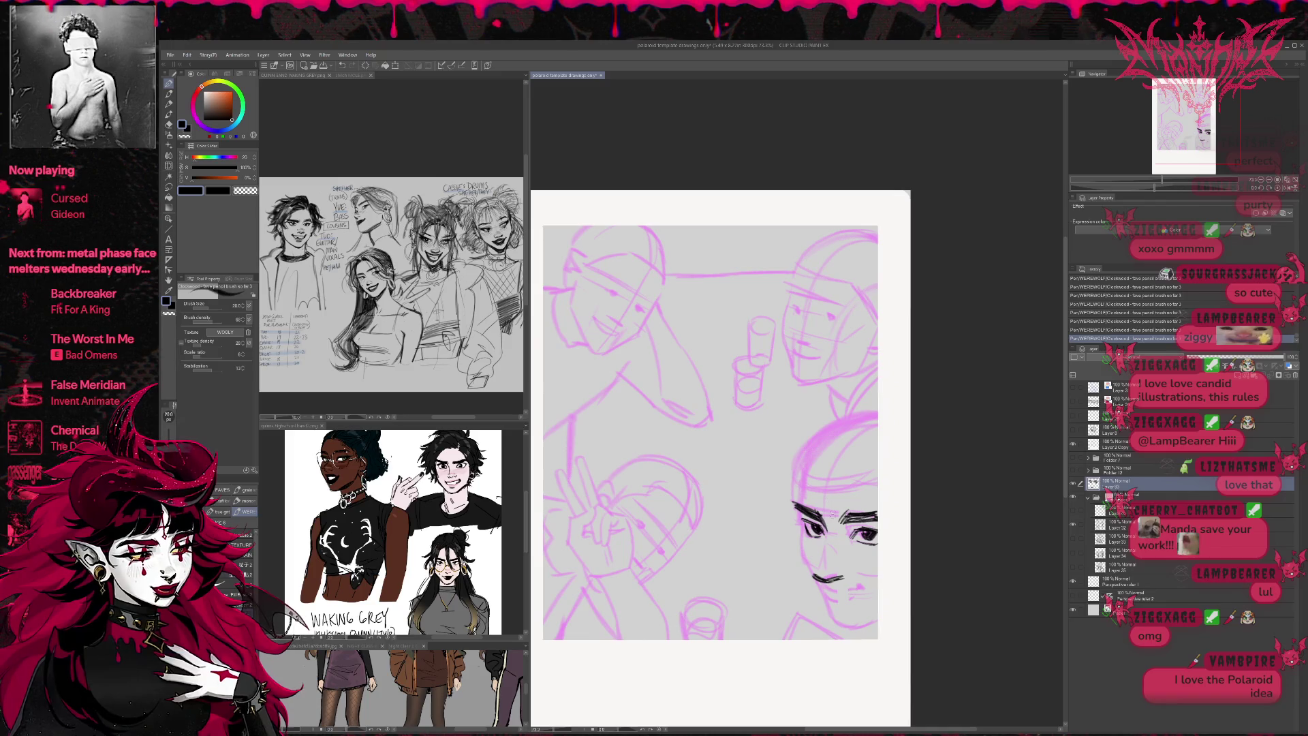
{"action": "left_click_drag", "start_coordinate": [835, 519], "coordinate": [844, 513]}
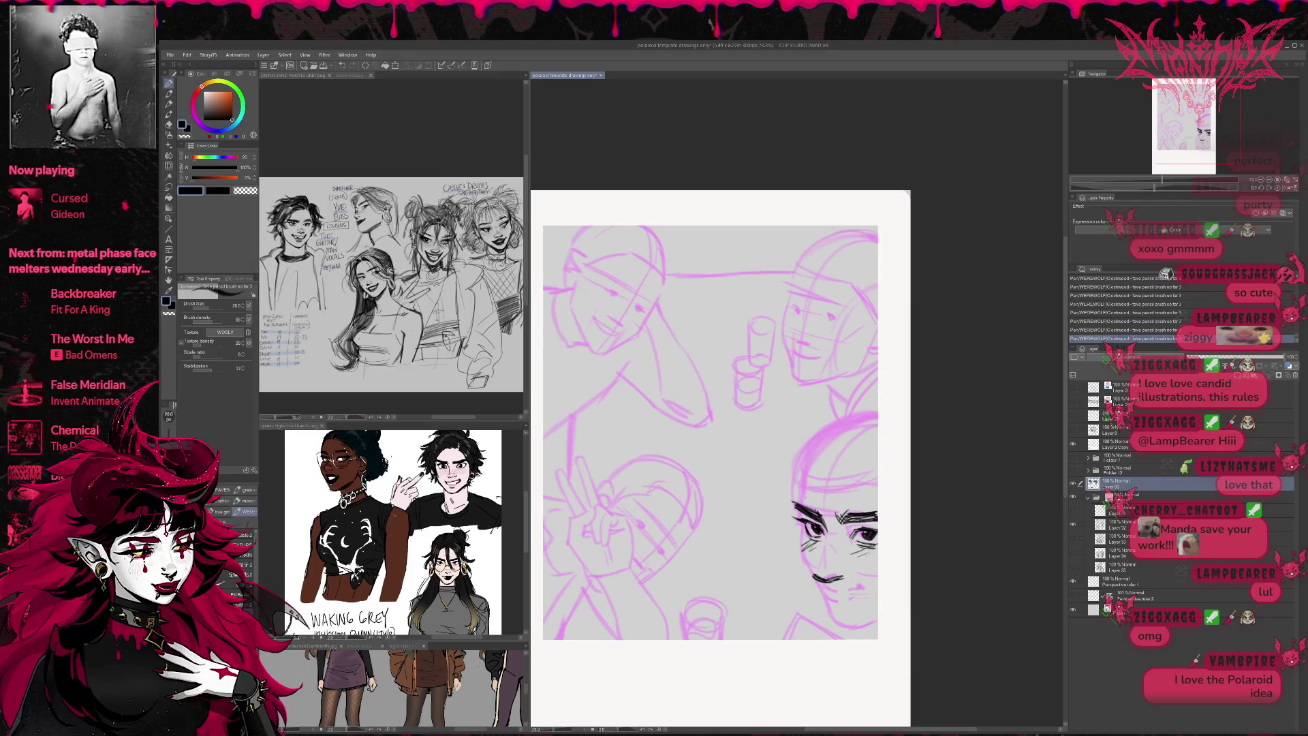
{"action": "mouse_move", "coordinate": [831, 592]}
{"action": "left_mouse_down"}
{"action": "mouse_move", "coordinate": [866, 585]}
{"action": "mouse_move", "coordinate": [837, 607]}
{"action": "left_mouse_up"}
- Ink the mouth, chin, nose bridge, left cheek and jaw contour, and temple hairline
{"action": "left_click_drag", "start_coordinate": [829, 600], "coordinate": [842, 610]}
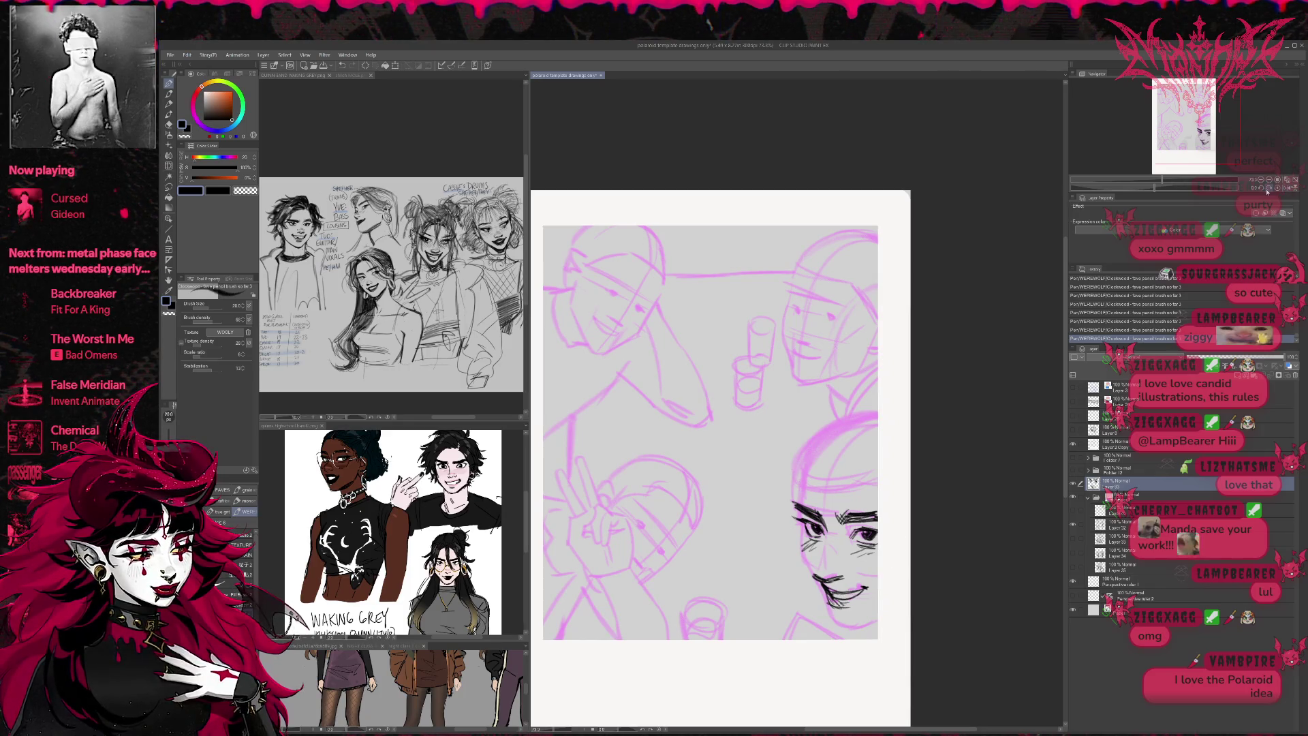
{"action": "left_click_drag", "start_coordinate": [840, 562], "coordinate": [834, 568]}
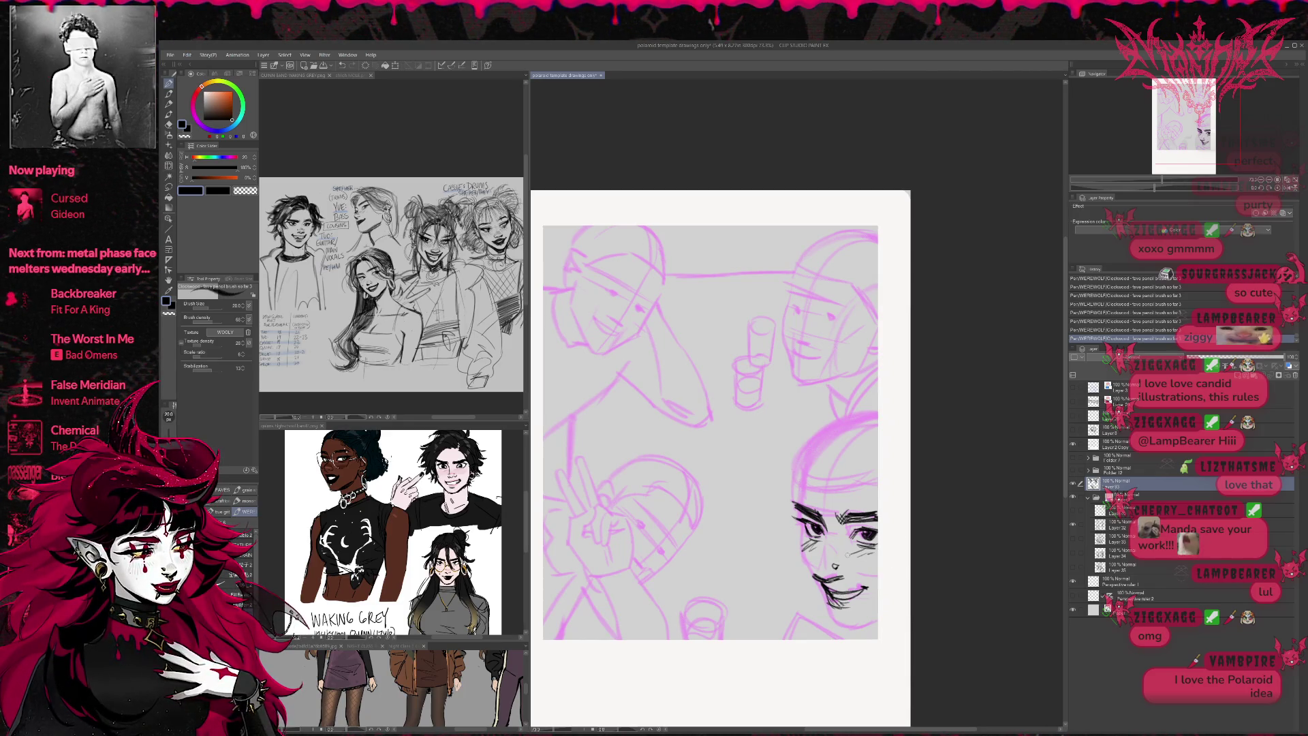
{"action": "left_click_drag", "start_coordinate": [825, 537], "coordinate": [810, 580]}
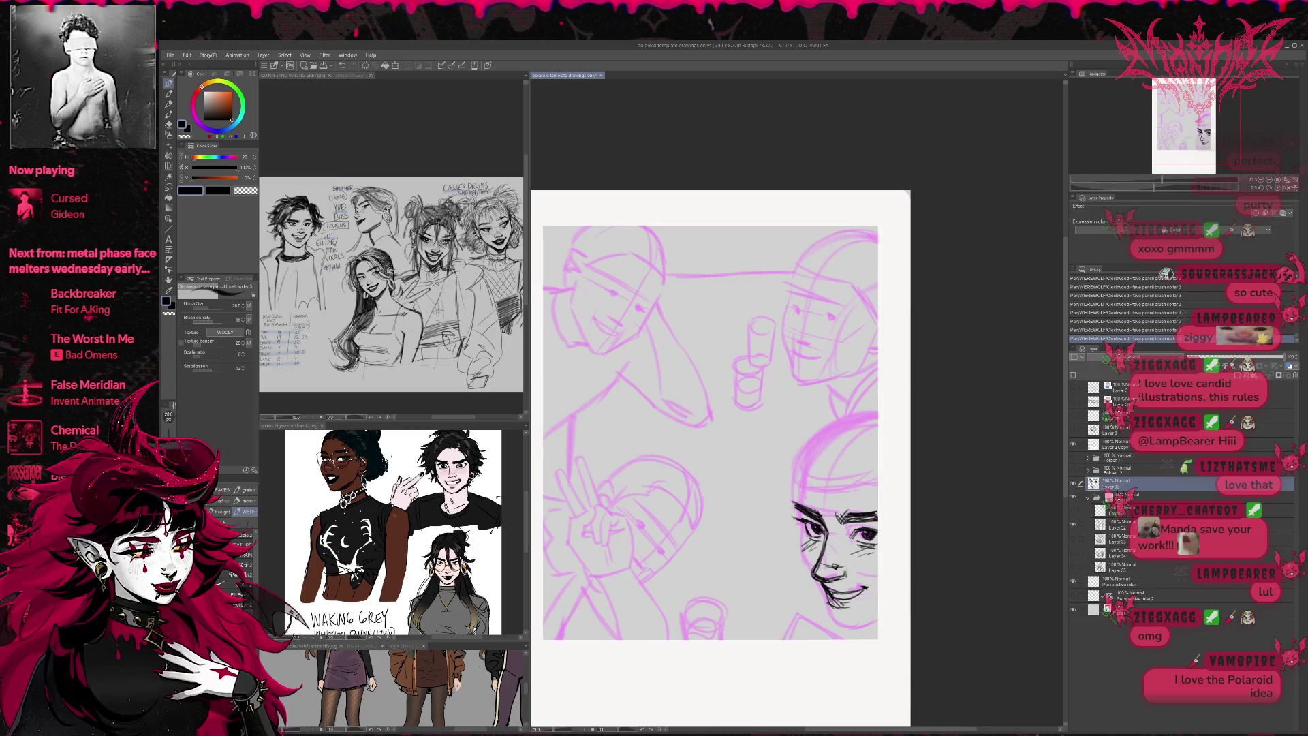
{"action": "mouse_move", "coordinate": [801, 523]}
{"action": "left_mouse_down"}
{"action": "mouse_move", "coordinate": [839, 627]}
{"action": "mouse_move", "coordinate": [867, 617]}
{"action": "mouse_move", "coordinate": [861, 627]}
{"action": "left_mouse_up"}
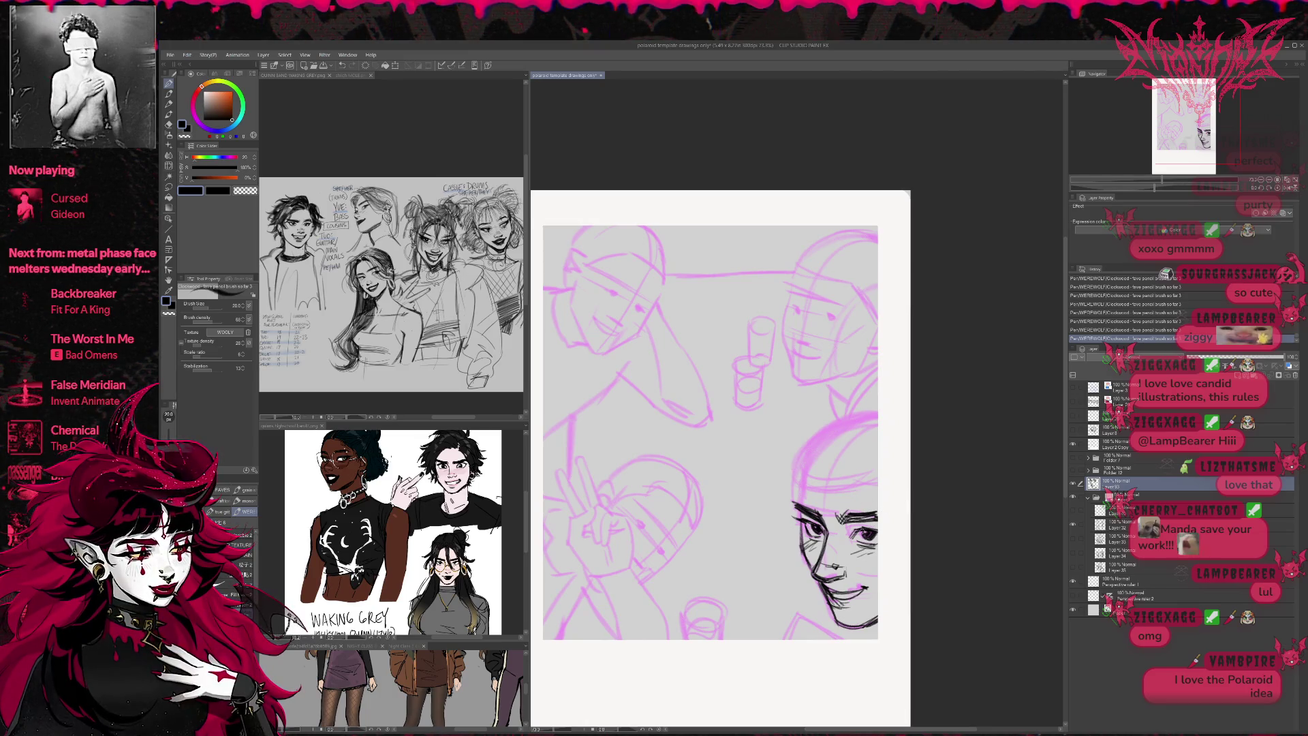
{"action": "mouse_move", "coordinate": [802, 459]}
{"action": "left_mouse_down"}
{"action": "mouse_move", "coordinate": [797, 504]}
{"action": "mouse_move", "coordinate": [848, 475]}
{"action": "mouse_move", "coordinate": [878, 480]}
{"action": "mouse_move", "coordinate": [795, 493]}
{"action": "left_mouse_up"}
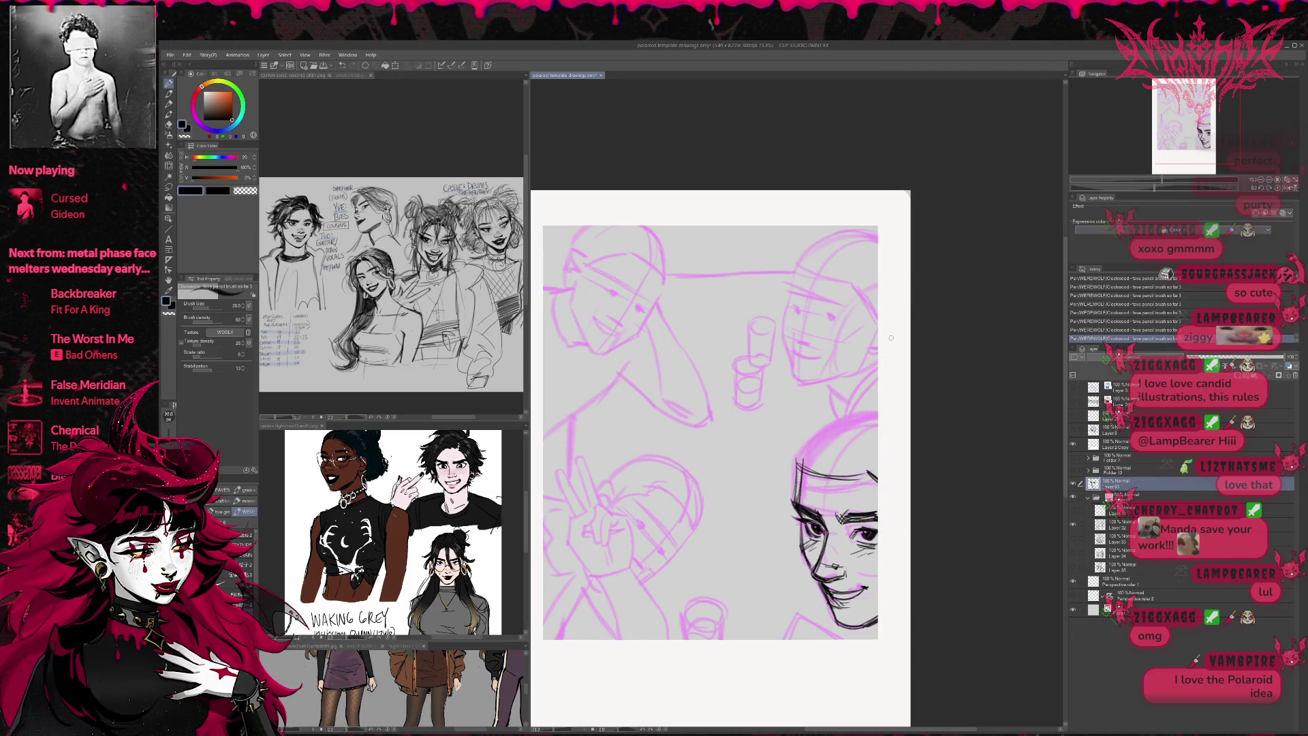
- Erase stray lines around the left eye and redraw it more cleanly
{"action": "mouse_move", "coordinate": [876, 440]}
{"action": "left_mouse_down"}
{"action": "mouse_move", "coordinate": [876, 477]}
{"action": "mouse_move", "coordinate": [860, 449]}
{"action": "mouse_move", "coordinate": [846, 453]}
{"action": "mouse_move", "coordinate": [874, 445]}
{"action": "left_mouse_up"}
{"action": "mouse_move", "coordinate": [922, 360]}
{"action": "left_mouse_down"}
{"action": "mouse_move", "coordinate": [862, 408]}
{"action": "mouse_move", "coordinate": [823, 412]}
{"action": "left_mouse_up"}
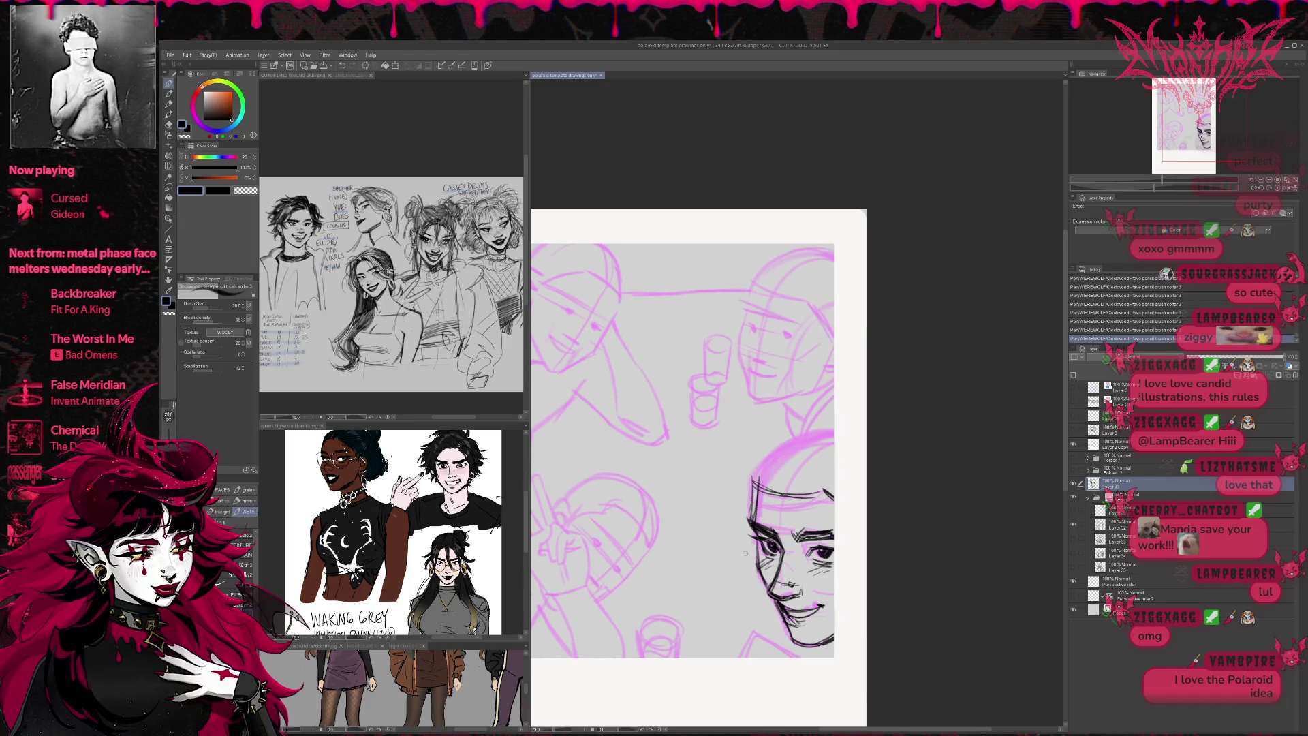
{"action": "key", "text": "e"}
{"action": "mouse_move", "coordinate": [758, 535]}
{"action": "left_mouse_down"}
{"action": "mouse_move", "coordinate": [835, 558]}
{"action": "mouse_move", "coordinate": [782, 550]}
{"action": "left_mouse_up"}
{"action": "key", "text": "p"}
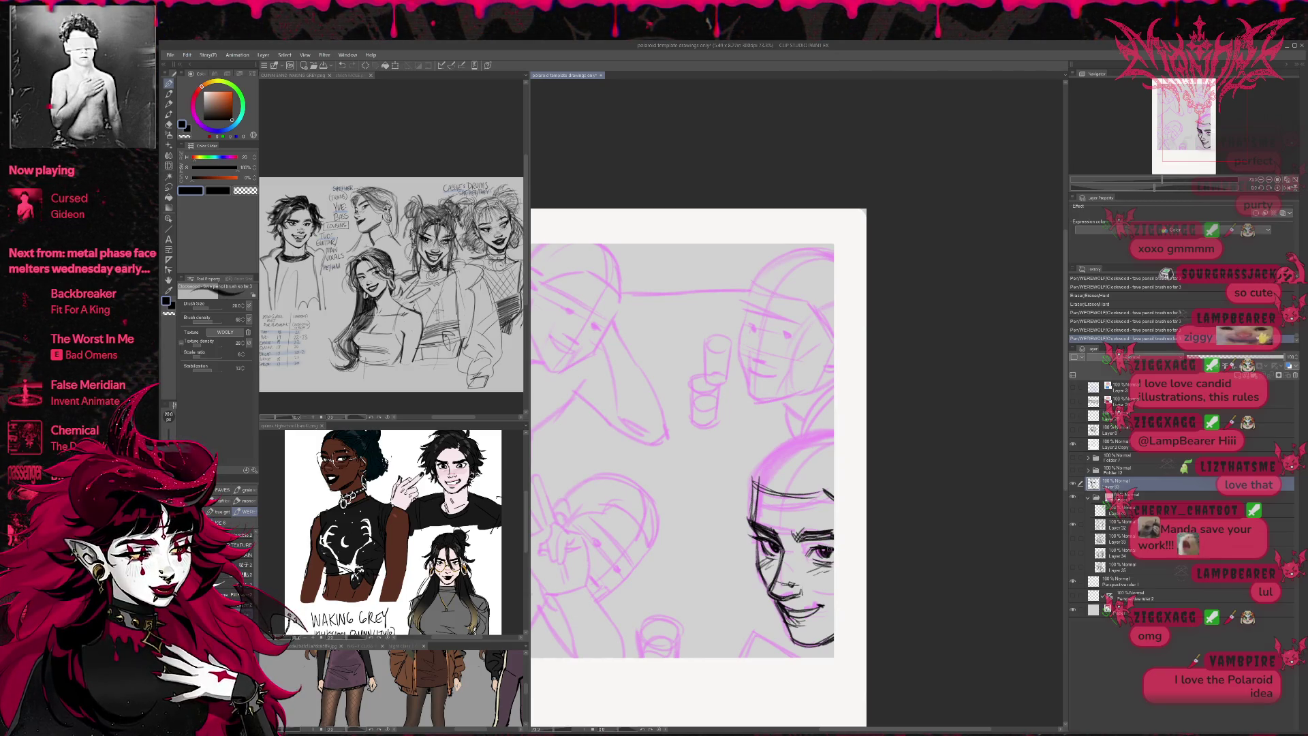
{"action": "left_click_drag", "start_coordinate": [770, 541], "coordinate": [781, 551]}
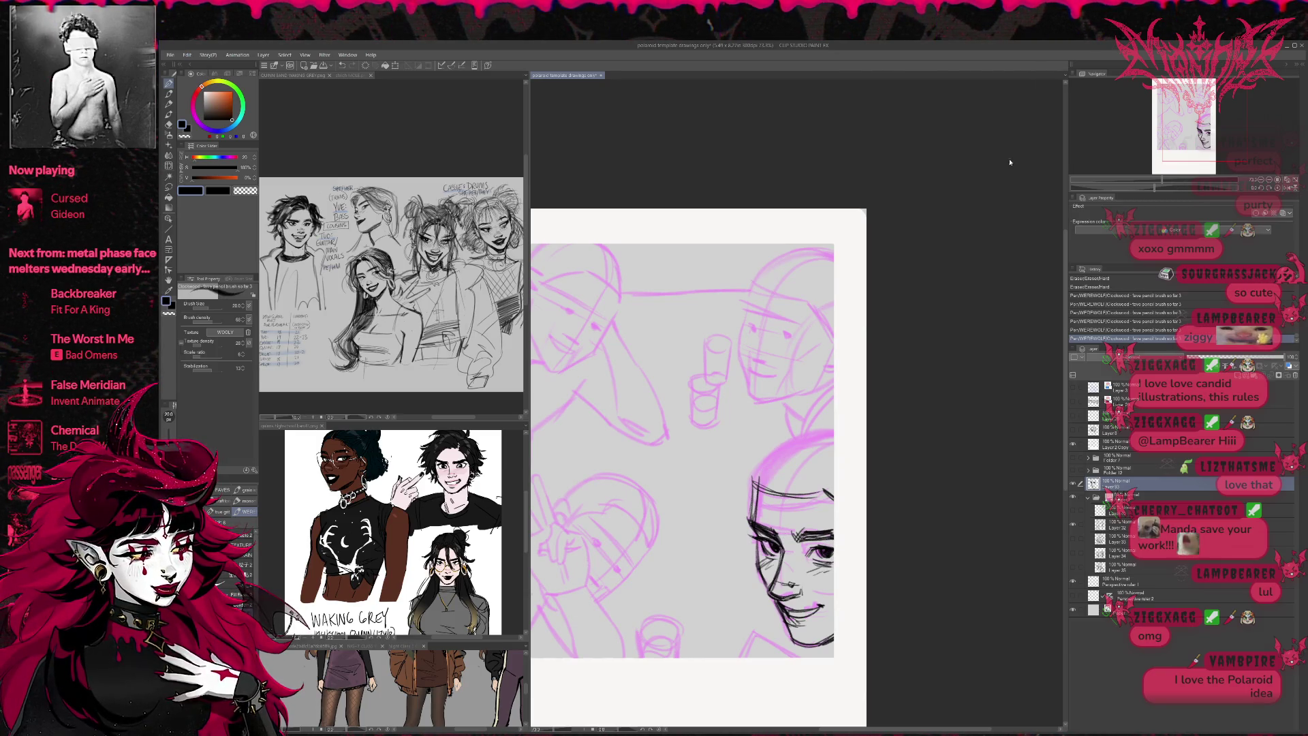
{"action": "left_click_drag", "start_coordinate": [760, 537], "coordinate": [830, 549]}
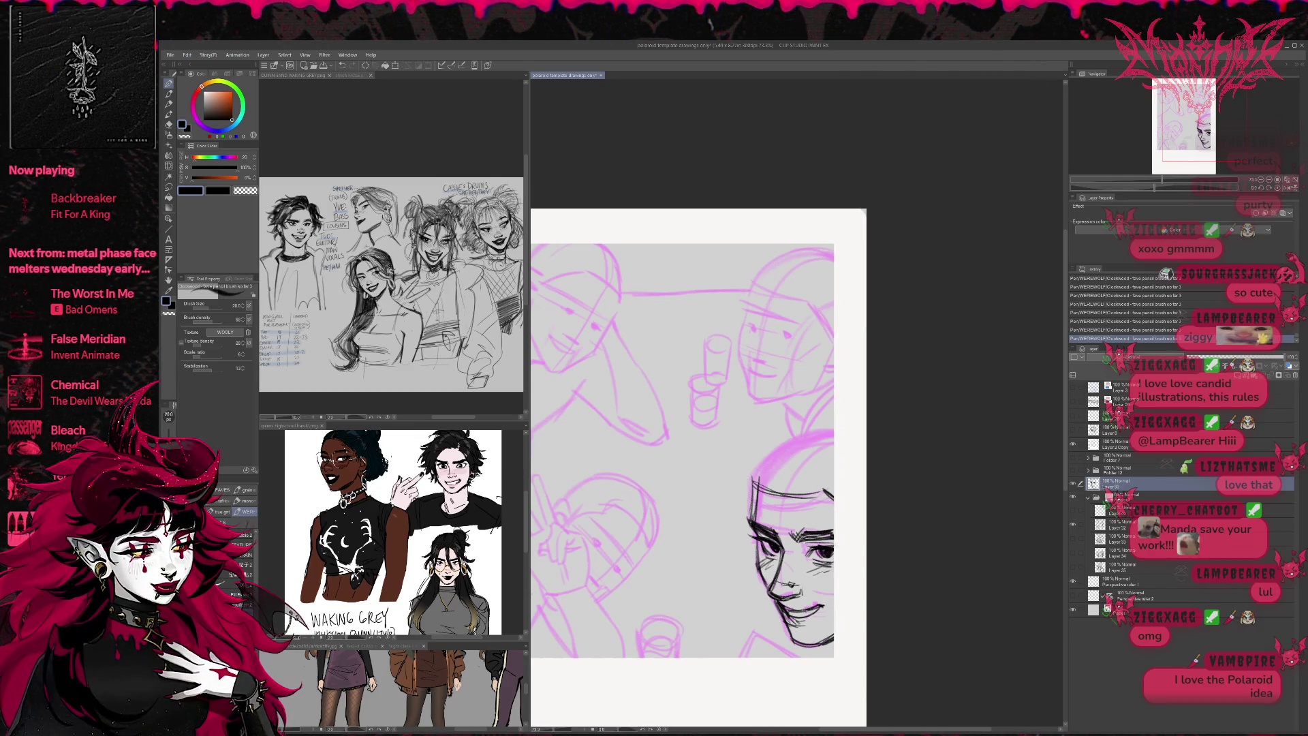
- Lighten the jaw, mouth and eye lines of the lower-right face with the eraser
{"action": "key", "text": "r"}
{"action": "key", "text": "e"}
{"action": "left_click_drag", "start_coordinate": [811, 607], "coordinate": [823, 598]}
{"action": "key", "text": "p"}
{"action": "key", "text": "e"}
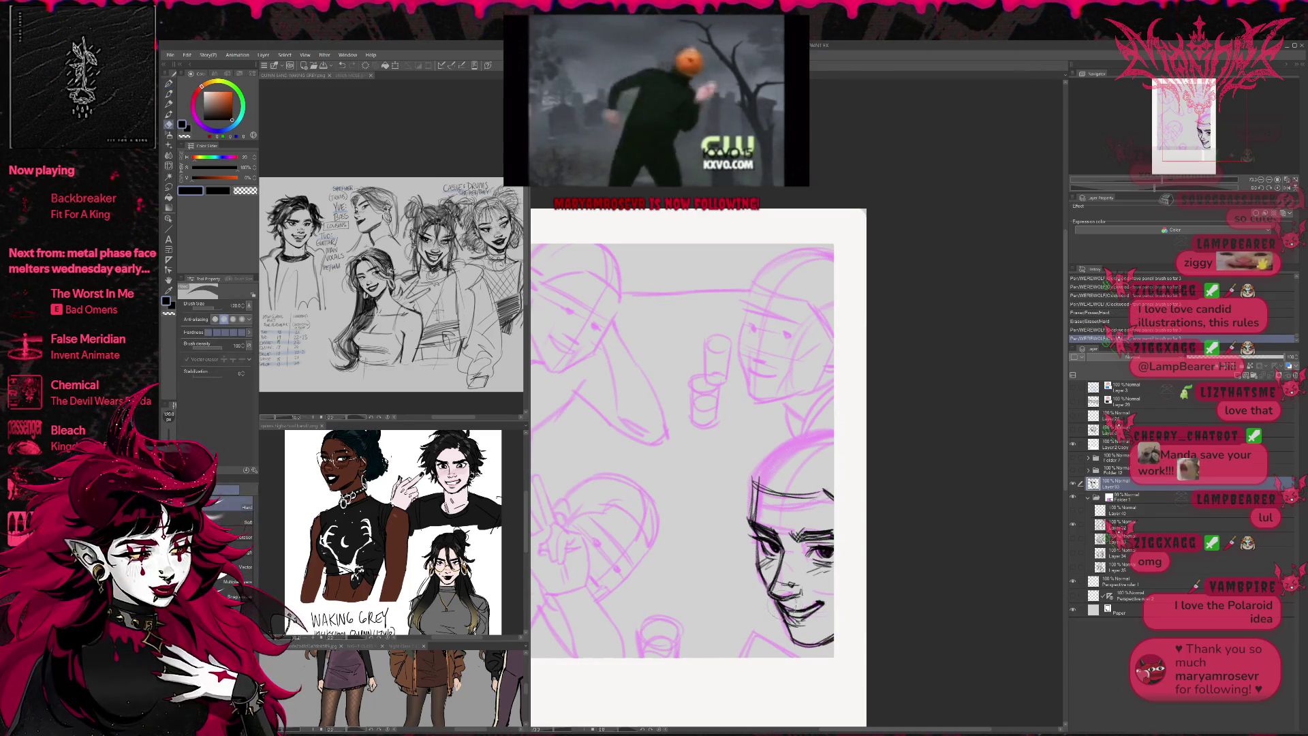
{"action": "mouse_move", "coordinate": [783, 620]}
{"action": "left_mouse_down"}
{"action": "mouse_move", "coordinate": [824, 603]}
{"action": "mouse_move", "coordinate": [807, 617]}
{"action": "left_mouse_up"}
{"action": "key", "text": "p"}
{"action": "key", "text": "e"}
{"action": "mouse_move", "coordinate": [765, 555]}
{"action": "left_mouse_down"}
{"action": "mouse_move", "coordinate": [780, 542]}
{"action": "mouse_move", "coordinate": [831, 552]}
{"action": "mouse_move", "coordinate": [787, 543]}
{"action": "mouse_move", "coordinate": [770, 555]}
{"action": "mouse_move", "coordinate": [832, 558]}
{"action": "mouse_move", "coordinate": [821, 544]}
{"action": "mouse_move", "coordinate": [776, 553]}
{"action": "left_mouse_up"}
{"action": "key", "text": "p"}
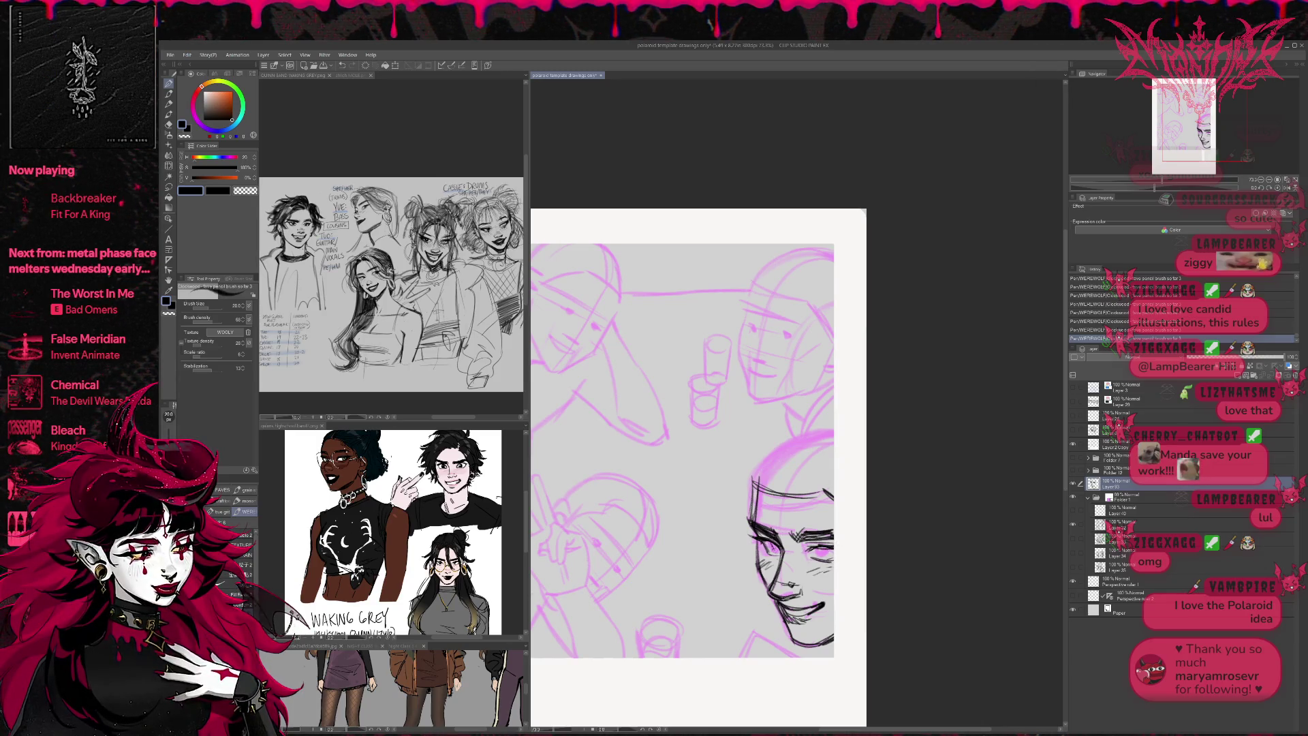
- Compare the recent eye strokes with undo/redo and check the face in a mirrored view
{"action": "key", "text": "ctrl+z"}
{"action": "key", "text": "ctrl+y"}
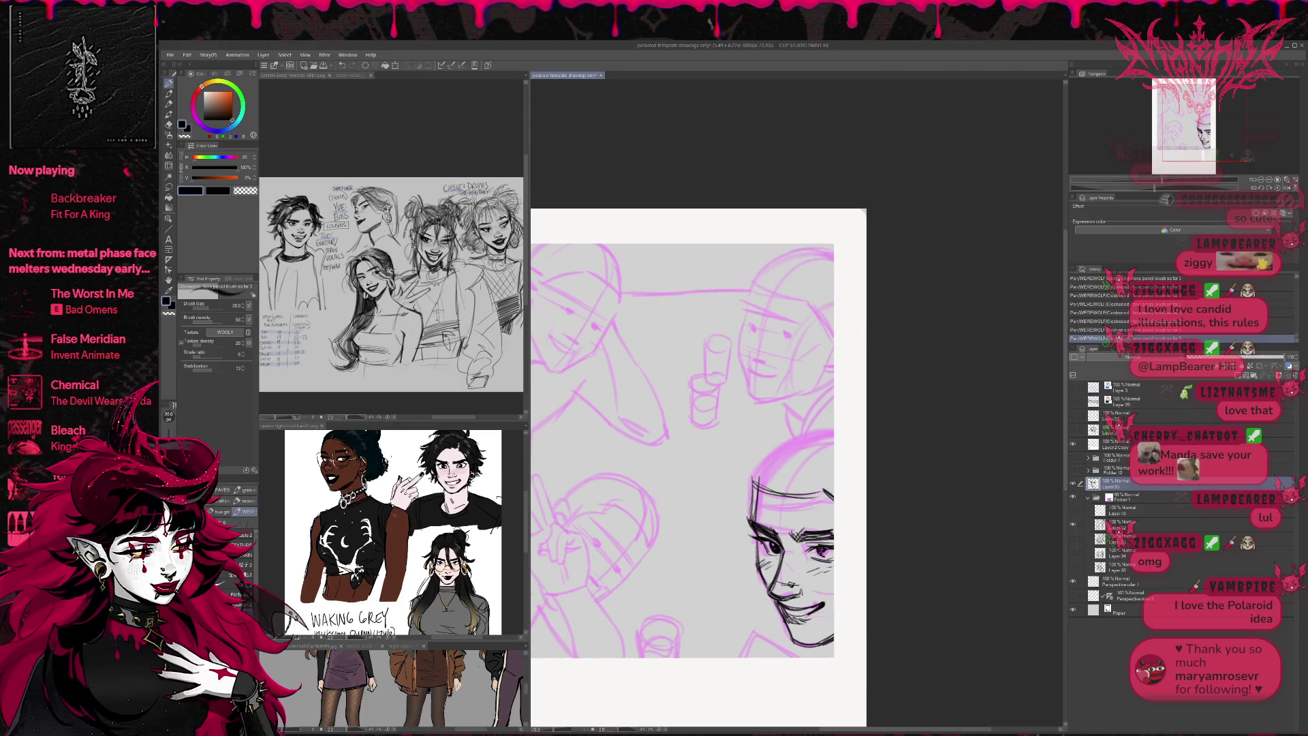
{"action": "key", "text": "ctrl+z"}
{"action": "key", "text": "ctrl+z"}
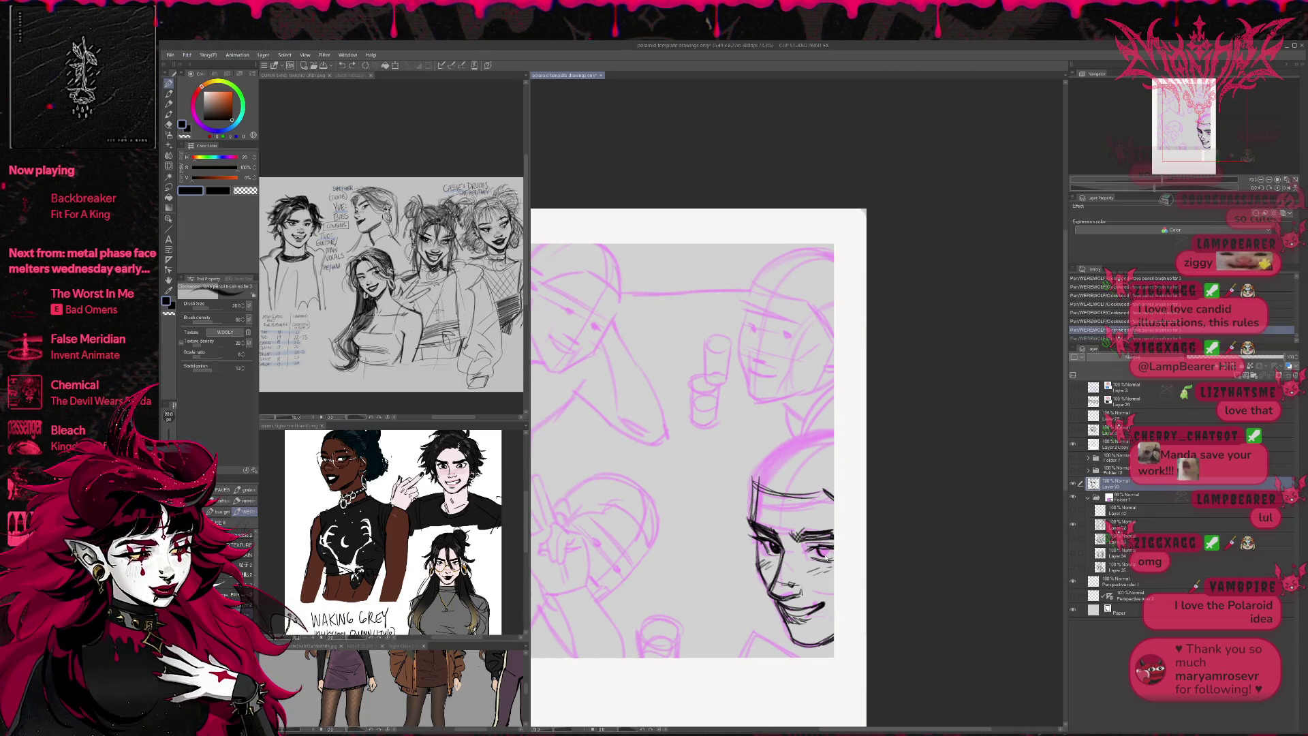
{"action": "left_click", "coordinate": [1286, 188]}
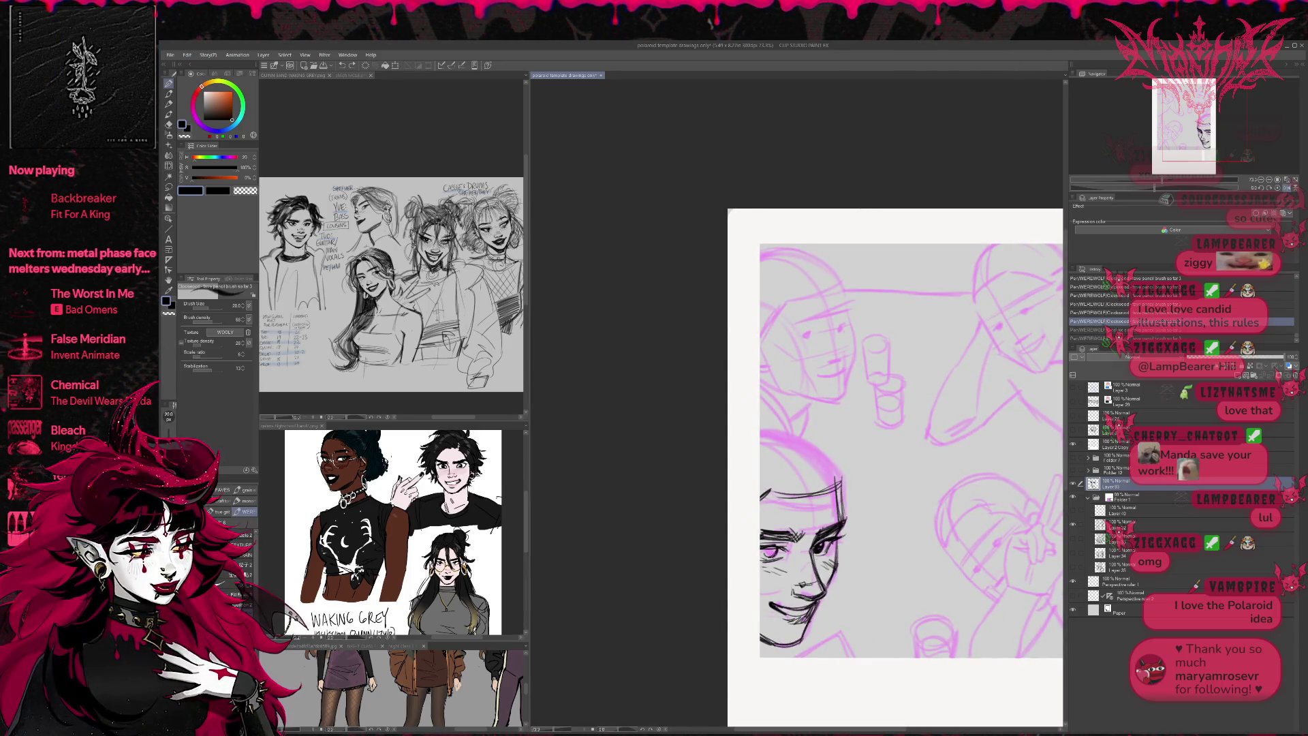
{"action": "key", "text": "ctrl+y"}
{"action": "key", "text": "ctrl+y"}
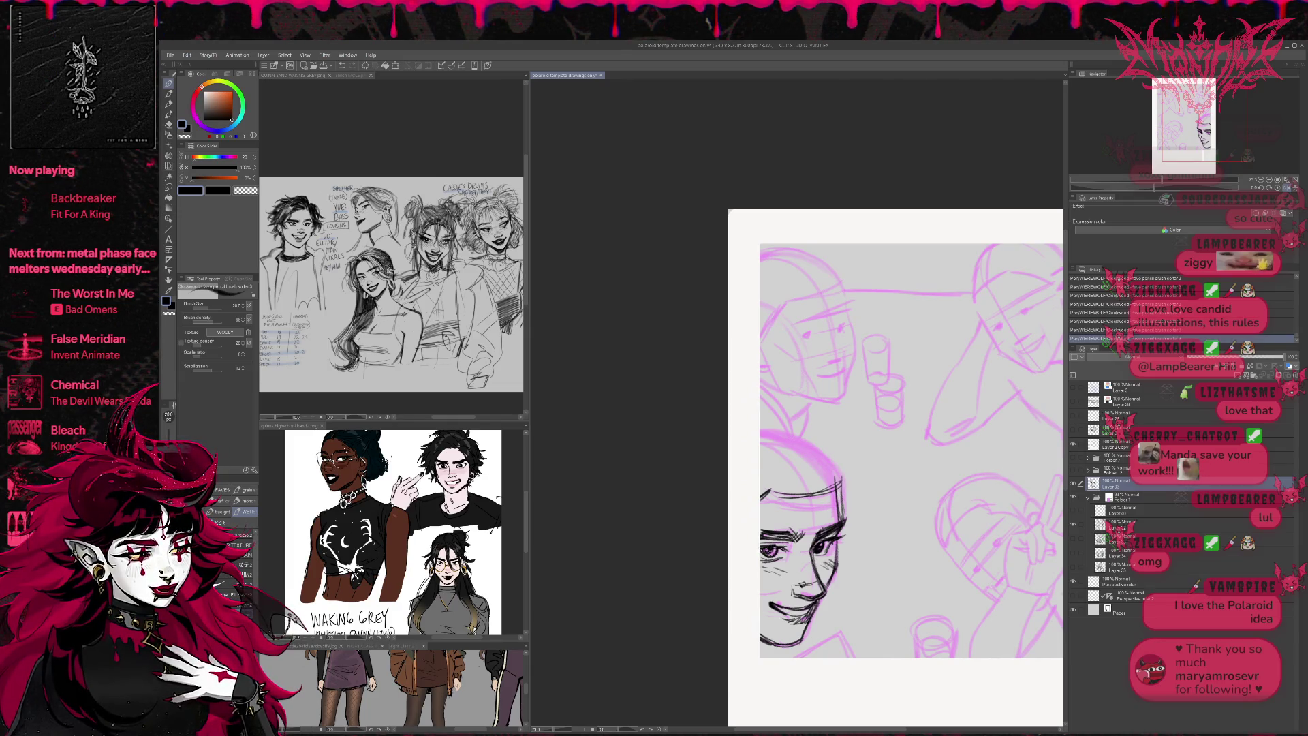
{"action": "left_click_drag", "start_coordinate": [1055, 444], "coordinate": [941, 434]}
{"action": "key", "text": "h"}
{"action": "mouse_move", "coordinate": [937, 475]}
{"action": "left_mouse_down"}
{"action": "mouse_move", "coordinate": [884, 488]}
{"action": "mouse_move", "coordinate": [842, 477]}
{"action": "left_mouse_up"}
{"action": "mouse_move", "coordinate": [834, 350]}
{"action": "left_mouse_down"}
{"action": "mouse_move", "coordinate": [896, 372]}
{"action": "mouse_move", "coordinate": [858, 318]}
{"action": "left_mouse_up"}
- Erase a small mark near the eye and add a new small mark at the eye
{"action": "key", "text": "e"}
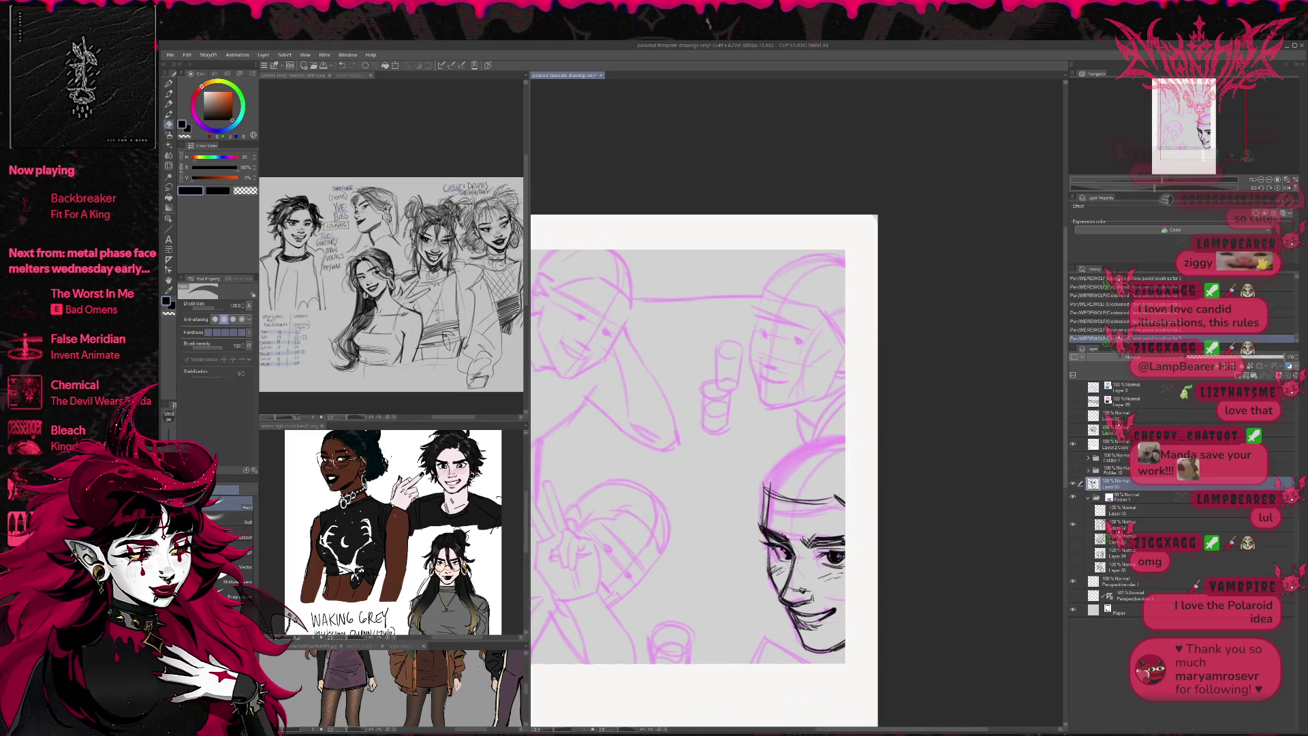
{"action": "key", "text": "p"}
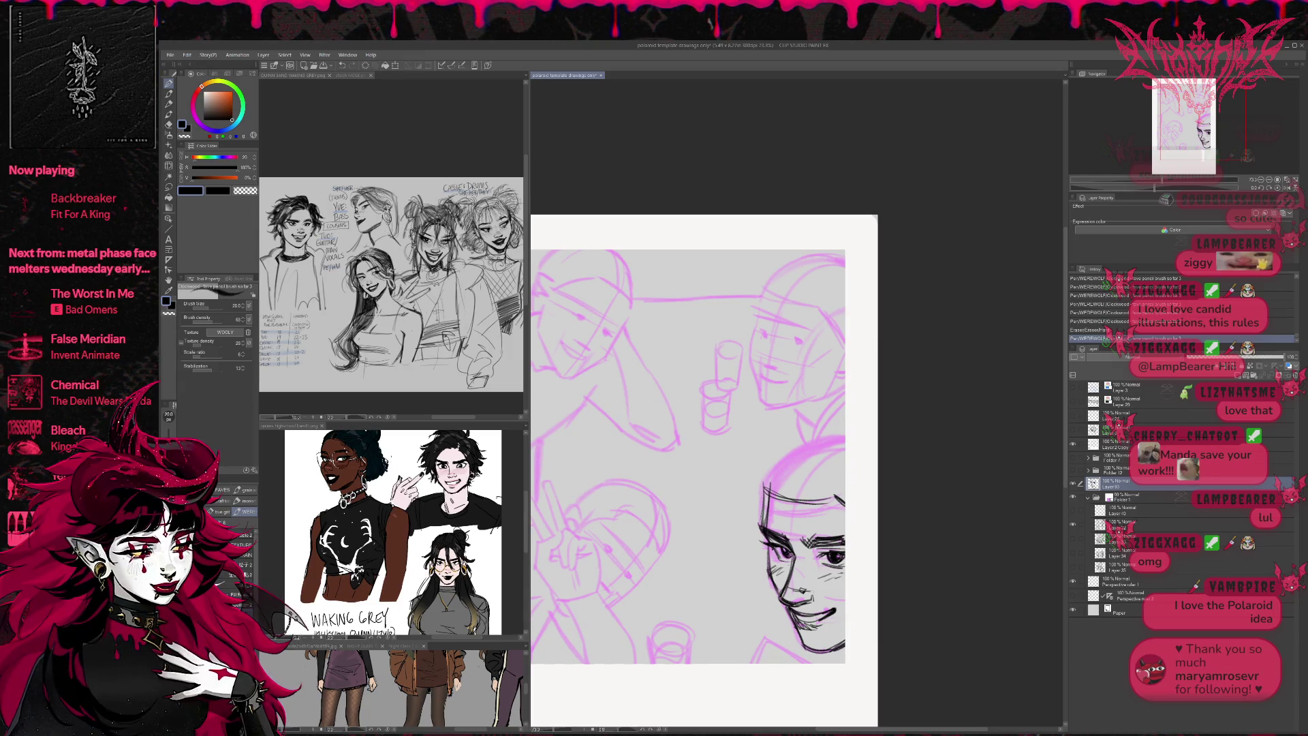
{"action": "key", "text": "e"}
{"action": "left_click_drag", "start_coordinate": [825, 549], "coordinate": [844, 566]}
{"action": "key", "text": "p"}
{"action": "mouse_move", "coordinate": [863, 511]}
{"action": "left_mouse_down"}
{"action": "mouse_move", "coordinate": [903, 518]}
{"action": "mouse_move", "coordinate": [867, 551]}
{"action": "mouse_move", "coordinate": [876, 569]}
{"action": "mouse_move", "coordinate": [865, 530]}
{"action": "left_mouse_up"}
- Erase small strokes at the top of the head, undoing the erase near the eye
{"action": "key", "text": "e"}
{"action": "left_click_drag", "start_coordinate": [766, 507], "coordinate": [845, 504]}
{"action": "key", "text": "p"}
{"action": "key", "text": "e"}
{"action": "left_click_drag", "start_coordinate": [767, 549], "coordinate": [811, 567]}
{"action": "key", "text": "ctrl+z"}
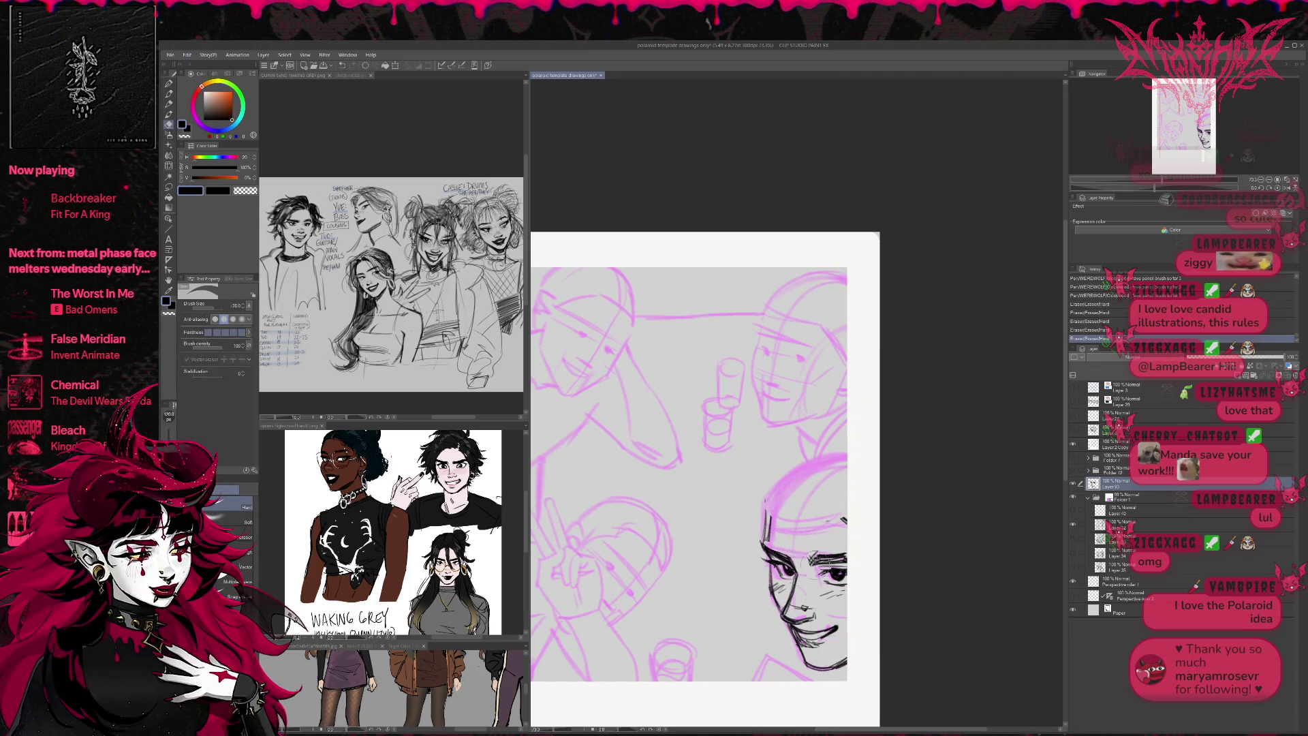
{"action": "key", "text": "p"}
- Redraw the line near the ear and ink hair strands left of the face and over the forehead
{"action": "key", "text": "e"}
{"action": "left_click_drag", "start_coordinate": [763, 517], "coordinate": [784, 559]}
{"action": "key", "text": "p"}
{"action": "mouse_move", "coordinate": [815, 518]}
{"action": "left_mouse_down"}
{"action": "mouse_move", "coordinate": [797, 521]}
{"action": "mouse_move", "coordinate": [811, 513]}
{"action": "mouse_move", "coordinate": [826, 532]}
{"action": "mouse_move", "coordinate": [794, 501]}
{"action": "mouse_move", "coordinate": [731, 580]}
{"action": "left_mouse_up"}
{"action": "key", "text": "e"}
{"action": "key", "text": "p"}
{"action": "left_click_drag", "start_coordinate": [770, 509], "coordinate": [714, 526]}
{"action": "mouse_move", "coordinate": [786, 488]}
{"action": "left_mouse_down"}
{"action": "mouse_move", "coordinate": [745, 507]}
{"action": "mouse_move", "coordinate": [824, 488]}
{"action": "mouse_move", "coordinate": [833, 501]}
{"action": "mouse_move", "coordinate": [754, 576]}
{"action": "mouse_move", "coordinate": [790, 561]}
{"action": "left_mouse_up"}
{"action": "left_click_drag", "start_coordinate": [817, 506], "coordinate": [790, 607]}
- Erase part of the lower face lines, flip the canvas, and add lines to the face and hair top
{"action": "key", "text": "e"}
{"action": "mouse_move", "coordinate": [816, 556]}
{"action": "left_mouse_down"}
{"action": "mouse_move", "coordinate": [775, 576]}
{"action": "mouse_move", "coordinate": [790, 574]}
{"action": "mouse_move", "coordinate": [782, 612]}
{"action": "mouse_move", "coordinate": [791, 594]}
{"action": "left_mouse_up"}
{"action": "key", "text": "p"}
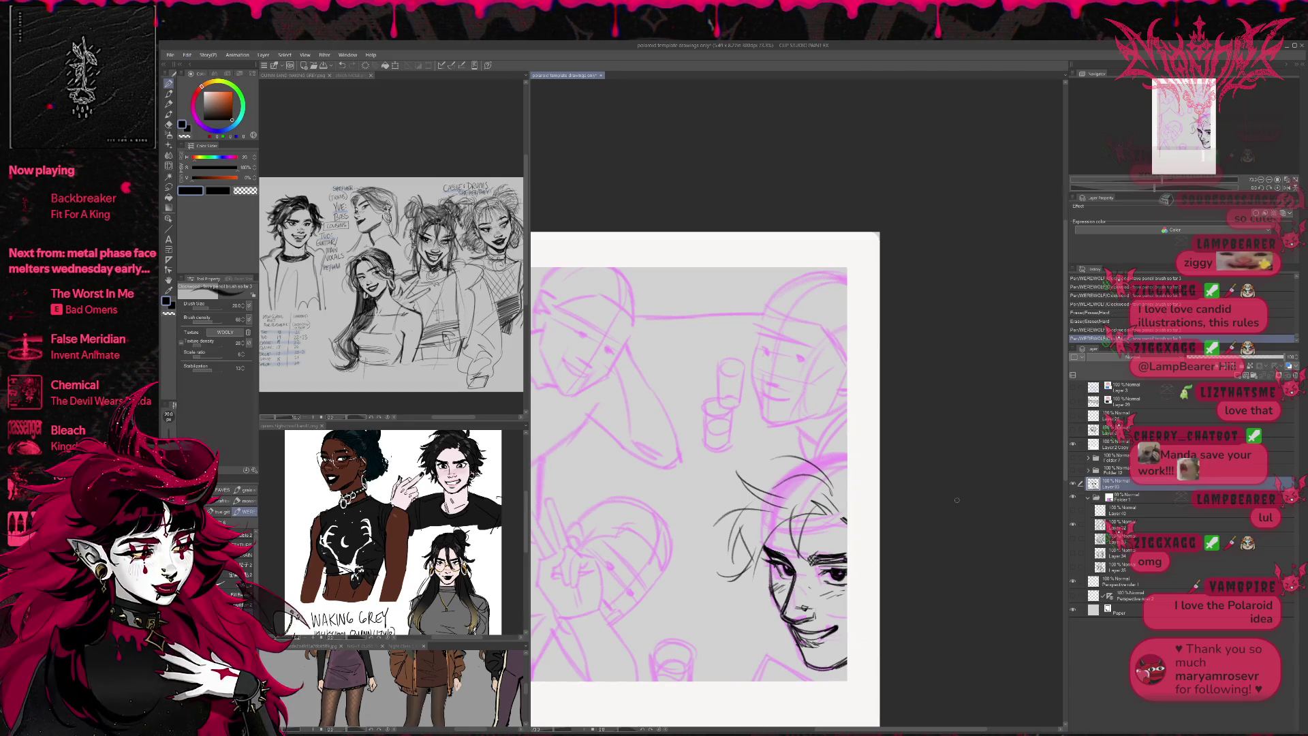
{"action": "key", "text": "h"}
{"action": "left_click_drag", "start_coordinate": [809, 564], "coordinate": [798, 583]}
{"action": "left_click_drag", "start_coordinate": [842, 480], "coordinate": [807, 489]}
{"action": "left_click_drag", "start_coordinate": [766, 456], "coordinate": [821, 442]}
- Touch up the chin, cheek, ear and hair, then begin inking the upper friend's eyes
{"action": "left_click_drag", "start_coordinate": [951, 523], "coordinate": [881, 506]}
{"action": "key", "text": "e"}
{"action": "left_click_drag", "start_coordinate": [689, 626], "coordinate": [683, 635]}
{"action": "key", "text": "p"}
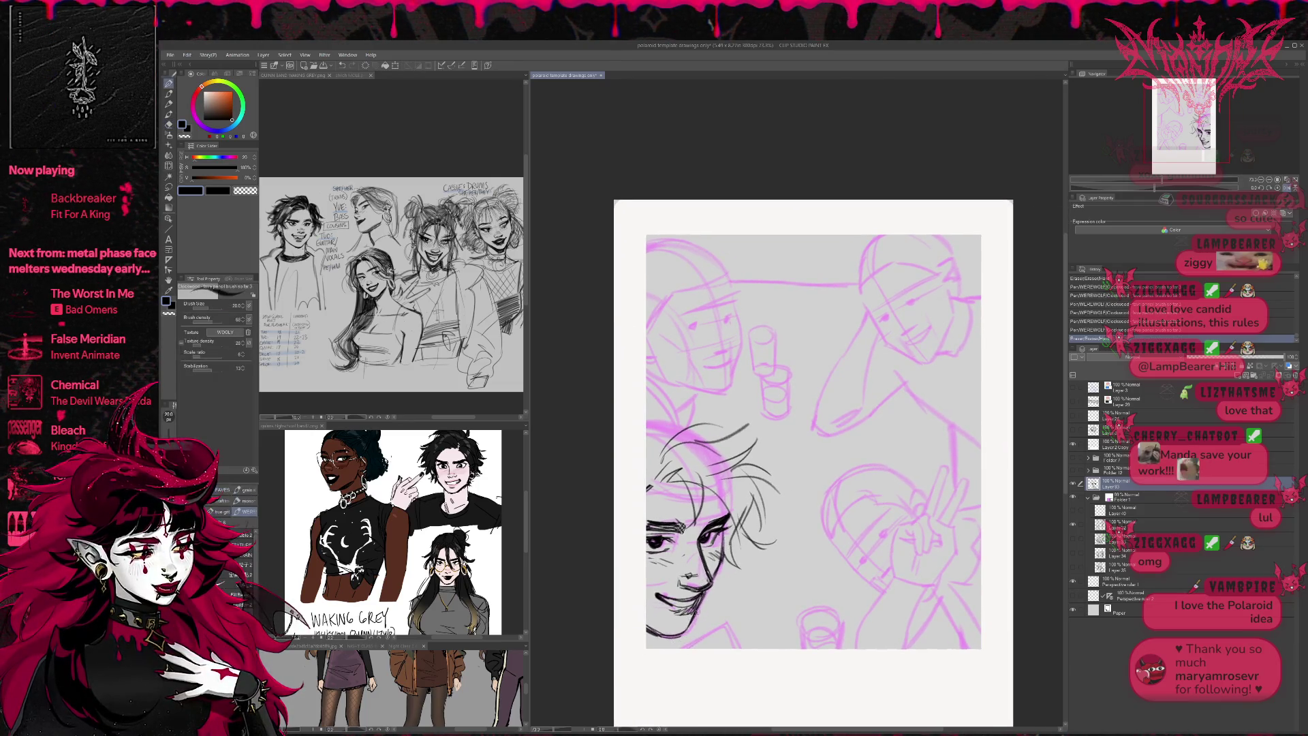
{"action": "left_click_drag", "start_coordinate": [719, 563], "coordinate": [712, 583]}
{"action": "left_click_drag", "start_coordinate": [721, 530], "coordinate": [729, 501]}
{"action": "mouse_move", "coordinate": [981, 478]}
{"action": "left_mouse_down"}
{"action": "mouse_move", "coordinate": [920, 469]}
{"action": "mouse_move", "coordinate": [945, 522]}
{"action": "left_mouse_up"}
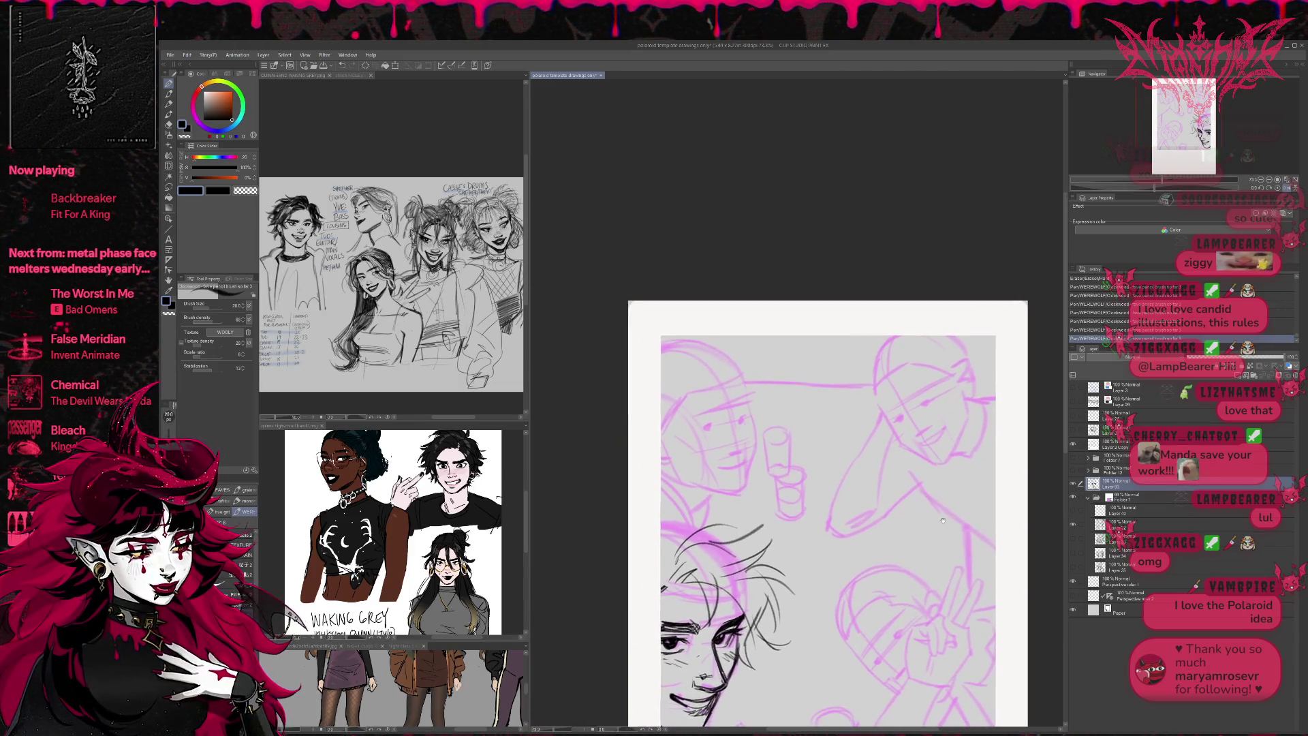
{"action": "left_click_drag", "start_coordinate": [694, 427], "coordinate": [714, 418]}
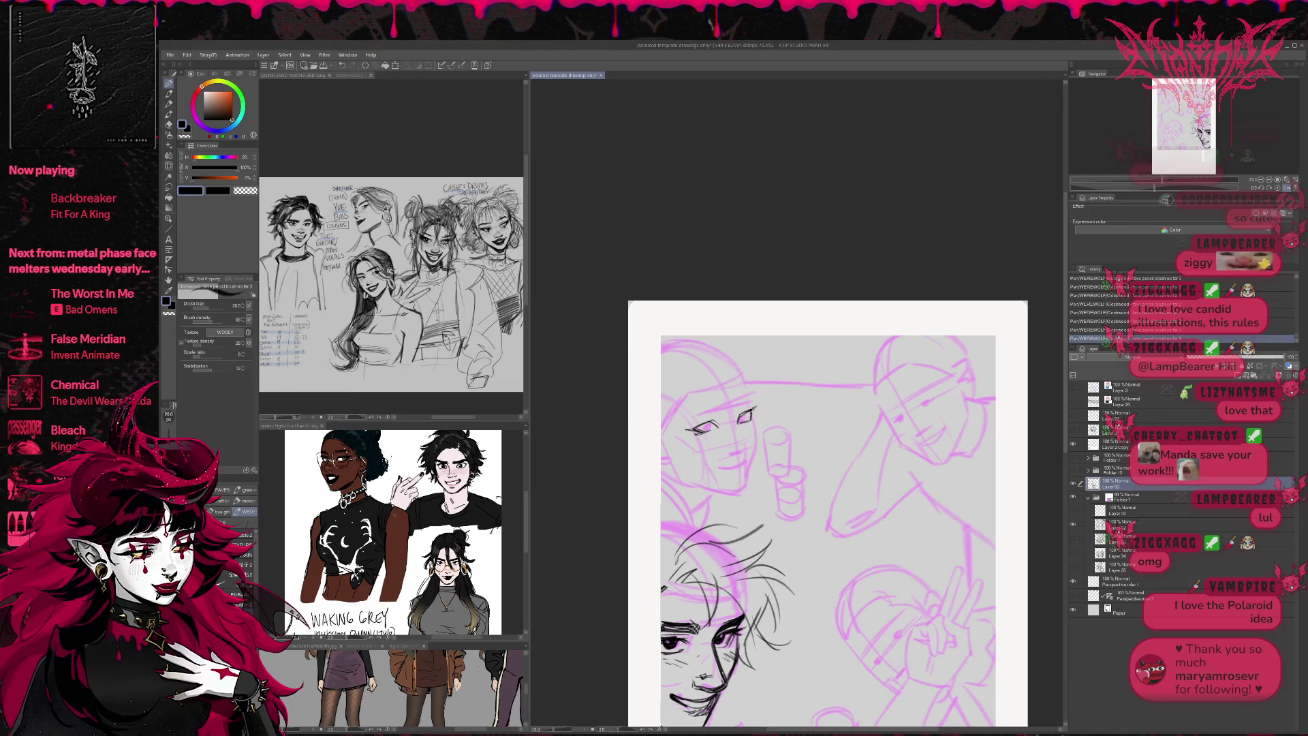
- Ink the upper friend's eyelid line and mouth line, then mirror the canvas to check
{"action": "mouse_move", "coordinate": [749, 393]}
{"action": "left_mouse_down"}
{"action": "mouse_move", "coordinate": [778, 401]}
{"action": "mouse_move", "coordinate": [740, 441]}
{"action": "left_mouse_up"}
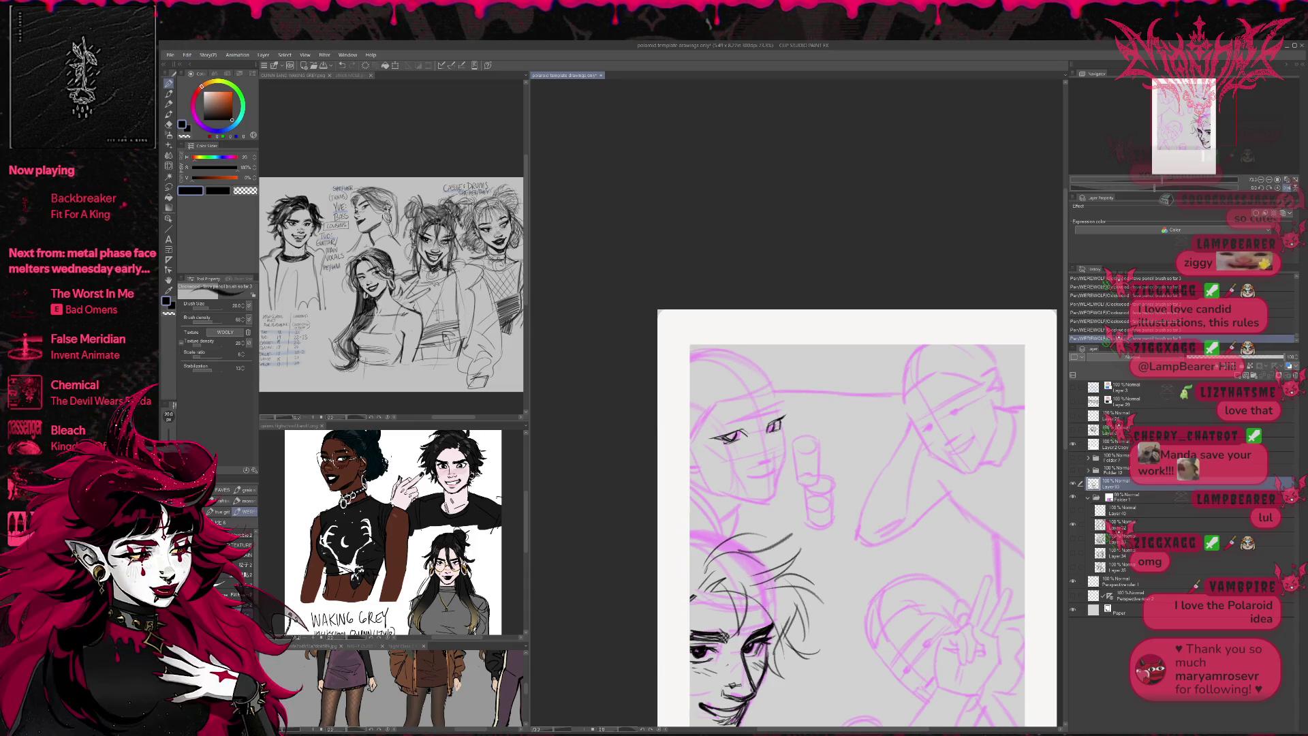
{"action": "left_click_drag", "start_coordinate": [769, 382], "coordinate": [787, 380]}
{"action": "left_click_drag", "start_coordinate": [727, 423], "coordinate": [798, 405]}
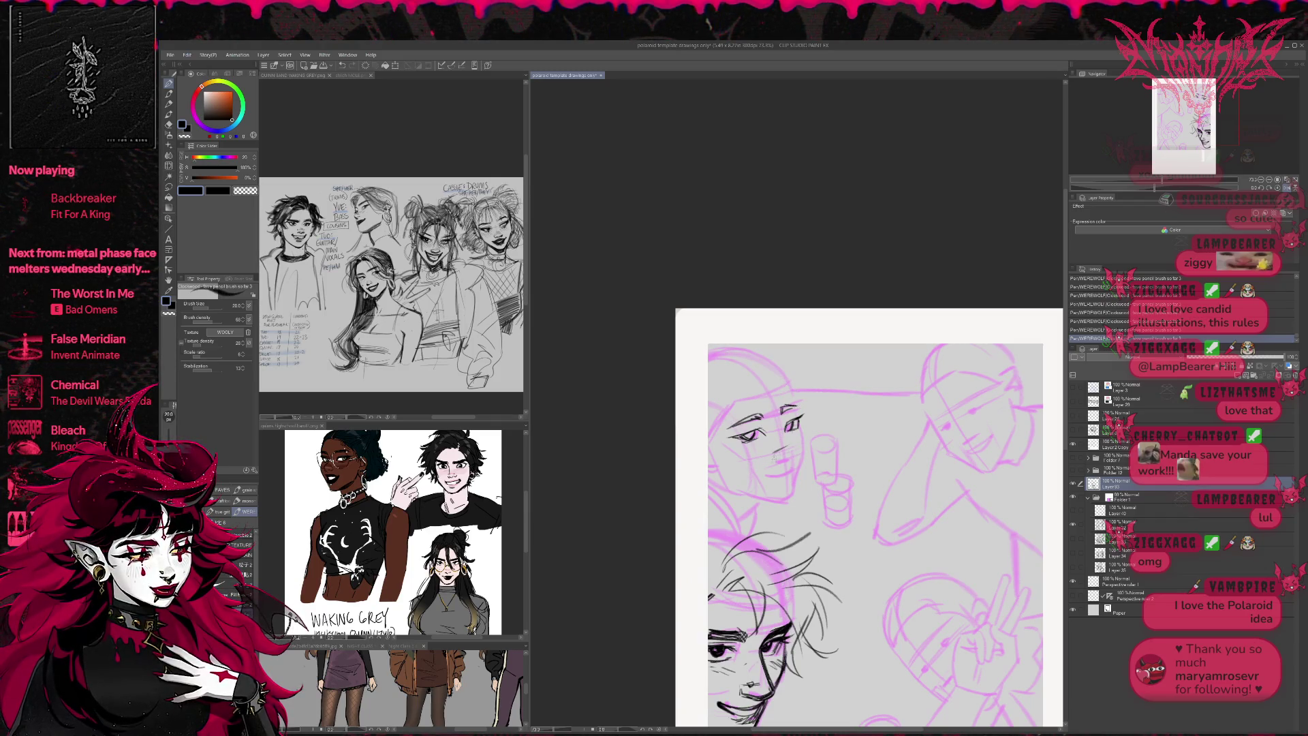
{"action": "left_click_drag", "start_coordinate": [794, 465], "coordinate": [767, 483]}
{"action": "key", "text": "h"}
- Erase and redraw the upper face's left eye and eyebrow with the hard eraser and pencil
{"action": "key", "text": "e"}
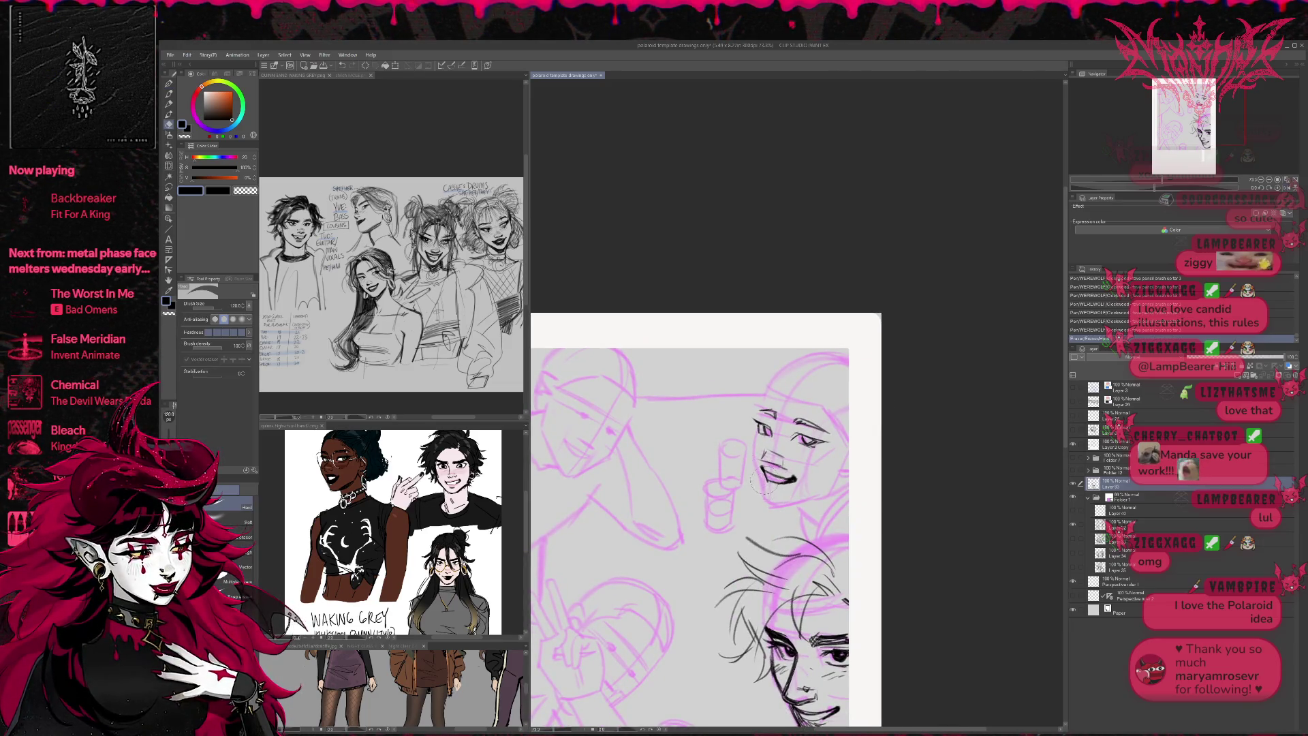
{"action": "mouse_move", "coordinate": [757, 422]}
{"action": "left_mouse_down"}
{"action": "mouse_move", "coordinate": [774, 436]}
{"action": "mouse_move", "coordinate": [807, 410]}
{"action": "left_mouse_up"}
{"action": "key", "text": "p"}
{"action": "key", "text": "p"}
{"action": "key", "text": "e"}
{"action": "left_click_drag", "start_coordinate": [800, 403], "coordinate": [776, 413]}
{"action": "left_click_drag", "start_coordinate": [760, 405], "coordinate": [778, 410]}
{"action": "mouse_move", "coordinate": [762, 411]}
{"action": "left_mouse_down"}
{"action": "mouse_move", "coordinate": [822, 429]}
{"action": "mouse_move", "coordinate": [775, 412]}
{"action": "left_mouse_up"}
{"action": "key", "text": "p"}
{"action": "key", "text": "e"}
{"action": "key", "text": "p"}
- Ink marks at the face's right edge and under the mouth and chin, erasing stray eye marks
{"action": "left_click_drag", "start_coordinate": [842, 450], "coordinate": [849, 460]}
{"action": "left_click_drag", "start_coordinate": [764, 496], "coordinate": [831, 492]}
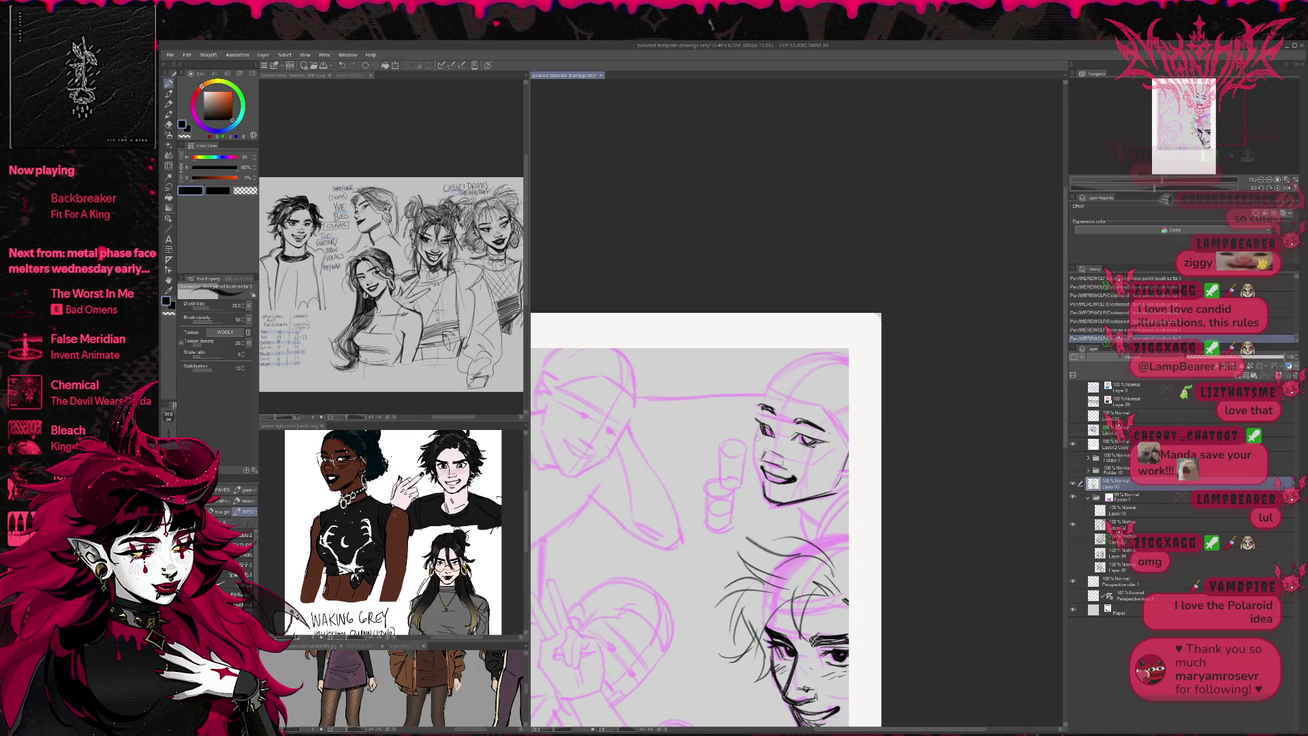
{"action": "left_click_drag", "start_coordinate": [756, 419], "coordinate": [753, 465]}
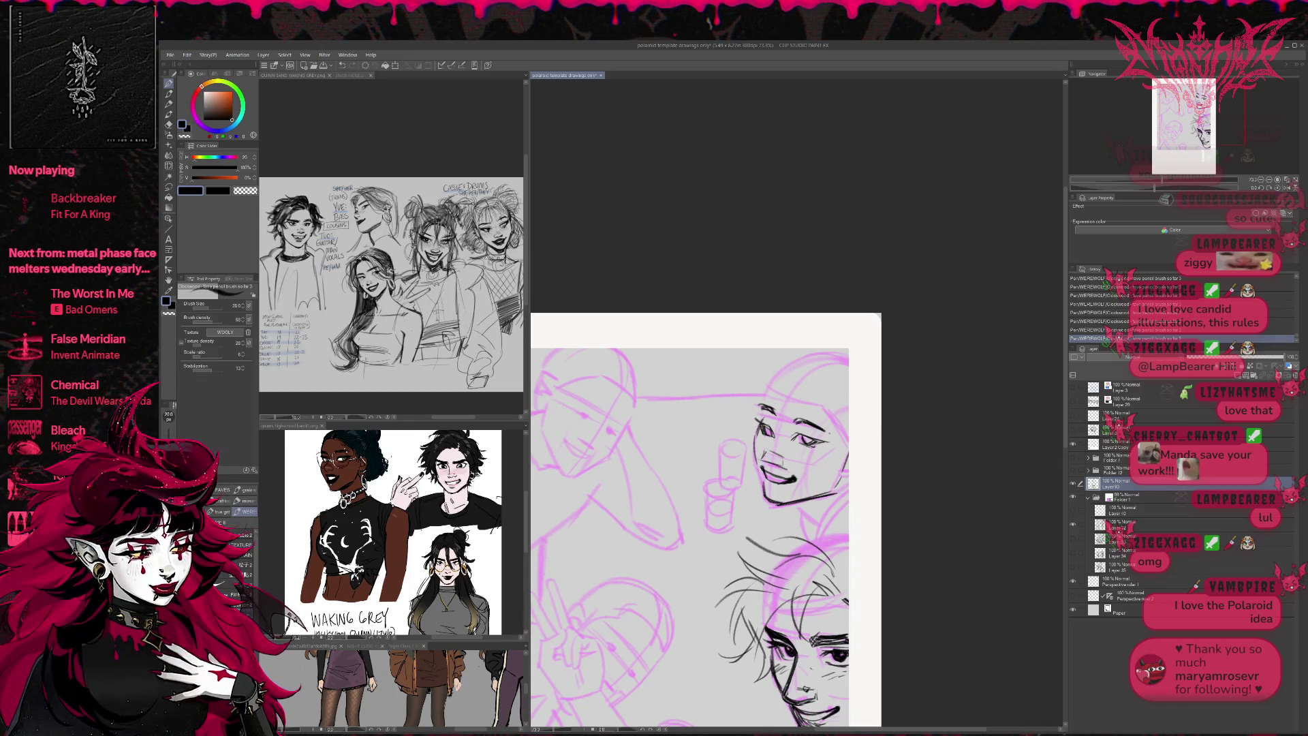
{"action": "key", "text": "e"}
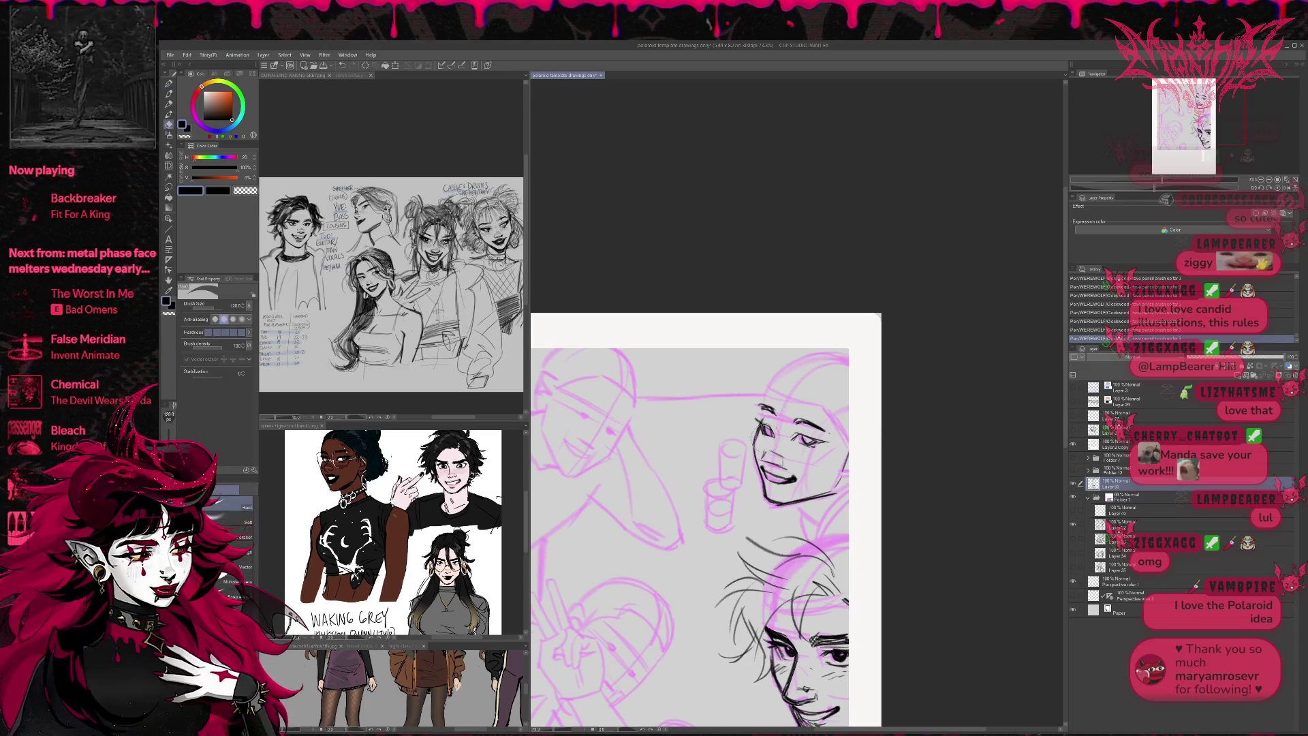
{"action": "left_click_drag", "start_coordinate": [761, 429], "coordinate": [820, 449]}
{"action": "key", "text": "p"}
- Add a mark above the brow and ink the neck and jaw below the upper face
{"action": "mouse_move", "coordinate": [787, 409]}
{"action": "left_mouse_down"}
{"action": "mouse_move", "coordinate": [763, 423]}
{"action": "mouse_move", "coordinate": [789, 366]}
{"action": "left_mouse_up"}
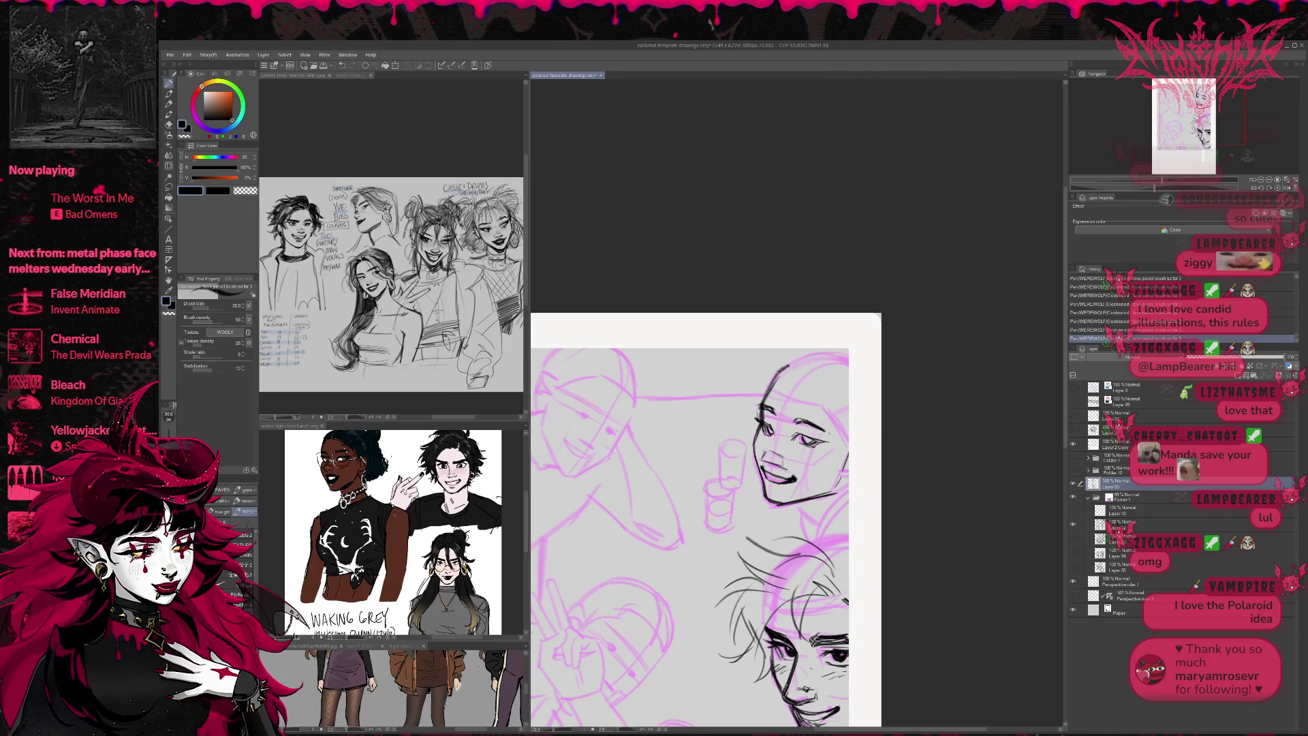
{"action": "left_click_drag", "start_coordinate": [820, 518], "coordinate": [816, 545]}
{"action": "left_click_drag", "start_coordinate": [847, 482], "coordinate": [808, 524]}
{"action": "mouse_move", "coordinate": [843, 408]}
{"action": "left_mouse_down"}
{"action": "mouse_move", "coordinate": [857, 419]}
{"action": "mouse_move", "coordinate": [830, 511]}
{"action": "left_mouse_up"}
- Ink the upper face's left contour, right cheek and jaw, and nose, erasing small bits
{"action": "left_click_drag", "start_coordinate": [766, 435], "coordinate": [758, 459]}
{"action": "mouse_move", "coordinate": [853, 459]}
{"action": "left_mouse_down"}
{"action": "mouse_move", "coordinate": [826, 470]}
{"action": "mouse_move", "coordinate": [838, 498]}
{"action": "left_mouse_up"}
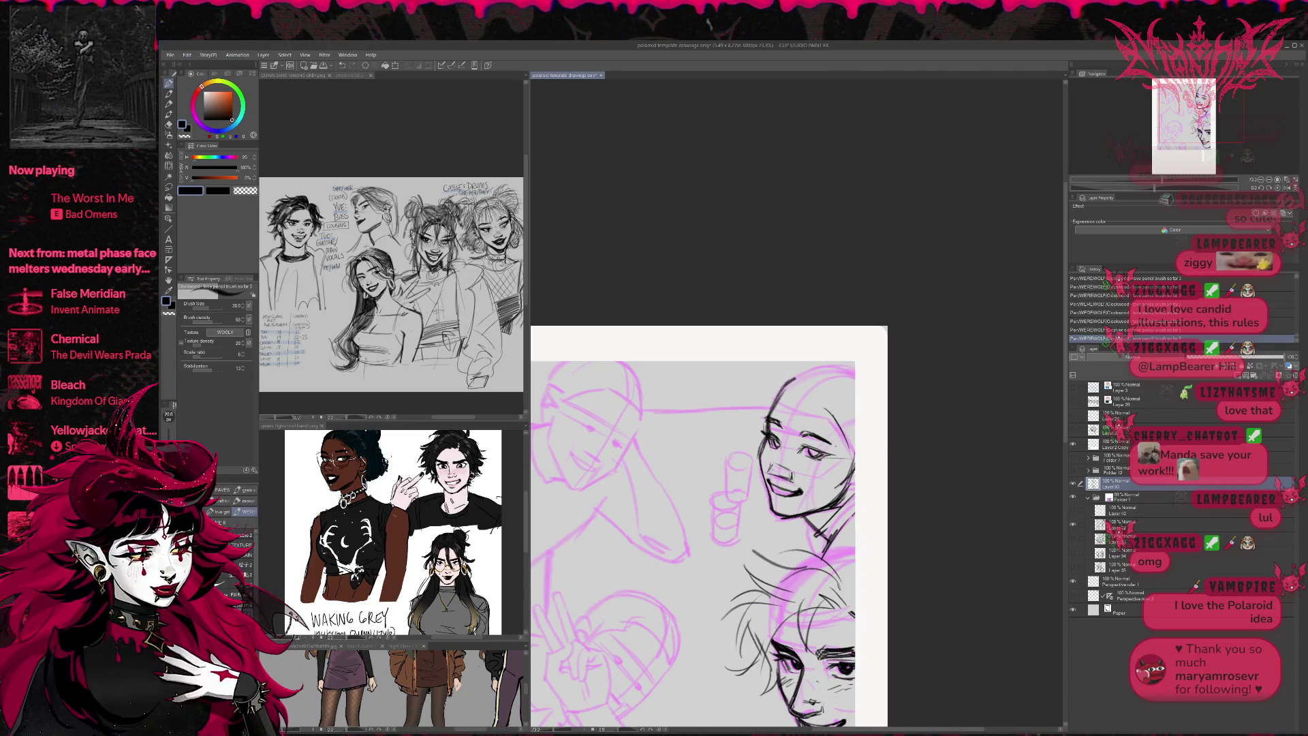
{"action": "left_click_drag", "start_coordinate": [769, 472], "coordinate": [782, 480]}
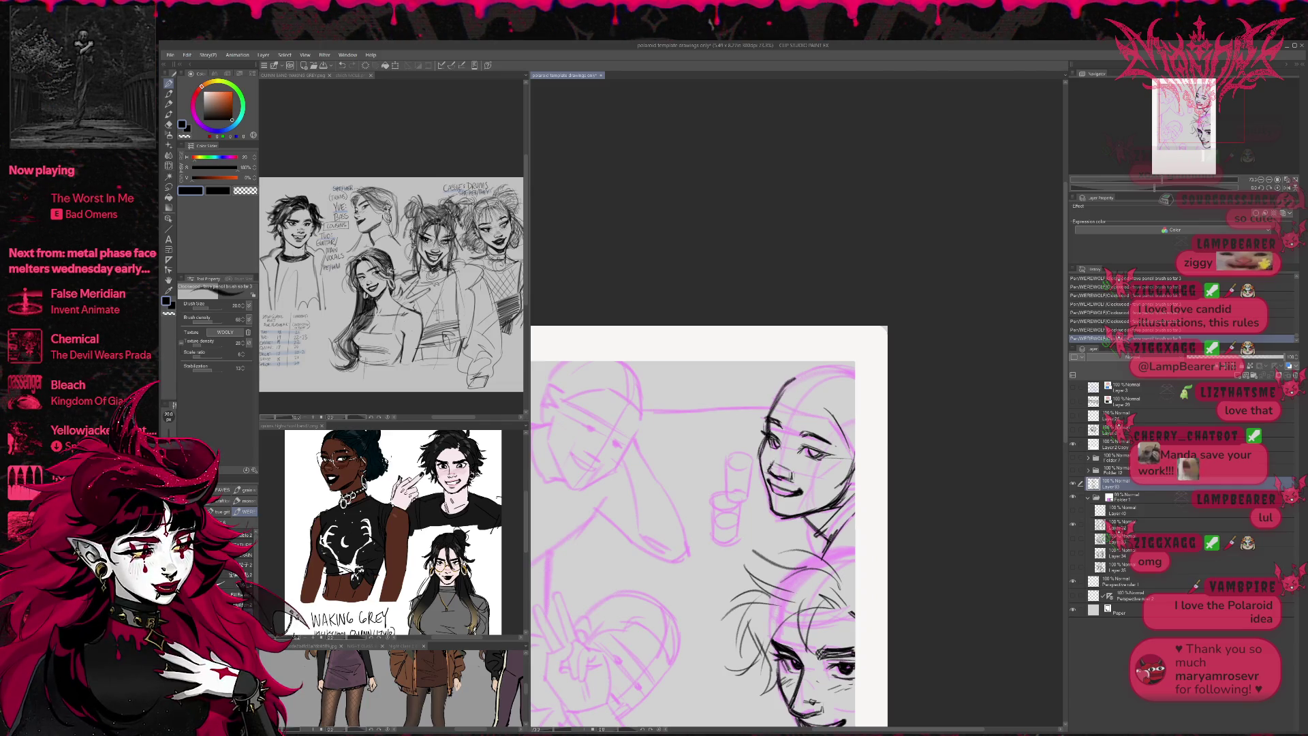
{"action": "key", "text": "e"}
{"action": "left_click_drag", "start_coordinate": [777, 441], "coordinate": [779, 440]}
{"action": "key", "text": "p"}
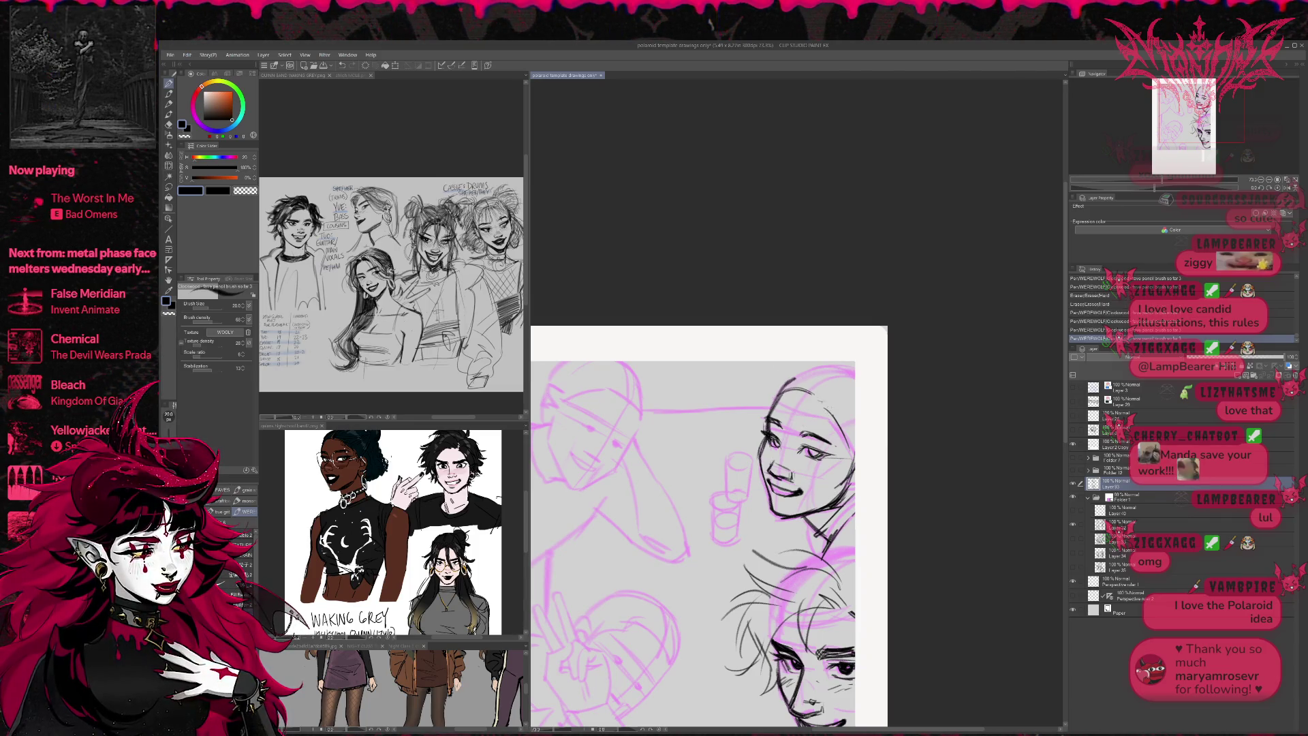
- Outline the top of the head and the right-side jaw and hair, undoing stray strokes on the cup
{"action": "mouse_move", "coordinate": [790, 422]}
{"action": "left_mouse_down"}
{"action": "mouse_move", "coordinate": [854, 357]}
{"action": "mouse_move", "coordinate": [850, 342]}
{"action": "left_mouse_up"}
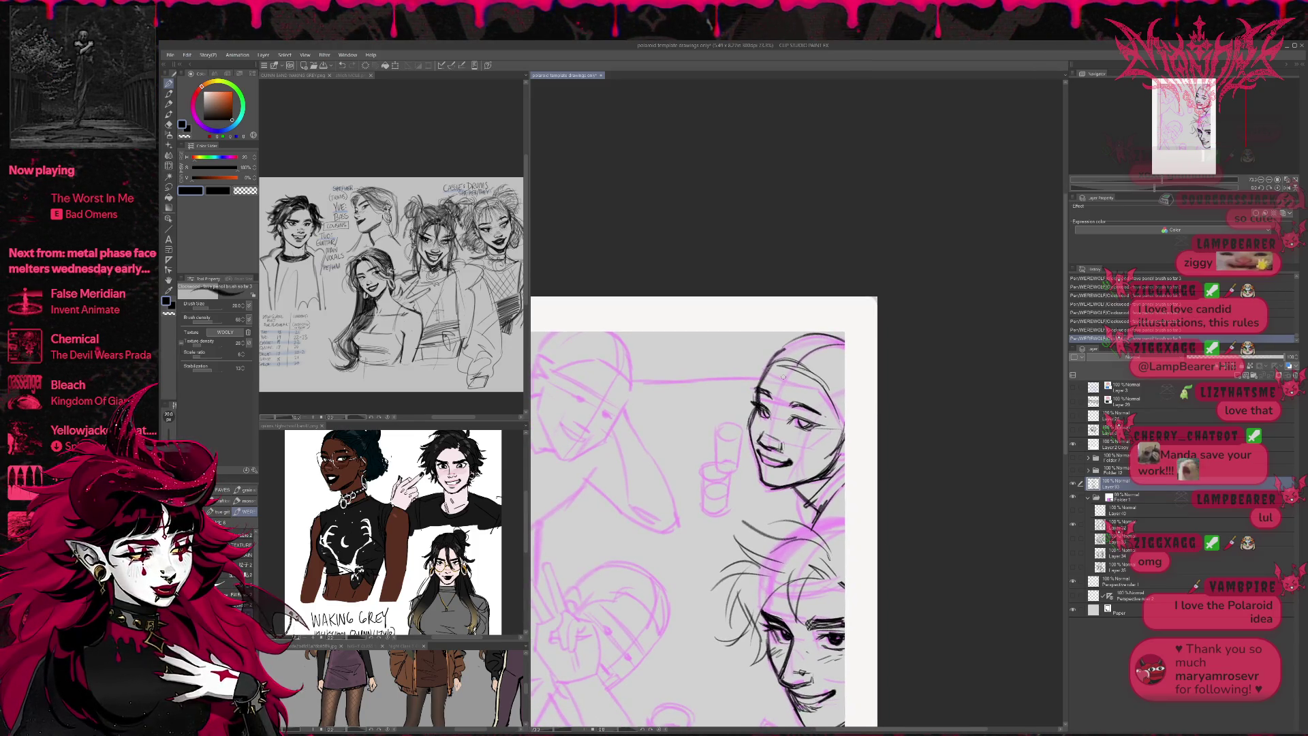
{"action": "left_click_drag", "start_coordinate": [841, 454], "coordinate": [802, 476]}
{"action": "left_click_drag", "start_coordinate": [845, 483], "coordinate": [823, 500]}
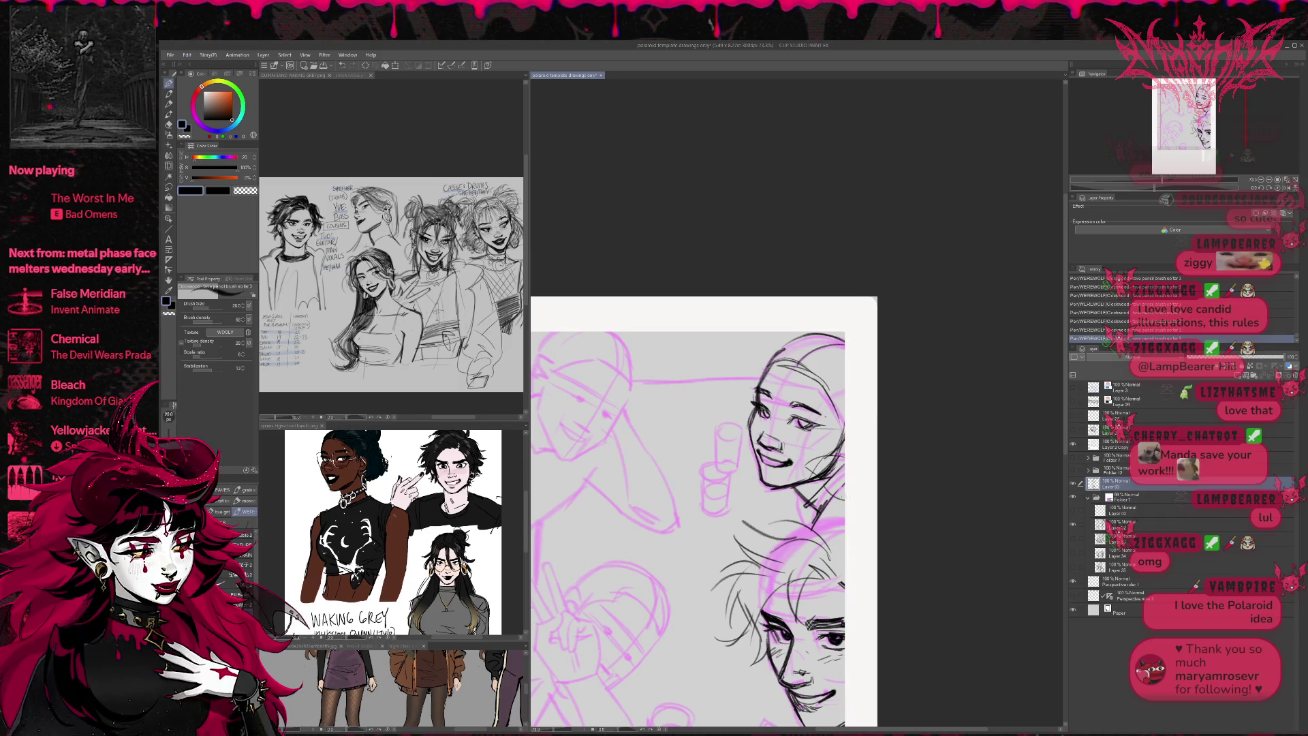
{"action": "left_click_drag", "start_coordinate": [746, 443], "coordinate": [724, 465]}
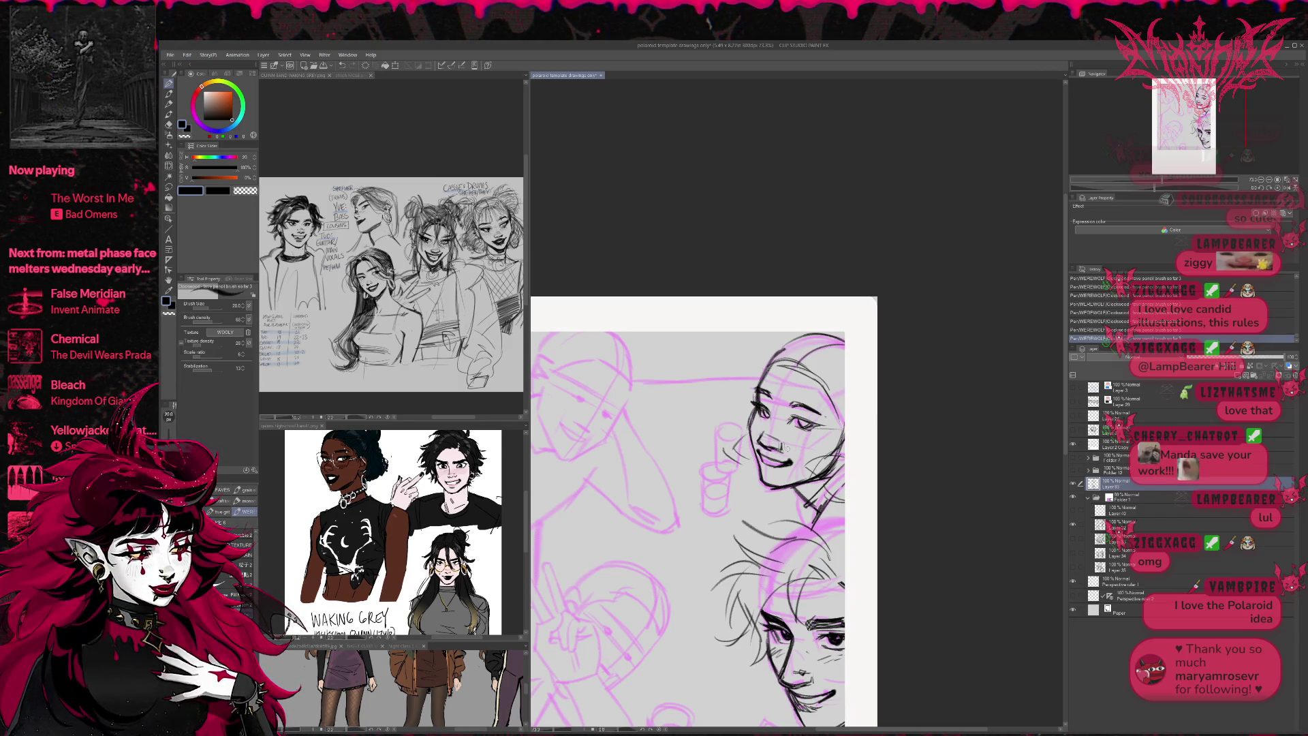
{"action": "key", "text": "ctrl+z"}
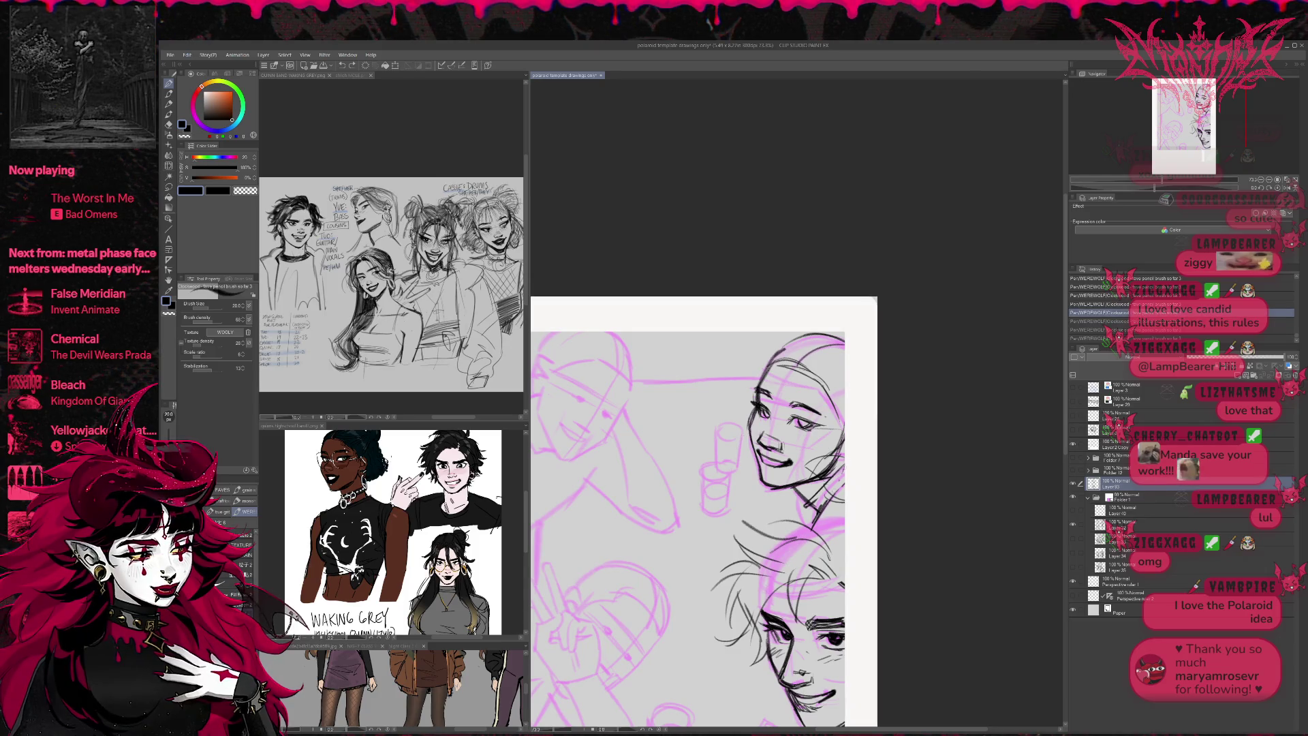
- Ink the hair strands across the top, upper-left and right edge of the upper head
{"action": "mouse_move", "coordinate": [845, 376]}
{"action": "left_mouse_down"}
{"action": "mouse_move", "coordinate": [817, 382]}
{"action": "mouse_move", "coordinate": [800, 360]}
{"action": "mouse_move", "coordinate": [826, 353]}
{"action": "mouse_move", "coordinate": [769, 391]}
{"action": "mouse_move", "coordinate": [757, 380]}
{"action": "left_mouse_up"}
{"action": "mouse_move", "coordinate": [757, 377]}
{"action": "left_mouse_down"}
{"action": "mouse_move", "coordinate": [746, 401]}
{"action": "mouse_move", "coordinate": [747, 389]}
{"action": "left_mouse_up"}
{"action": "mouse_move", "coordinate": [776, 355]}
{"action": "left_mouse_down"}
{"action": "mouse_move", "coordinate": [746, 380]}
{"action": "mouse_move", "coordinate": [797, 419]}
{"action": "left_mouse_up"}
{"action": "left_click_drag", "start_coordinate": [805, 374], "coordinate": [821, 429]}
{"action": "left_click_drag", "start_coordinate": [795, 351], "coordinate": [770, 357]}
{"action": "left_click_drag", "start_coordinate": [815, 366], "coordinate": [822, 398]}
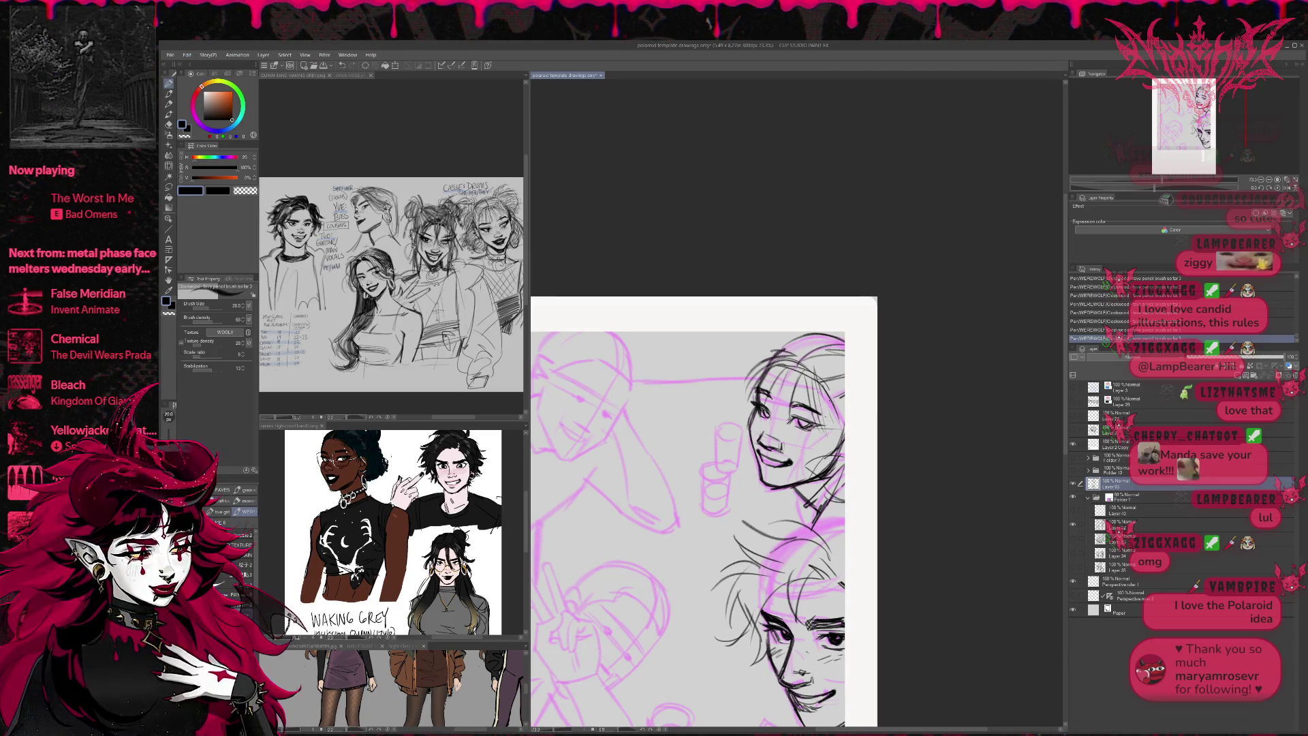
{"action": "left_click_drag", "start_coordinate": [827, 412], "coordinate": [845, 423]}
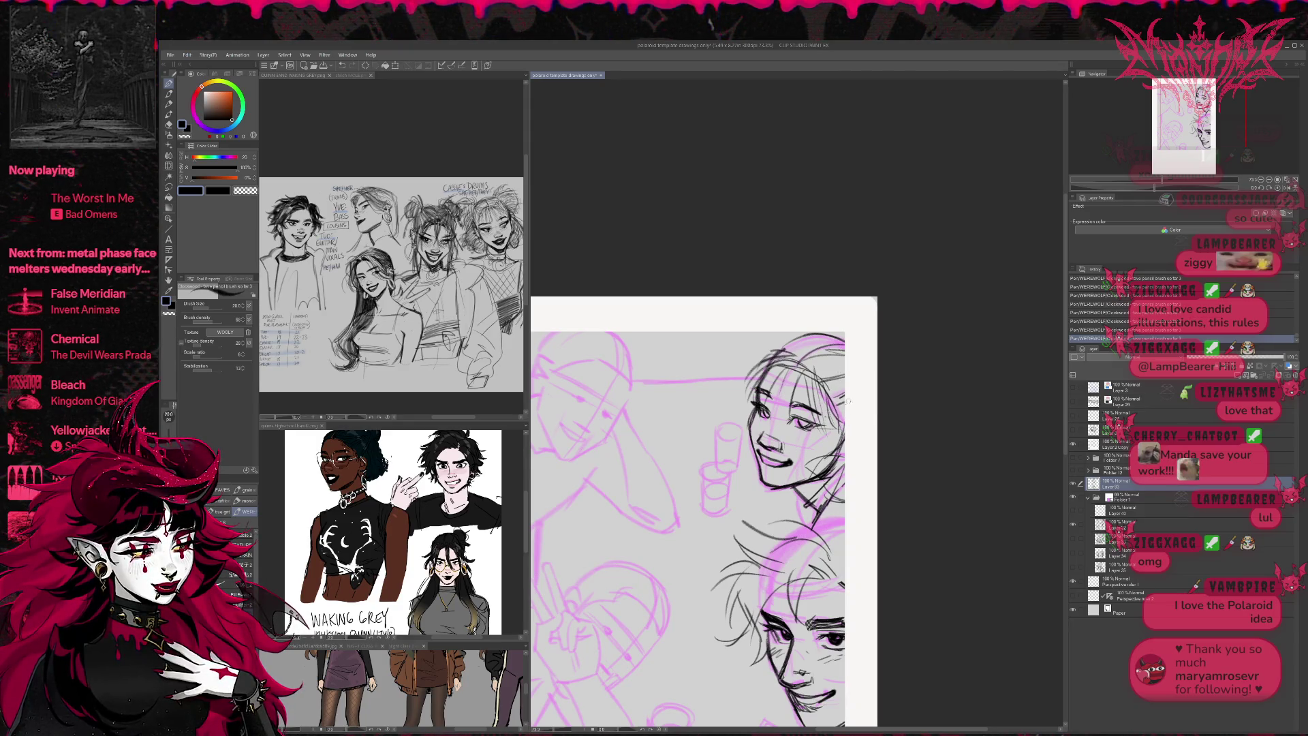
{"action": "mouse_move", "coordinate": [832, 389]}
{"action": "left_mouse_down"}
{"action": "mouse_move", "coordinate": [844, 417]}
{"action": "mouse_move", "coordinate": [844, 394]}
{"action": "mouse_move", "coordinate": [821, 447]}
{"action": "left_mouse_up"}
{"action": "left_click_drag", "start_coordinate": [808, 334], "coordinate": [757, 348]}
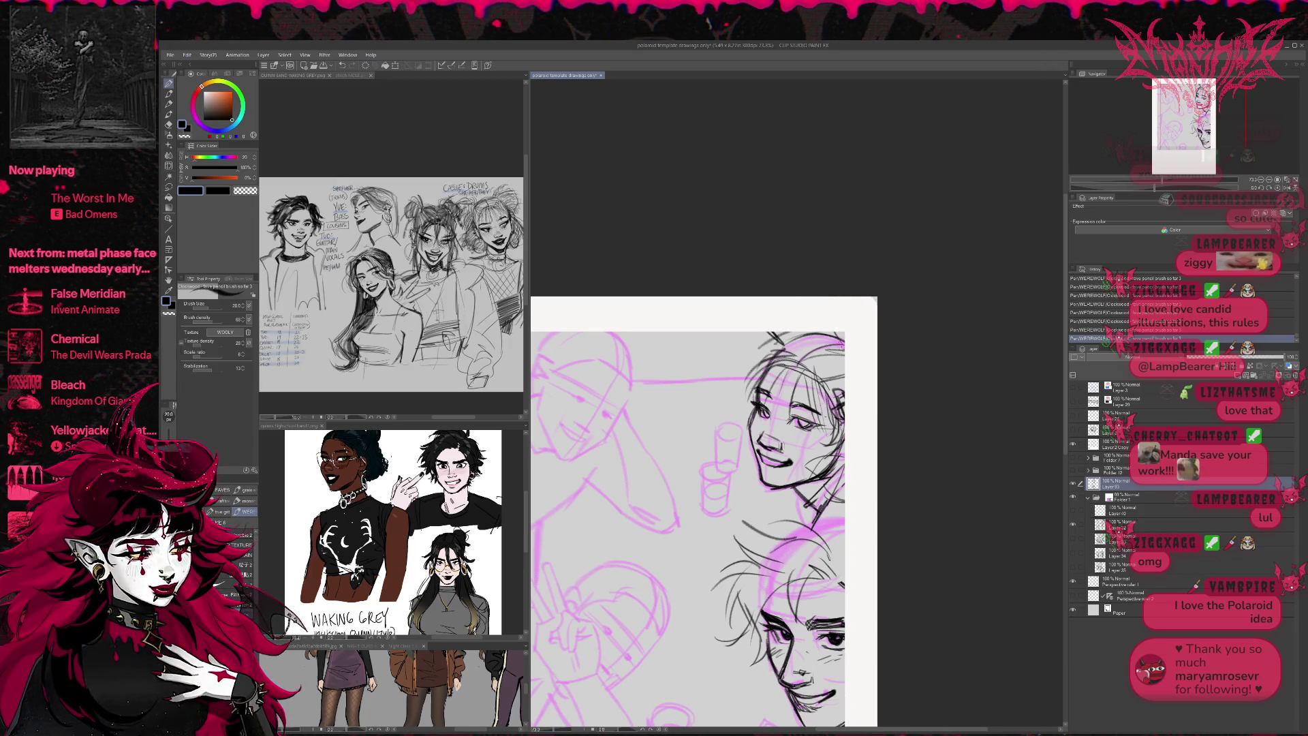
- Mirror the canvas and touch up the ink around the upper face's eye
{"action": "left_click_drag", "start_coordinate": [682, 511], "coordinate": [719, 507]}
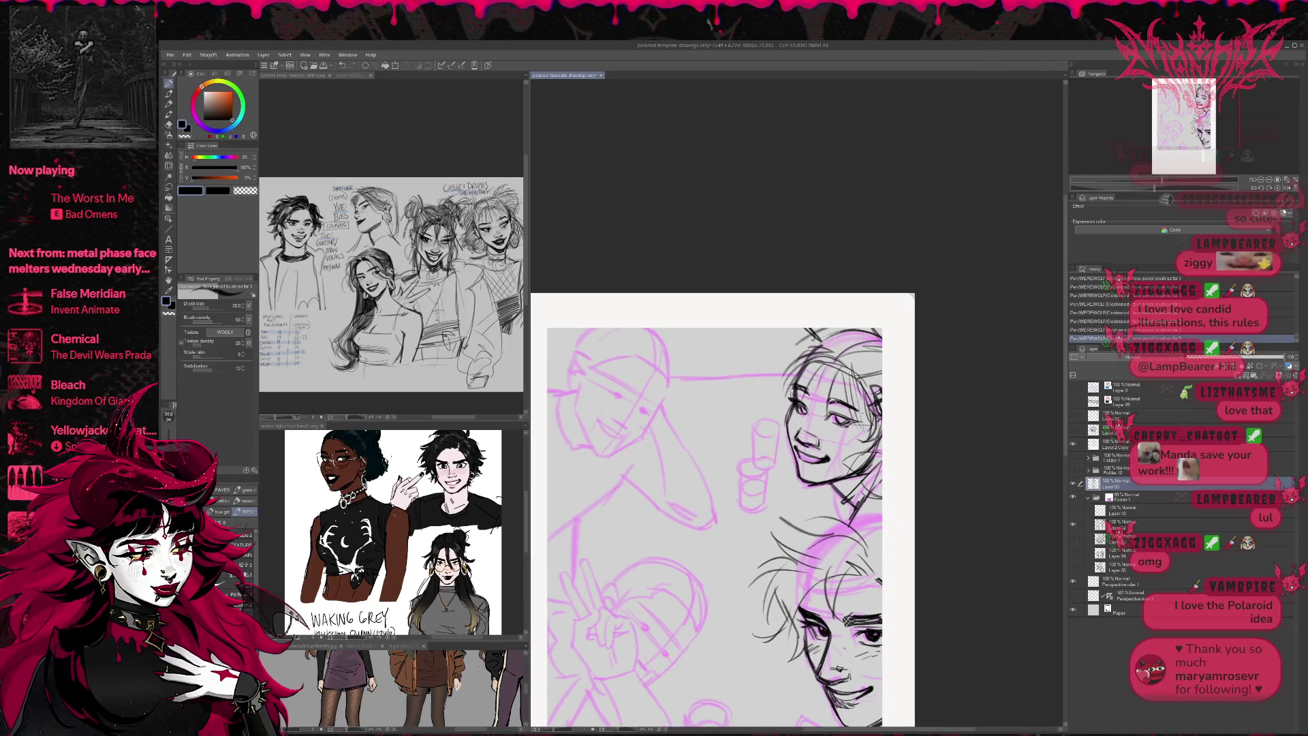
{"action": "key", "text": "h"}
{"action": "left_click_drag", "start_coordinate": [1000, 405], "coordinate": [958, 403]}
{"action": "key", "text": "e"}
{"action": "mouse_move", "coordinate": [743, 412]}
{"action": "left_mouse_down"}
{"action": "mouse_move", "coordinate": [761, 401]}
{"action": "mouse_move", "coordinate": [710, 428]}
{"action": "mouse_move", "coordinate": [758, 399]}
{"action": "left_mouse_up"}
{"action": "key", "text": "p"}
{"action": "key", "text": "e"}
{"action": "key", "text": "p"}
{"action": "left_click_drag", "start_coordinate": [749, 405], "coordinate": [757, 401]}
- Mirror the canvas back and erase the lines around the upper face's eye for redrawing
{"action": "key", "text": "e"}
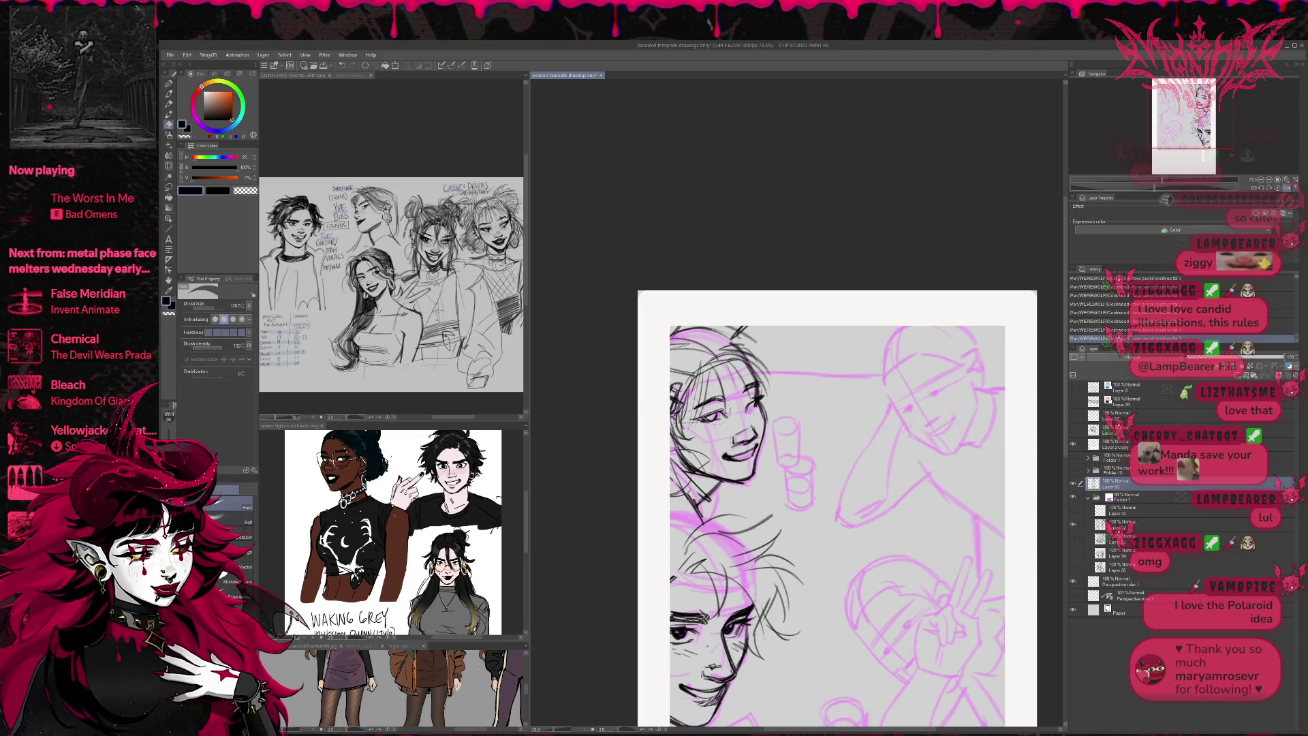
{"action": "key", "text": "h"}
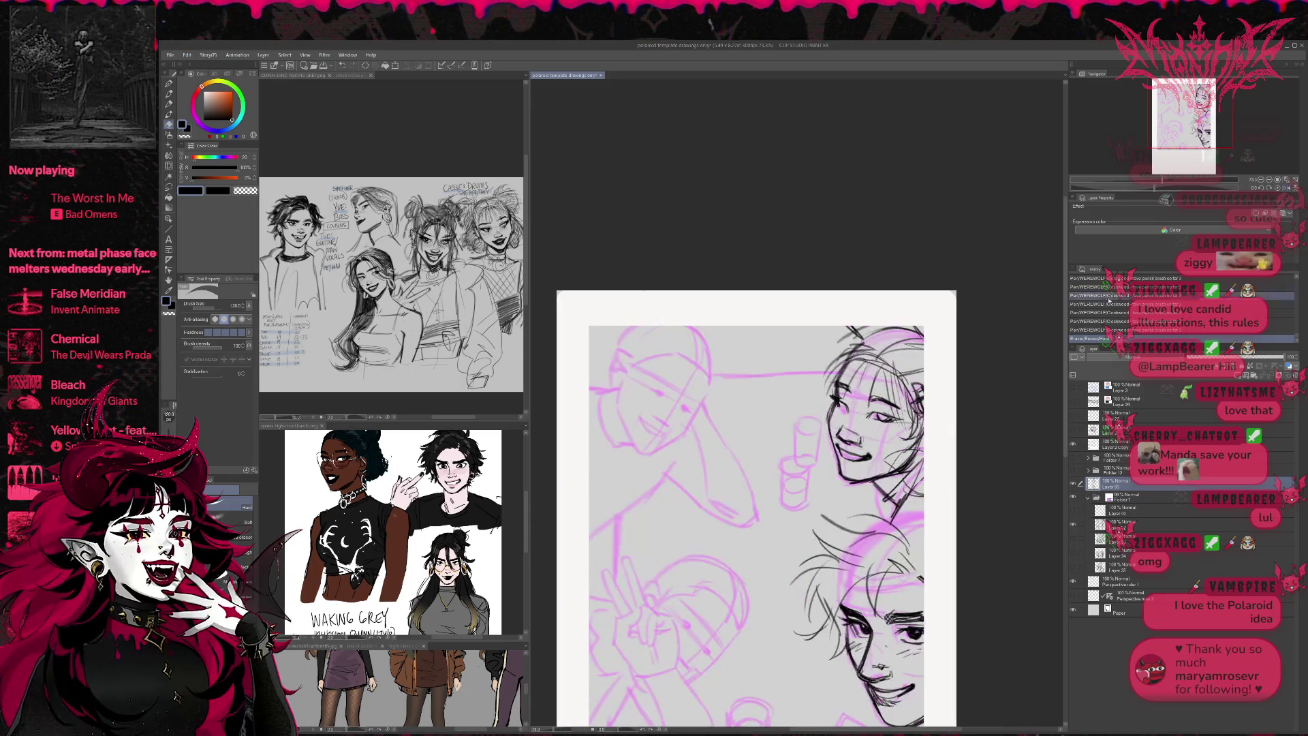
{"action": "mouse_move", "coordinate": [752, 425]}
{"action": "left_mouse_down"}
{"action": "mouse_move", "coordinate": [802, 416]}
{"action": "mouse_move", "coordinate": [777, 405]}
{"action": "mouse_move", "coordinate": [778, 423]}
{"action": "mouse_move", "coordinate": [734, 392]}
{"action": "mouse_move", "coordinate": [777, 408]}
{"action": "mouse_move", "coordinate": [726, 404]}
{"action": "mouse_move", "coordinate": [765, 418]}
{"action": "mouse_move", "coordinate": [766, 407]}
{"action": "mouse_move", "coordinate": [777, 435]}
{"action": "mouse_move", "coordinate": [730, 421]}
{"action": "left_mouse_up"}
{"action": "key", "text": "p"}
{"action": "key", "text": "e"}
{"action": "key", "text": "p"}
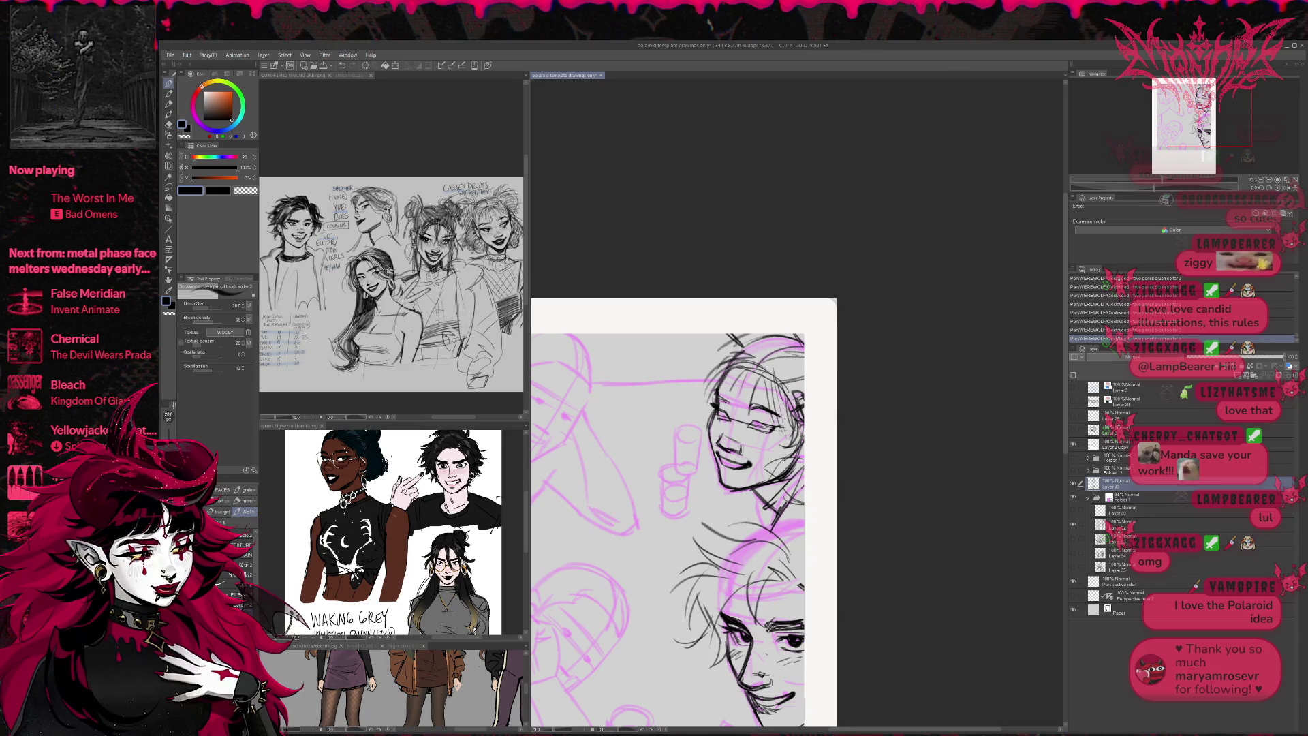
{"action": "scroll", "coordinate": [797, 515], "scroll_direction": "left", "scroll_amount": 3}
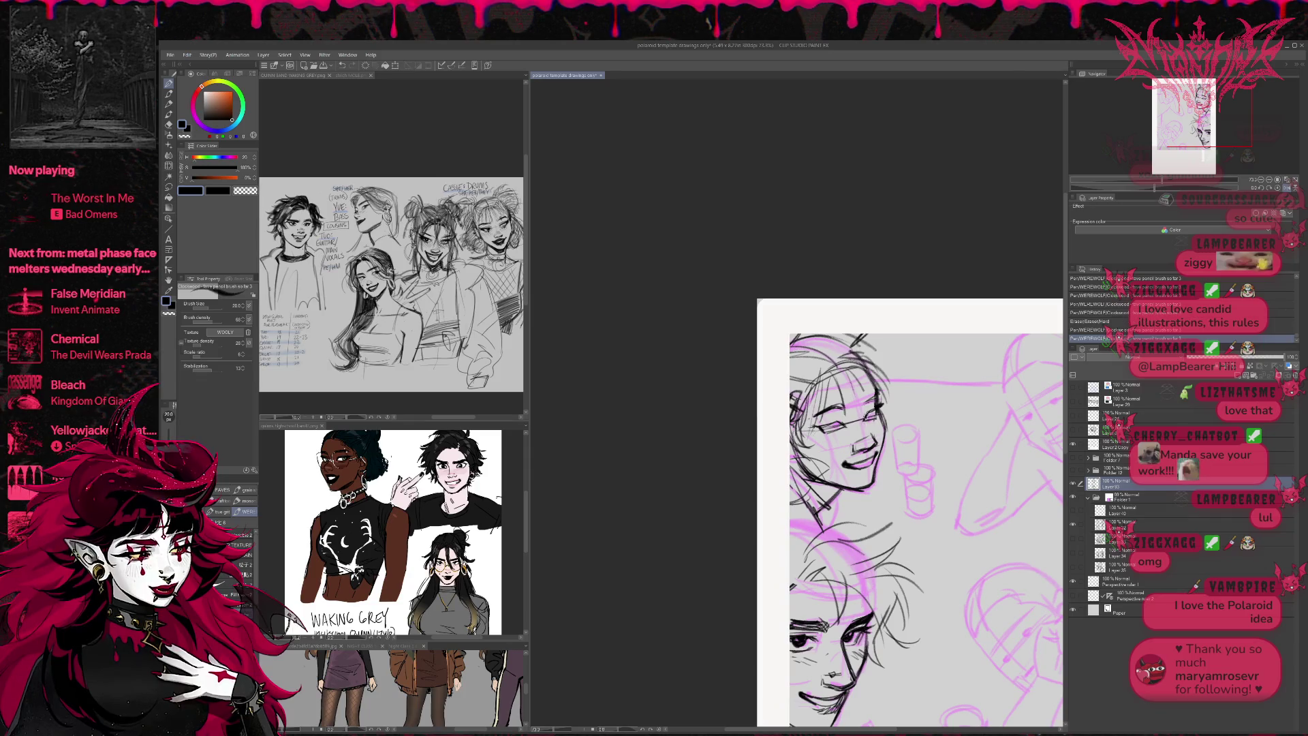
- Add pencil marks on the face, erase a spot, and redraw the smiling mouth lines
{"action": "mouse_move", "coordinate": [814, 428]}
{"action": "left_mouse_down"}
{"action": "mouse_move", "coordinate": [884, 410]}
{"action": "mouse_move", "coordinate": [845, 412]}
{"action": "mouse_move", "coordinate": [845, 455]}
{"action": "left_mouse_up"}
{"action": "key", "text": "e"}
{"action": "left_click", "coordinate": [830, 451]}
{"action": "key", "text": "p"}
{"action": "mouse_move", "coordinate": [829, 451]}
{"action": "left_mouse_down"}
{"action": "mouse_move", "coordinate": [848, 458]}
{"action": "mouse_move", "coordinate": [835, 470]}
{"action": "mouse_move", "coordinate": [855, 465]}
{"action": "mouse_move", "coordinate": [811, 464]}
{"action": "mouse_move", "coordinate": [848, 466]}
{"action": "mouse_move", "coordinate": [837, 466]}
{"action": "left_mouse_up"}
- Refine the mouth alternating Pencil (size 20) and Eraser (size 120), then flip the canvas back in the Navigator
{"action": "key", "text": "e"}
{"action": "key", "text": "p"}
{"action": "key", "text": "e"}
{"action": "key", "text": "p"}
{"action": "key", "text": "e"}
{"action": "key", "text": "p"}
{"action": "key", "text": "e"}
{"action": "key", "text": "p"}
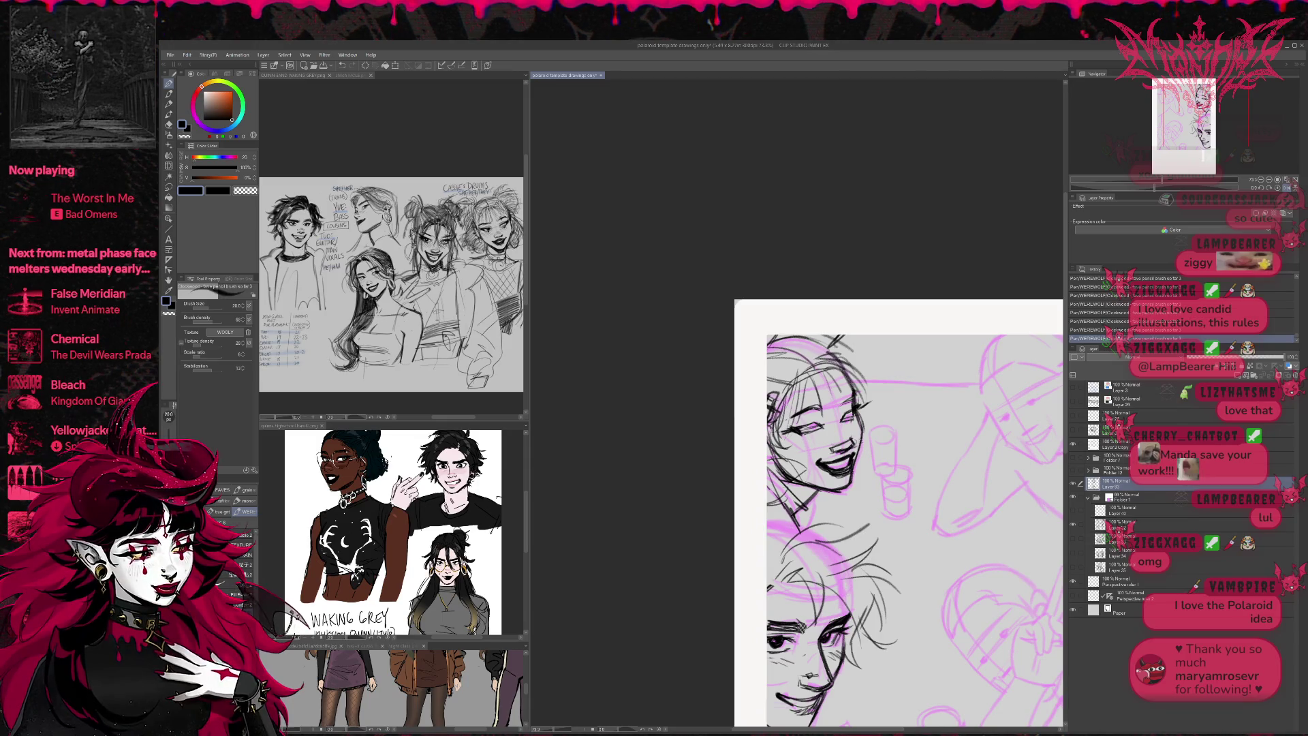
{"action": "left_click", "coordinate": [1287, 189]}
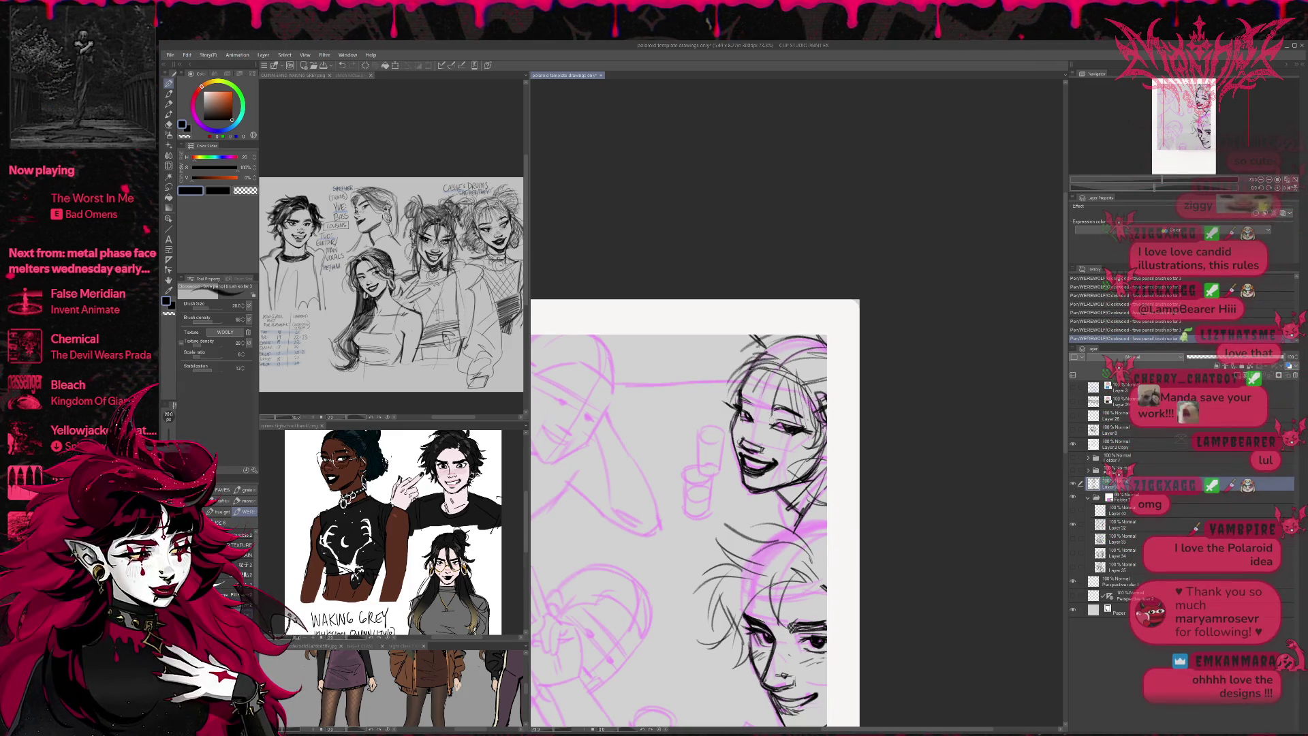
- Add a stroke near the upper eye and try the nose line, undoing the nose stroke
{"action": "left_click_drag", "start_coordinate": [742, 404], "coordinate": [756, 419]}
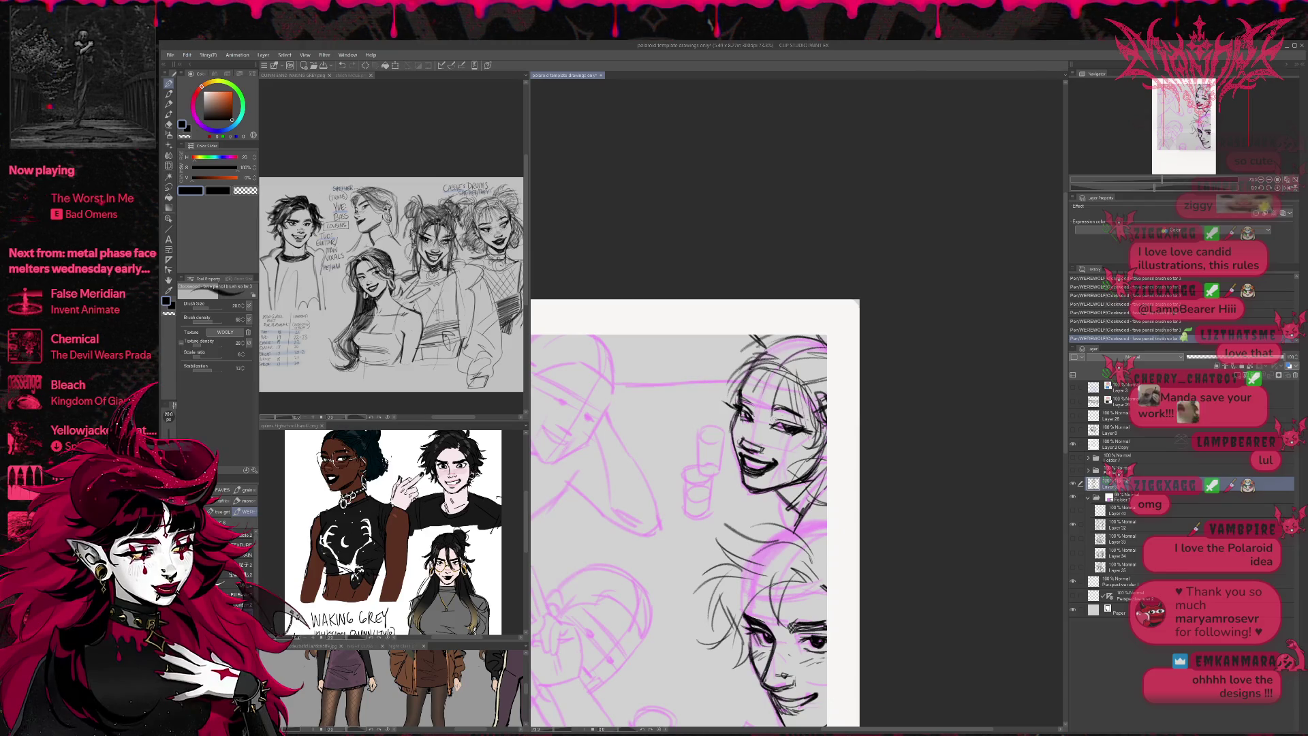
{"action": "left_click_drag", "start_coordinate": [681, 510], "coordinate": [689, 517]}
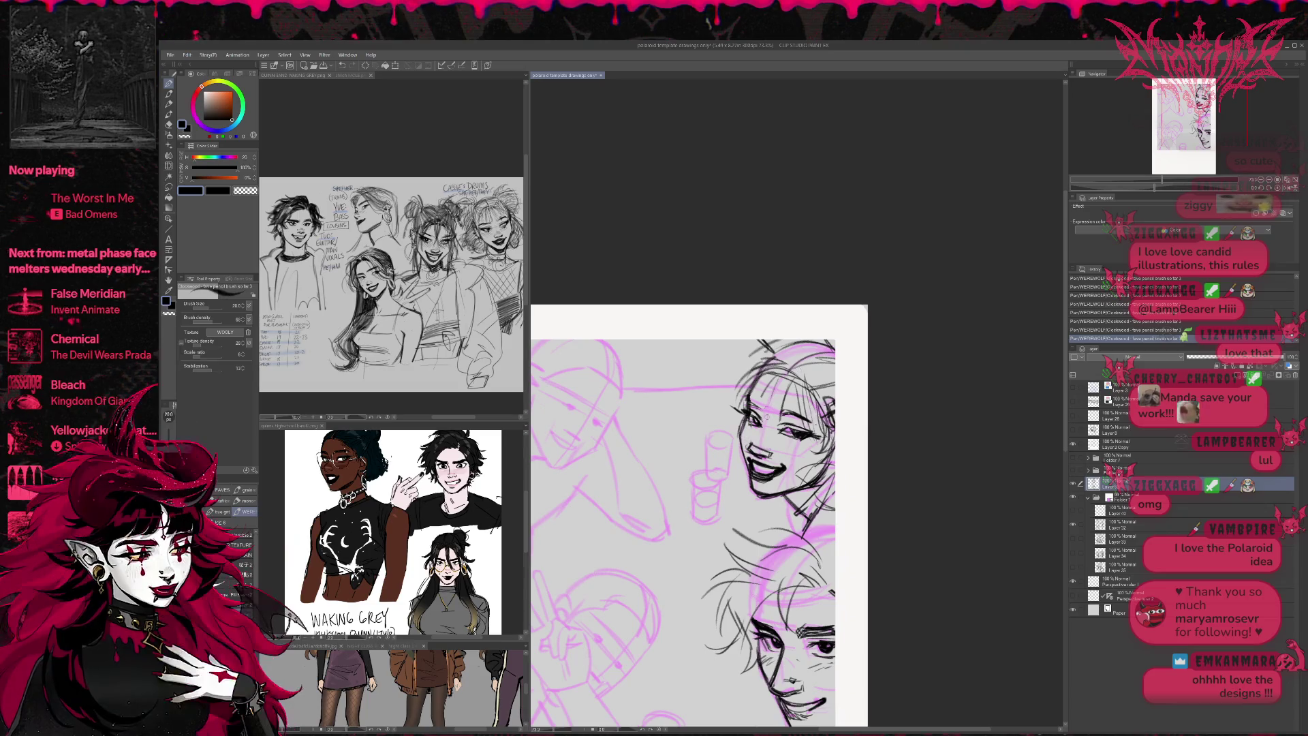
{"action": "mouse_move", "coordinate": [754, 446]}
{"action": "left_mouse_down"}
{"action": "mouse_move", "coordinate": [771, 435]}
{"action": "mouse_move", "coordinate": [765, 408]}
{"action": "left_mouse_up"}
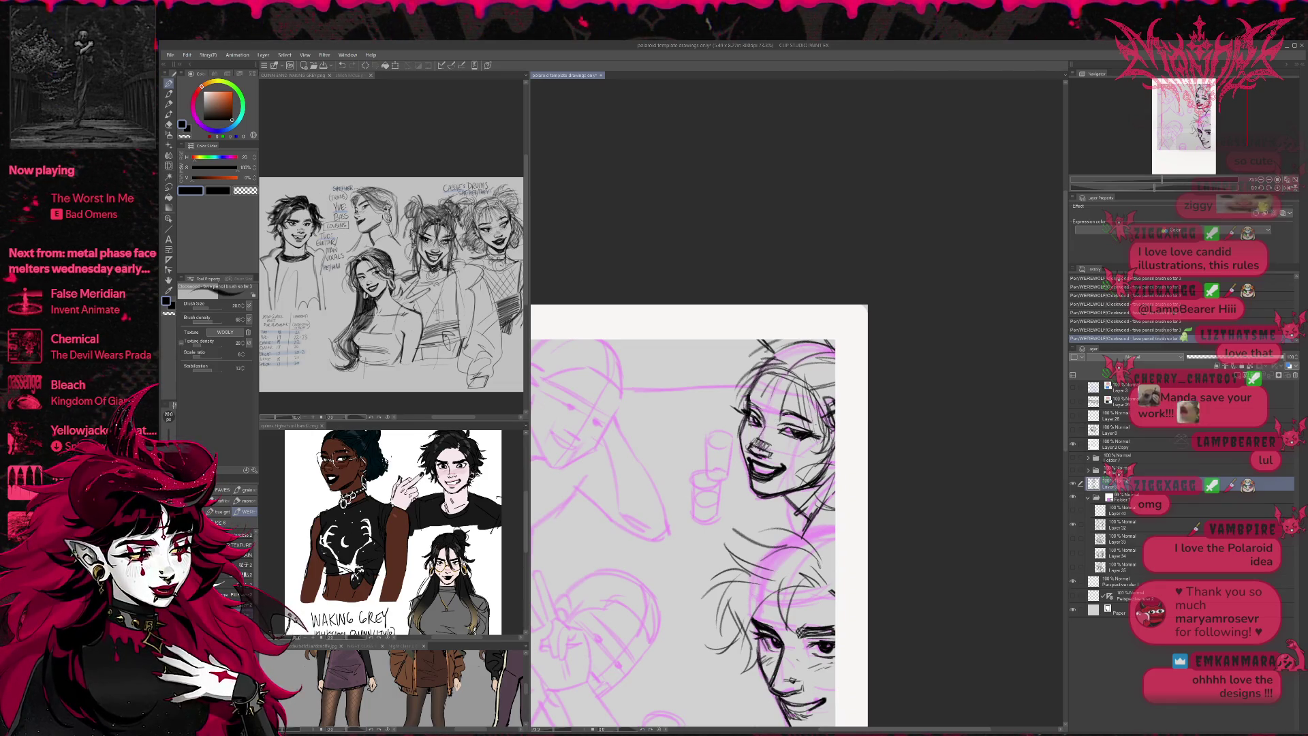
{"action": "key", "text": "ctrl+z"}
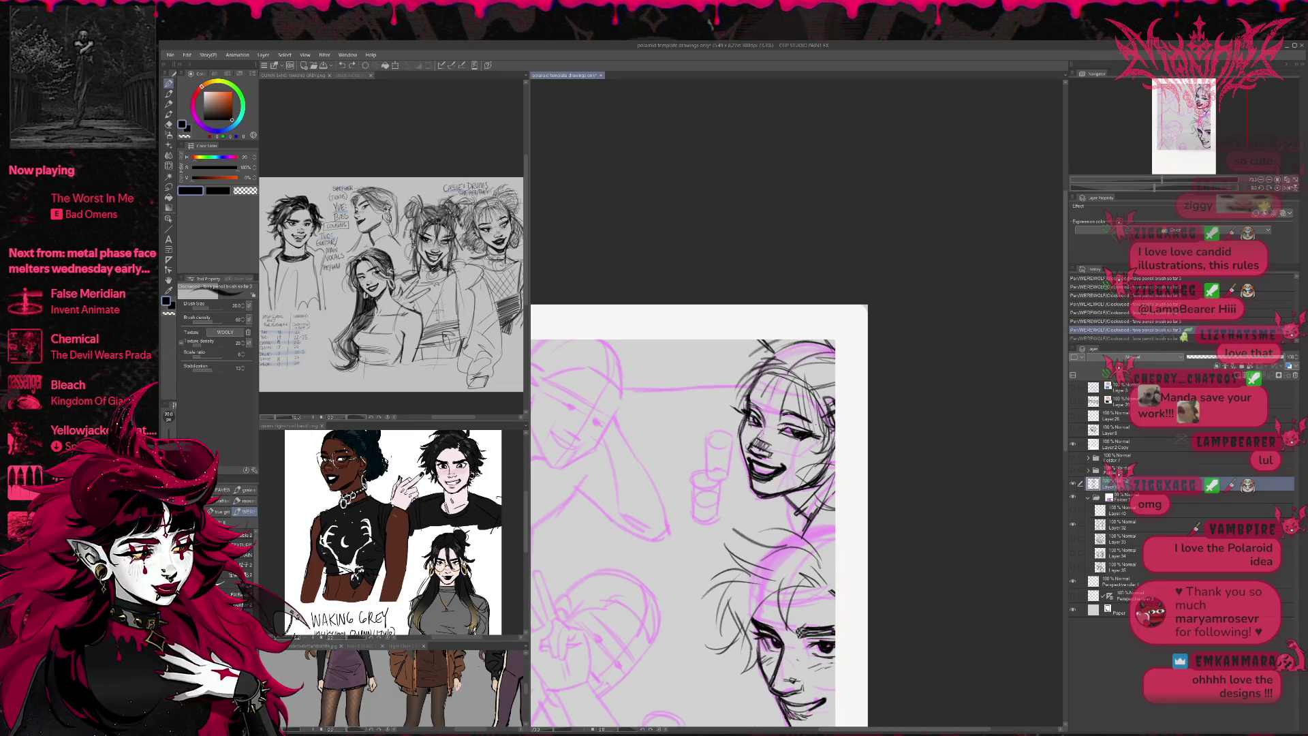
- Mirror the canvas, erase small lines near the nose, and redraw the nose with pencil touch-ups
{"action": "left_click", "coordinate": [1288, 188]}
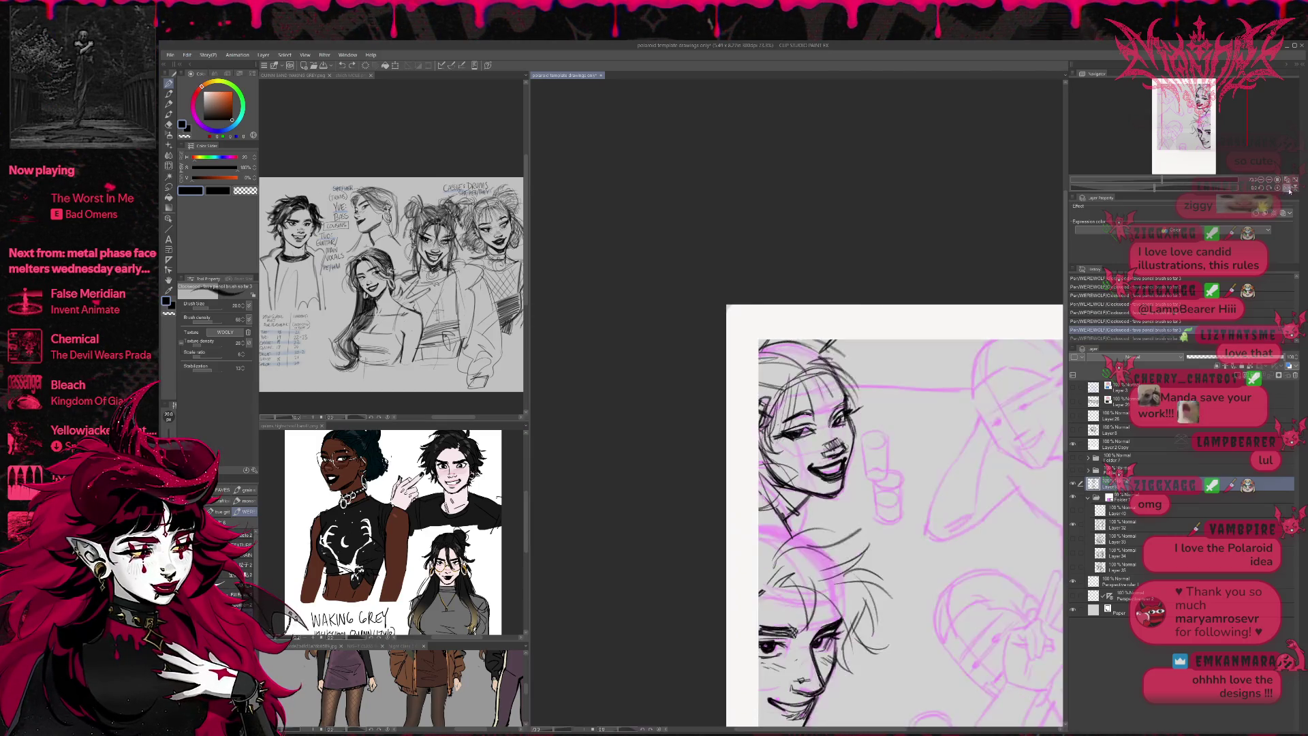
{"action": "key", "text": "e"}
{"action": "left_click_drag", "start_coordinate": [826, 423], "coordinate": [852, 388]}
{"action": "key", "text": "p"}
{"action": "left_click_drag", "start_coordinate": [826, 443], "coordinate": [837, 449]}
{"action": "left_click_drag", "start_coordinate": [828, 440], "coordinate": [835, 452]}
{"action": "left_click_drag", "start_coordinate": [830, 441], "coordinate": [843, 457]}
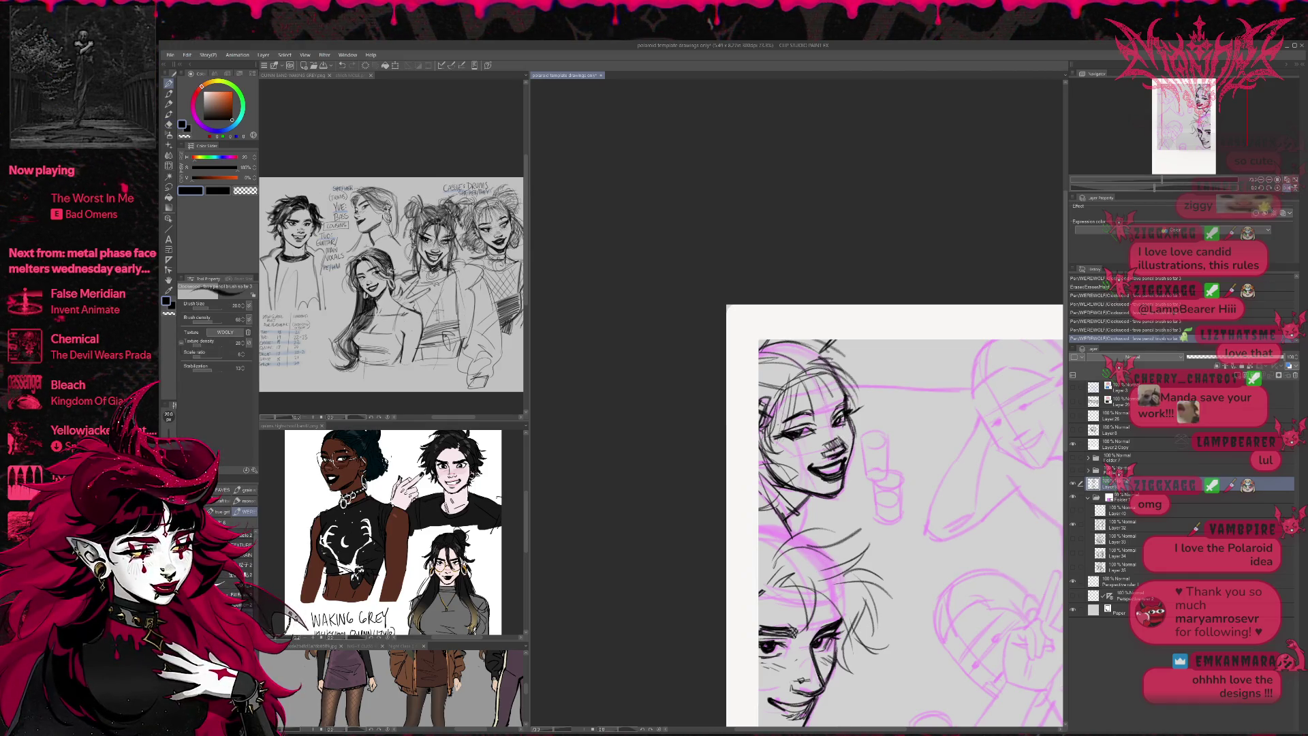
- Pan around the canvas to review the inked faces, then mirror the view back
{"action": "left_click_drag", "start_coordinate": [885, 511], "coordinate": [900, 499]}
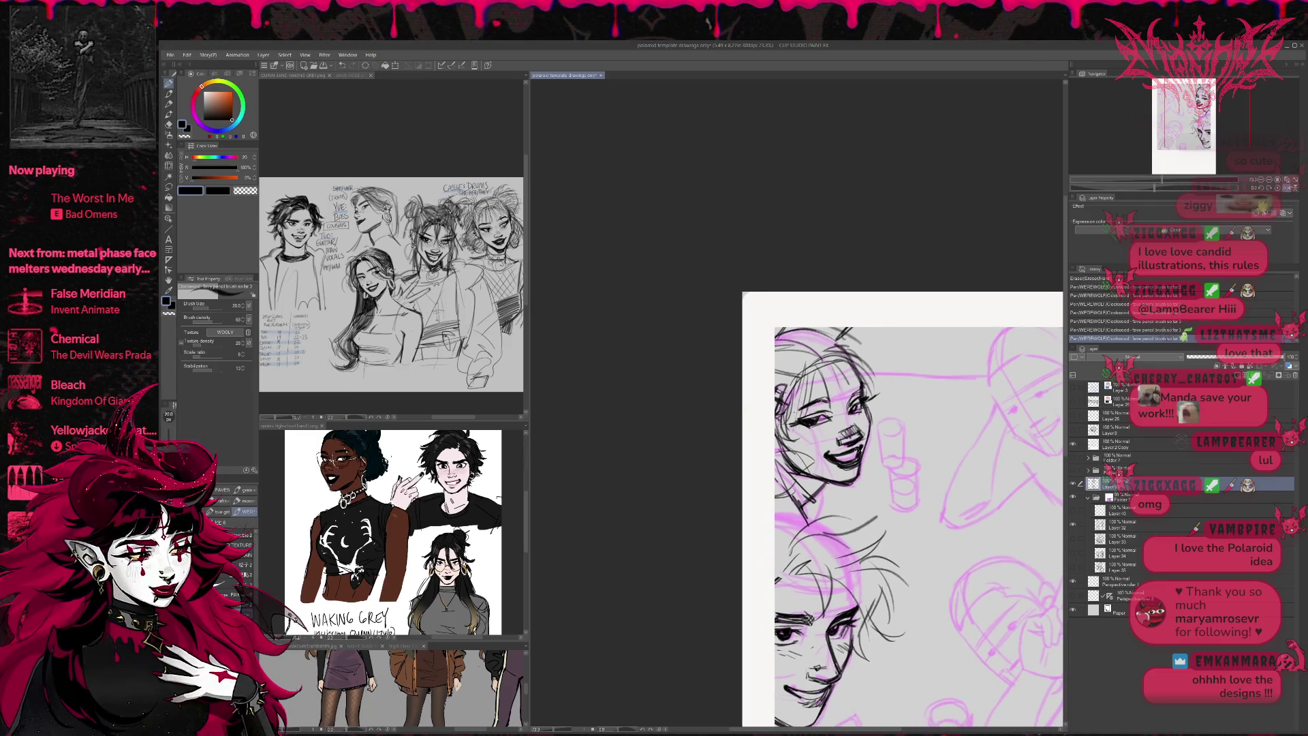
{"action": "mouse_move", "coordinate": [932, 394]}
{"action": "left_mouse_down"}
{"action": "mouse_move", "coordinate": [900, 393]}
{"action": "mouse_move", "coordinate": [875, 418]}
{"action": "mouse_move", "coordinate": [769, 427]}
{"action": "left_mouse_up"}
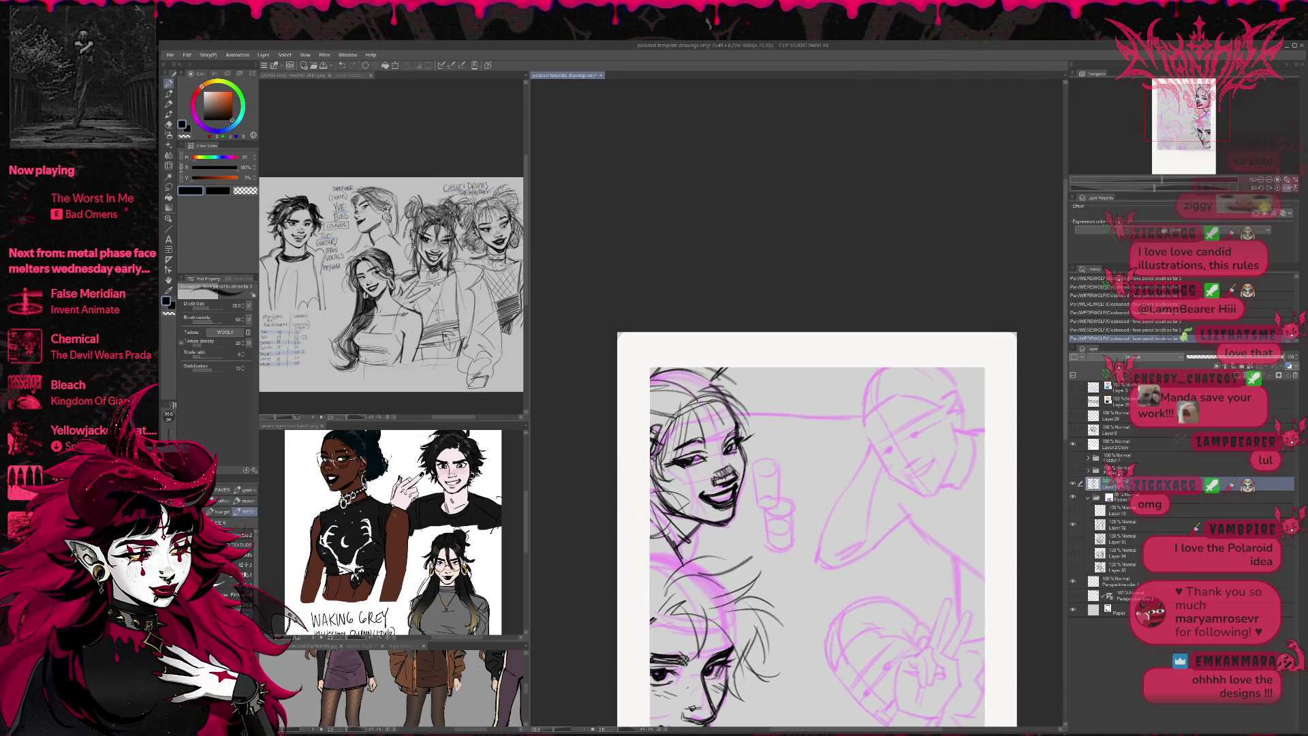
{"action": "left_click_drag", "start_coordinate": [804, 444], "coordinate": [901, 400]}
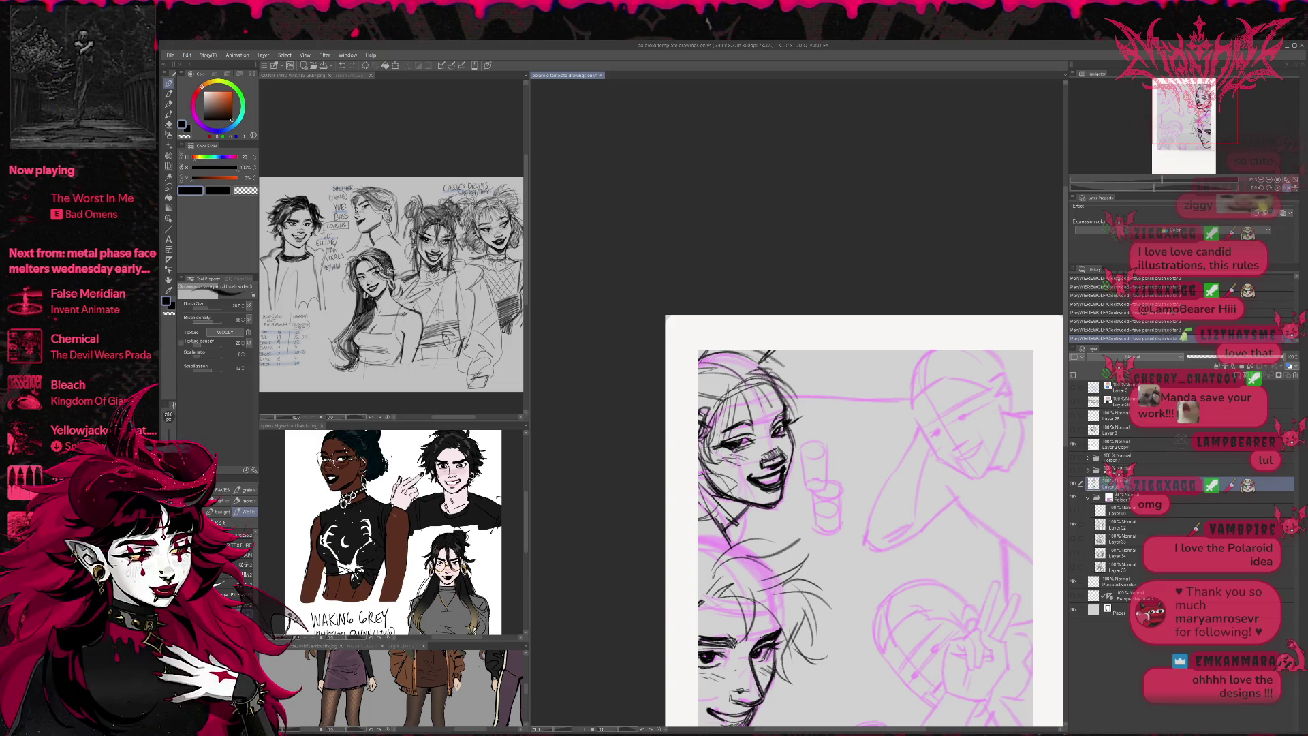
{"action": "left_click_drag", "start_coordinate": [789, 437], "coordinate": [758, 440]}
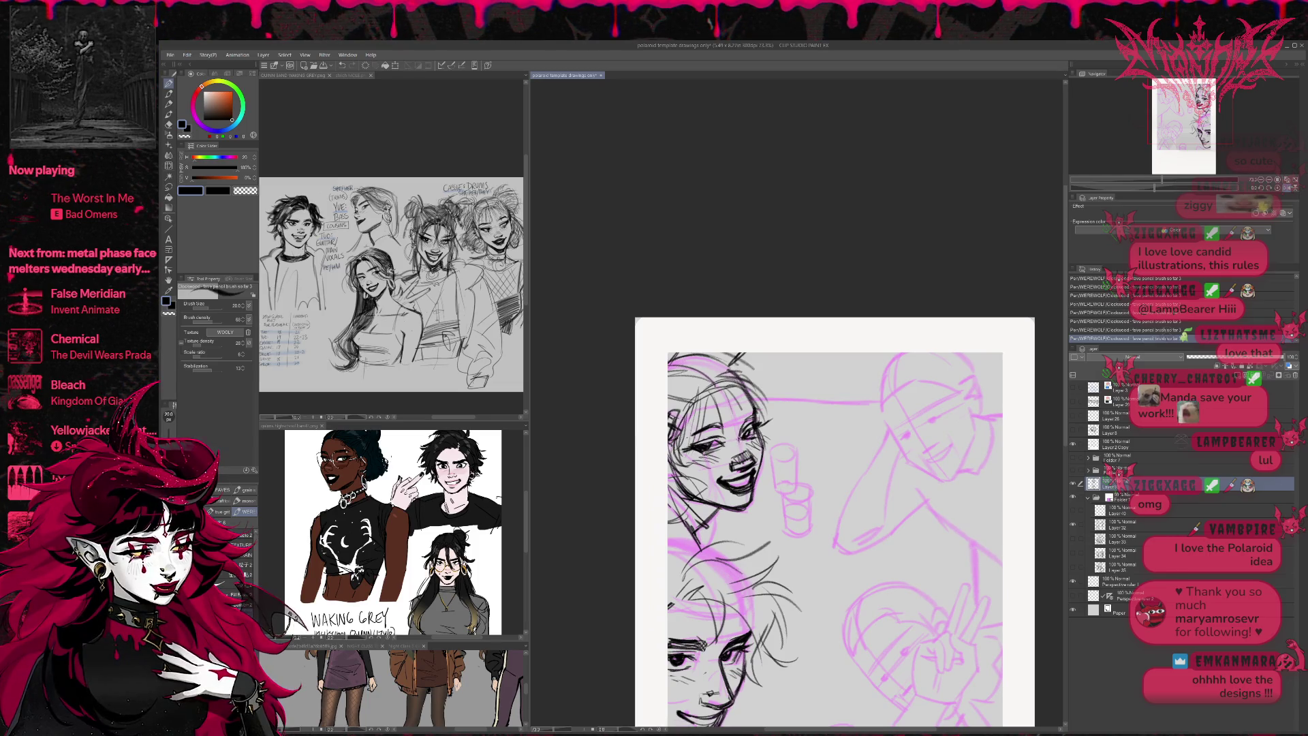
{"action": "key", "text": "e"}
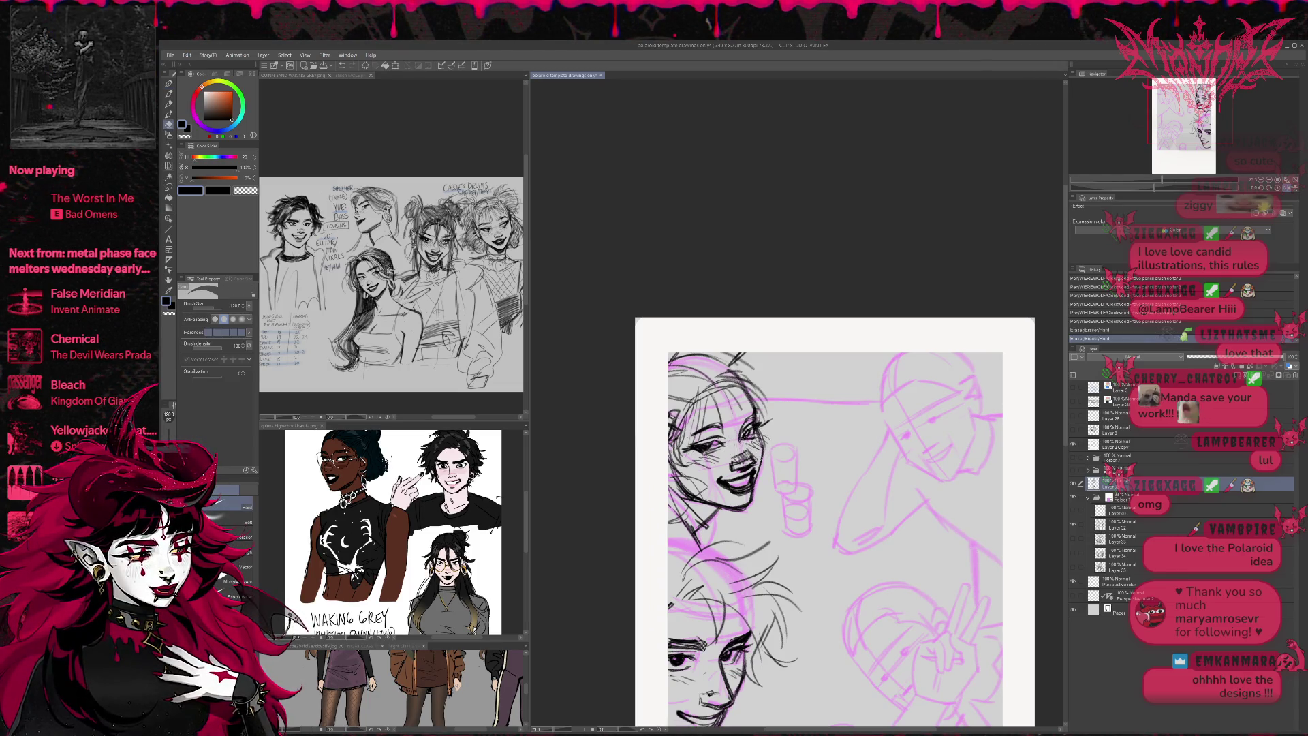
{"action": "key", "text": "p"}
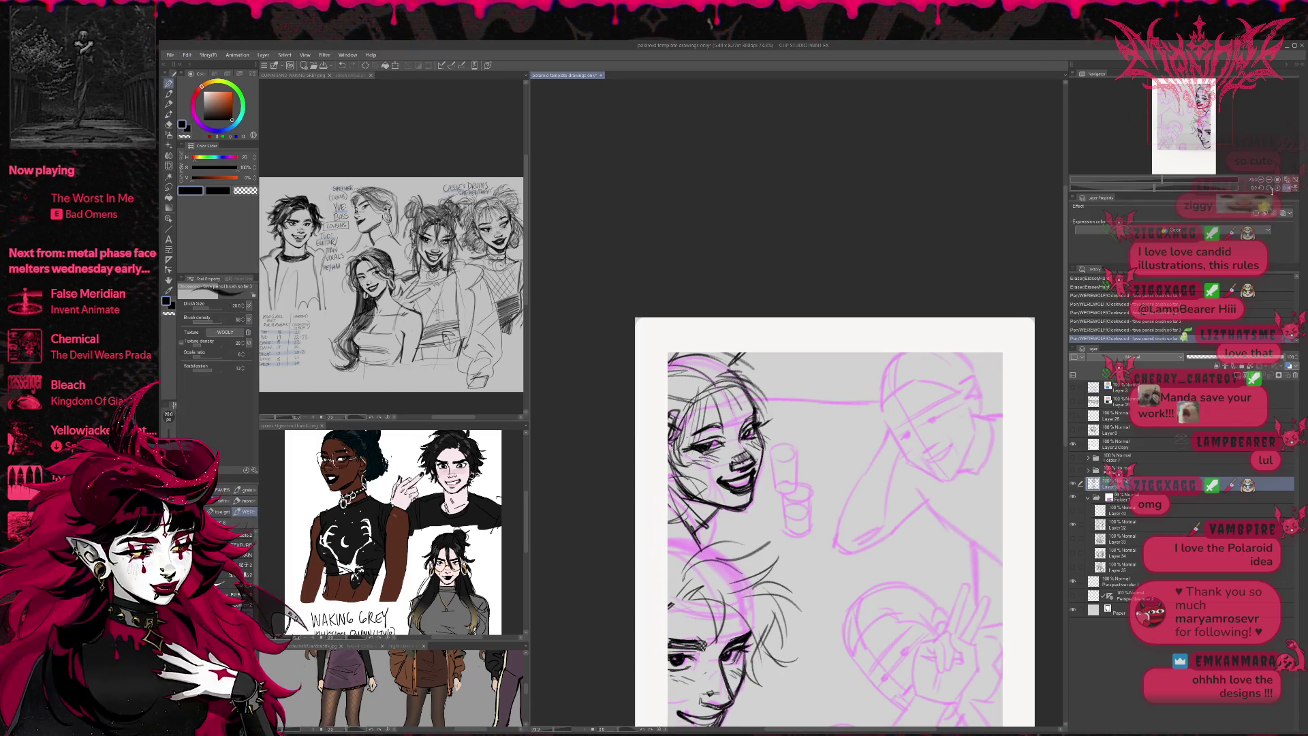
{"action": "left_click", "coordinate": [1287, 188]}
- Erase stray lines near the lower face's brow and hide the pink sketch layers
{"action": "mouse_move", "coordinate": [924, 454]}
{"action": "left_mouse_down"}
{"action": "mouse_move", "coordinate": [892, 431]}
{"action": "mouse_move", "coordinate": [901, 368]}
{"action": "mouse_move", "coordinate": [840, 335]}
{"action": "left_mouse_up"}
{"action": "key", "text": "e"}
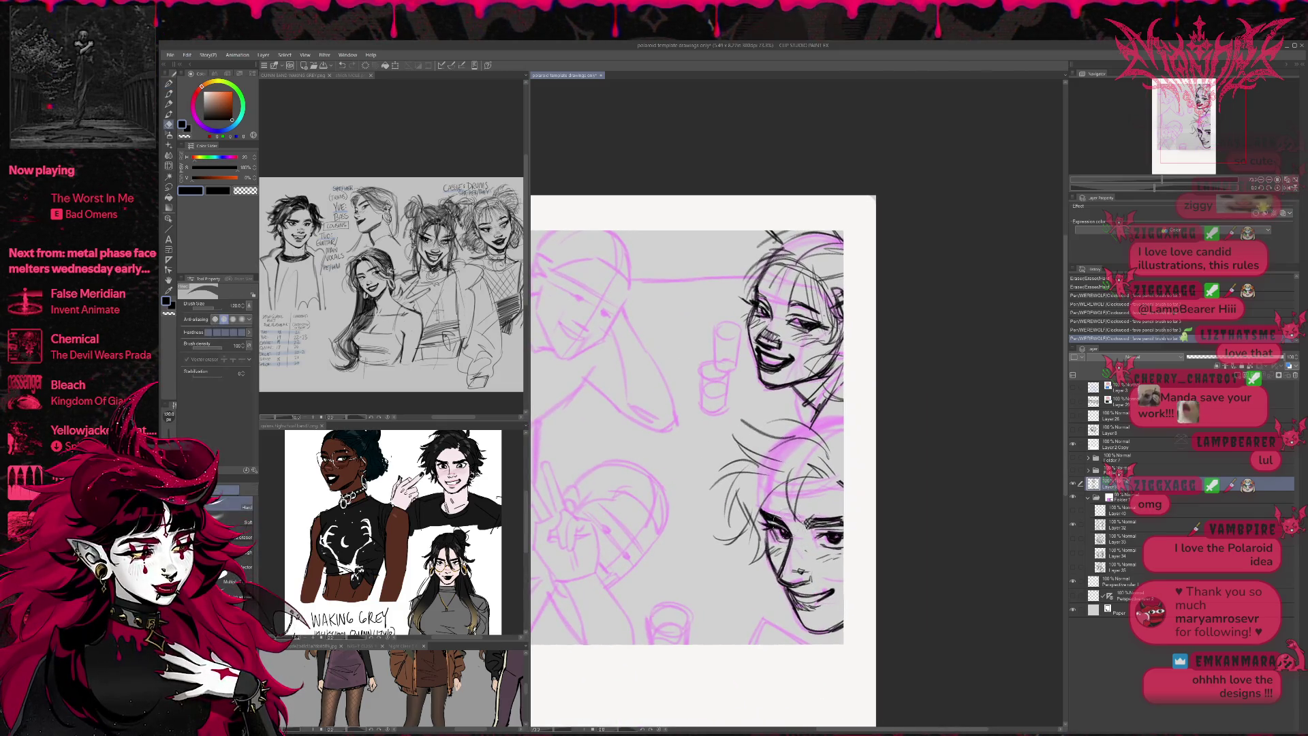
{"action": "left_click_drag", "start_coordinate": [794, 538], "coordinate": [784, 553]}
{"action": "mouse_move", "coordinate": [783, 557]}
{"action": "left_mouse_down"}
{"action": "mouse_move", "coordinate": [770, 583]}
{"action": "mouse_move", "coordinate": [804, 574]}
{"action": "left_mouse_up"}
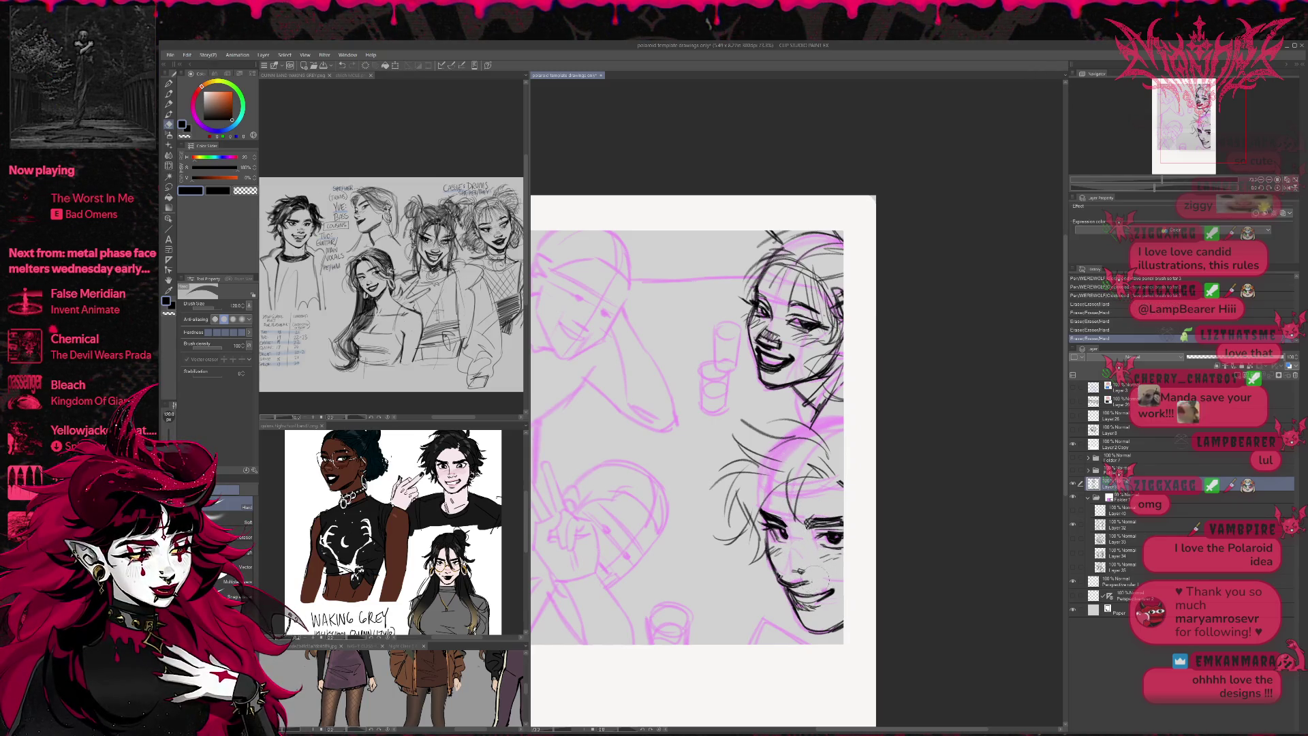
{"action": "left_click", "coordinate": [1075, 498]}
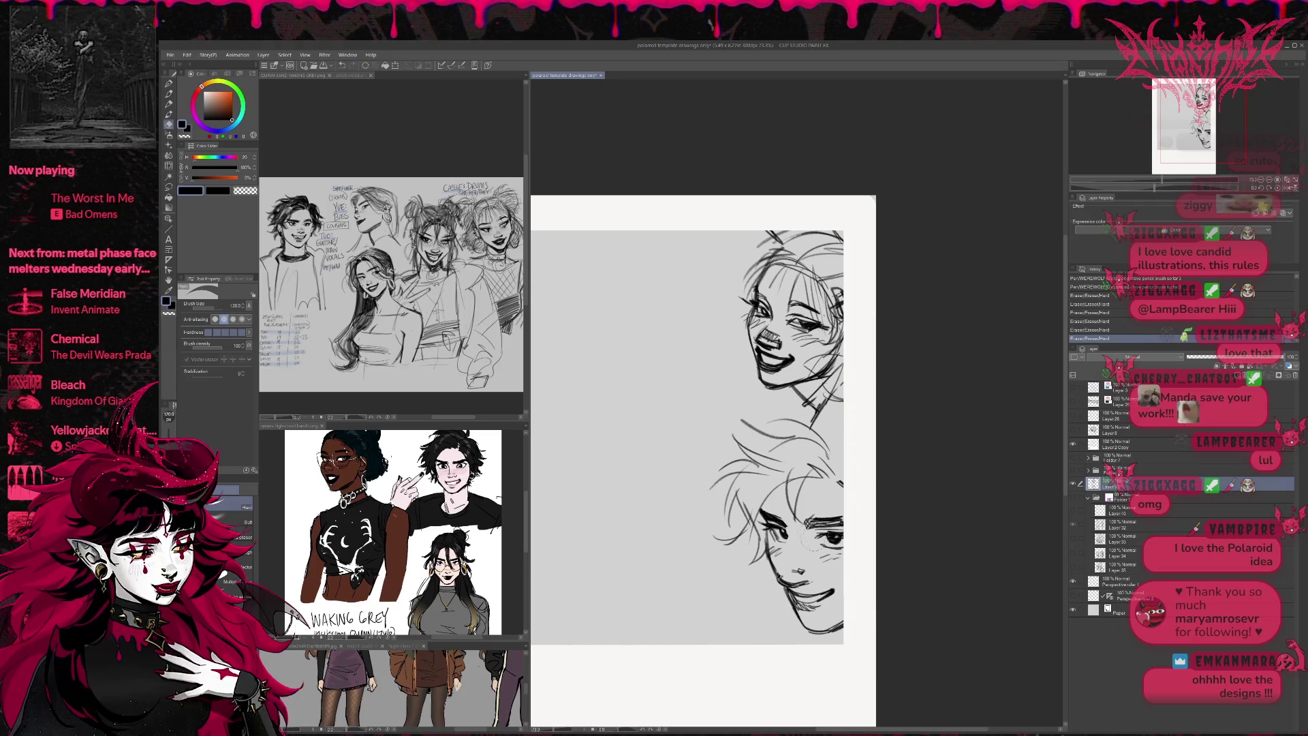
- Erase small marks near the lower face's eye
{"action": "scroll", "coordinate": [797, 463], "scroll_direction": "left", "scroll_amount": 5}
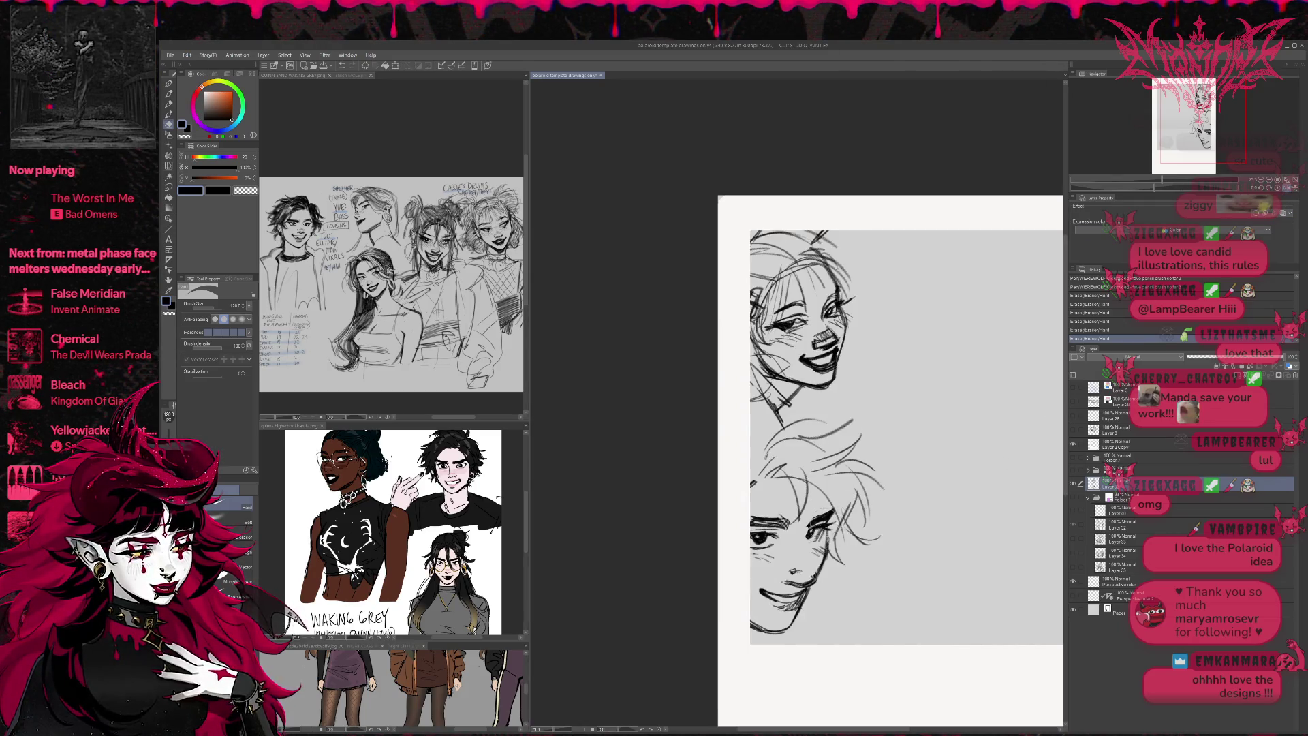
{"action": "key", "text": "p"}
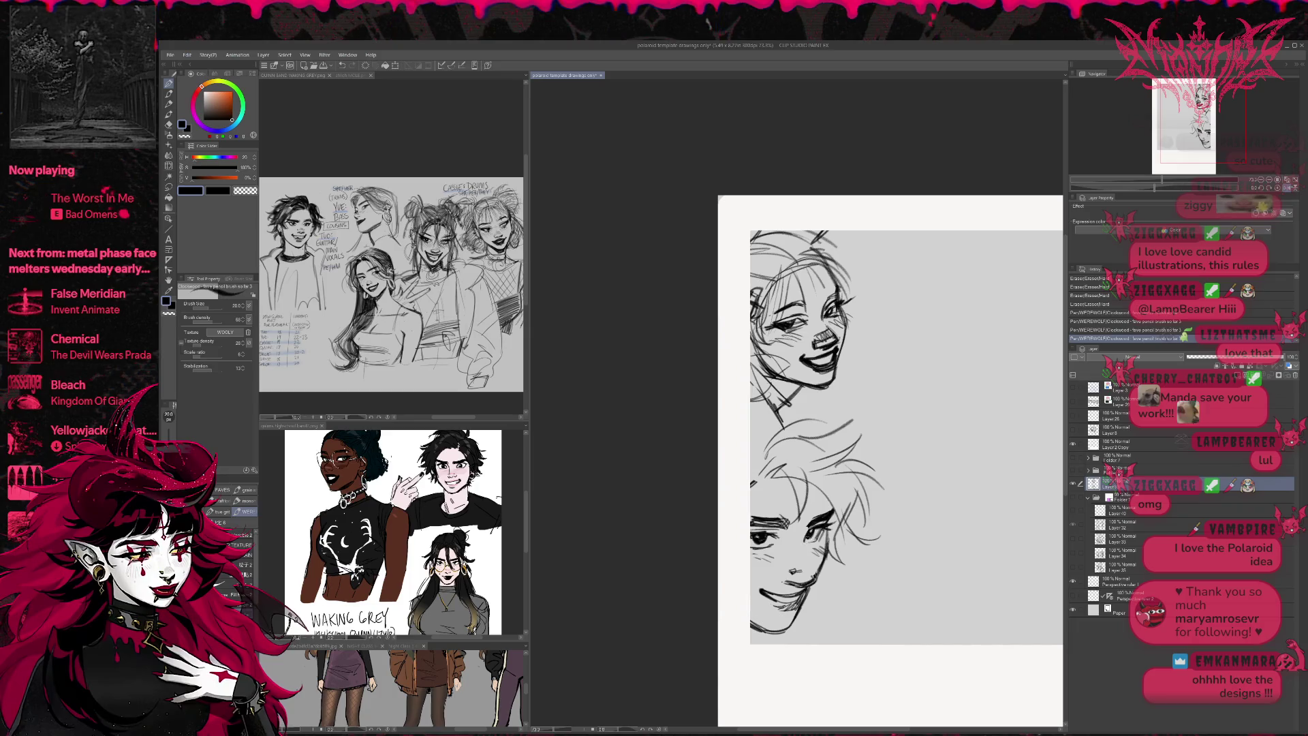
{"action": "key", "text": "e"}
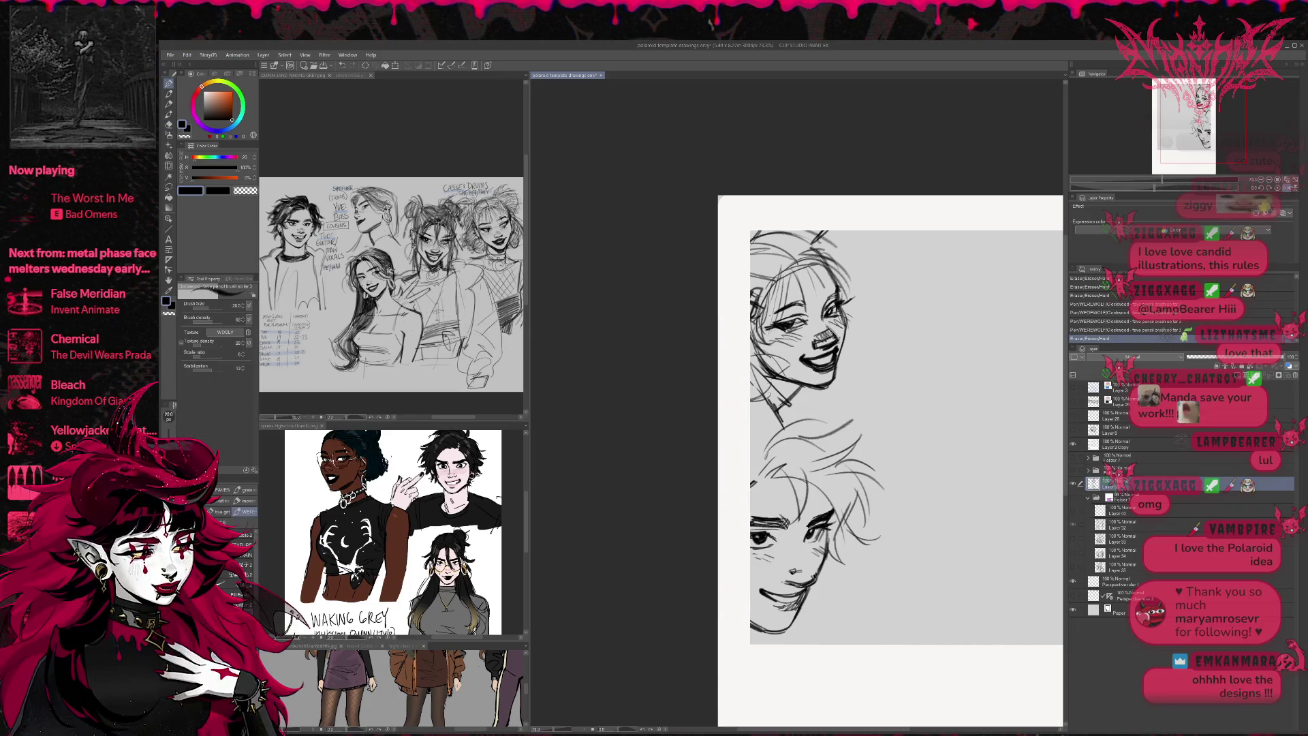
{"action": "key", "text": "e"}
{"action": "mouse_move", "coordinate": [779, 520]}
{"action": "left_mouse_down"}
{"action": "mouse_move", "coordinate": [753, 519]}
{"action": "mouse_move", "coordinate": [812, 538]}
{"action": "mouse_move", "coordinate": [748, 548]}
{"action": "mouse_move", "coordinate": [764, 550]}
{"action": "left_mouse_up"}
{"action": "key", "text": "p"}
- Draw short strokes near the lower face's eye, undoing the last few
{"action": "key", "text": "e"}
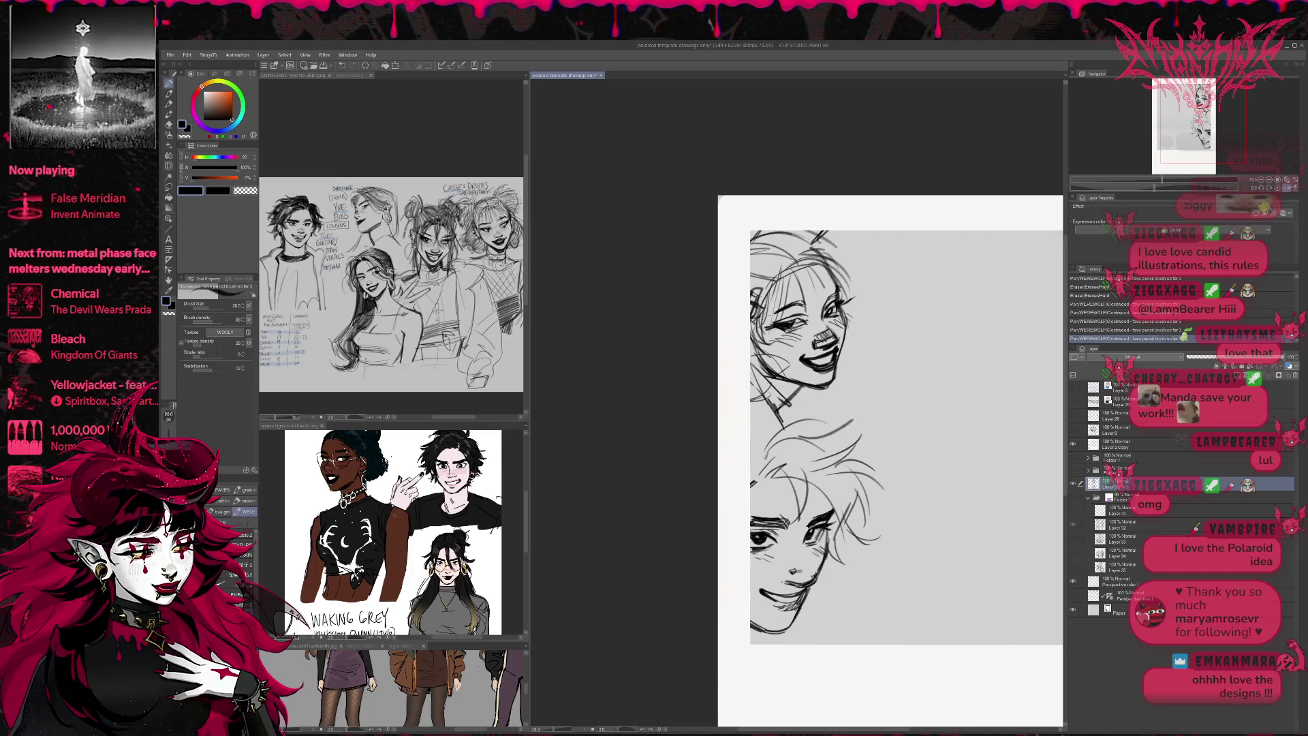
{"action": "key", "text": "e"}
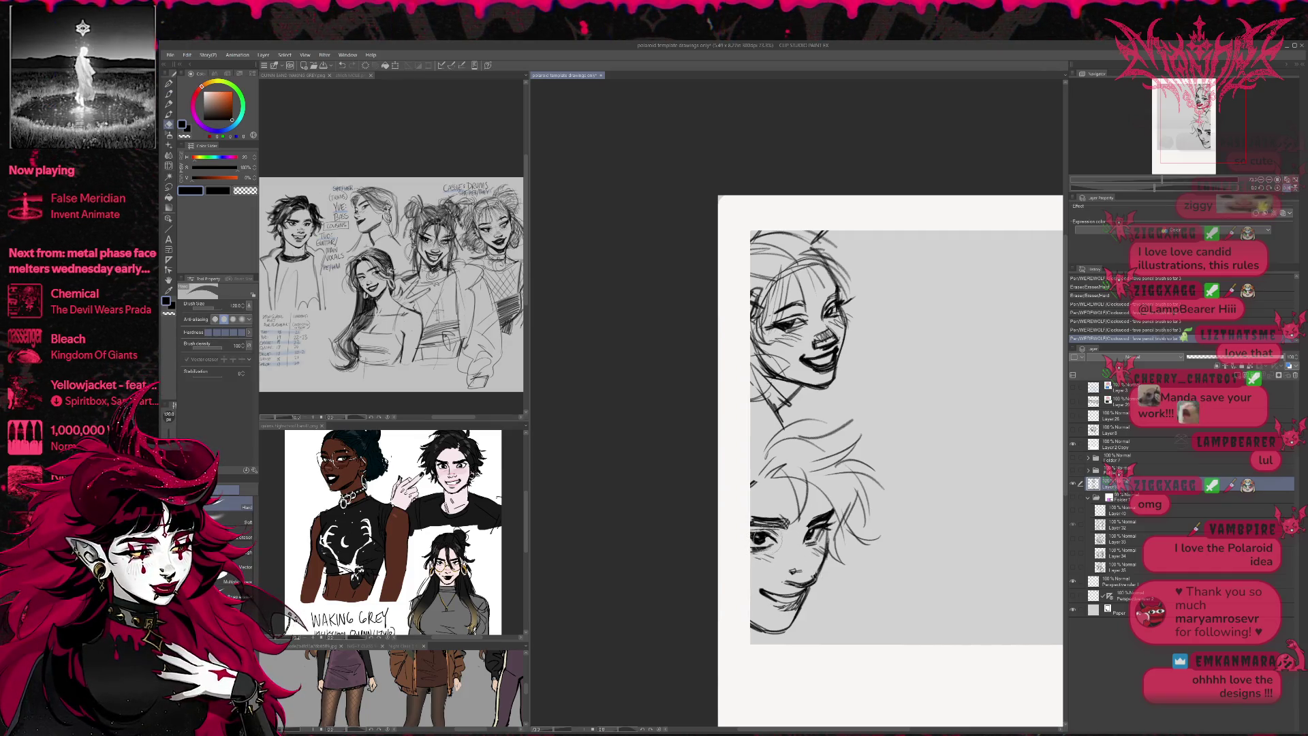
{"action": "key", "text": "p"}
{"action": "left_click_drag", "start_coordinate": [769, 521], "coordinate": [783, 522]}
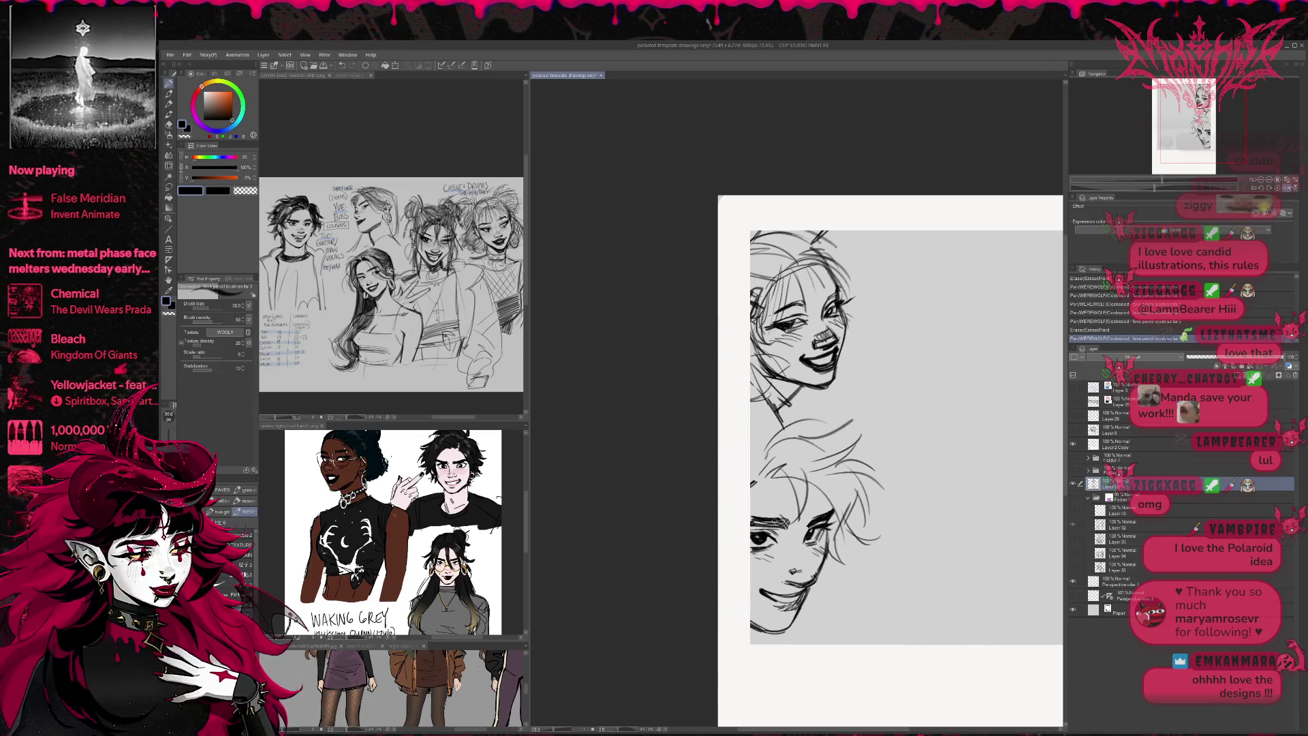
{"action": "left_click_drag", "start_coordinate": [886, 408], "coordinate": [909, 401]}
{"action": "left_click_drag", "start_coordinate": [824, 535], "coordinate": [832, 519]}
{"action": "key", "text": "ctrl+z"}
{"action": "key", "text": "ctrl+z"}
{"action": "key", "text": "ctrl+z"}
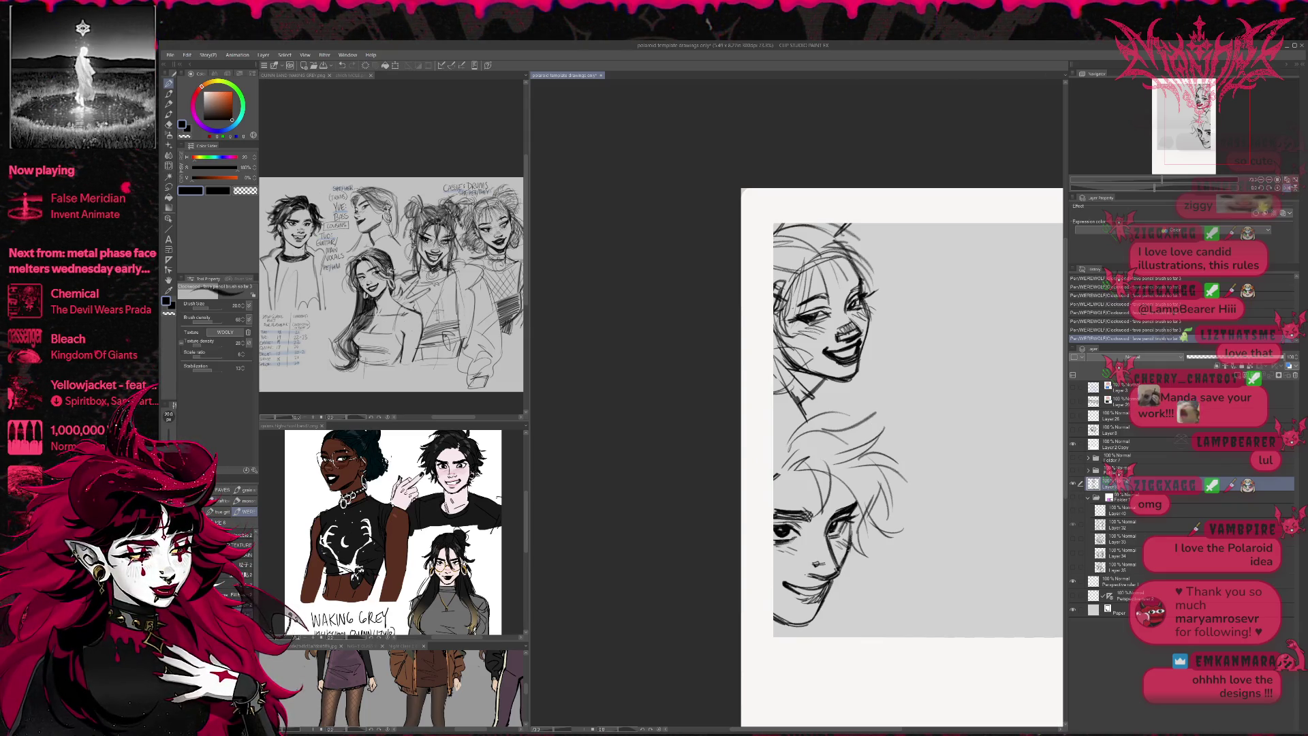
- Mirror the canvas to check the lower face, erase and retouch its eye lines, then mirror back
{"action": "left_click", "coordinate": [1287, 188]}
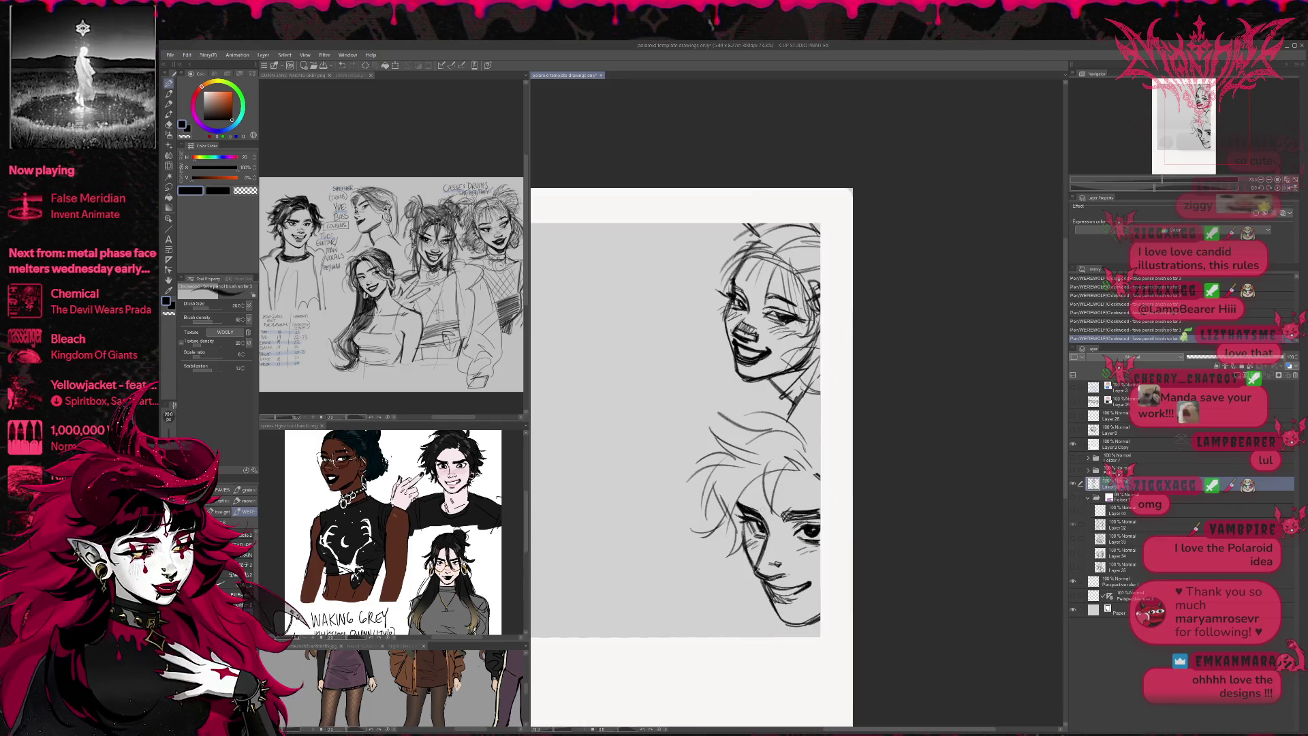
{"action": "key", "text": "e"}
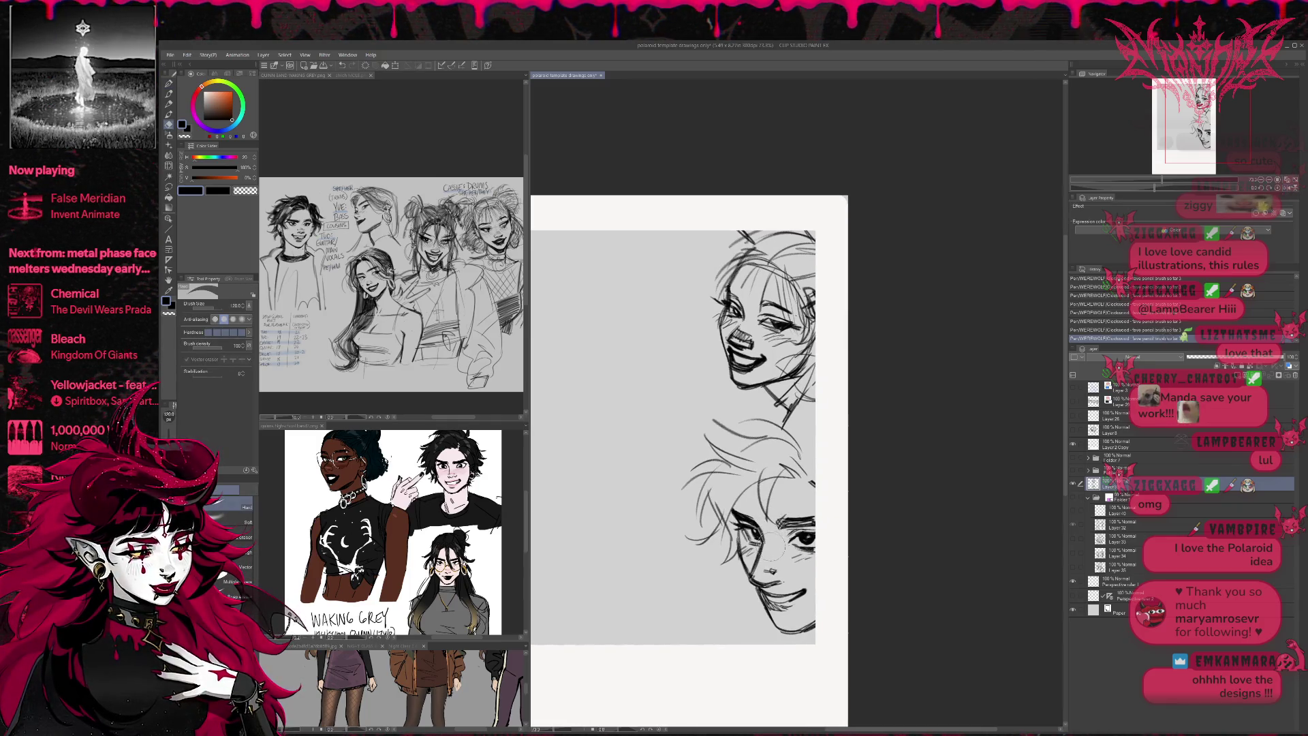
{"action": "mouse_move", "coordinate": [739, 518]}
{"action": "left_mouse_down"}
{"action": "mouse_move", "coordinate": [804, 521]}
{"action": "mouse_move", "coordinate": [783, 564]}
{"action": "mouse_move", "coordinate": [716, 532]}
{"action": "left_mouse_up"}
{"action": "key", "text": "p"}
{"action": "left_click", "coordinate": [815, 513]}
{"action": "key", "text": "e"}
{"action": "key", "text": "p"}
{"action": "key", "text": "e"}
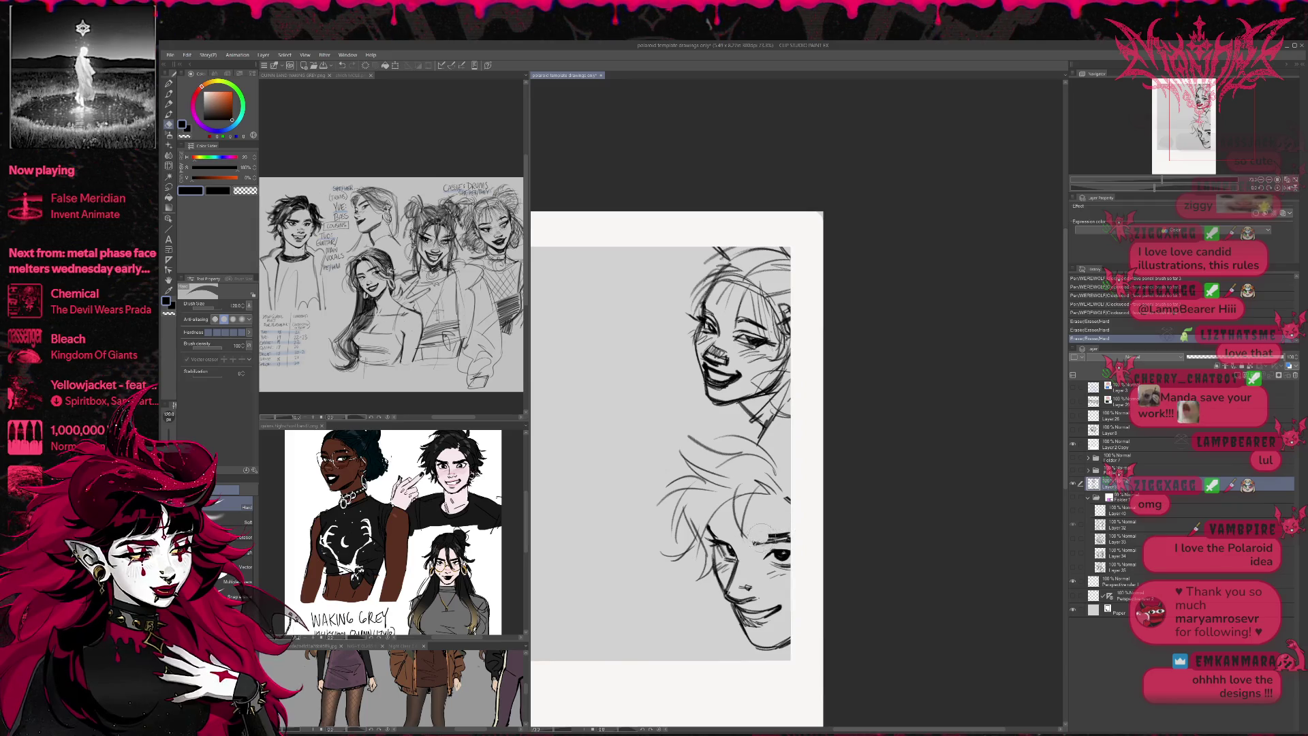
{"action": "left_click", "coordinate": [1286, 189]}
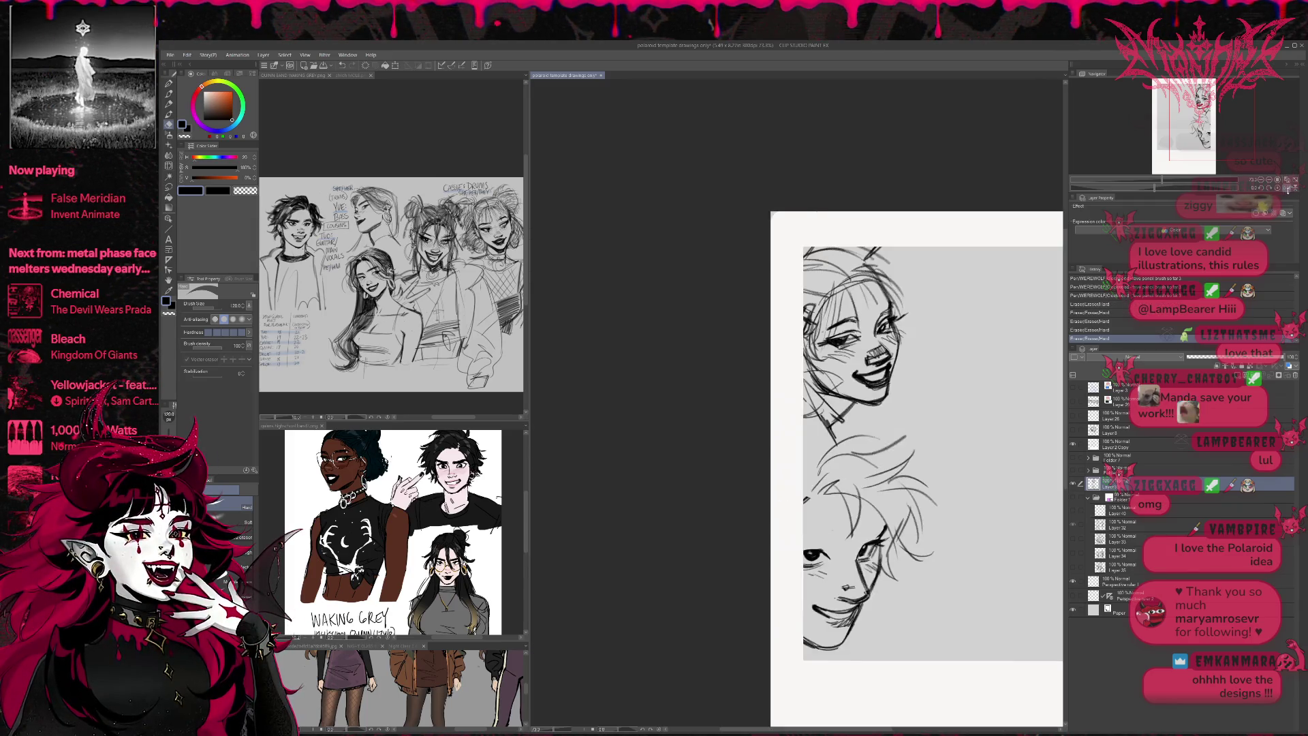
{"action": "left_click_drag", "start_coordinate": [912, 547], "coordinate": [847, 543]}
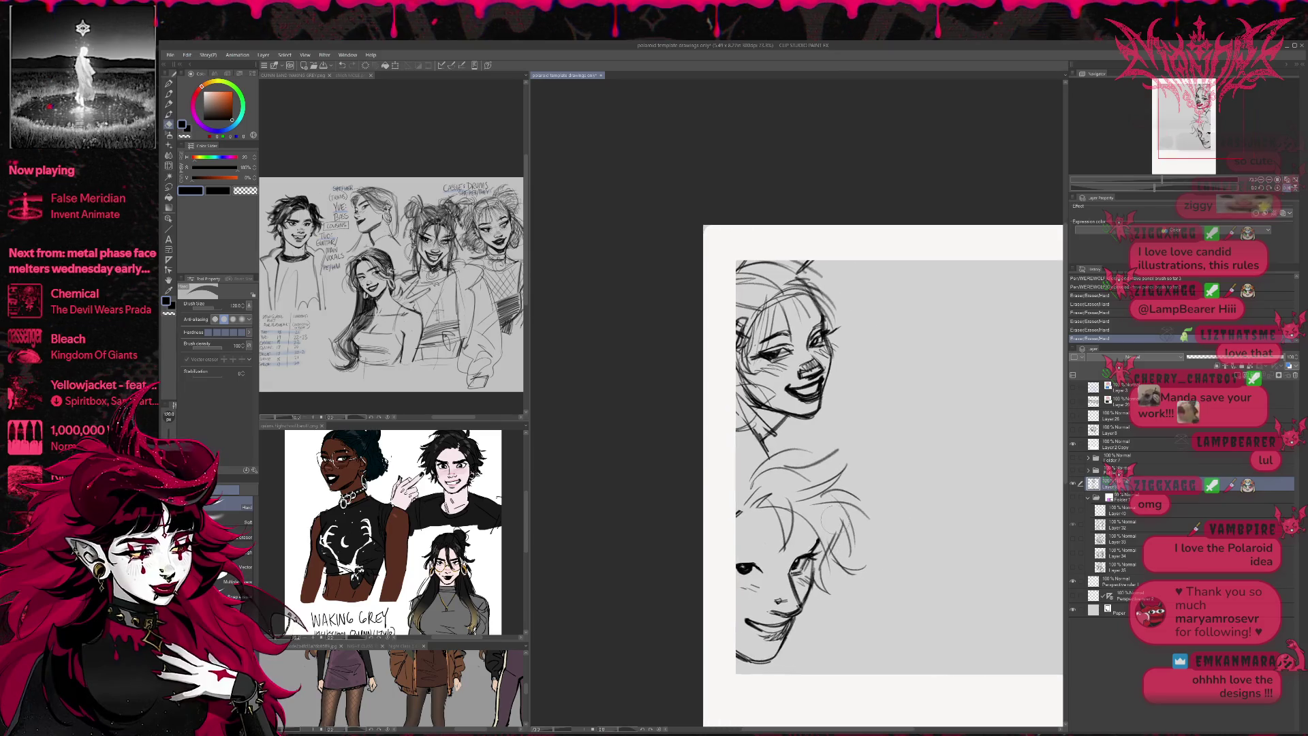
- Touch up the lower face's eye line with alternating pencil and eraser strokes
{"action": "key", "text": "p"}
{"action": "key", "text": "e"}
{"action": "left_click_drag", "start_coordinate": [759, 573], "coordinate": [766, 578]}
{"action": "key", "text": "p"}
{"action": "left_click_drag", "start_coordinate": [760, 574], "coordinate": [768, 567]}
{"action": "key", "text": "e"}
{"action": "key", "text": "p"}
{"action": "key", "text": "e"}
{"action": "key", "text": "p"}
{"action": "left_click_drag", "start_coordinate": [765, 563], "coordinate": [761, 560]}
{"action": "key", "text": "e"}
{"action": "left_click_drag", "start_coordinate": [758, 557], "coordinate": [763, 561]}
- Erase stray marks near the eye, then darken the brow and hatch the cheek
{"action": "left_click_drag", "start_coordinate": [838, 504], "coordinate": [772, 485]}
{"action": "key", "text": "p"}
{"action": "key", "text": "e"}
{"action": "mouse_move", "coordinate": [689, 546]}
{"action": "left_mouse_down"}
{"action": "mouse_move", "coordinate": [701, 555]}
{"action": "mouse_move", "coordinate": [755, 528]}
{"action": "mouse_move", "coordinate": [727, 562]}
{"action": "mouse_move", "coordinate": [723, 549]}
{"action": "mouse_move", "coordinate": [736, 542]}
{"action": "mouse_move", "coordinate": [732, 580]}
{"action": "left_mouse_up"}
{"action": "key", "text": "p"}
{"action": "key", "text": "e"}
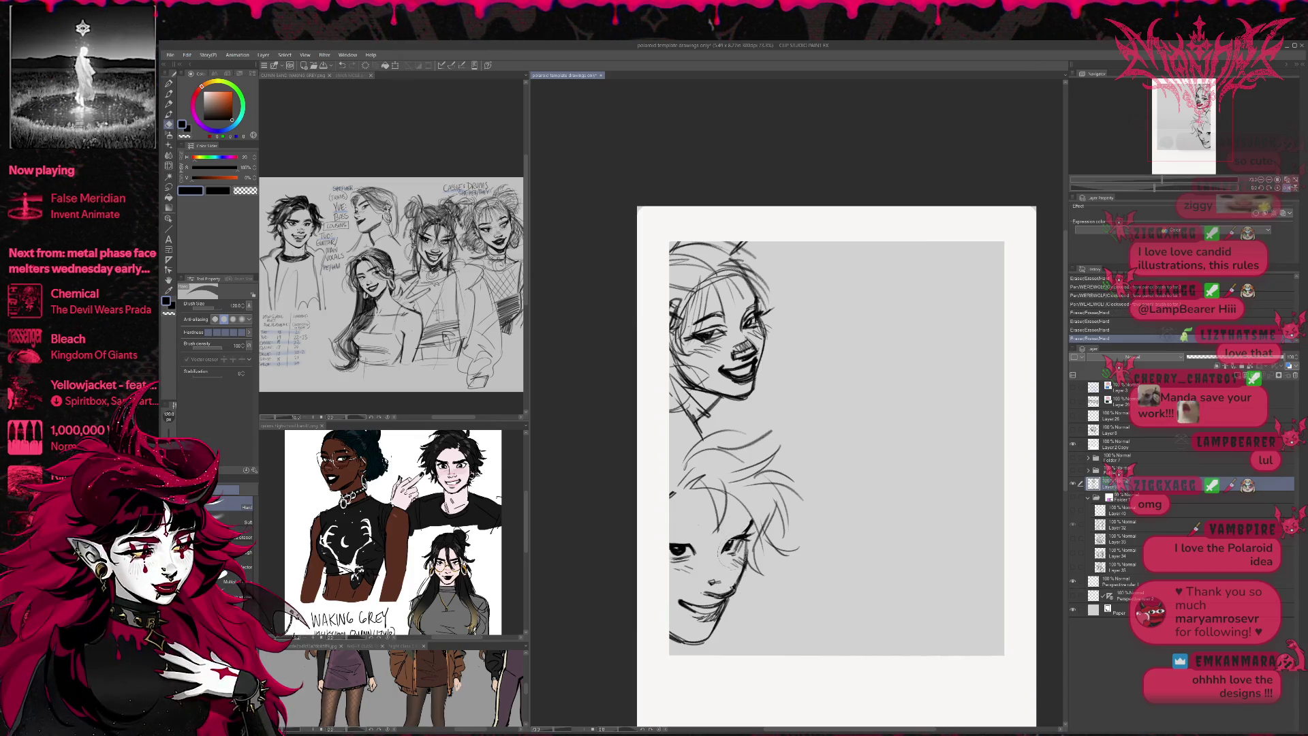
{"action": "key", "text": "p"}
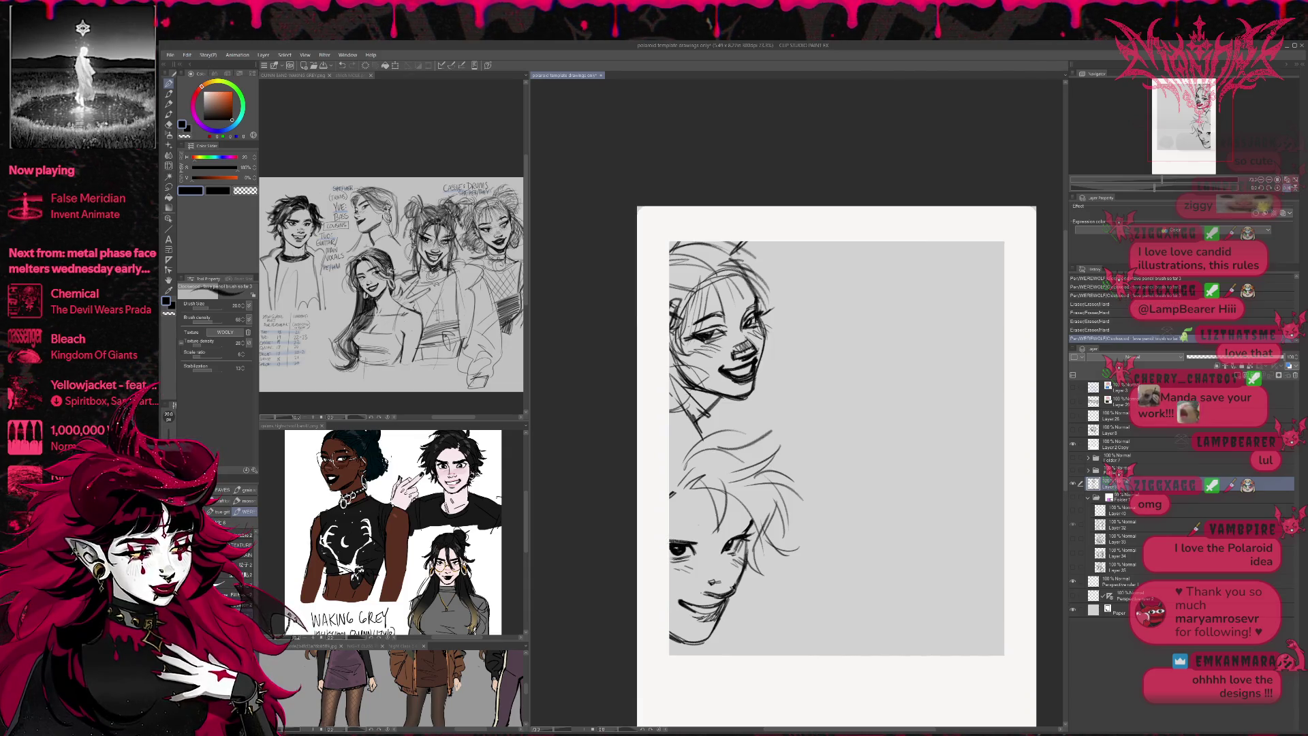
{"action": "mouse_move", "coordinate": [666, 539]}
{"action": "left_mouse_down"}
{"action": "mouse_move", "coordinate": [701, 535]}
{"action": "mouse_move", "coordinate": [675, 540]}
{"action": "left_mouse_up"}
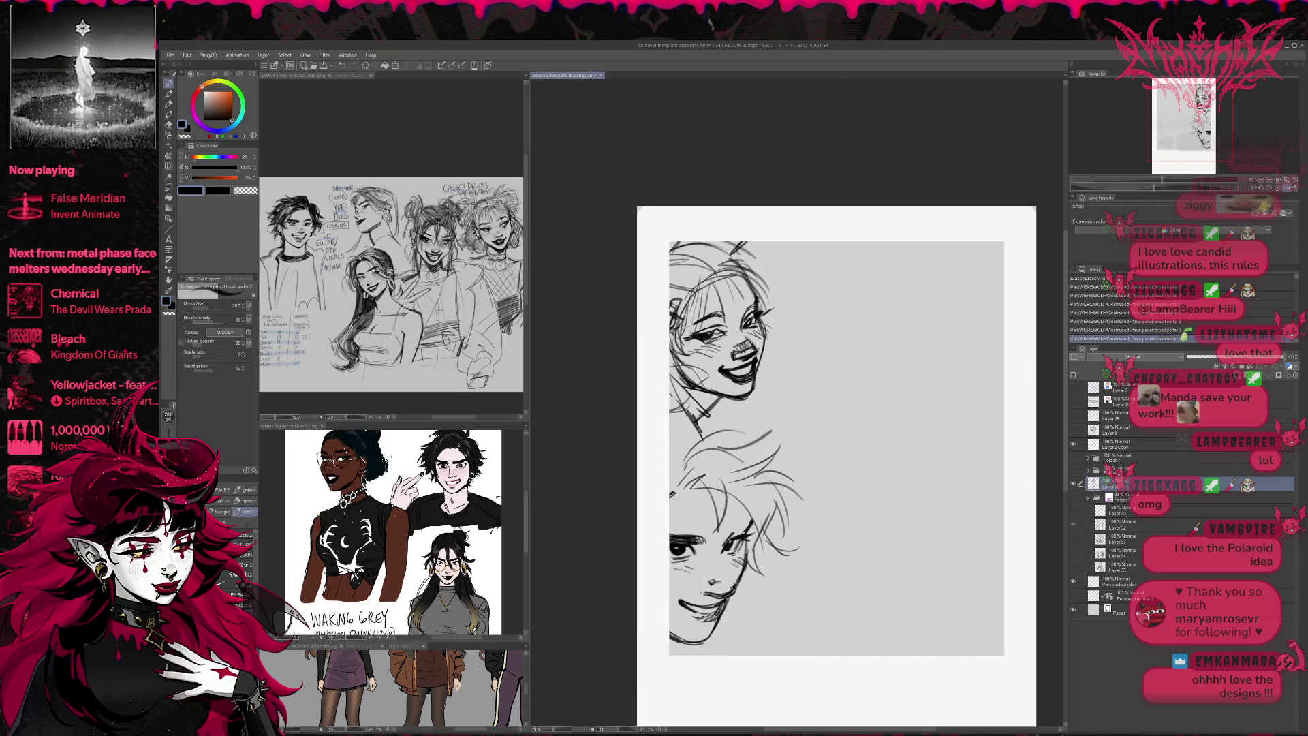
{"action": "left_click_drag", "start_coordinate": [705, 542], "coordinate": [714, 537]}
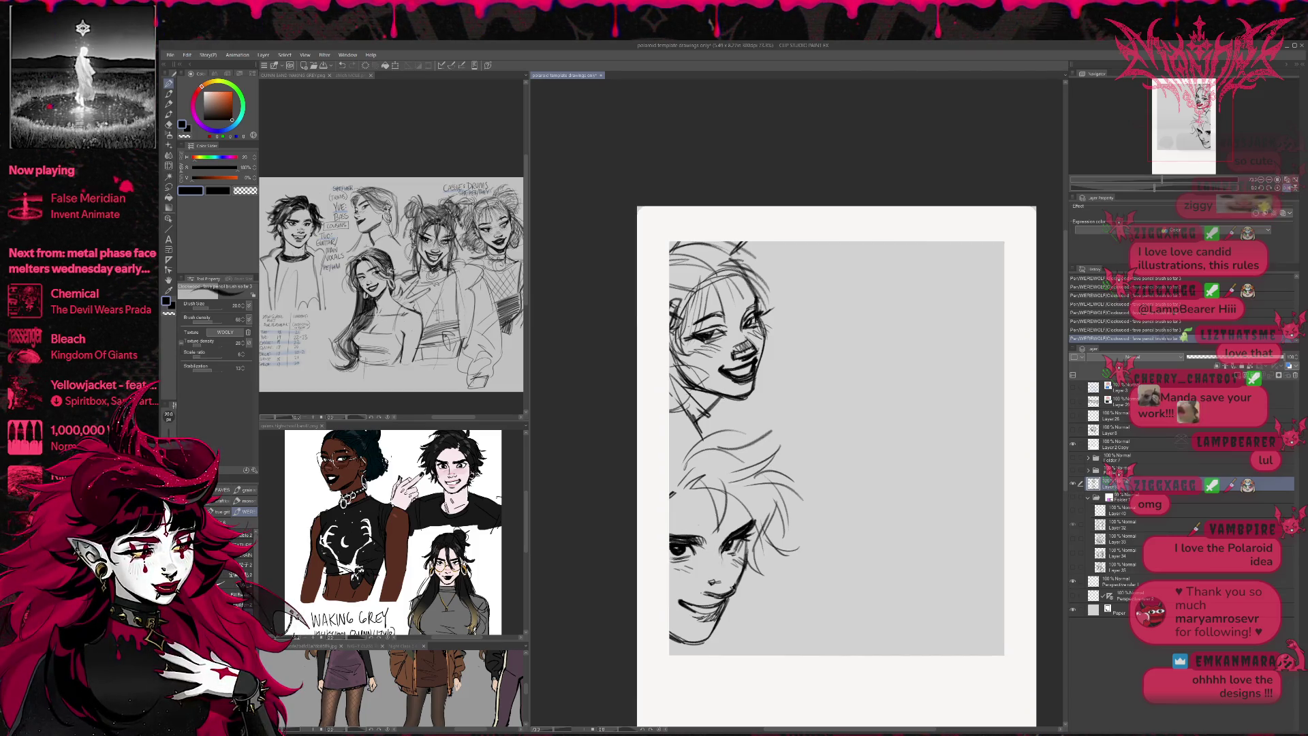
{"action": "left_click_drag", "start_coordinate": [724, 557], "coordinate": [725, 585]}
{"action": "left_click_drag", "start_coordinate": [731, 552], "coordinate": [722, 577]}
- Mirror the canvas, lighten the eye lines and redraw the left eye, undoing and restoring strokes
{"action": "mouse_move", "coordinate": [738, 510]}
{"action": "left_mouse_down"}
{"action": "mouse_move", "coordinate": [762, 505]}
{"action": "mouse_move", "coordinate": [747, 556]}
{"action": "left_mouse_up"}
{"action": "left_click", "coordinate": [1288, 189]}
{"action": "key", "text": "e"}
{"action": "mouse_move", "coordinate": [744, 508]}
{"action": "left_mouse_down"}
{"action": "mouse_move", "coordinate": [700, 504]}
{"action": "mouse_move", "coordinate": [693, 517]}
{"action": "left_mouse_up"}
{"action": "left_click_drag", "start_coordinate": [689, 512], "coordinate": [693, 516]}
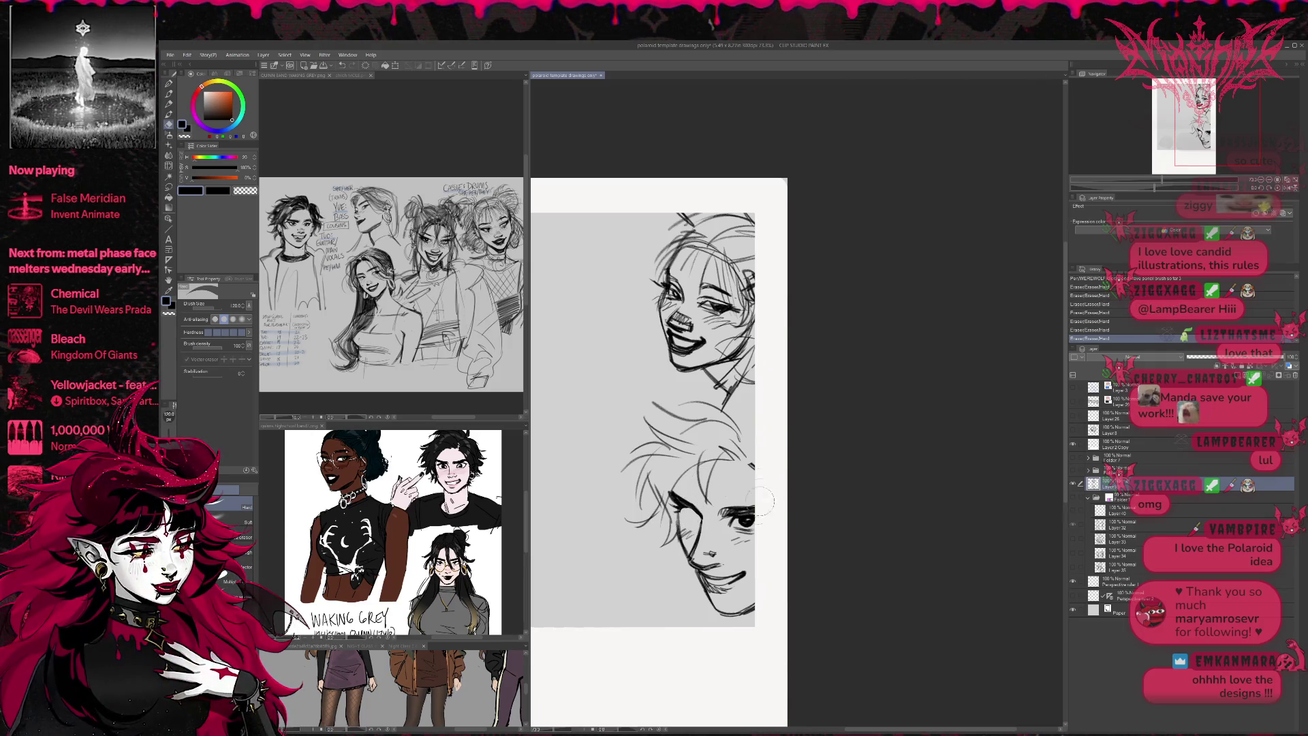
{"action": "key", "text": "p"}
{"action": "left_click_drag", "start_coordinate": [748, 512], "coordinate": [752, 521]}
{"action": "mouse_move", "coordinate": [741, 517]}
{"action": "left_mouse_down"}
{"action": "mouse_move", "coordinate": [750, 526]}
{"action": "mouse_move", "coordinate": [674, 507]}
{"action": "left_mouse_up"}
{"action": "left_click_drag", "start_coordinate": [678, 512], "coordinate": [675, 509]}
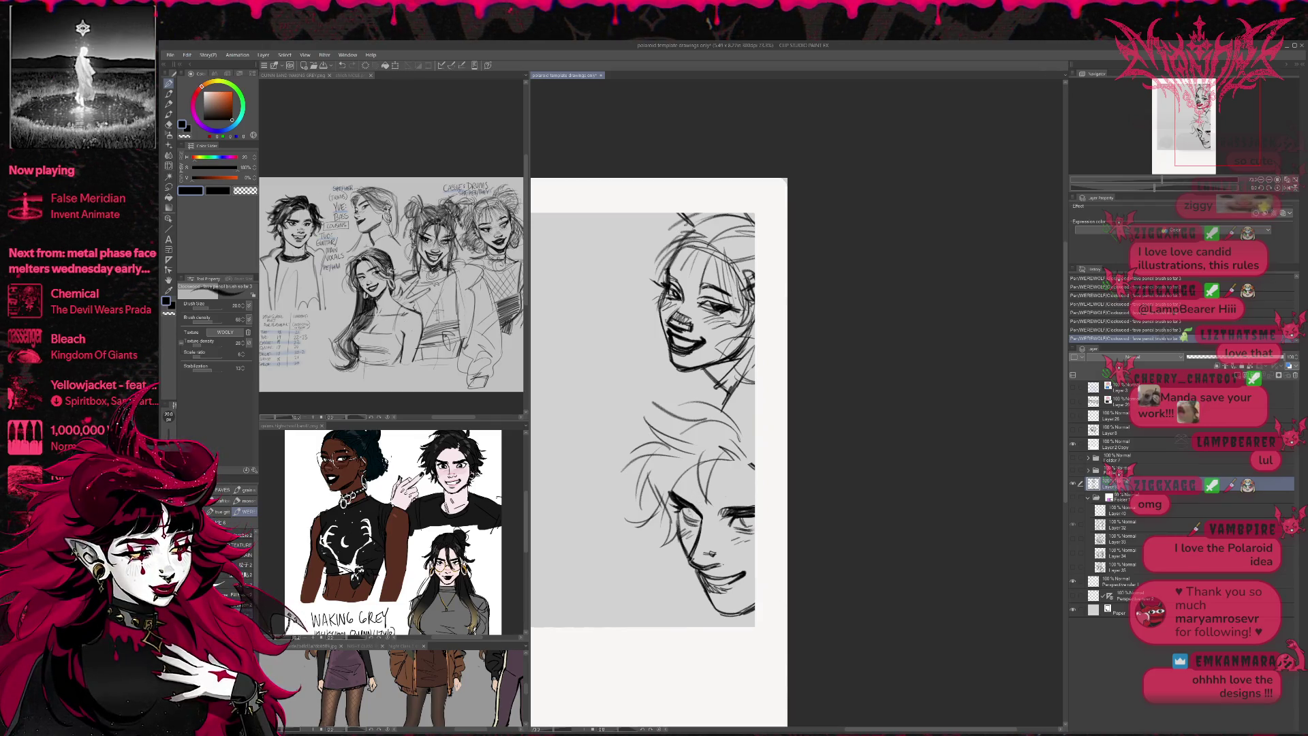
{"action": "key", "text": "ctrl+z"}
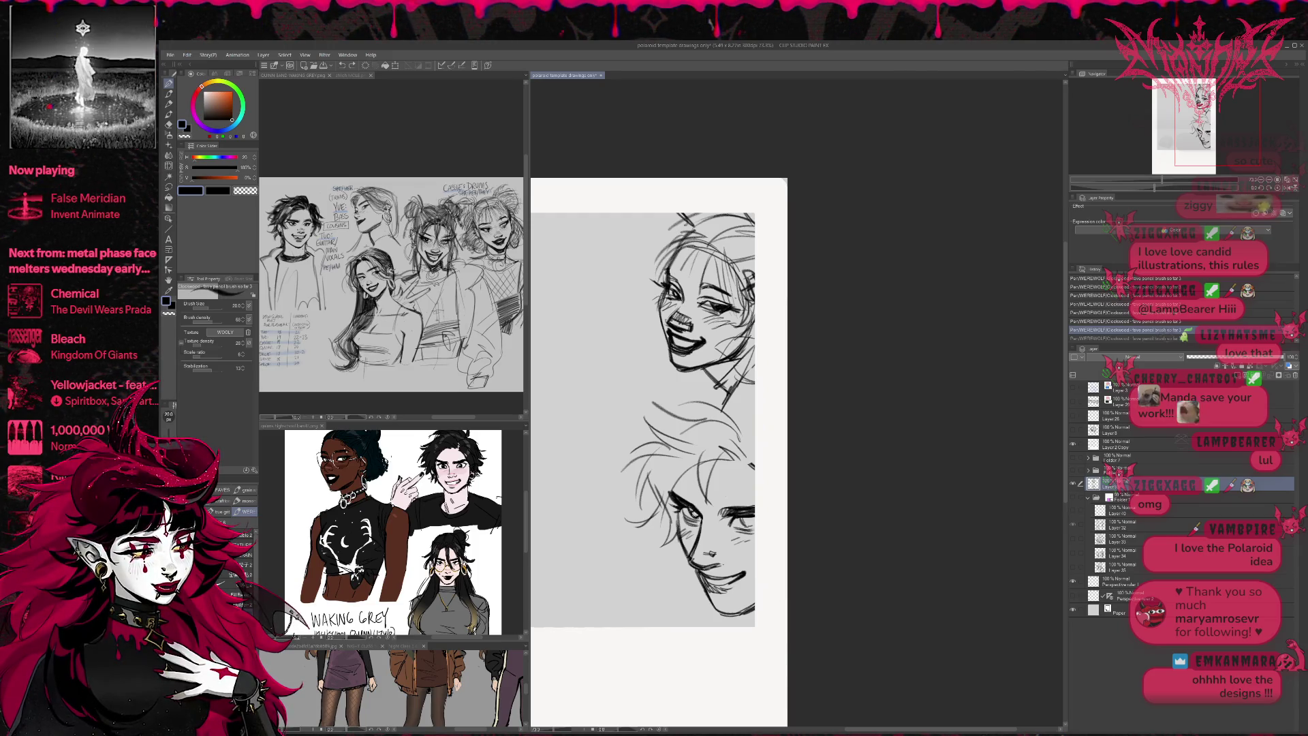
{"action": "left_click_drag", "start_coordinate": [689, 509], "coordinate": [696, 514]}
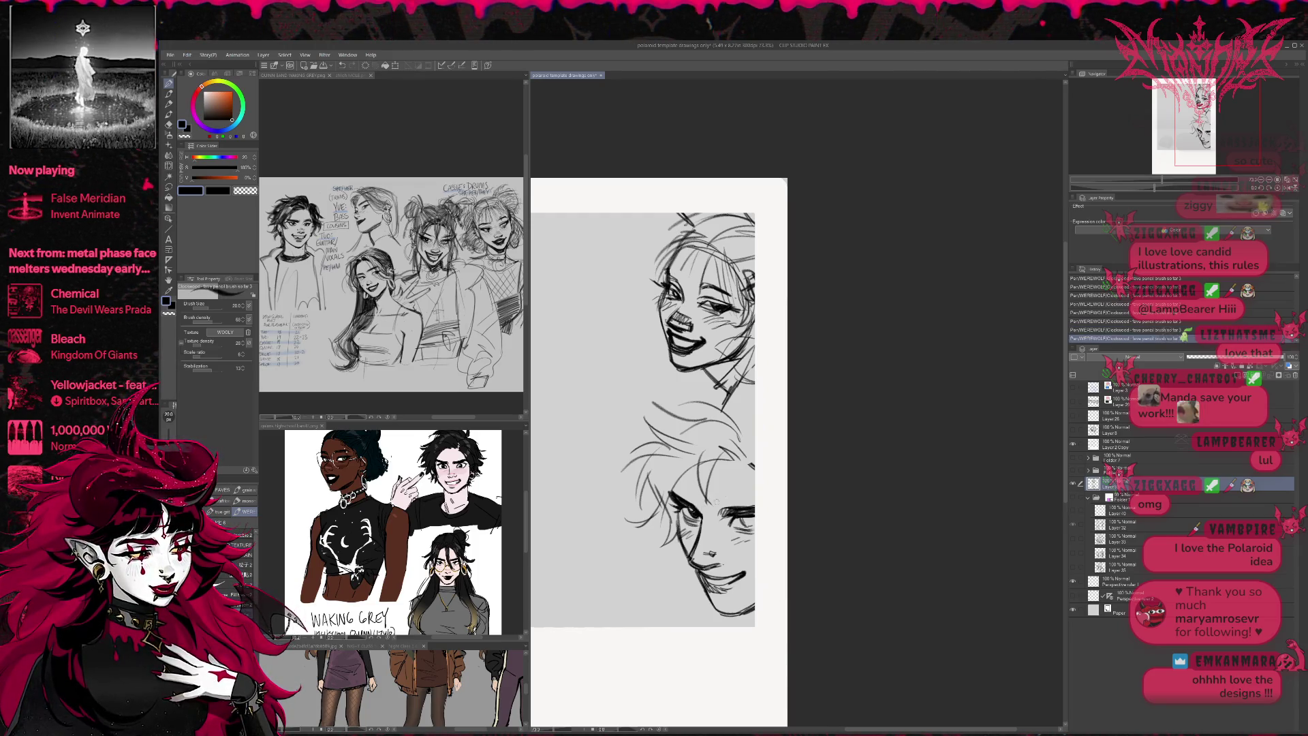
{"action": "key", "text": "ctrl+z"}
{"action": "key", "text": "ctrl+z"}
{"action": "key", "text": "ctrl+z"}
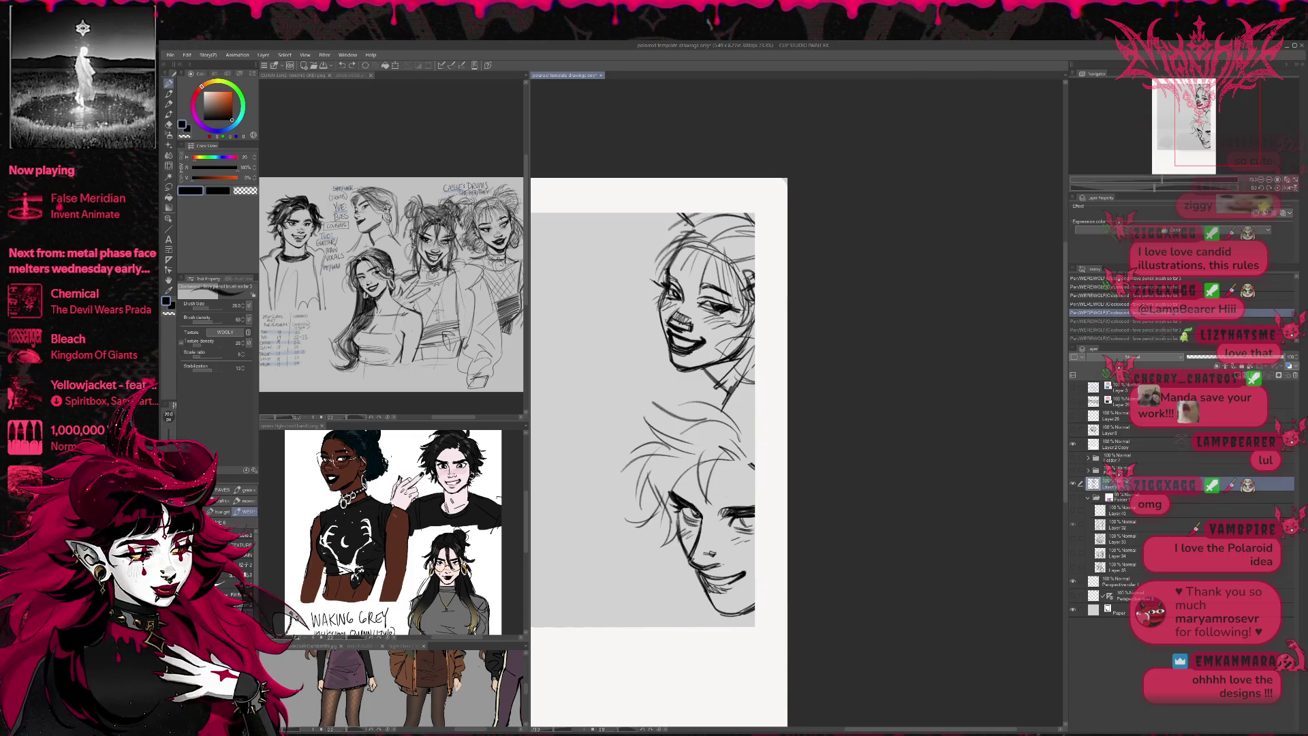
{"action": "key", "text": "ctrl+y"}
{"action": "key", "text": "ctrl+y"}
{"action": "key", "text": "ctrl+y"}
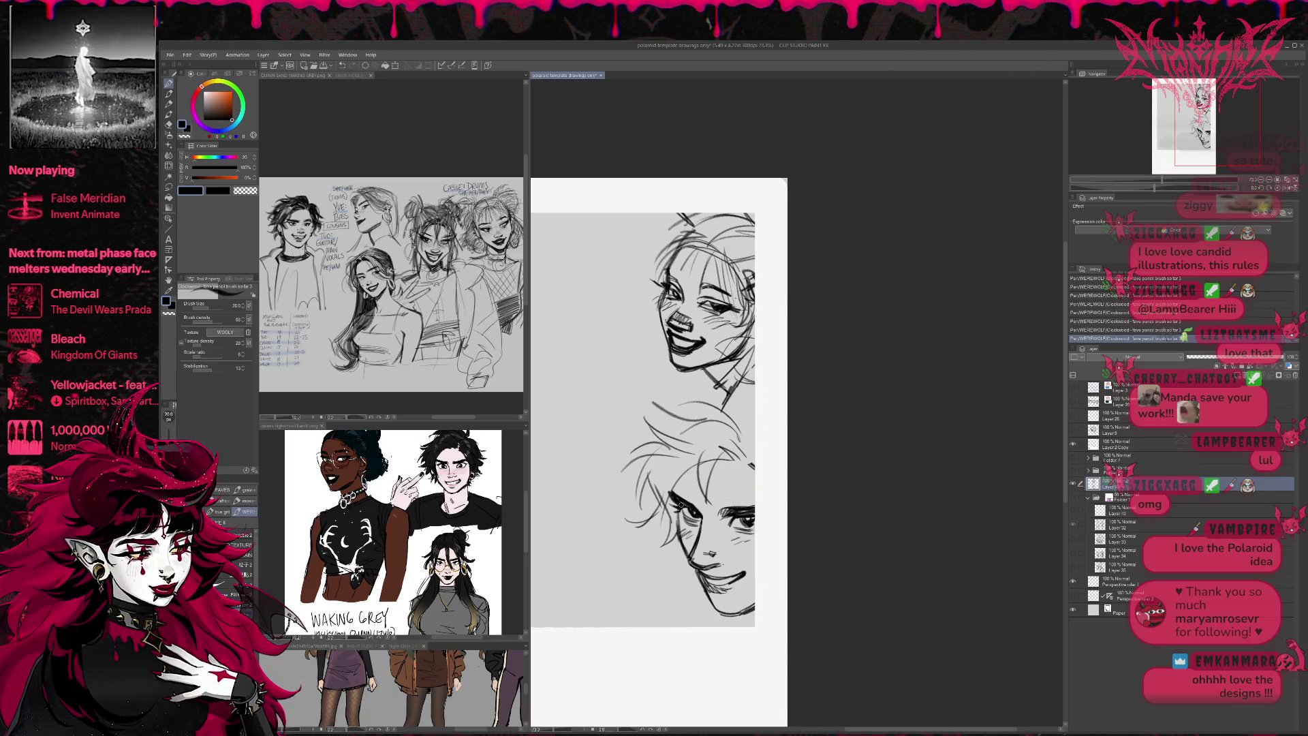
- Erase stray lines around the eye and add a short line at the mouth
{"action": "key", "text": "e"}
{"action": "mouse_move", "coordinate": [668, 492]}
{"action": "left_mouse_down"}
{"action": "mouse_move", "coordinate": [685, 505]}
{"action": "mouse_move", "coordinate": [680, 518]}
{"action": "mouse_move", "coordinate": [686, 505]}
{"action": "mouse_move", "coordinate": [753, 503]}
{"action": "mouse_move", "coordinate": [747, 522]}
{"action": "mouse_move", "coordinate": [708, 521]}
{"action": "mouse_move", "coordinate": [684, 548]}
{"action": "mouse_move", "coordinate": [710, 510]}
{"action": "left_mouse_up"}
{"action": "key", "text": "p"}
{"action": "key", "text": "e"}
{"action": "key", "text": "p"}
{"action": "key", "text": "e"}
{"action": "left_click_drag", "start_coordinate": [702, 514], "coordinate": [708, 510]}
{"action": "key", "text": "p"}
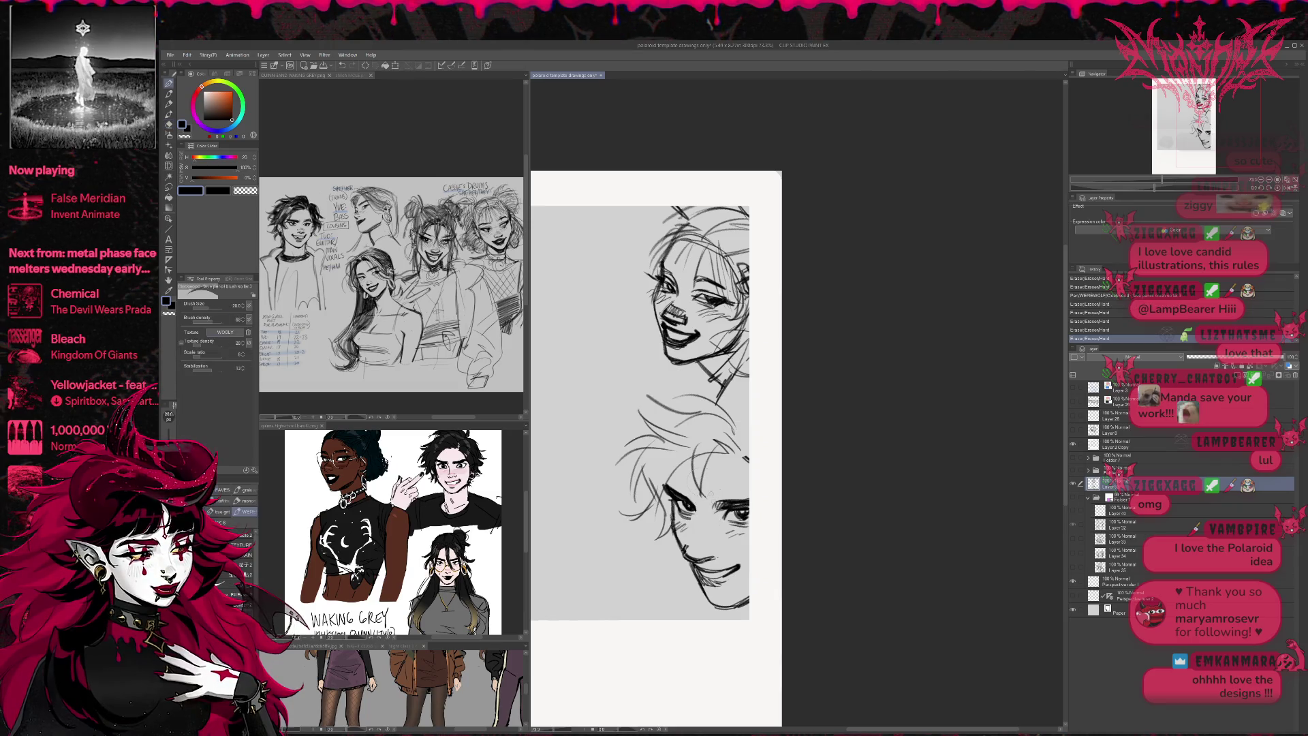
{"action": "left_click_drag", "start_coordinate": [713, 554], "coordinate": [715, 522]}
{"action": "left_click_drag", "start_coordinate": [711, 519], "coordinate": [686, 546]}
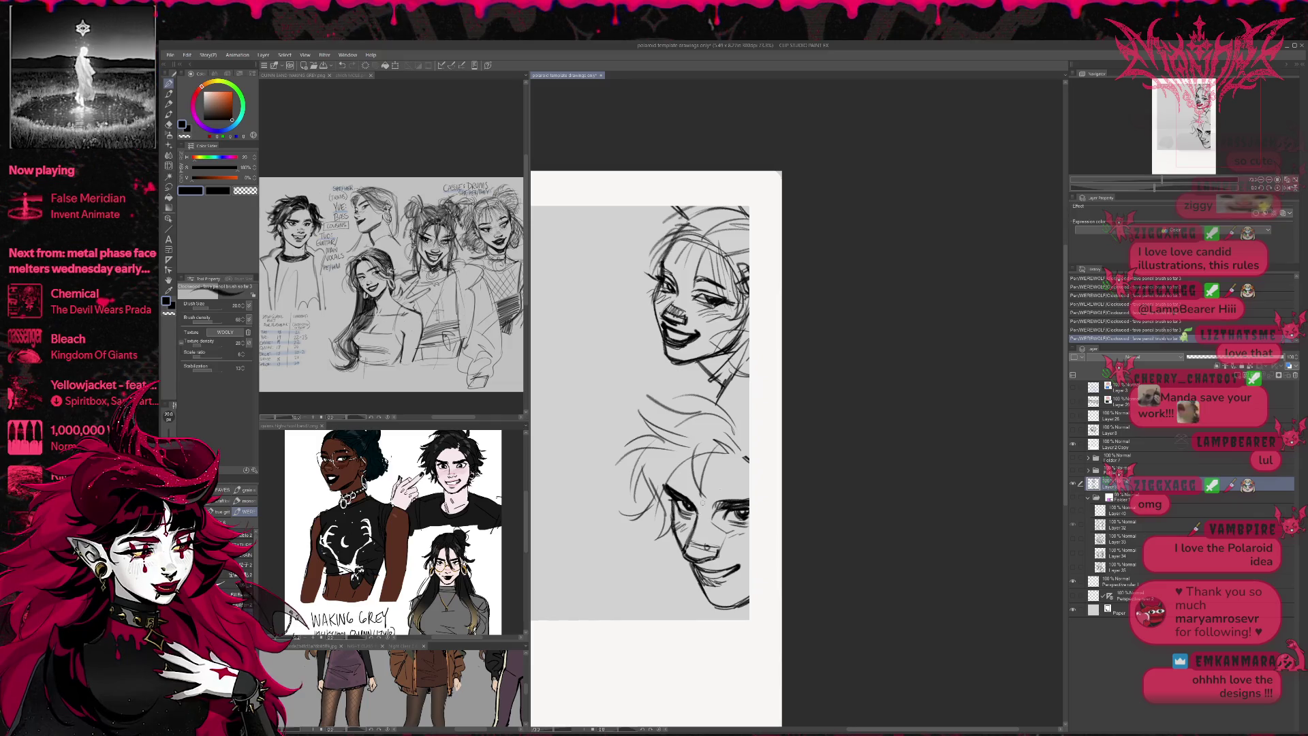
- Mirror the view back, erase stray marks, redraw the mouth line and reveal the pink group sketch
{"action": "left_click", "coordinate": [1288, 189]}
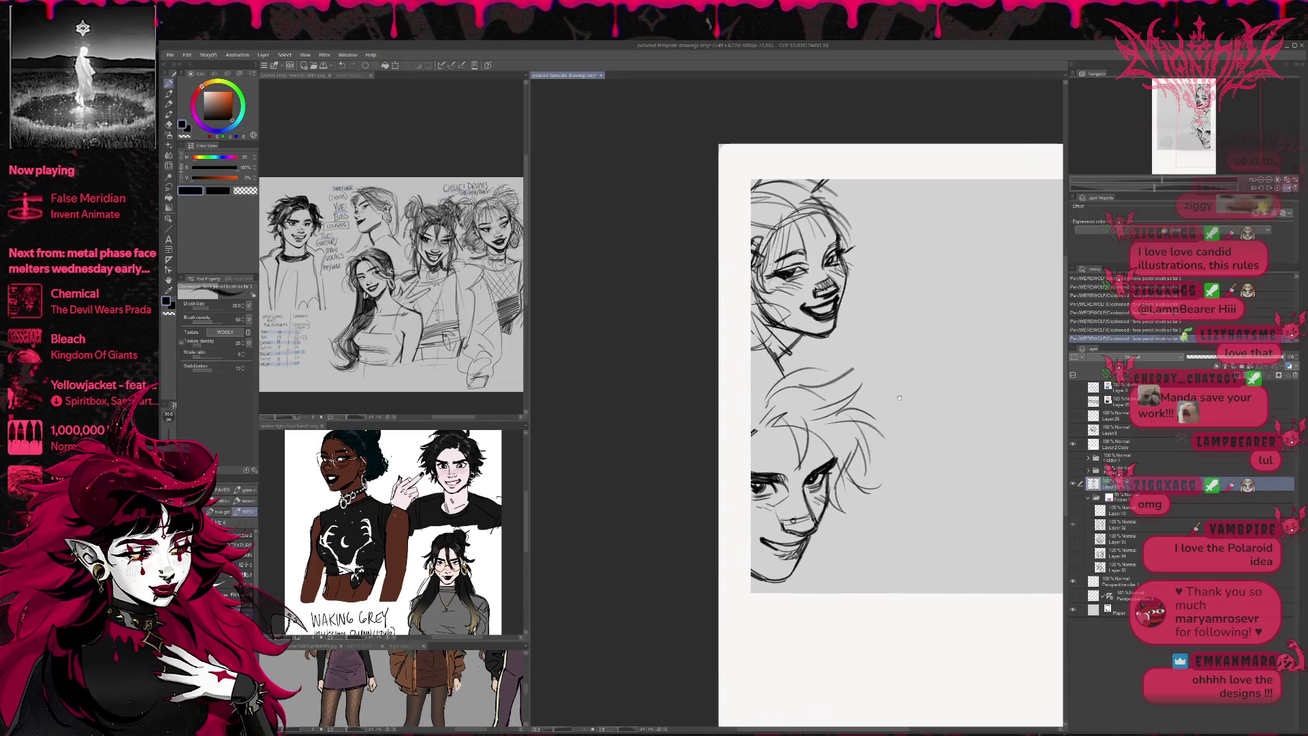
{"action": "left_click_drag", "start_coordinate": [899, 426], "coordinate": [907, 429]}
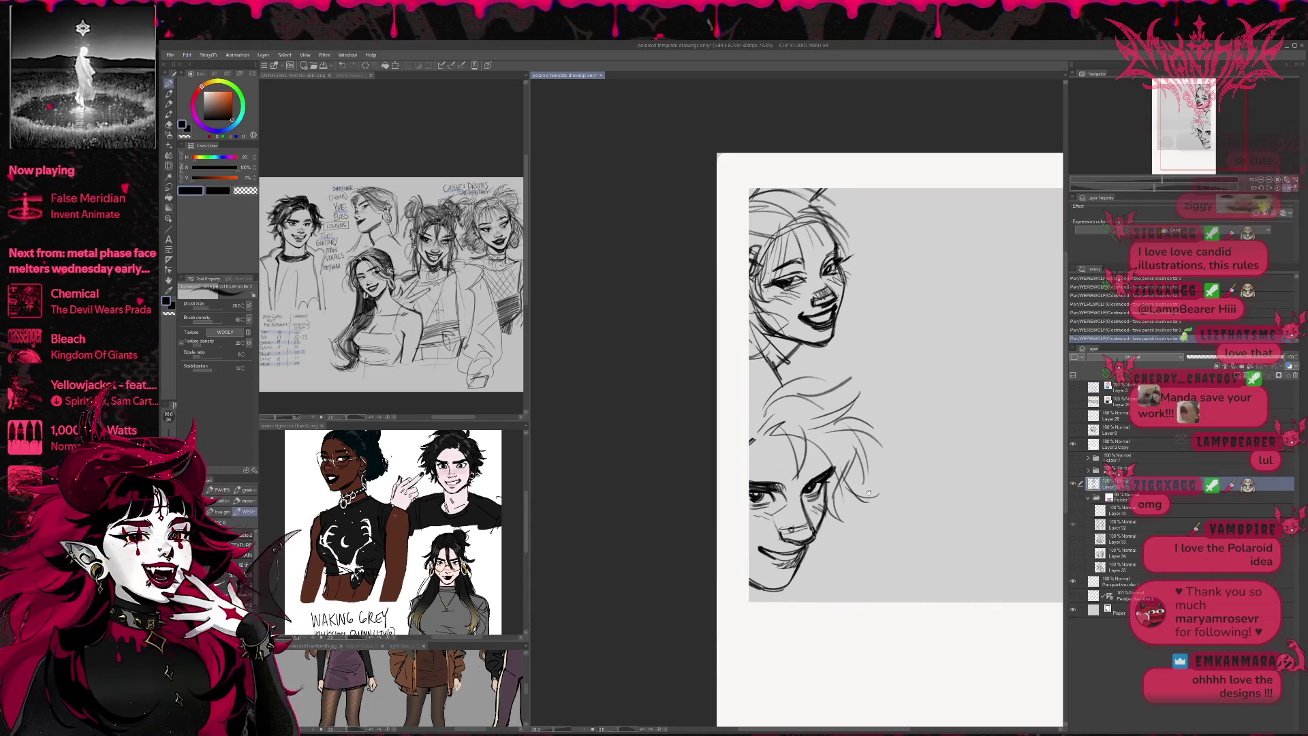
{"action": "key", "text": "e"}
{"action": "left_click_drag", "start_coordinate": [814, 486], "coordinate": [825, 478]}
{"action": "key", "text": "p"}
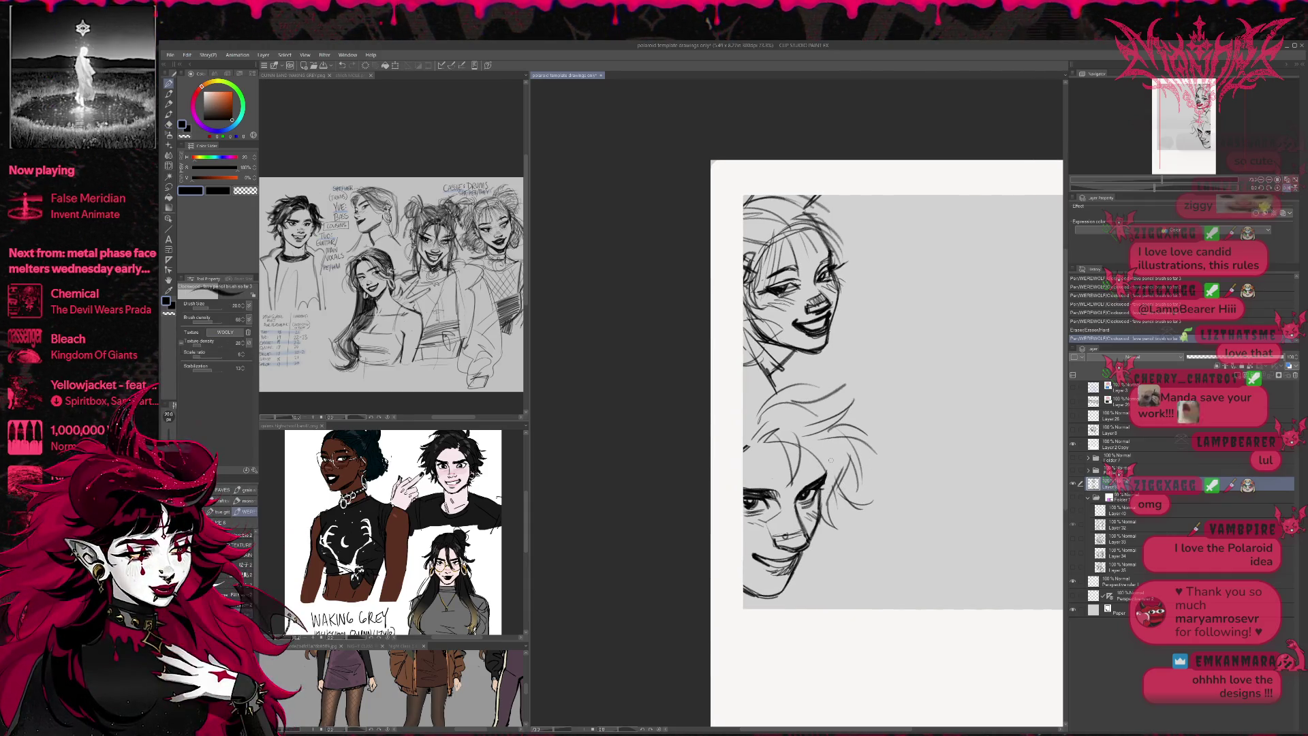
{"action": "left_click_drag", "start_coordinate": [750, 553], "coordinate": [776, 567]}
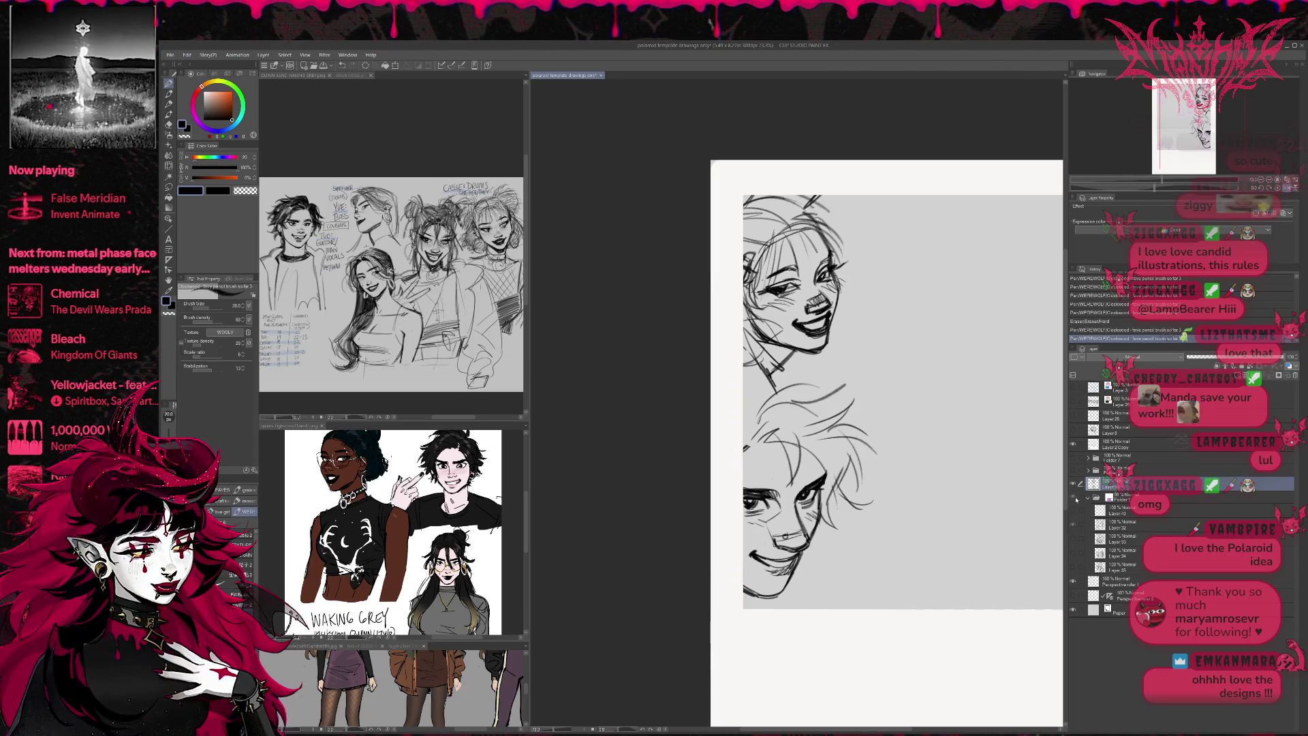
{"action": "left_click", "coordinate": [1073, 498]}
{"action": "mouse_move", "coordinate": [1013, 486]}
{"action": "left_mouse_down"}
{"action": "mouse_move", "coordinate": [881, 550]}
{"action": "mouse_move", "coordinate": [845, 457]}
{"action": "mouse_move", "coordinate": [883, 470]}
{"action": "left_mouse_up"}
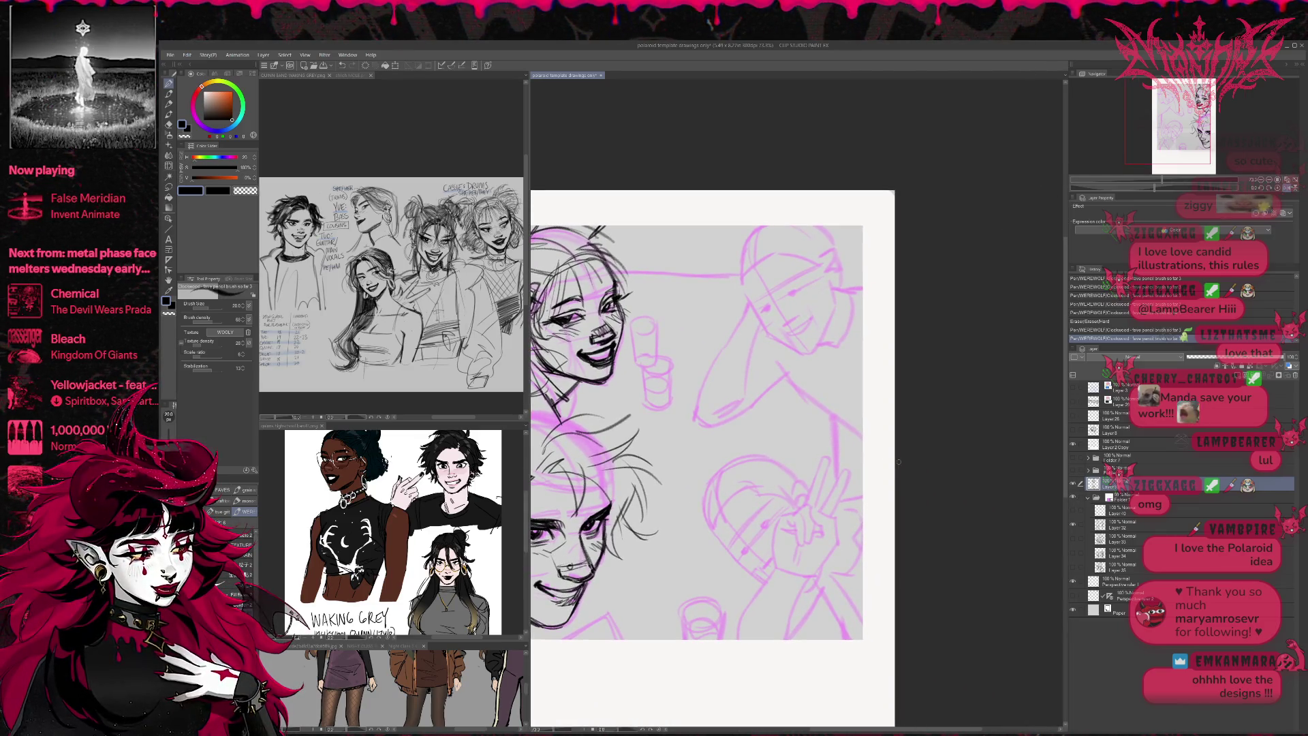
- Zoom in on the band character reference window, then return to the polaroid canvas
{"action": "left_click", "coordinate": [491, 398]}
{"action": "scroll", "coordinate": [492, 397], "scroll_direction": "up", "scroll_amount": 5}
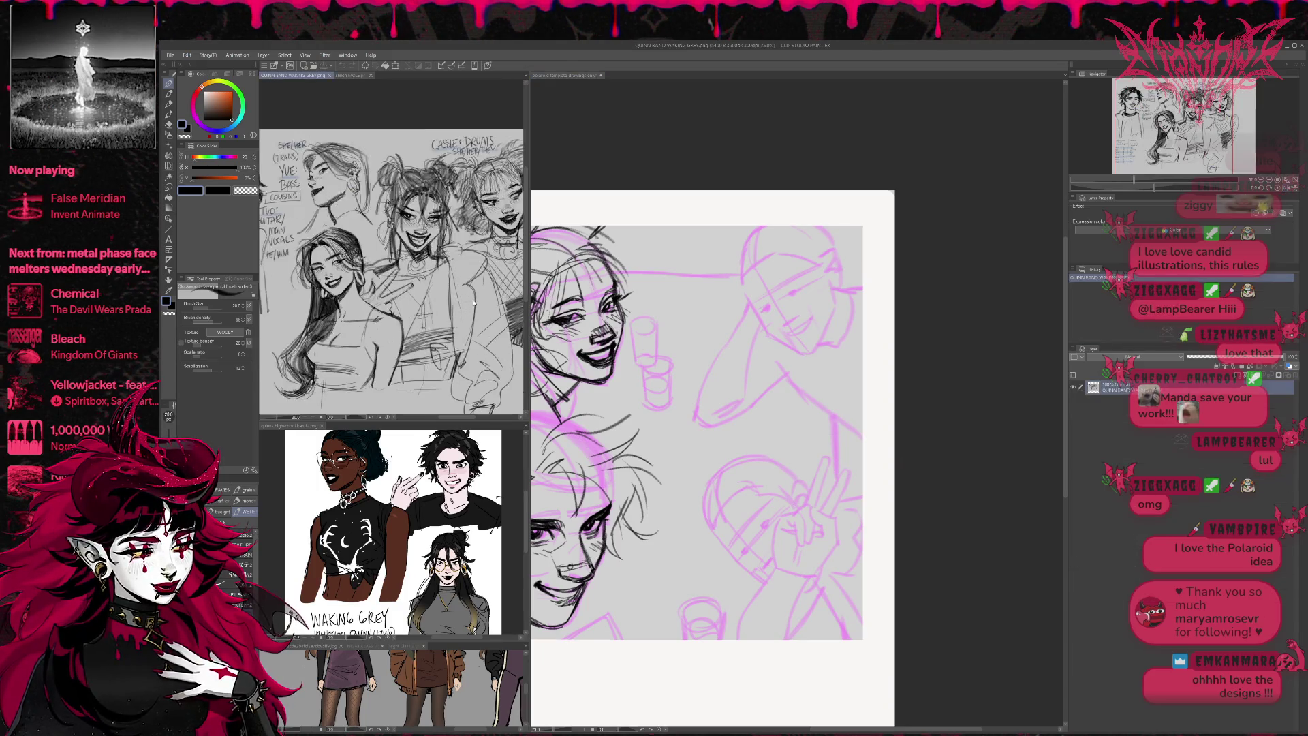
{"action": "scroll", "coordinate": [492, 397], "scroll_direction": "up", "scroll_amount": 2}
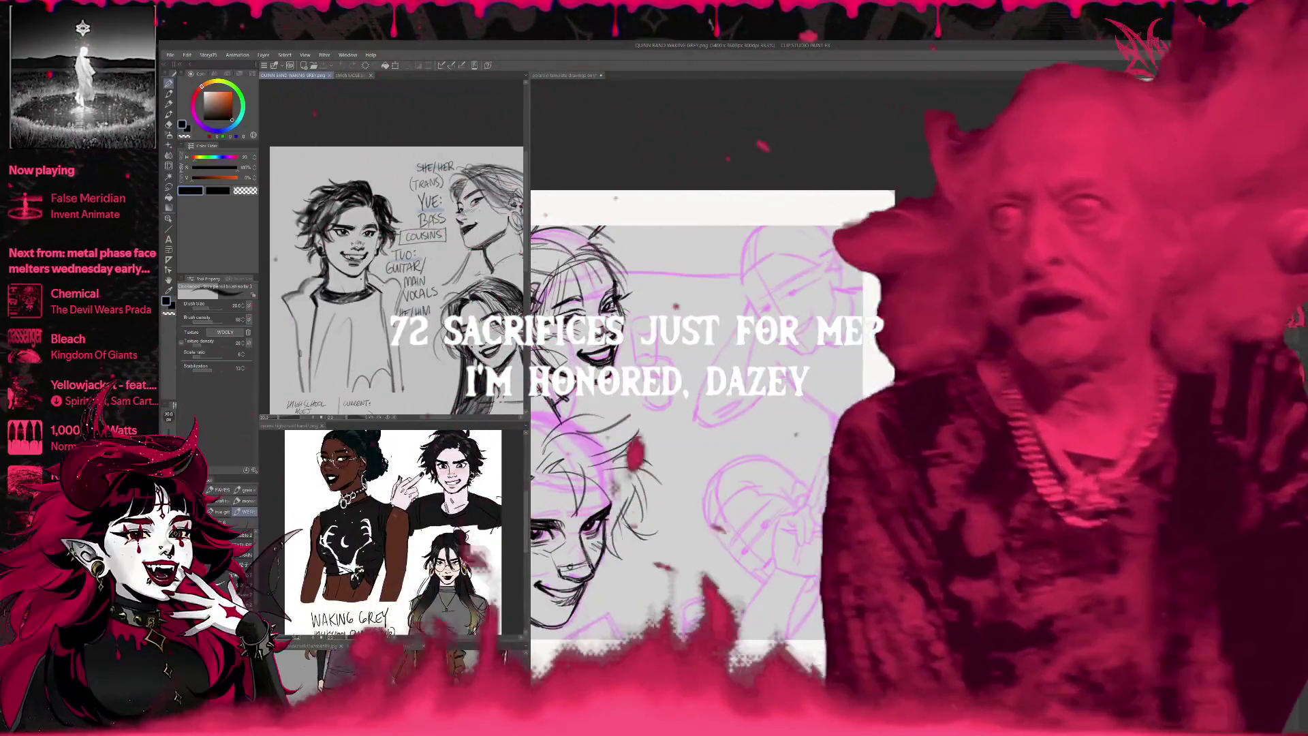
{"action": "left_click", "coordinate": [877, 515]}
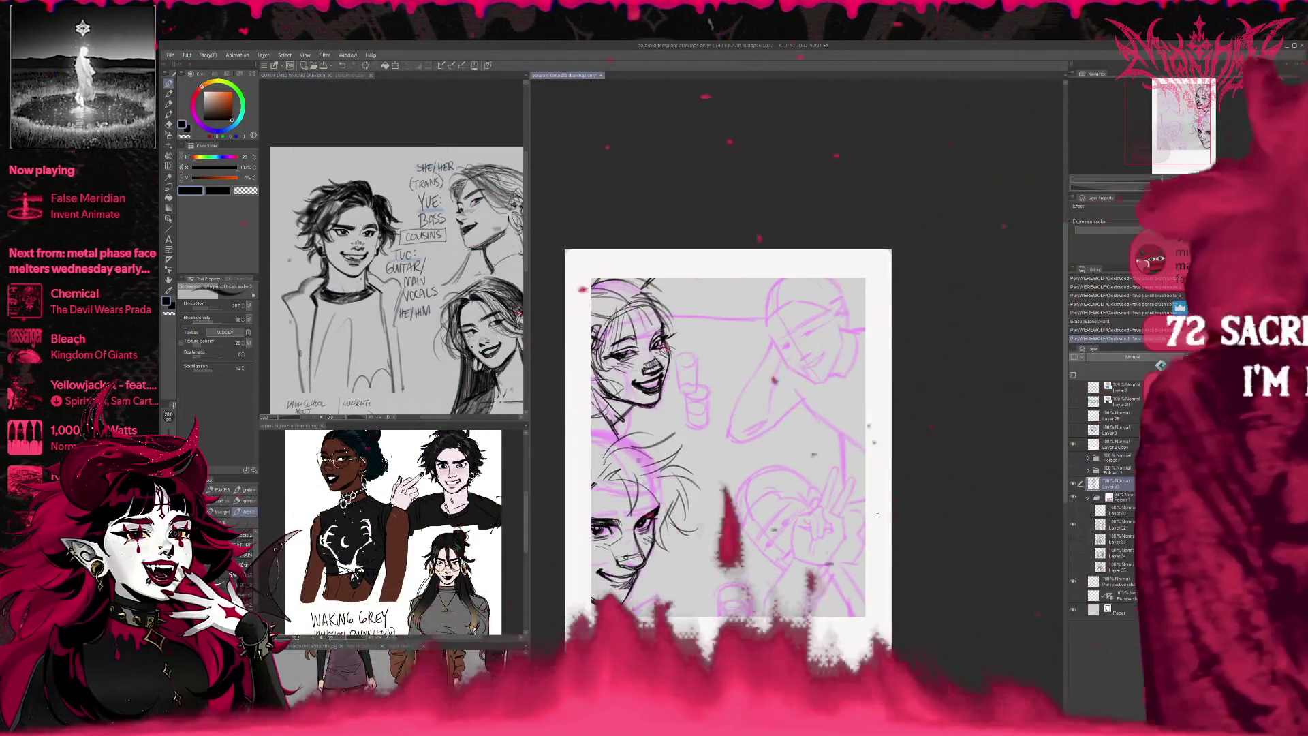
{"action": "left_click_drag", "start_coordinate": [831, 509], "coordinate": [856, 504]}
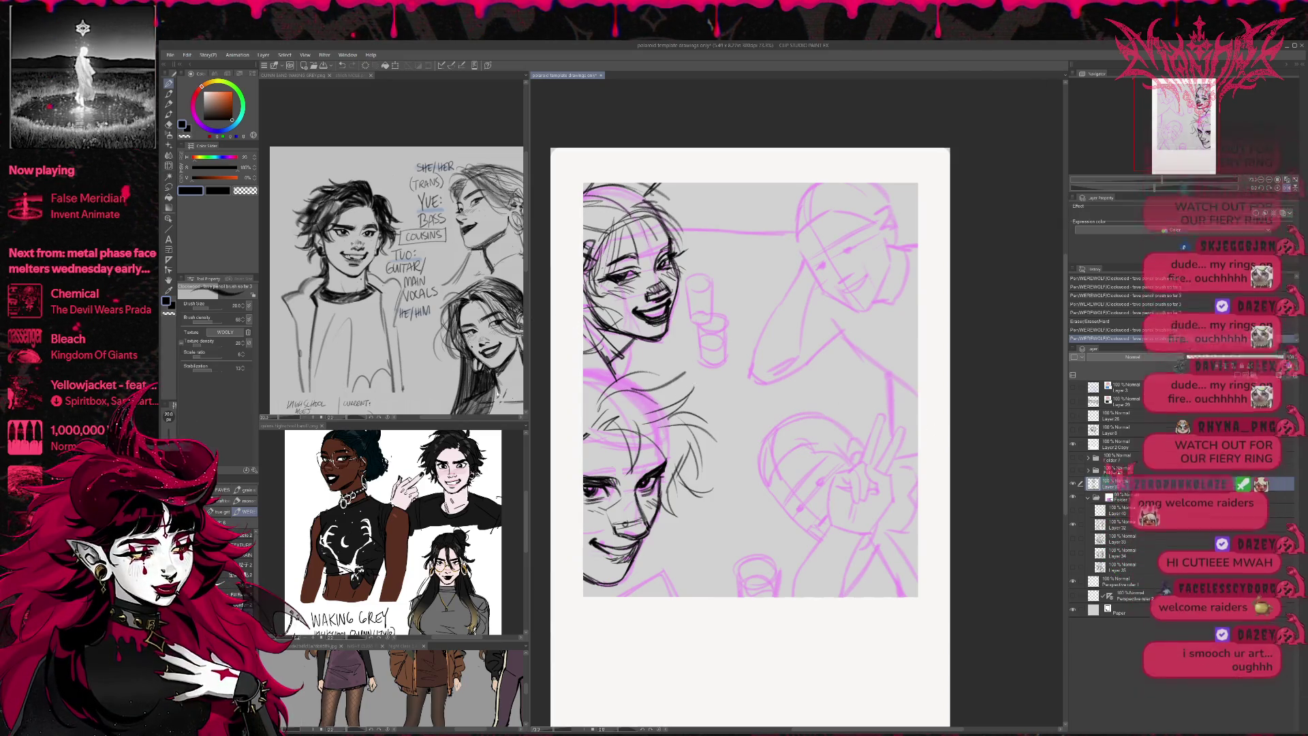
- Set the lower reference to the teal Night Class comic page, collapse Folder 10 Copy, and return to the polaroid
{"action": "left_click", "coordinate": [403, 646]}
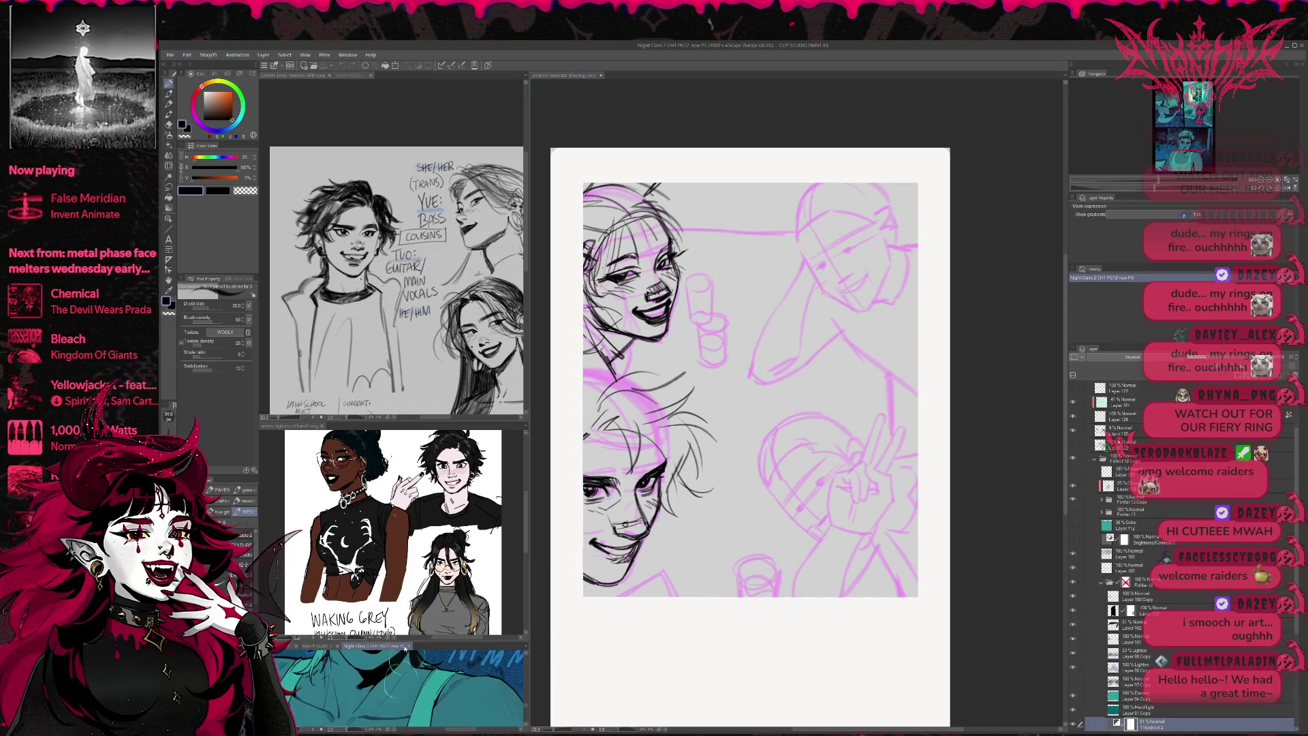
{"action": "left_click", "coordinate": [322, 644]}
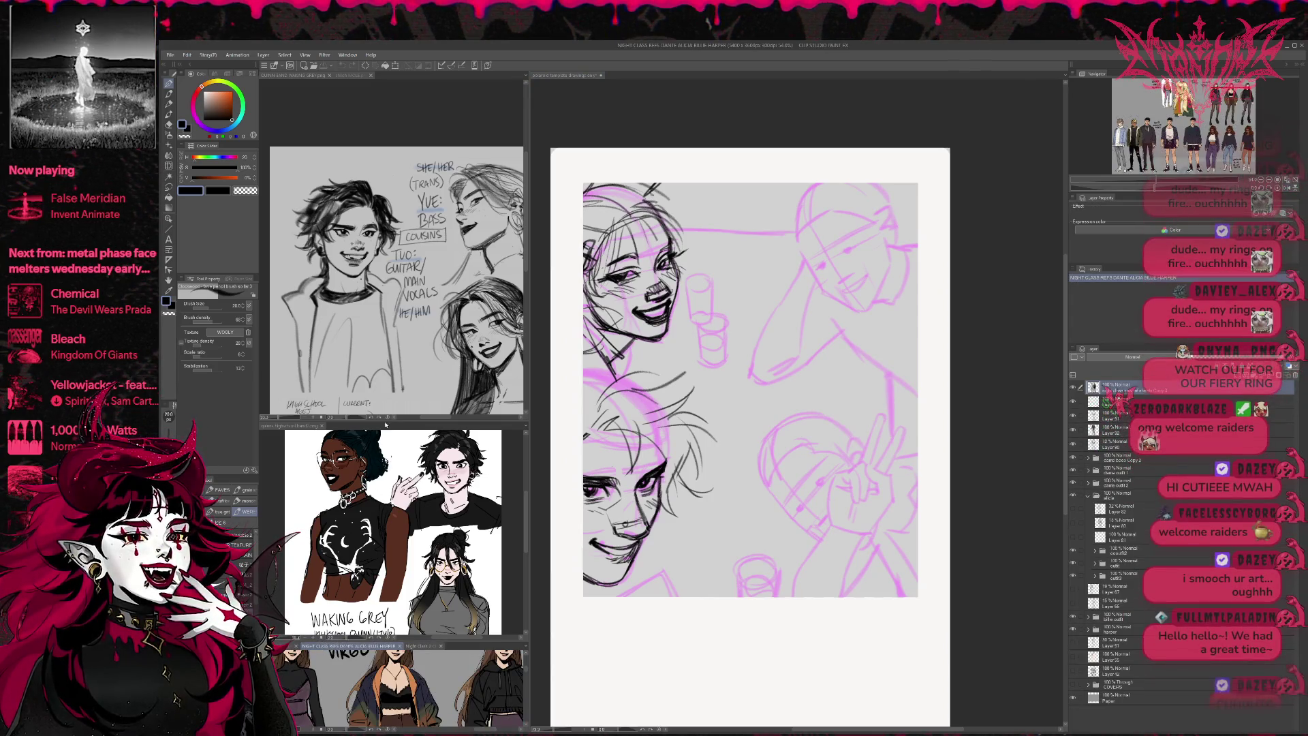
{"action": "left_click", "coordinate": [346, 75]}
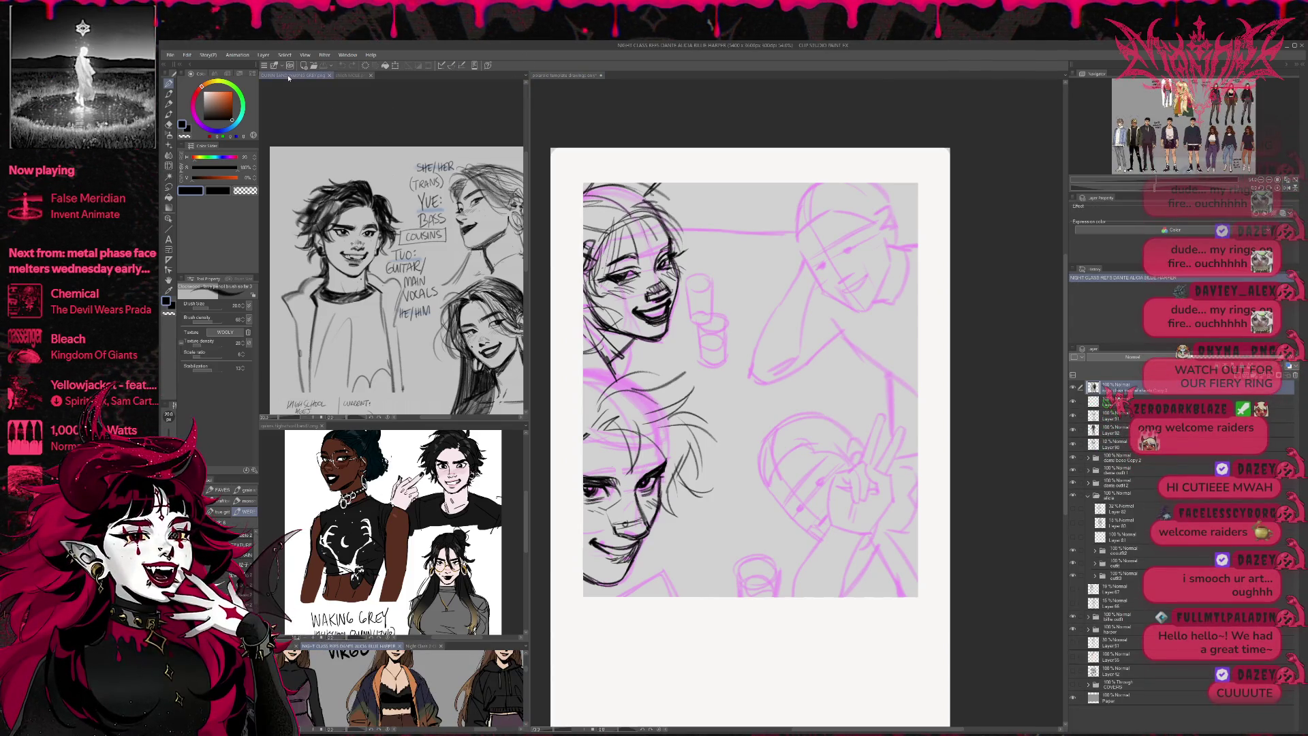
{"action": "left_click", "coordinate": [290, 76]}
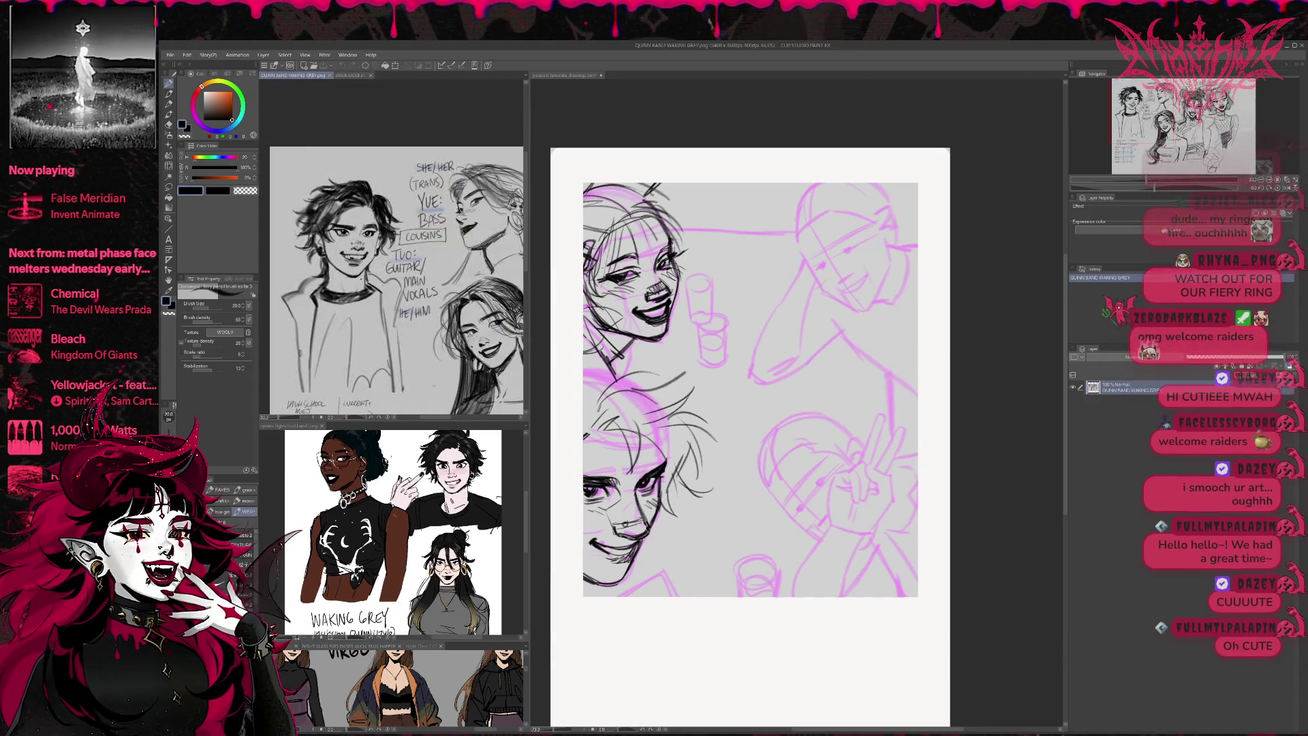
{"action": "left_click", "coordinate": [325, 650]}
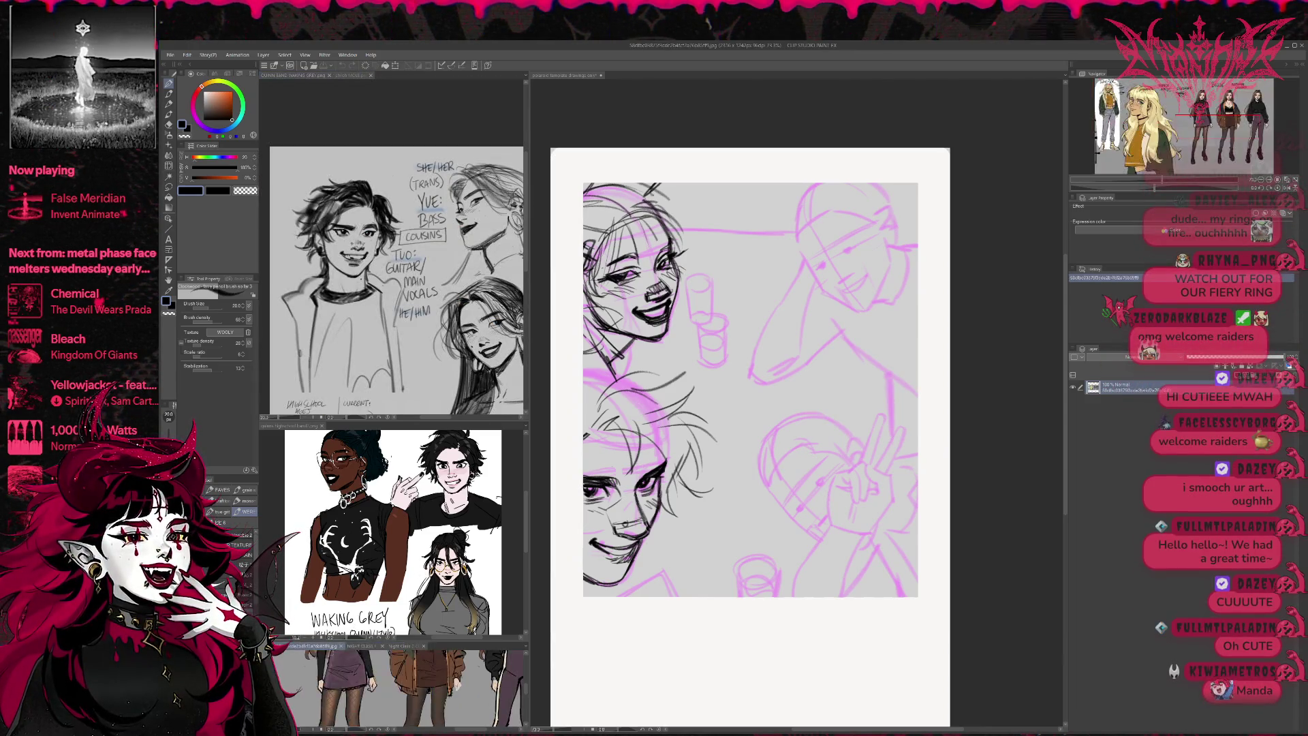
{"action": "left_click", "coordinate": [417, 646]}
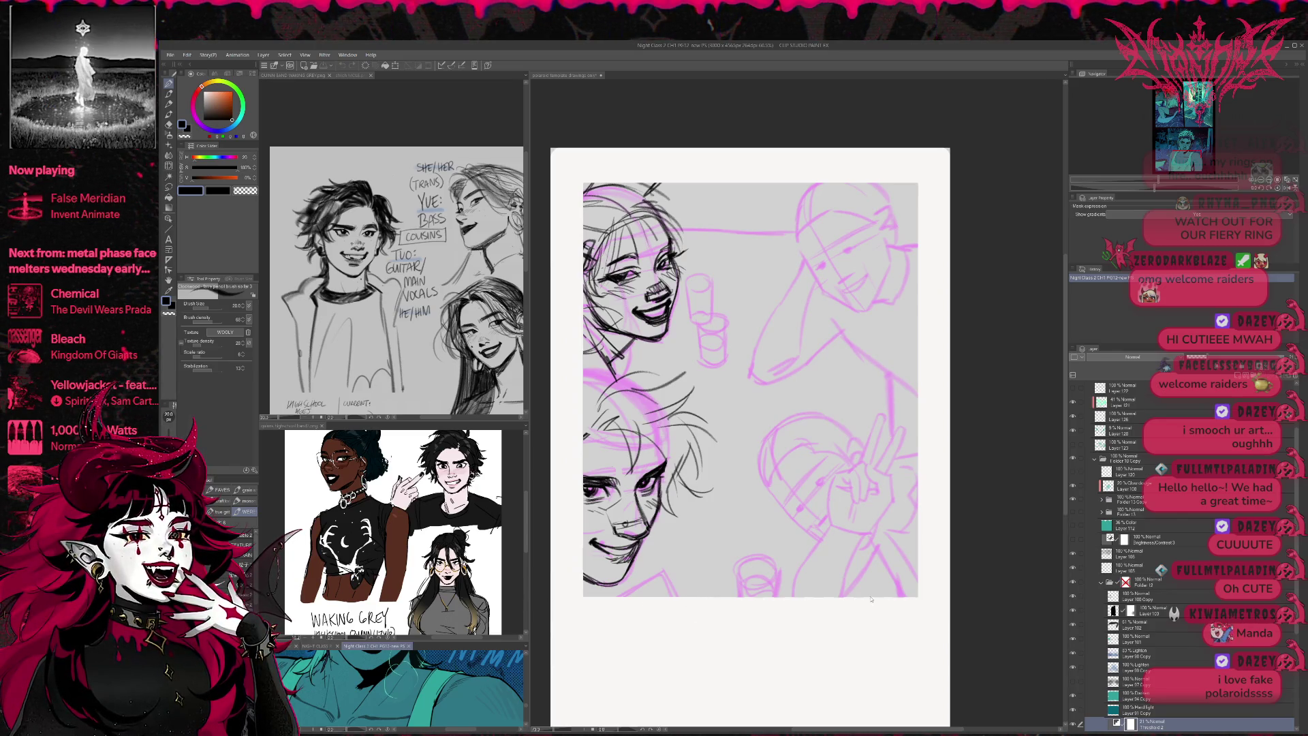
{"action": "left_click", "coordinate": [1095, 460]}
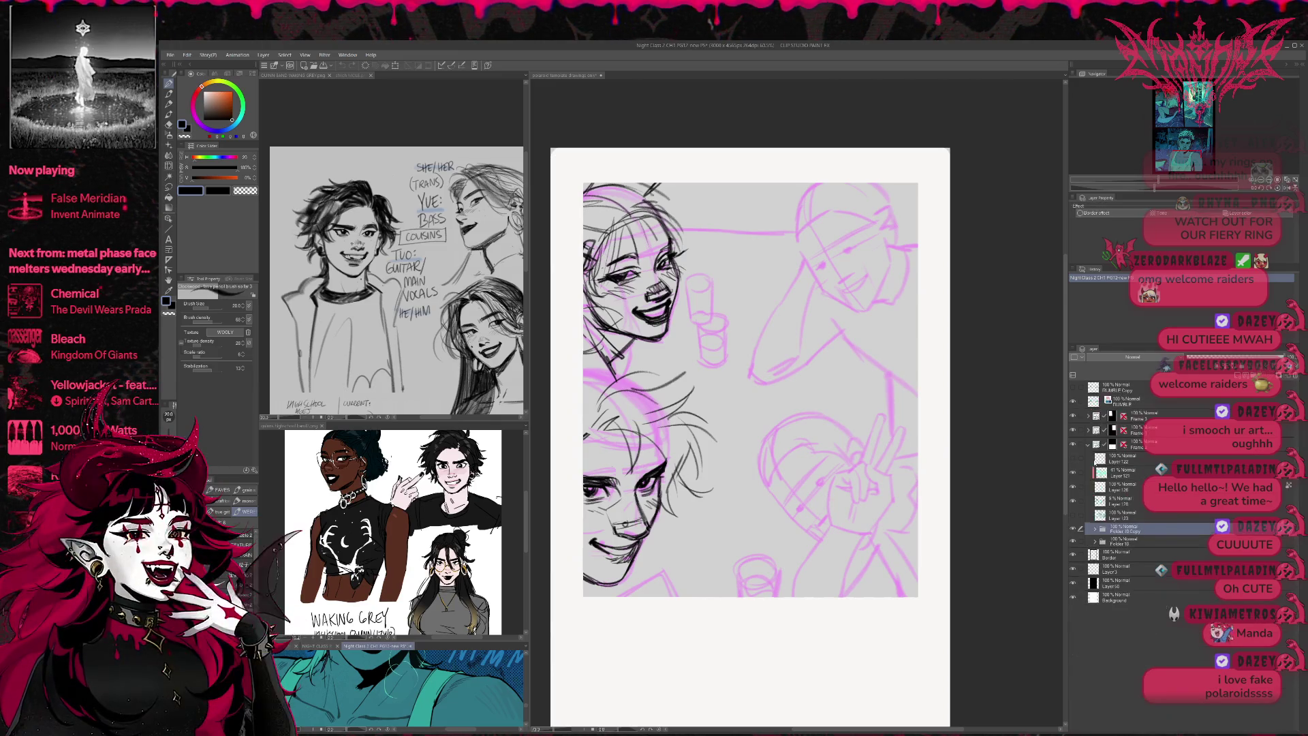
{"action": "left_click", "coordinate": [1037, 495]}
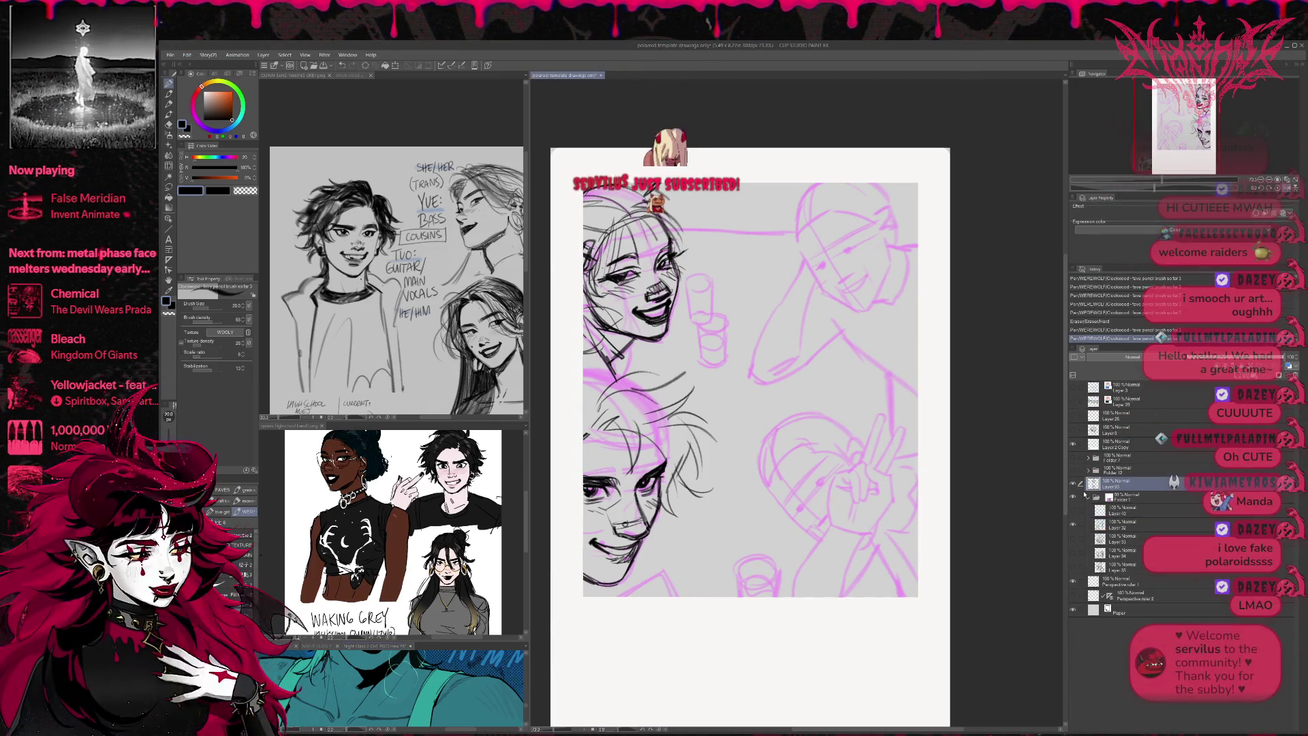
- Preview the finished colour illustration and the purple couple illustration inside the polaroid
{"action": "left_click", "coordinate": [1073, 458]}
{"action": "scroll", "coordinate": [757, 287], "scroll_direction": "up", "scroll_amount": 2}
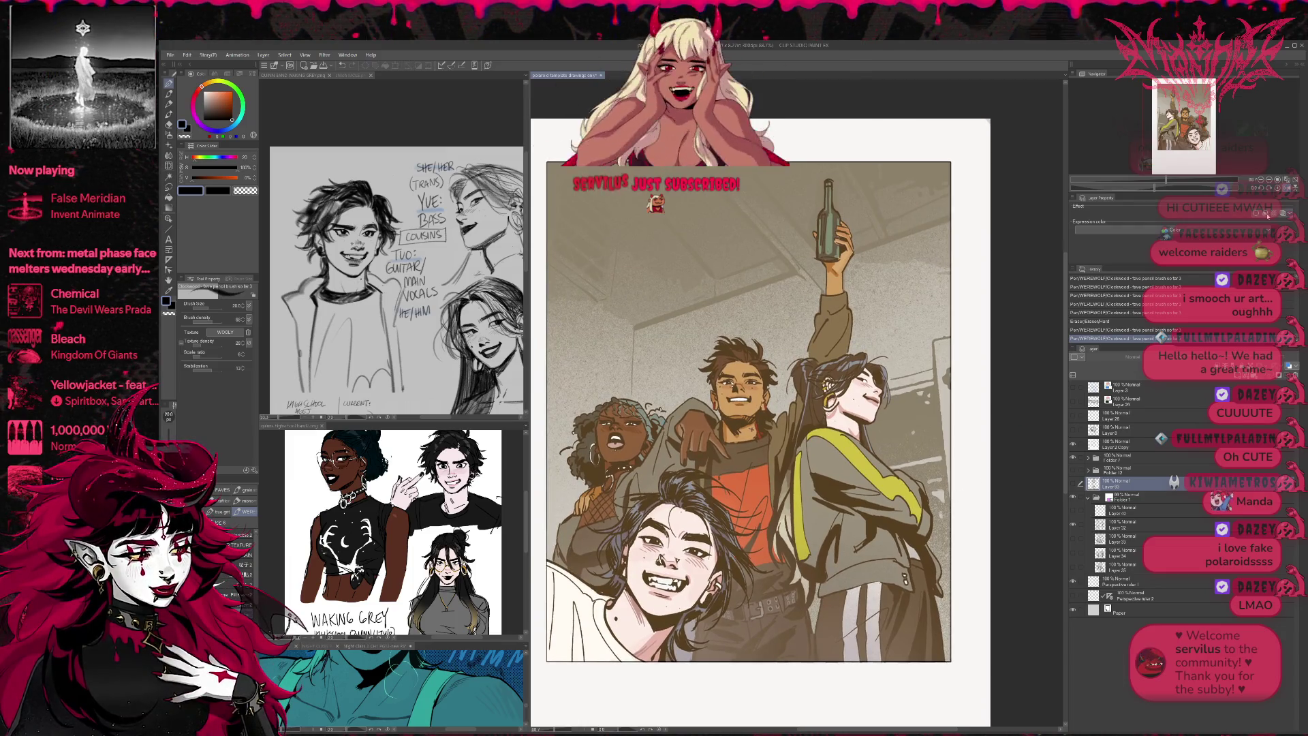
{"action": "key", "text": "h"}
{"action": "scroll", "coordinate": [1023, 326], "scroll_direction": "up", "scroll_amount": 2}
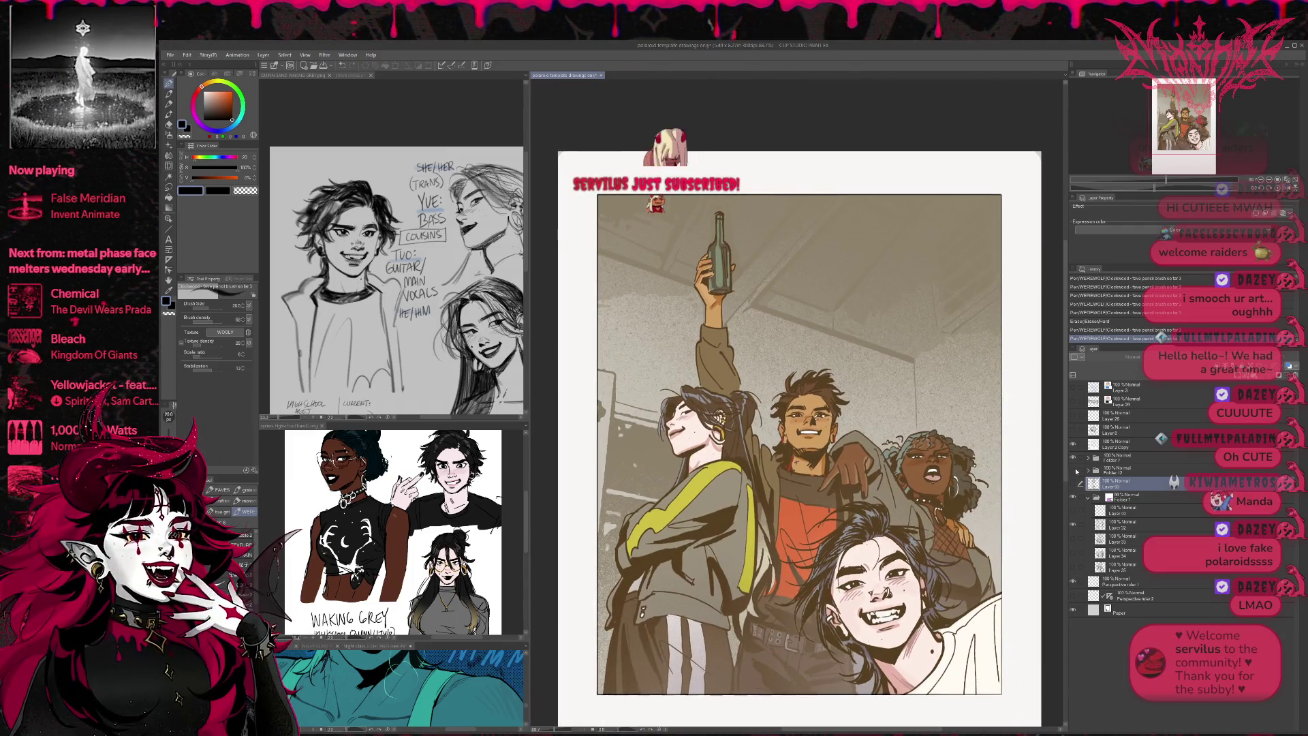
{"action": "left_click", "coordinate": [1074, 458]}
{"action": "left_click", "coordinate": [1074, 470]}
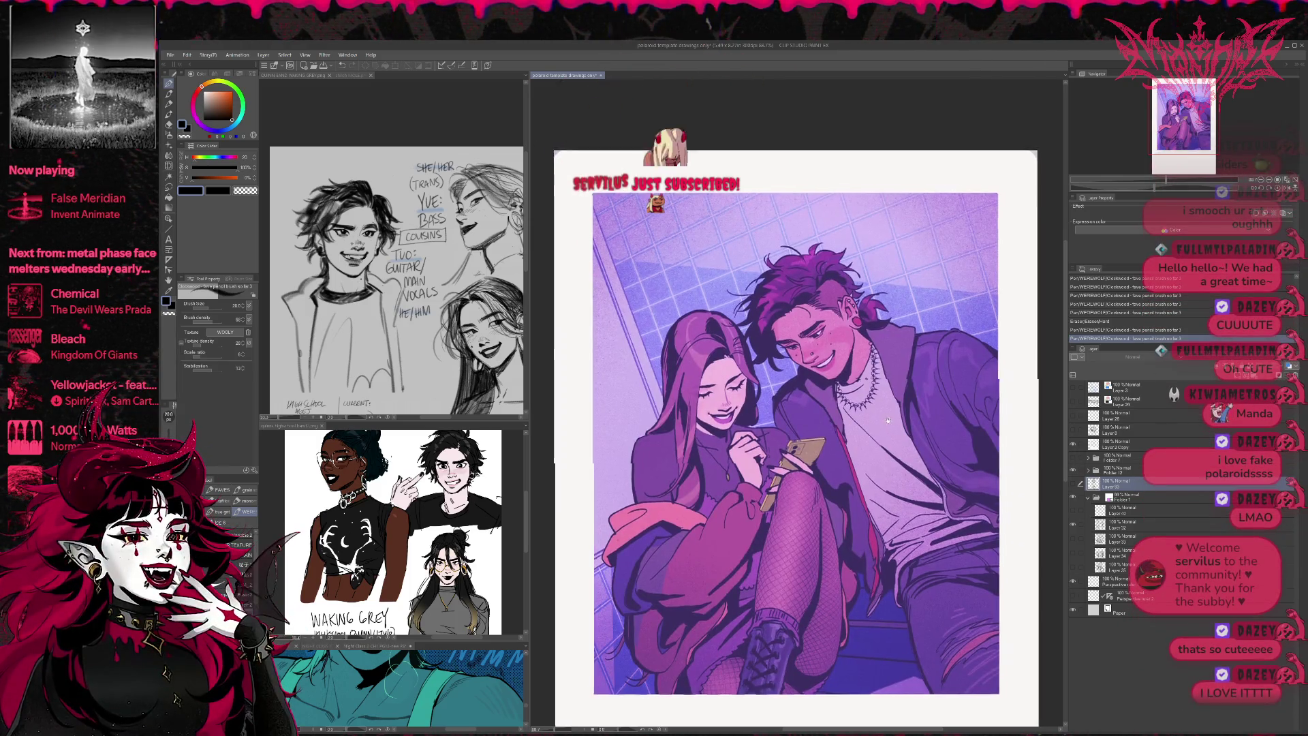
{"action": "scroll", "coordinate": [926, 436], "scroll_direction": "right", "scroll_amount": 2}
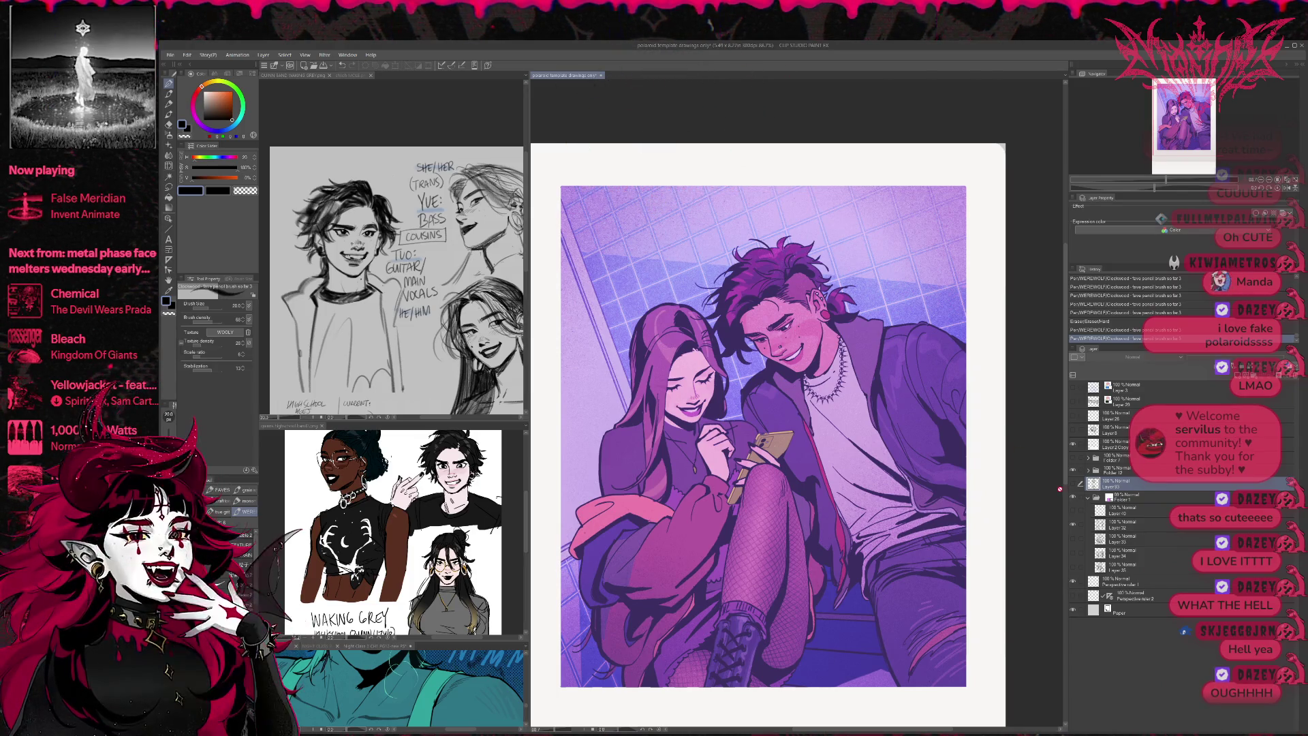
- Hide the coloured illustration and cycle through the pink figure sketches, showing Layer 35's close-up
{"action": "left_click", "coordinate": [1072, 471]}
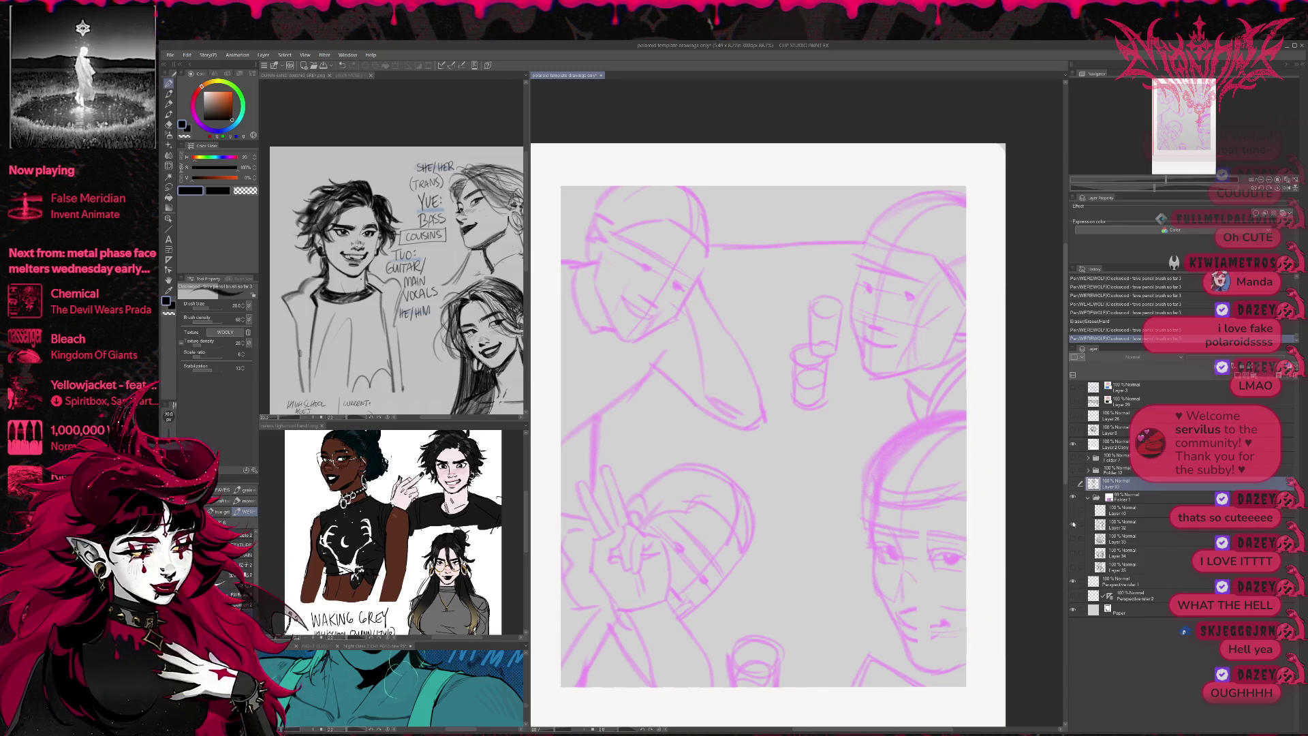
{"action": "left_click", "coordinate": [1073, 484]}
{"action": "left_click", "coordinate": [1073, 483]}
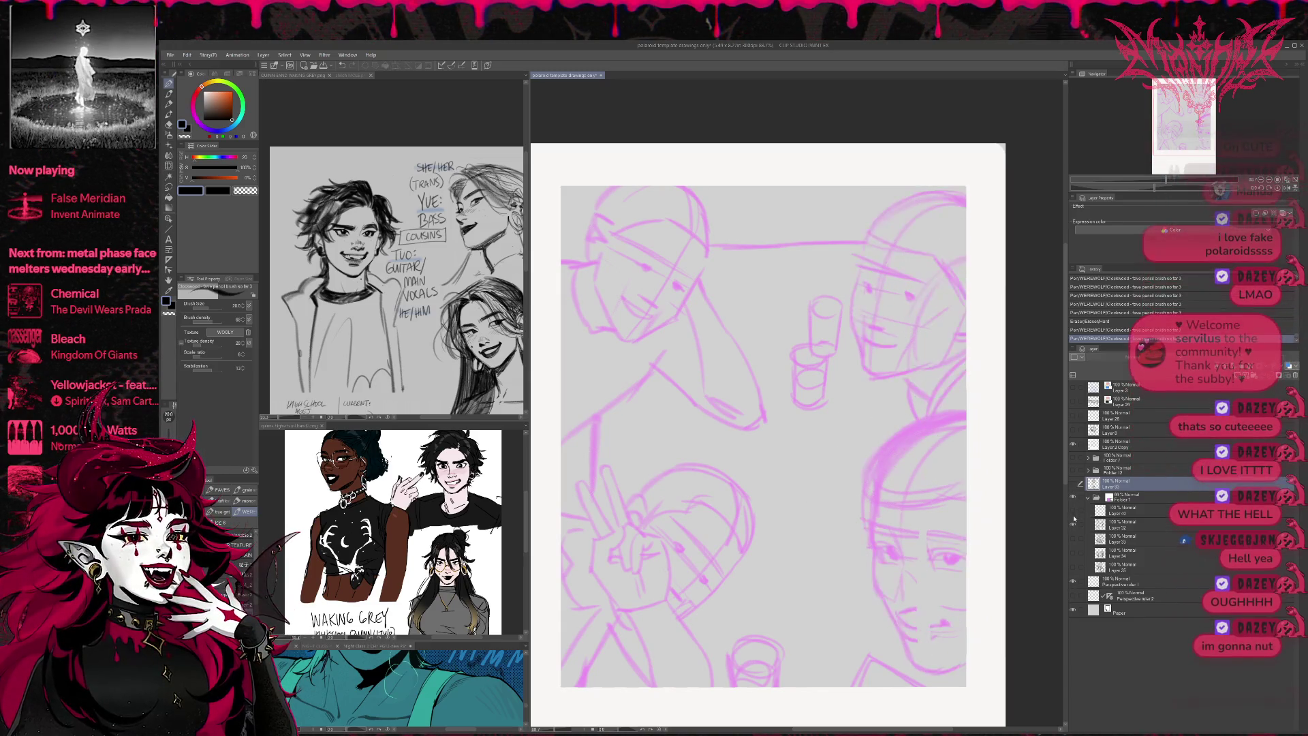
{"action": "left_click", "coordinate": [1073, 524]}
{"action": "left_click", "coordinate": [1073, 539]}
{"action": "left_click", "coordinate": [1073, 540]}
{"action": "left_click", "coordinate": [1073, 554]}
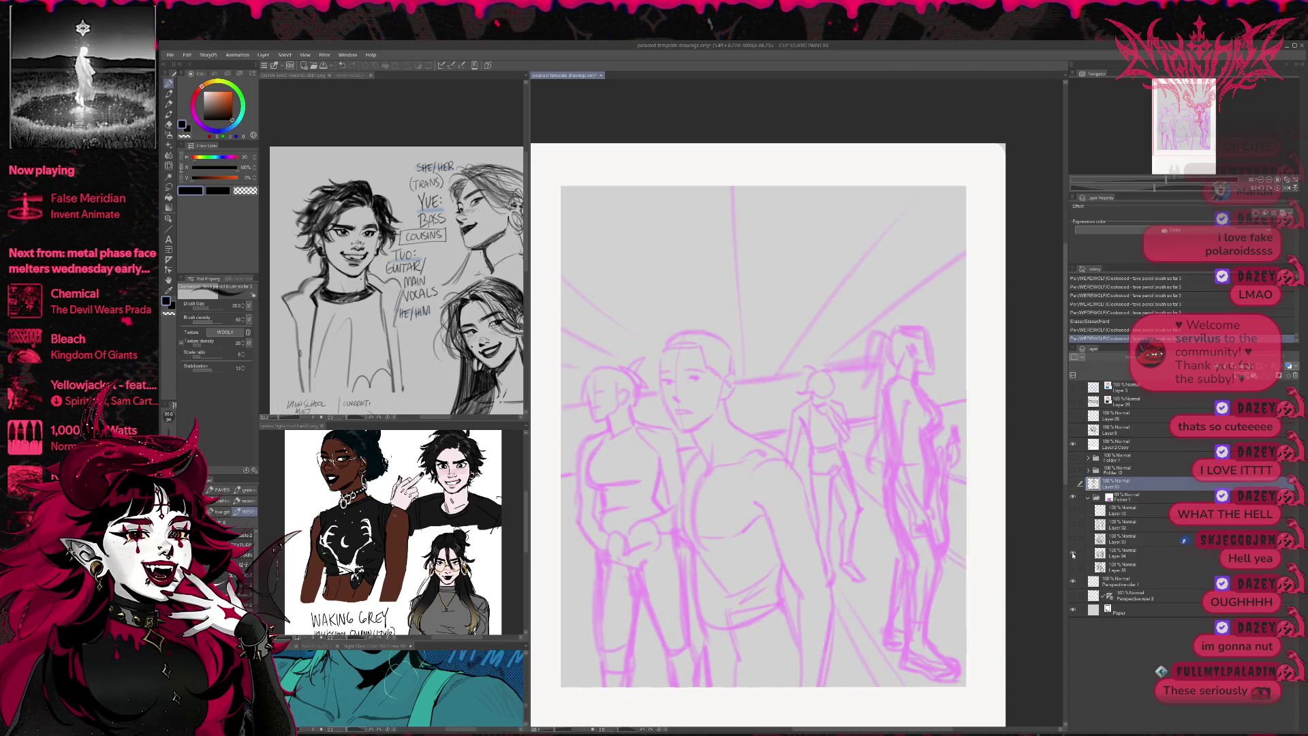
{"action": "left_click", "coordinate": [1072, 554]}
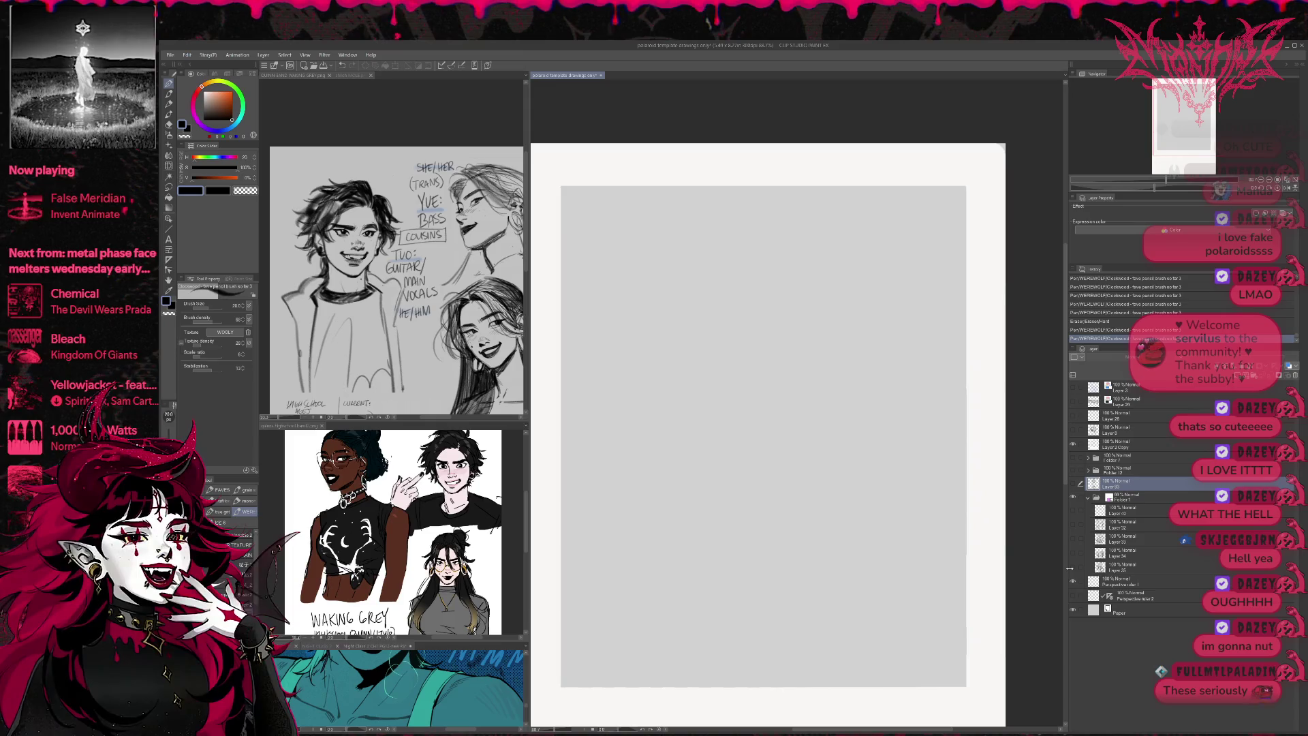
{"action": "left_click", "coordinate": [1073, 569]}
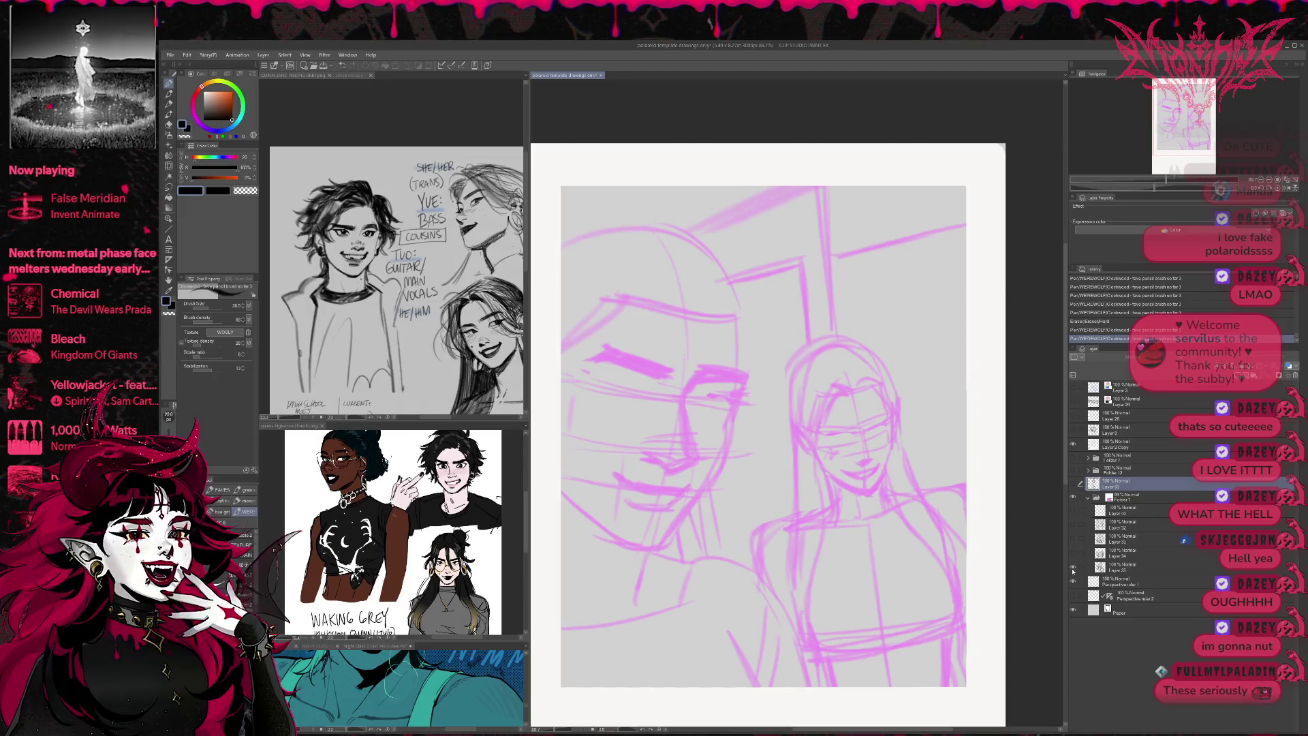
- Preview other group sketch drafts, then settle on the ink faces over the pink party sketch
{"action": "left_click", "coordinate": [1072, 569]}
{"action": "left_click", "coordinate": [1074, 528]}
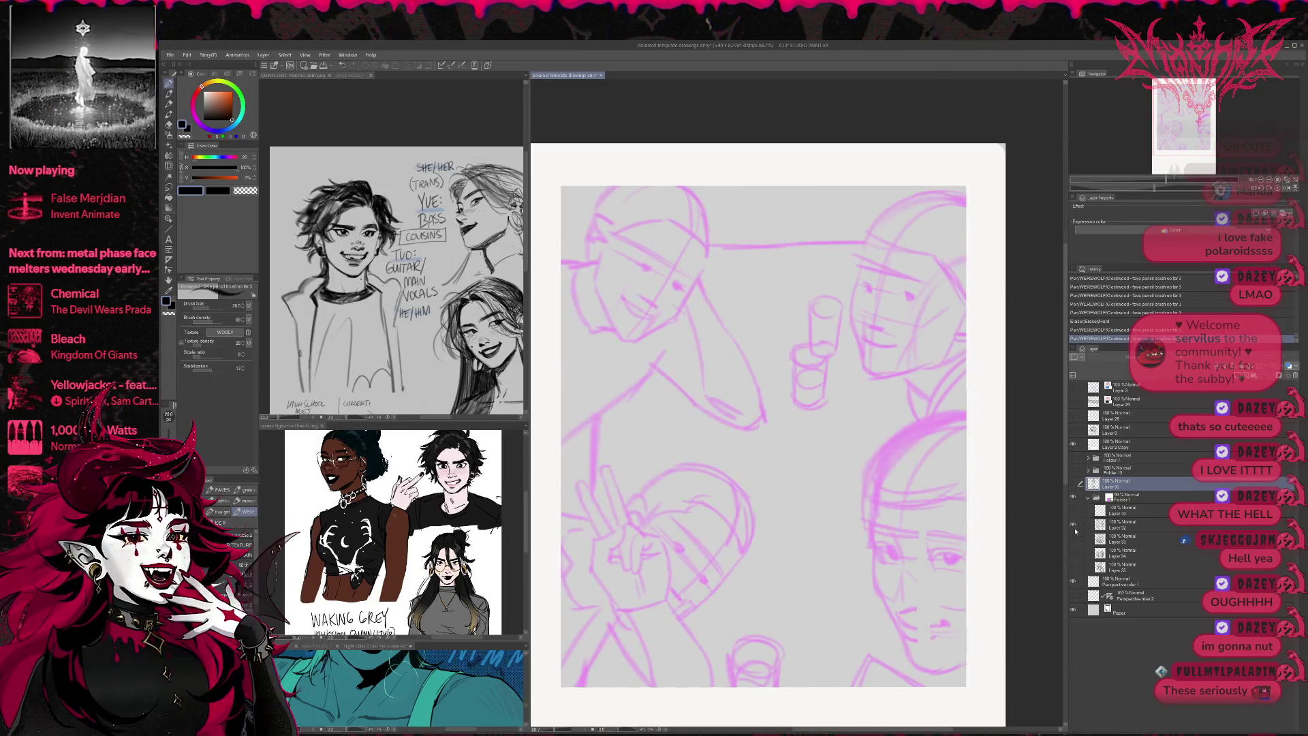
{"action": "left_click", "coordinate": [1074, 528]}
{"action": "left_click", "coordinate": [1073, 540]}
{"action": "left_click", "coordinate": [1073, 540]}
{"action": "left_click", "coordinate": [1074, 555]}
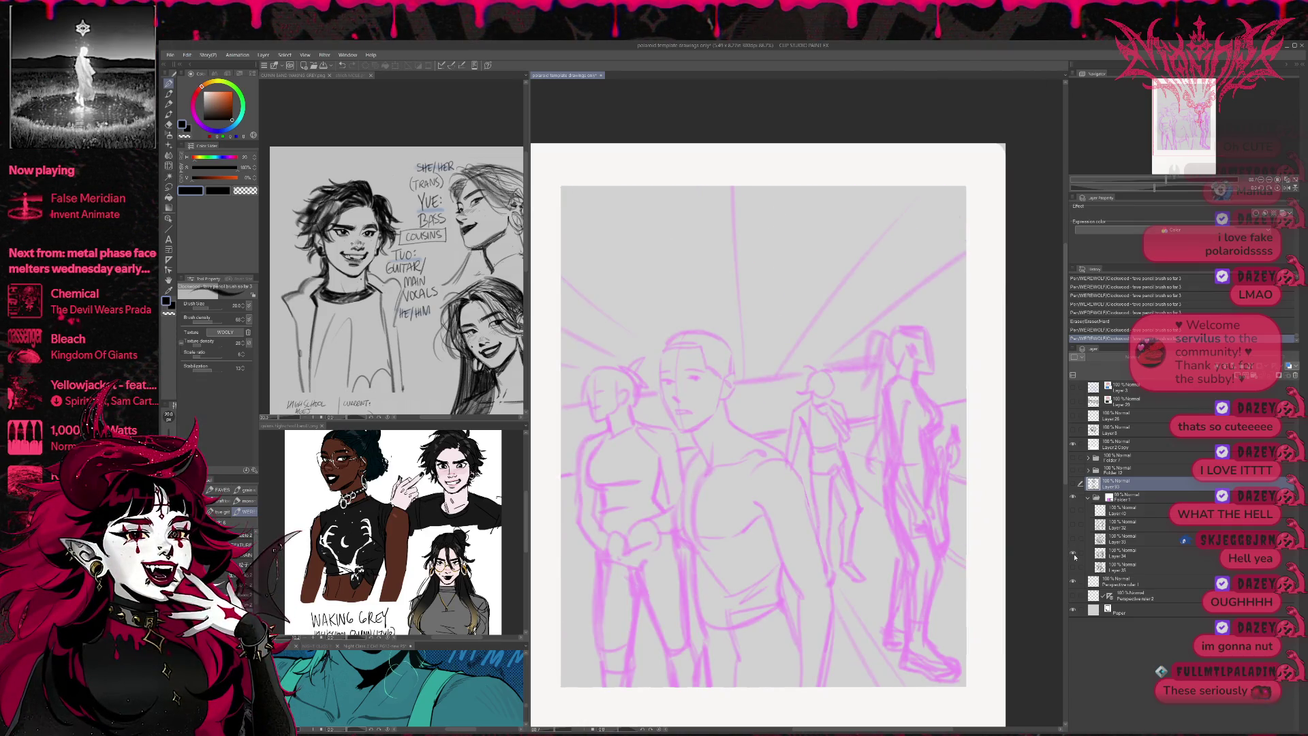
{"action": "left_click", "coordinate": [1073, 484]}
{"action": "left_click", "coordinate": [1073, 552]}
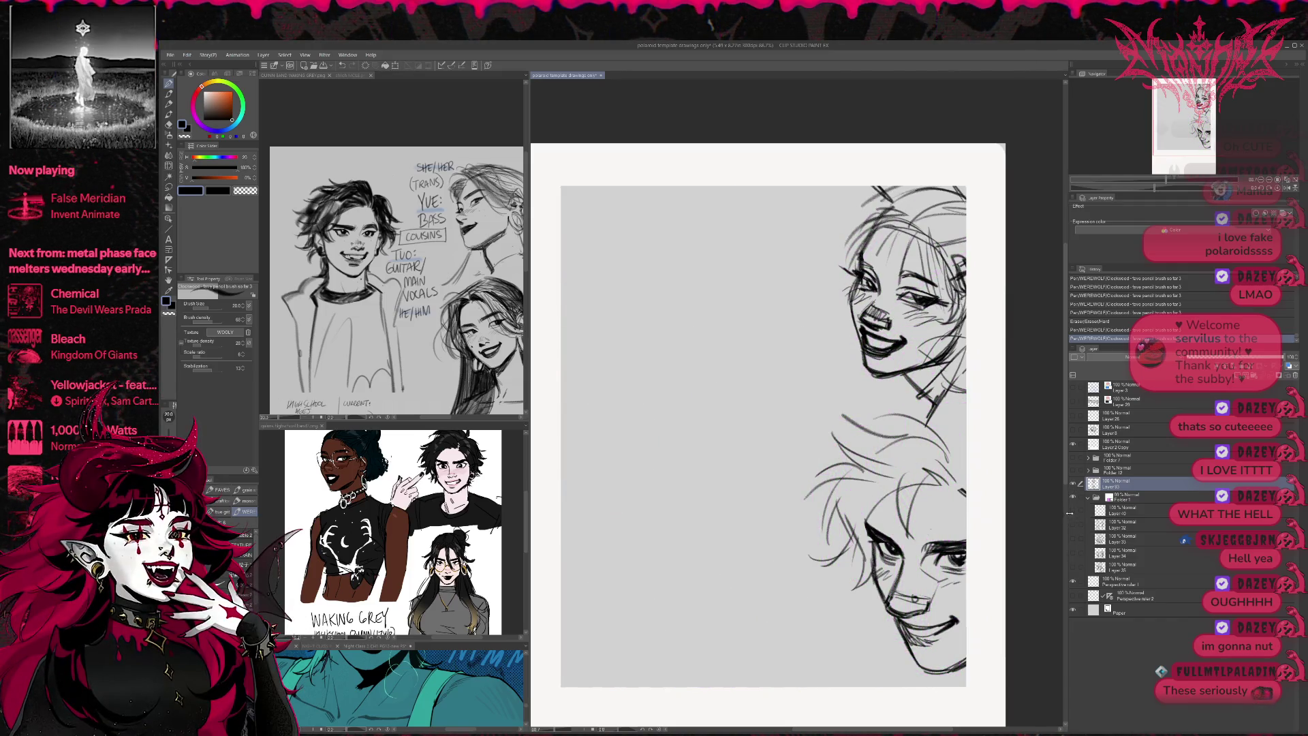
{"action": "left_click", "coordinate": [1074, 523]}
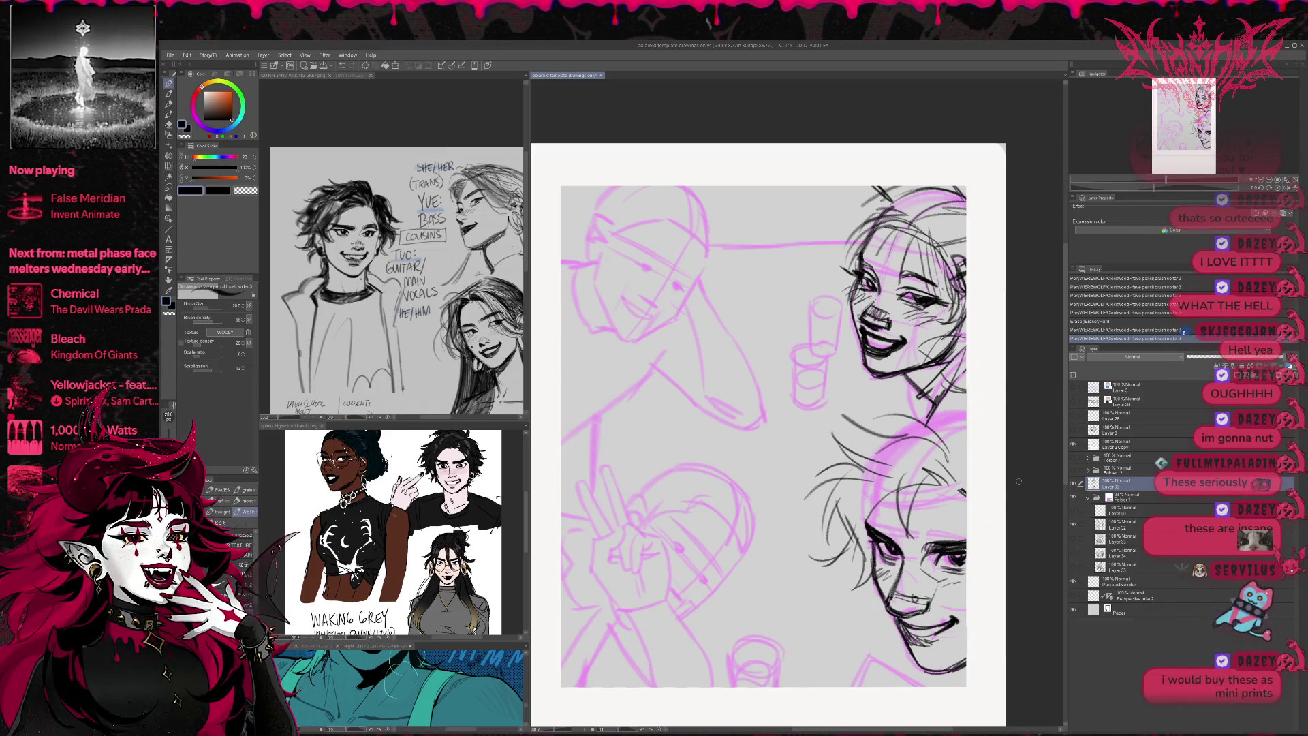
- Mirror the canvas, check the band reference sheet, and bring the hand sketch into view
{"action": "key", "text": "h"}
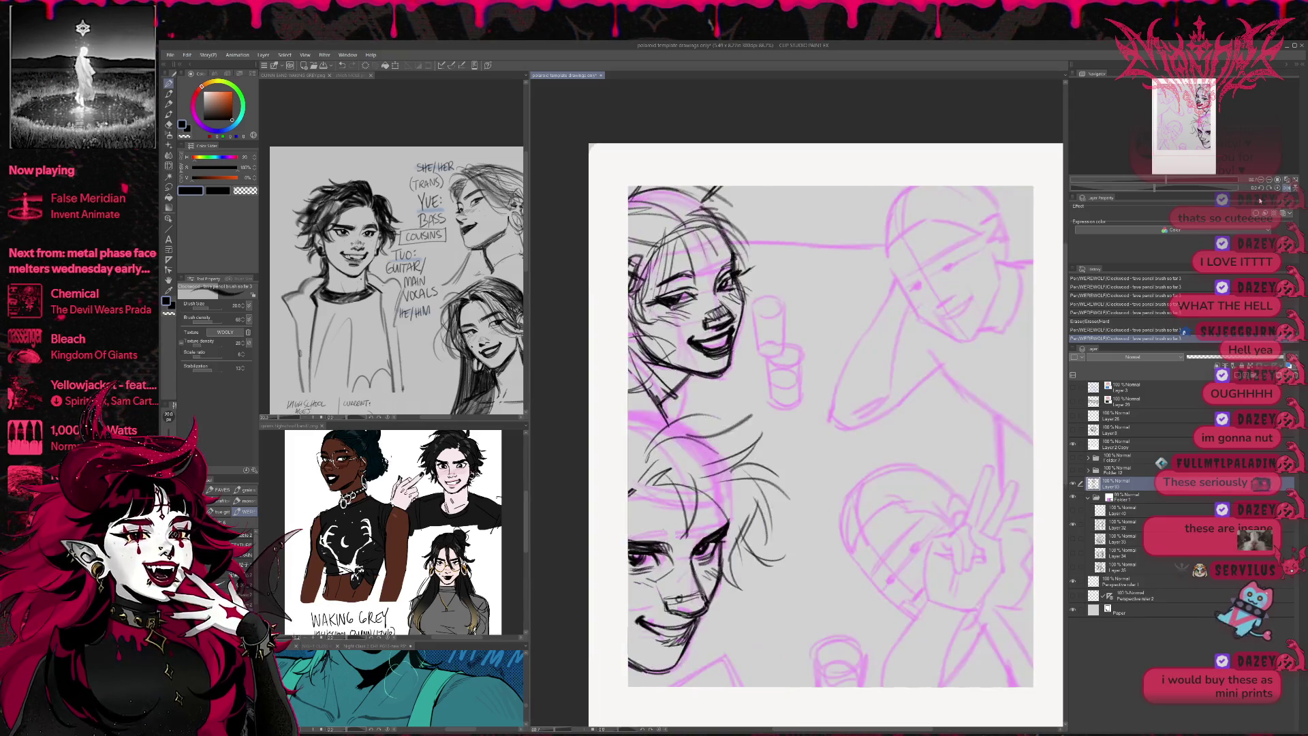
{"action": "left_click_drag", "start_coordinate": [877, 420], "coordinate": [852, 397]}
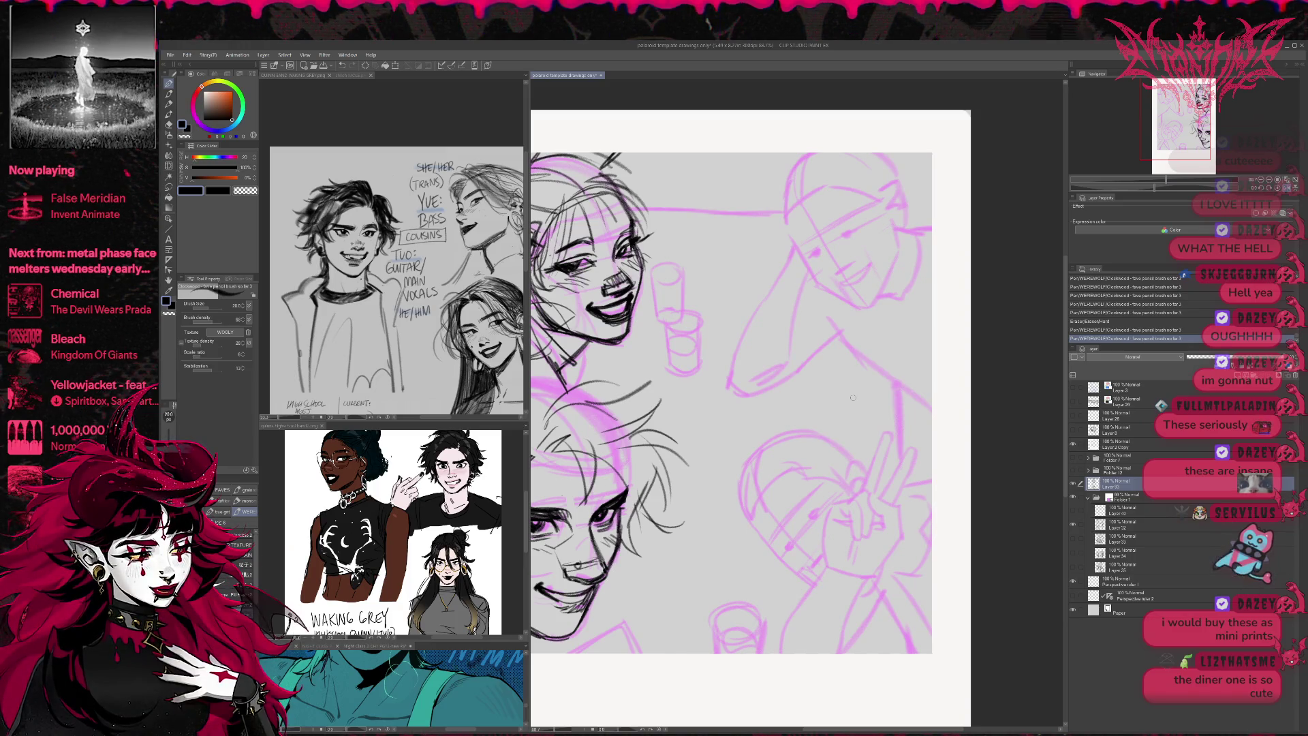
{"action": "mouse_move", "coordinate": [853, 397]}
{"action": "left_mouse_down"}
{"action": "mouse_move", "coordinate": [859, 421]}
{"action": "mouse_move", "coordinate": [809, 424]}
{"action": "left_mouse_up"}
{"action": "mouse_move", "coordinate": [432, 352]}
{"action": "left_mouse_down"}
{"action": "mouse_move", "coordinate": [421, 347]}
{"action": "mouse_move", "coordinate": [628, 395]}
{"action": "left_mouse_up"}
{"action": "scroll", "coordinate": [374, 286], "scroll_direction": "up", "scroll_amount": 2}
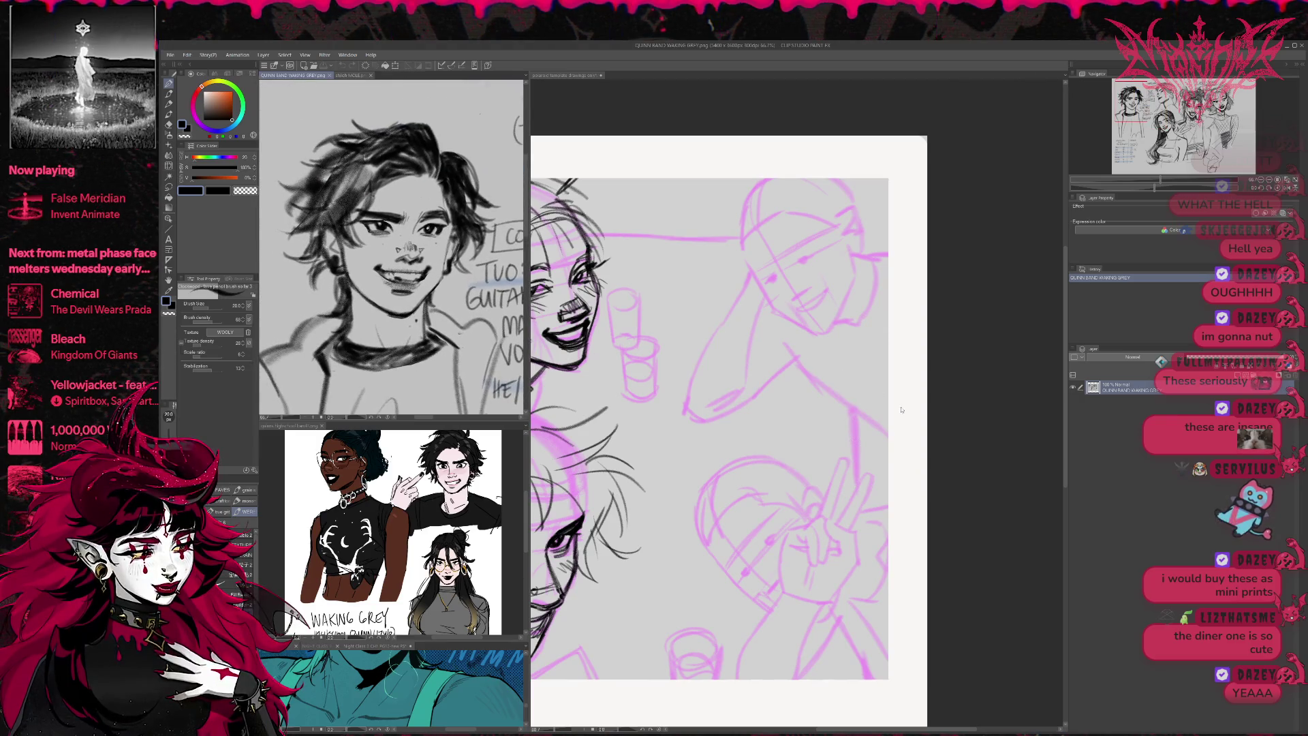
{"action": "left_click", "coordinate": [849, 488]}
{"action": "mouse_move", "coordinate": [800, 537]}
{"action": "left_mouse_down"}
{"action": "mouse_move", "coordinate": [754, 499]}
{"action": "mouse_move", "coordinate": [763, 488]}
{"action": "mouse_move", "coordinate": [771, 523]}
{"action": "left_mouse_up"}
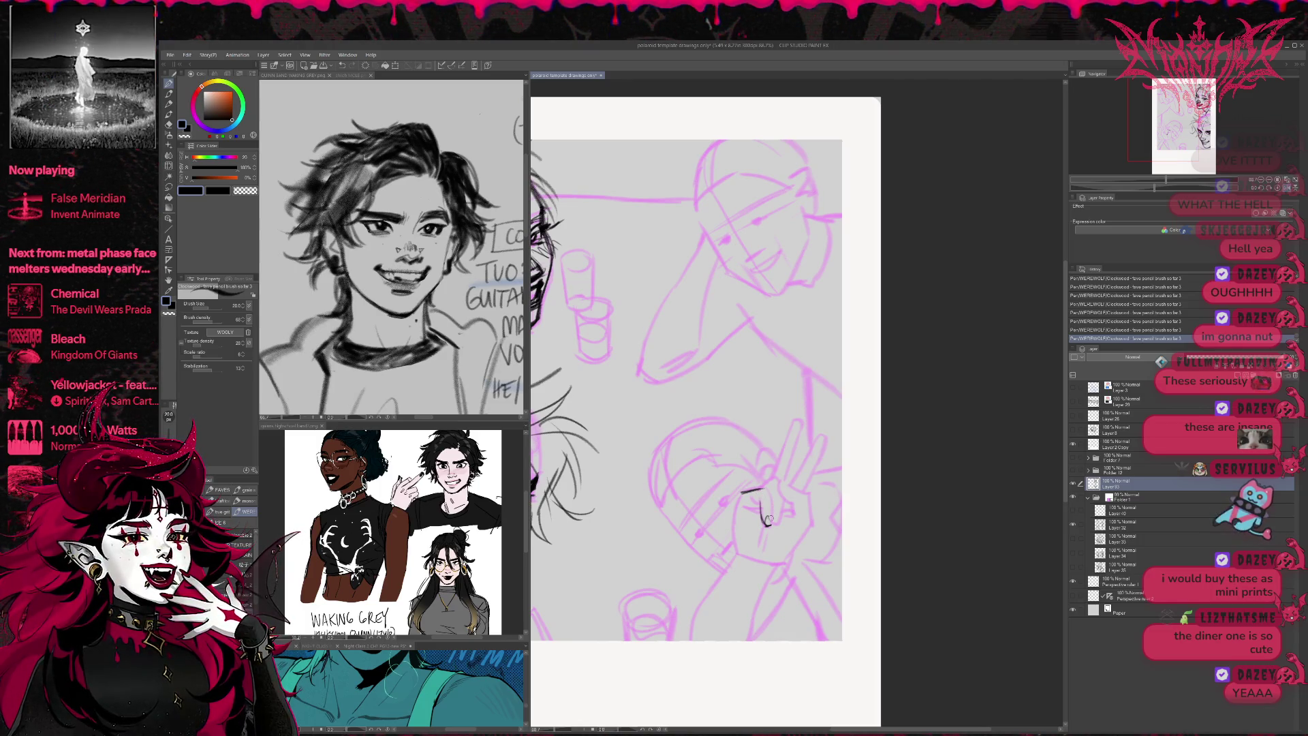
- Ink the curled fingers, both sides of the hand, and an inner crease
{"action": "left_click_drag", "start_coordinate": [771, 505], "coordinate": [784, 526]}
{"action": "mouse_move", "coordinate": [785, 500]}
{"action": "left_mouse_down"}
{"action": "mouse_move", "coordinate": [784, 519]}
{"action": "mouse_move", "coordinate": [777, 485]}
{"action": "left_mouse_up"}
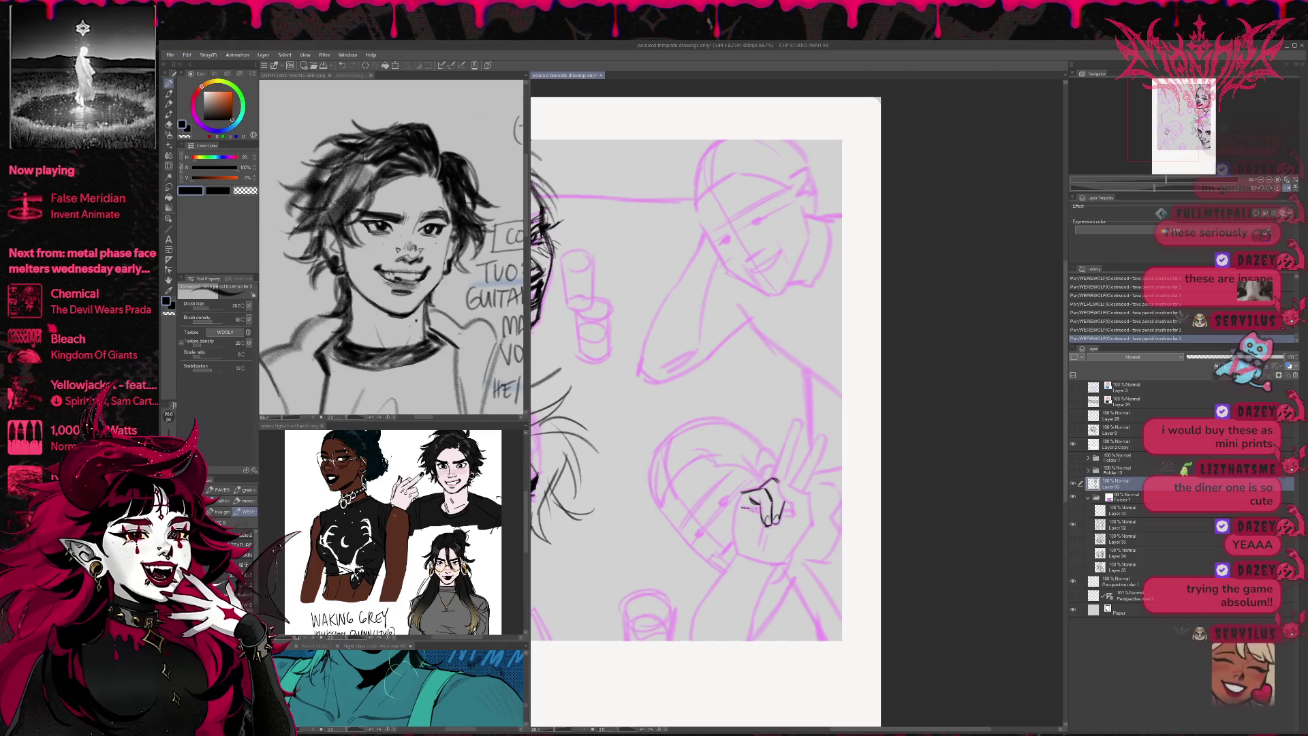
{"action": "left_click_drag", "start_coordinate": [741, 489], "coordinate": [735, 545]}
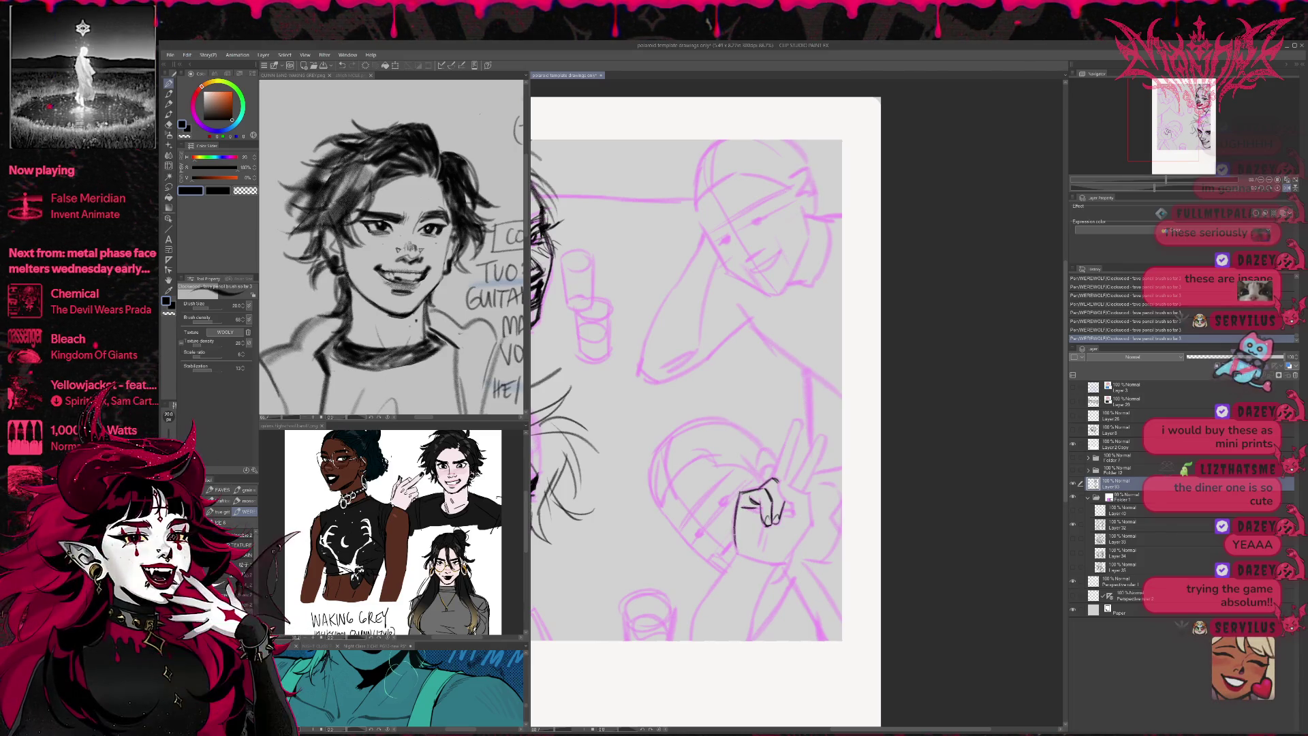
{"action": "mouse_move", "coordinate": [782, 478]}
{"action": "left_mouse_down"}
{"action": "mouse_move", "coordinate": [805, 545]}
{"action": "mouse_move", "coordinate": [776, 563]}
{"action": "left_mouse_up"}
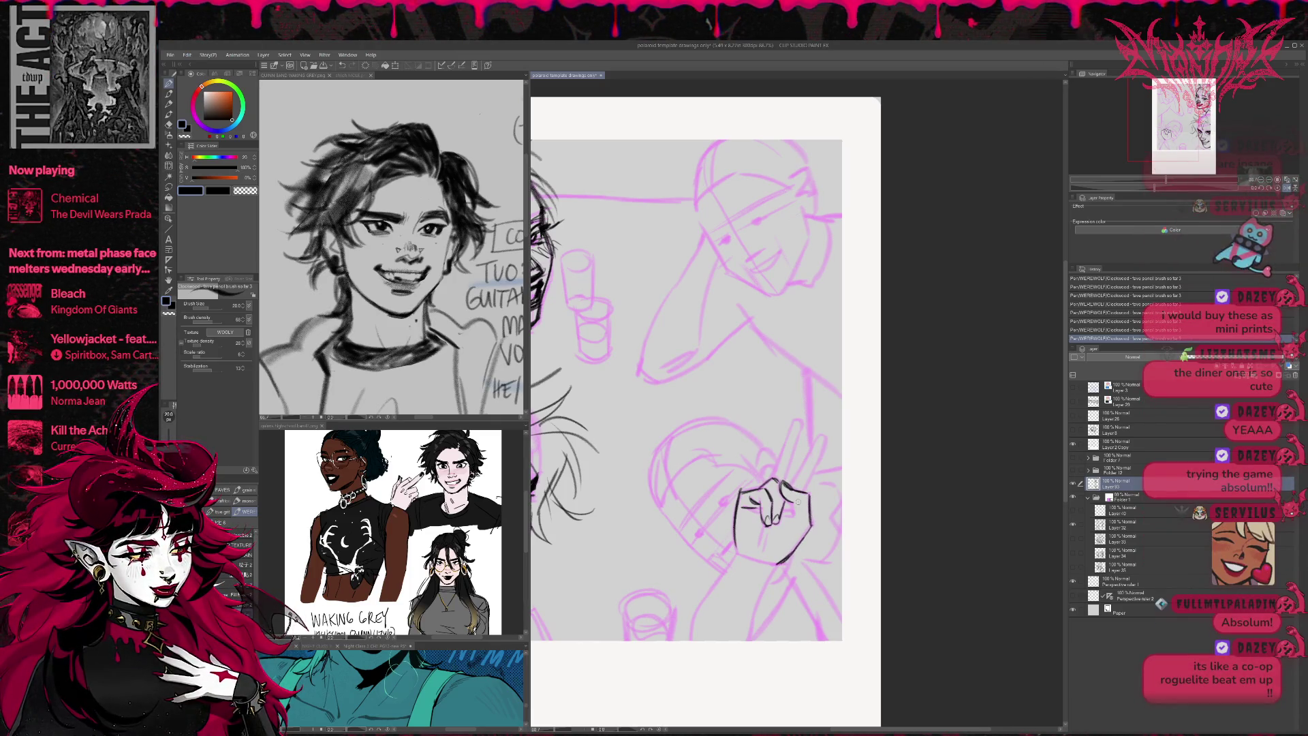
{"action": "mouse_move", "coordinate": [792, 501]}
{"action": "left_mouse_down"}
{"action": "mouse_move", "coordinate": [795, 517]}
{"action": "mouse_move", "coordinate": [778, 517]}
{"action": "left_mouse_up"}
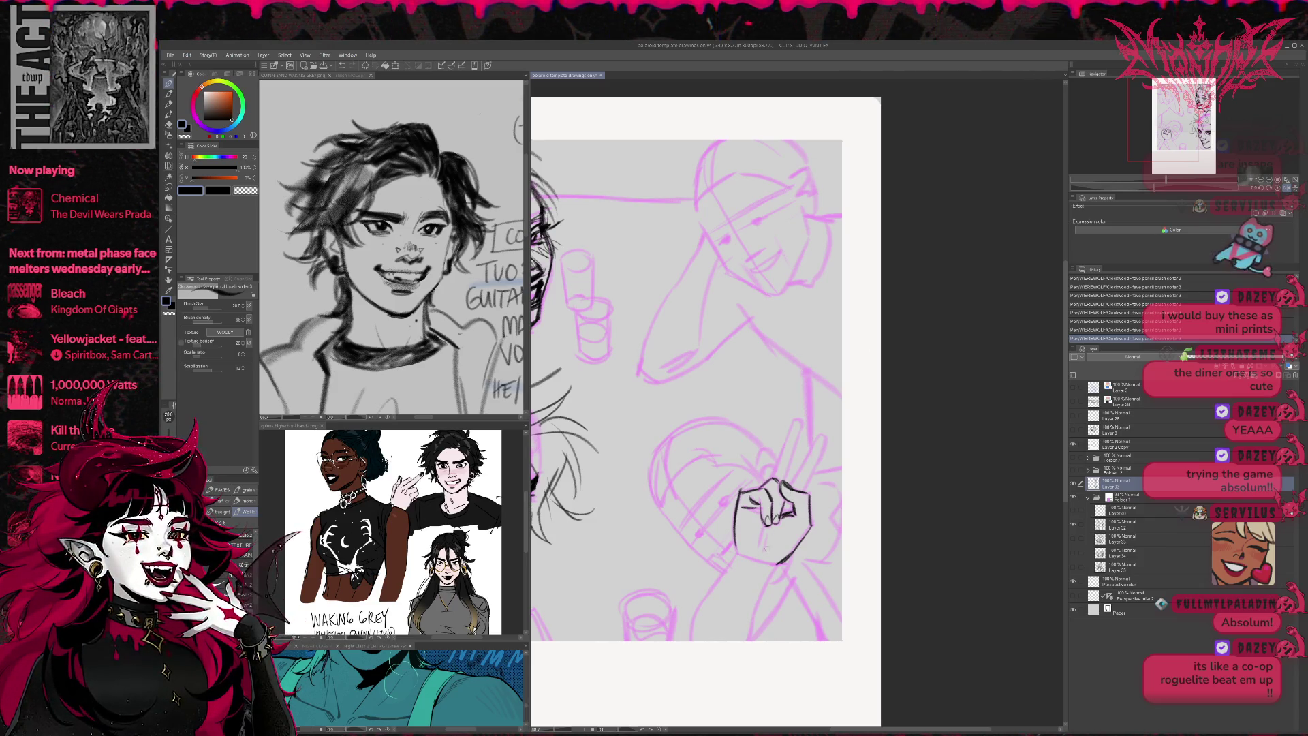
{"action": "left_click_drag", "start_coordinate": [746, 507], "coordinate": [760, 512]}
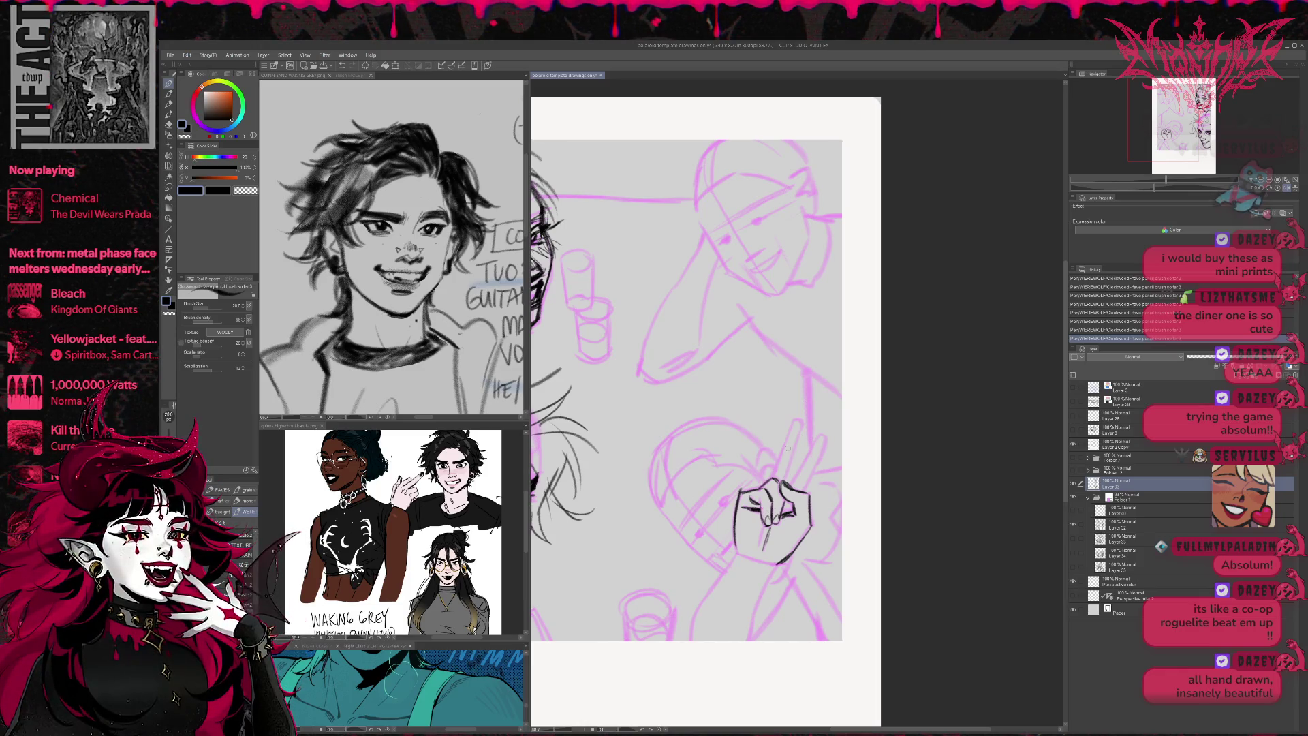
- Ink the two raised peace-sign fingers and the base of the hand
{"action": "mouse_move", "coordinate": [790, 429]}
{"action": "left_mouse_down"}
{"action": "mouse_move", "coordinate": [775, 472]}
{"action": "mouse_move", "coordinate": [792, 418]}
{"action": "left_mouse_up"}
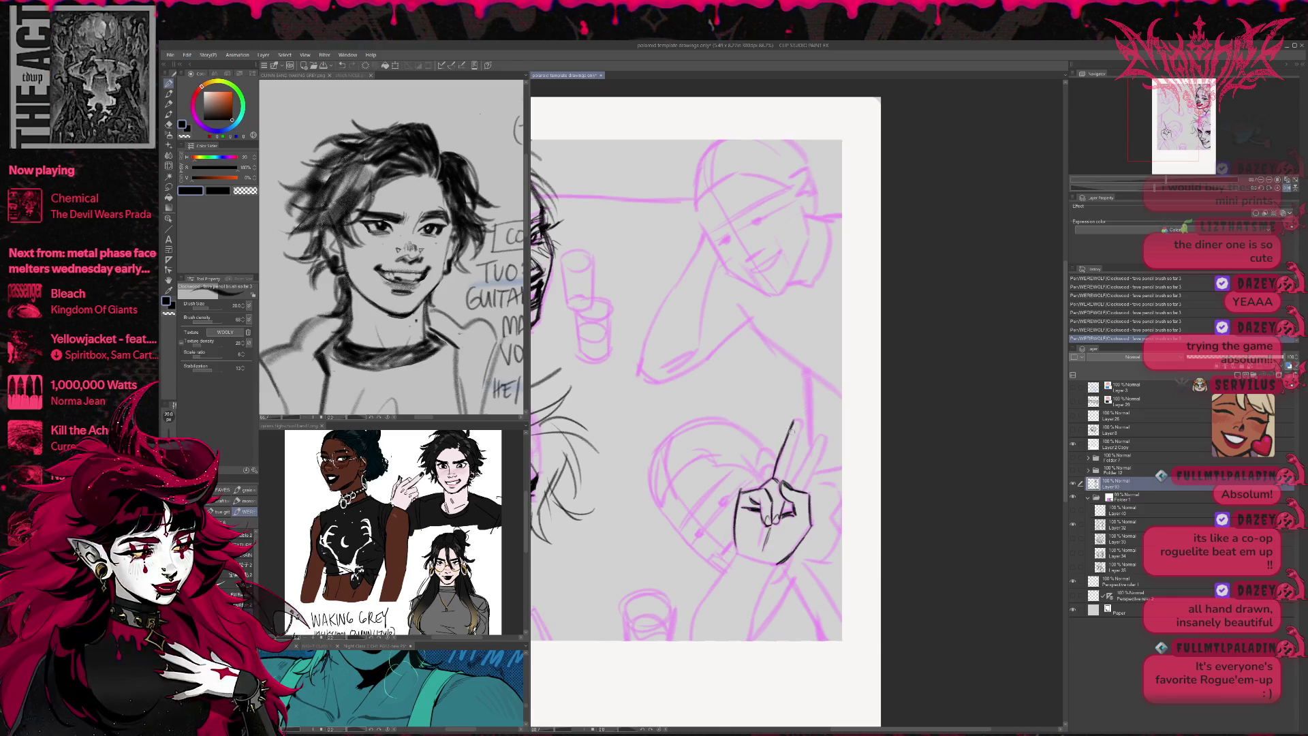
{"action": "left_click_drag", "start_coordinate": [798, 423], "coordinate": [794, 450]}
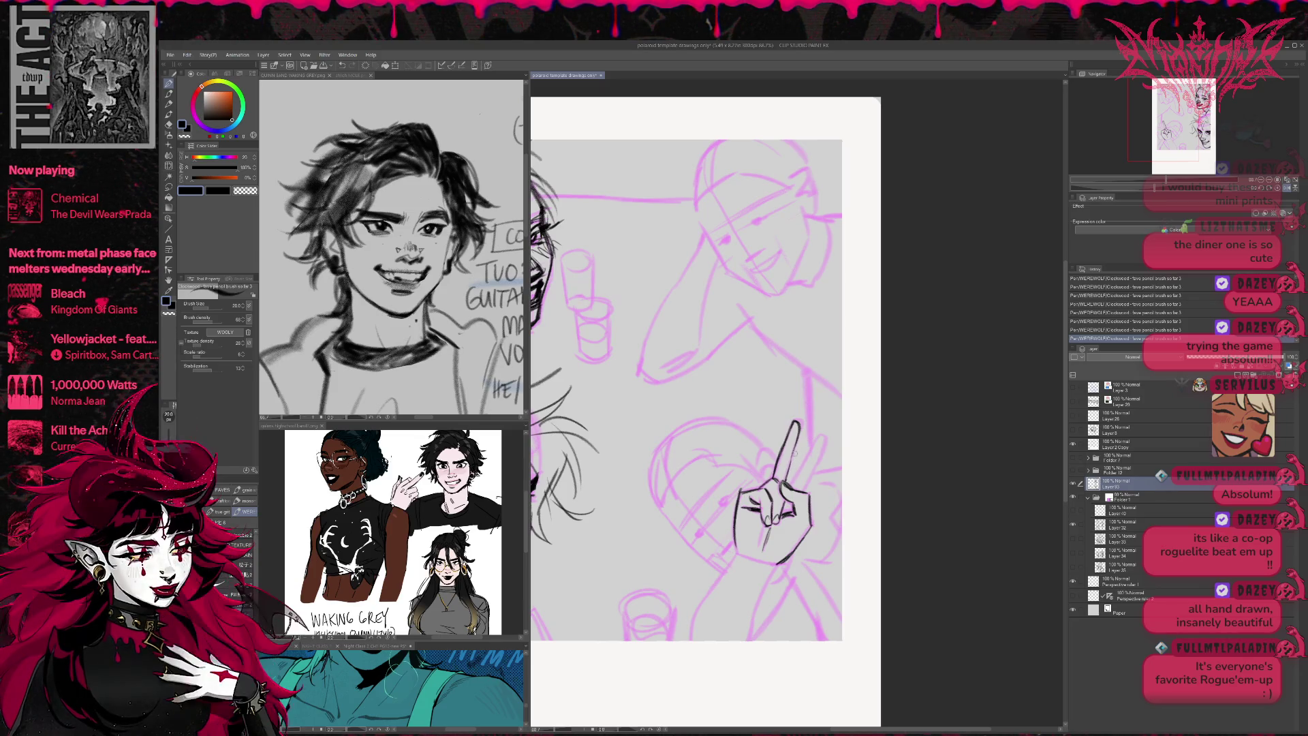
{"action": "mouse_move", "coordinate": [784, 486]}
{"action": "left_mouse_down"}
{"action": "mouse_move", "coordinate": [824, 433]}
{"action": "mouse_move", "coordinate": [808, 478]}
{"action": "mouse_move", "coordinate": [815, 467]}
{"action": "left_mouse_up"}
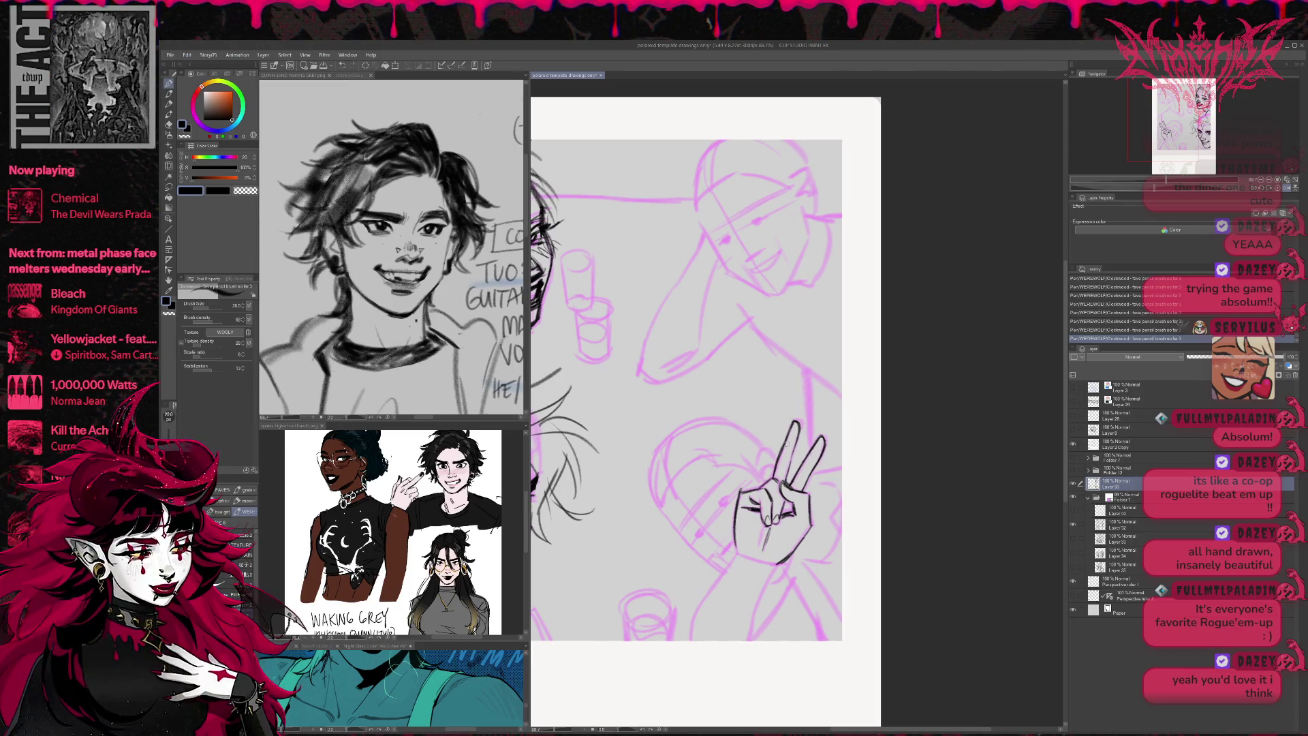
{"action": "left_click_drag", "start_coordinate": [774, 564], "coordinate": [787, 555]}
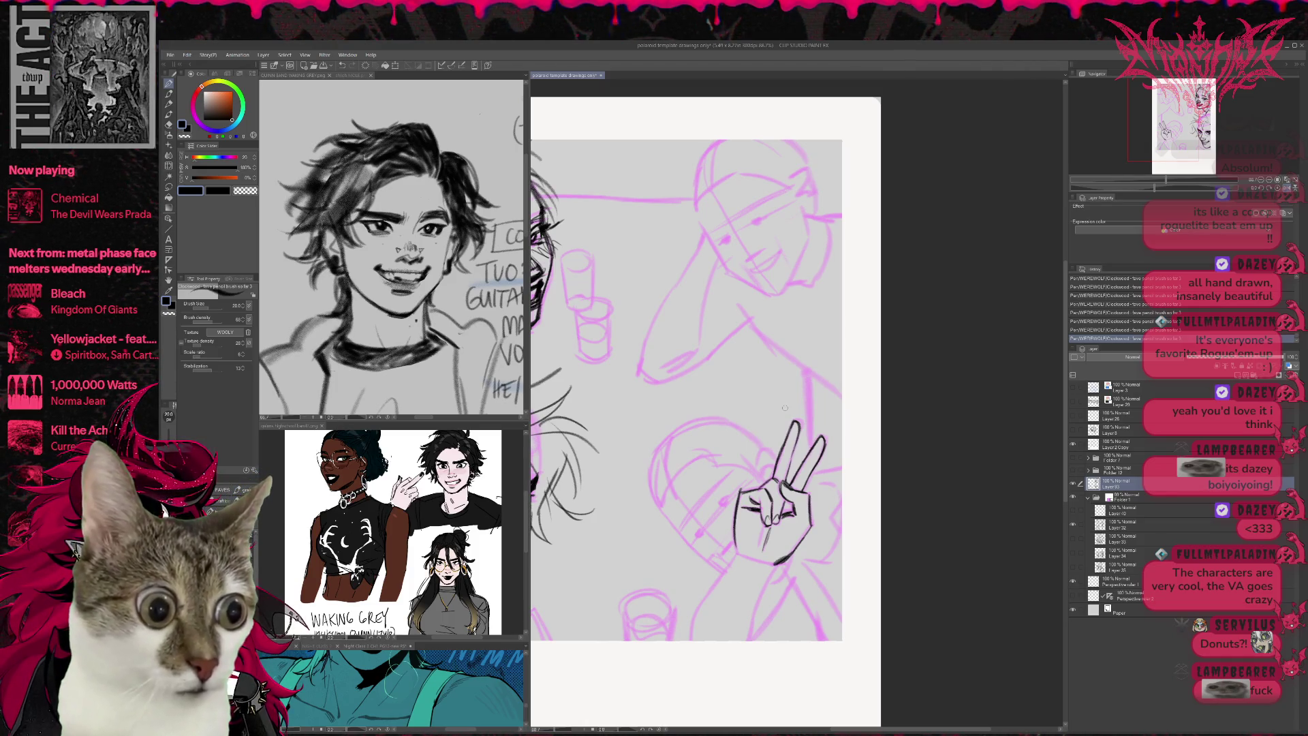
- Ink the brow, eye and lashes of the face beside the hand, then mirror the canvas
{"action": "left_click_drag", "start_coordinate": [717, 513], "coordinate": [735, 485]}
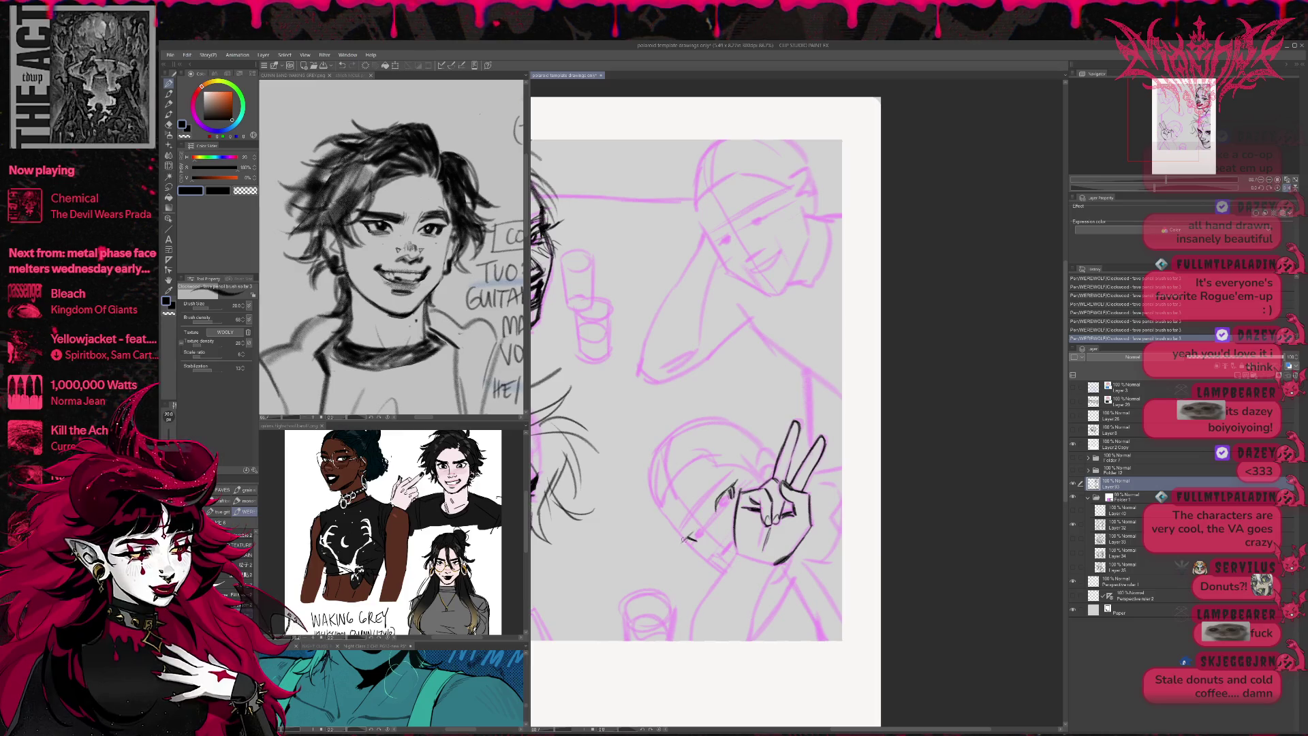
{"action": "left_click_drag", "start_coordinate": [685, 539], "coordinate": [696, 532]}
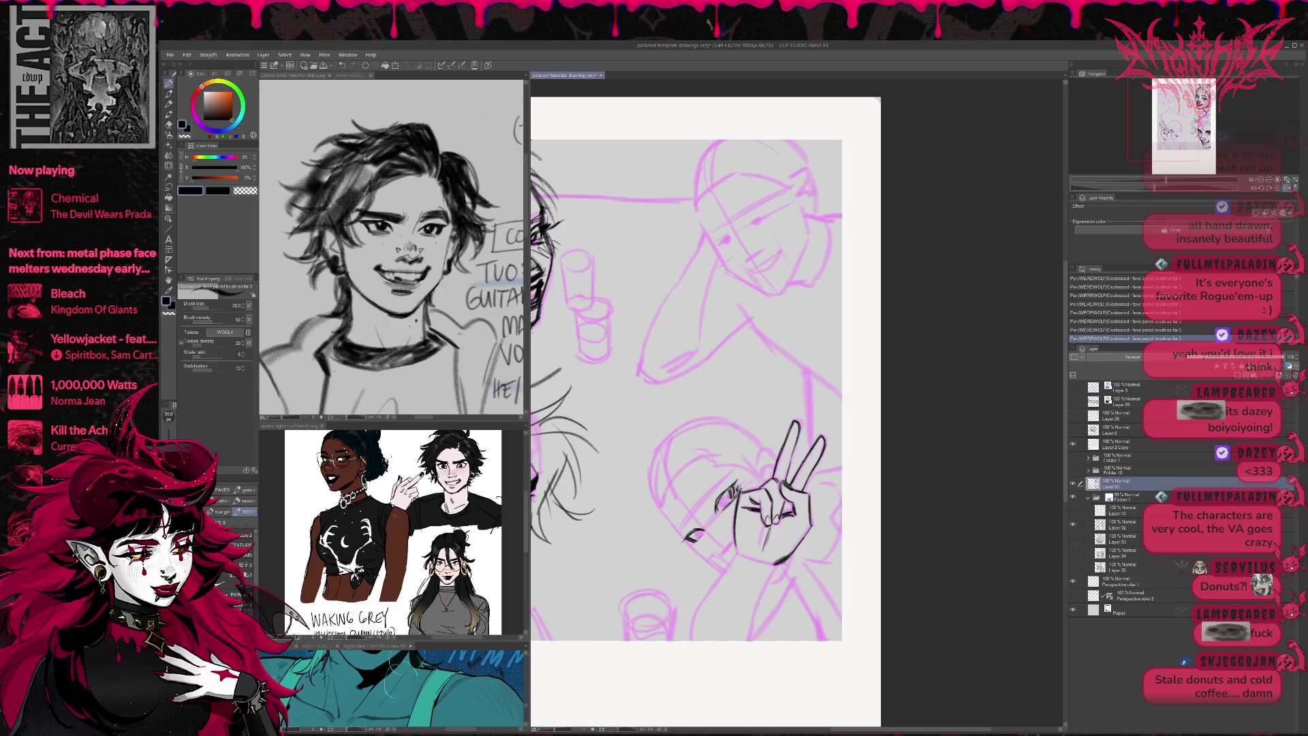
{"action": "left_click_drag", "start_coordinate": [701, 502], "coordinate": [733, 473]}
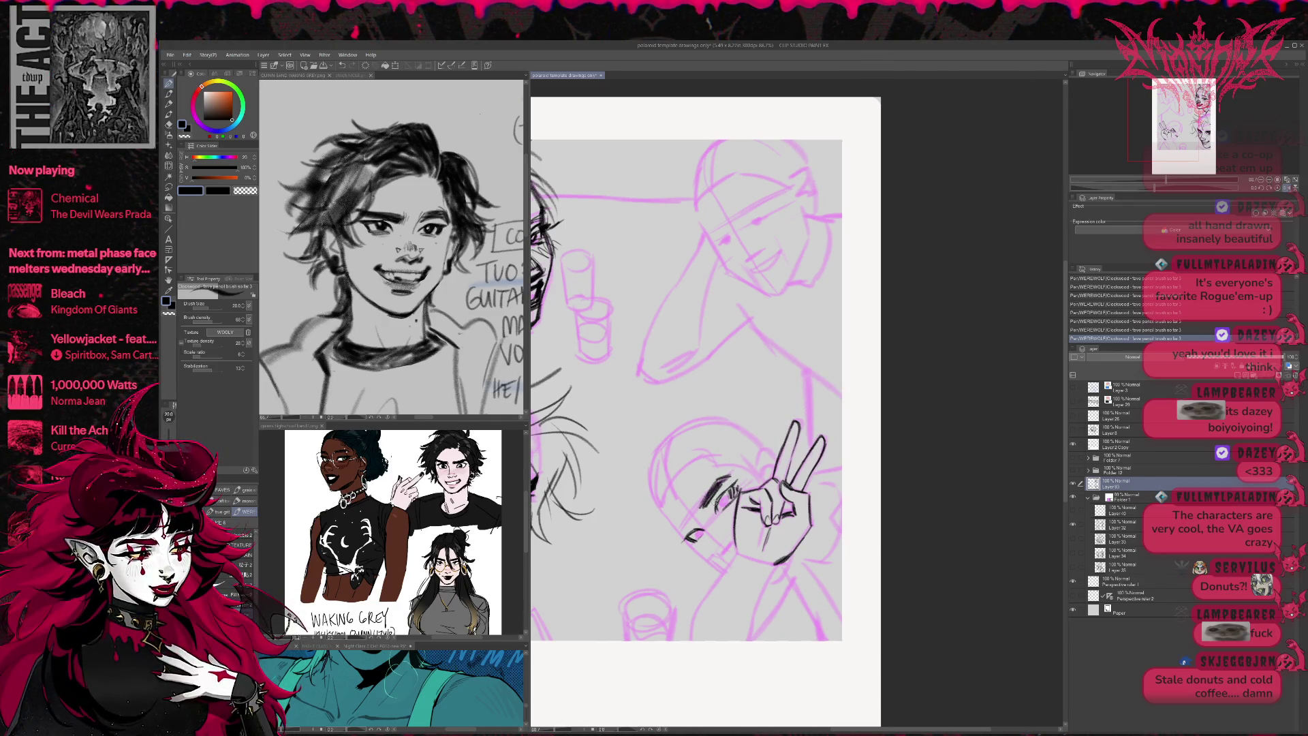
{"action": "left_click_drag", "start_coordinate": [693, 521], "coordinate": [667, 534]}
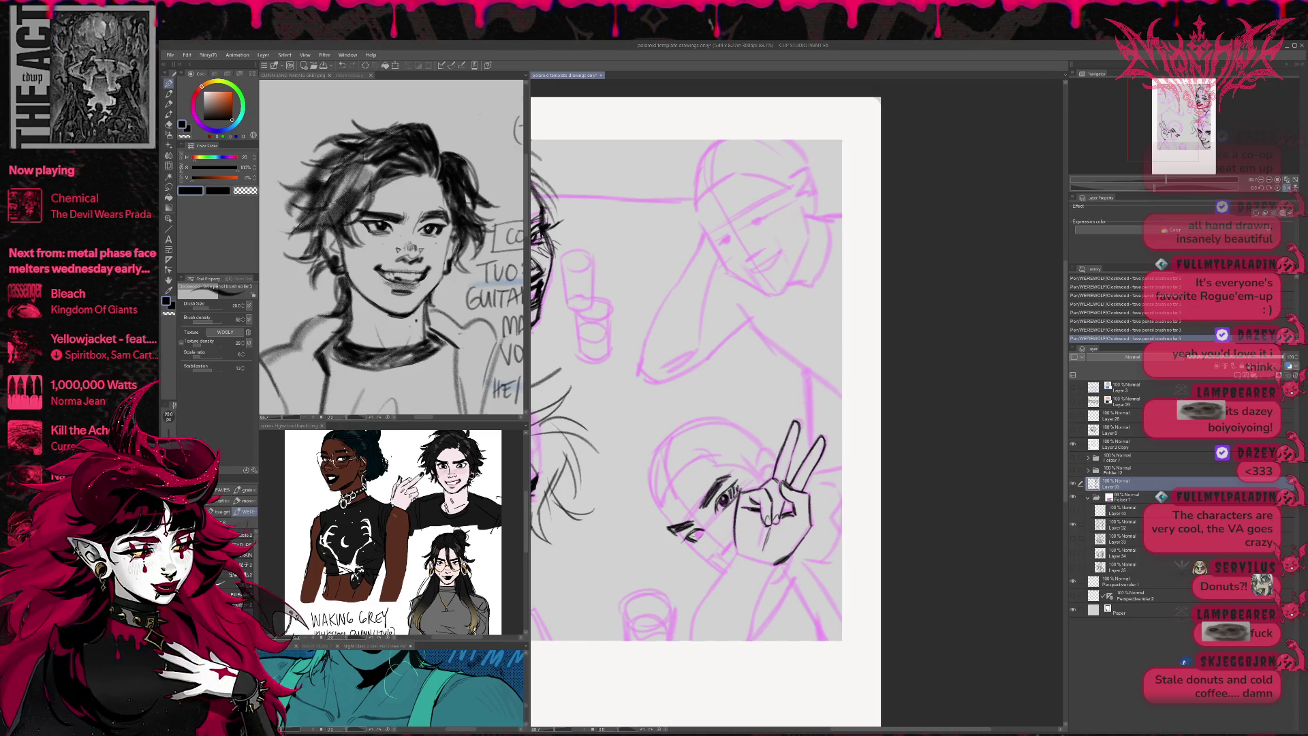
{"action": "left_click_drag", "start_coordinate": [692, 528], "coordinate": [705, 538]}
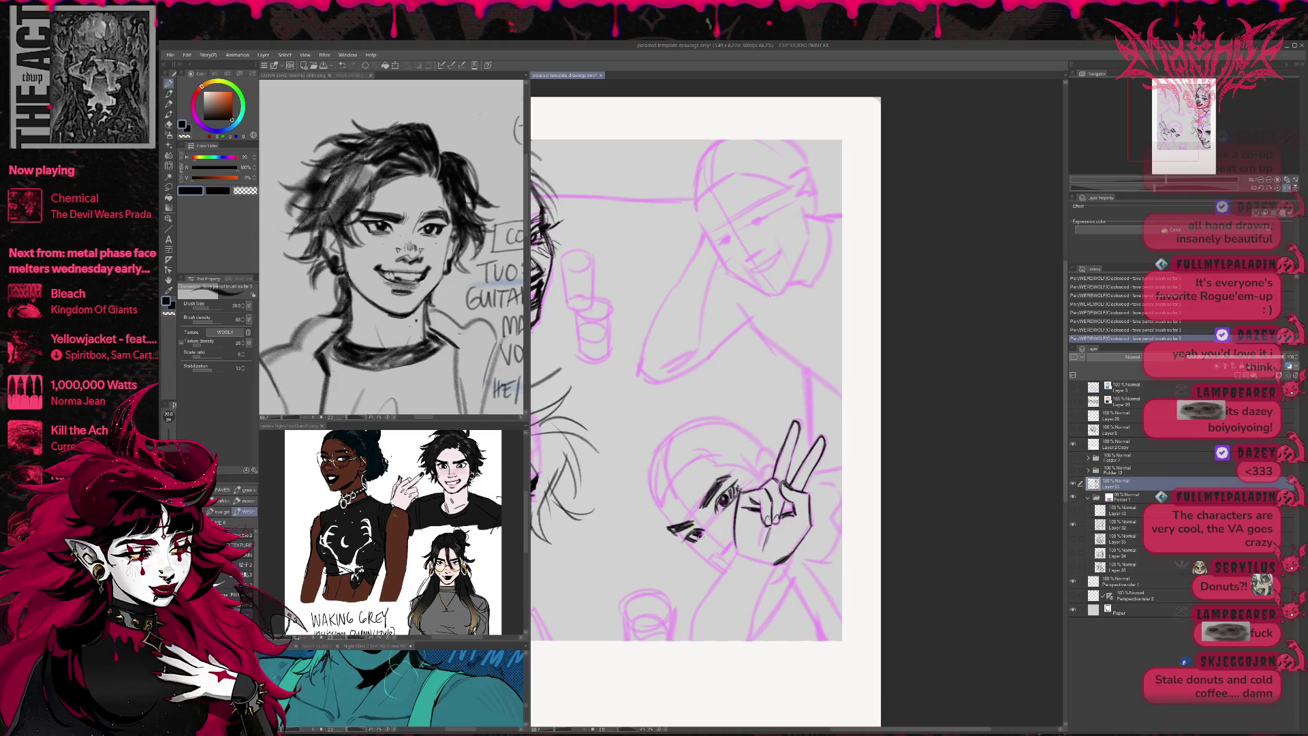
{"action": "left_click", "coordinate": [1290, 188]}
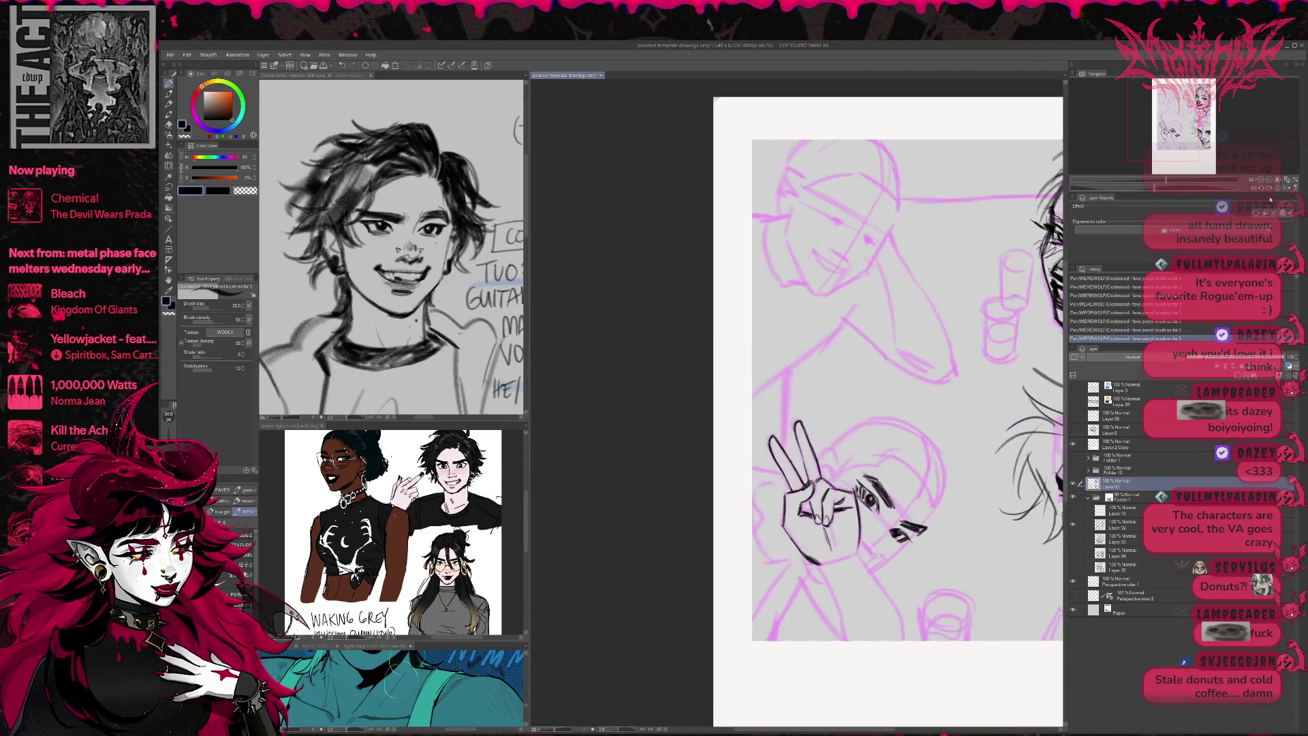
- Ink the hand's bottom edge and the hair strands and eyebrow of the head behind it
{"action": "scroll", "coordinate": [954, 526], "scroll_direction": "down", "scroll_amount": 4}
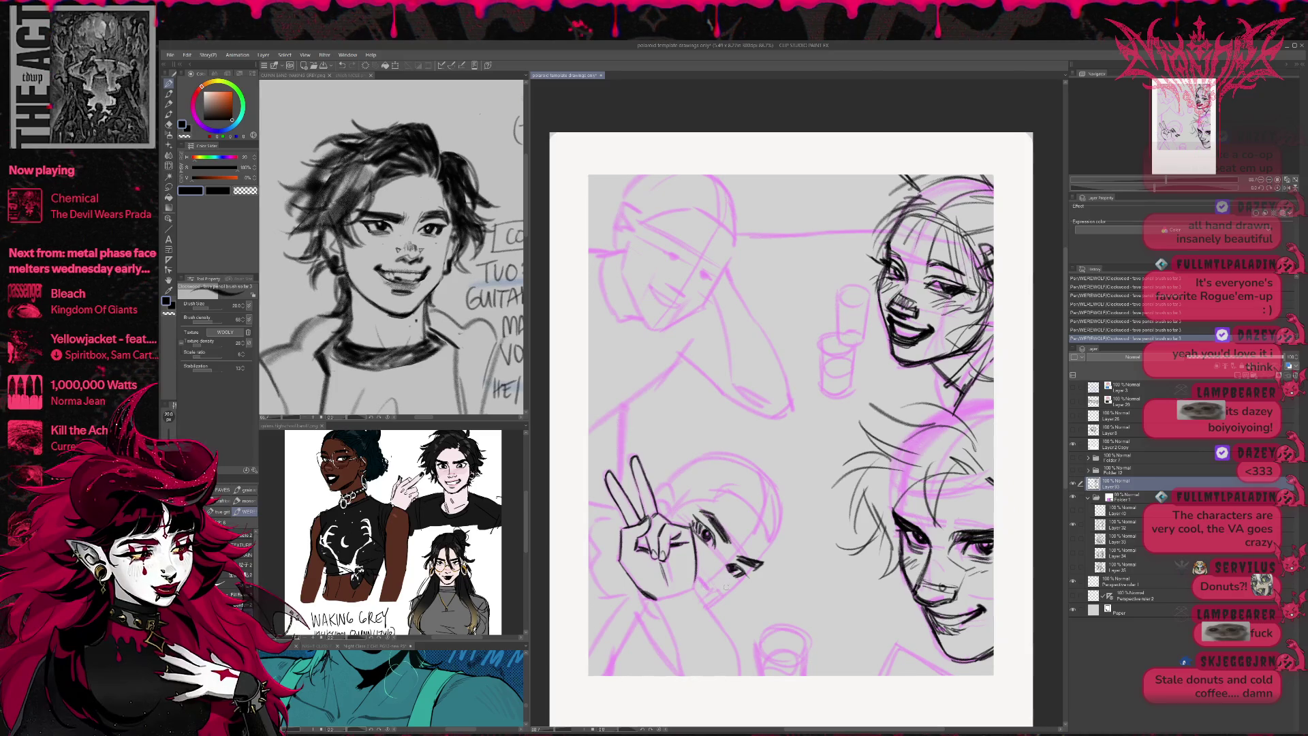
{"action": "left_click_drag", "start_coordinate": [639, 591], "coordinate": [659, 616]}
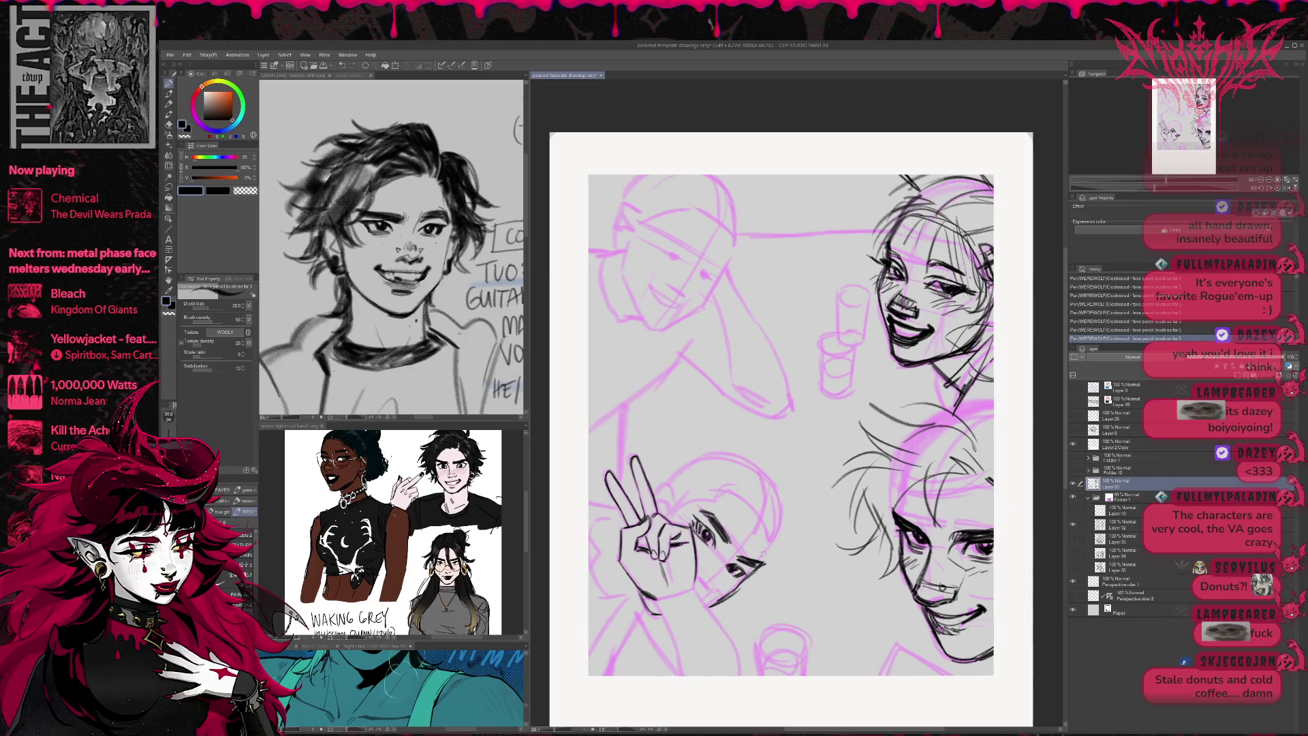
{"action": "mouse_move", "coordinate": [717, 503]}
{"action": "left_mouse_down"}
{"action": "mouse_move", "coordinate": [768, 534]}
{"action": "mouse_move", "coordinate": [787, 485]}
{"action": "mouse_move", "coordinate": [804, 508]}
{"action": "mouse_move", "coordinate": [795, 556]}
{"action": "mouse_move", "coordinate": [766, 567]}
{"action": "mouse_move", "coordinate": [738, 609]}
{"action": "mouse_move", "coordinate": [791, 570]}
{"action": "mouse_move", "coordinate": [810, 536]}
{"action": "left_mouse_up"}
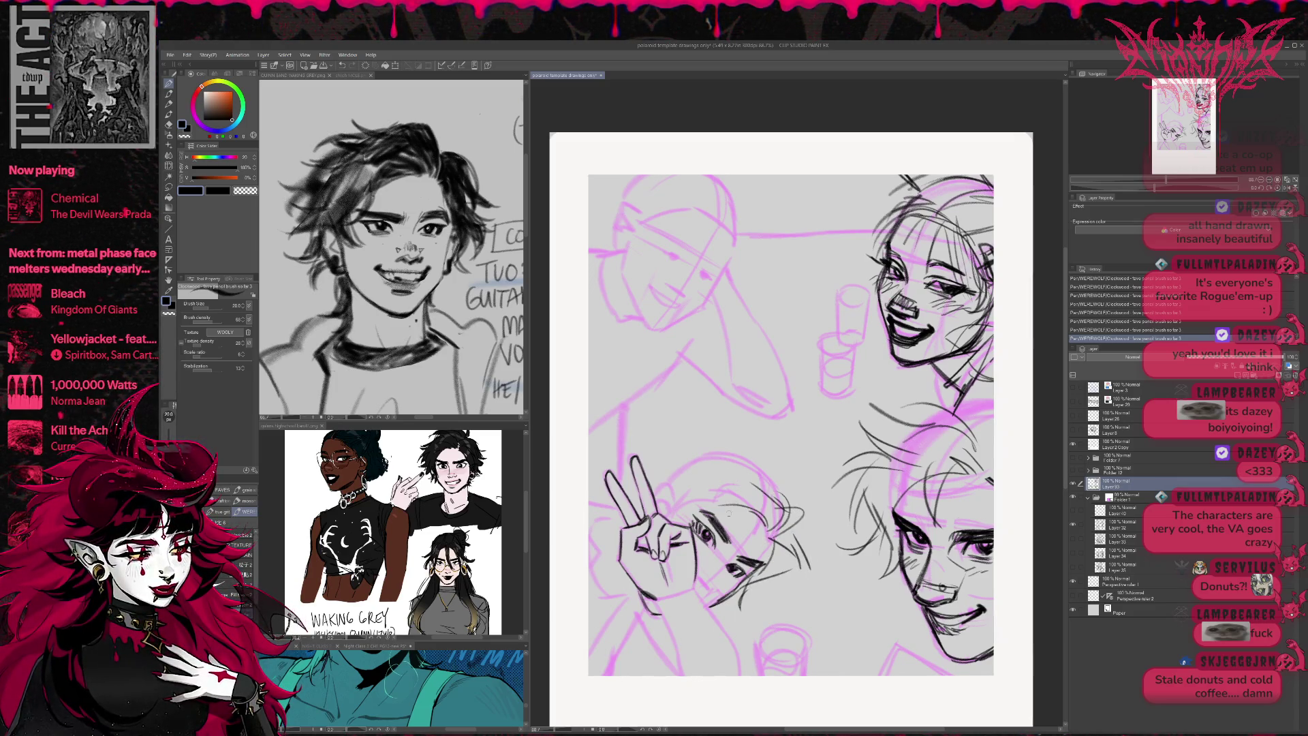
{"action": "mouse_move", "coordinate": [732, 503]}
{"action": "left_mouse_down"}
{"action": "mouse_move", "coordinate": [691, 528]}
{"action": "mouse_move", "coordinate": [708, 566]}
{"action": "mouse_move", "coordinate": [721, 559]}
{"action": "left_mouse_up"}
{"action": "mouse_move", "coordinate": [699, 501]}
{"action": "left_mouse_down"}
{"action": "mouse_move", "coordinate": [654, 508]}
{"action": "mouse_move", "coordinate": [667, 455]}
{"action": "mouse_move", "coordinate": [646, 461]}
{"action": "left_mouse_up"}
{"action": "mouse_move", "coordinate": [731, 442]}
{"action": "left_mouse_down"}
{"action": "mouse_move", "coordinate": [674, 457]}
{"action": "mouse_move", "coordinate": [675, 437]}
{"action": "mouse_move", "coordinate": [720, 442]}
{"action": "mouse_move", "coordinate": [787, 481]}
{"action": "mouse_move", "coordinate": [803, 509]}
{"action": "left_mouse_up"}
{"action": "left_click_drag", "start_coordinate": [680, 461], "coordinate": [647, 477]}
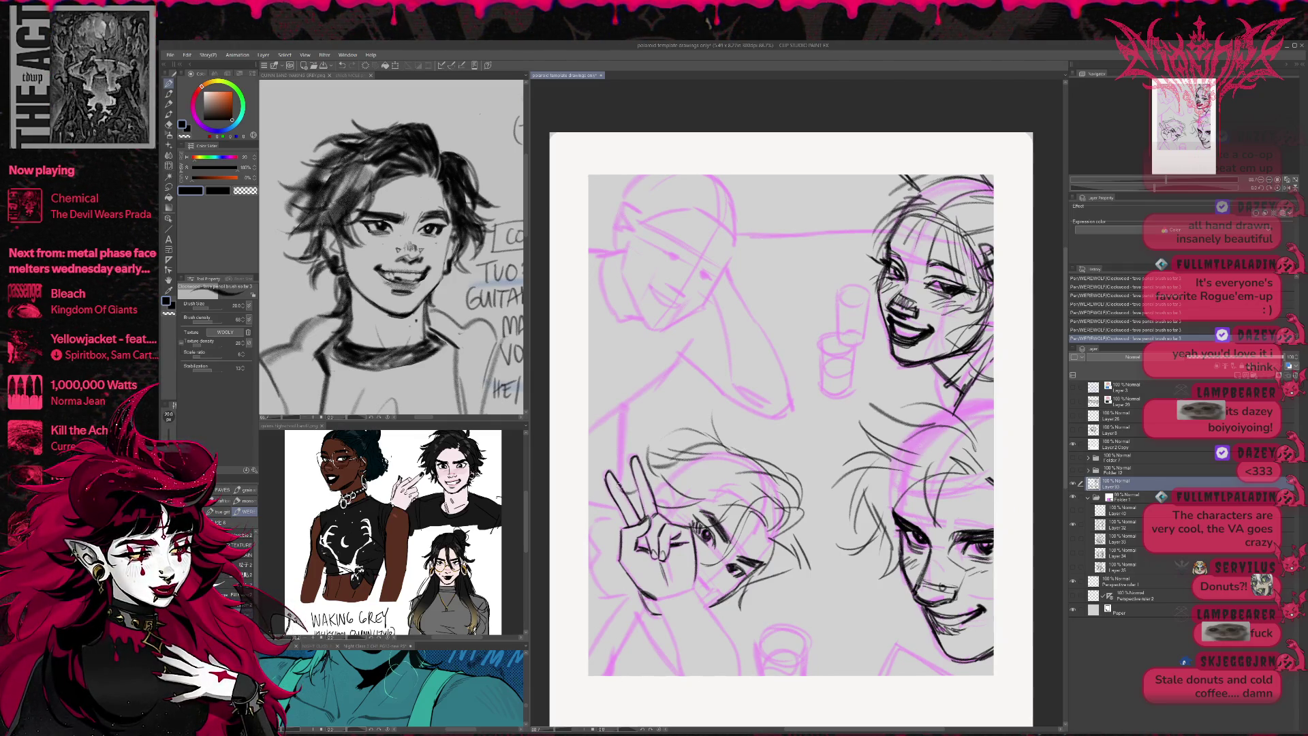
{"action": "mouse_move", "coordinate": [622, 521]}
{"action": "left_mouse_down"}
{"action": "mouse_move", "coordinate": [597, 552]}
{"action": "mouse_move", "coordinate": [588, 518]}
{"action": "left_mouse_up"}
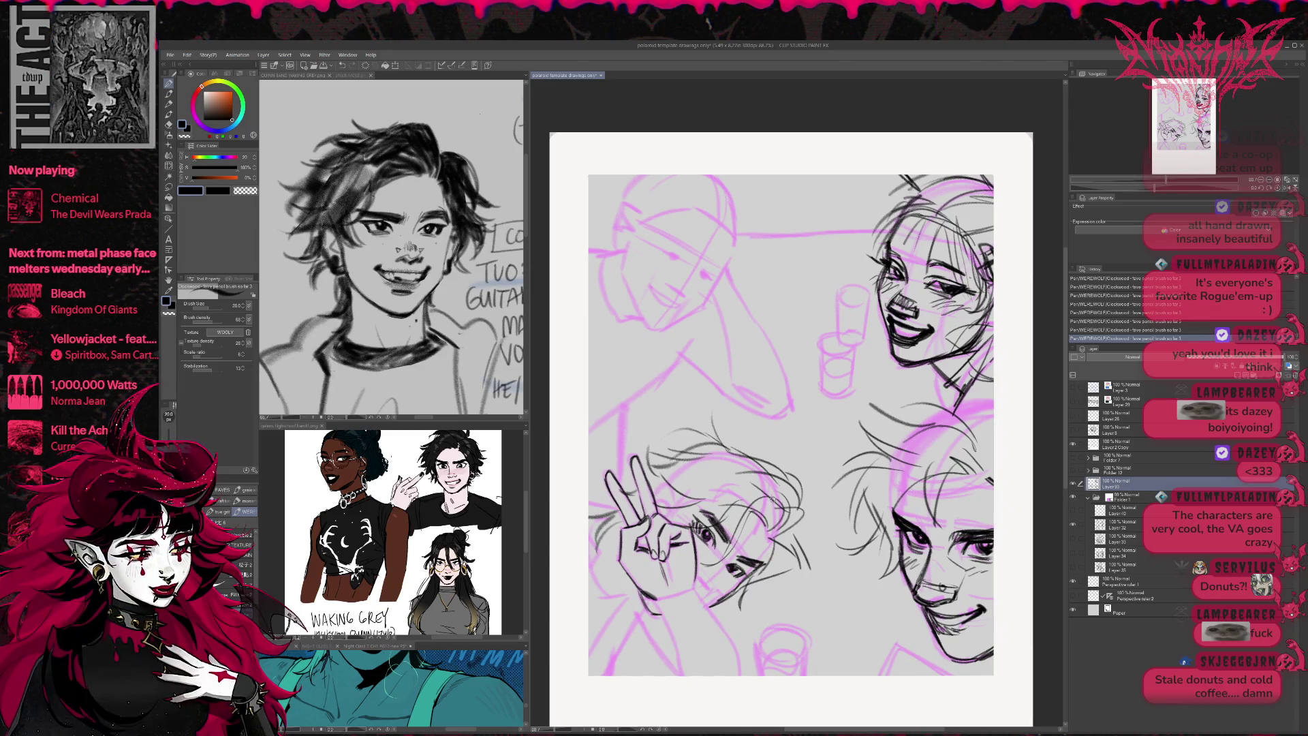
{"action": "left_click", "coordinate": [1287, 188]}
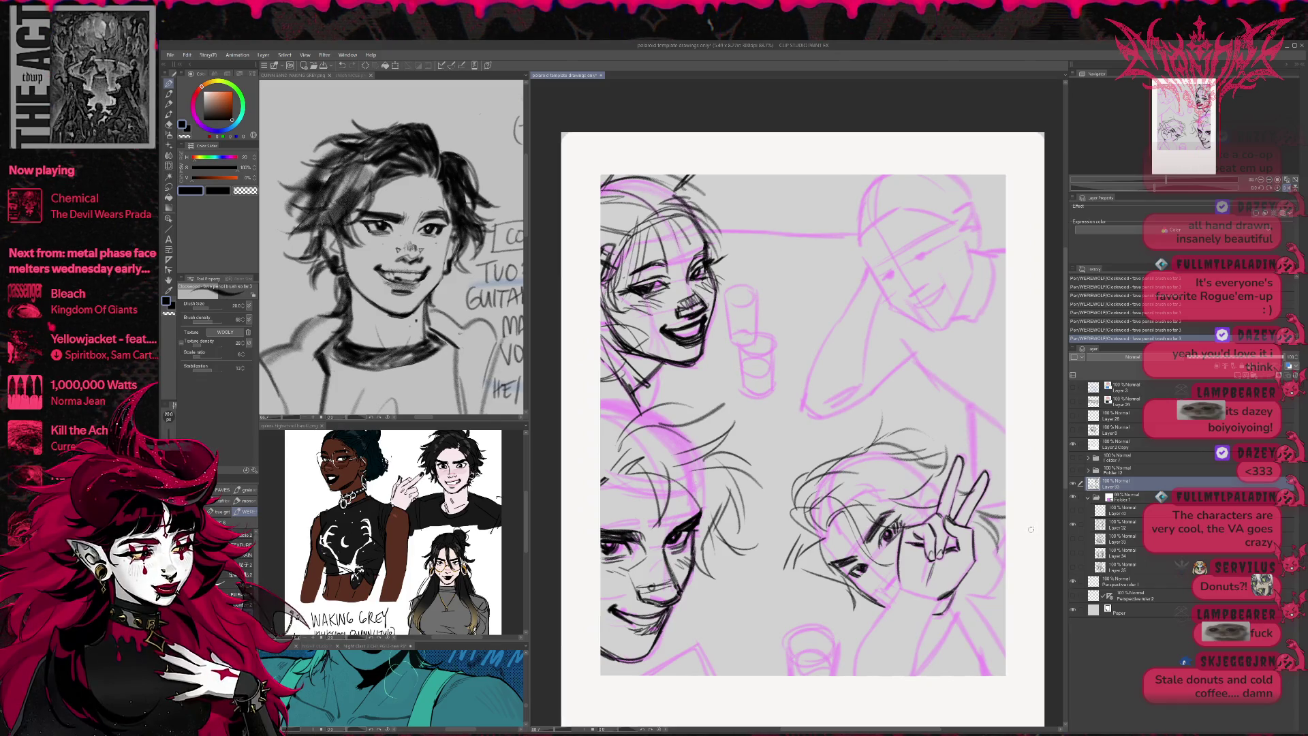
- Ink the first dark marks on the peace-sign friend's face, chin and hand area
{"action": "mouse_move", "coordinate": [1030, 529]}
{"action": "left_mouse_down"}
{"action": "mouse_move", "coordinate": [991, 538]}
{"action": "mouse_move", "coordinate": [1004, 524]}
{"action": "mouse_move", "coordinate": [979, 513]}
{"action": "left_mouse_up"}
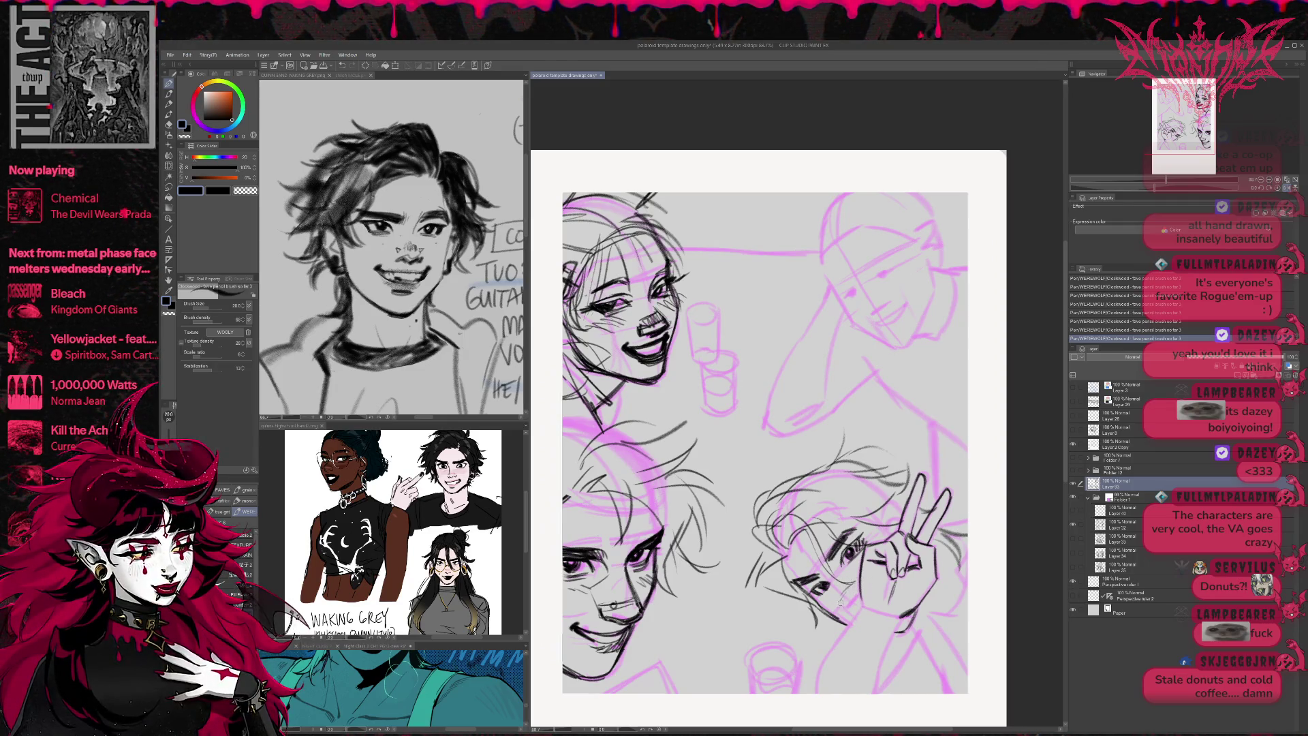
{"action": "left_click_drag", "start_coordinate": [841, 602], "coordinate": [853, 608]}
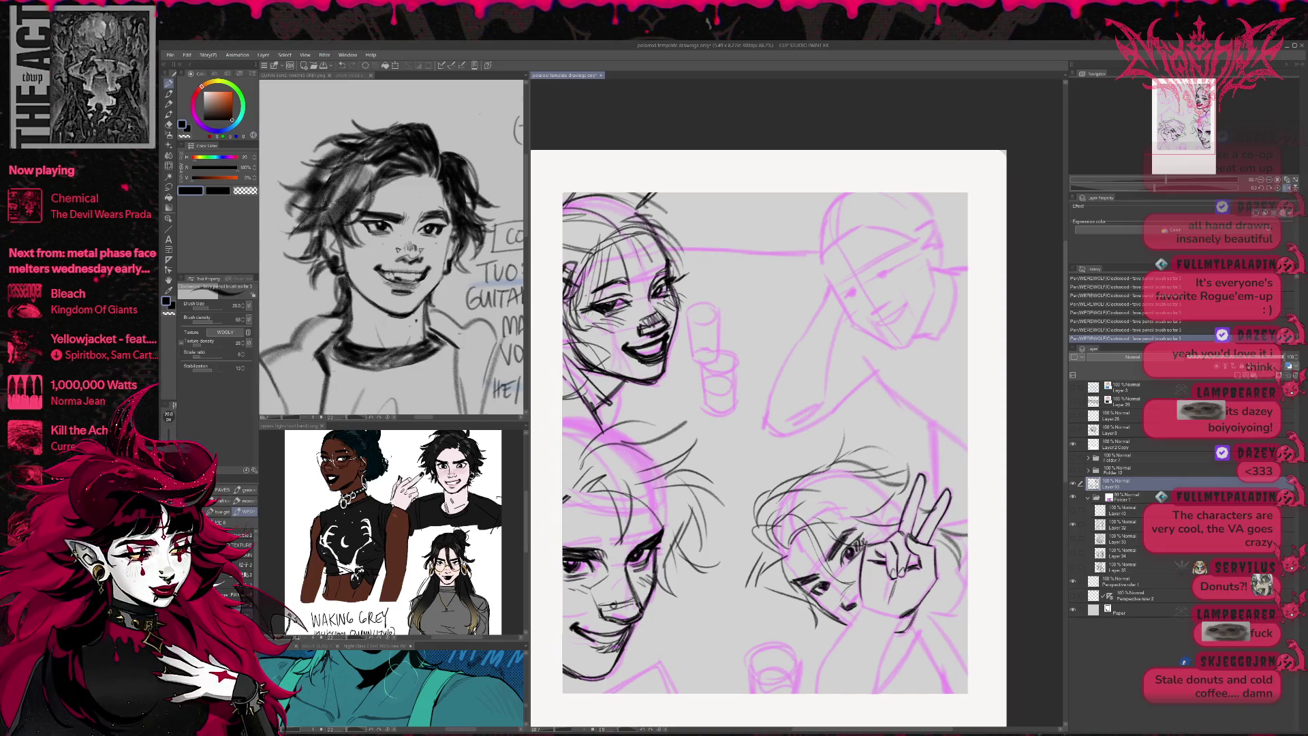
{"action": "left_click_drag", "start_coordinate": [780, 557], "coordinate": [794, 585]}
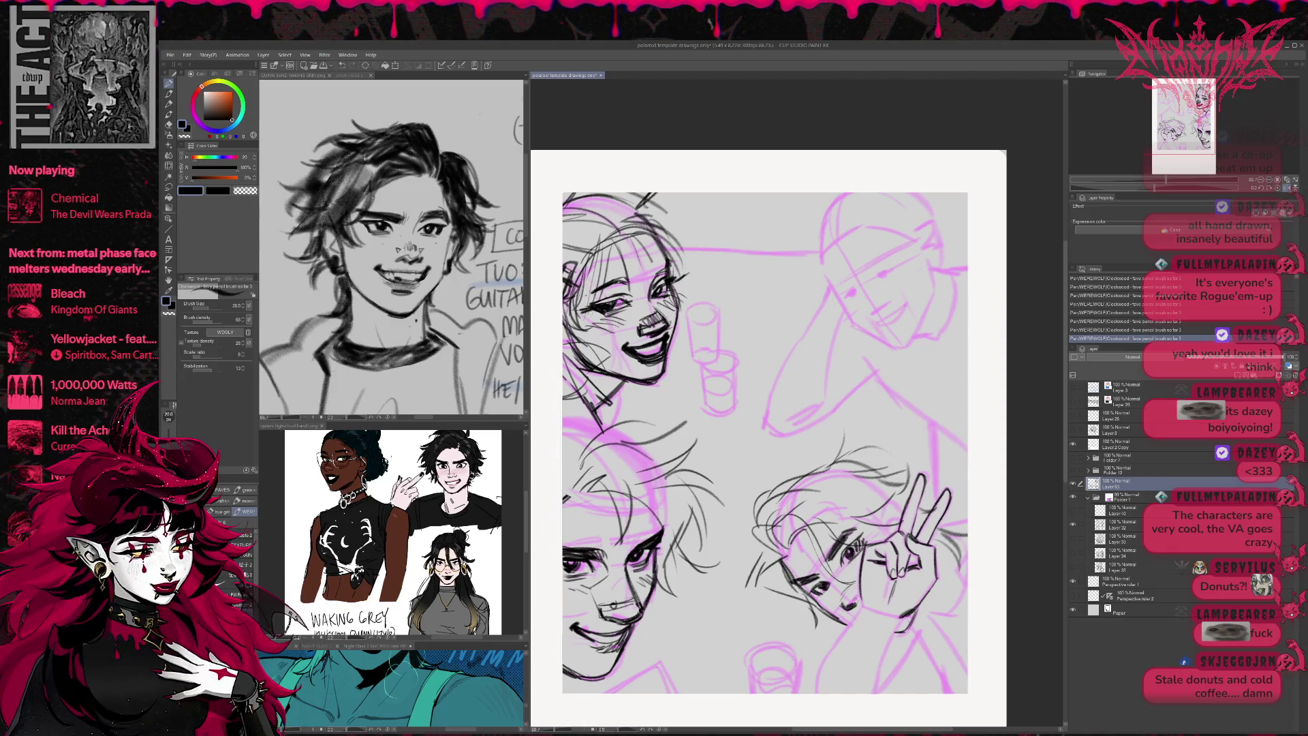
{"action": "left_click_drag", "start_coordinate": [842, 601], "coordinate": [857, 610]}
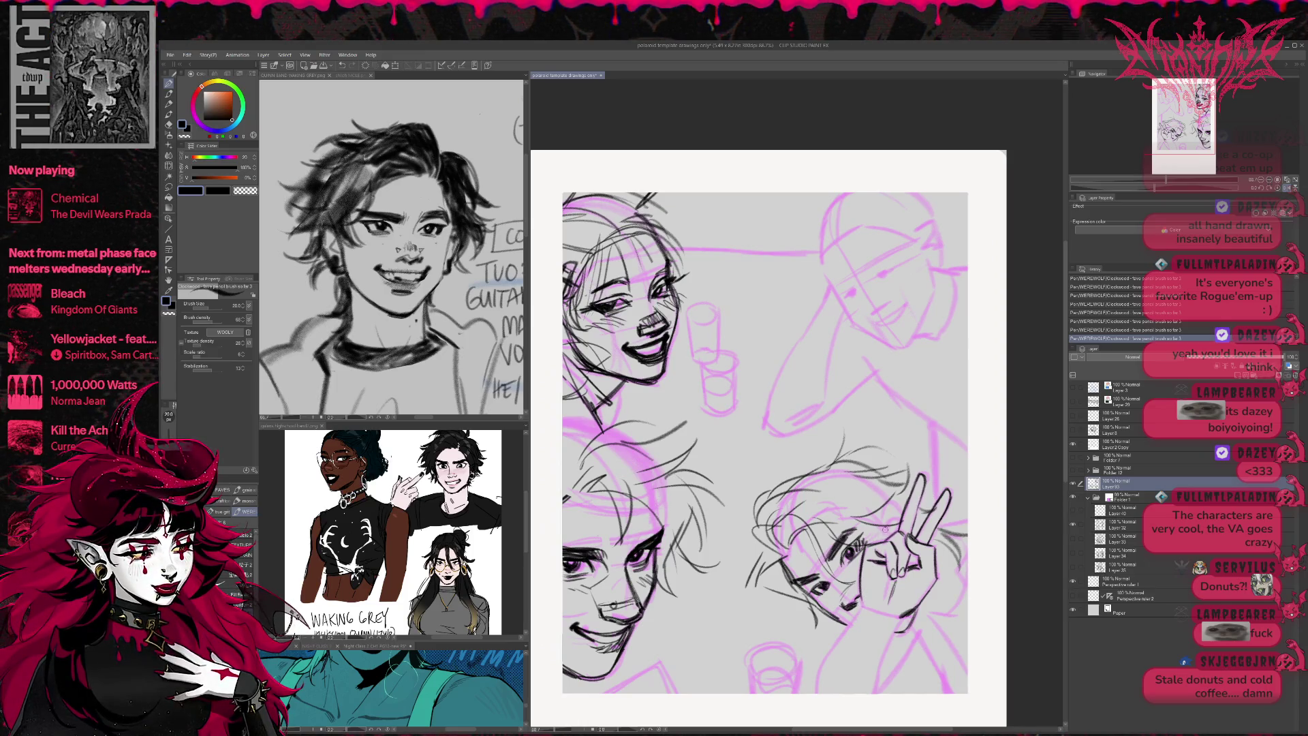
{"action": "mouse_move", "coordinate": [880, 504]}
{"action": "left_mouse_down"}
{"action": "mouse_move", "coordinate": [889, 520]}
{"action": "mouse_move", "coordinate": [899, 506]}
{"action": "mouse_move", "coordinate": [900, 523]}
{"action": "left_mouse_up"}
- Add dark hair strands, then ink the chin, jaw and left side of the neck with hatching
{"action": "mouse_move", "coordinate": [862, 473]}
{"action": "left_mouse_down"}
{"action": "mouse_move", "coordinate": [905, 456]}
{"action": "mouse_move", "coordinate": [902, 479]}
{"action": "left_mouse_up"}
{"action": "left_click_drag", "start_coordinate": [884, 467], "coordinate": [911, 443]}
{"action": "left_click_drag", "start_coordinate": [867, 455], "coordinate": [896, 450]}
{"action": "mouse_move", "coordinate": [824, 610]}
{"action": "left_mouse_down"}
{"action": "mouse_move", "coordinate": [879, 666]}
{"action": "mouse_move", "coordinate": [876, 692]}
{"action": "left_mouse_up"}
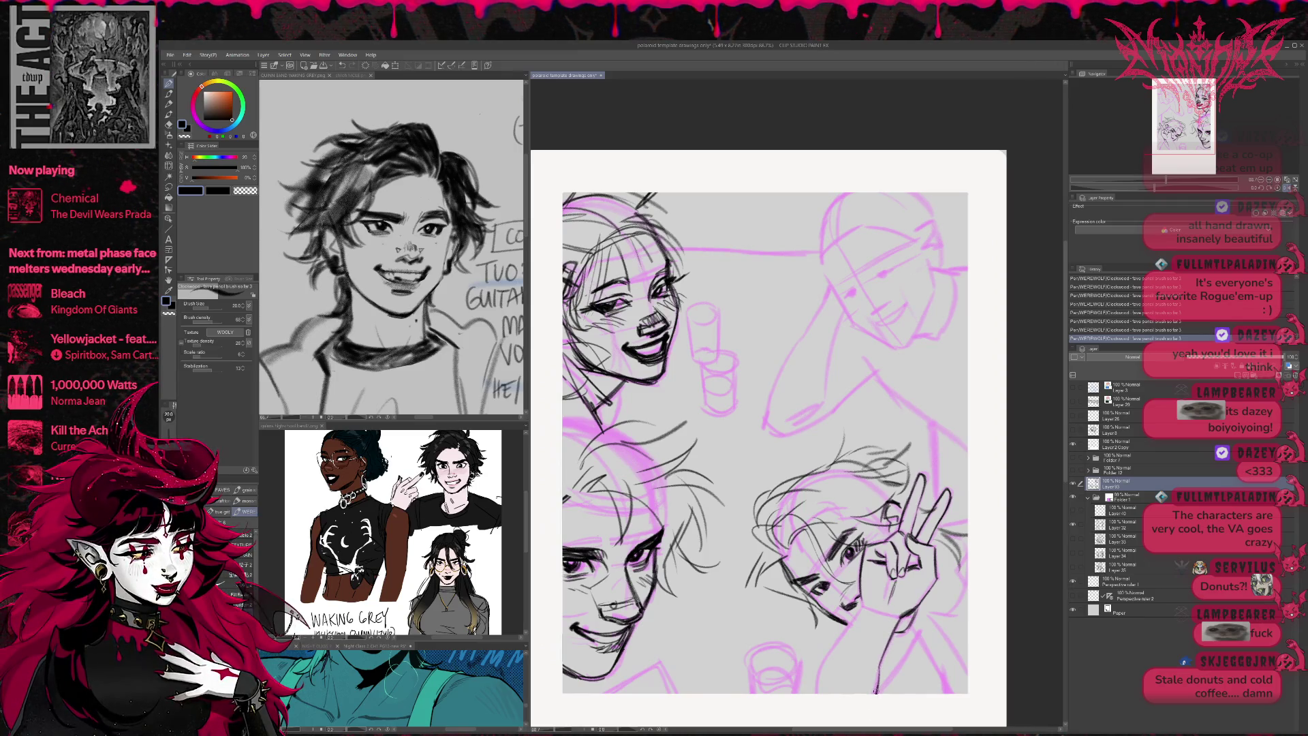
{"action": "left_click_drag", "start_coordinate": [864, 603], "coordinate": [816, 693]}
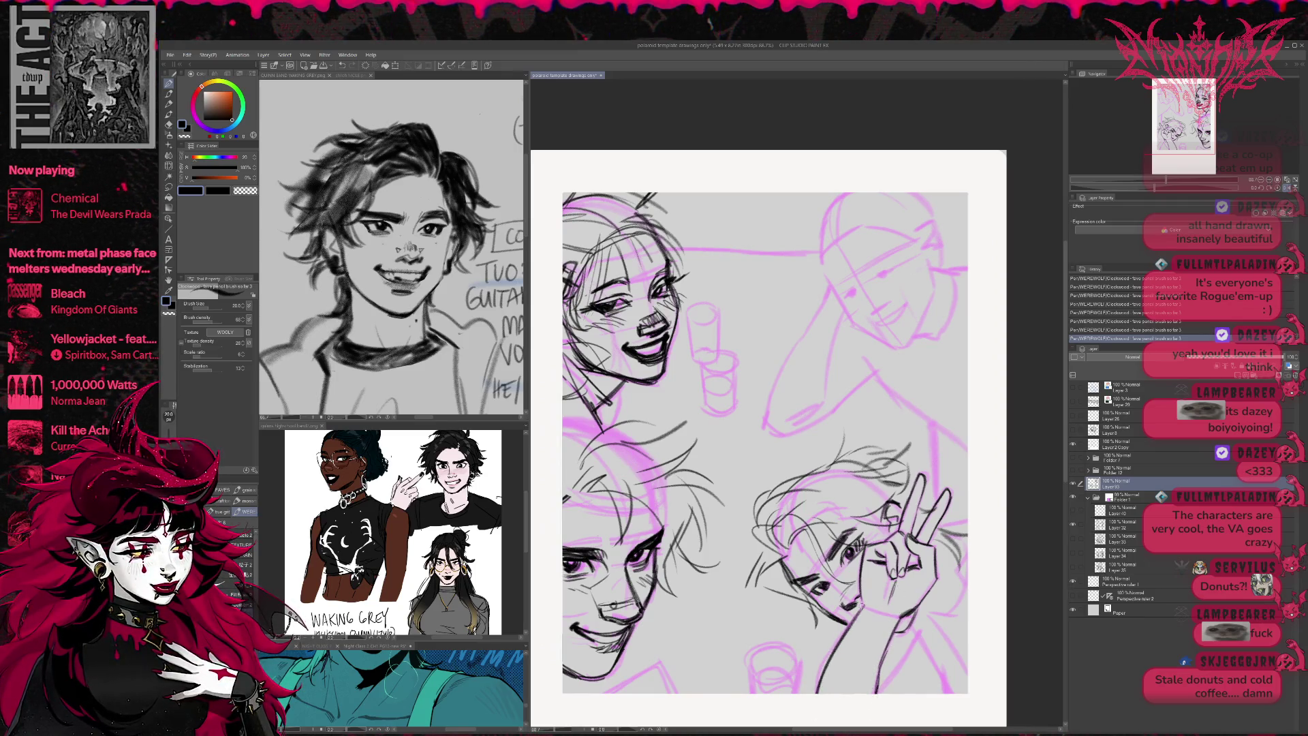
{"action": "left_click_drag", "start_coordinate": [870, 609], "coordinate": [906, 627]}
- Ink strokes beside the peace-sign hand and the neck, shoulder and collar lines
{"action": "left_click_drag", "start_coordinate": [966, 520], "coordinate": [936, 529]}
{"action": "left_click_drag", "start_coordinate": [915, 620], "coordinate": [949, 612]}
{"action": "mouse_move", "coordinate": [966, 540]}
{"action": "left_mouse_down"}
{"action": "mouse_move", "coordinate": [958, 582]}
{"action": "mouse_move", "coordinate": [933, 537]}
{"action": "left_mouse_up"}
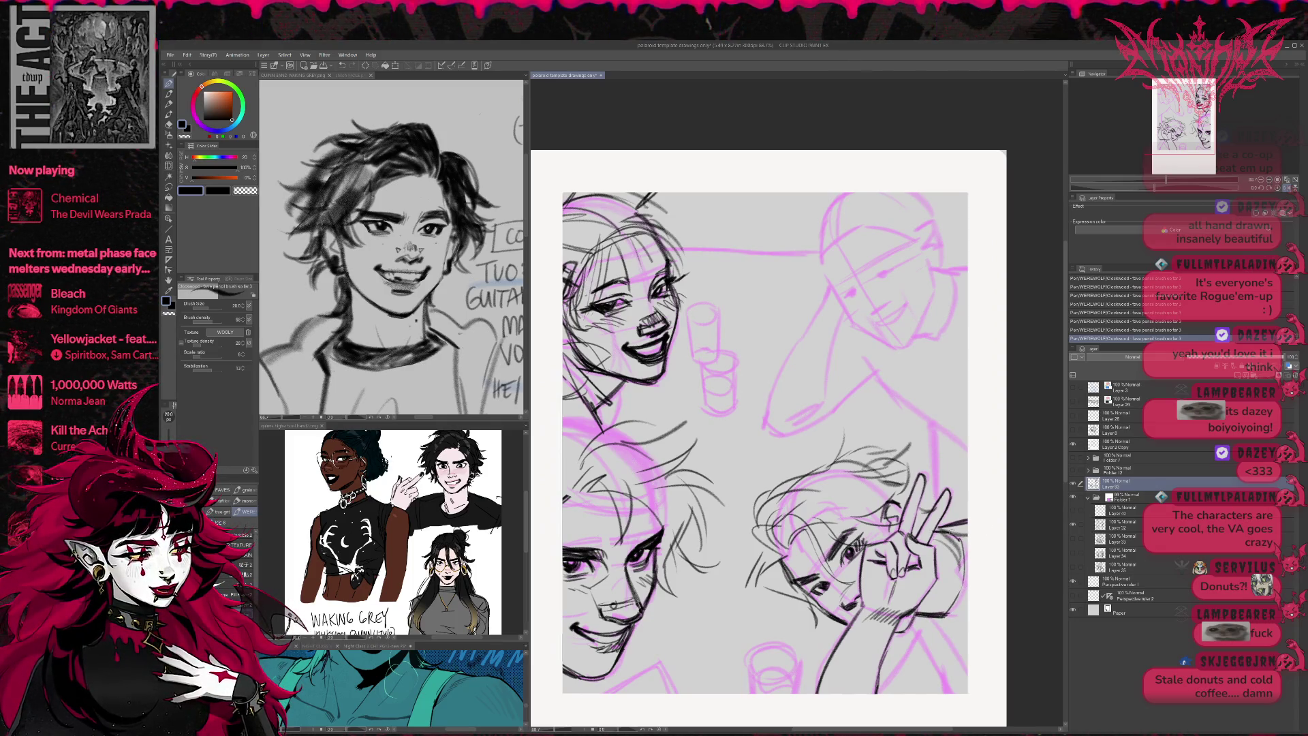
{"action": "left_click_drag", "start_coordinate": [899, 670], "coordinate": [876, 699]}
{"action": "mouse_move", "coordinate": [916, 648]}
{"action": "left_mouse_down"}
{"action": "mouse_move", "coordinate": [884, 694]}
{"action": "mouse_move", "coordinate": [933, 657]}
{"action": "mouse_move", "coordinate": [947, 685]}
{"action": "mouse_move", "coordinate": [967, 684]}
{"action": "left_mouse_up"}
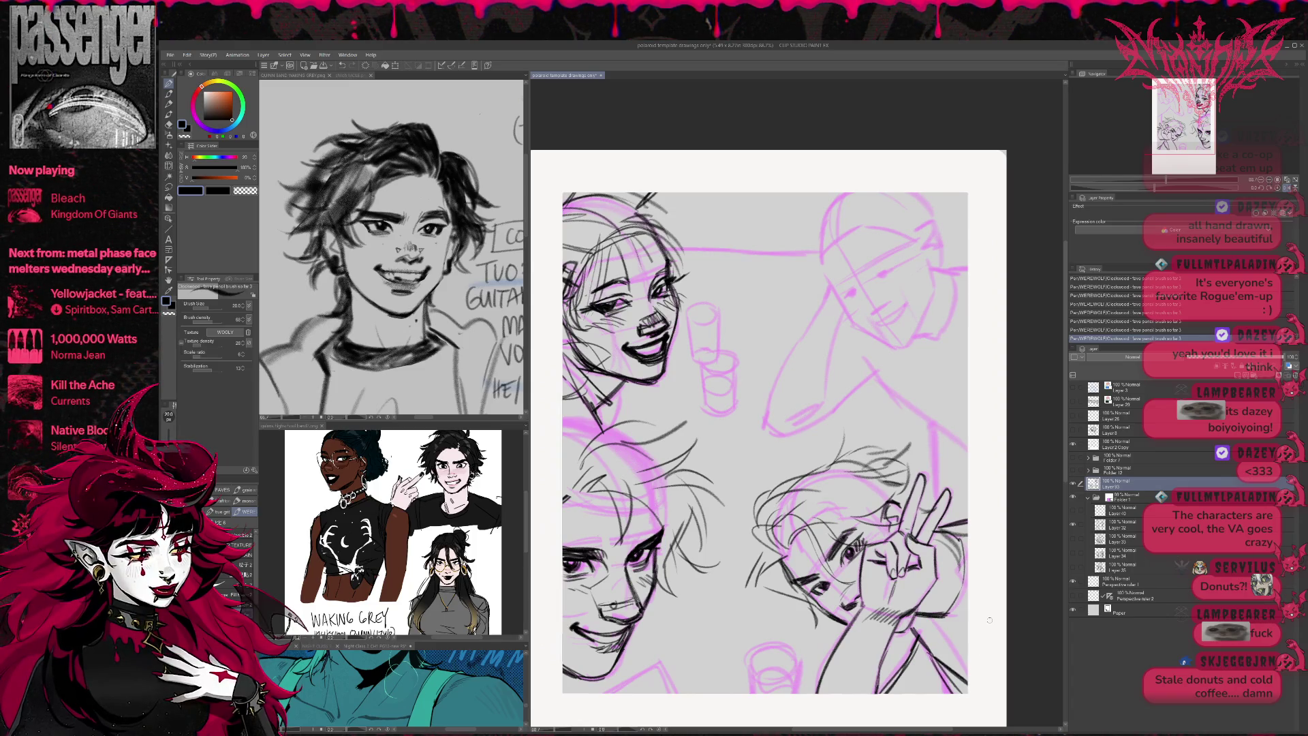
- Flip the canvas horizontally and add strokes below the hand and hatching near the jaw
{"action": "left_click", "coordinate": [1286, 188]}
{"action": "left_click_drag", "start_coordinate": [761, 655], "coordinate": [782, 692]}
{"action": "left_click_drag", "start_coordinate": [759, 631], "coordinate": [887, 589]}
{"action": "mouse_move", "coordinate": [774, 643]}
{"action": "left_mouse_down"}
{"action": "mouse_move", "coordinate": [790, 662]}
{"action": "mouse_move", "coordinate": [850, 646]}
{"action": "left_mouse_up"}
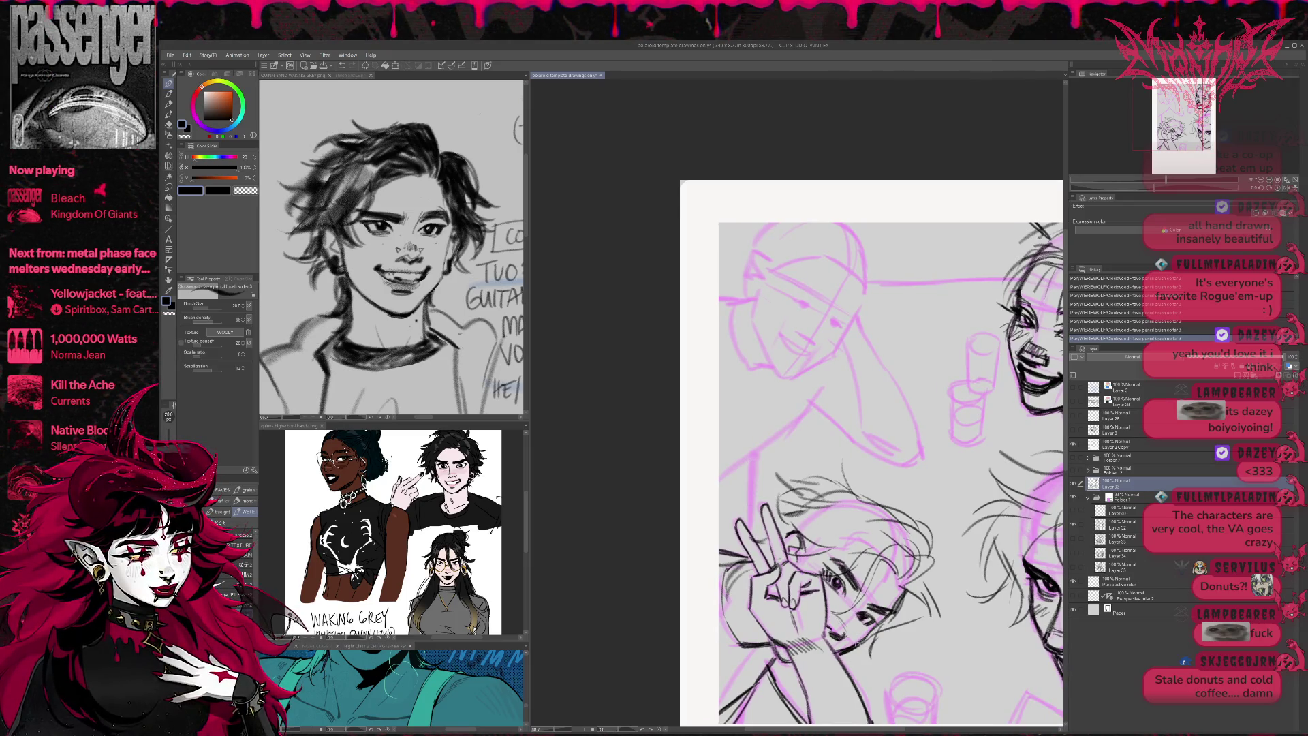
- Sweep denser dark strands across the top and upper-left of the hair
{"action": "mouse_move", "coordinate": [796, 534]}
{"action": "left_mouse_down"}
{"action": "mouse_move", "coordinate": [896, 514]}
{"action": "mouse_move", "coordinate": [920, 524]}
{"action": "mouse_move", "coordinate": [950, 564]}
{"action": "mouse_move", "coordinate": [910, 582]}
{"action": "mouse_move", "coordinate": [916, 630]}
{"action": "left_mouse_up"}
{"action": "left_click_drag", "start_coordinate": [913, 597], "coordinate": [895, 649]}
{"action": "left_click_drag", "start_coordinate": [919, 585], "coordinate": [953, 570]}
{"action": "mouse_move", "coordinate": [743, 505]}
{"action": "left_mouse_down"}
{"action": "mouse_move", "coordinate": [759, 527]}
{"action": "mouse_move", "coordinate": [791, 494]}
{"action": "mouse_move", "coordinate": [763, 490]}
{"action": "left_mouse_up"}
{"action": "mouse_move", "coordinate": [762, 498]}
{"action": "left_mouse_down"}
{"action": "mouse_move", "coordinate": [778, 488]}
{"action": "mouse_move", "coordinate": [804, 500]}
{"action": "mouse_move", "coordinate": [851, 473]}
{"action": "left_mouse_up"}
{"action": "left_click_drag", "start_coordinate": [831, 498], "coordinate": [865, 447]}
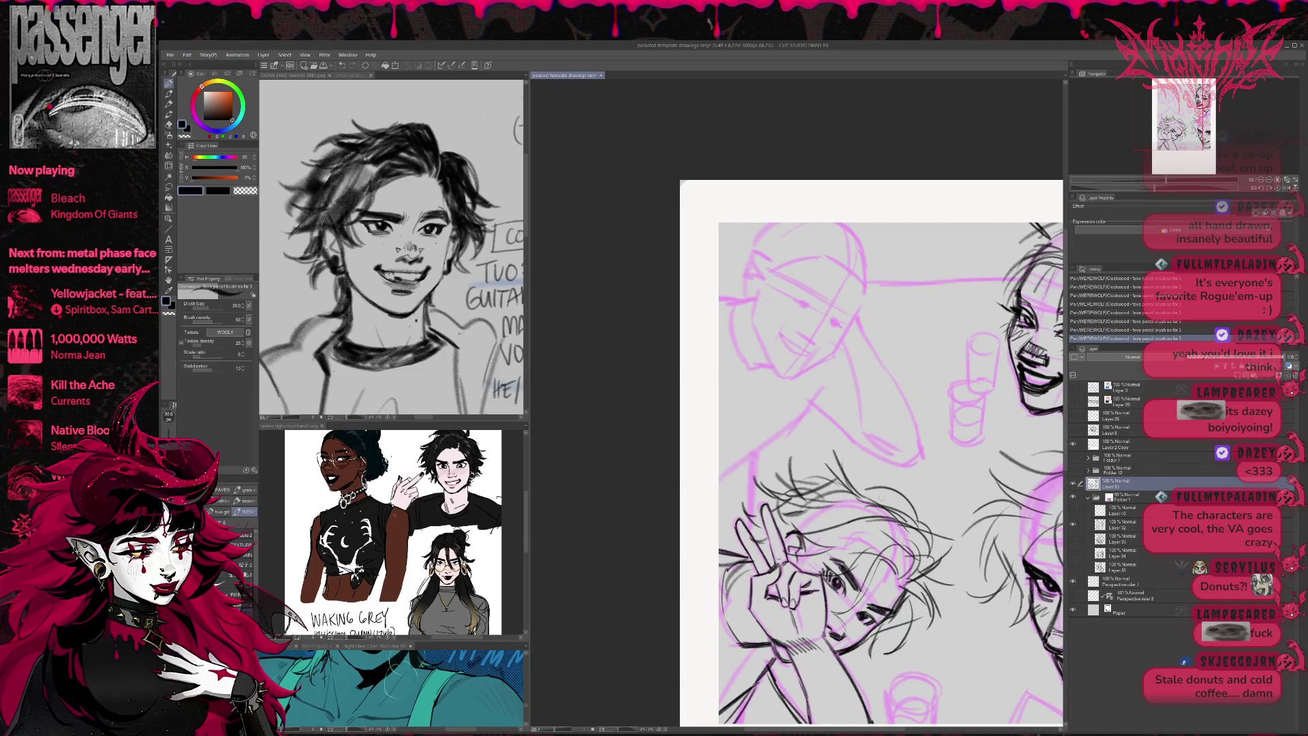
- Erase the stray hair strokes across the peace-sign friend's head
{"action": "key", "text": "r"}
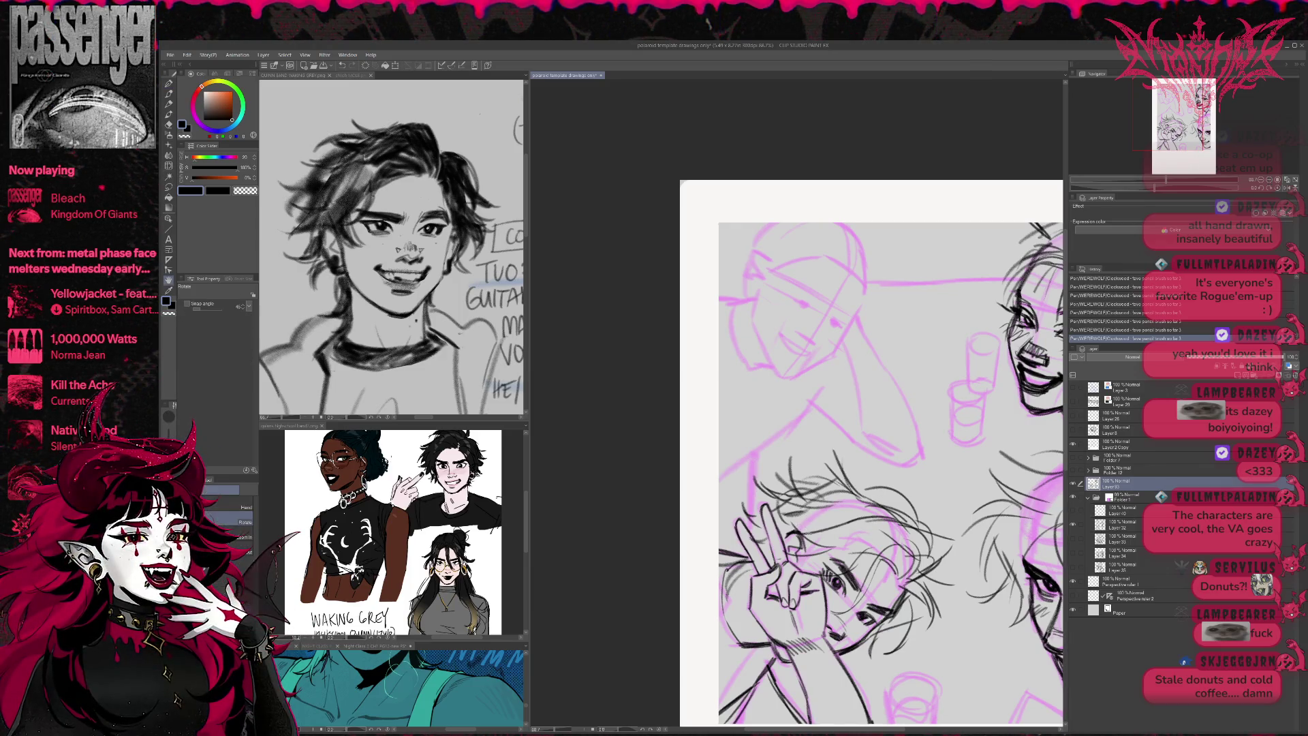
{"action": "key", "text": "e"}
{"action": "mouse_move", "coordinate": [742, 524]}
{"action": "left_mouse_down"}
{"action": "mouse_move", "coordinate": [763, 504]}
{"action": "mouse_move", "coordinate": [797, 518]}
{"action": "mouse_move", "coordinate": [818, 480]}
{"action": "mouse_move", "coordinate": [859, 470]}
{"action": "mouse_move", "coordinate": [919, 508]}
{"action": "mouse_move", "coordinate": [930, 565]}
{"action": "mouse_move", "coordinate": [906, 521]}
{"action": "mouse_move", "coordinate": [949, 547]}
{"action": "left_mouse_up"}
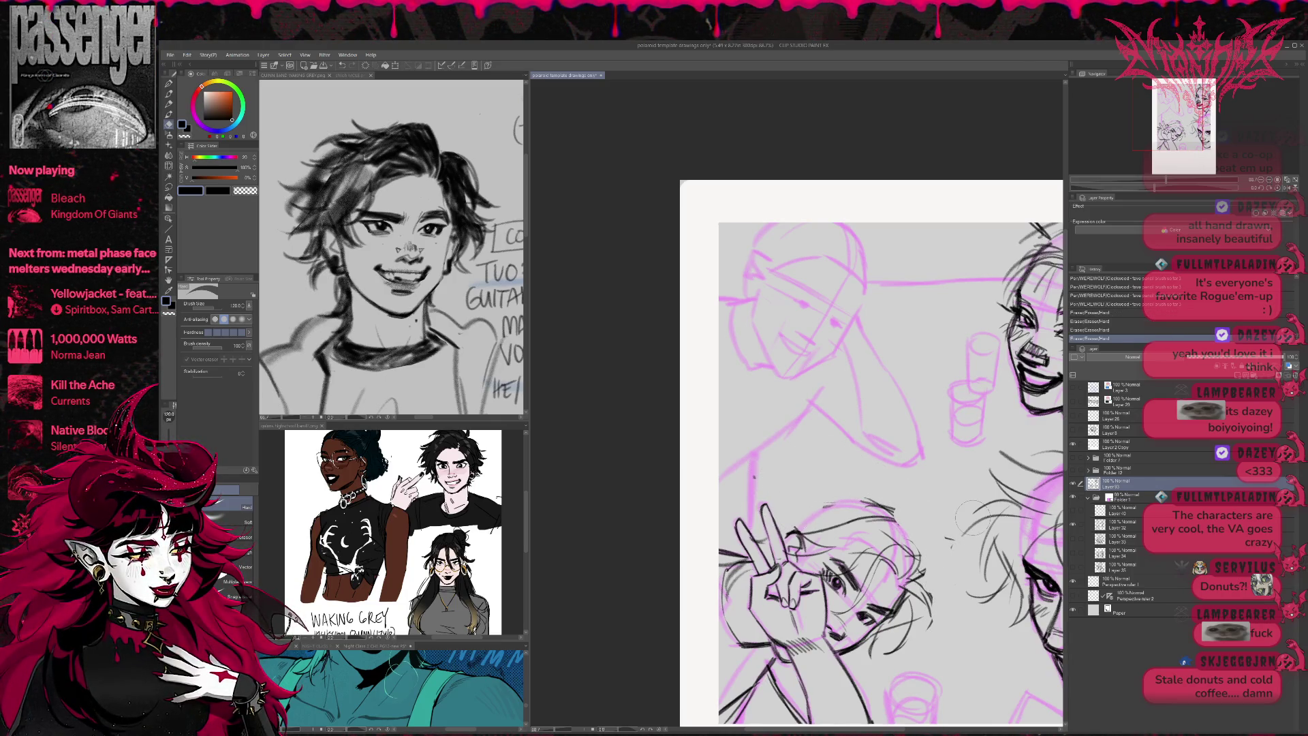
- Flip the canvas and push the sketched face into a new shape with Liquify
{"action": "key", "text": "h"}
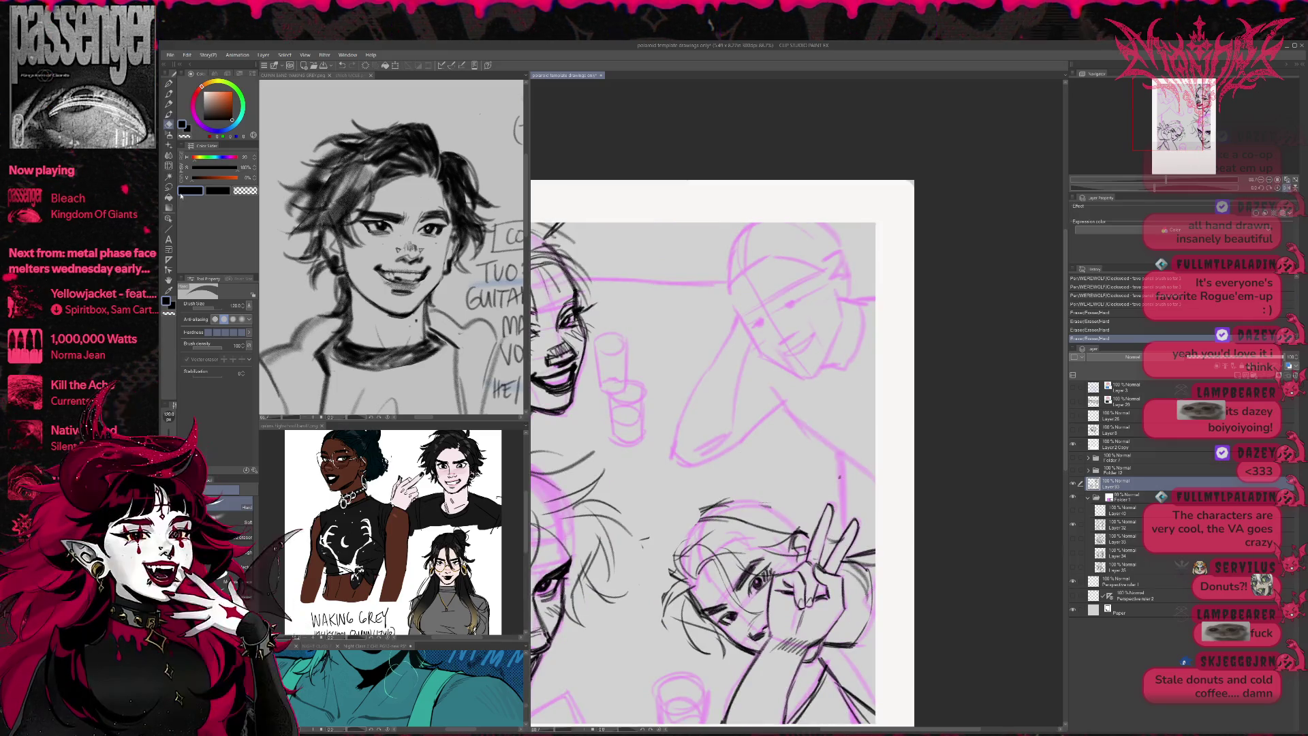
{"action": "left_click", "coordinate": [169, 167]}
{"action": "left_click", "coordinate": [214, 319]}
{"action": "mouse_move", "coordinate": [756, 576]}
{"action": "left_mouse_down"}
{"action": "mouse_move", "coordinate": [736, 624]}
{"action": "mouse_move", "coordinate": [763, 599]}
{"action": "mouse_move", "coordinate": [762, 636]}
{"action": "left_mouse_up"}
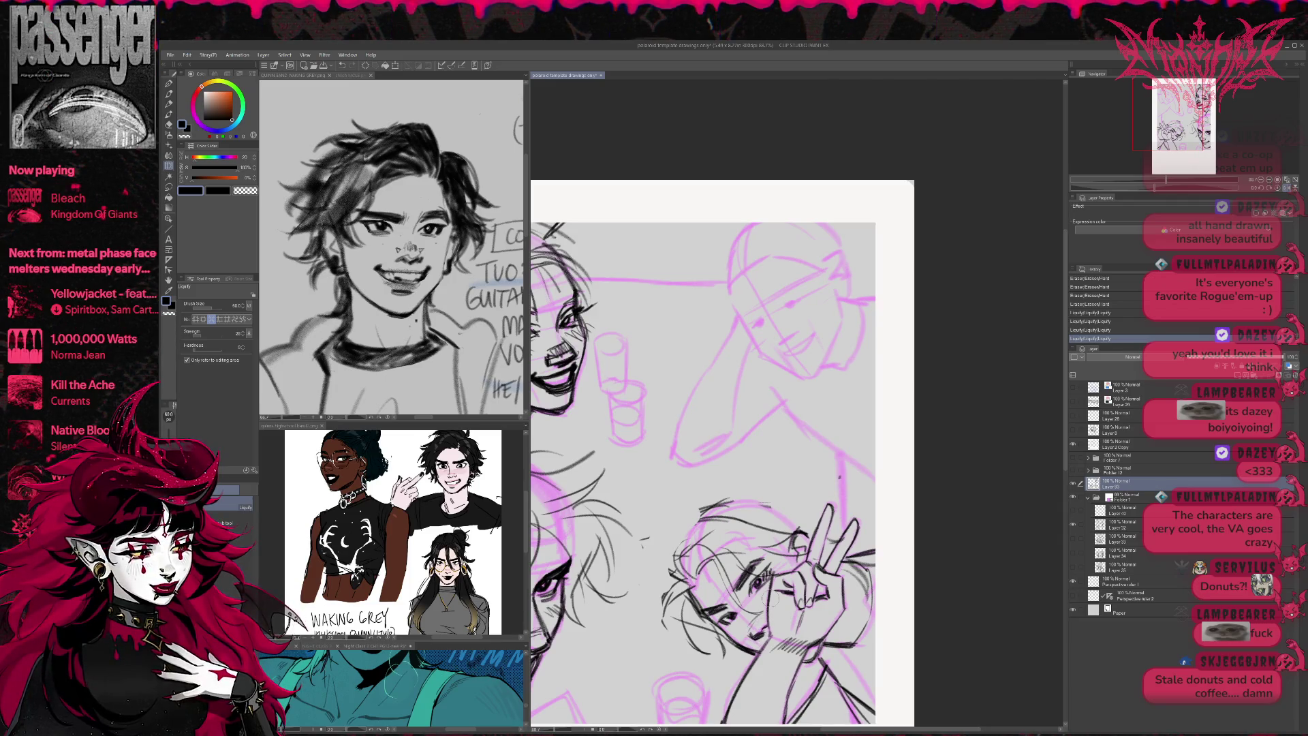
- Add short hair strands along the side of the face with the pencil
{"action": "left_click", "coordinate": [168, 84]}
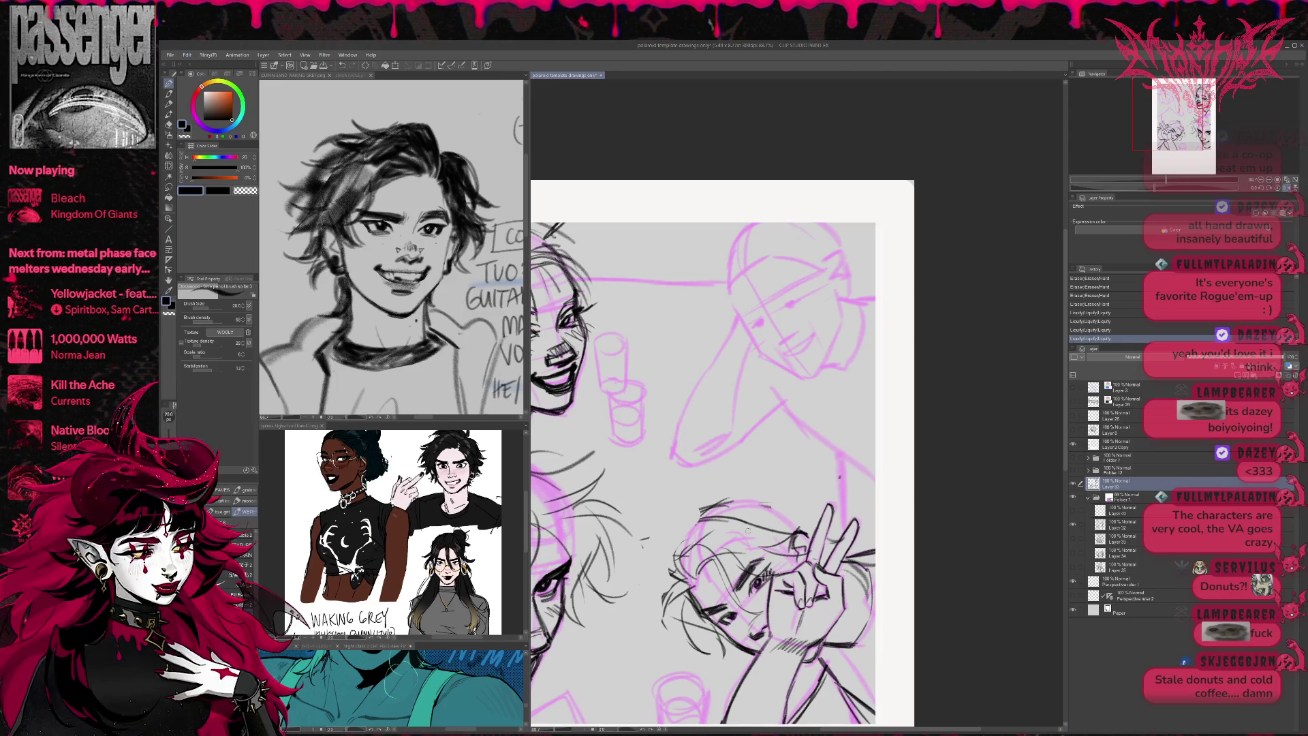
{"action": "left_click_drag", "start_coordinate": [673, 562], "coordinate": [676, 576]}
{"action": "mouse_move", "coordinate": [679, 560]}
{"action": "left_mouse_down"}
{"action": "mouse_move", "coordinate": [677, 579]}
{"action": "mouse_move", "coordinate": [727, 565]}
{"action": "mouse_move", "coordinate": [669, 565]}
{"action": "left_mouse_up"}
{"action": "mouse_move", "coordinate": [689, 570]}
{"action": "left_mouse_down"}
{"action": "mouse_move", "coordinate": [658, 587]}
{"action": "mouse_move", "coordinate": [659, 574]}
{"action": "left_mouse_up"}
{"action": "mouse_move", "coordinate": [738, 565]}
{"action": "left_mouse_down"}
{"action": "mouse_move", "coordinate": [690, 580]}
{"action": "mouse_move", "coordinate": [758, 569]}
{"action": "mouse_move", "coordinate": [731, 569]}
{"action": "mouse_move", "coordinate": [715, 616]}
{"action": "mouse_move", "coordinate": [752, 639]}
{"action": "left_mouse_up"}
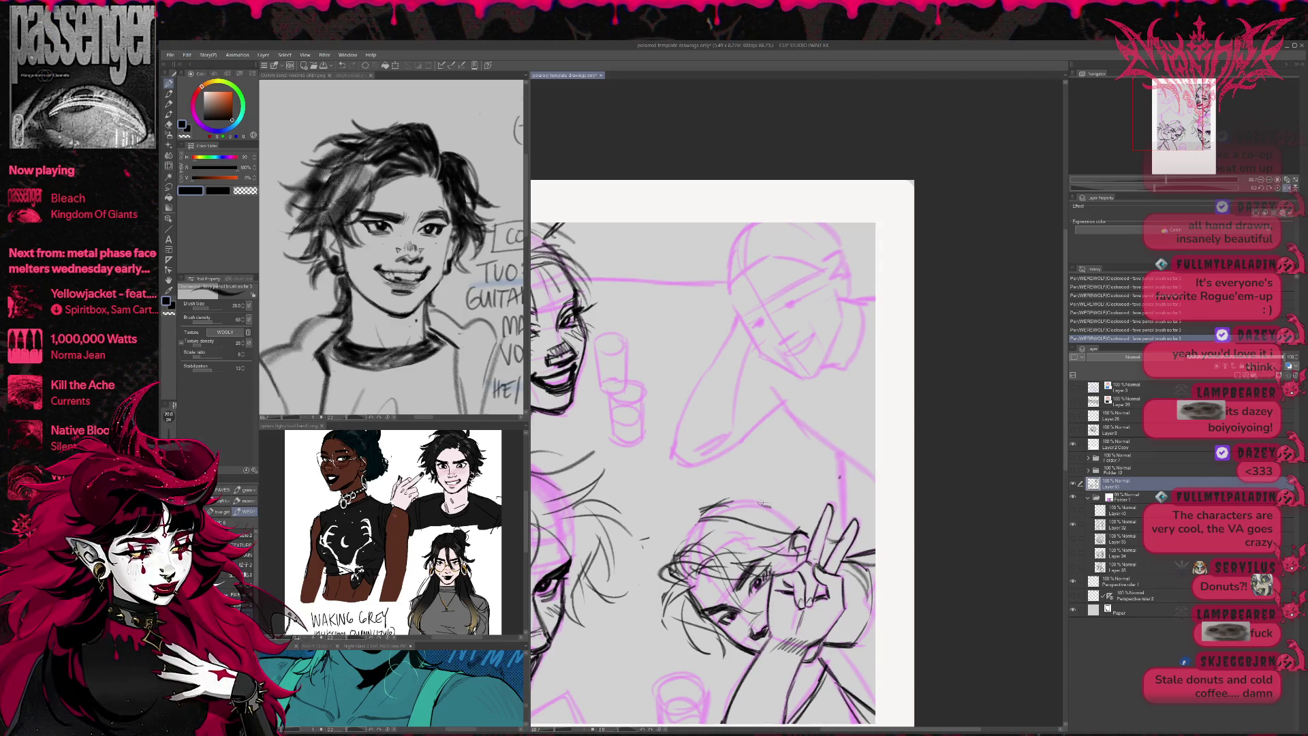
- Add strands on top of the hair and show the finished colour illustration
{"action": "left_click_drag", "start_coordinate": [749, 525], "coordinate": [816, 485]}
{"action": "left_click_drag", "start_coordinate": [778, 503], "coordinate": [810, 498]}
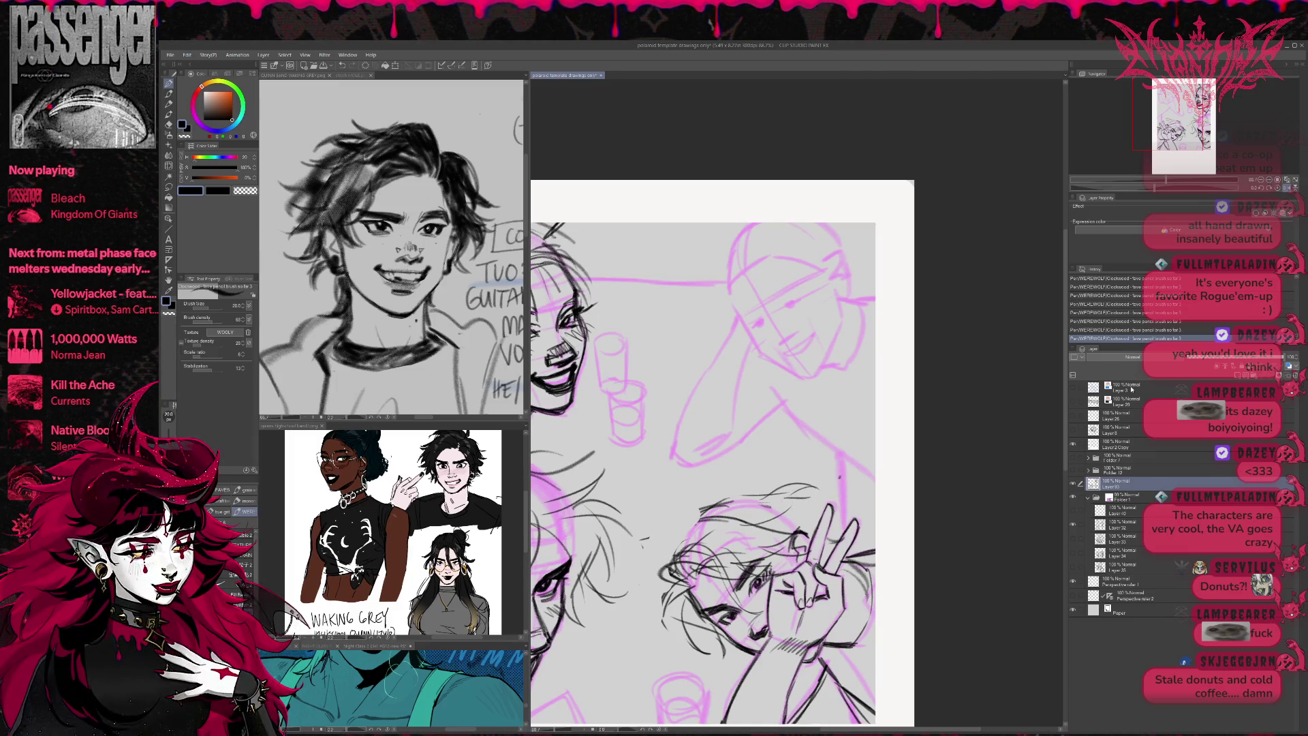
{"action": "left_click", "coordinate": [1073, 459]}
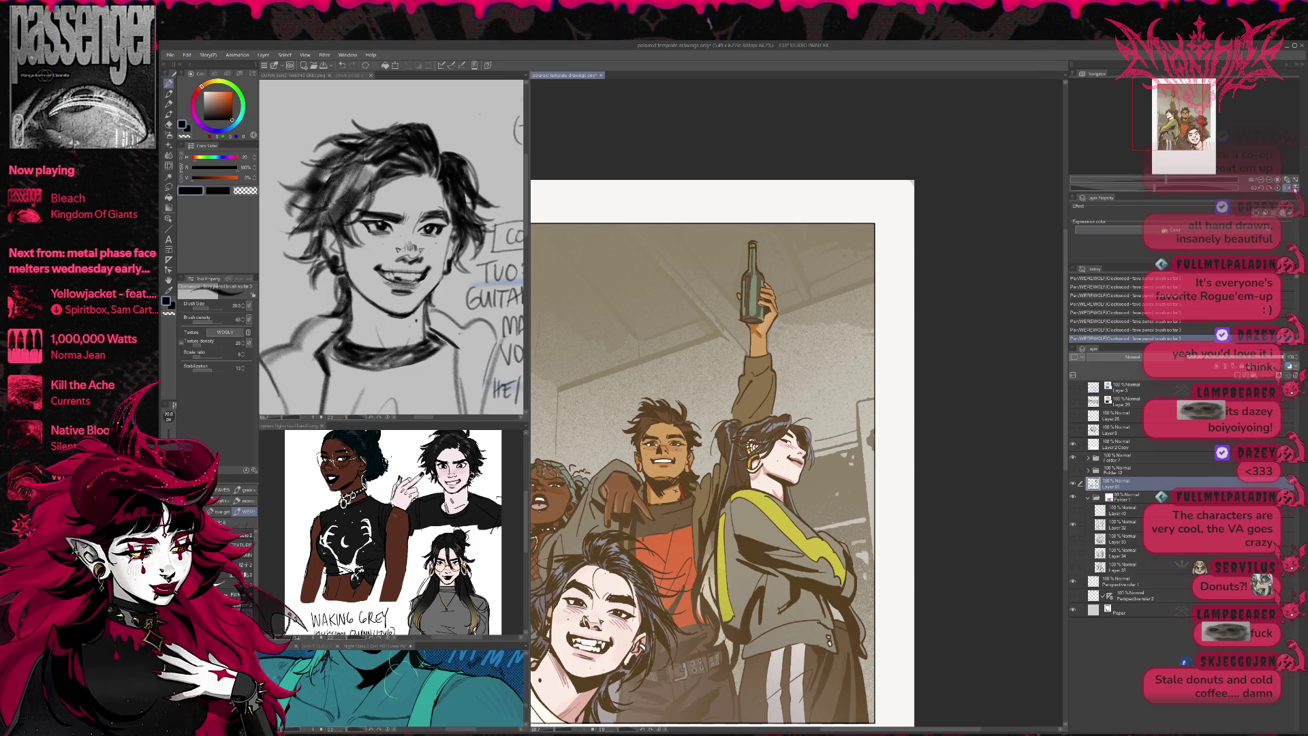
- Flip the view back, fit the page and hide the colour illustration again
{"action": "key", "text": "h"}
{"action": "key", "text": "ctrl+0"}
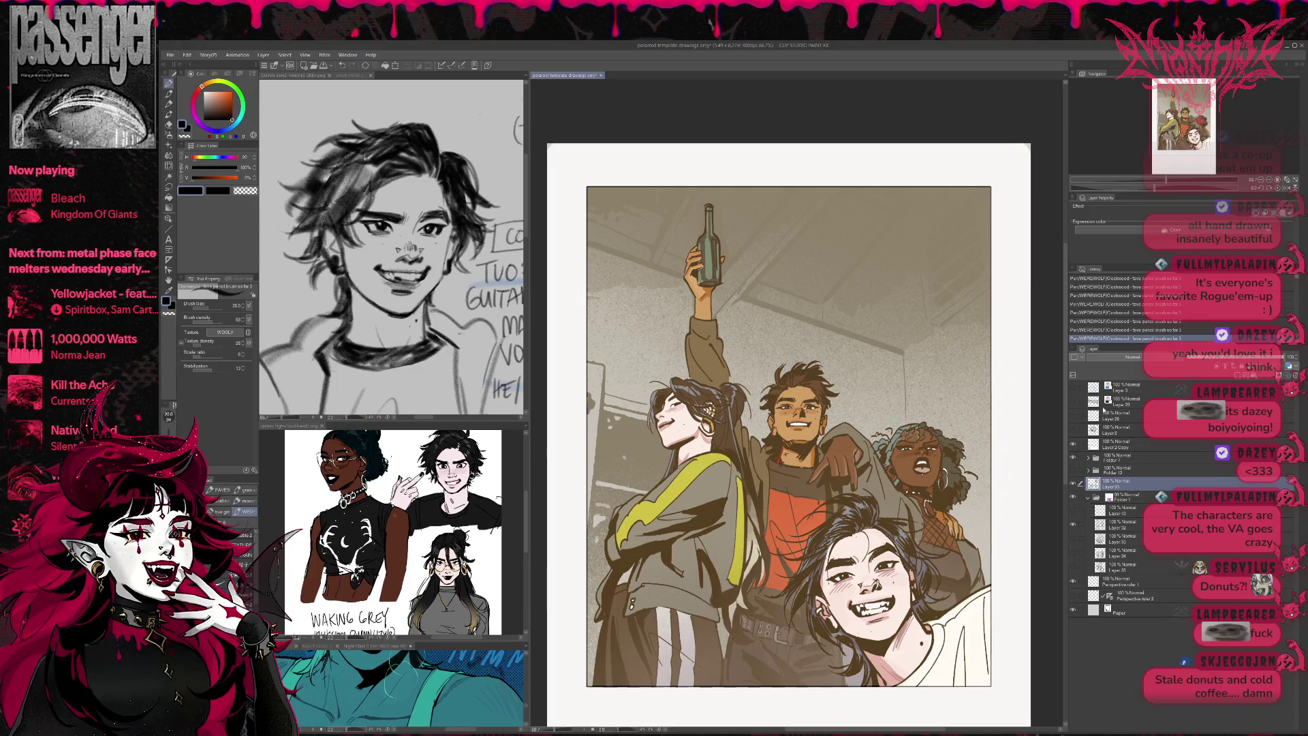
{"action": "left_click", "coordinate": [1074, 456]}
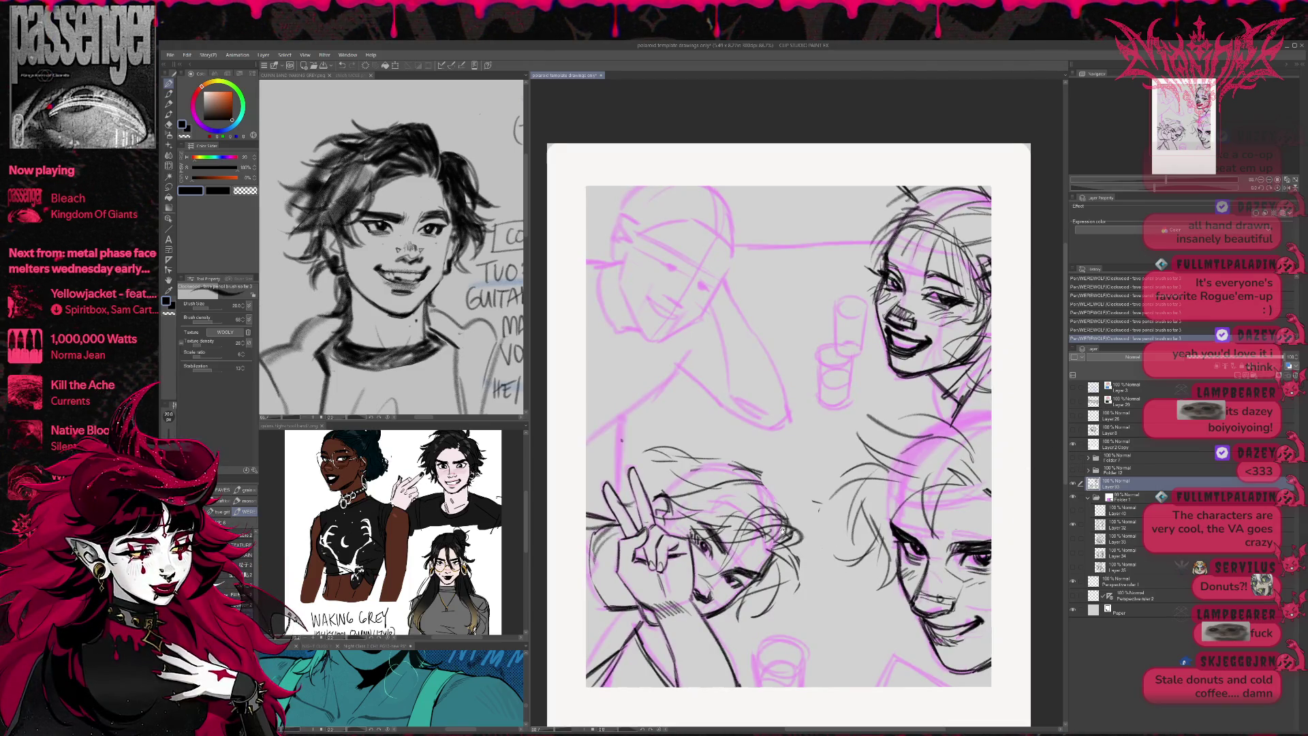
{"action": "left_click_drag", "start_coordinate": [782, 531], "coordinate": [920, 546]}
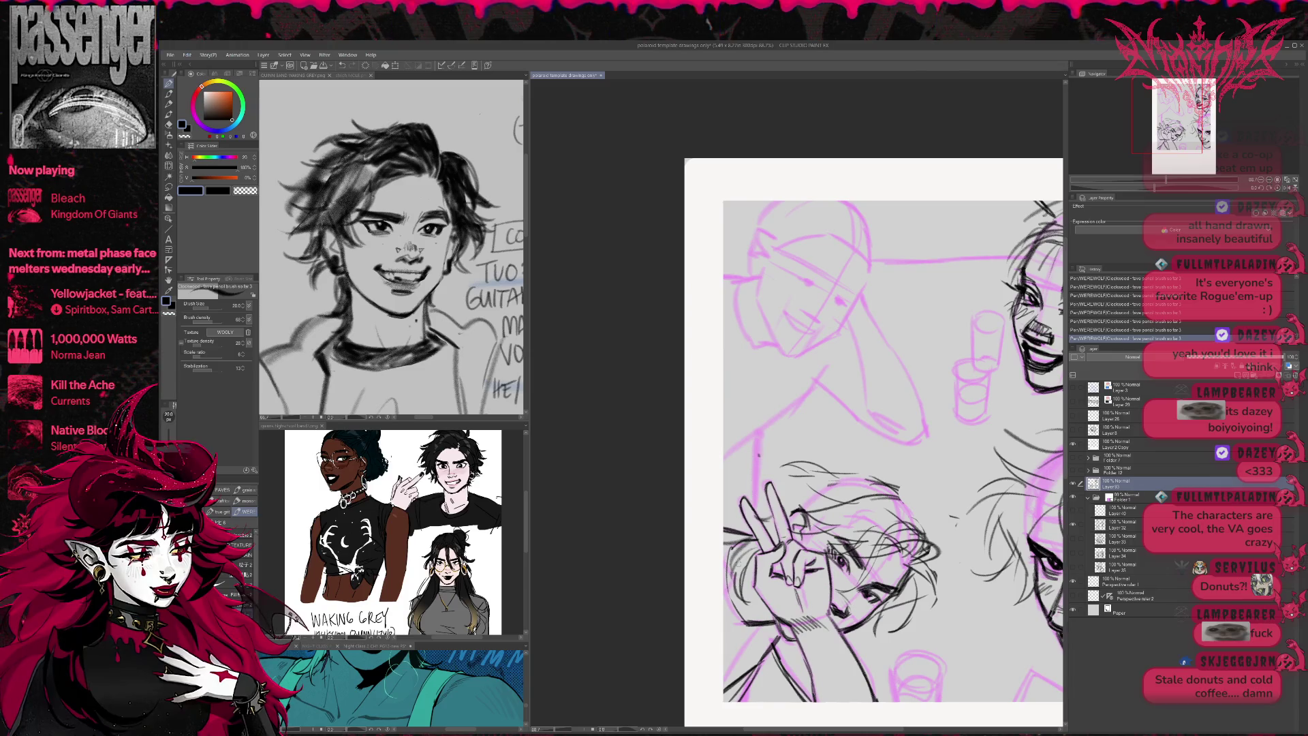
- Add hair strands and refine the eye and jaw lines on the left sketch
{"action": "mouse_move", "coordinate": [761, 528]}
{"action": "left_mouse_down"}
{"action": "mouse_move", "coordinate": [777, 518]}
{"action": "mouse_move", "coordinate": [764, 480]}
{"action": "mouse_move", "coordinate": [813, 476]}
{"action": "left_mouse_up"}
{"action": "mouse_move", "coordinate": [824, 477]}
{"action": "left_mouse_down"}
{"action": "mouse_move", "coordinate": [763, 458]}
{"action": "mouse_move", "coordinate": [792, 449]}
{"action": "left_mouse_up"}
{"action": "mouse_move", "coordinate": [850, 626]}
{"action": "left_mouse_down"}
{"action": "mouse_move", "coordinate": [878, 644]}
{"action": "mouse_move", "coordinate": [908, 582]}
{"action": "mouse_move", "coordinate": [927, 616]}
{"action": "left_mouse_up"}
{"action": "left_click_drag", "start_coordinate": [913, 584], "coordinate": [935, 623]}
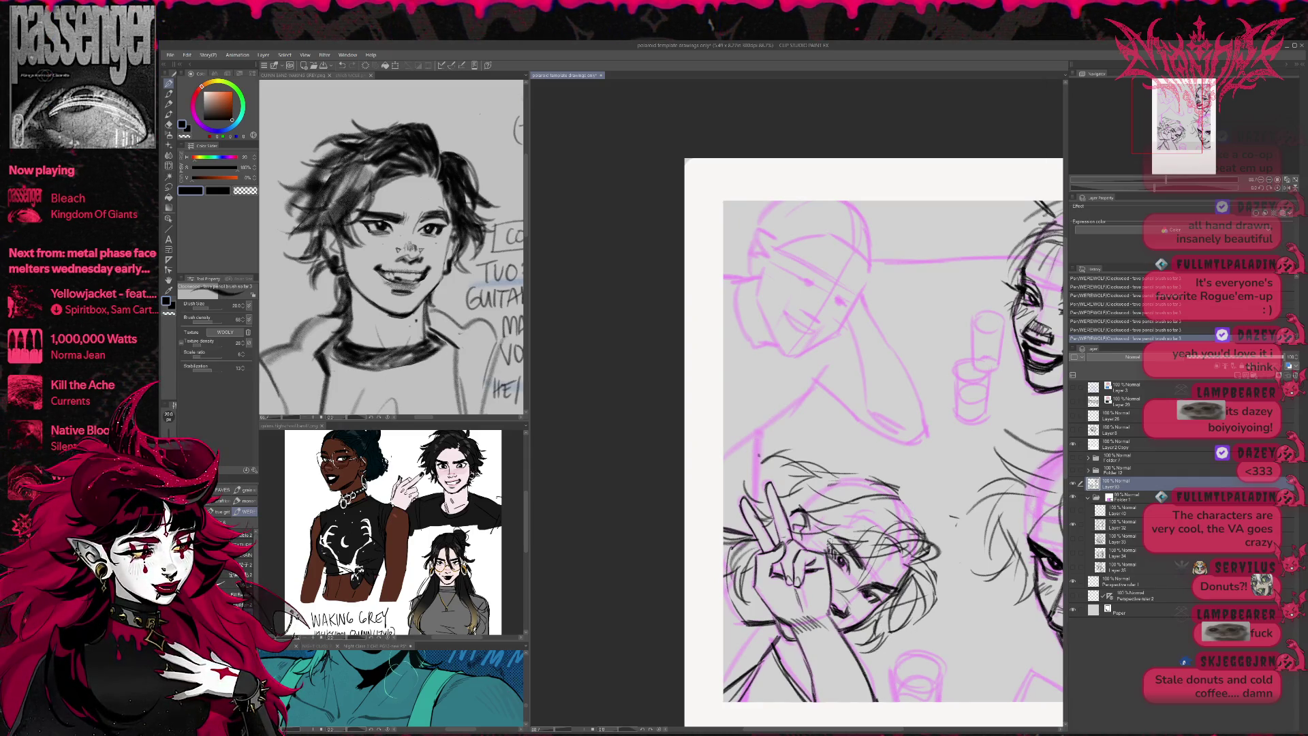
{"action": "mouse_move", "coordinate": [828, 535]}
{"action": "left_mouse_down"}
{"action": "mouse_move", "coordinate": [846, 560]}
{"action": "mouse_move", "coordinate": [853, 528]}
{"action": "left_mouse_up"}
{"action": "left_click_drag", "start_coordinate": [834, 607], "coordinate": [848, 616]}
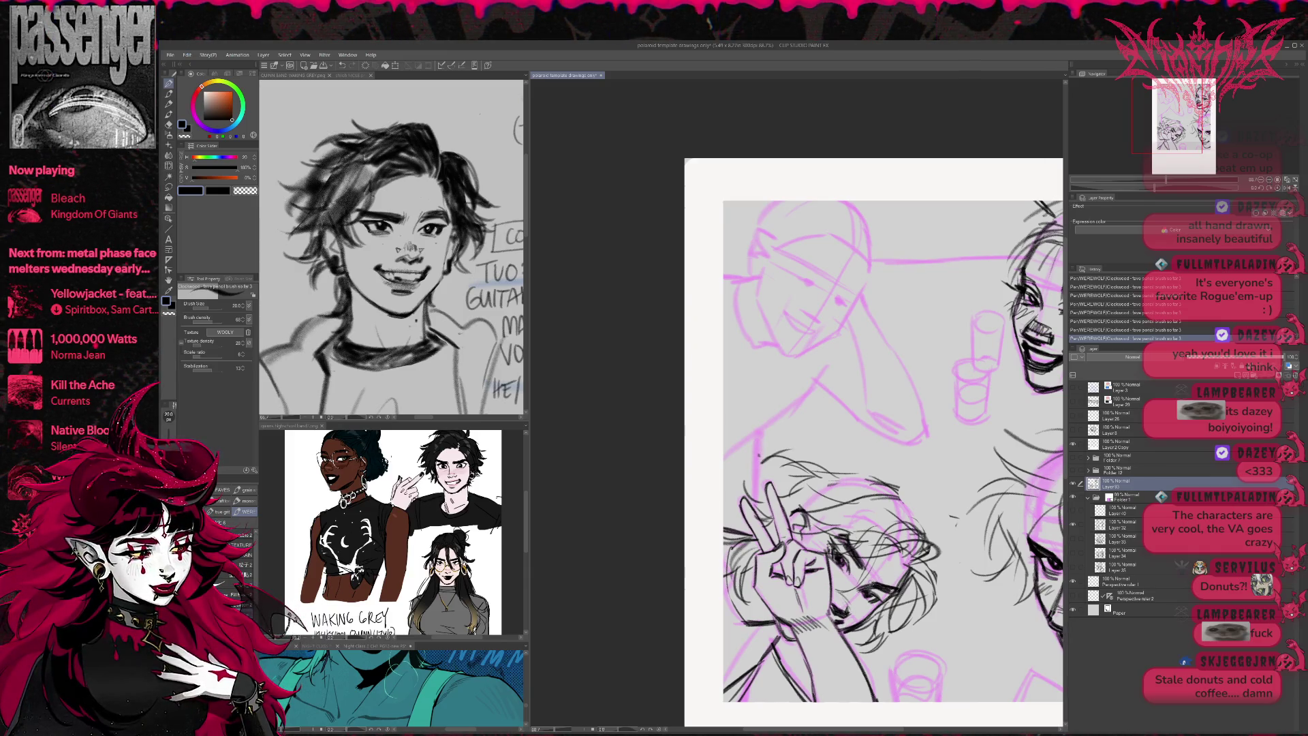
- Flip the view and strengthen the cheek, eye and hair strands on the sketch
{"action": "left_click", "coordinate": [1273, 188]}
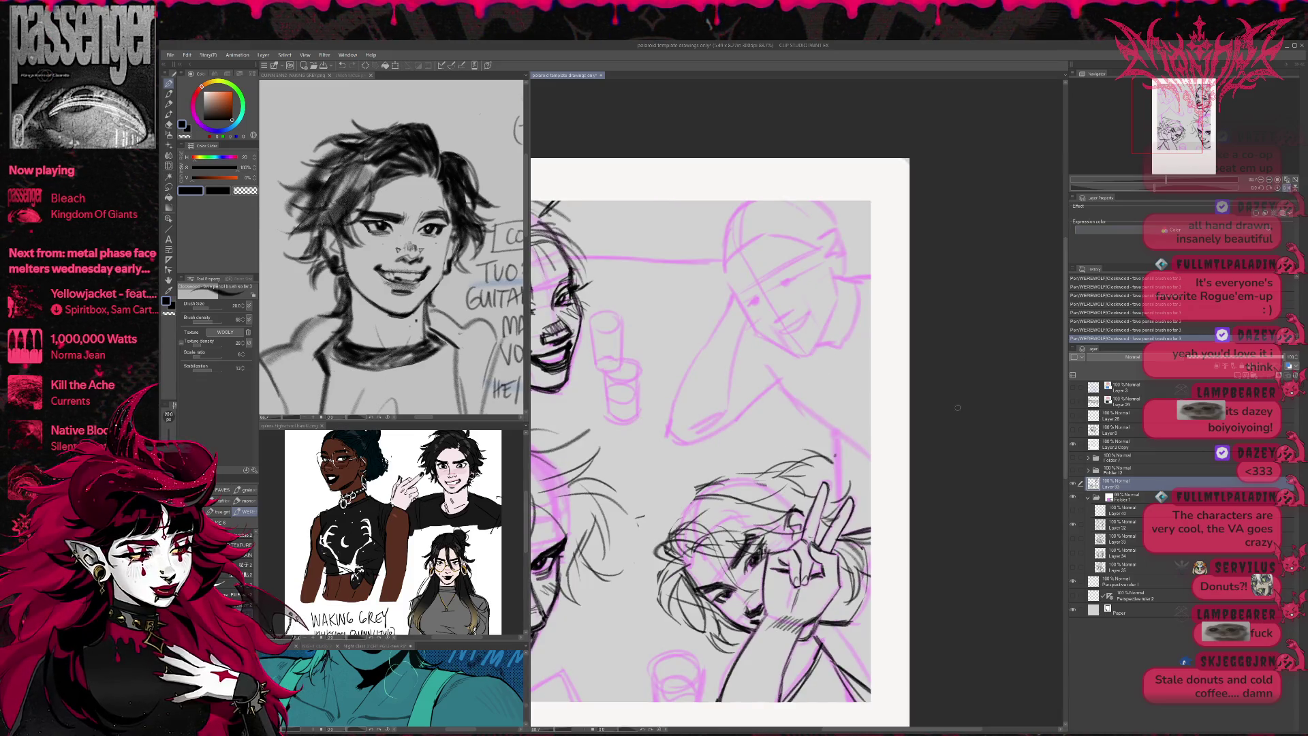
{"action": "mouse_move", "coordinate": [758, 602]}
{"action": "left_mouse_down"}
{"action": "mouse_move", "coordinate": [741, 610]}
{"action": "mouse_move", "coordinate": [806, 637]}
{"action": "left_mouse_up"}
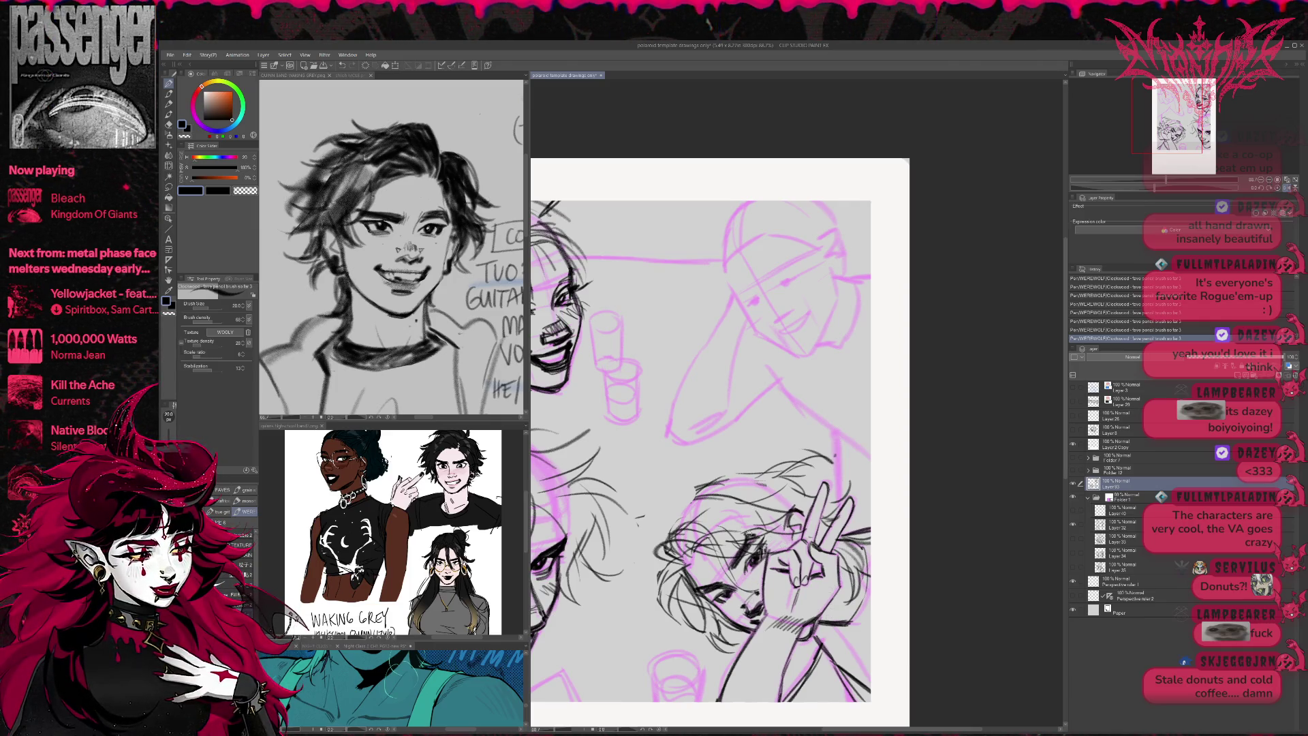
{"action": "left_click_drag", "start_coordinate": [761, 564], "coordinate": [752, 583]}
{"action": "mouse_move", "coordinate": [666, 521]}
{"action": "left_mouse_down"}
{"action": "mouse_move", "coordinate": [647, 551]}
{"action": "mouse_move", "coordinate": [648, 532]}
{"action": "left_mouse_up"}
{"action": "mouse_move", "coordinate": [688, 477]}
{"action": "left_mouse_down"}
{"action": "mouse_move", "coordinate": [665, 522]}
{"action": "mouse_move", "coordinate": [666, 496]}
{"action": "mouse_move", "coordinate": [696, 490]}
{"action": "left_mouse_up"}
{"action": "mouse_move", "coordinate": [753, 450]}
{"action": "left_mouse_down"}
{"action": "mouse_move", "coordinate": [697, 489]}
{"action": "mouse_move", "coordinate": [793, 452]}
{"action": "left_mouse_up"}
{"action": "mouse_move", "coordinate": [787, 468]}
{"action": "left_mouse_down"}
{"action": "mouse_move", "coordinate": [803, 440]}
{"action": "mouse_move", "coordinate": [801, 483]}
{"action": "mouse_move", "coordinate": [865, 562]}
{"action": "mouse_move", "coordinate": [892, 523]}
{"action": "left_mouse_up"}
{"action": "mouse_move", "coordinate": [879, 603]}
{"action": "left_mouse_down"}
{"action": "mouse_move", "coordinate": [925, 659]}
{"action": "mouse_move", "coordinate": [923, 647]}
{"action": "left_mouse_up"}
{"action": "mouse_move", "coordinate": [879, 442]}
{"action": "left_mouse_down"}
{"action": "mouse_move", "coordinate": [953, 481]}
{"action": "mouse_move", "coordinate": [942, 505]}
{"action": "left_mouse_up"}
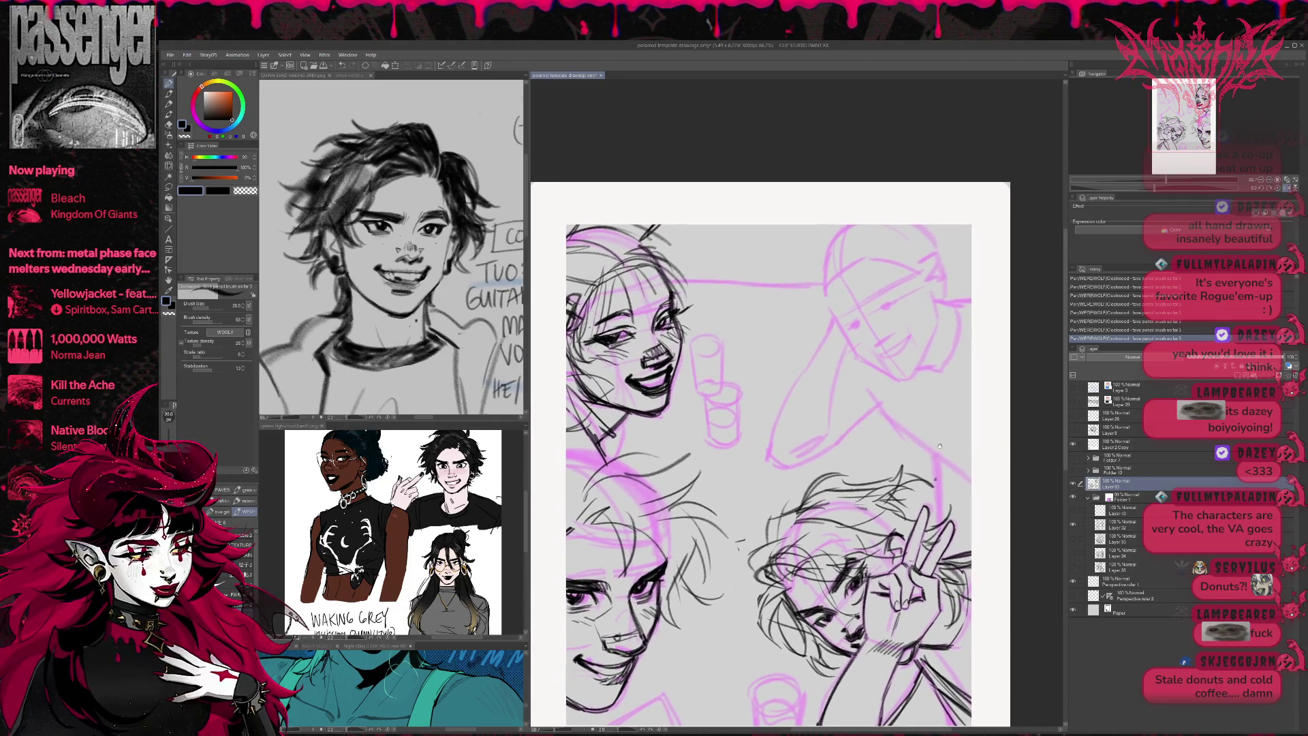
- Check the band reference sketch document, then return to the polaroid illustration
{"action": "left_click_drag", "start_coordinate": [981, 364], "coordinate": [892, 446]}
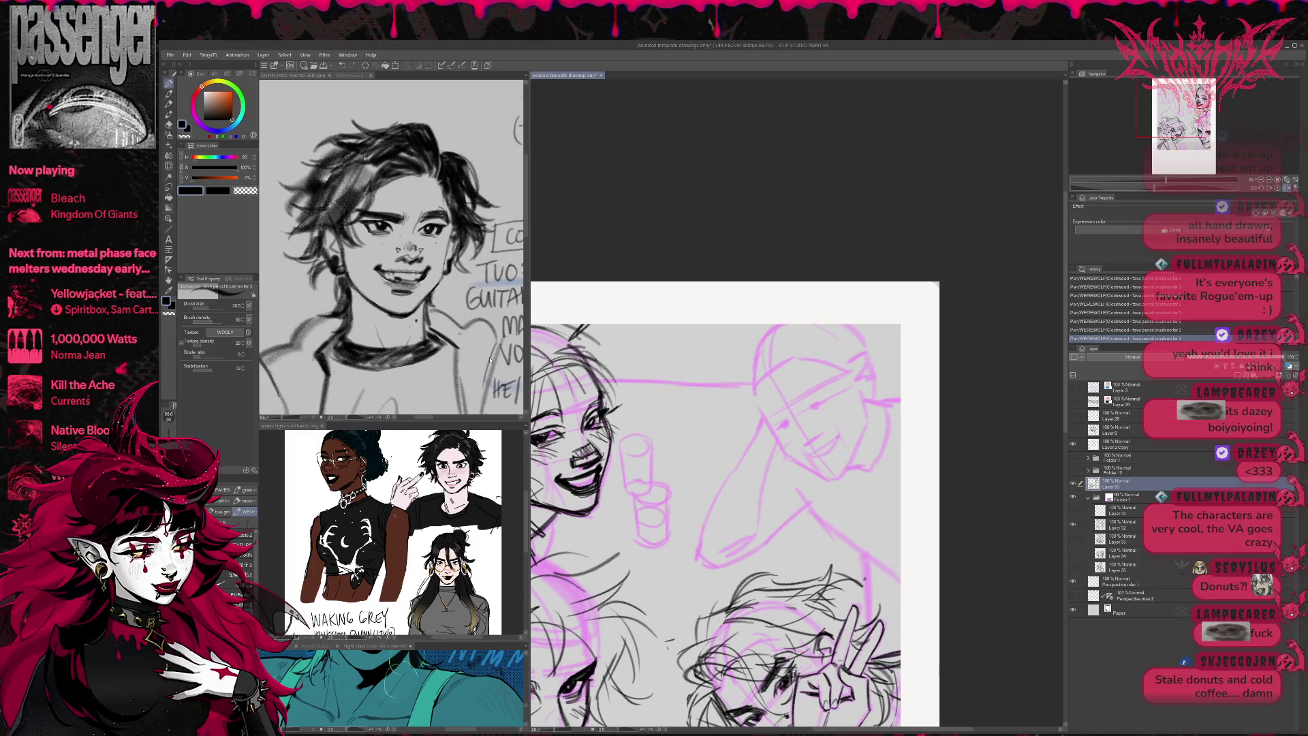
{"action": "left_click", "coordinate": [489, 360]}
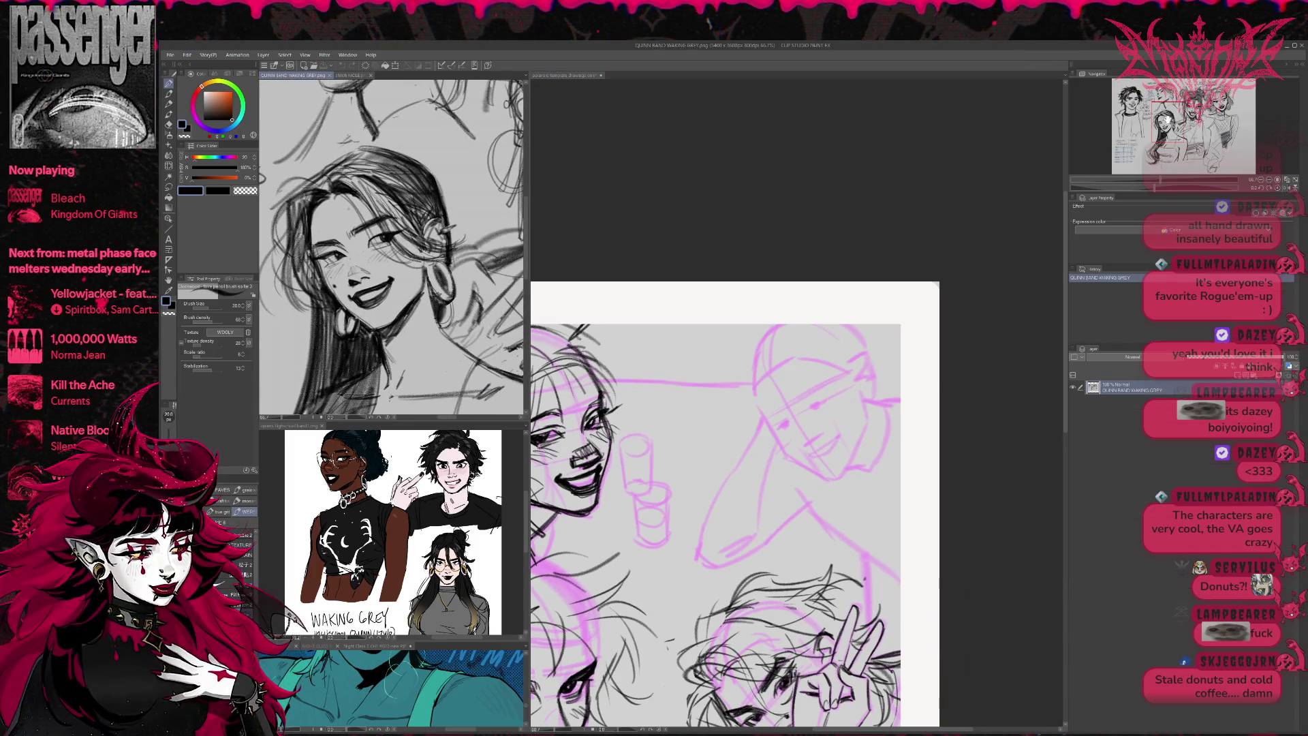
{"action": "left_click", "coordinate": [896, 451]}
{"action": "scroll", "coordinate": [895, 451], "scroll_direction": "up", "scroll_amount": 2}
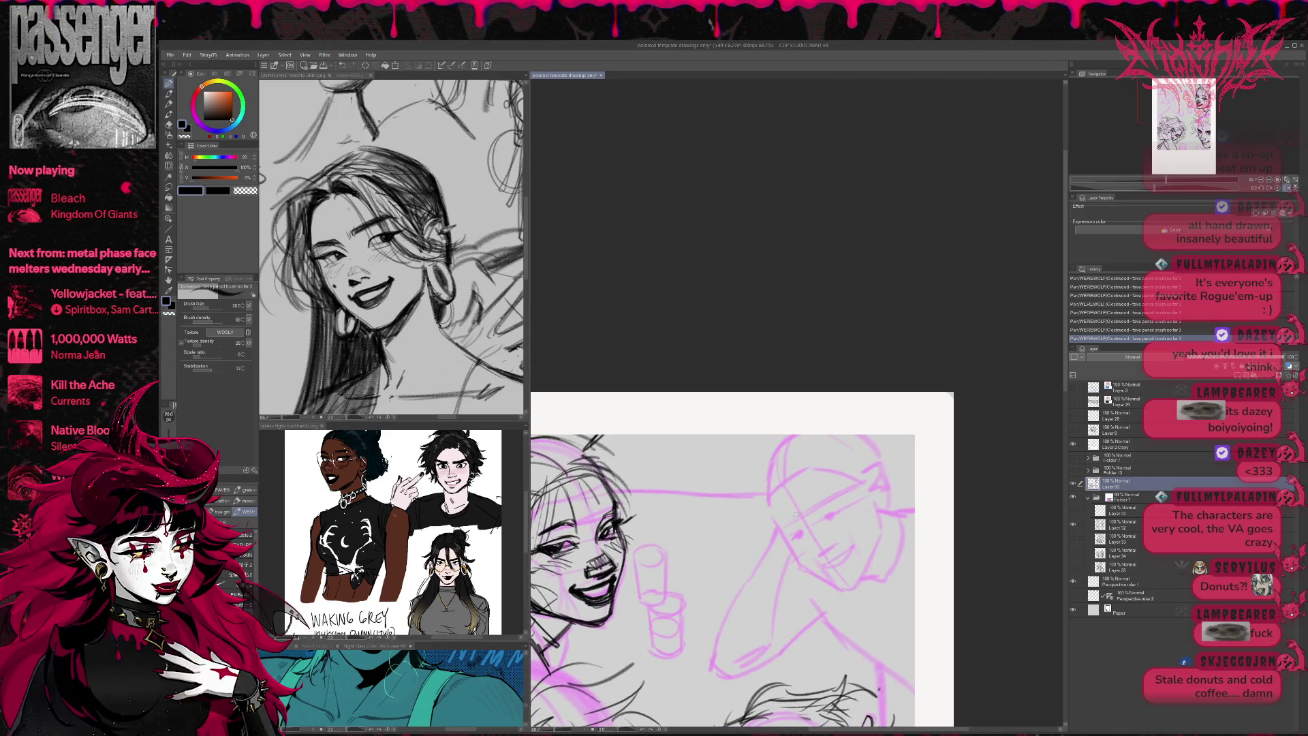
{"action": "key", "text": "h"}
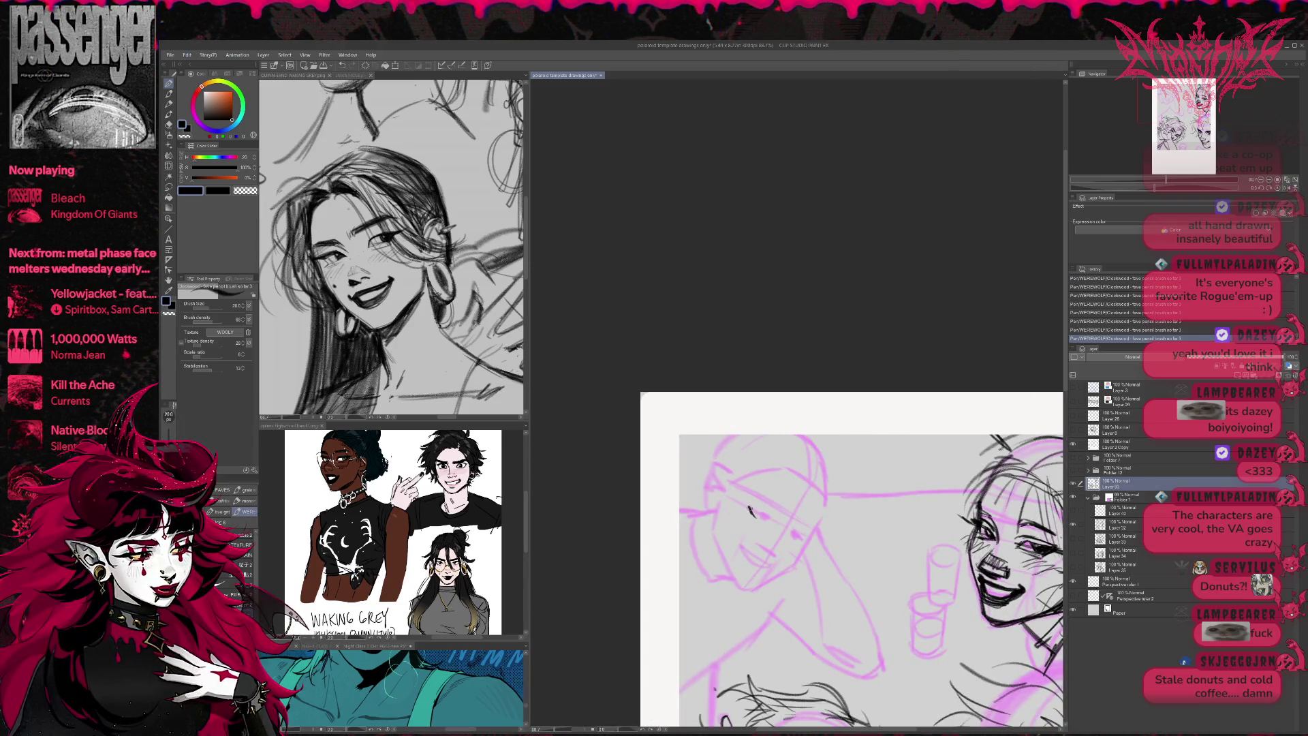
- Draw and darken the eyes and mouth on the pink capped figure's face
{"action": "left_click_drag", "start_coordinate": [746, 504], "coordinate": [771, 524]}
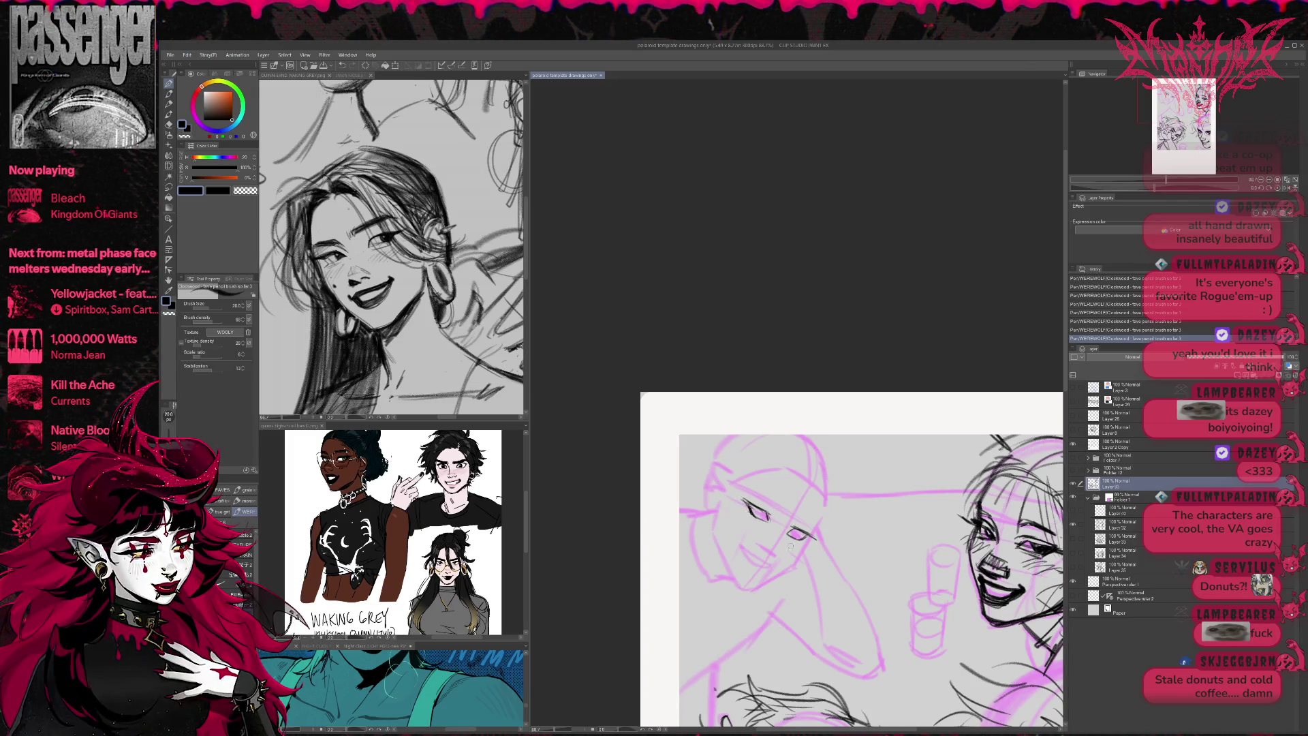
{"action": "mouse_move", "coordinate": [741, 549]}
{"action": "left_mouse_down"}
{"action": "mouse_move", "coordinate": [772, 570]}
{"action": "mouse_move", "coordinate": [739, 543]}
{"action": "left_mouse_up"}
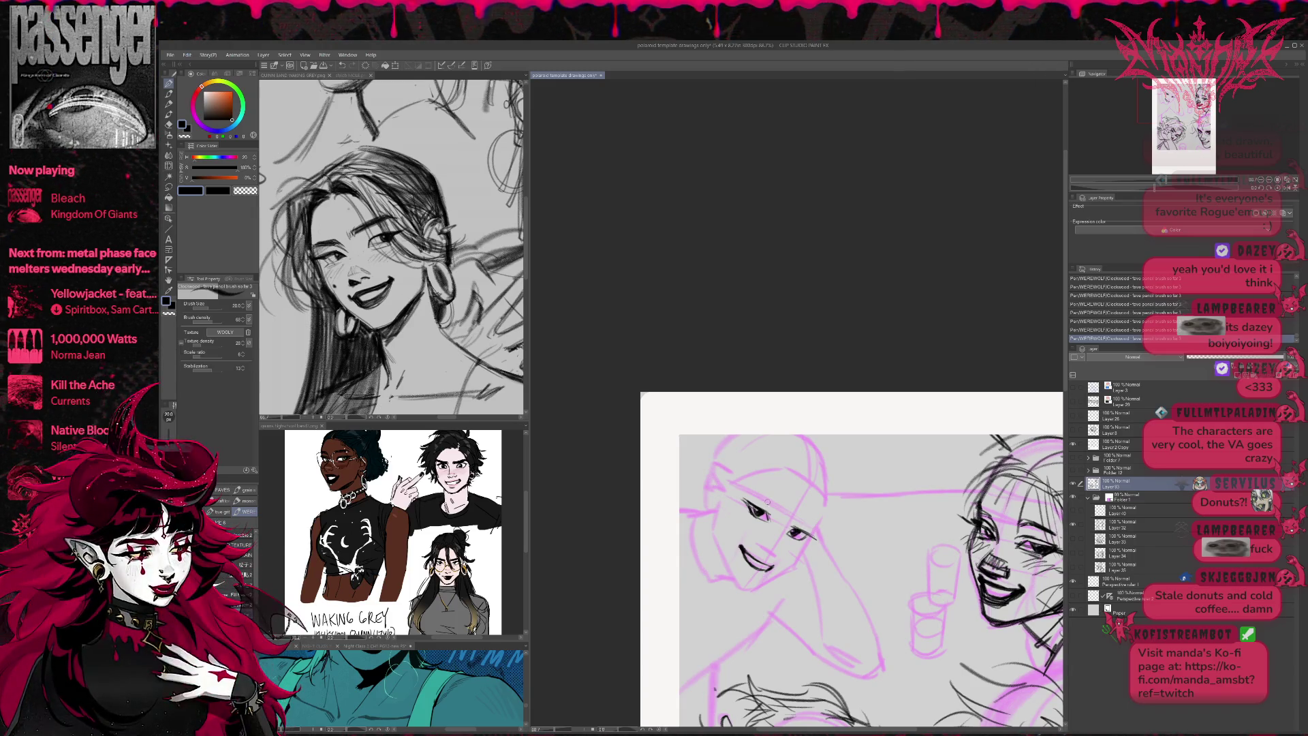
{"action": "left_click_drag", "start_coordinate": [746, 491], "coordinate": [818, 525]}
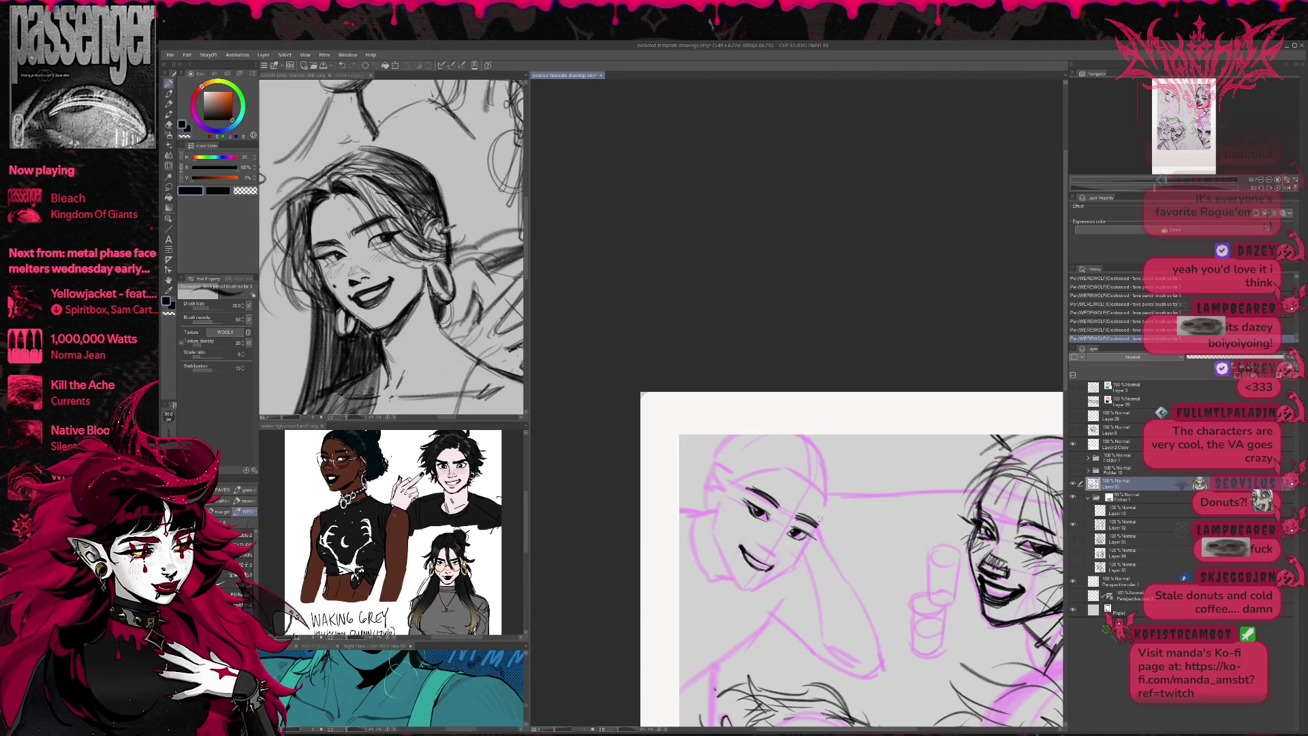
{"action": "left_click", "coordinate": [1290, 188]}
- Trace the leaning friend's chin, jaw, right cheek, hairline and top-of-head strokes in dark pencil
{"action": "left_click_drag", "start_coordinate": [939, 430], "coordinate": [889, 449]}
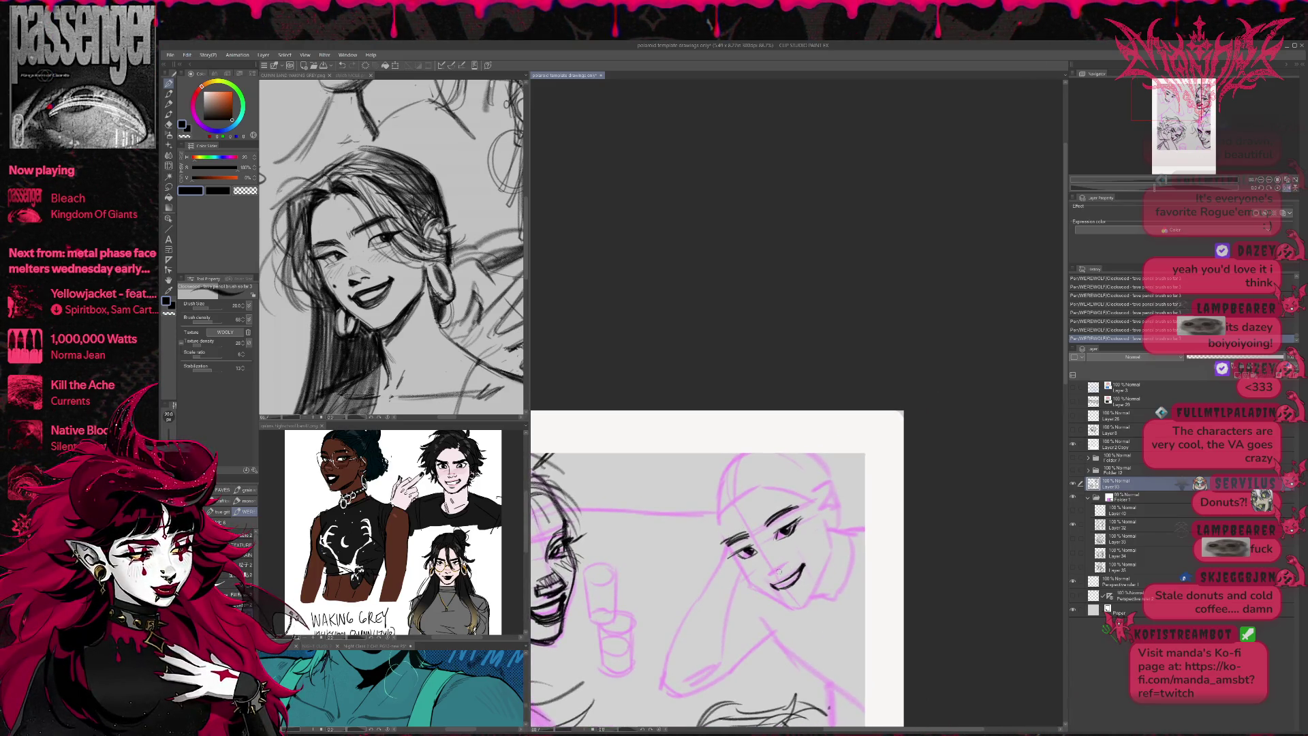
{"action": "left_click_drag", "start_coordinate": [794, 547], "coordinate": [757, 522]}
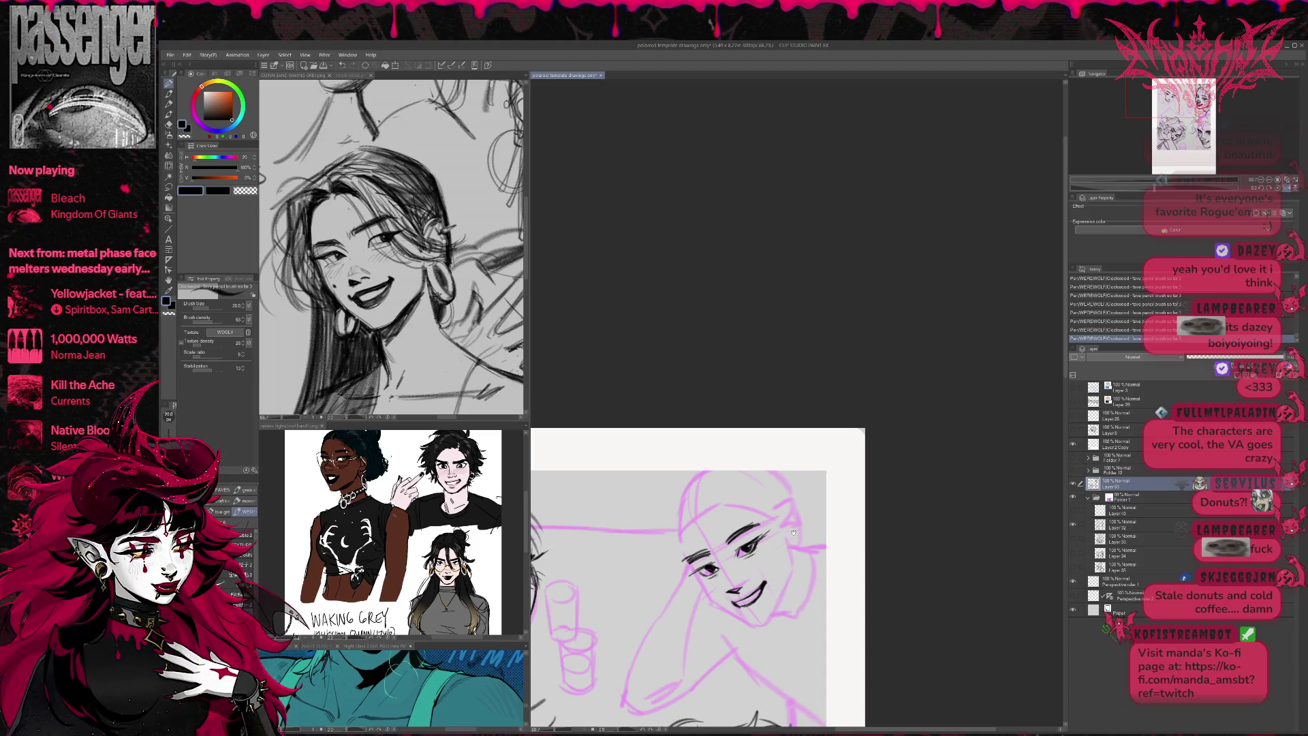
{"action": "left_click_drag", "start_coordinate": [793, 532], "coordinate": [751, 509]}
{"action": "left_click_drag", "start_coordinate": [706, 612], "coordinate": [743, 619]}
{"action": "left_click_drag", "start_coordinate": [768, 570], "coordinate": [747, 615]}
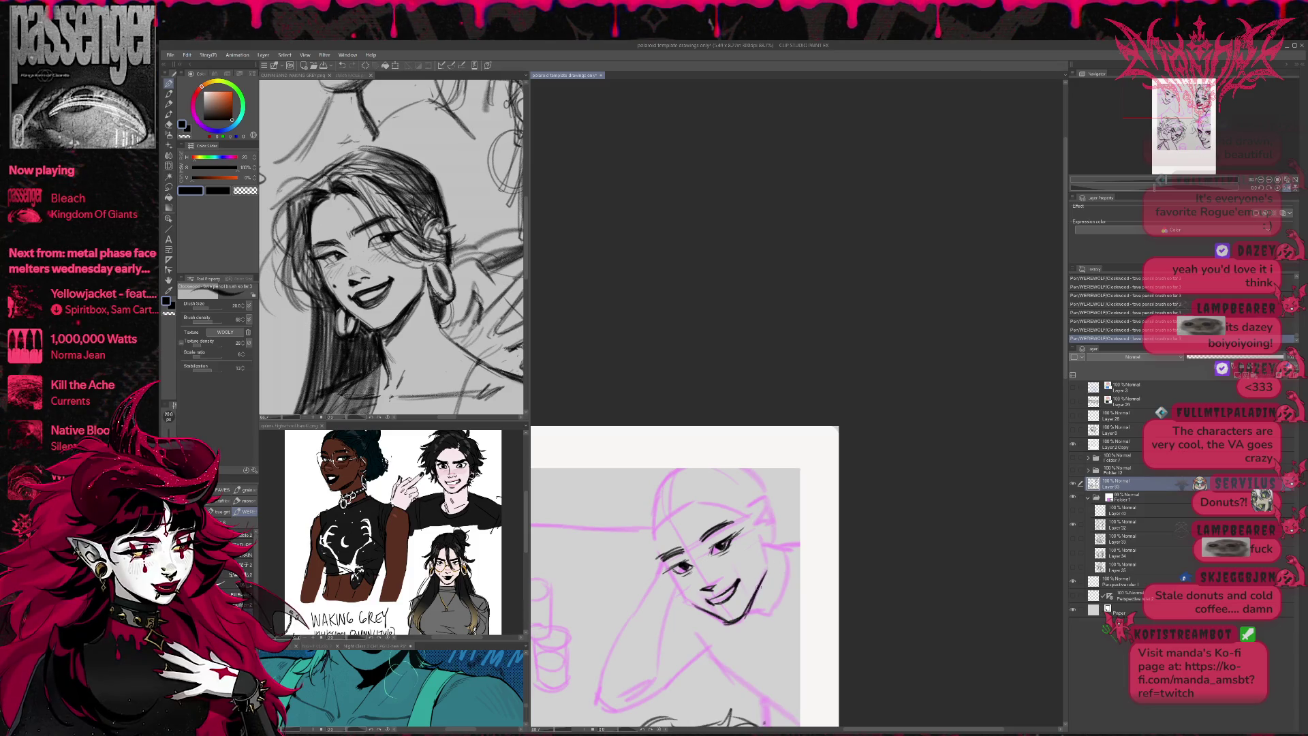
{"action": "left_click_drag", "start_coordinate": [715, 504], "coordinate": [752, 516]}
{"action": "left_click_drag", "start_coordinate": [752, 514], "coordinate": [764, 576]}
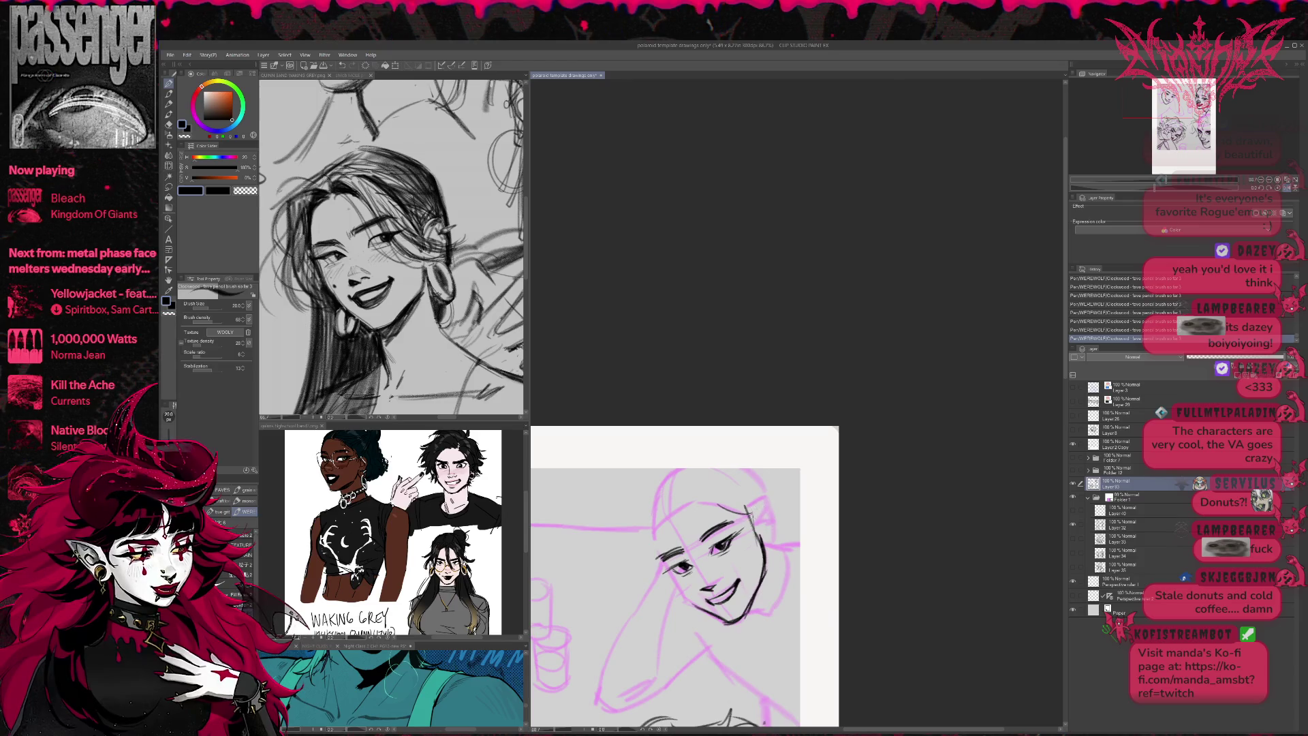
{"action": "mouse_move", "coordinate": [761, 504]}
{"action": "left_mouse_down"}
{"action": "mouse_move", "coordinate": [764, 557]}
{"action": "mouse_move", "coordinate": [793, 567]}
{"action": "left_mouse_up"}
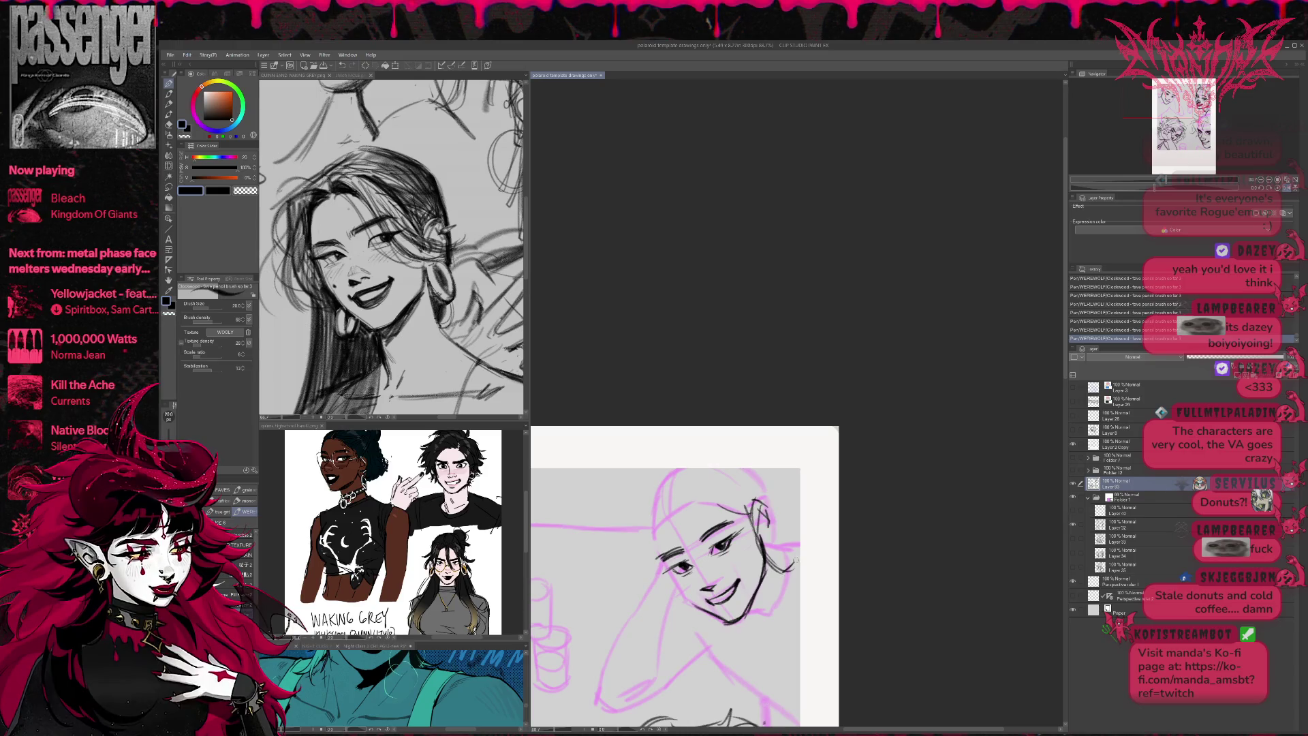
{"action": "left_click_drag", "start_coordinate": [679, 602], "coordinate": [712, 623]}
{"action": "scroll", "coordinate": [768, 504], "scroll_direction": "down", "scroll_amount": 2}
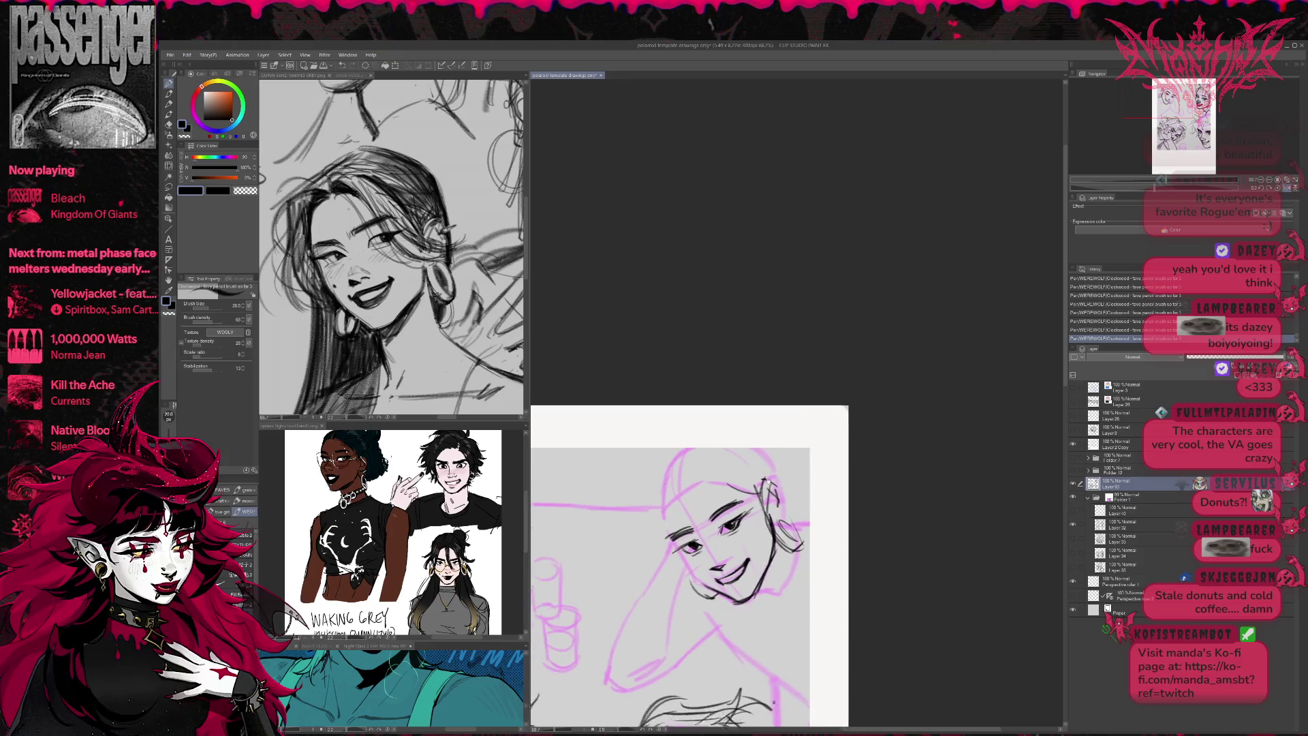
- Ink the left edge of the hair and strokes across the head
{"action": "mouse_move", "coordinate": [684, 500]}
{"action": "left_mouse_down"}
{"action": "mouse_move", "coordinate": [682, 485]}
{"action": "mouse_move", "coordinate": [665, 485]}
{"action": "left_mouse_up"}
{"action": "mouse_move", "coordinate": [686, 468]}
{"action": "left_mouse_down"}
{"action": "mouse_move", "coordinate": [661, 492]}
{"action": "mouse_move", "coordinate": [700, 461]}
{"action": "mouse_move", "coordinate": [694, 451]}
{"action": "mouse_move", "coordinate": [745, 490]}
{"action": "left_mouse_up"}
{"action": "mouse_move", "coordinate": [777, 451]}
{"action": "left_mouse_down"}
{"action": "mouse_move", "coordinate": [710, 528]}
{"action": "mouse_move", "coordinate": [792, 517]}
{"action": "left_mouse_up"}
{"action": "left_click_drag", "start_coordinate": [779, 528], "coordinate": [804, 539]}
{"action": "mouse_move", "coordinate": [718, 494]}
{"action": "left_mouse_down"}
{"action": "mouse_move", "coordinate": [751, 449]}
{"action": "mouse_move", "coordinate": [790, 453]}
{"action": "left_mouse_up"}
{"action": "left_click_drag", "start_coordinate": [771, 475], "coordinate": [791, 460]}
- Ink the left cheek and jaw, refine the hair outline and extend the jaw line
{"action": "left_click_drag", "start_coordinate": [666, 477], "coordinate": [675, 559]}
{"action": "left_click_drag", "start_coordinate": [666, 511], "coordinate": [688, 575]}
{"action": "mouse_move", "coordinate": [699, 496]}
{"action": "left_mouse_down"}
{"action": "mouse_move", "coordinate": [676, 570]}
{"action": "mouse_move", "coordinate": [715, 594]}
{"action": "mouse_move", "coordinate": [727, 580]}
{"action": "left_mouse_up"}
{"action": "left_click_drag", "start_coordinate": [682, 542], "coordinate": [715, 584]}
{"action": "left_click_drag", "start_coordinate": [659, 476], "coordinate": [669, 466]}
{"action": "mouse_move", "coordinate": [662, 470]}
{"action": "left_mouse_down"}
{"action": "mouse_move", "coordinate": [648, 530]}
{"action": "mouse_move", "coordinate": [718, 560]}
{"action": "left_mouse_up"}
{"action": "mouse_move", "coordinate": [705, 542]}
{"action": "left_mouse_down"}
{"action": "mouse_move", "coordinate": [736, 574]}
{"action": "mouse_move", "coordinate": [720, 561]}
{"action": "left_mouse_up"}
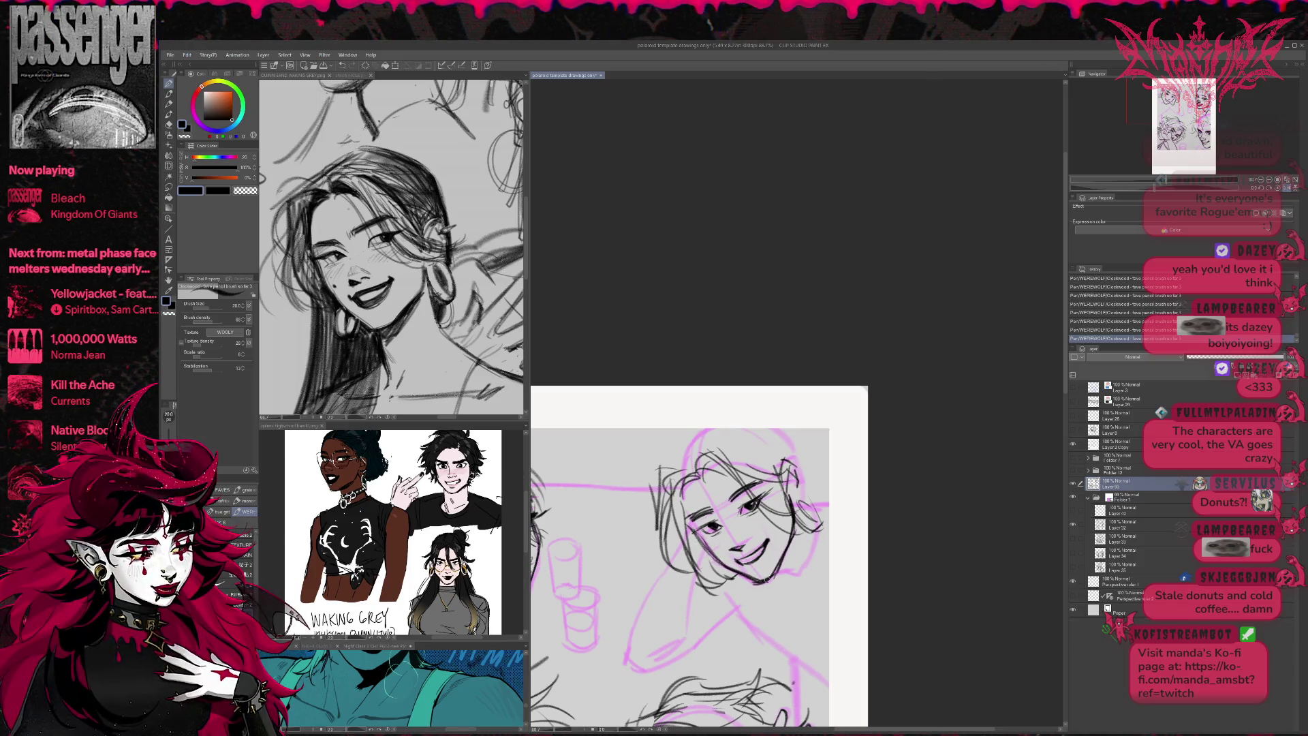
{"action": "left_click_drag", "start_coordinate": [777, 571], "coordinate": [800, 567]}
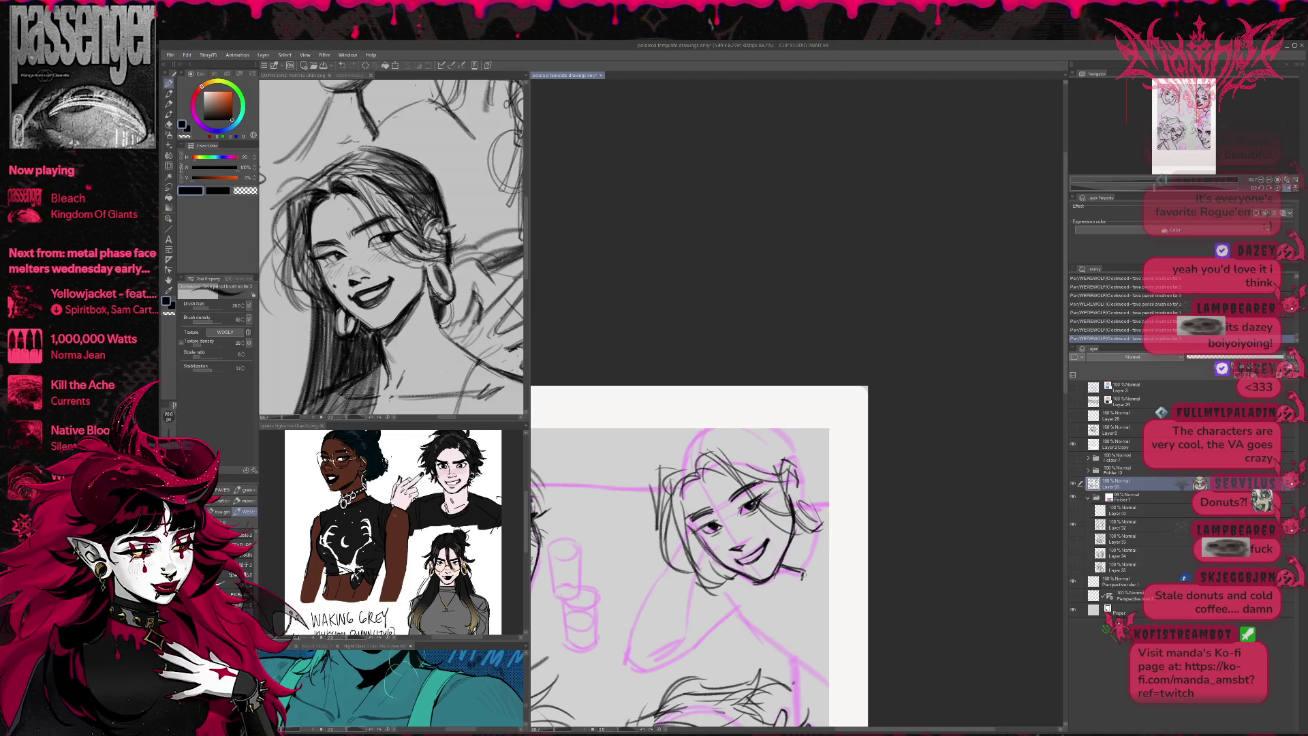
- Draw the ear, neck and shoulder lines, adding short strokes at the shoulder
{"action": "mouse_move", "coordinate": [795, 502]}
{"action": "left_mouse_down"}
{"action": "mouse_move", "coordinate": [827, 509]}
{"action": "mouse_move", "coordinate": [820, 463]}
{"action": "left_mouse_up"}
{"action": "mouse_move", "coordinate": [712, 555]}
{"action": "left_mouse_down"}
{"action": "mouse_move", "coordinate": [759, 632]}
{"action": "mouse_move", "coordinate": [793, 625]}
{"action": "mouse_move", "coordinate": [736, 628]}
{"action": "mouse_move", "coordinate": [795, 623]}
{"action": "left_mouse_up"}
{"action": "mouse_move", "coordinate": [547, 617]}
{"action": "left_mouse_down"}
{"action": "mouse_move", "coordinate": [784, 616]}
{"action": "mouse_move", "coordinate": [794, 578]}
{"action": "mouse_move", "coordinate": [824, 602]}
{"action": "mouse_move", "coordinate": [851, 576]}
{"action": "left_mouse_up"}
{"action": "left_click_drag", "start_coordinate": [780, 619], "coordinate": [851, 577]}
{"action": "left_click_drag", "start_coordinate": [912, 561], "coordinate": [806, 509]}
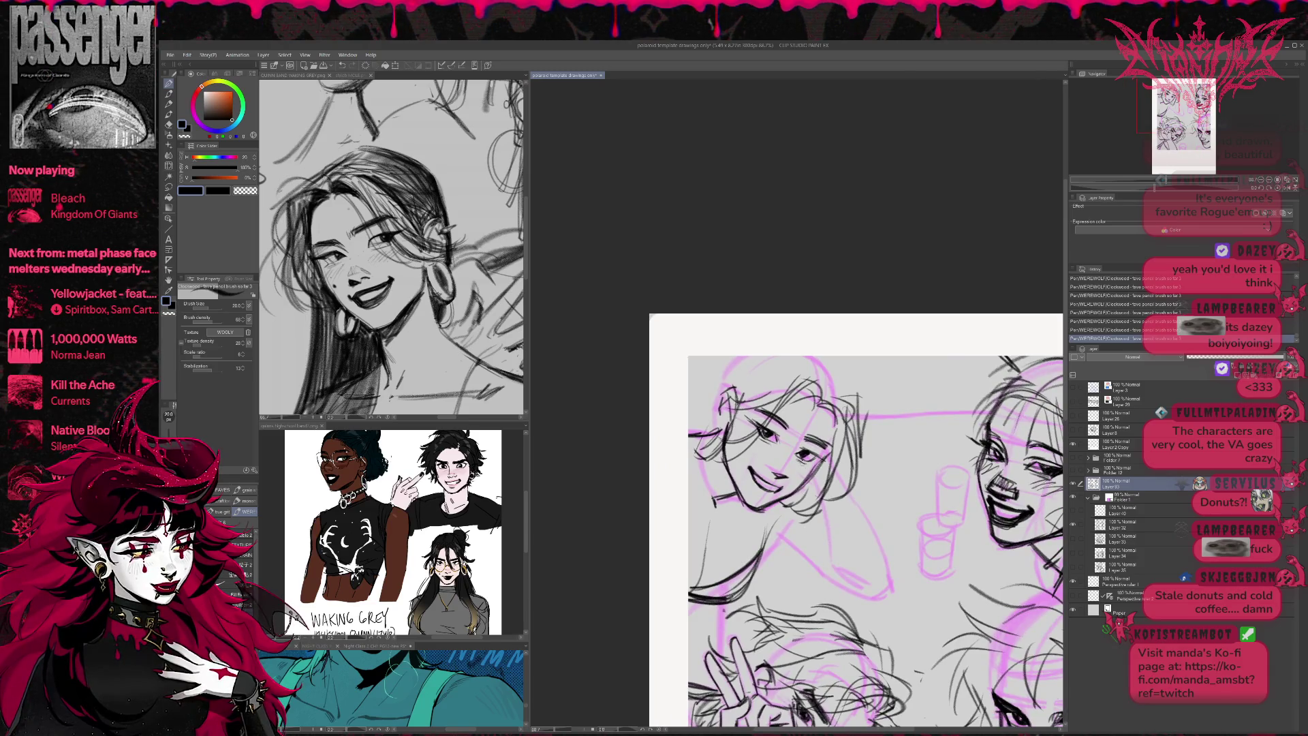
- Draw the raised arm from shoulder toward the hand, undoing and redrawing faulty strokes
{"action": "mouse_move", "coordinate": [810, 462]}
{"action": "left_mouse_down"}
{"action": "mouse_move", "coordinate": [826, 579]}
{"action": "mouse_move", "coordinate": [869, 586]}
{"action": "left_mouse_up"}
{"action": "mouse_move", "coordinate": [826, 518]}
{"action": "left_mouse_down"}
{"action": "mouse_move", "coordinate": [805, 598]}
{"action": "mouse_move", "coordinate": [884, 613]}
{"action": "left_mouse_up"}
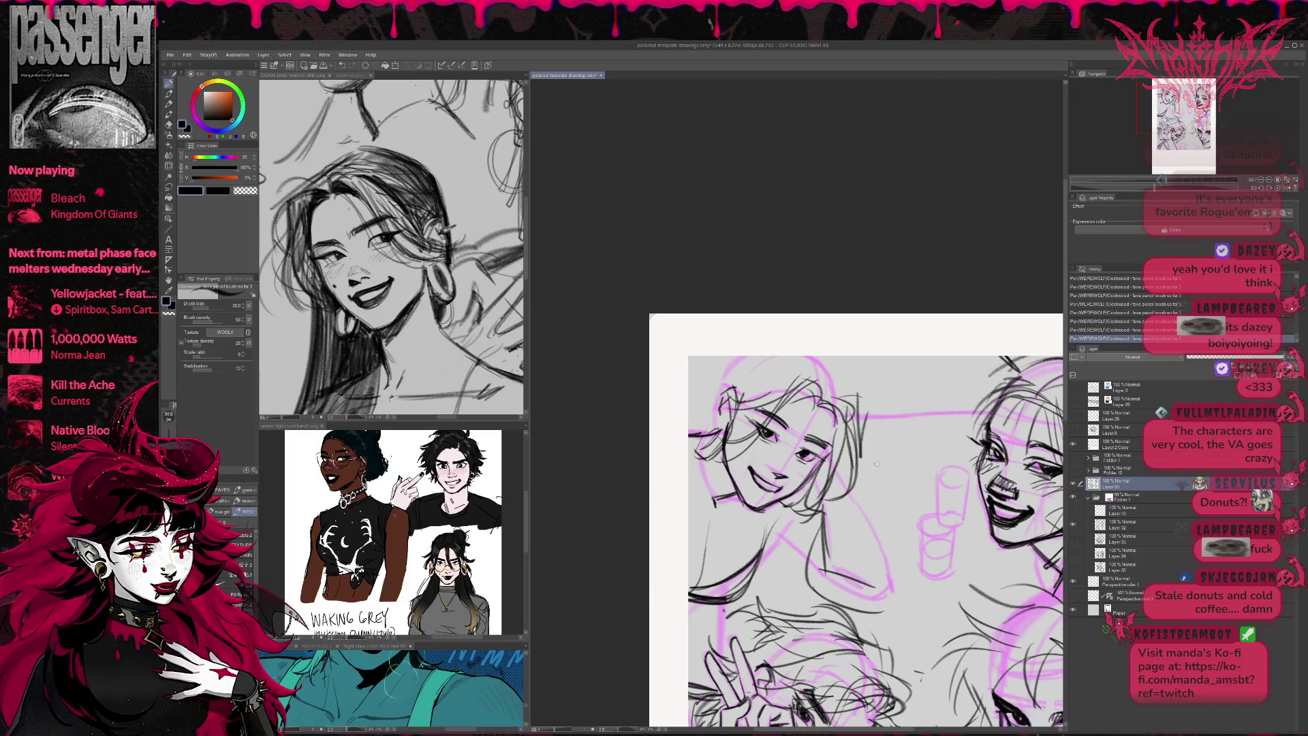
{"action": "left_click", "coordinate": [1287, 189]}
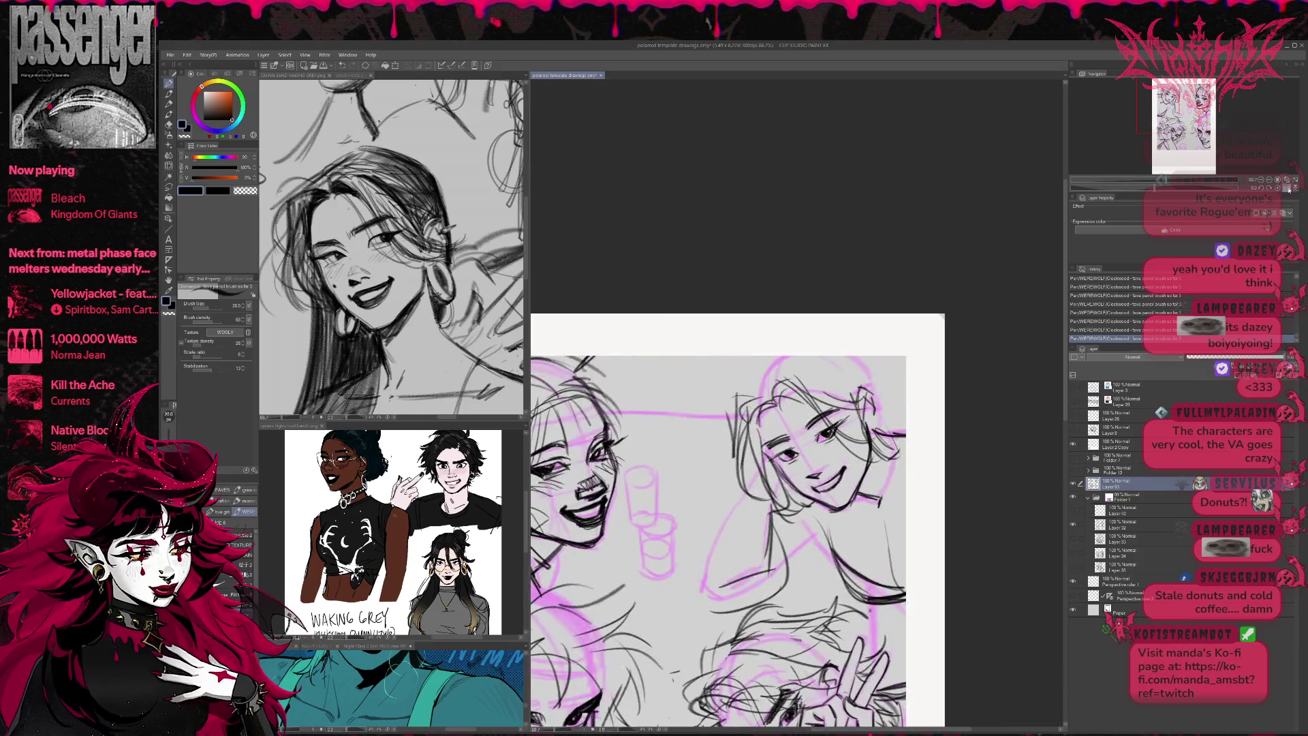
{"action": "key", "text": "ctrl+z"}
{"action": "key", "text": "ctrl+z"}
{"action": "key", "text": "ctrl+z"}
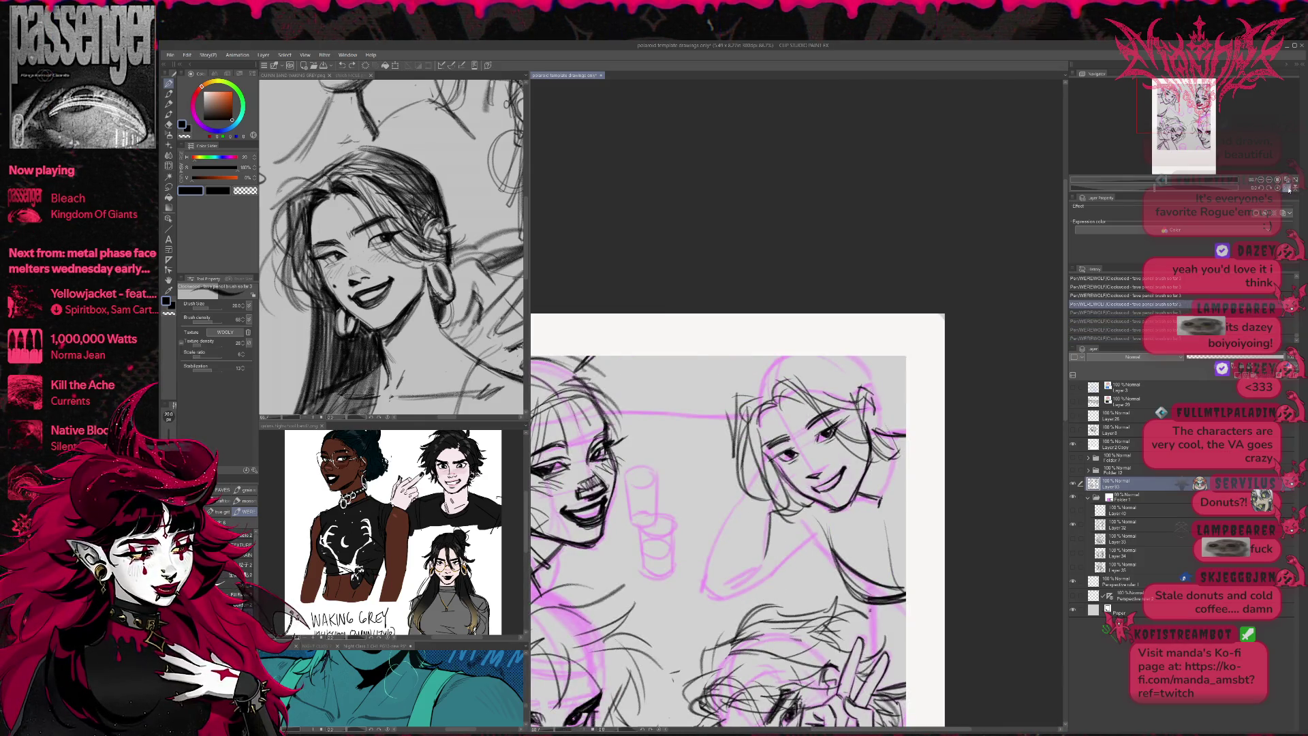
{"action": "mouse_move", "coordinate": [730, 584]}
{"action": "left_mouse_down"}
{"action": "mouse_move", "coordinate": [758, 562]}
{"action": "mouse_move", "coordinate": [785, 483]}
{"action": "mouse_move", "coordinate": [767, 551]}
{"action": "left_mouse_up"}
{"action": "left_click_drag", "start_coordinate": [763, 458], "coordinate": [708, 572]}
{"action": "mouse_move", "coordinate": [736, 509]}
{"action": "left_mouse_down"}
{"action": "mouse_move", "coordinate": [703, 596]}
{"action": "mouse_move", "coordinate": [725, 605]}
{"action": "mouse_move", "coordinate": [822, 527]}
{"action": "mouse_move", "coordinate": [868, 600]}
{"action": "mouse_move", "coordinate": [906, 604]}
{"action": "left_mouse_up"}
{"action": "key", "text": "ctrl+z"}
{"action": "left_click_drag", "start_coordinate": [843, 570], "coordinate": [914, 579]}
- Erase stray marks near the shoulder and along the arm, then redraw the arm lines
{"action": "key", "text": "e"}
{"action": "left_click_drag", "start_coordinate": [900, 539], "coordinate": [910, 558]}
{"action": "left_click", "coordinate": [1286, 188]}
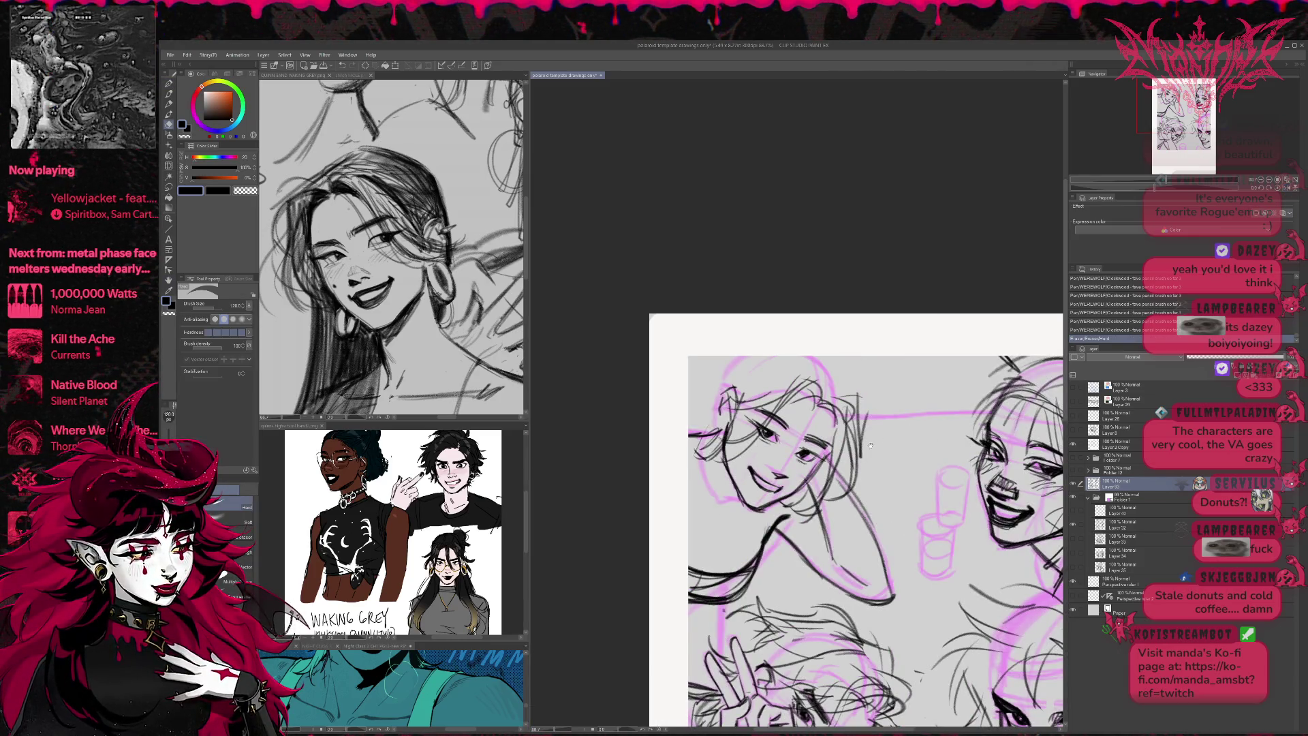
{"action": "mouse_move", "coordinate": [845, 535]}
{"action": "left_mouse_down"}
{"action": "mouse_move", "coordinate": [856, 555]}
{"action": "mouse_move", "coordinate": [827, 600]}
{"action": "left_mouse_up"}
{"action": "key", "text": "p"}
{"action": "mouse_move", "coordinate": [851, 544]}
{"action": "left_mouse_down"}
{"action": "mouse_move", "coordinate": [843, 585]}
{"action": "mouse_move", "coordinate": [855, 579]}
{"action": "mouse_move", "coordinate": [786, 601]}
{"action": "left_mouse_up"}
{"action": "mouse_move", "coordinate": [860, 522]}
{"action": "left_mouse_down"}
{"action": "mouse_move", "coordinate": [862, 569]}
{"action": "mouse_move", "coordinate": [810, 594]}
{"action": "mouse_move", "coordinate": [773, 592]}
{"action": "mouse_move", "coordinate": [818, 596]}
{"action": "left_mouse_up"}
- Erase extra lines on the lower arm and small marks near the shoulder
{"action": "key", "text": "e"}
{"action": "mouse_move", "coordinate": [851, 555]}
{"action": "left_mouse_down"}
{"action": "mouse_move", "coordinate": [772, 605]}
{"action": "mouse_move", "coordinate": [775, 593]}
{"action": "mouse_move", "coordinate": [825, 597]}
{"action": "mouse_move", "coordinate": [765, 600]}
{"action": "left_mouse_up"}
{"action": "key", "text": "p"}
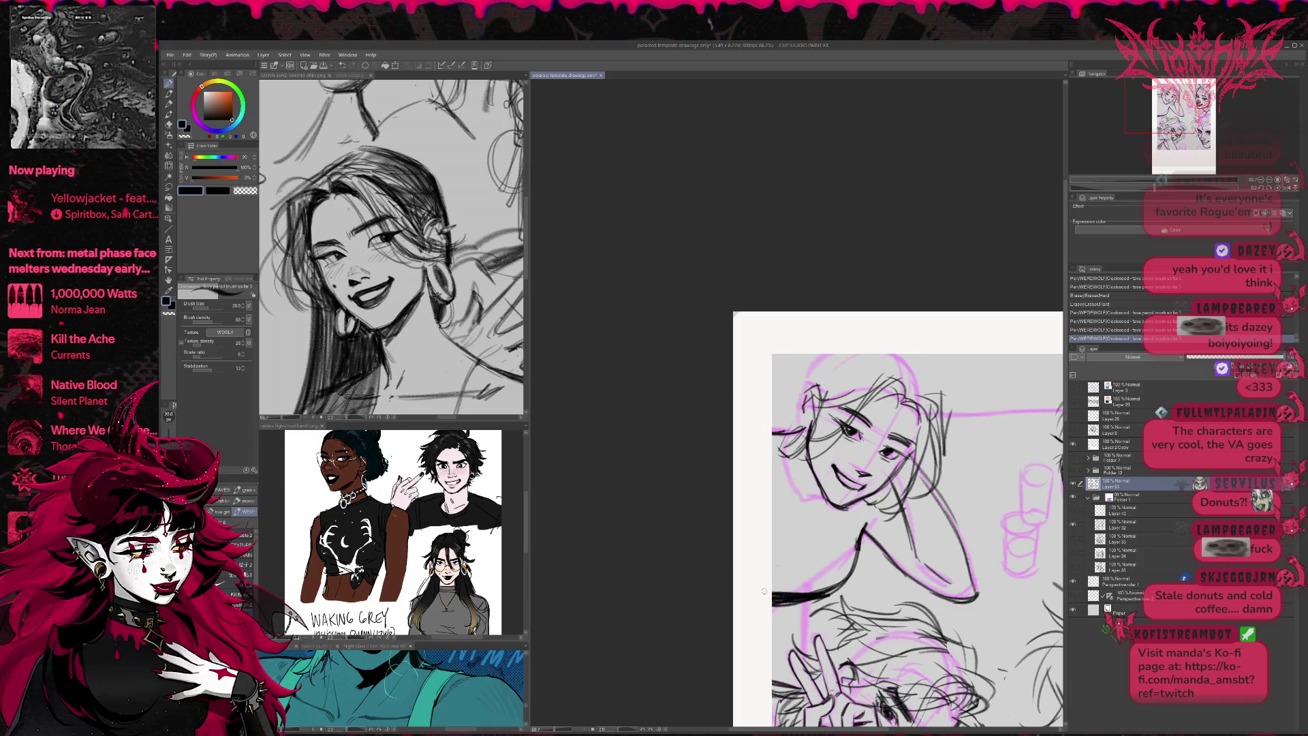
{"action": "key", "text": "e"}
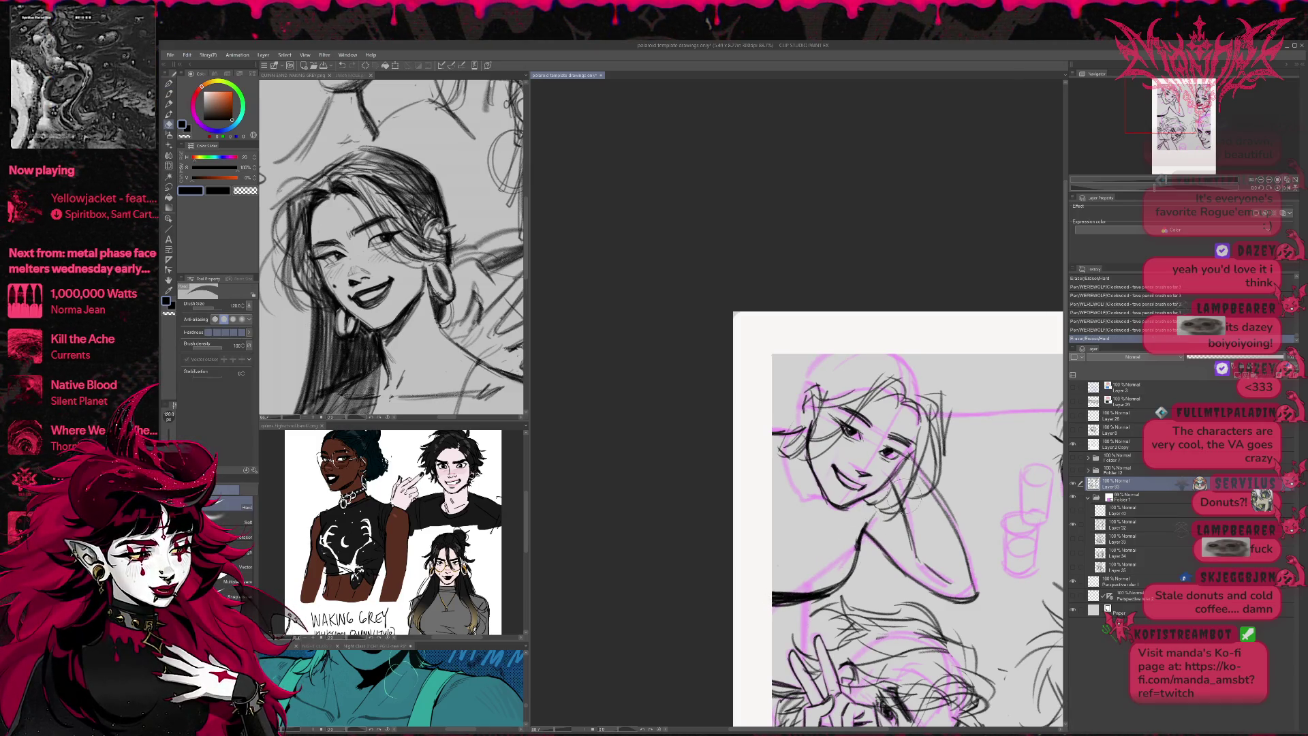
{"action": "mouse_move", "coordinate": [878, 523]}
{"action": "left_mouse_down"}
{"action": "mouse_move", "coordinate": [860, 542]}
{"action": "mouse_move", "coordinate": [880, 512]}
{"action": "left_mouse_up"}
{"action": "key", "text": "p"}
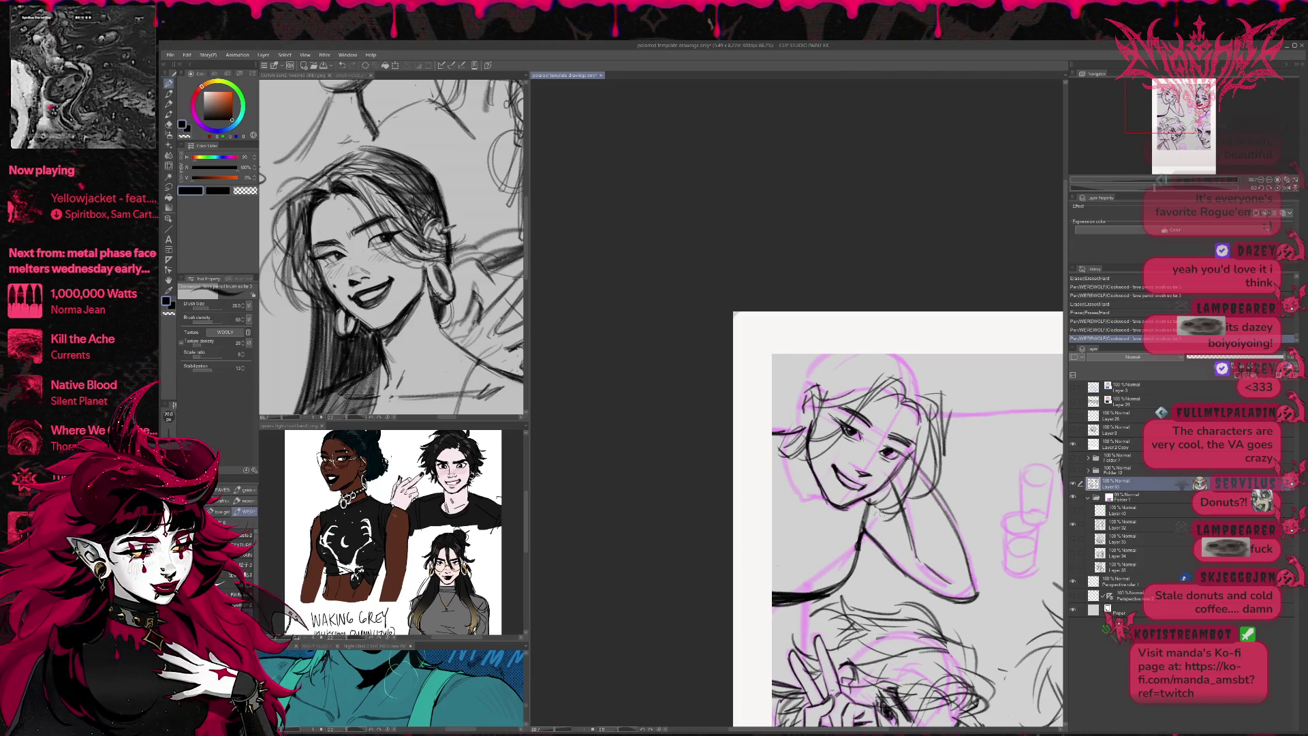
- Flip the view and tidy the neck line and a hair stroke with eraser and pencil
{"action": "key", "text": "h"}
{"action": "key", "text": "e"}
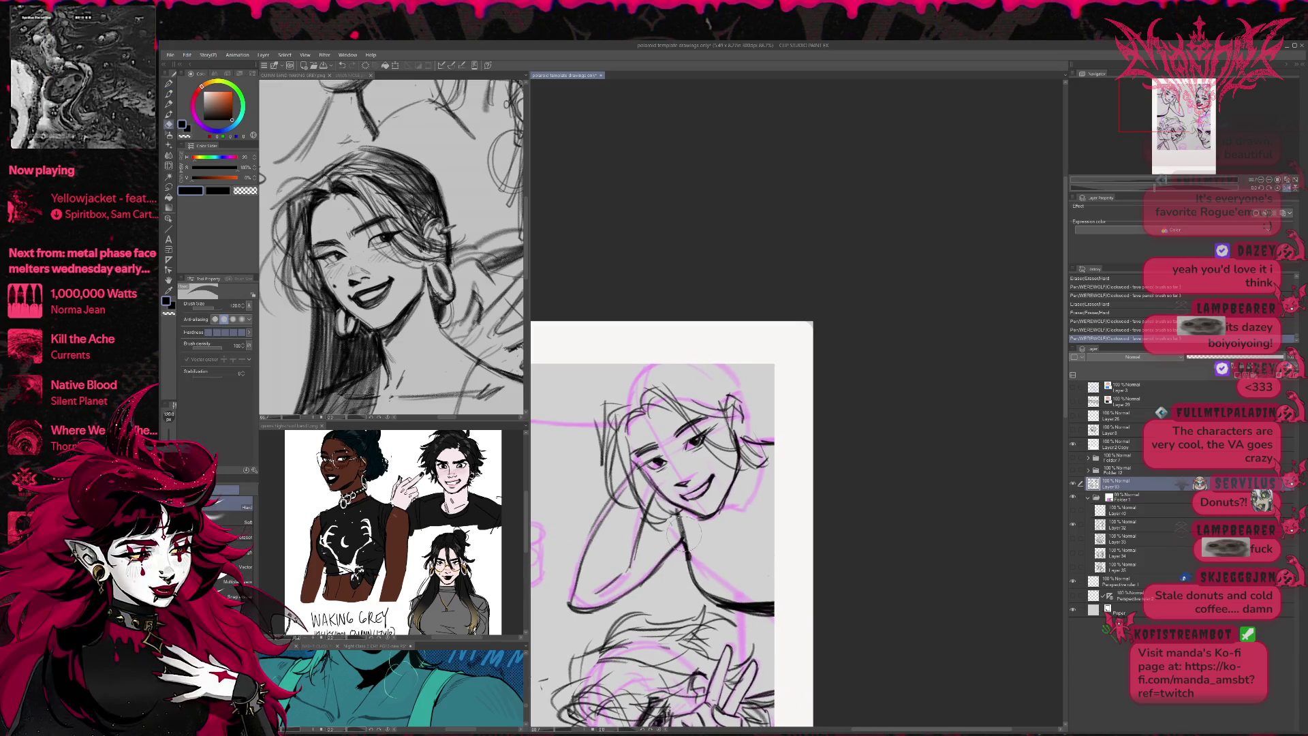
{"action": "mouse_move", "coordinate": [684, 545]}
{"action": "left_mouse_down"}
{"action": "mouse_move", "coordinate": [690, 568]}
{"action": "mouse_move", "coordinate": [694, 550]}
{"action": "mouse_move", "coordinate": [699, 577]}
{"action": "mouse_move", "coordinate": [741, 611]}
{"action": "left_mouse_up"}
{"action": "key", "text": "p"}
{"action": "key", "text": "e"}
{"action": "key", "text": "p"}
{"action": "left_click_drag", "start_coordinate": [692, 553], "coordinate": [696, 570]}
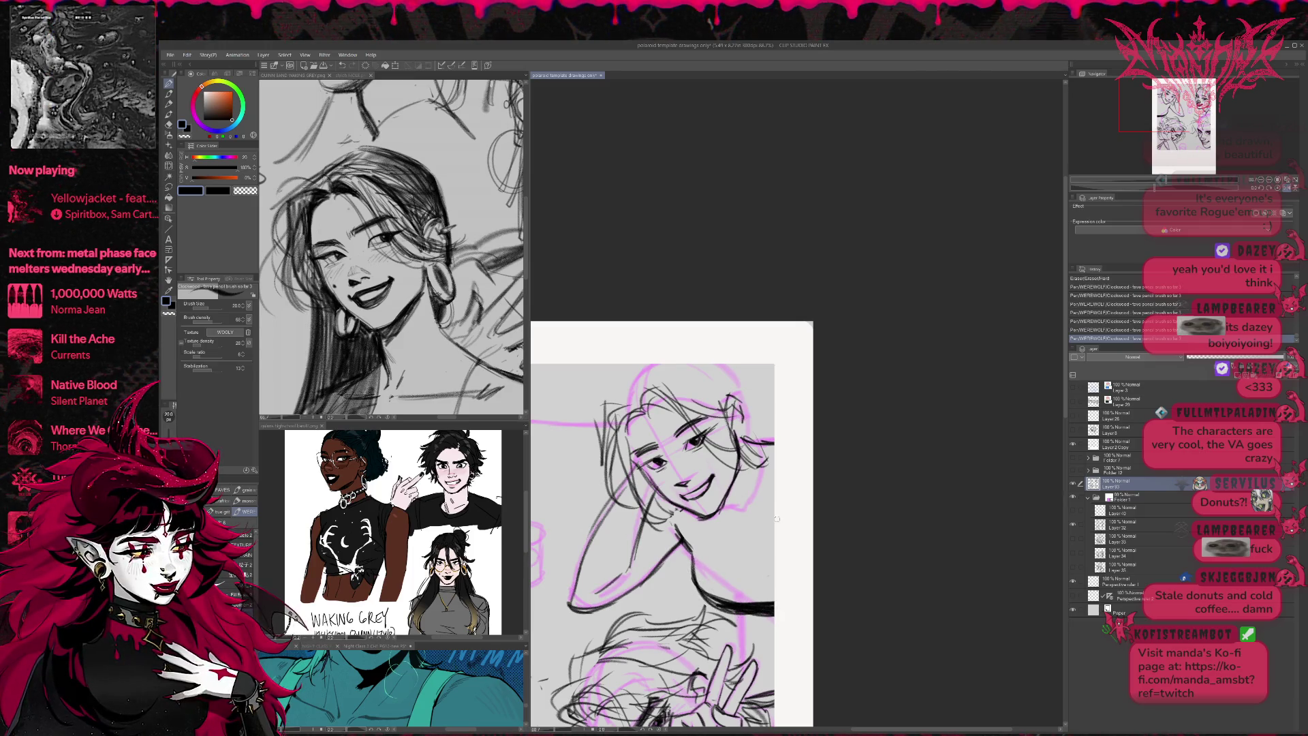
{"action": "key", "text": "e"}
{"action": "left_click_drag", "start_coordinate": [743, 436], "coordinate": [776, 449]}
{"action": "key", "text": "p"}
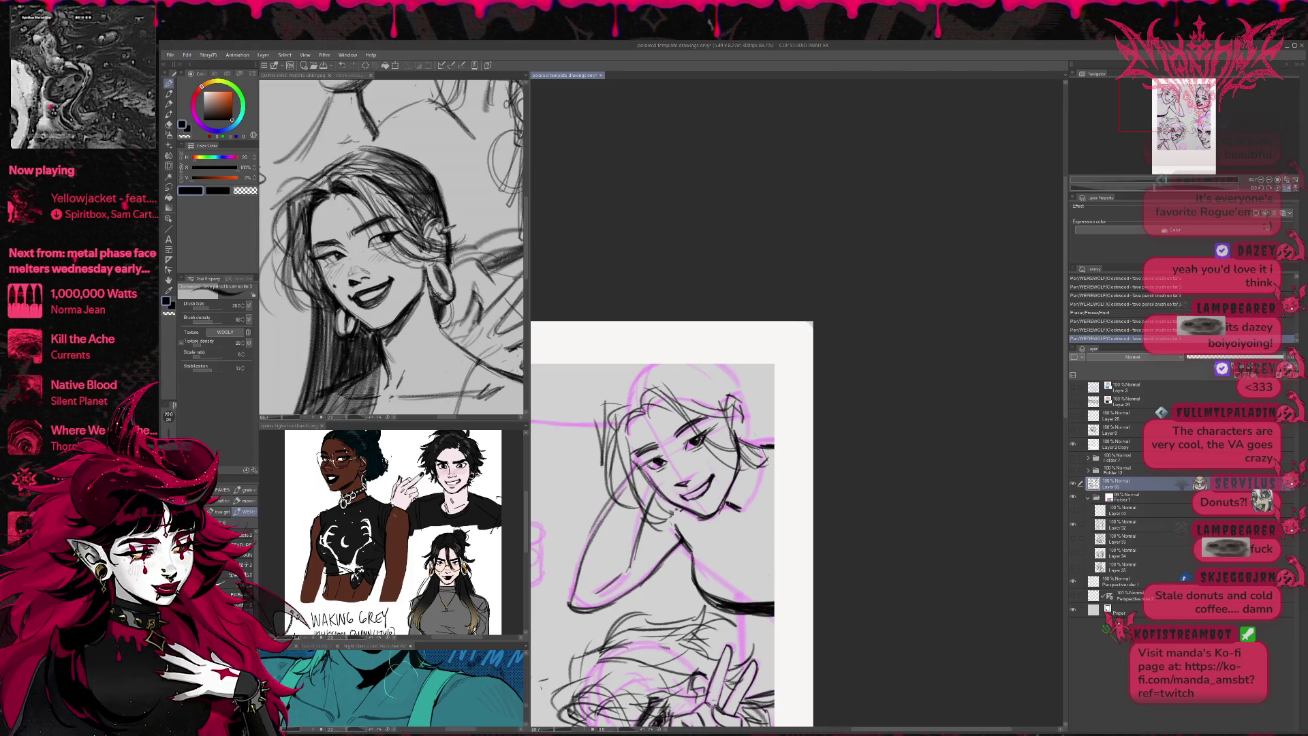
- Zoom out to view the whole page
{"action": "scroll", "coordinate": [832, 446], "scroll_direction": "down", "scroll_amount": 1}
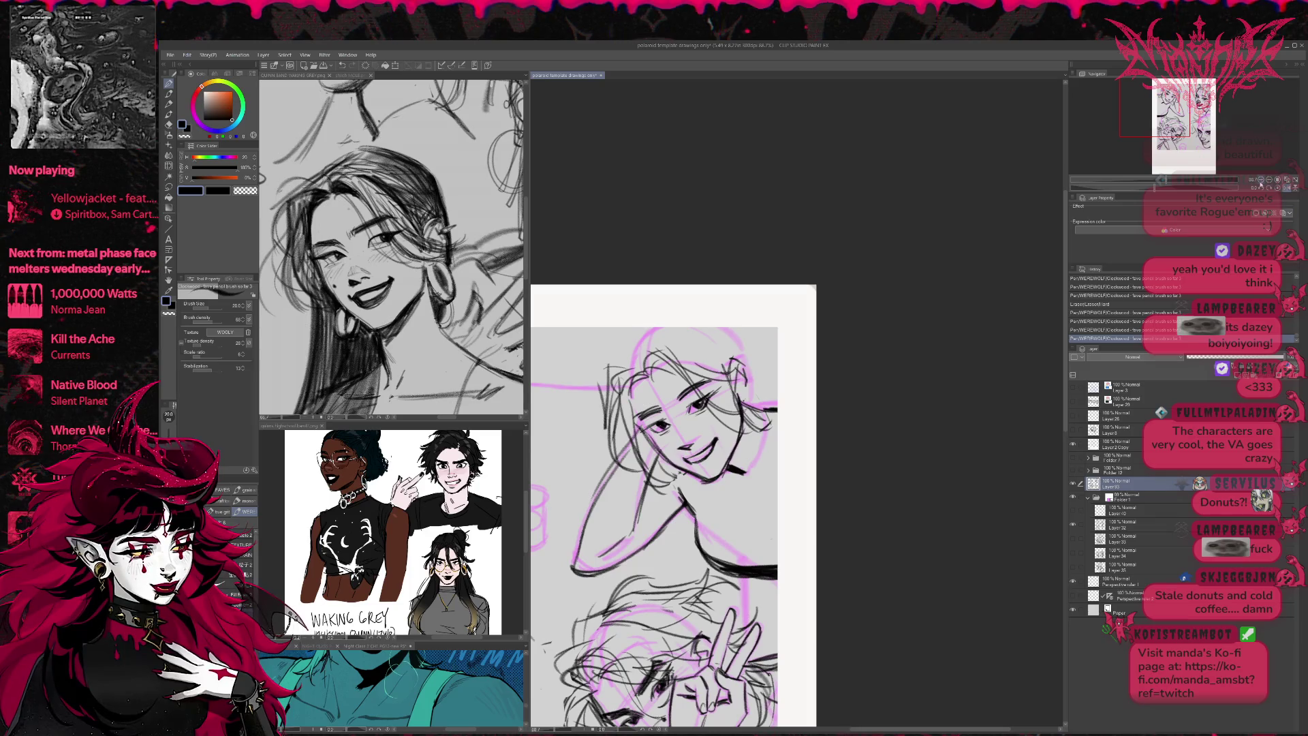
{"action": "scroll", "coordinate": [831, 447], "scroll_direction": "down", "scroll_amount": 1}
{"action": "left_click", "coordinate": [1261, 179]}
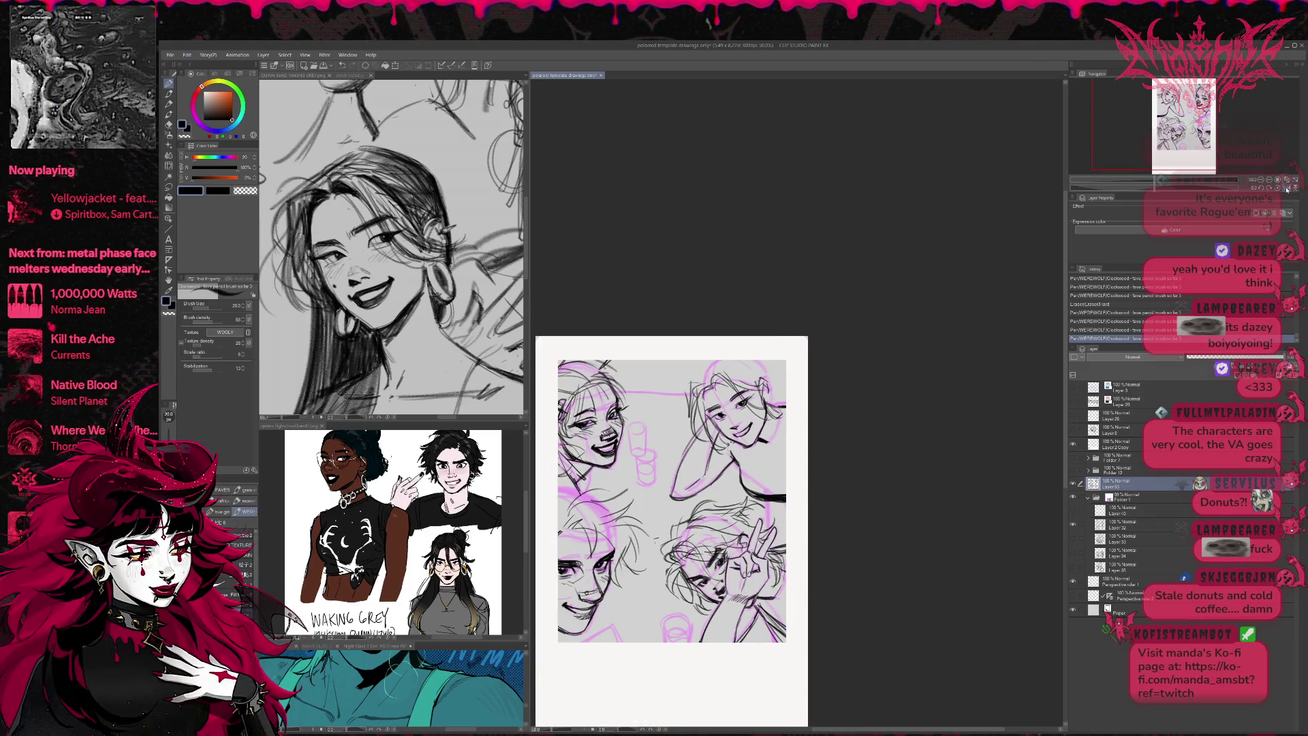
- Erase a small face mark, then add hair strokes to the leaning friend and clean stray marks
{"action": "left_click", "coordinate": [1287, 189]}
{"action": "left_click_drag", "start_coordinate": [1185, 126], "coordinate": [1226, 120]}
{"action": "key", "text": "e"}
{"action": "left_click_drag", "start_coordinate": [749, 530], "coordinate": [735, 515]}
{"action": "key", "text": "p"}
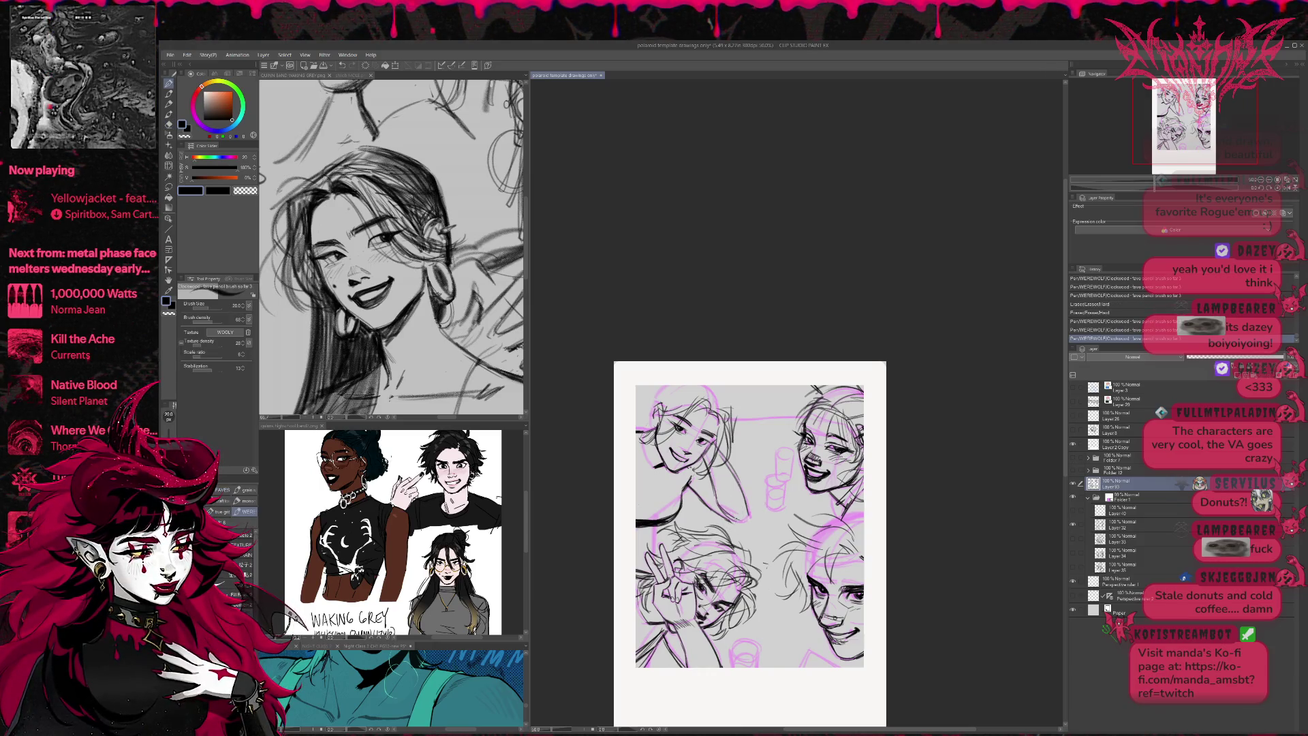
{"action": "left_click_drag", "start_coordinate": [1192, 122], "coordinate": [1184, 117]}
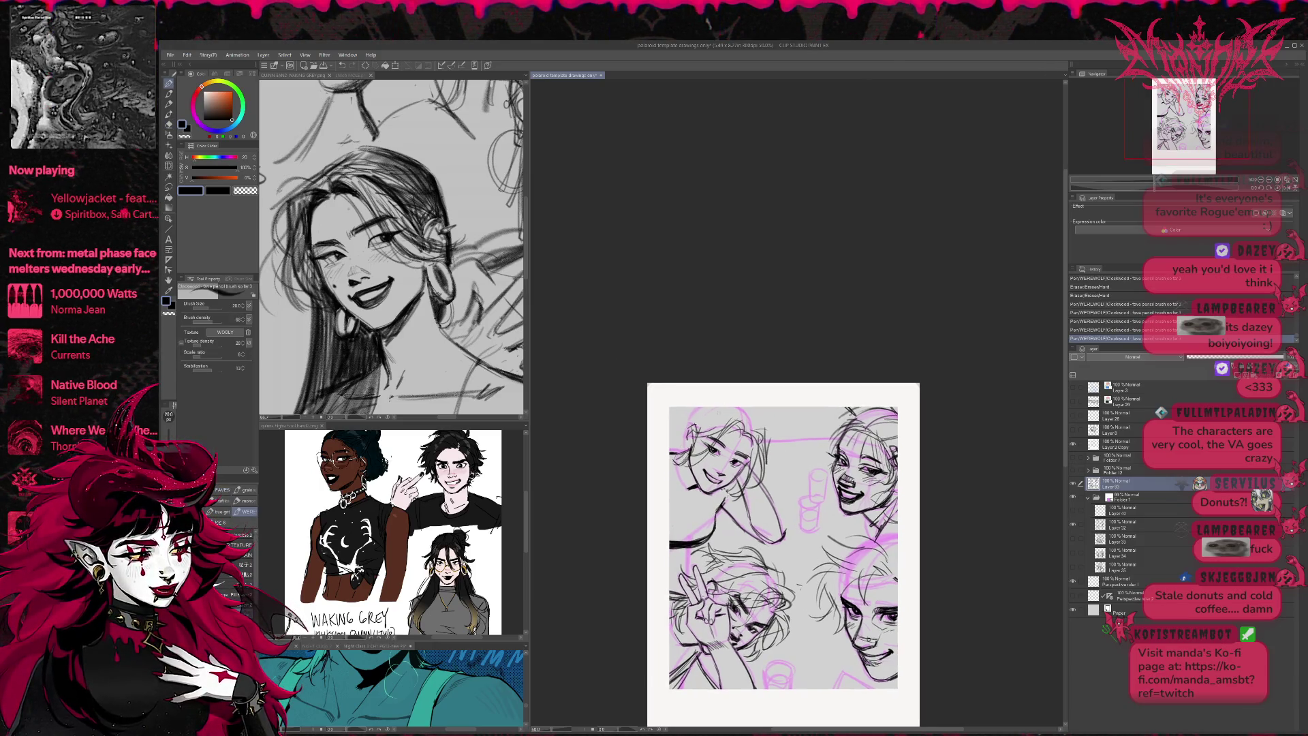
{"action": "left_click_drag", "start_coordinate": [698, 406], "coordinate": [682, 436]}
{"action": "left_click_drag", "start_coordinate": [755, 407], "coordinate": [747, 433]}
{"action": "mouse_move", "coordinate": [759, 408]}
{"action": "left_mouse_down"}
{"action": "mouse_move", "coordinate": [750, 429]}
{"action": "mouse_move", "coordinate": [768, 451]}
{"action": "left_mouse_up"}
{"action": "key", "text": "e"}
{"action": "mouse_move", "coordinate": [765, 453]}
{"action": "left_mouse_down"}
{"action": "mouse_move", "coordinate": [774, 471]}
{"action": "mouse_move", "coordinate": [695, 549]}
{"action": "mouse_move", "coordinate": [720, 535]}
{"action": "mouse_move", "coordinate": [704, 545]}
{"action": "mouse_move", "coordinate": [706, 524]}
{"action": "left_mouse_up"}
{"action": "key", "text": "p"}
- Refine and darken the face and cheek lines, erasing stray strokes around them
{"action": "mouse_move", "coordinate": [722, 492]}
{"action": "left_mouse_down"}
{"action": "mouse_move", "coordinate": [706, 525]}
{"action": "mouse_move", "coordinate": [719, 517]}
{"action": "left_mouse_up"}
{"action": "mouse_move", "coordinate": [729, 501]}
{"action": "left_mouse_down"}
{"action": "mouse_move", "coordinate": [718, 518]}
{"action": "mouse_move", "coordinate": [778, 546]}
{"action": "mouse_move", "coordinate": [766, 538]}
{"action": "left_mouse_up"}
{"action": "key", "text": "e"}
{"action": "key", "text": "p"}
{"action": "left_click_drag", "start_coordinate": [757, 531], "coordinate": [780, 543]}
{"action": "mouse_move", "coordinate": [692, 409]}
{"action": "left_mouse_down"}
{"action": "mouse_move", "coordinate": [687, 442]}
{"action": "mouse_move", "coordinate": [695, 416]}
{"action": "left_mouse_up"}
{"action": "left_click_drag", "start_coordinate": [796, 583], "coordinate": [801, 585]}
{"action": "left_click_drag", "start_coordinate": [683, 525], "coordinate": [694, 506]}
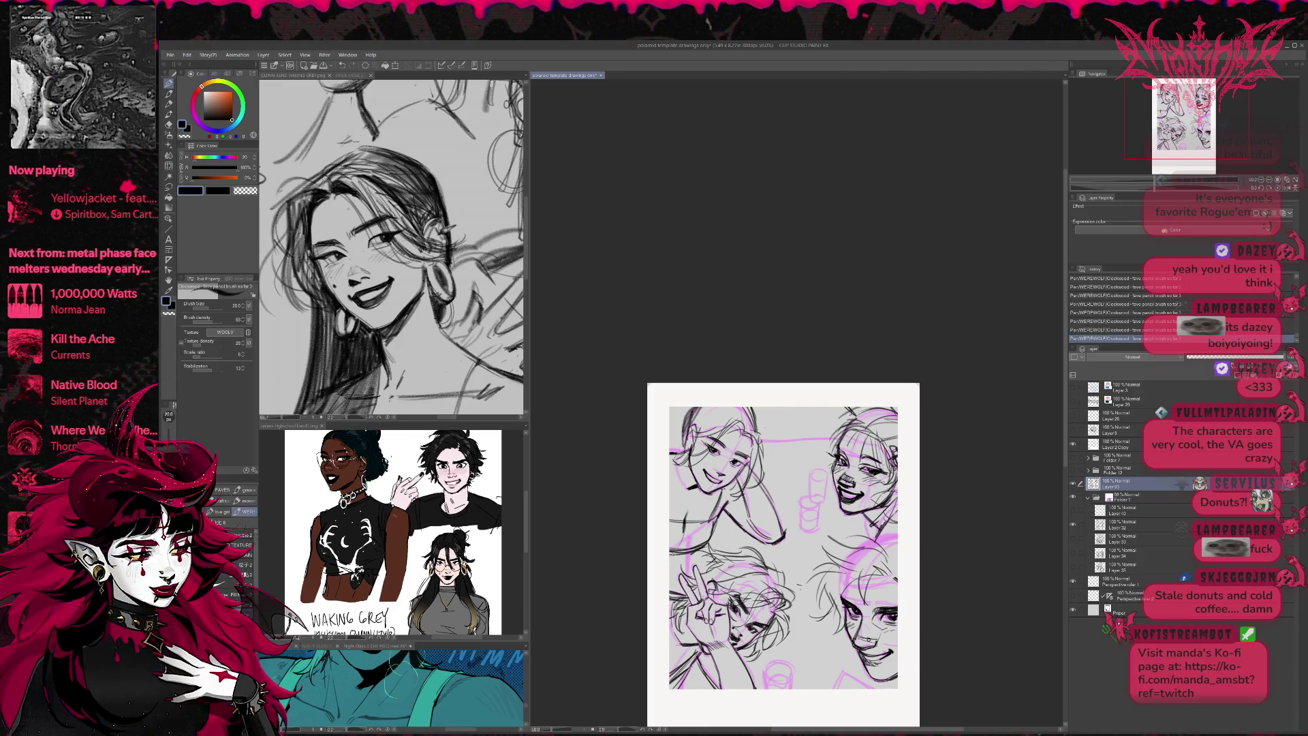
{"action": "left_click_drag", "start_coordinate": [670, 551], "coordinate": [700, 548]}
{"action": "left_click_drag", "start_coordinate": [715, 504], "coordinate": [732, 519]}
{"action": "key", "text": "e"}
{"action": "key", "text": "p"}
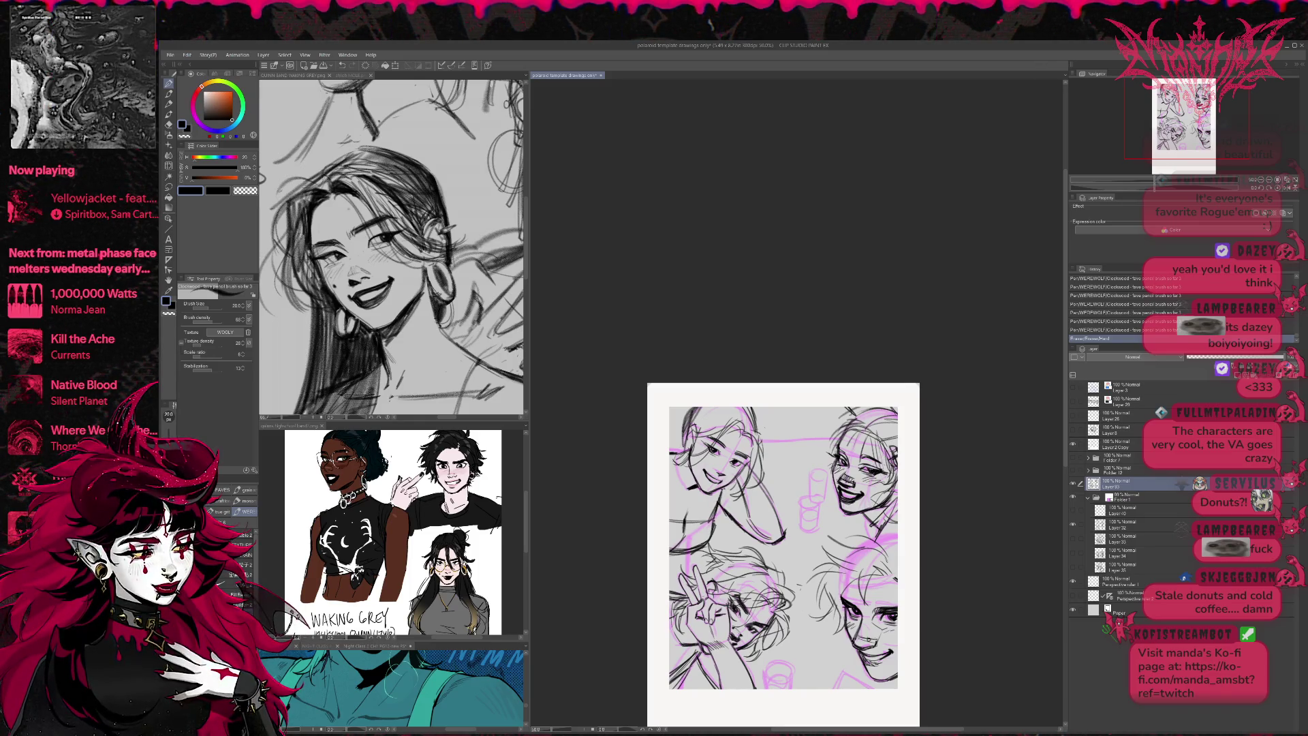
{"action": "key", "text": "e"}
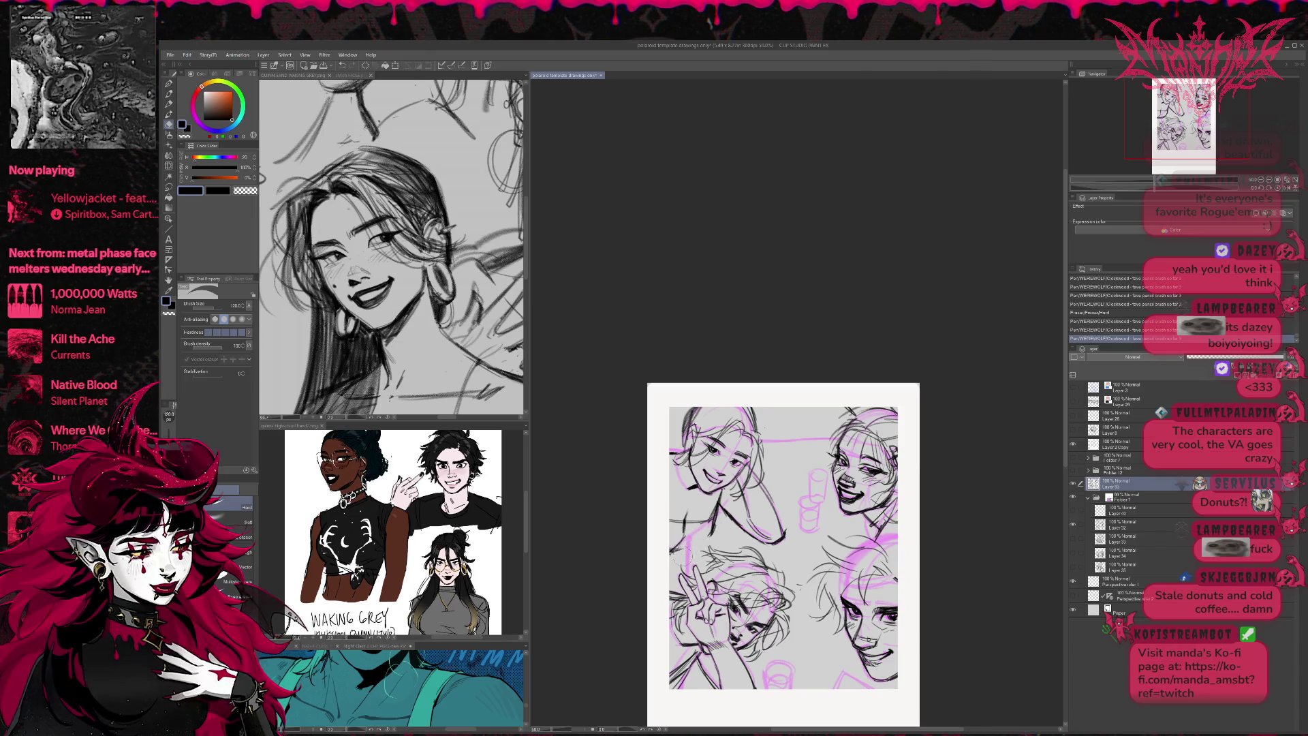
{"action": "key", "text": "p"}
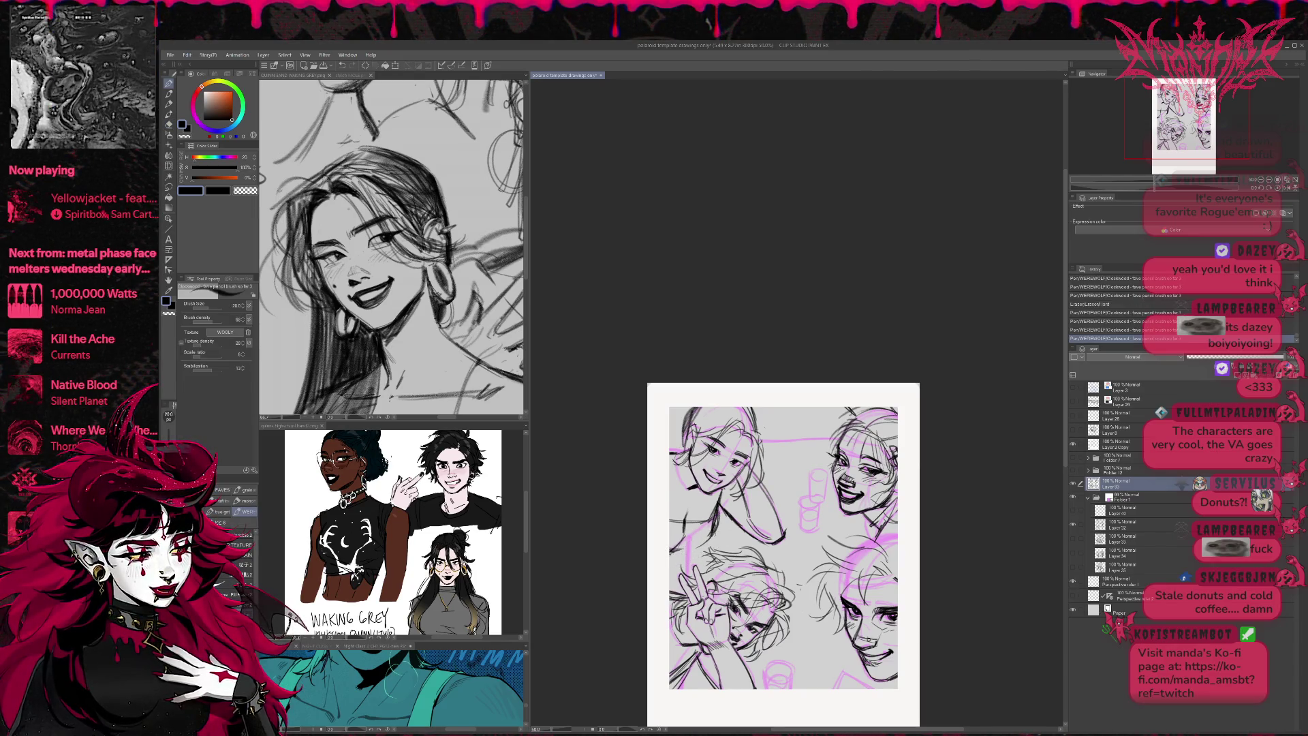
{"action": "key", "text": "e"}
{"action": "mouse_move", "coordinate": [684, 511]}
{"action": "left_mouse_down"}
{"action": "mouse_move", "coordinate": [678, 539]}
{"action": "mouse_move", "coordinate": [667, 521]}
{"action": "mouse_move", "coordinate": [709, 515]}
{"action": "mouse_move", "coordinate": [688, 525]}
{"action": "left_mouse_up"}
{"action": "key", "text": "p"}
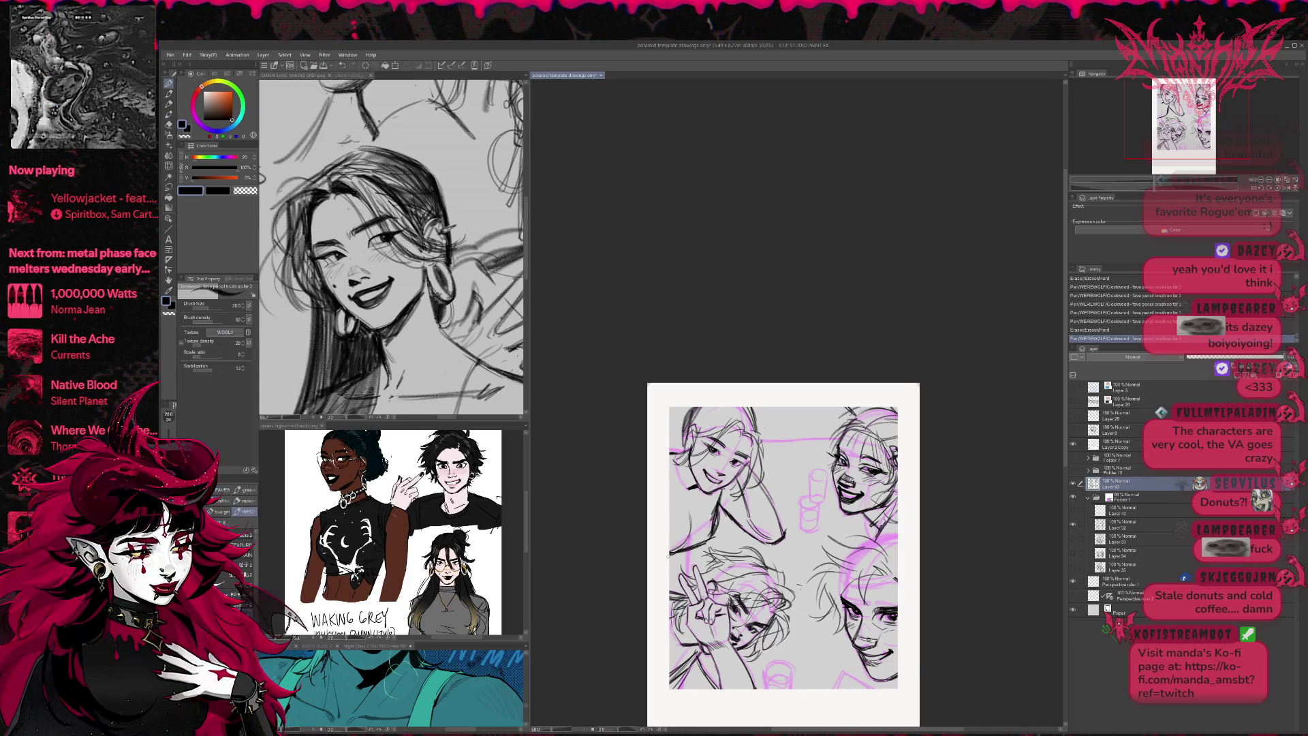
- In the mirrored view, erase a stray mark and build up short dark lines on the leaning friend's face
{"action": "key", "text": "h"}
{"action": "mouse_move", "coordinate": [880, 517]}
{"action": "left_mouse_down"}
{"action": "mouse_move", "coordinate": [711, 538]}
{"action": "mouse_move", "coordinate": [712, 555]}
{"action": "mouse_move", "coordinate": [769, 576]}
{"action": "left_mouse_up"}
{"action": "key", "text": "e"}
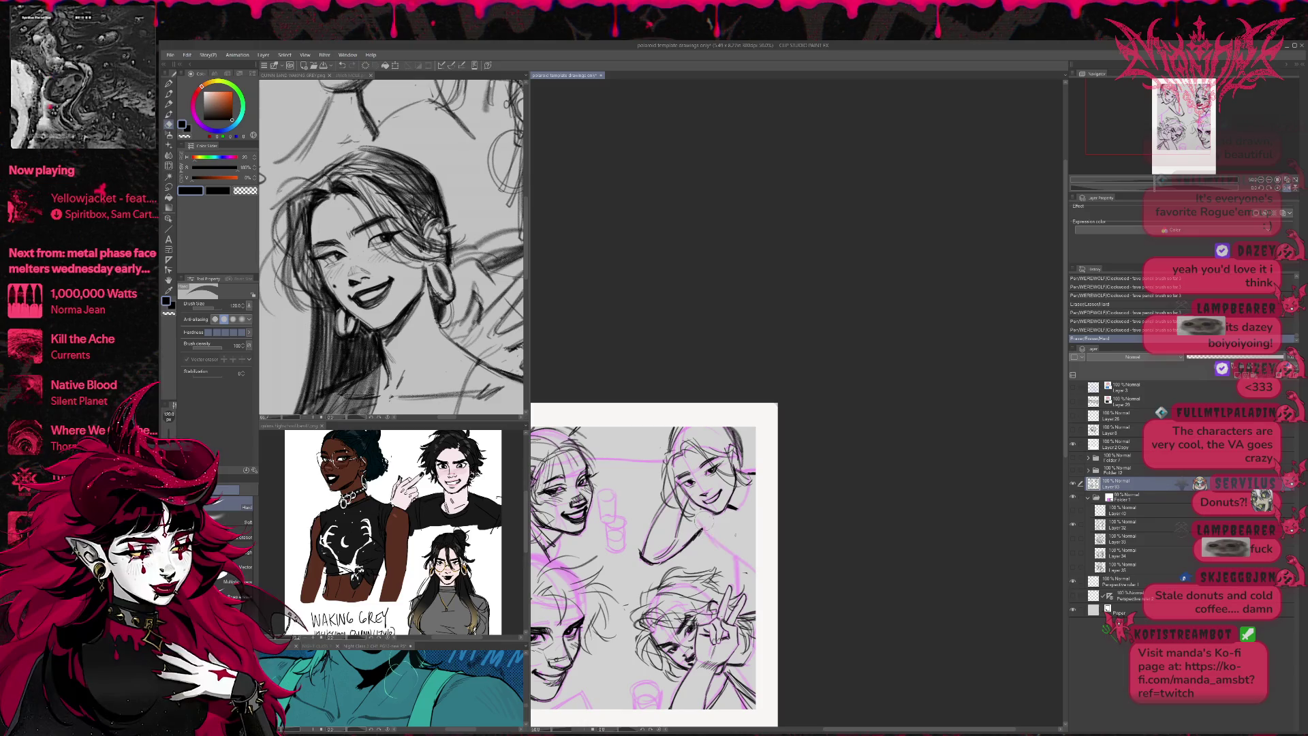
{"action": "key", "text": "p"}
{"action": "key", "text": "e"}
{"action": "key", "text": "p"}
{"action": "mouse_move", "coordinate": [749, 528]}
{"action": "left_mouse_down"}
{"action": "mouse_move", "coordinate": [758, 536]}
{"action": "mouse_move", "coordinate": [705, 525]}
{"action": "mouse_move", "coordinate": [755, 511]}
{"action": "mouse_move", "coordinate": [763, 541]}
{"action": "left_mouse_up"}
{"action": "key", "text": "e"}
{"action": "key", "text": "p"}
{"action": "left_click_drag", "start_coordinate": [755, 485], "coordinate": [740, 476]}
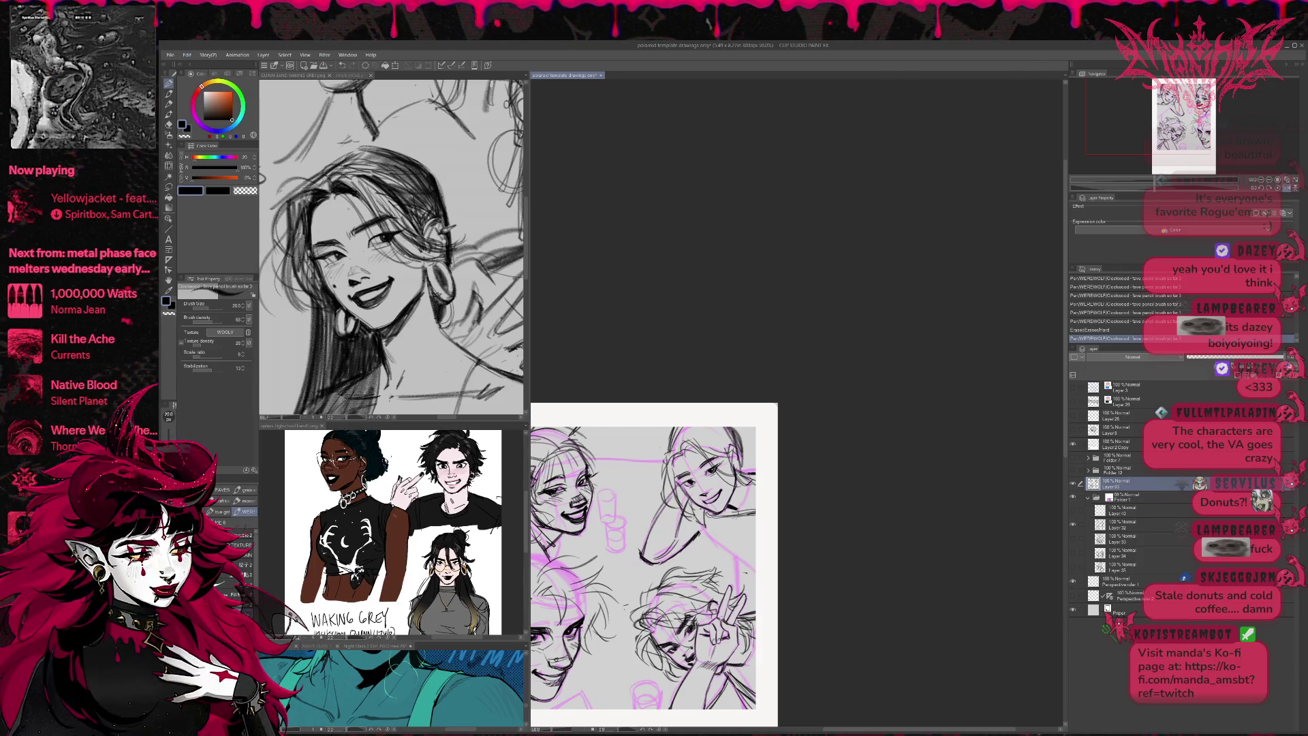
{"action": "left_click_drag", "start_coordinate": [692, 536], "coordinate": [755, 520]}
{"action": "mouse_move", "coordinate": [708, 565]}
{"action": "left_mouse_down"}
{"action": "mouse_move", "coordinate": [749, 530]}
{"action": "mouse_move", "coordinate": [754, 541]}
{"action": "mouse_move", "coordinate": [755, 524]}
{"action": "left_mouse_up"}
- Ink short hatching strokes on the lower-left hand sketch
{"action": "left_click", "coordinate": [1285, 188]}
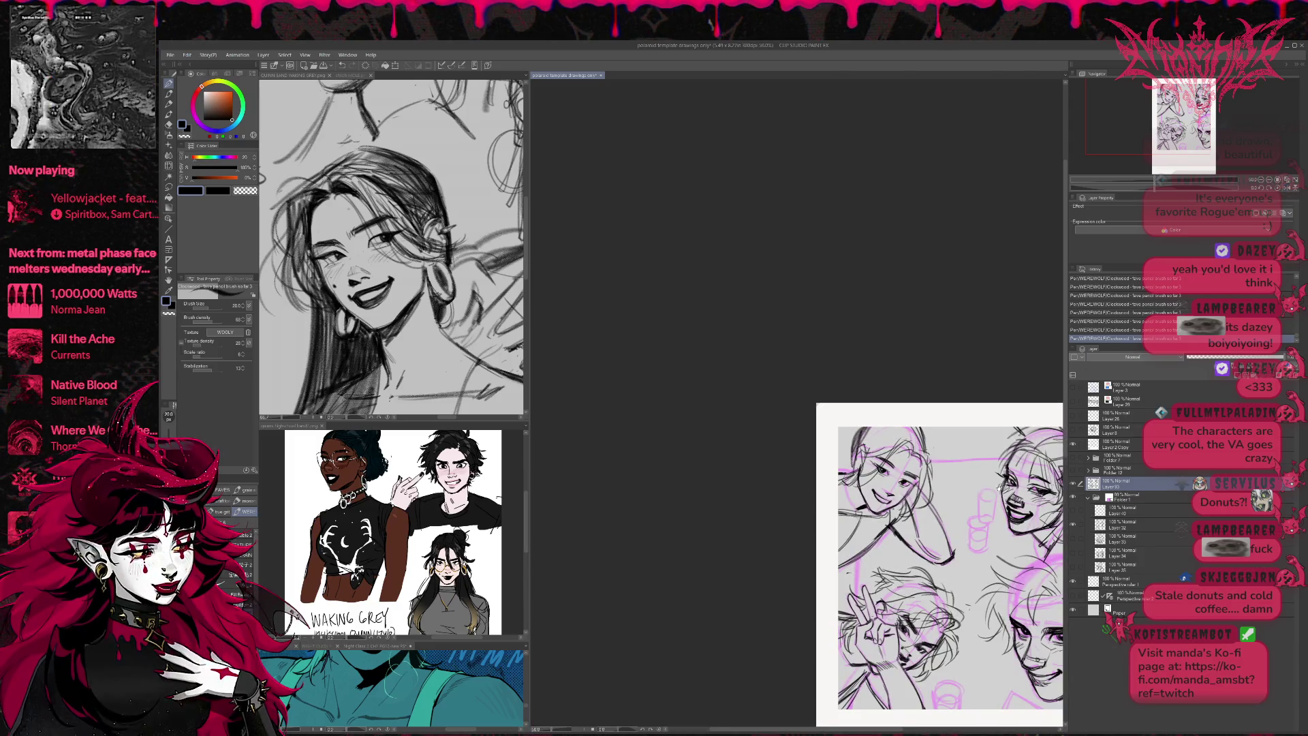
{"action": "left_click_drag", "start_coordinate": [999, 486], "coordinate": [972, 493]}
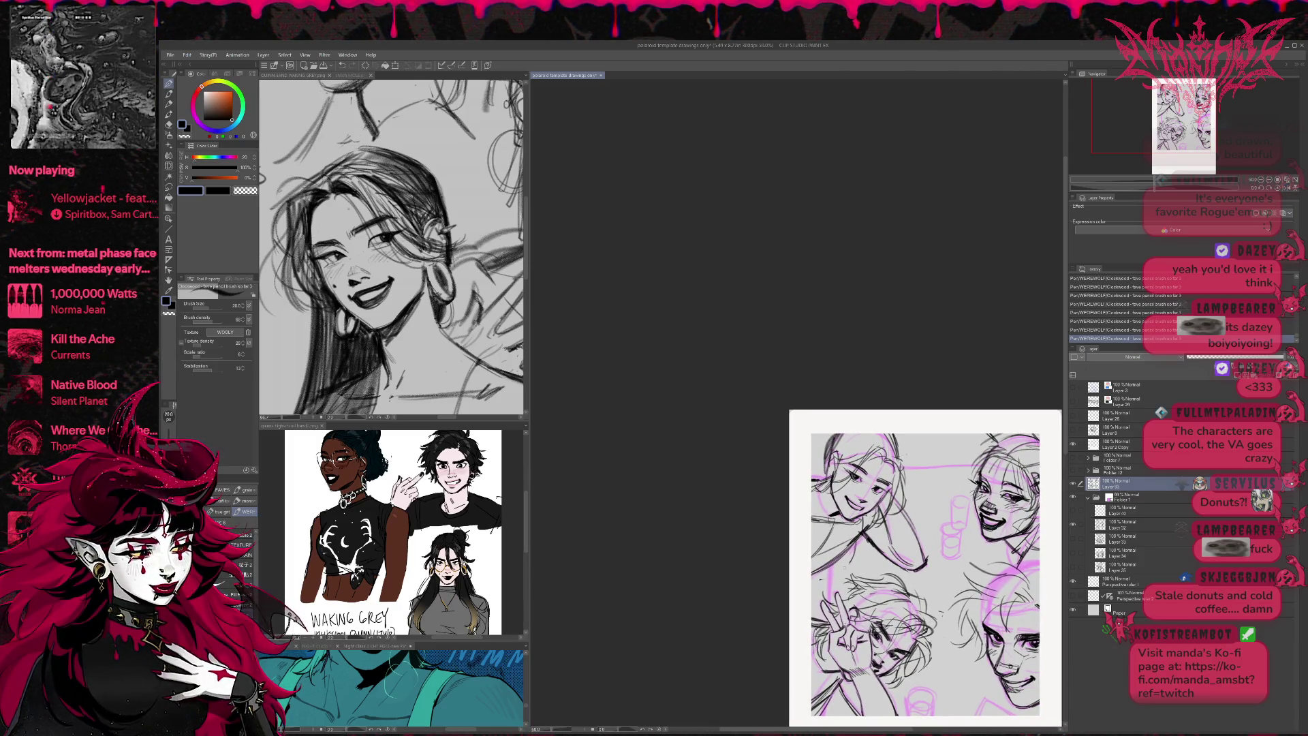
{"action": "mouse_move", "coordinate": [809, 576]}
{"action": "left_mouse_down"}
{"action": "mouse_move", "coordinate": [852, 565]}
{"action": "mouse_move", "coordinate": [853, 543]}
{"action": "mouse_move", "coordinate": [852, 558]}
{"action": "left_mouse_up"}
{"action": "mouse_move", "coordinate": [810, 581]}
{"action": "left_mouse_down"}
{"action": "mouse_move", "coordinate": [846, 568]}
{"action": "mouse_move", "coordinate": [832, 574]}
{"action": "mouse_move", "coordinate": [830, 542]}
{"action": "mouse_move", "coordinate": [828, 579]}
{"action": "left_mouse_up"}
{"action": "mouse_move", "coordinate": [812, 584]}
{"action": "left_mouse_down"}
{"action": "mouse_move", "coordinate": [841, 575]}
{"action": "mouse_move", "coordinate": [704, 547]}
{"action": "mouse_move", "coordinate": [740, 501]}
{"action": "left_mouse_up"}
{"action": "key", "text": "e"}
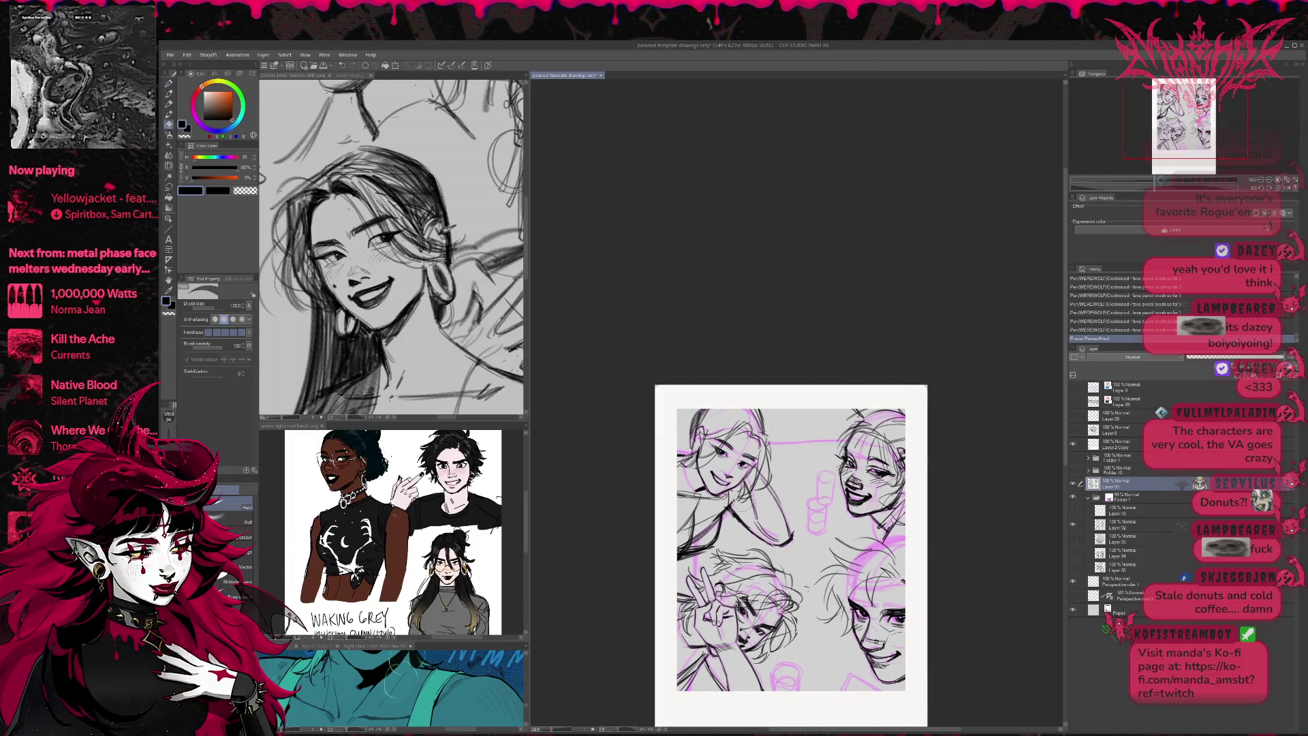
{"action": "key", "text": "p"}
- Darken the top-left face's hair and jaw lines, then mirror the view to check
{"action": "mouse_move", "coordinate": [708, 434]}
{"action": "left_mouse_down"}
{"action": "mouse_move", "coordinate": [753, 418]}
{"action": "mouse_move", "coordinate": [757, 442]}
{"action": "mouse_move", "coordinate": [684, 456]}
{"action": "left_mouse_up"}
{"action": "left_click_drag", "start_coordinate": [701, 410], "coordinate": [696, 432]}
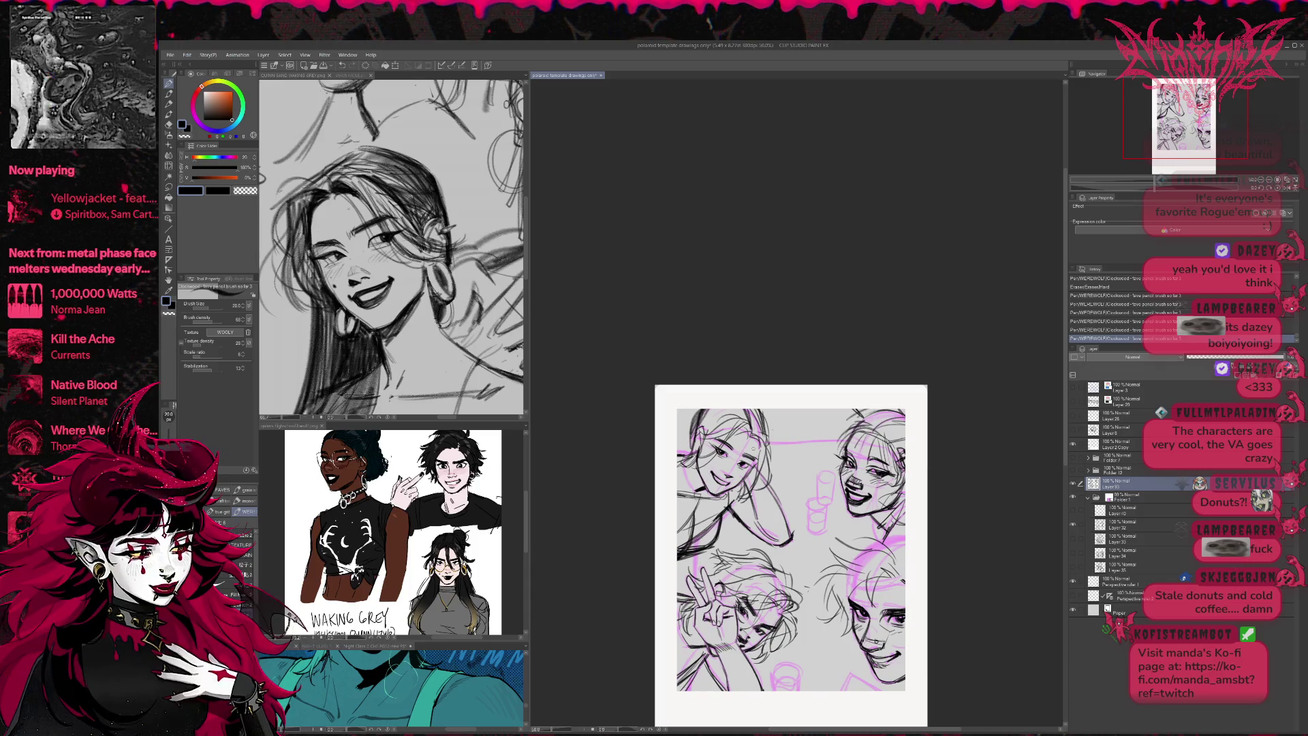
{"action": "left_click_drag", "start_coordinate": [723, 486], "coordinate": [750, 520]}
{"action": "left_click_drag", "start_coordinate": [753, 502], "coordinate": [745, 530]}
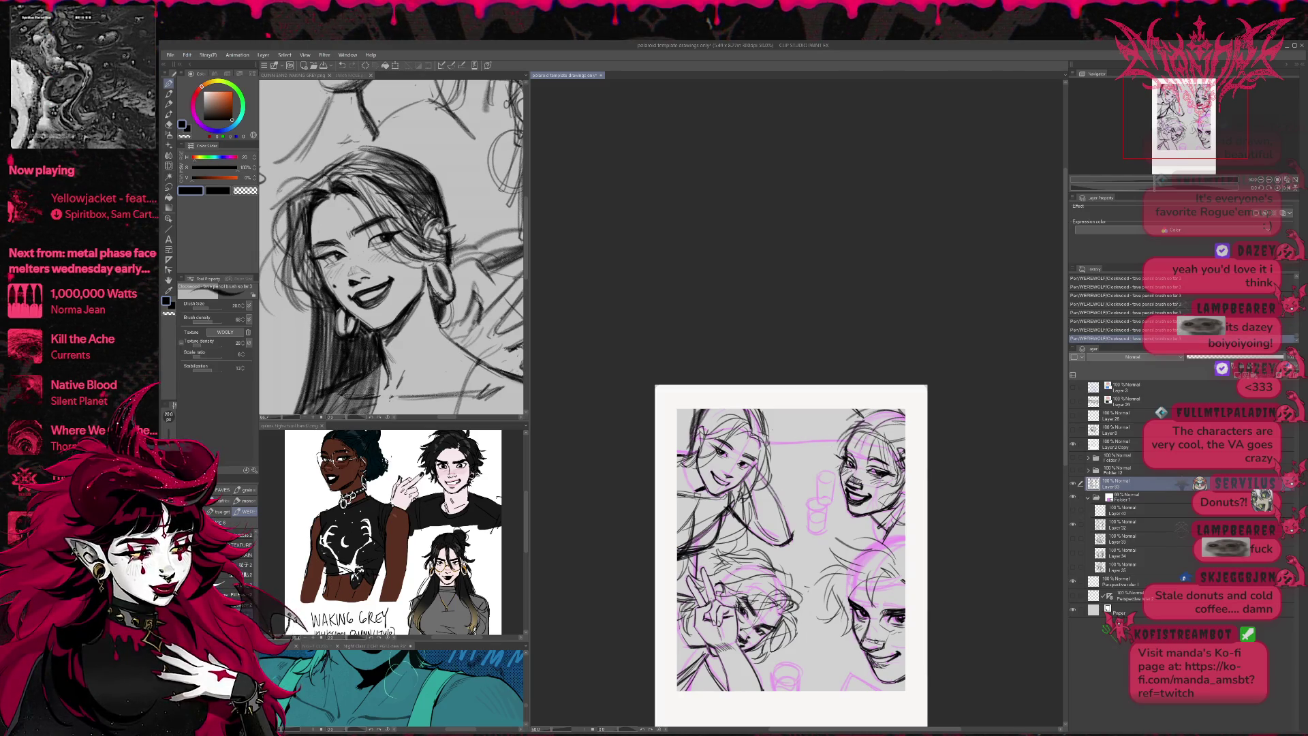
{"action": "left_click_drag", "start_coordinate": [767, 474], "coordinate": [774, 444]}
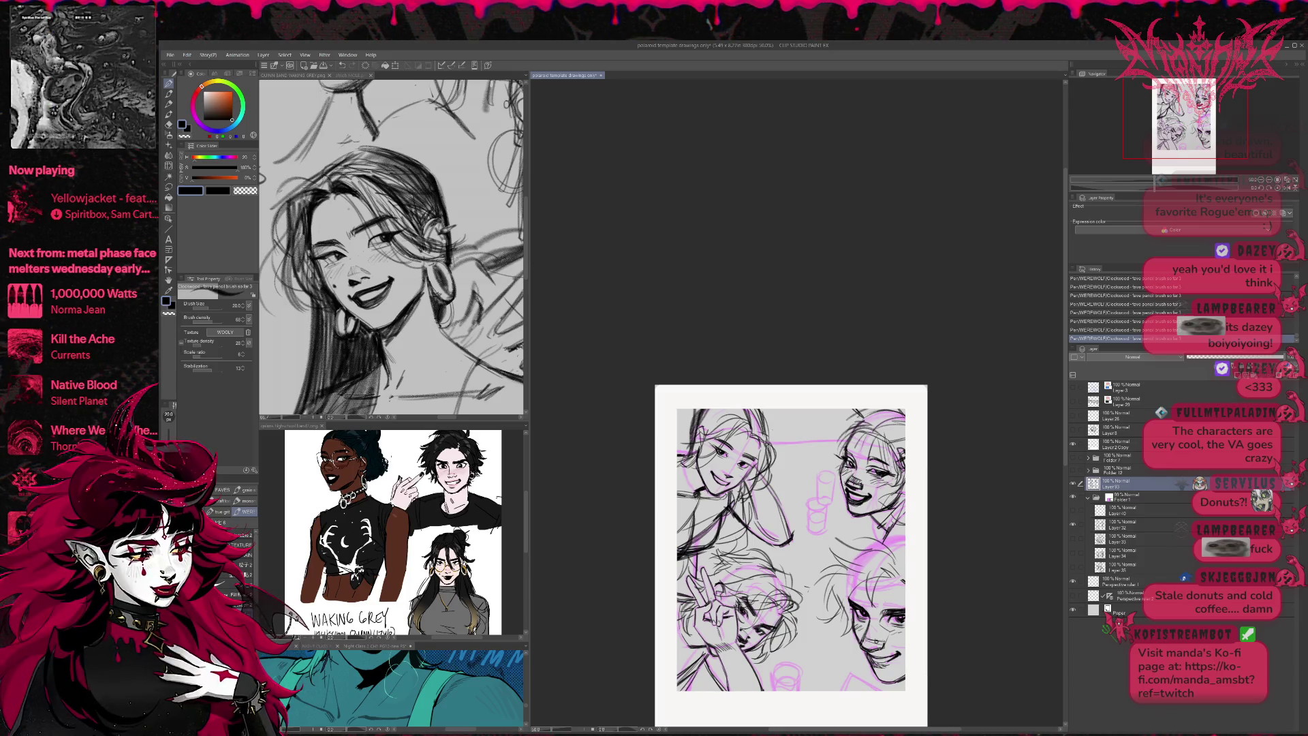
{"action": "key", "text": "h"}
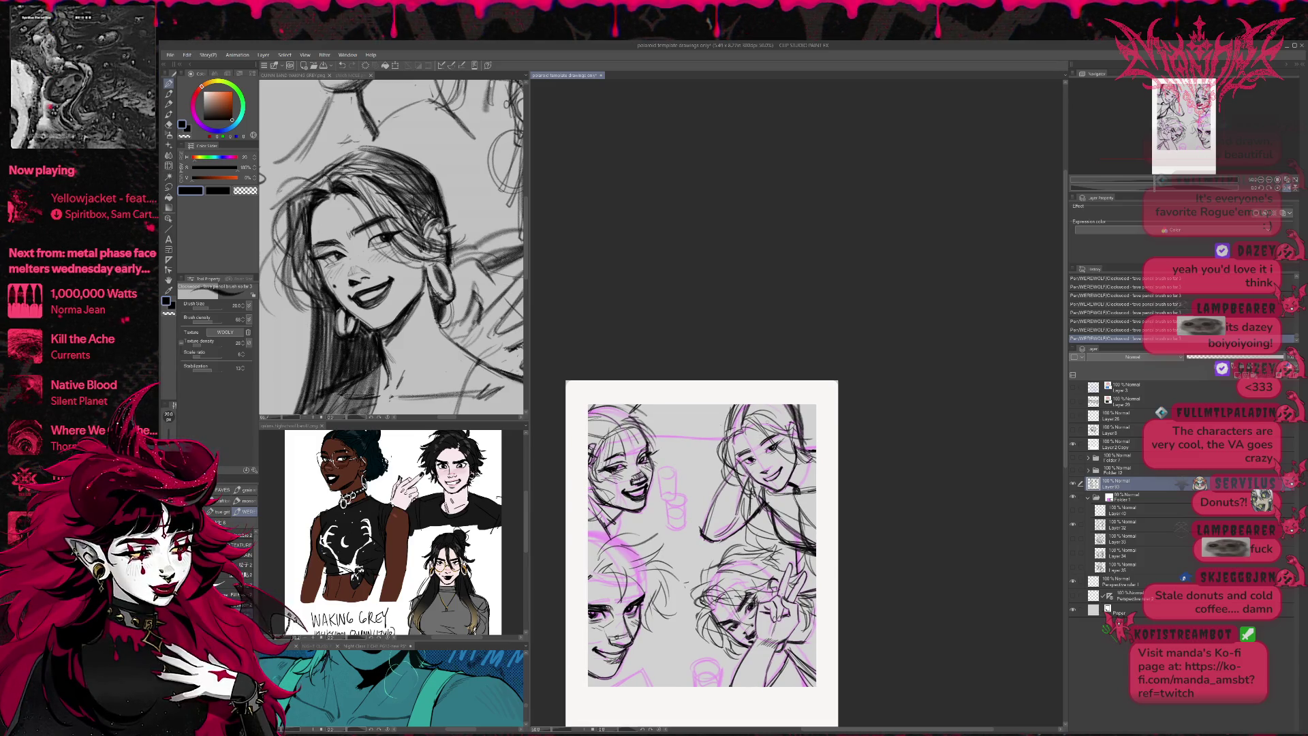
- Gently push the face lines into shape with Liquify, comparing by toggling the sketch layer
{"action": "left_click", "coordinate": [169, 166]}
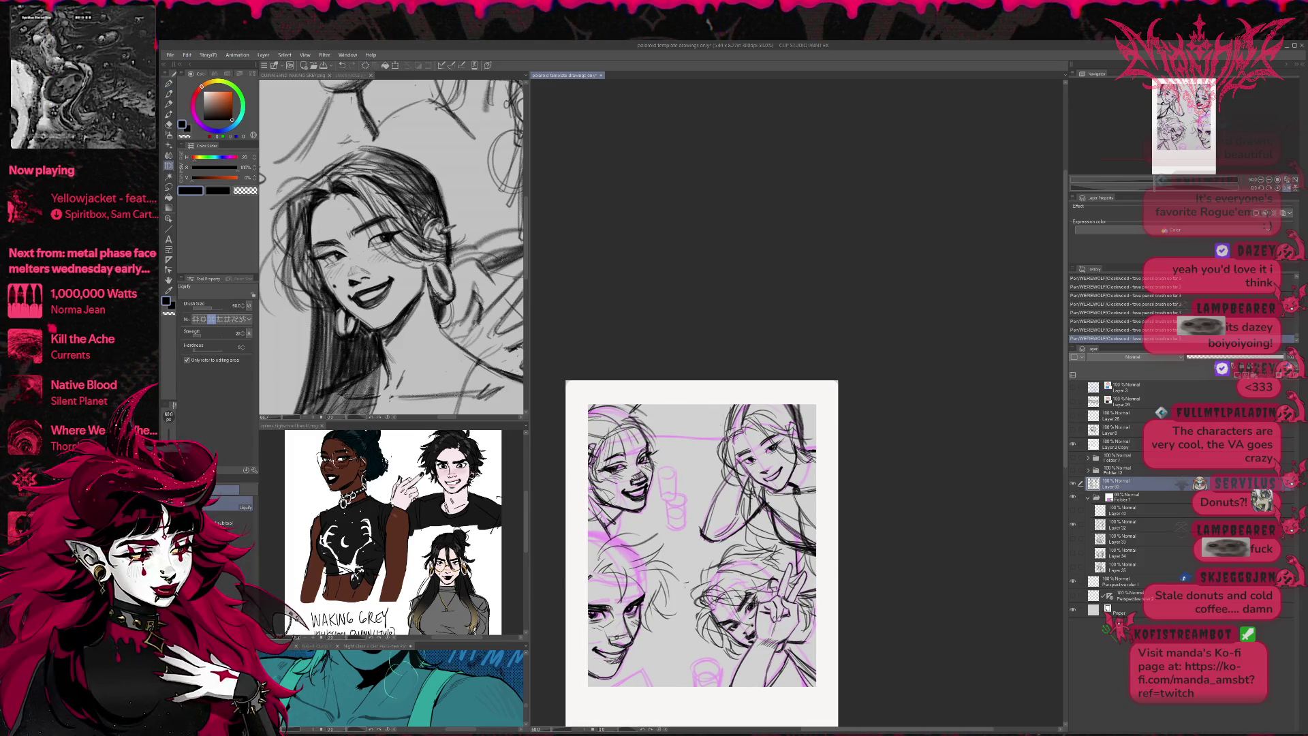
{"action": "left_click_drag", "start_coordinate": [744, 458], "coordinate": [748, 454]}
{"action": "key", "text": "ctrl+z"}
{"action": "key", "text": "ctrl+z"}
{"action": "left_click", "coordinate": [197, 320]}
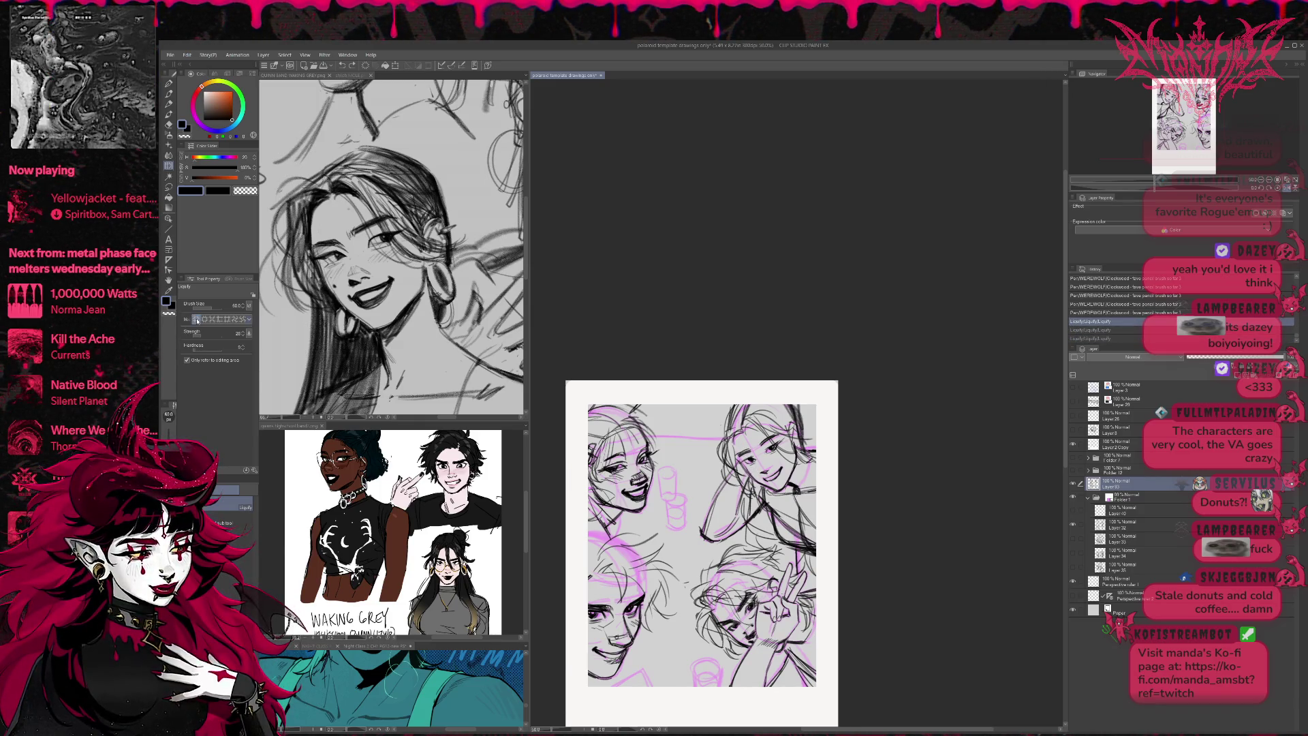
{"action": "mouse_move", "coordinate": [745, 458]}
{"action": "left_mouse_down"}
{"action": "mouse_move", "coordinate": [768, 450]}
{"action": "mouse_move", "coordinate": [754, 458]}
{"action": "left_mouse_up"}
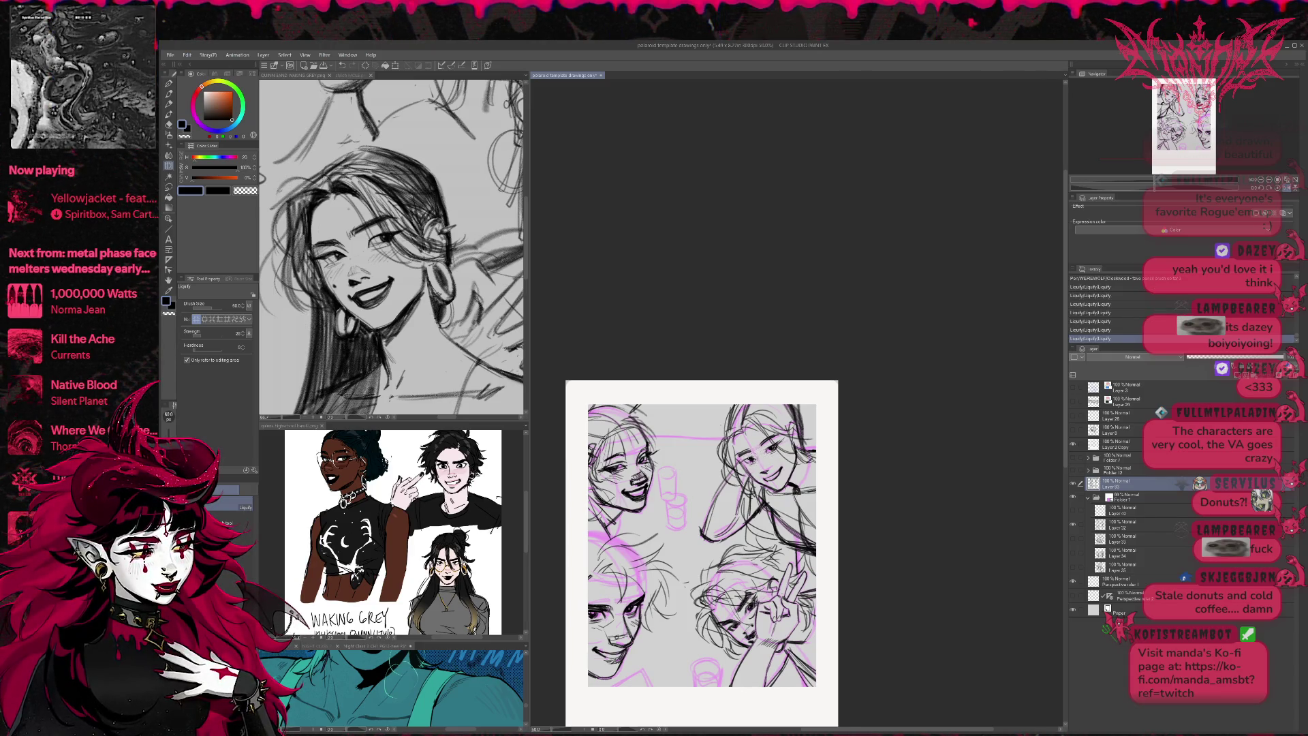
{"action": "left_click_drag", "start_coordinate": [807, 412], "coordinate": [815, 401]}
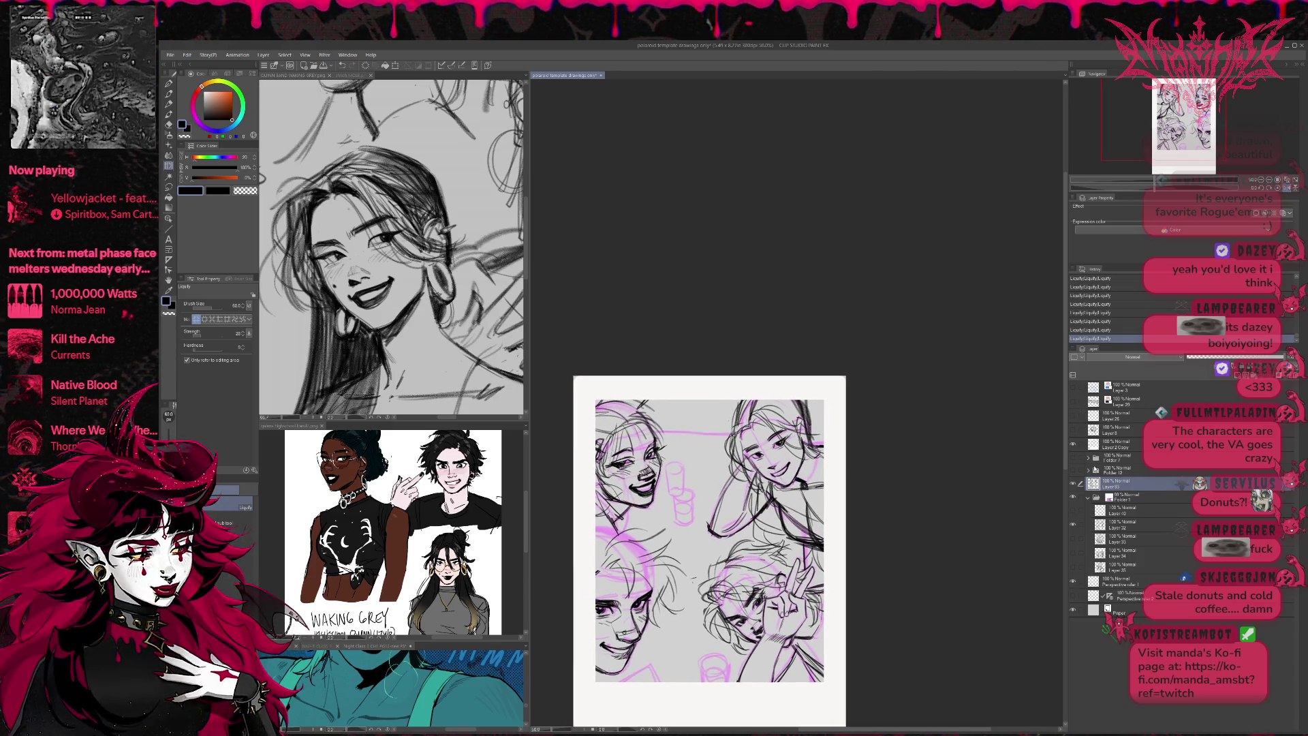
{"action": "left_click", "coordinate": [1074, 484]}
{"action": "left_click", "coordinate": [1074, 484]}
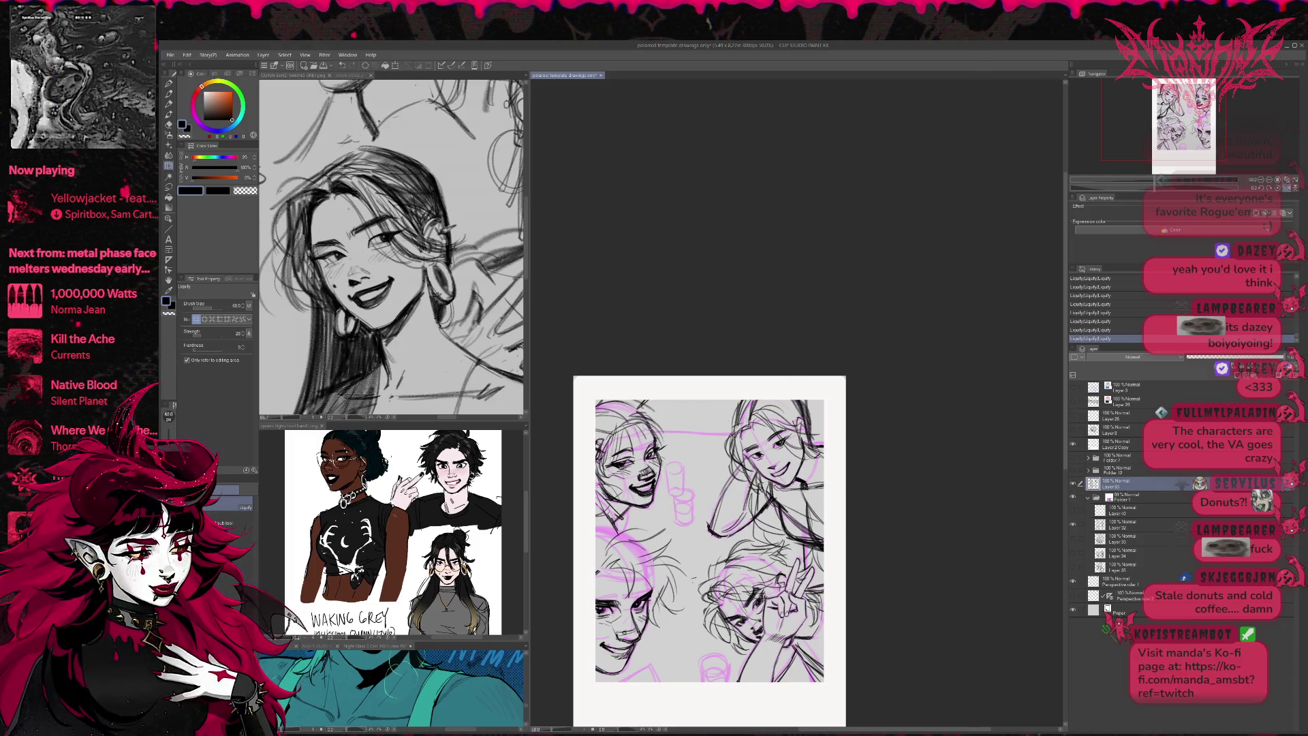
- Lasso the grinning face, then move, rotate and shrink it slightly with a transform and deselect
{"action": "key", "text": "m"}
{"action": "left_click_drag", "start_coordinate": [583, 510], "coordinate": [584, 515]}
{"action": "key", "text": "ctrl+t"}
{"action": "left_click_drag", "start_coordinate": [678, 409], "coordinate": [666, 430]}
{"action": "left_click_drag", "start_coordinate": [681, 383], "coordinate": [680, 380]}
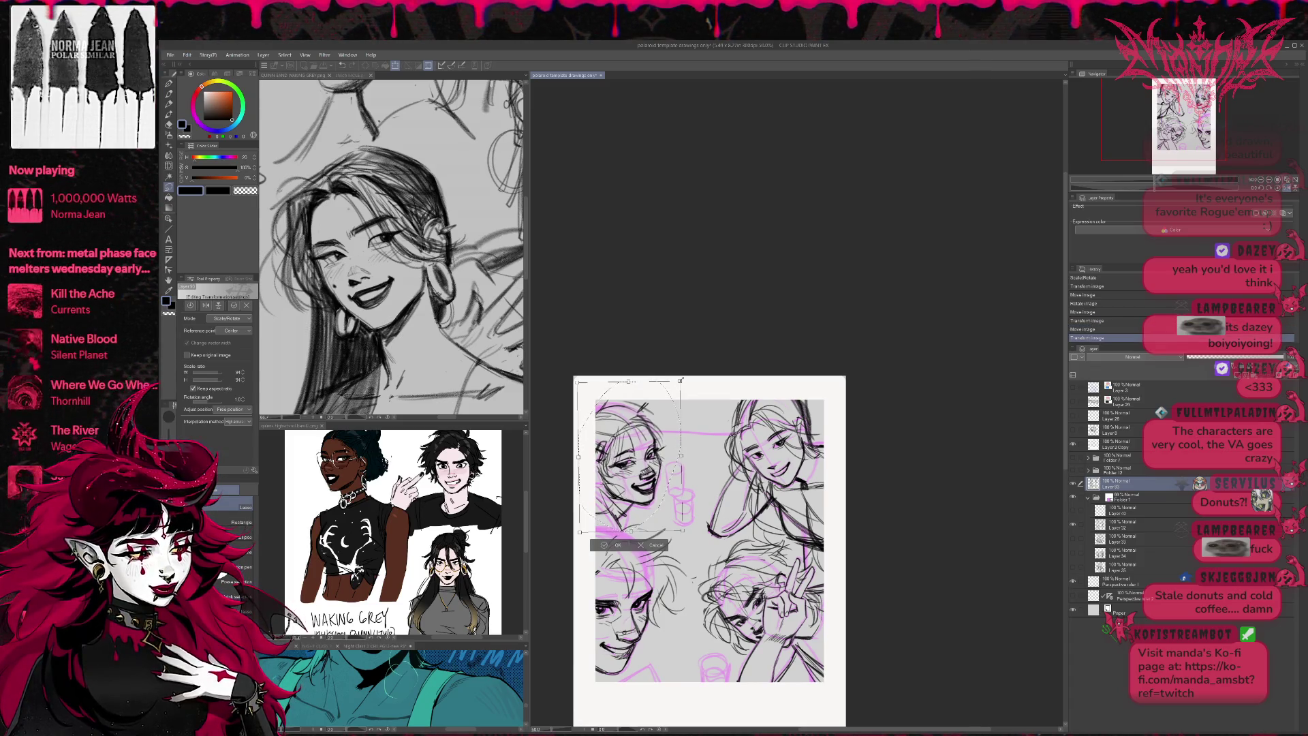
{"action": "left_click", "coordinate": [615, 545]}
{"action": "left_click", "coordinate": [559, 545]}
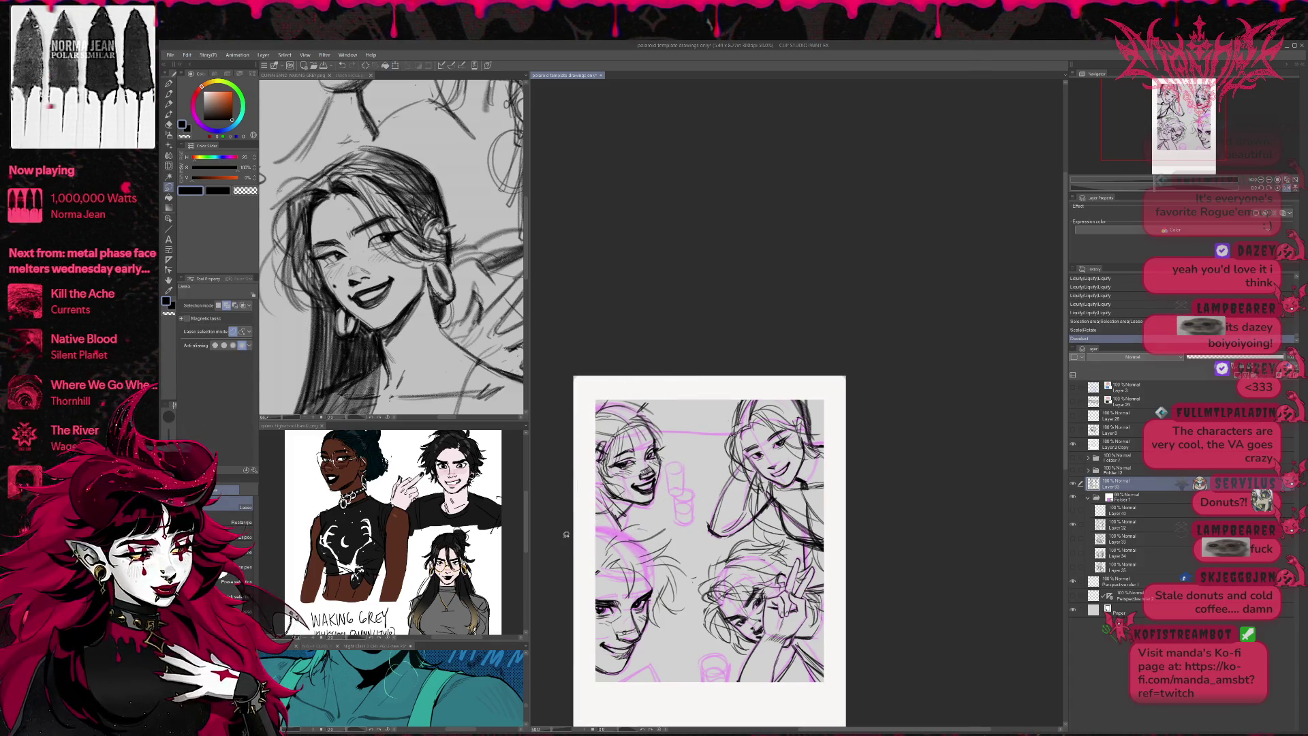
- Hide the pink rough, erase stray lines on the lower-right face, and add a hair stroke
{"action": "key", "text": "h"}
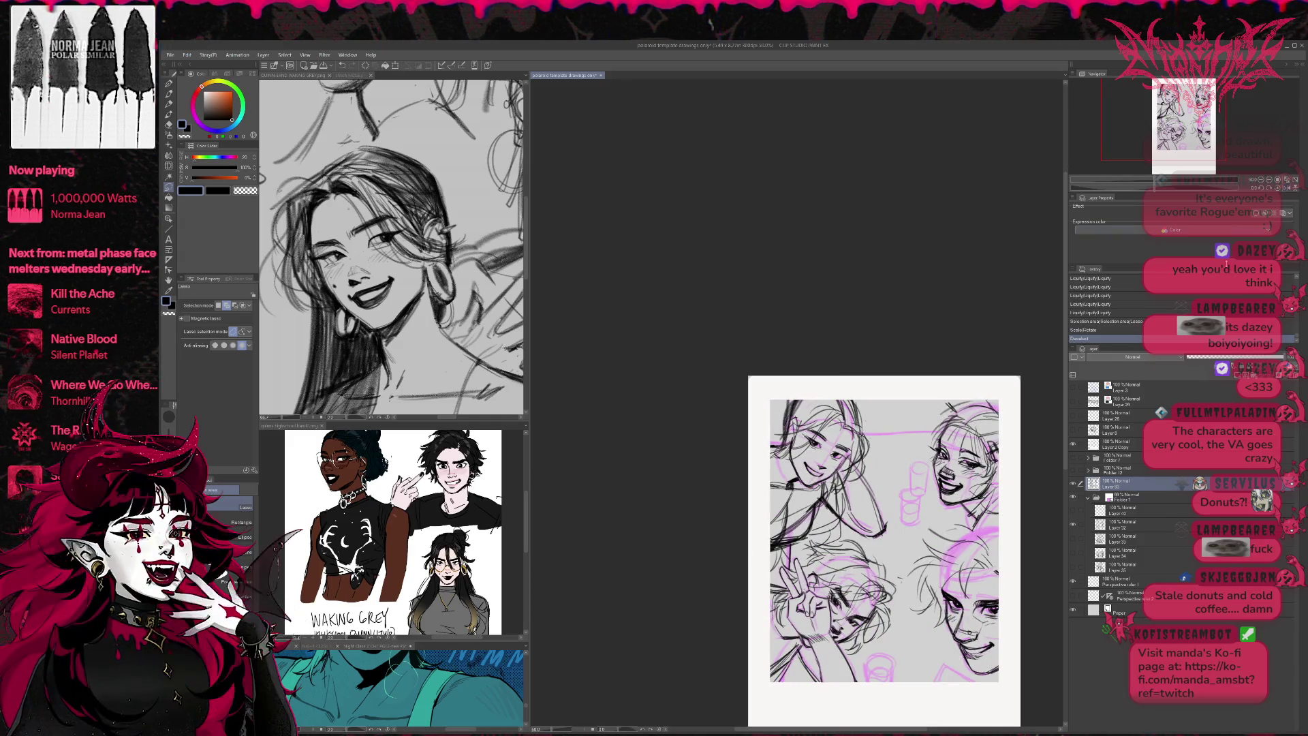
{"action": "left_click_drag", "start_coordinate": [909, 541], "coordinate": [737, 528]}
{"action": "key", "text": "e"}
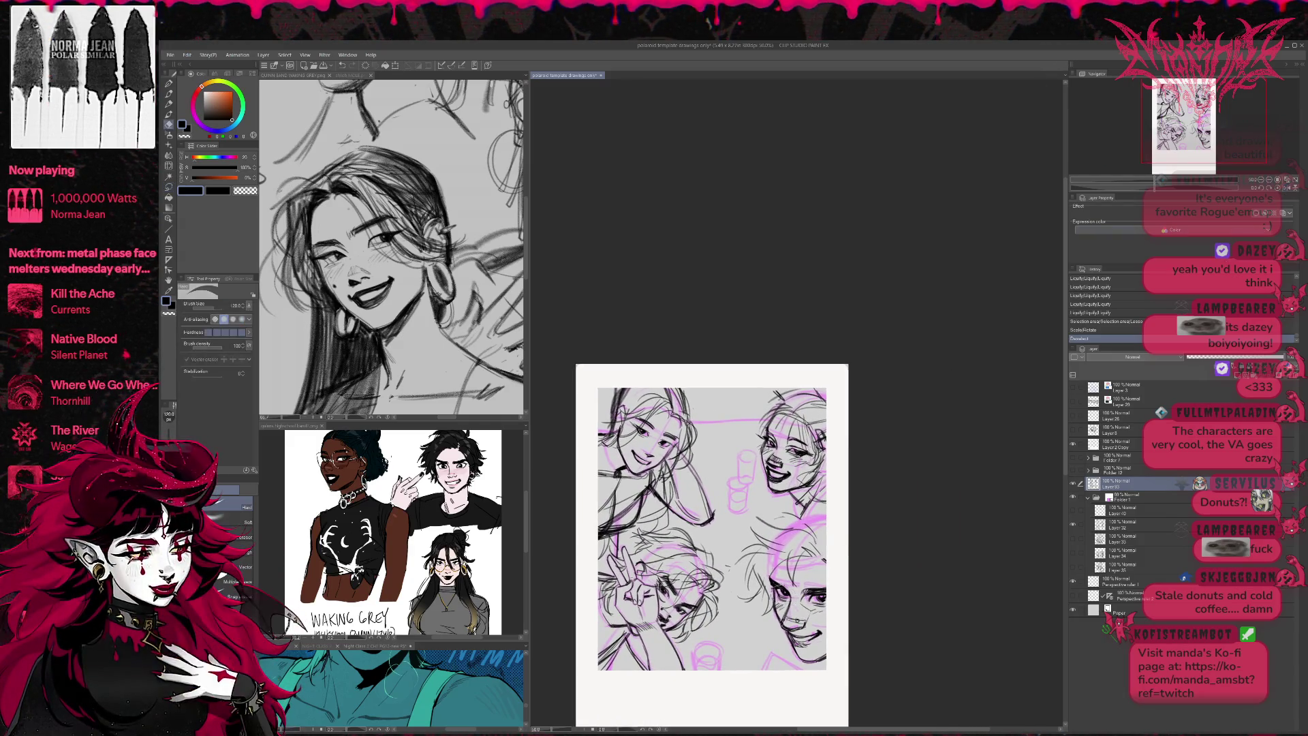
{"action": "mouse_move", "coordinate": [777, 594]}
{"action": "left_mouse_down"}
{"action": "mouse_move", "coordinate": [828, 605]}
{"action": "mouse_move", "coordinate": [818, 598]}
{"action": "left_mouse_up"}
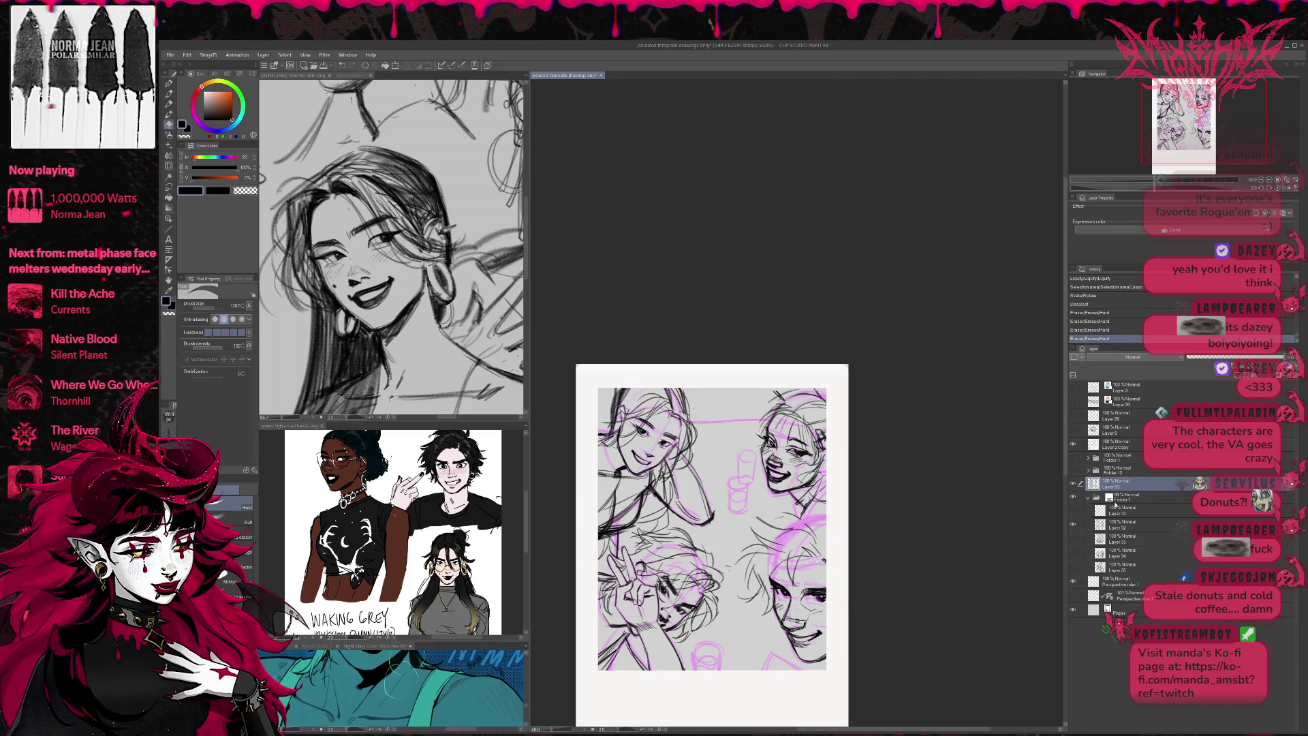
{"action": "key", "text": "p"}
{"action": "key", "text": "e"}
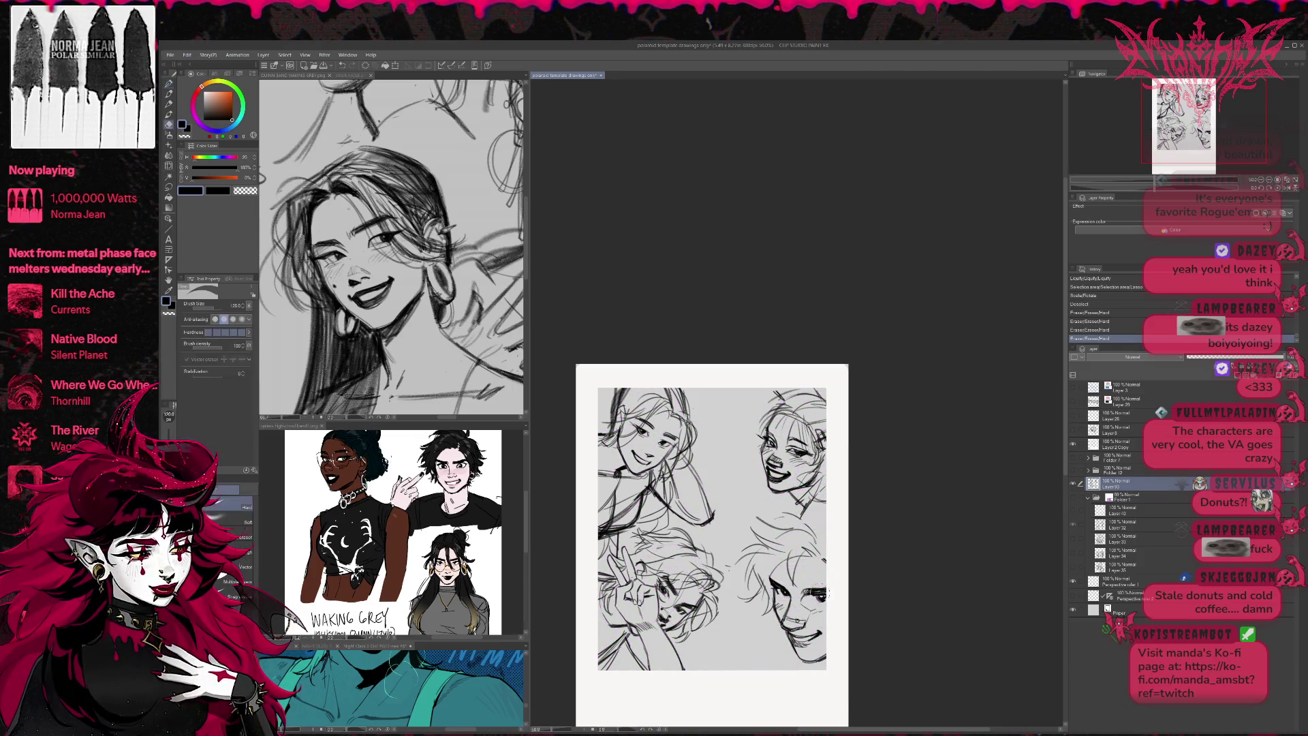
{"action": "mouse_move", "coordinate": [833, 590]}
{"action": "left_mouse_down"}
{"action": "mouse_move", "coordinate": [805, 597]}
{"action": "mouse_move", "coordinate": [821, 602]}
{"action": "left_mouse_up"}
{"action": "key", "text": "p"}
{"action": "key", "text": "e"}
{"action": "key", "text": "p"}
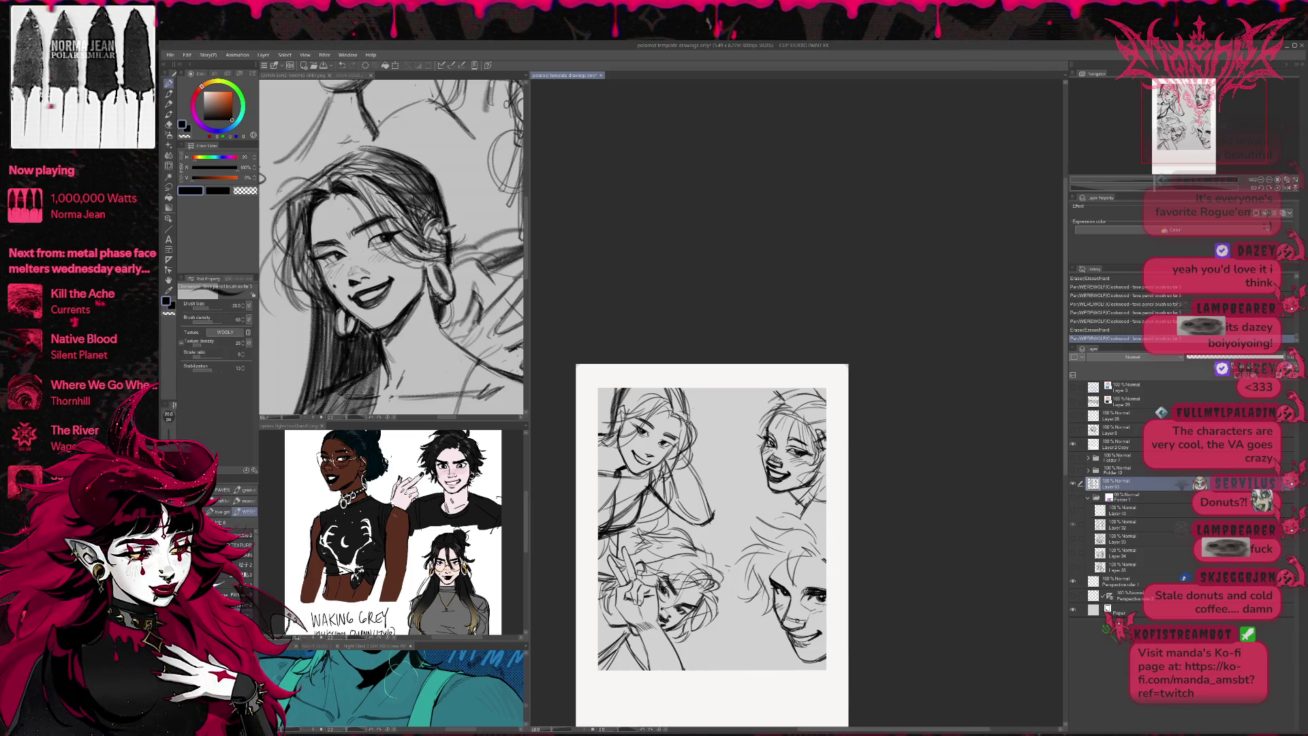
{"action": "left_click", "coordinate": [1285, 189]}
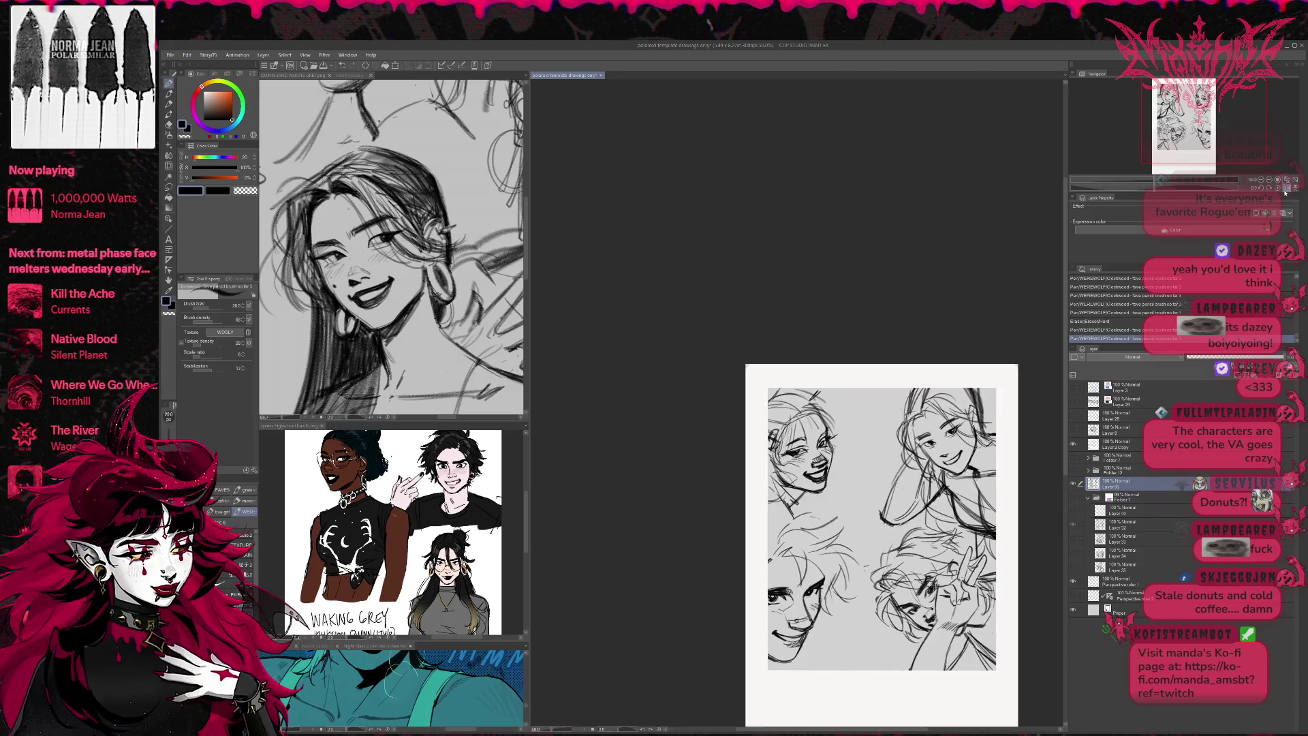
{"action": "mouse_move", "coordinate": [886, 553]}
{"action": "left_mouse_down"}
{"action": "mouse_move", "coordinate": [869, 584]}
{"action": "mouse_move", "coordinate": [799, 547]}
{"action": "left_mouse_up"}
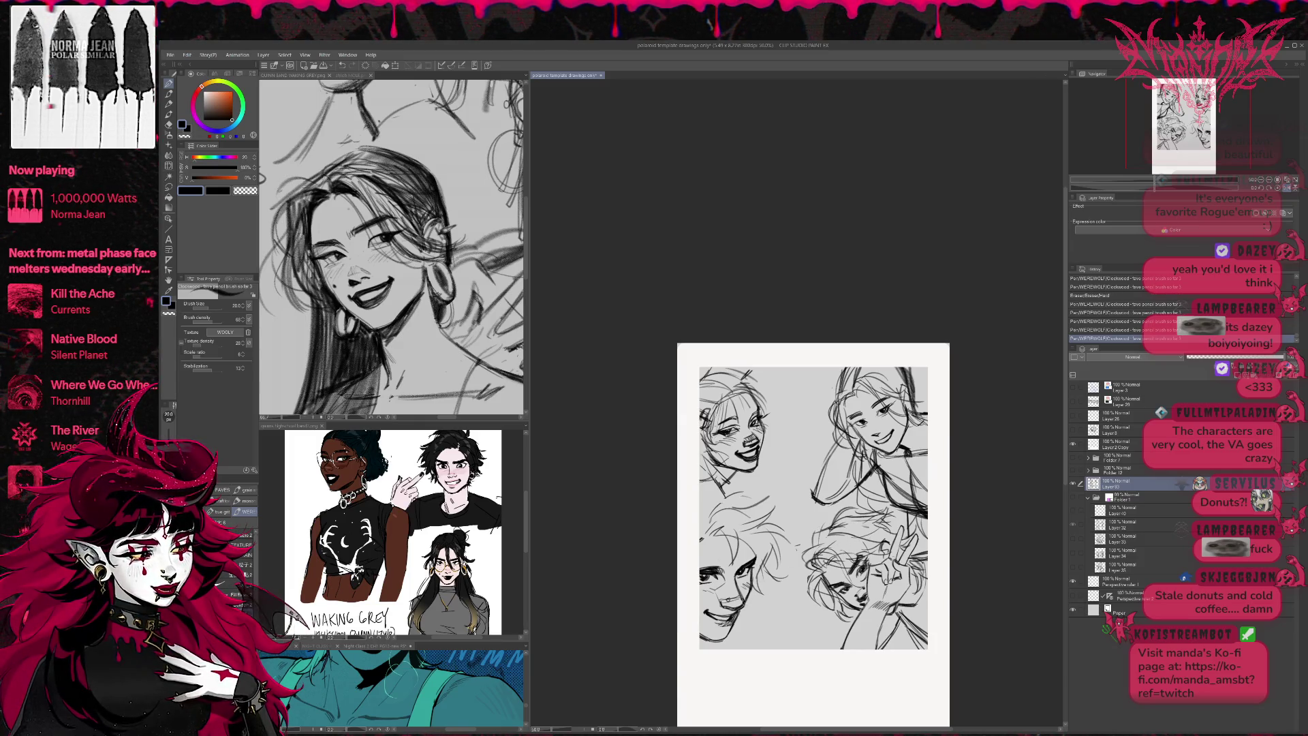
- Clean up the bottom face's chin line by alternately erasing and redrawing it, then unmirror the view
{"action": "key", "text": "e"}
{"action": "mouse_move", "coordinate": [750, 609]}
{"action": "left_mouse_down"}
{"action": "mouse_move", "coordinate": [695, 619]}
{"action": "mouse_move", "coordinate": [732, 623]}
{"action": "mouse_move", "coordinate": [715, 631]}
{"action": "mouse_move", "coordinate": [723, 619]}
{"action": "mouse_move", "coordinate": [733, 633]}
{"action": "mouse_move", "coordinate": [744, 618]}
{"action": "left_mouse_up"}
{"action": "key", "text": "p"}
{"action": "key", "text": "e"}
{"action": "key", "text": "p"}
{"action": "key", "text": "e"}
{"action": "key", "text": "p"}
{"action": "key", "text": "e"}
{"action": "key", "text": "p"}
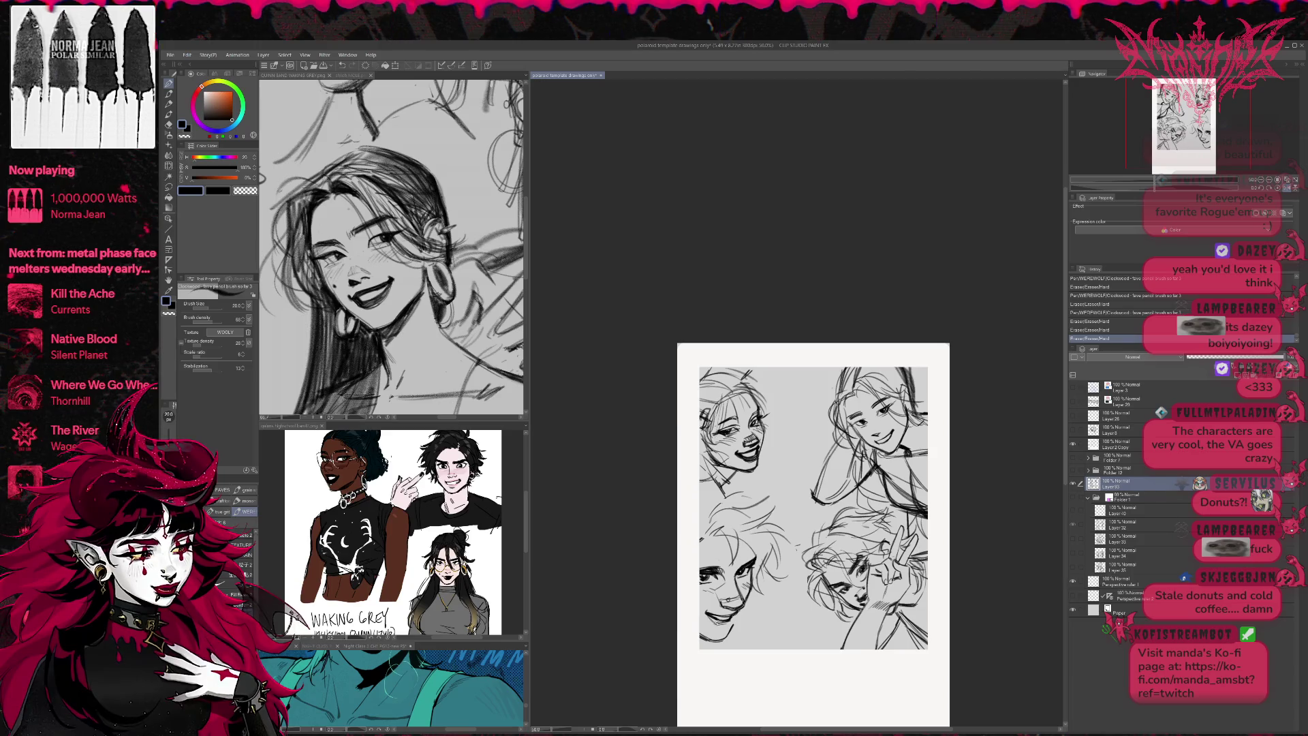
{"action": "left_click_drag", "start_coordinate": [736, 617], "coordinate": [730, 635]}
{"action": "key", "text": "e"}
{"action": "key", "text": "p"}
{"action": "key", "text": "e"}
{"action": "key", "text": "p"}
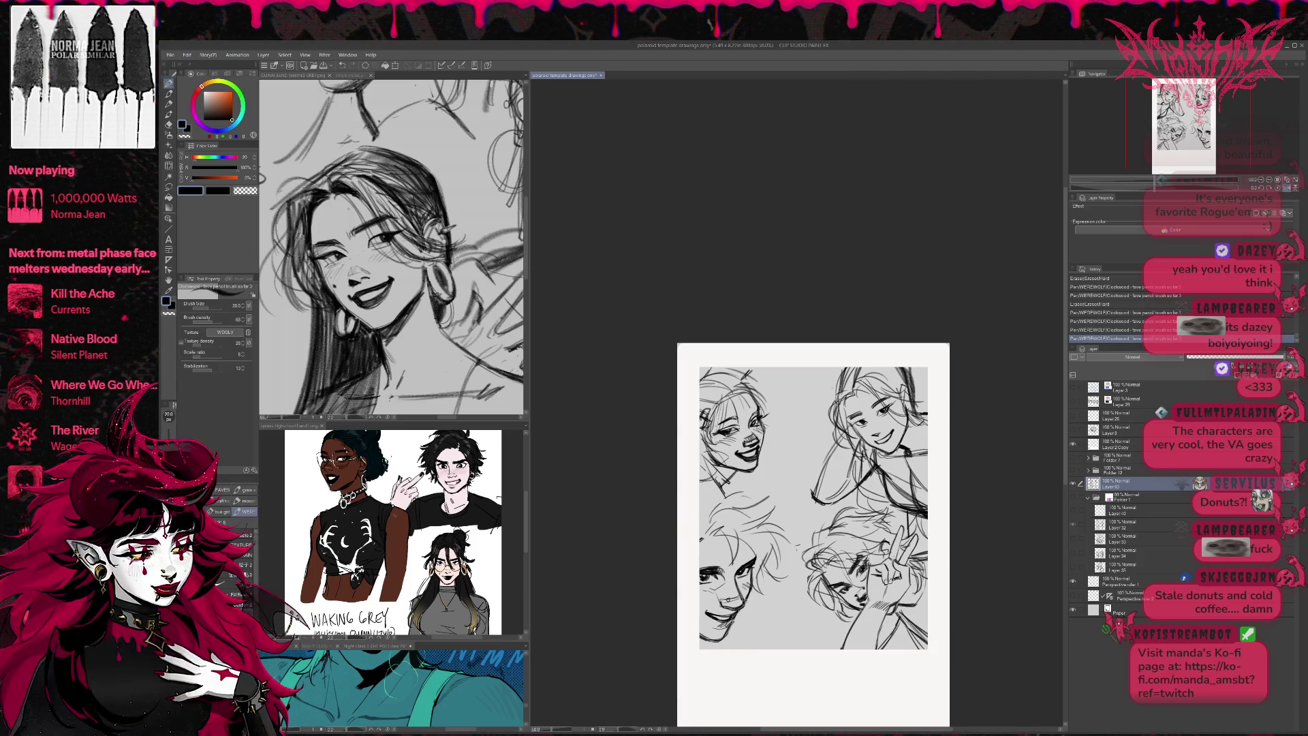
{"action": "left_click", "coordinate": [1288, 188]}
- Erase and redraw lines on the bottom-right face, undoing a trial broad brush stroke
{"action": "key", "text": "e"}
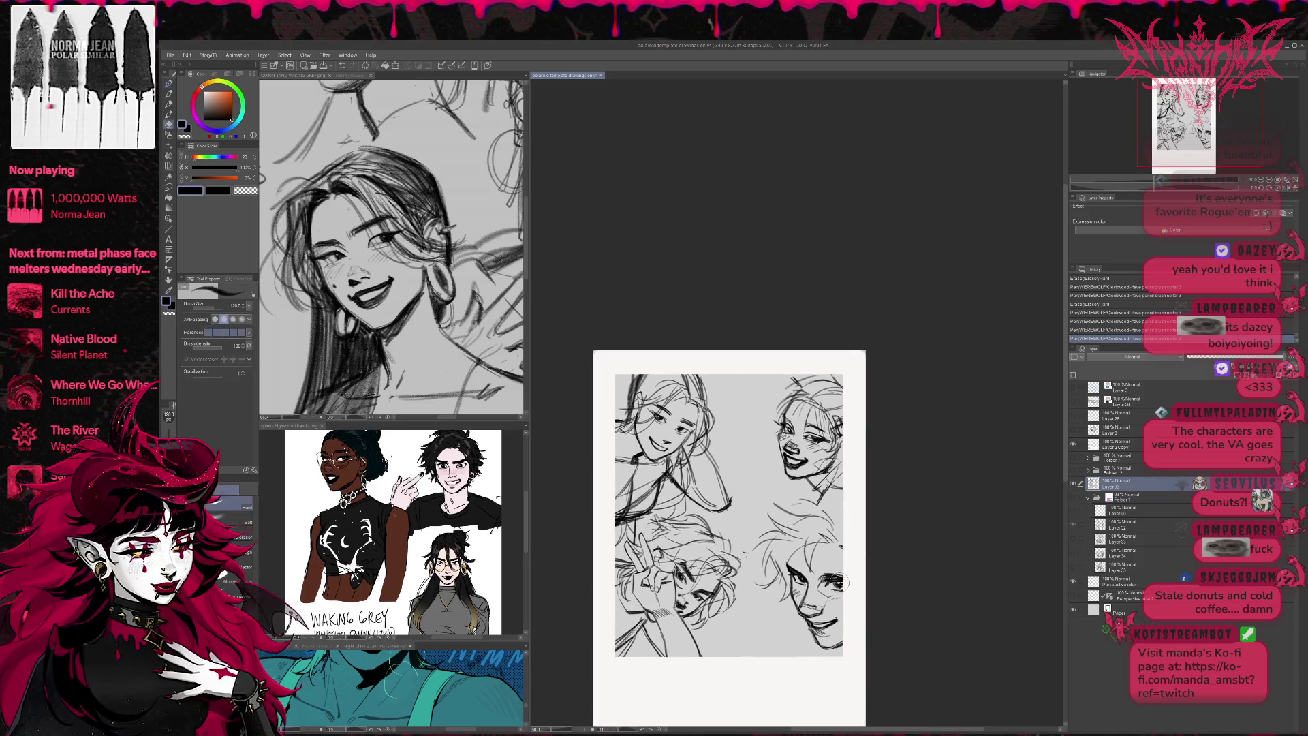
{"action": "mouse_move", "coordinate": [826, 576]}
{"action": "left_mouse_down"}
{"action": "mouse_move", "coordinate": [850, 597]}
{"action": "mouse_move", "coordinate": [832, 579]}
{"action": "mouse_move", "coordinate": [842, 574]}
{"action": "left_mouse_up"}
{"action": "key", "text": "p"}
{"action": "key", "text": "e"}
{"action": "key", "text": "p"}
{"action": "key", "text": "e"}
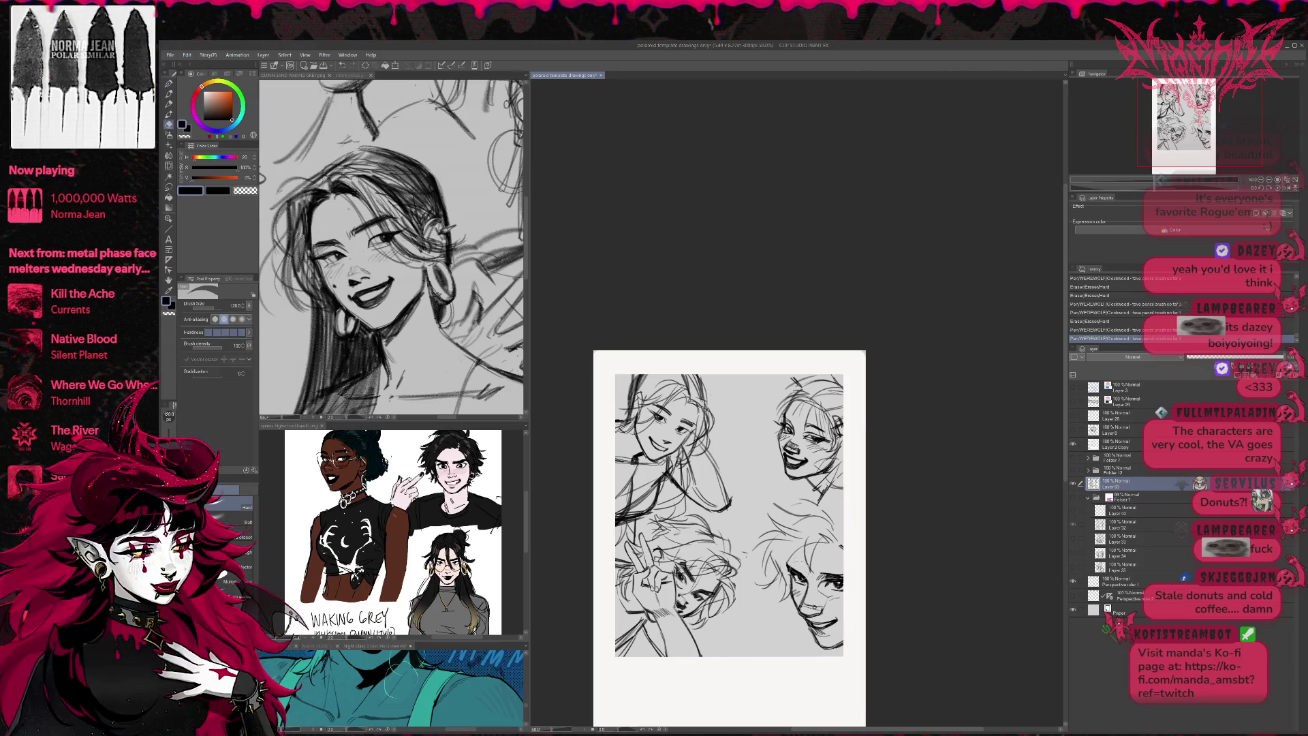
{"action": "key", "text": "b"}
{"action": "left_click_drag", "start_coordinate": [837, 522], "coordinate": [811, 512]}
{"action": "left_click_drag", "start_coordinate": [821, 564], "coordinate": [842, 567]}
{"action": "key", "text": "ctrl+z"}
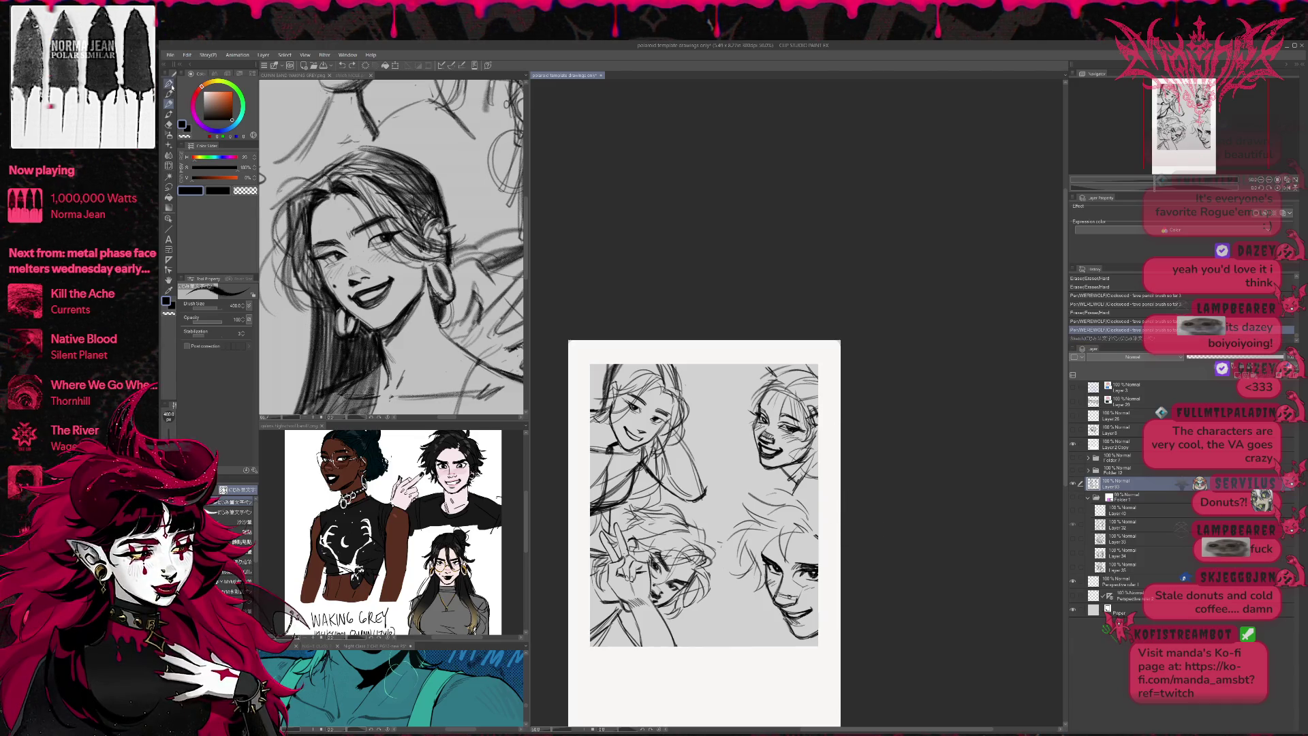
{"action": "left_click", "coordinate": [170, 83]}
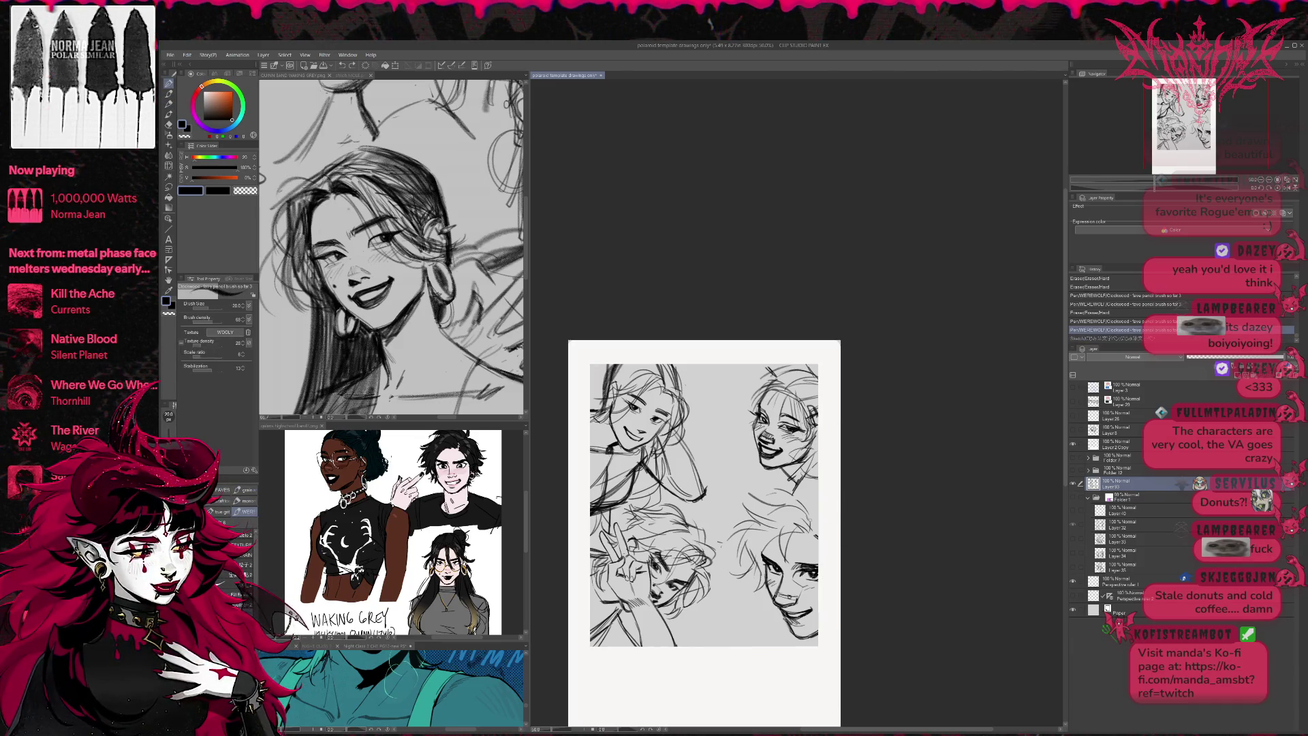
{"action": "left_click_drag", "start_coordinate": [817, 545], "coordinate": [826, 553]}
- Show the pink rough again and refine the right figure's hair lines
{"action": "left_click", "coordinate": [1074, 497]}
{"action": "left_click_drag", "start_coordinate": [797, 494], "coordinate": [787, 521]}
{"action": "mouse_move", "coordinate": [804, 501]}
{"action": "left_mouse_down"}
{"action": "mouse_move", "coordinate": [764, 554]}
{"action": "mouse_move", "coordinate": [749, 515]}
{"action": "mouse_move", "coordinate": [794, 490]}
{"action": "left_mouse_up"}
{"action": "left_click_drag", "start_coordinate": [748, 494], "coordinate": [789, 479]}
{"action": "left_click_drag", "start_coordinate": [760, 484], "coordinate": [778, 475]}
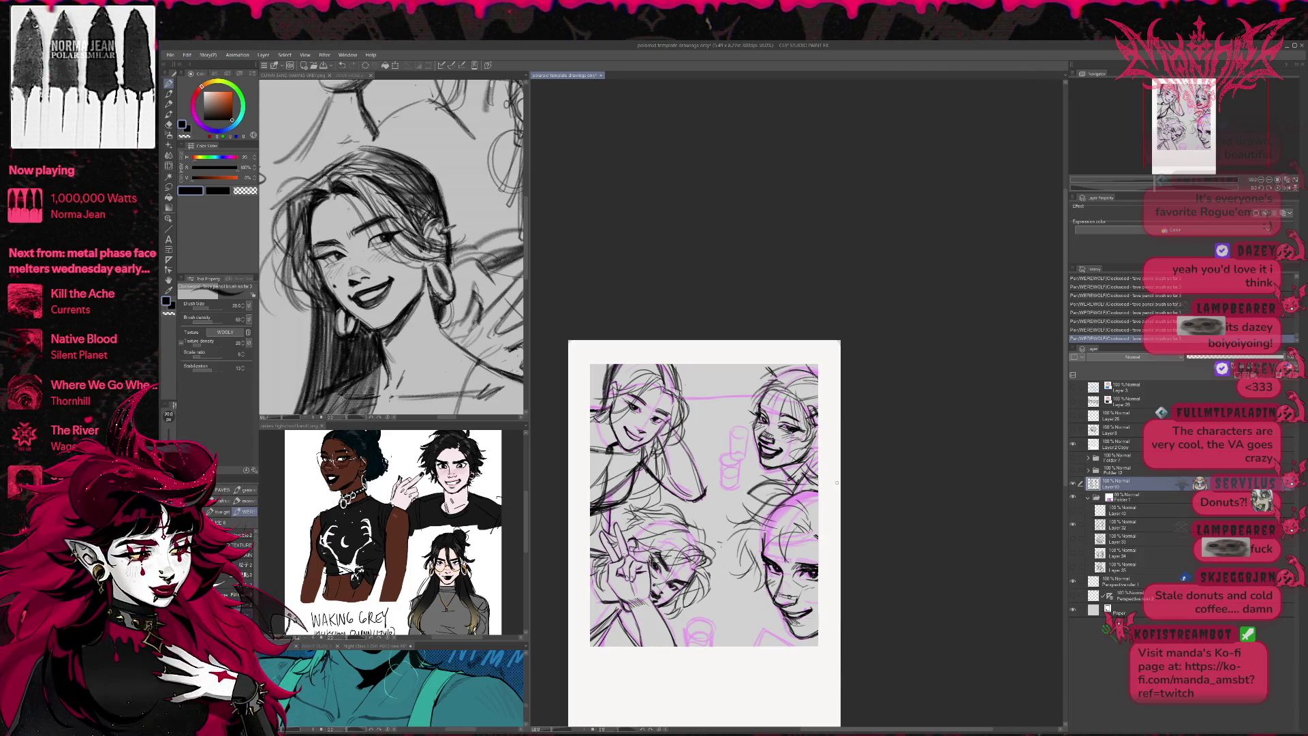
- Liquify the sketch lines near the top and the hand, comparing with undo and redo
{"action": "mouse_move", "coordinate": [841, 493]}
{"action": "left_mouse_down"}
{"action": "mouse_move", "coordinate": [903, 523]}
{"action": "mouse_move", "coordinate": [879, 520]}
{"action": "left_mouse_up"}
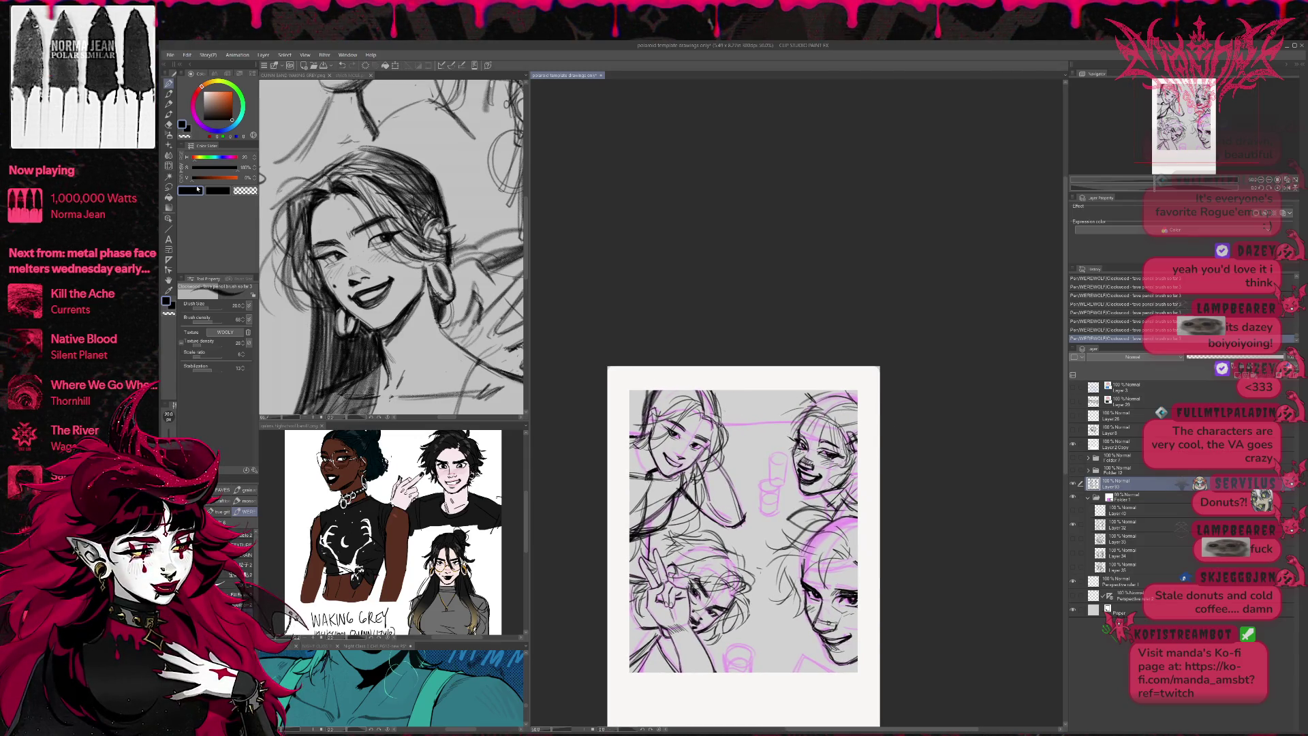
{"action": "left_click", "coordinate": [168, 165]}
{"action": "left_click_drag", "start_coordinate": [801, 450], "coordinate": [797, 436]}
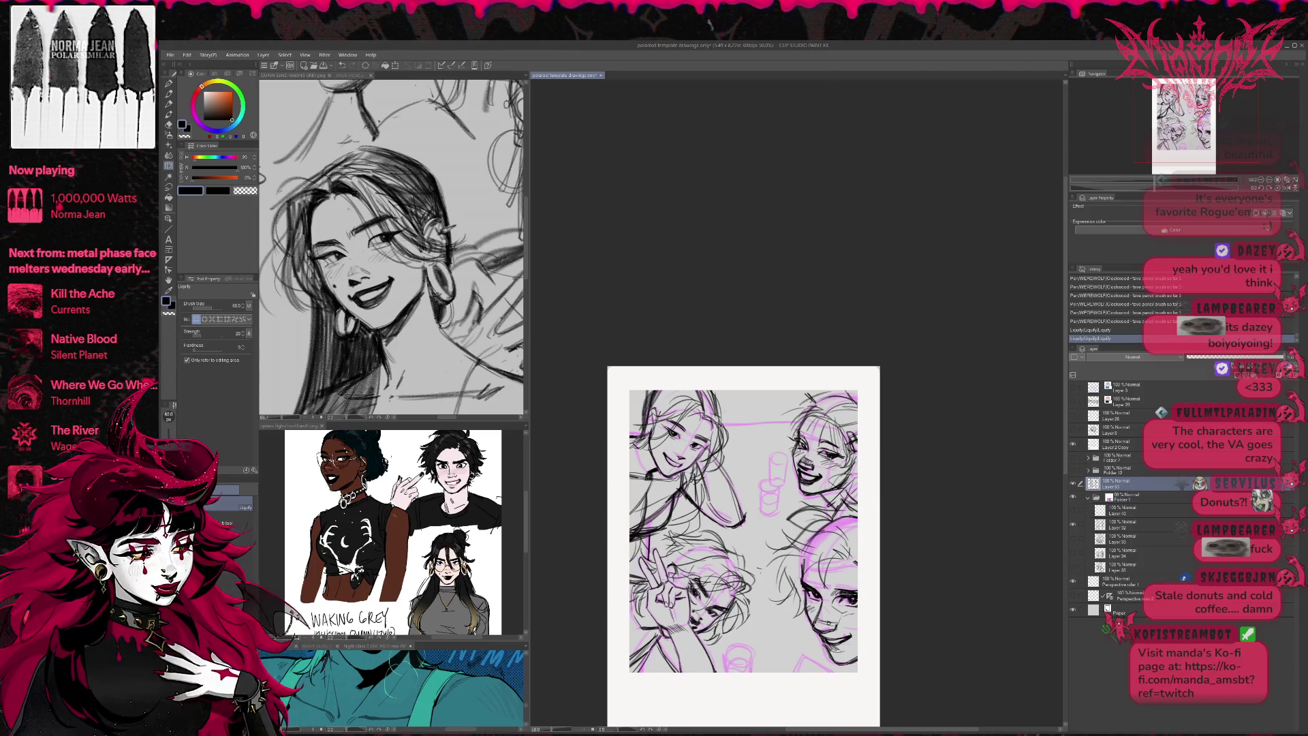
{"action": "key", "text": "h"}
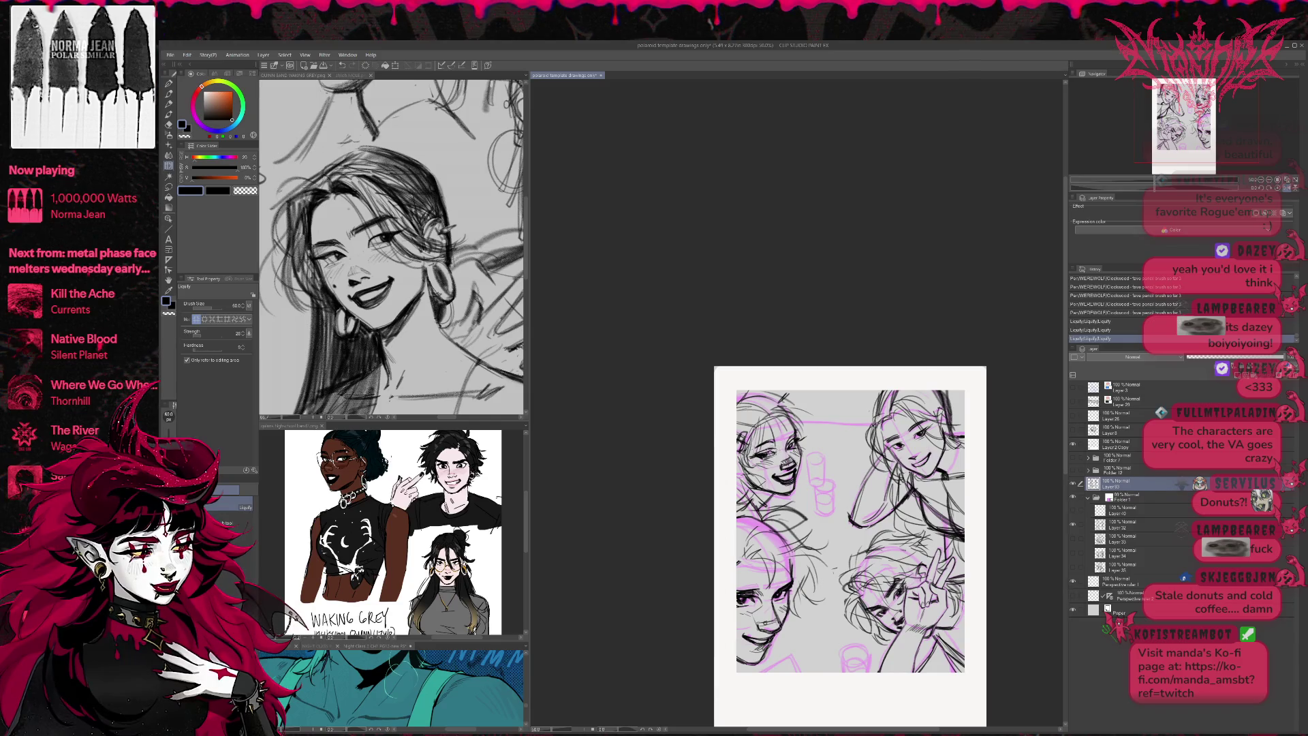
{"action": "left_click_drag", "start_coordinate": [832, 417], "coordinate": [786, 402]}
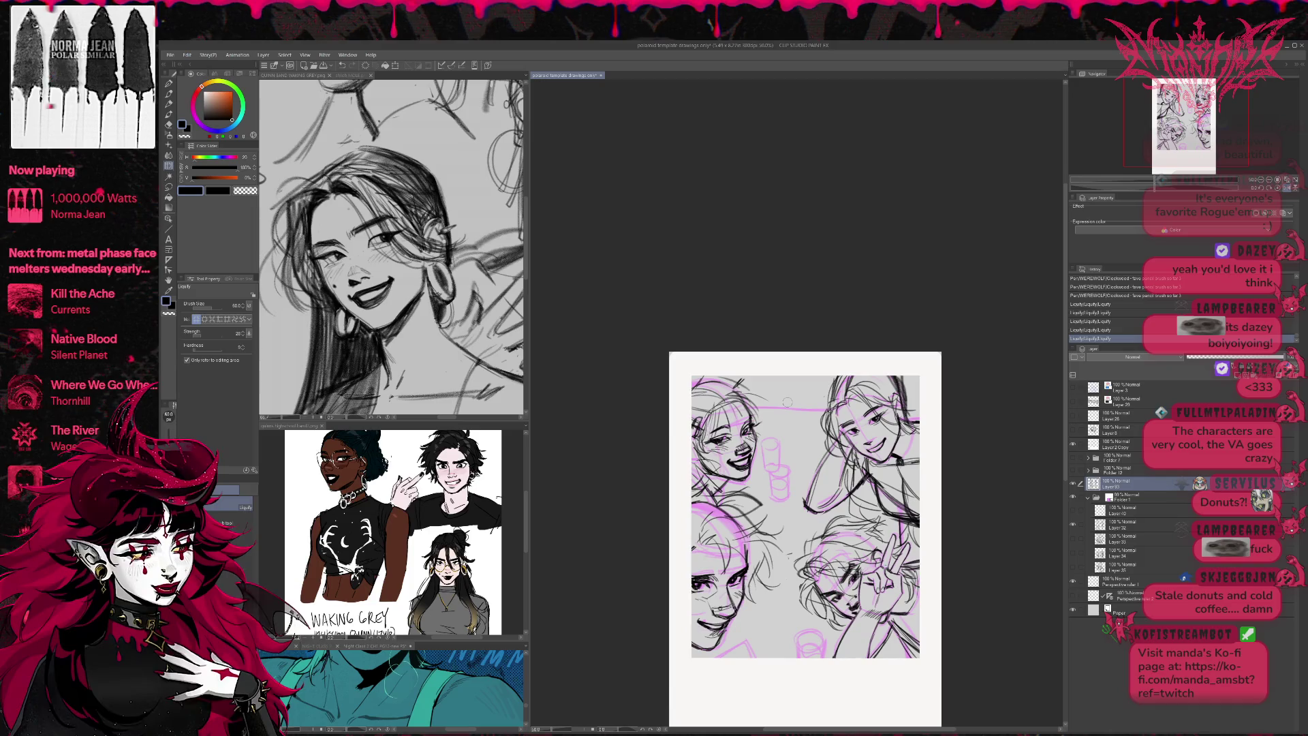
{"action": "left_click_drag", "start_coordinate": [829, 604], "coordinate": [833, 599]}
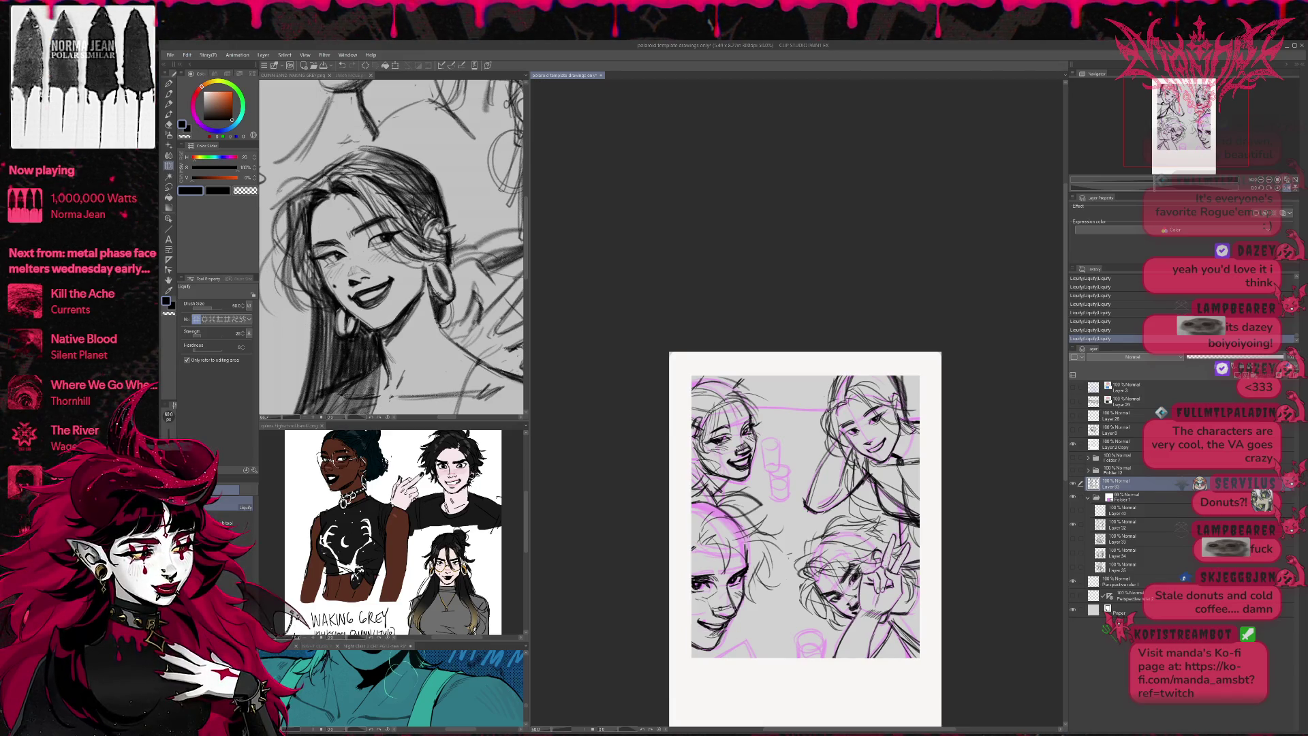
{"action": "left_click_drag", "start_coordinate": [857, 574], "coordinate": [805, 568]}
{"action": "key", "text": "ctrl+z"}
{"action": "key", "text": "ctrl+z"}
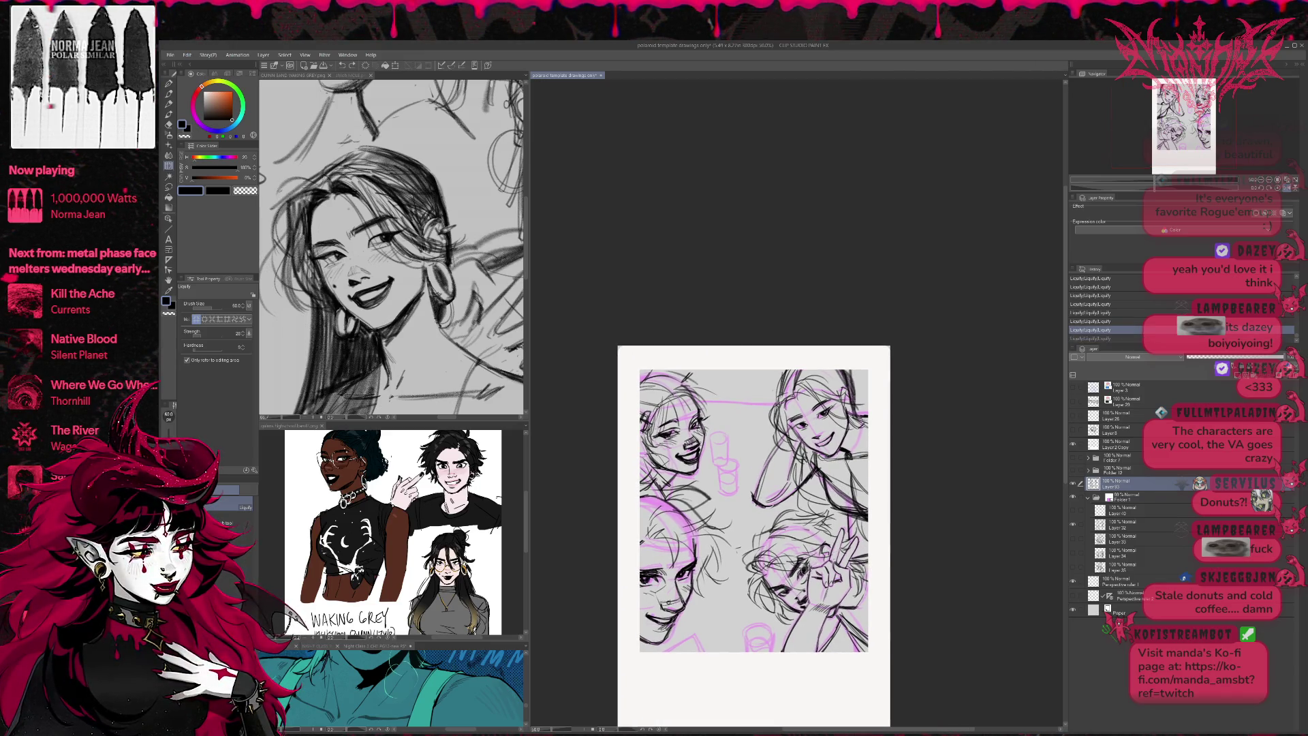
{"action": "key", "text": "ctrl+y"}
{"action": "key", "text": "ctrl+y"}
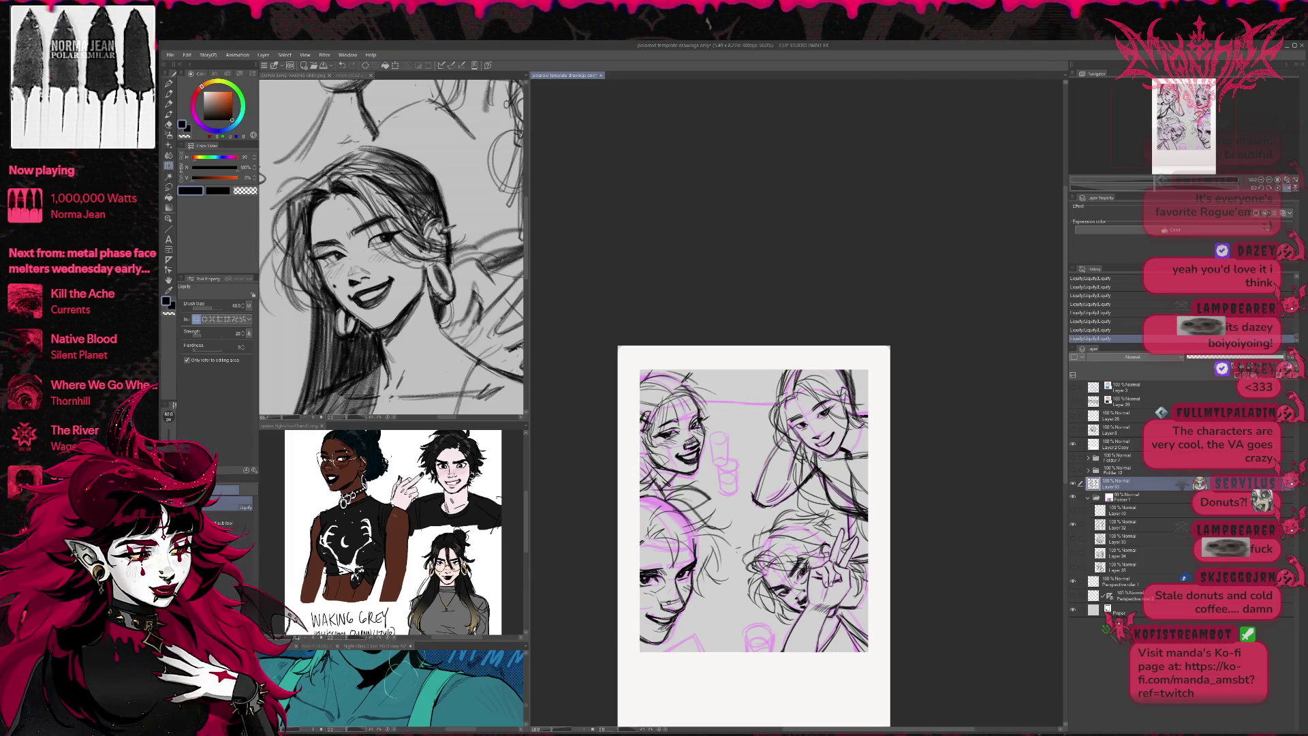
{"action": "left_click_drag", "start_coordinate": [749, 518], "coordinate": [799, 523]}
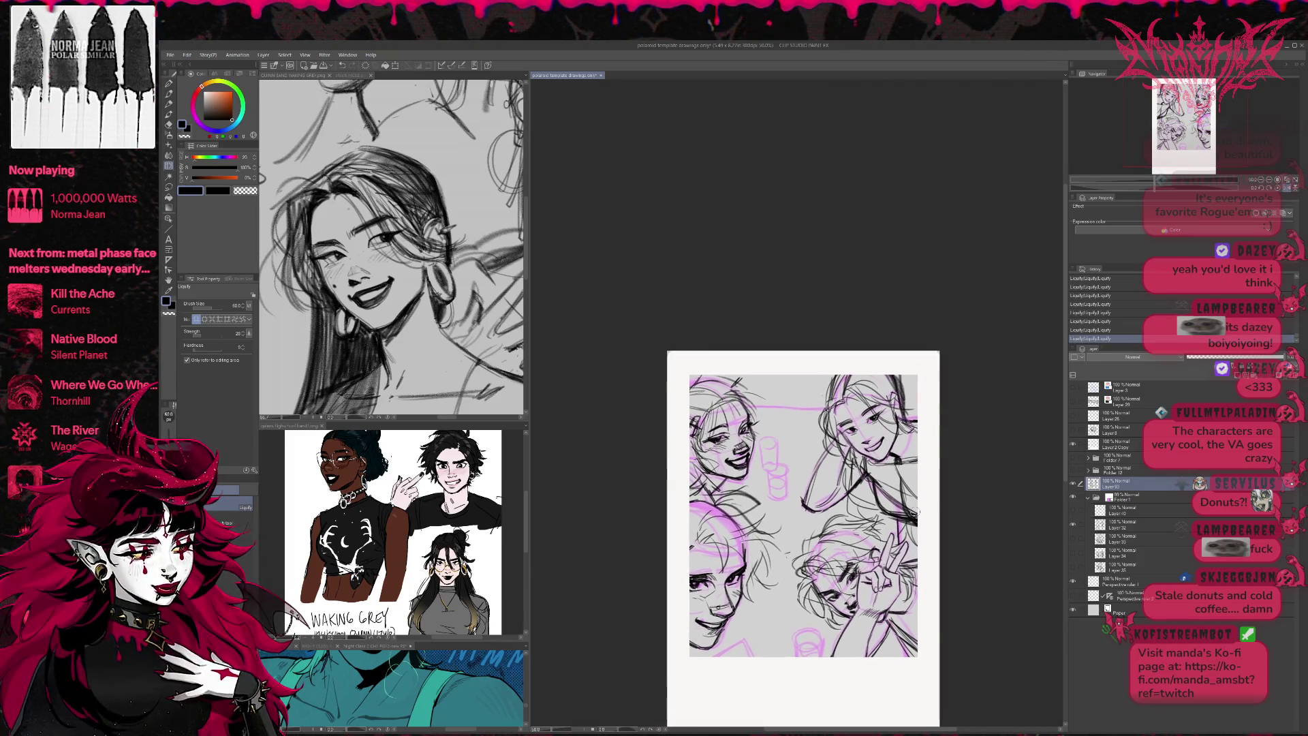
- Toggle the sketch layer to compare, then tint its lines blue with Layer color
{"action": "left_click", "coordinate": [1073, 485]}
{"action": "left_click", "coordinate": [1073, 484]}
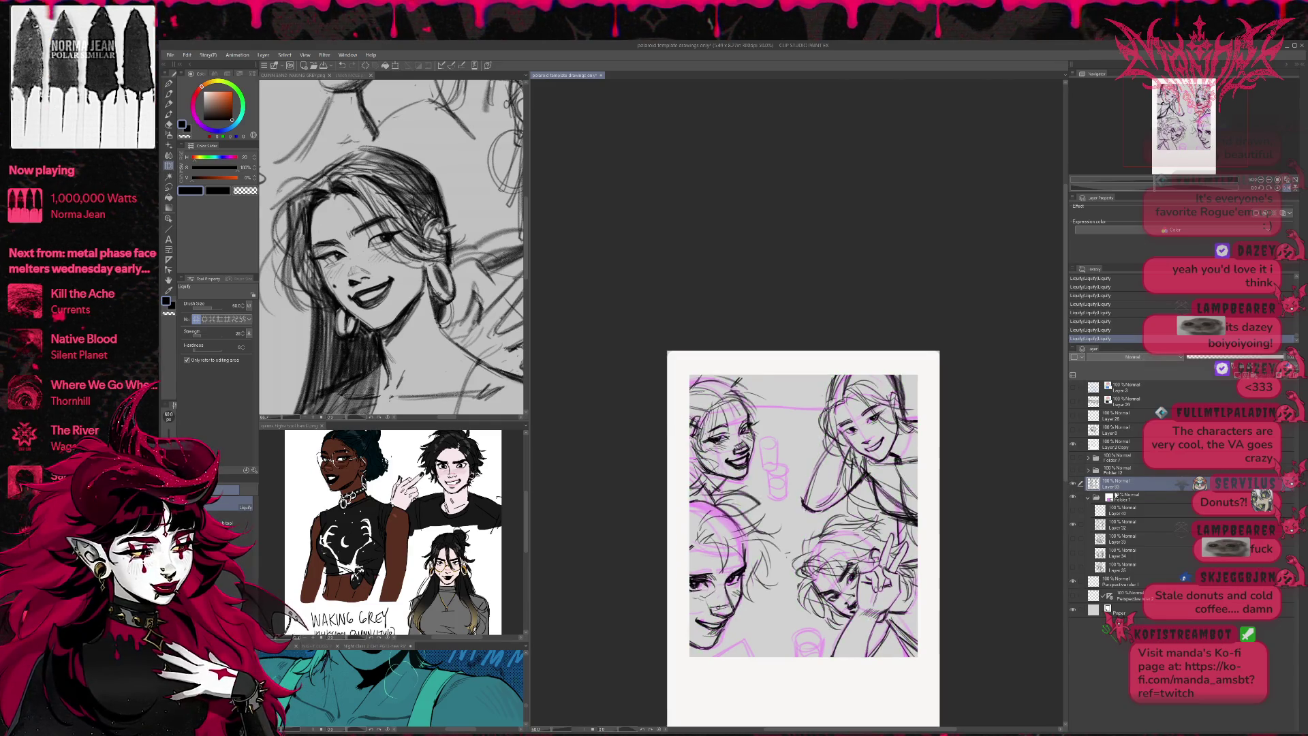
{"action": "left_click", "coordinate": [1284, 212]}
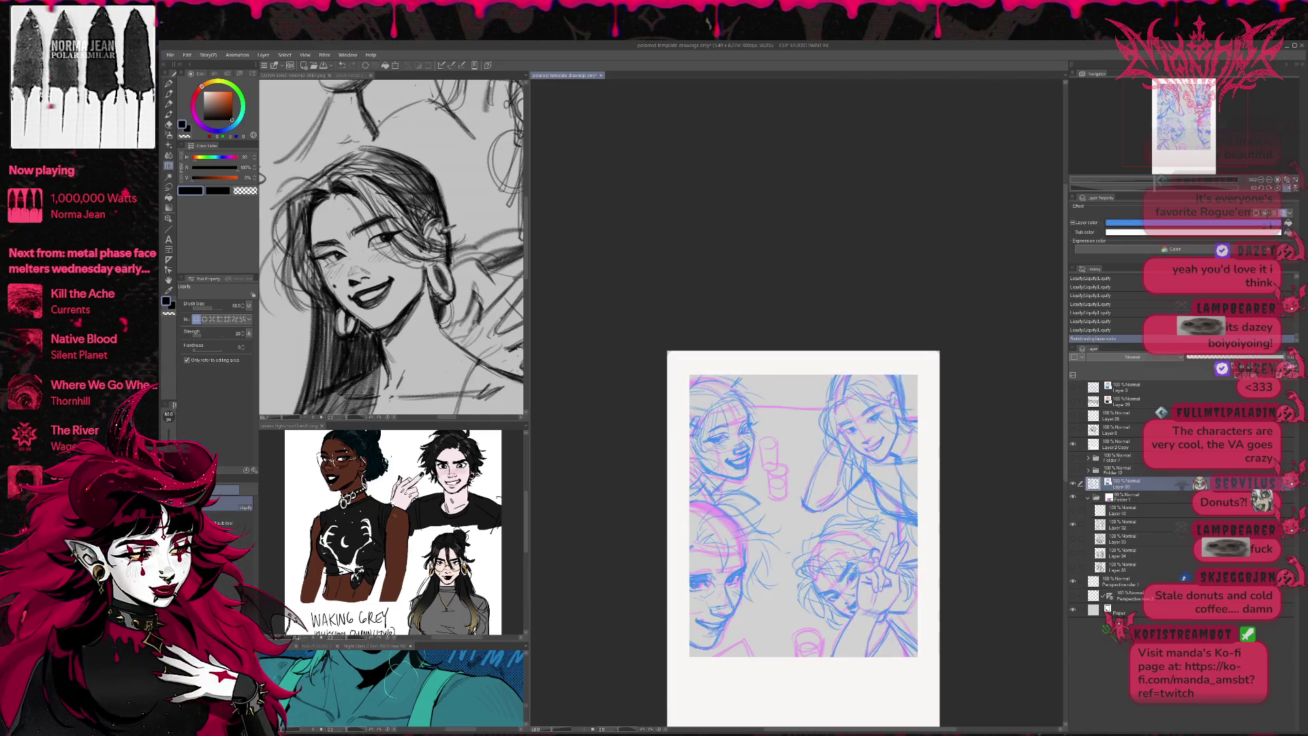
- Lower the blue sketch layer's opacity to about 71% and zoom in on the polaroid
{"action": "left_click", "coordinate": [1257, 356]}
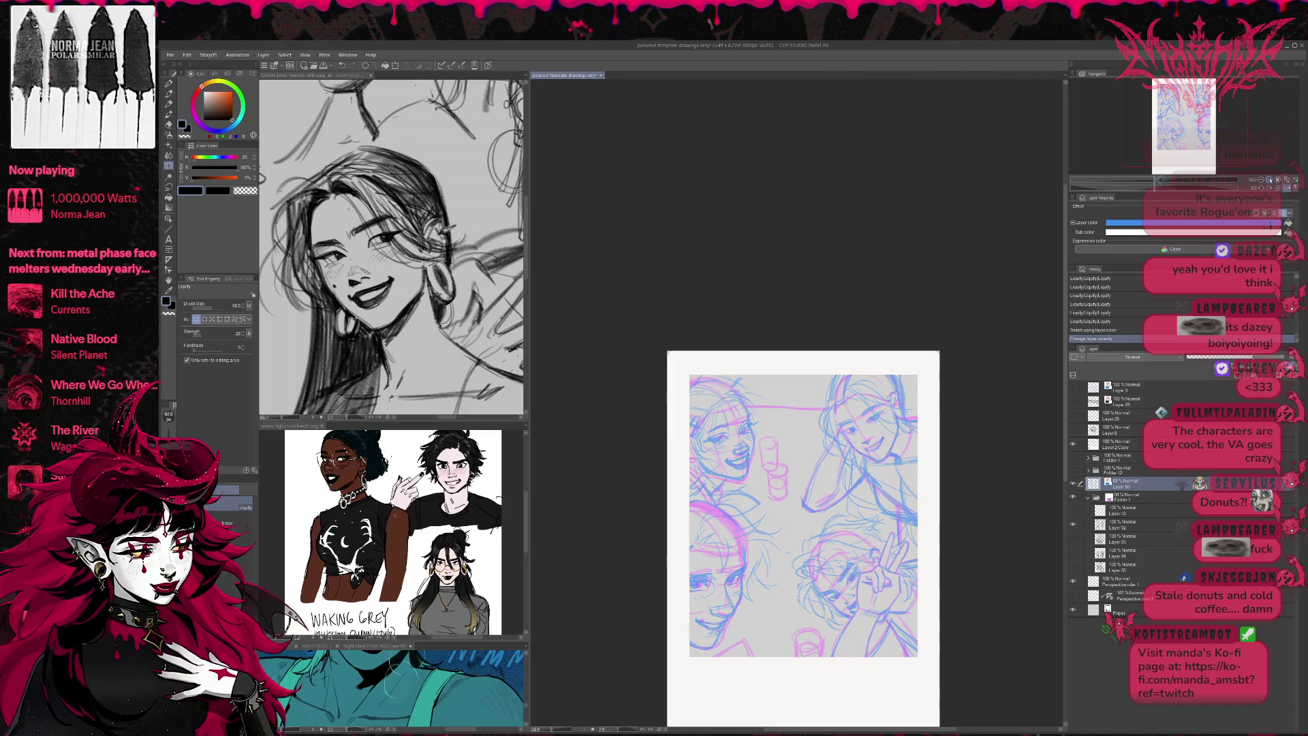
{"action": "left_click", "coordinate": [1270, 180]}
{"action": "left_click_drag", "start_coordinate": [804, 474], "coordinate": [711, 335]}
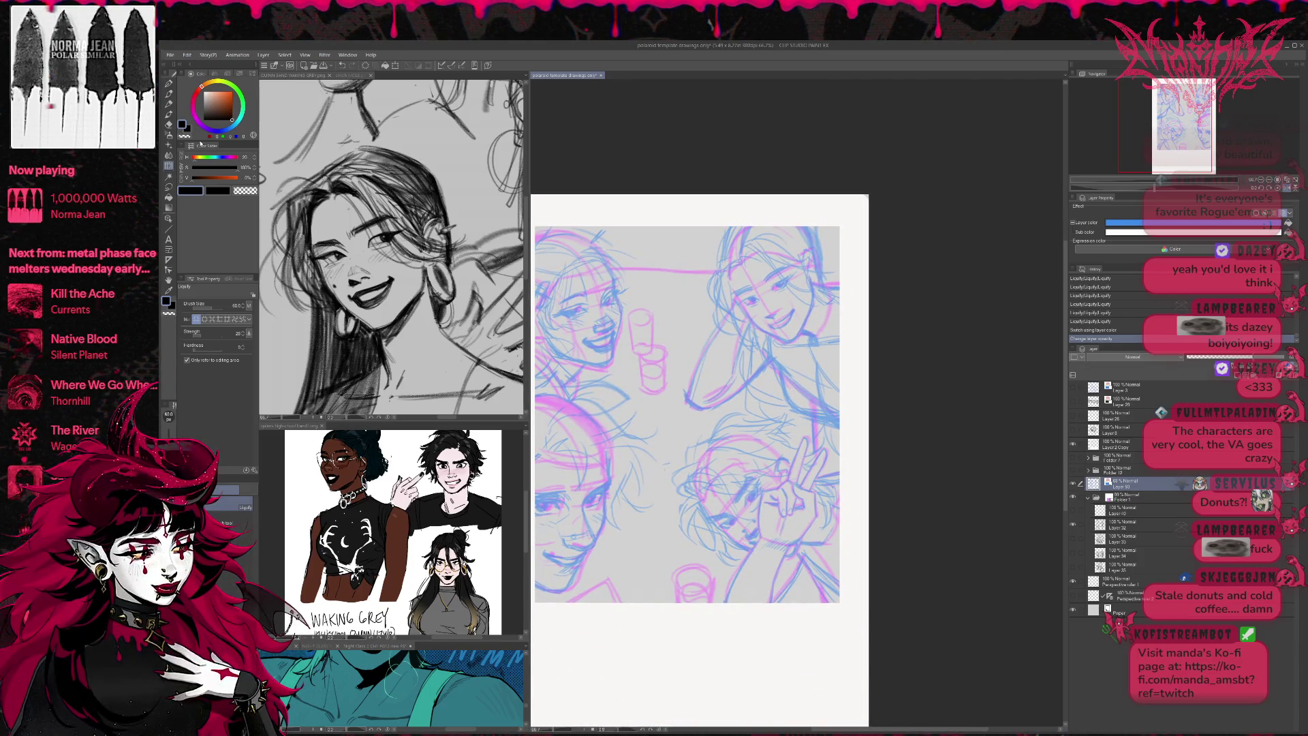
- Select a pen brush, undo the test loops, and create a new raster layer for inking
{"action": "left_click", "coordinate": [170, 94]}
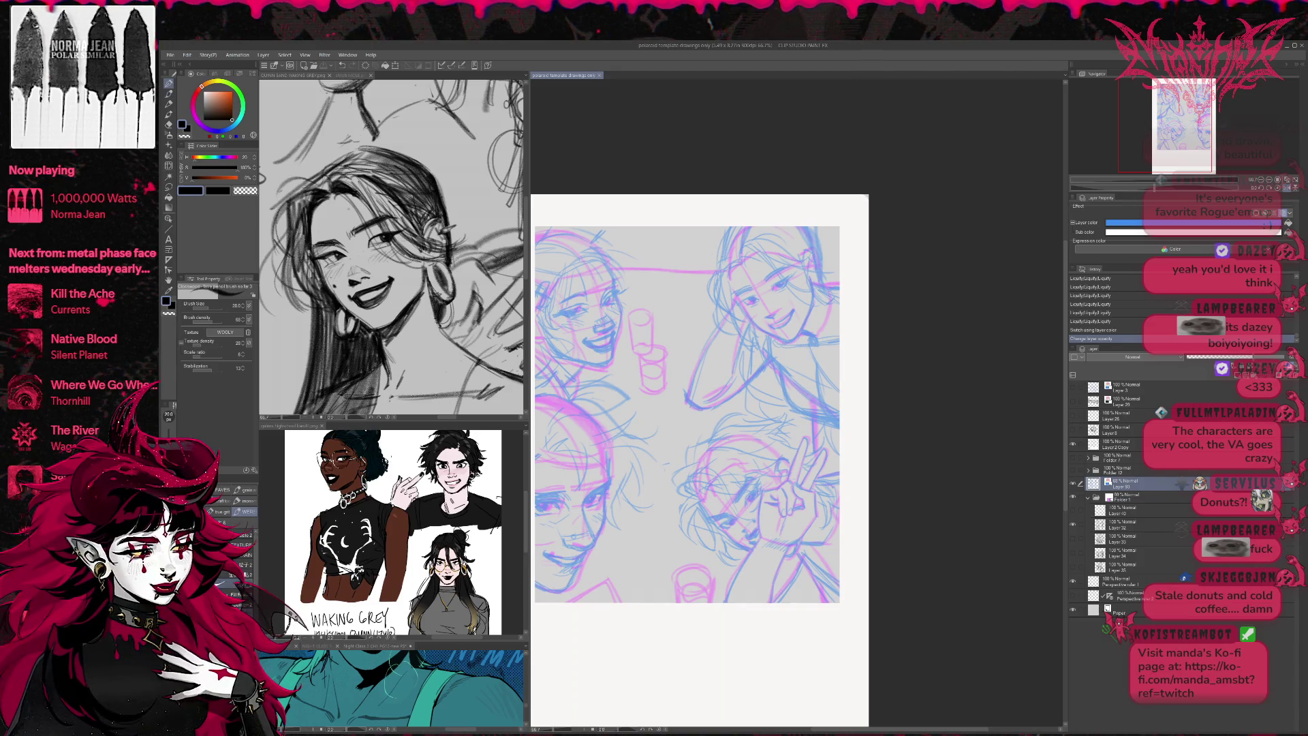
{"action": "left_click", "coordinate": [168, 82]}
{"action": "mouse_move", "coordinate": [741, 507]}
{"action": "left_mouse_down"}
{"action": "mouse_move", "coordinate": [784, 505]}
{"action": "mouse_move", "coordinate": [794, 533]}
{"action": "left_mouse_up"}
{"action": "key", "text": "ctrl+z"}
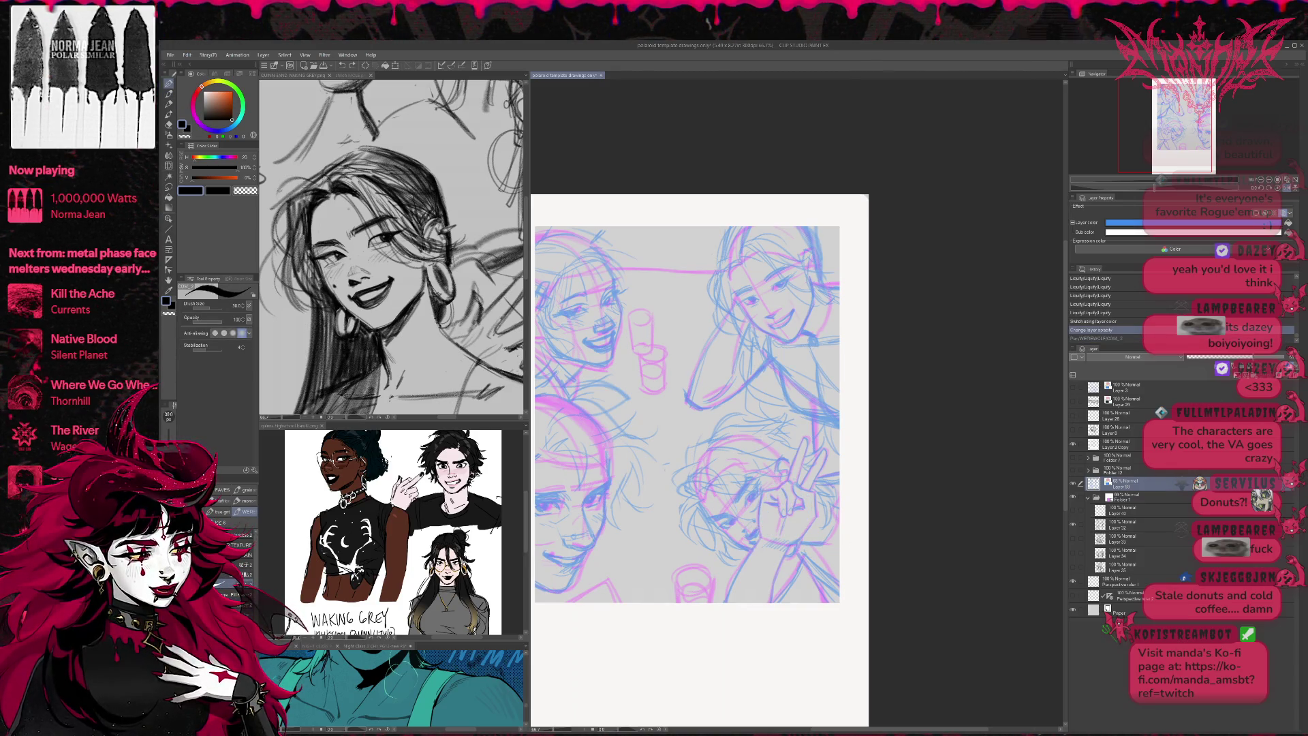
{"action": "key", "text": "ctrl+shift+n"}
{"action": "left_click", "coordinate": [1267, 180]}
{"action": "scroll", "coordinate": [749, 476], "scroll_direction": "up", "scroll_amount": 5}
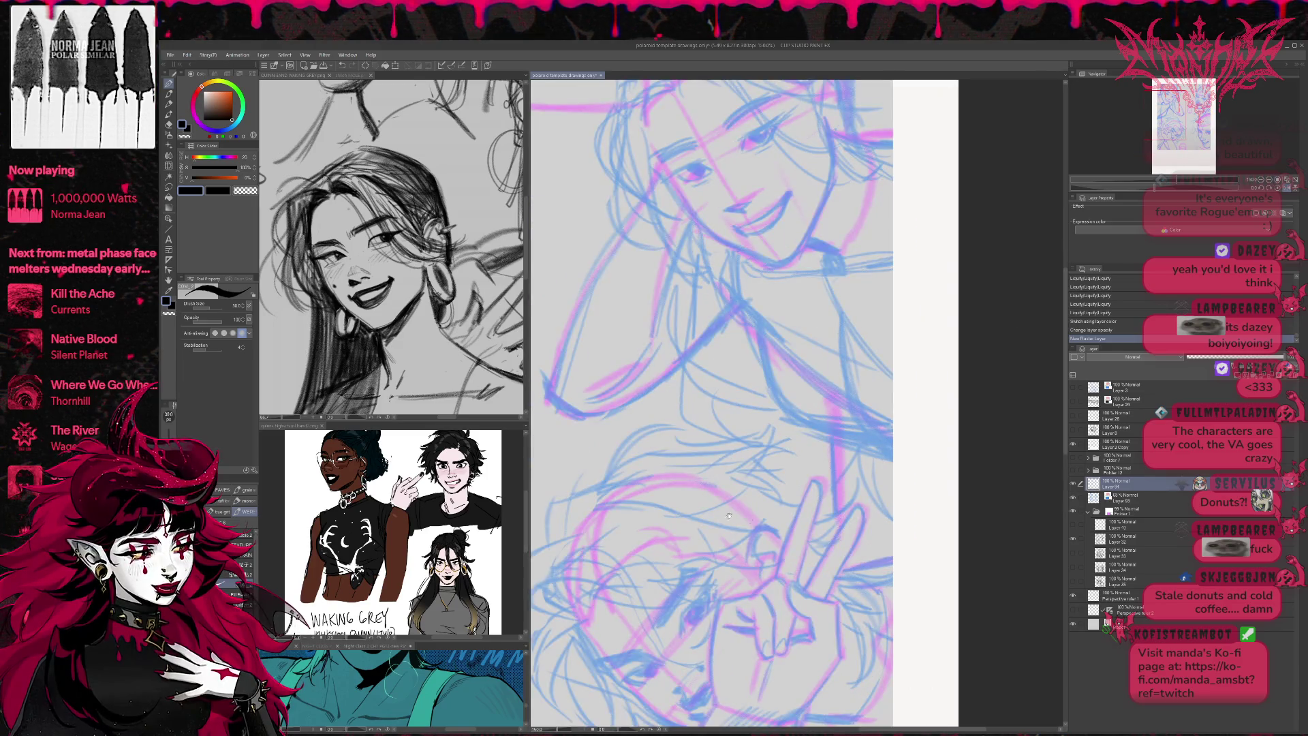
- Tilt the canvas view to suit the face and check another reference face before returning to the polaroid
{"action": "key", "text": "r"}
{"action": "mouse_move", "coordinate": [818, 341]}
{"action": "left_mouse_down"}
{"action": "mouse_move", "coordinate": [862, 276]}
{"action": "mouse_move", "coordinate": [944, 372]}
{"action": "left_mouse_up"}
{"action": "left_click", "coordinate": [392, 246]}
{"action": "scroll", "coordinate": [392, 246], "scroll_direction": "up", "scroll_amount": 3}
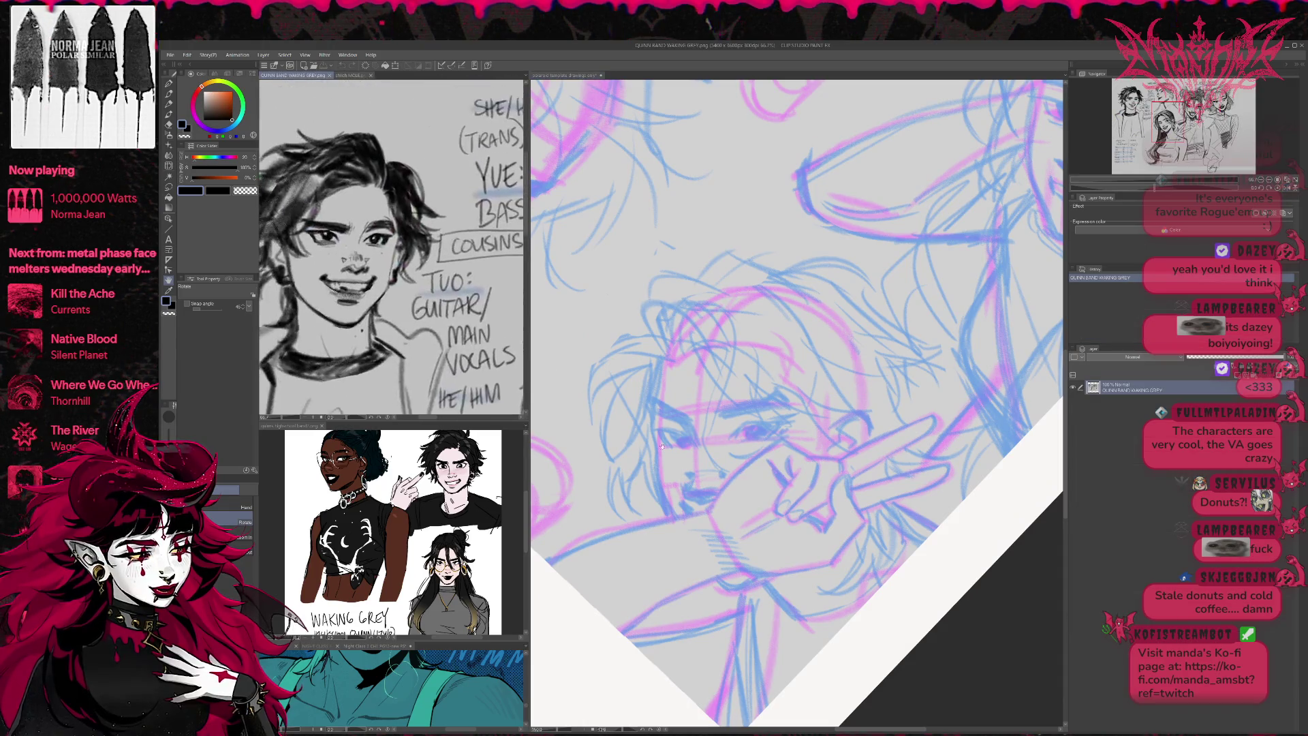
{"action": "left_click", "coordinate": [775, 352]}
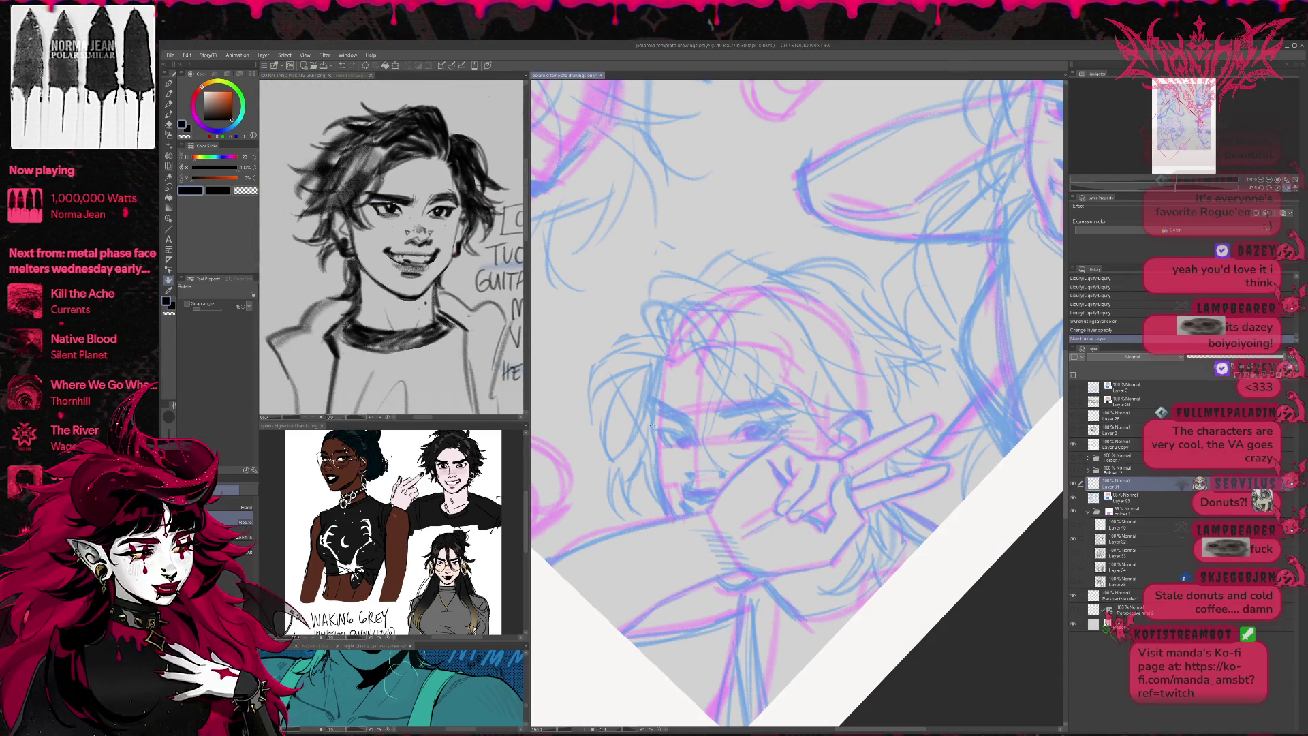
- Try trial pen strokes on the left eye and undo them
{"action": "key", "text": "p"}
{"action": "mouse_move", "coordinate": [661, 436]}
{"action": "left_mouse_down"}
{"action": "mouse_move", "coordinate": [673, 455]}
{"action": "mouse_move", "coordinate": [696, 453]}
{"action": "mouse_move", "coordinate": [674, 429]}
{"action": "mouse_move", "coordinate": [643, 436]}
{"action": "mouse_move", "coordinate": [658, 440]}
{"action": "left_mouse_up"}
{"action": "key", "text": "ctrl+z"}
{"action": "key", "text": "ctrl+z"}
{"action": "key", "text": "bracketleft"}
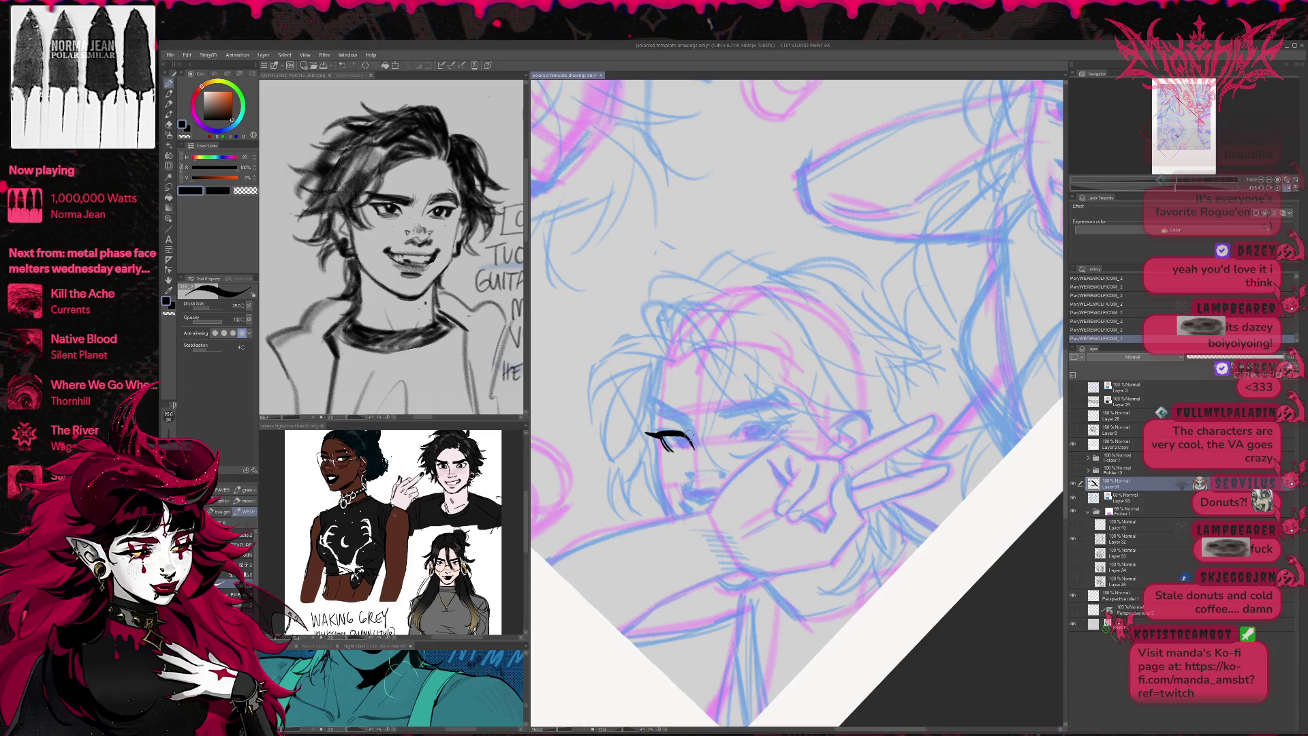
- Ink the right eye's lash line and inner lid, redrawing the lid darker
{"action": "mouse_move", "coordinate": [734, 444]}
{"action": "left_mouse_down"}
{"action": "mouse_move", "coordinate": [749, 425]}
{"action": "mouse_move", "coordinate": [792, 422]}
{"action": "left_mouse_up"}
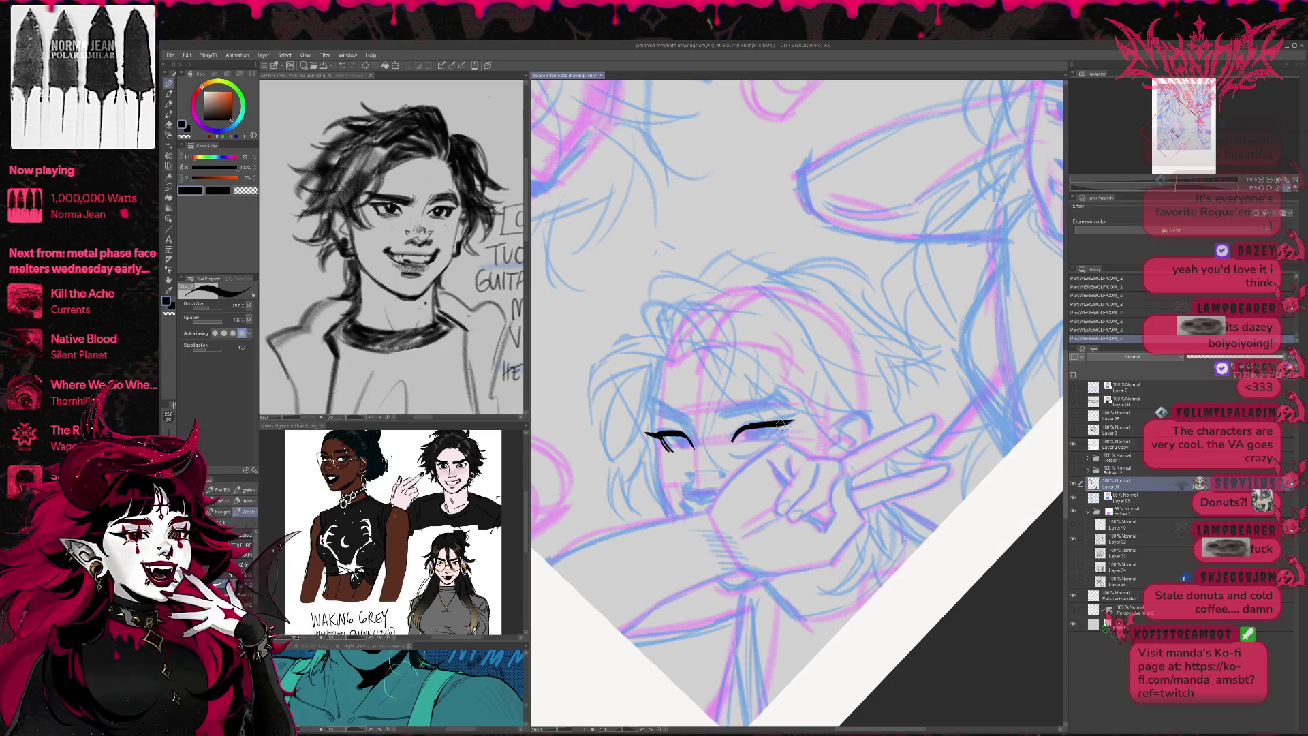
{"action": "left_click_drag", "start_coordinate": [782, 421], "coordinate": [771, 441]}
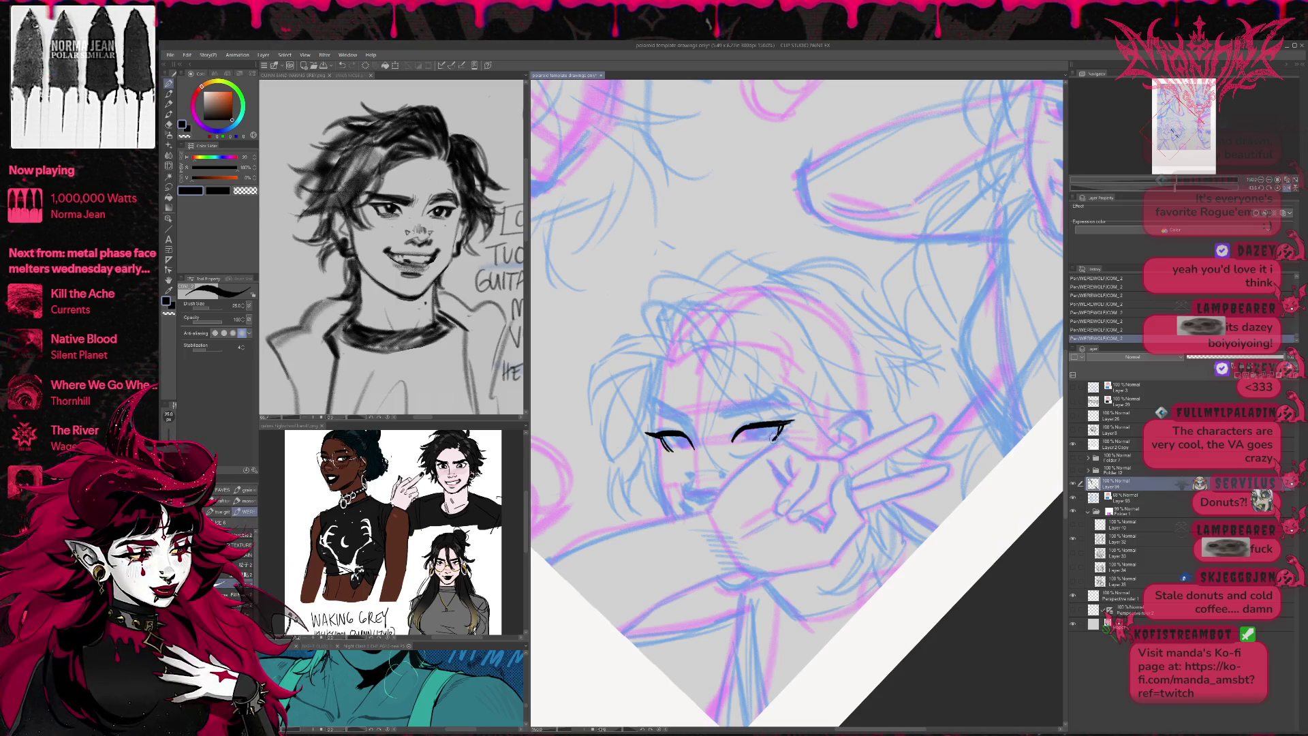
{"action": "key", "text": "ctrl+z"}
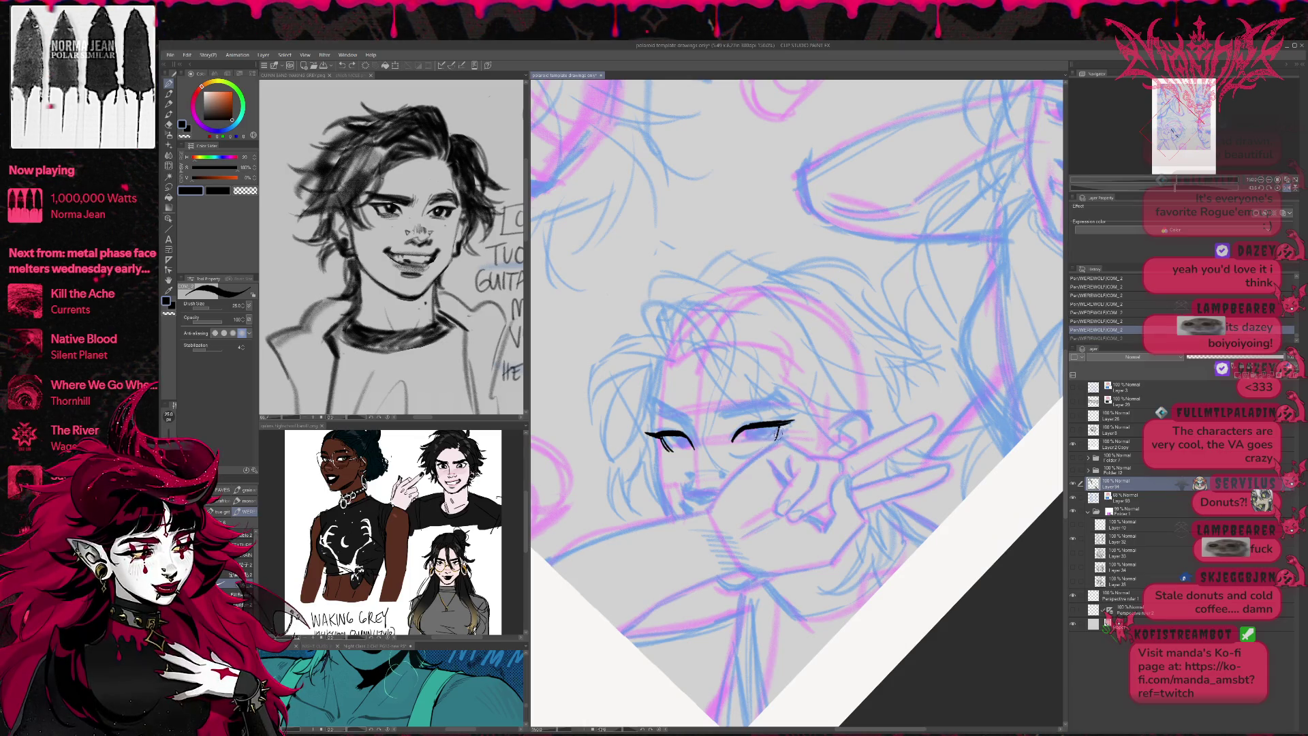
{"action": "left_click_drag", "start_coordinate": [782, 426], "coordinate": [774, 440]}
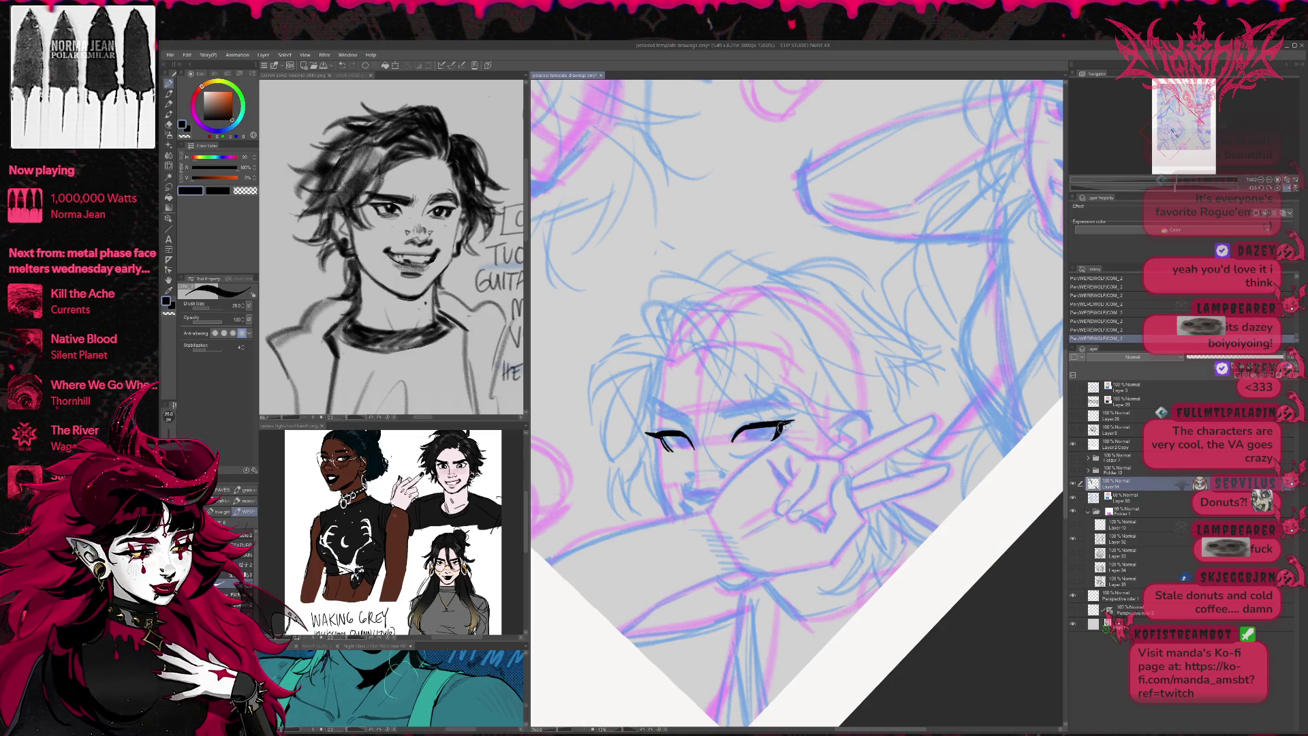
{"action": "key", "text": "h"}
{"action": "mouse_move", "coordinate": [828, 333]}
{"action": "left_mouse_down"}
{"action": "mouse_move", "coordinate": [875, 366]}
{"action": "mouse_move", "coordinate": [824, 392]}
{"action": "left_mouse_up"}
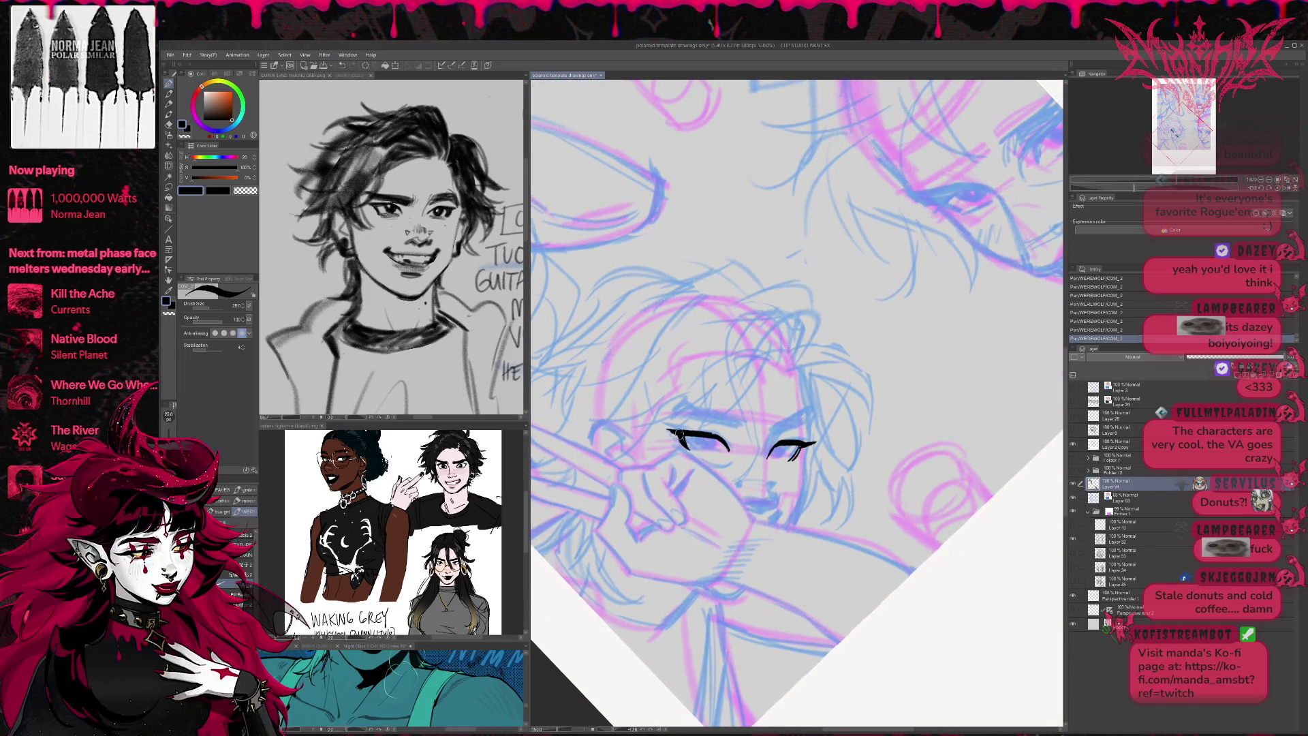
- Thicken the left upper lid and fill both dark irises, then switch to the Night Class 2 CH1 PG12 page
{"action": "left_click_drag", "start_coordinate": [685, 436], "coordinate": [789, 457]}
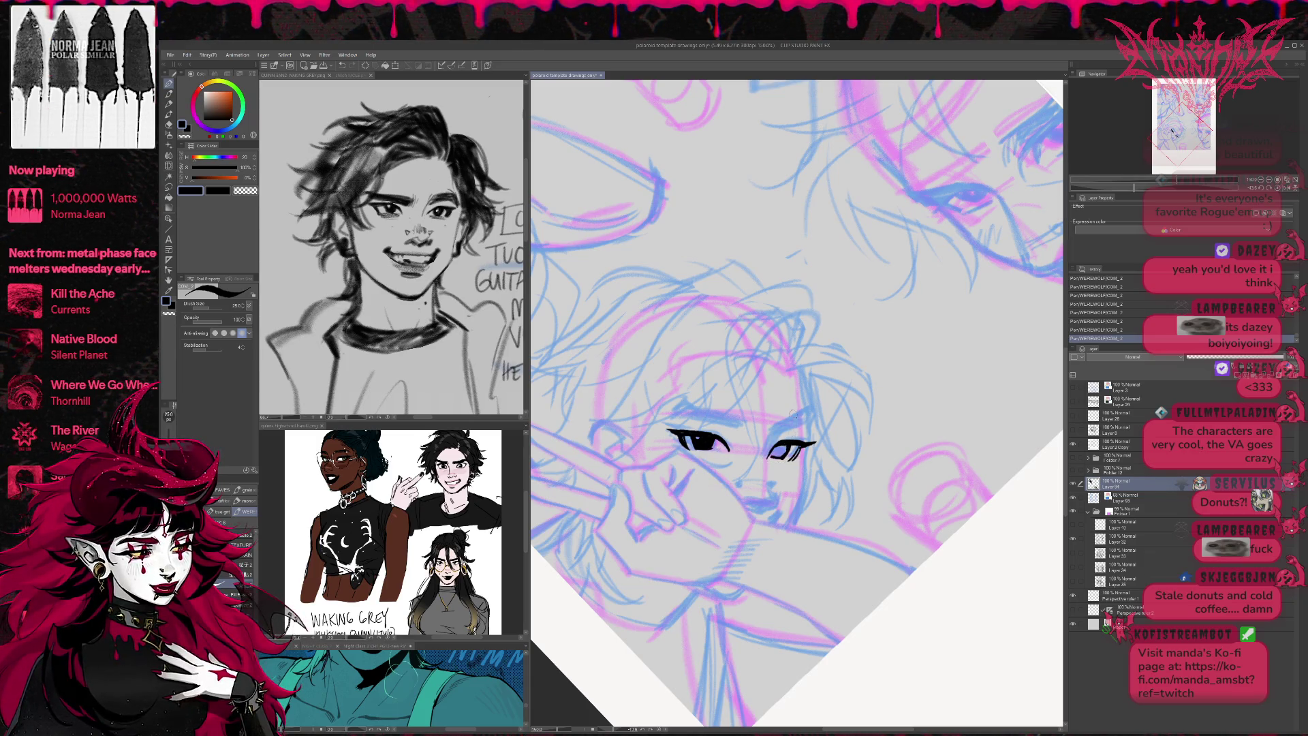
{"action": "key", "text": "ctrl+z"}
{"action": "key", "text": "ctrl+z"}
{"action": "key", "text": "ctrl+z"}
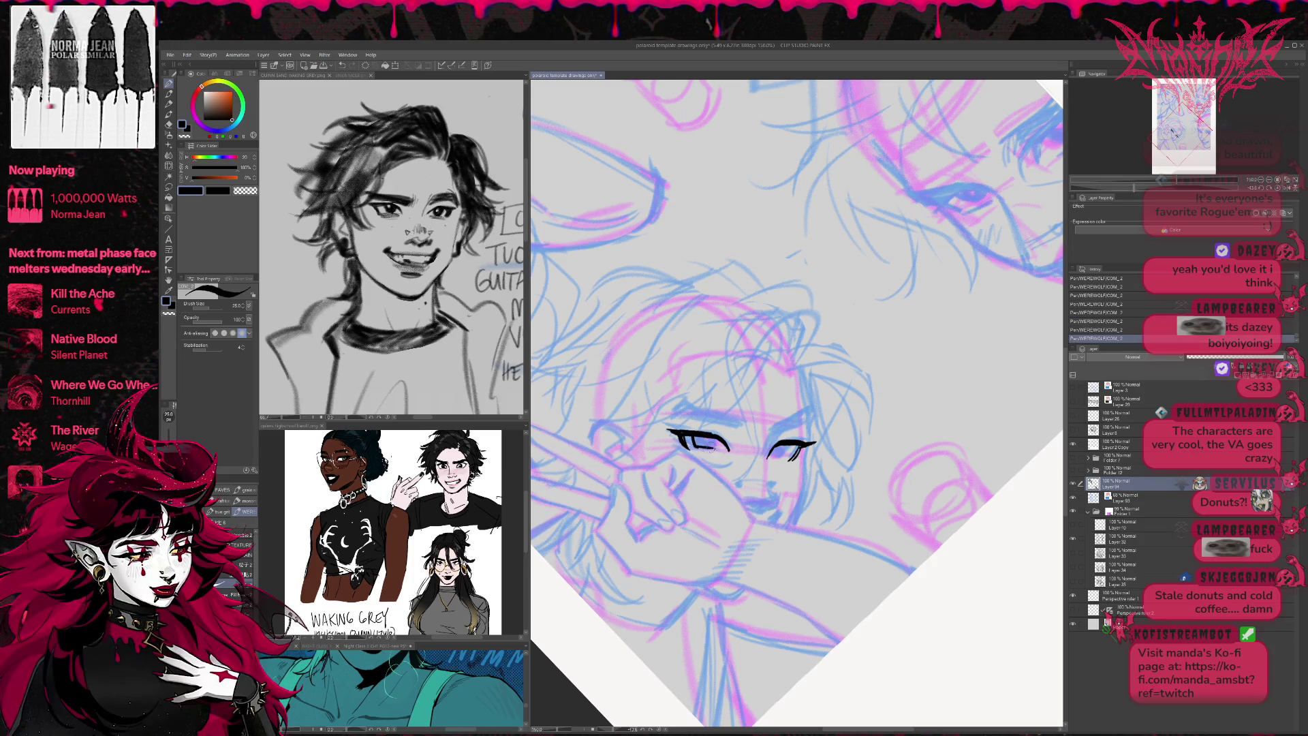
{"action": "left_click_drag", "start_coordinate": [698, 437], "coordinate": [782, 459]}
{"action": "left_click_drag", "start_coordinate": [832, 414], "coordinate": [863, 422]}
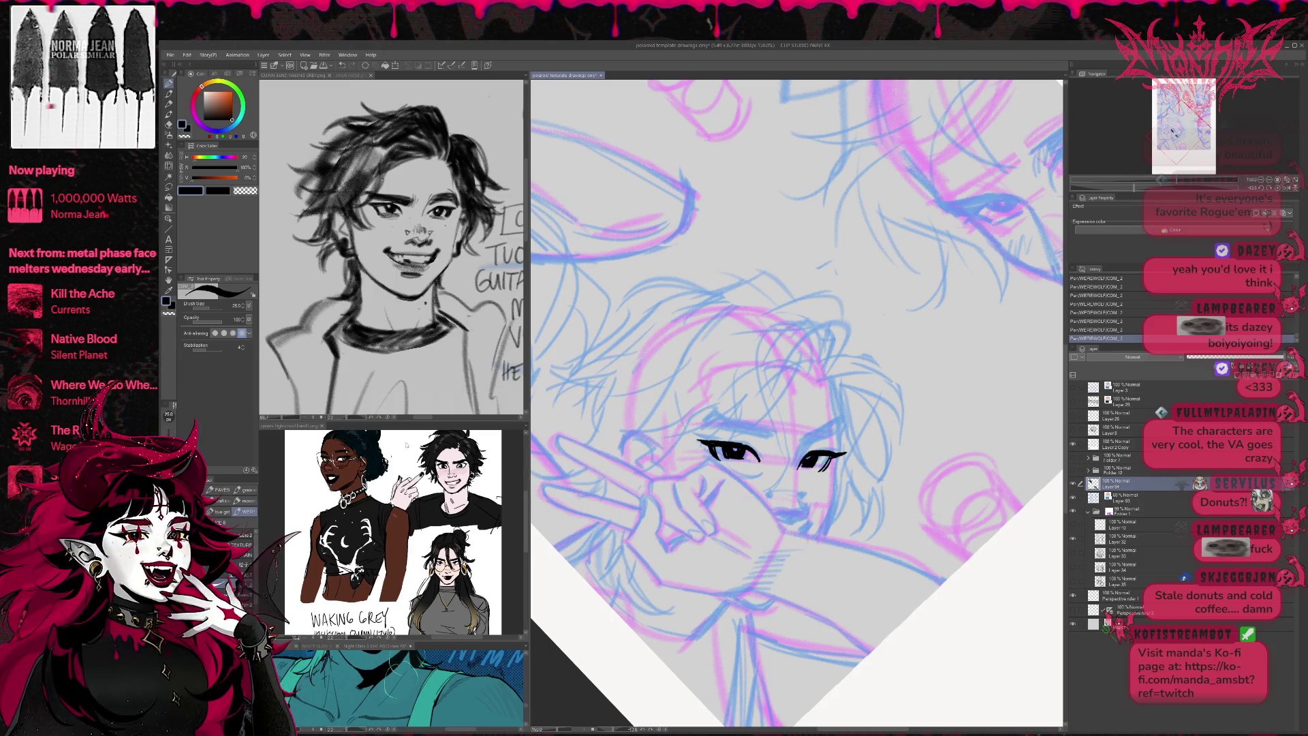
{"action": "left_click", "coordinate": [382, 646]}
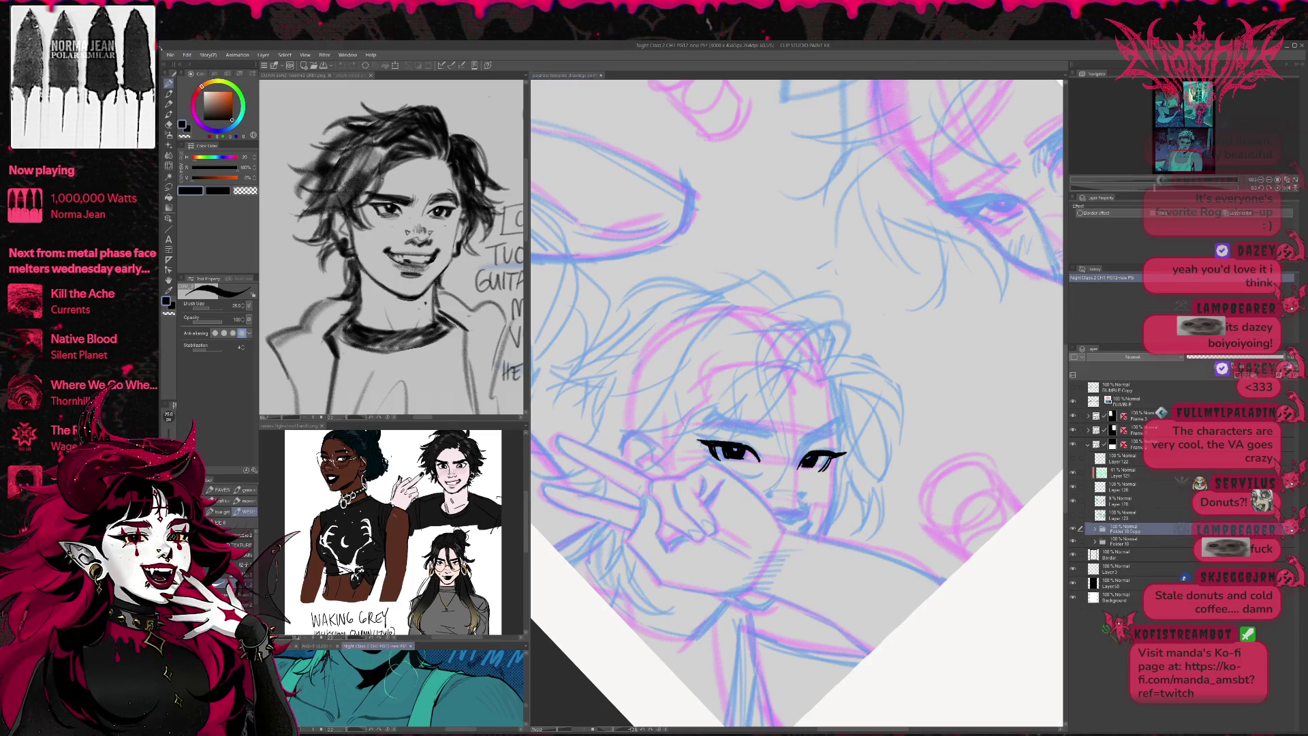
{"action": "left_click", "coordinate": [512, 371]}
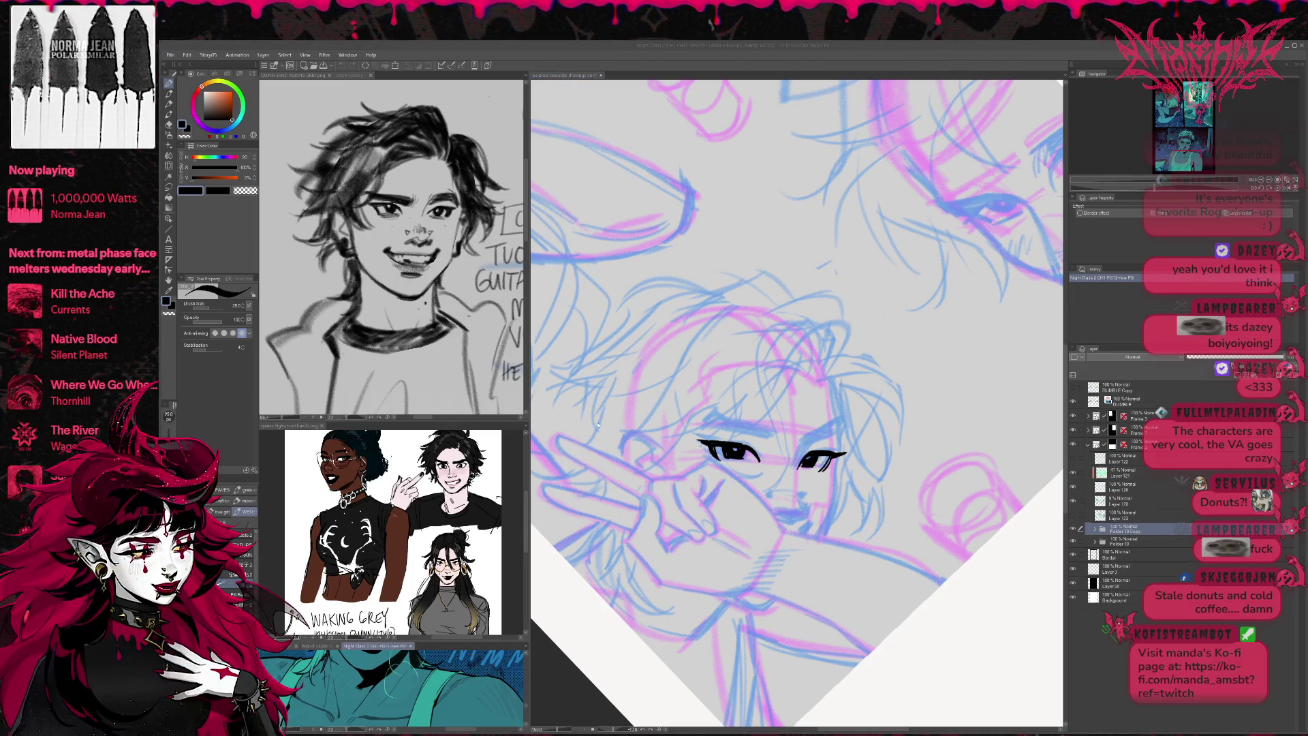
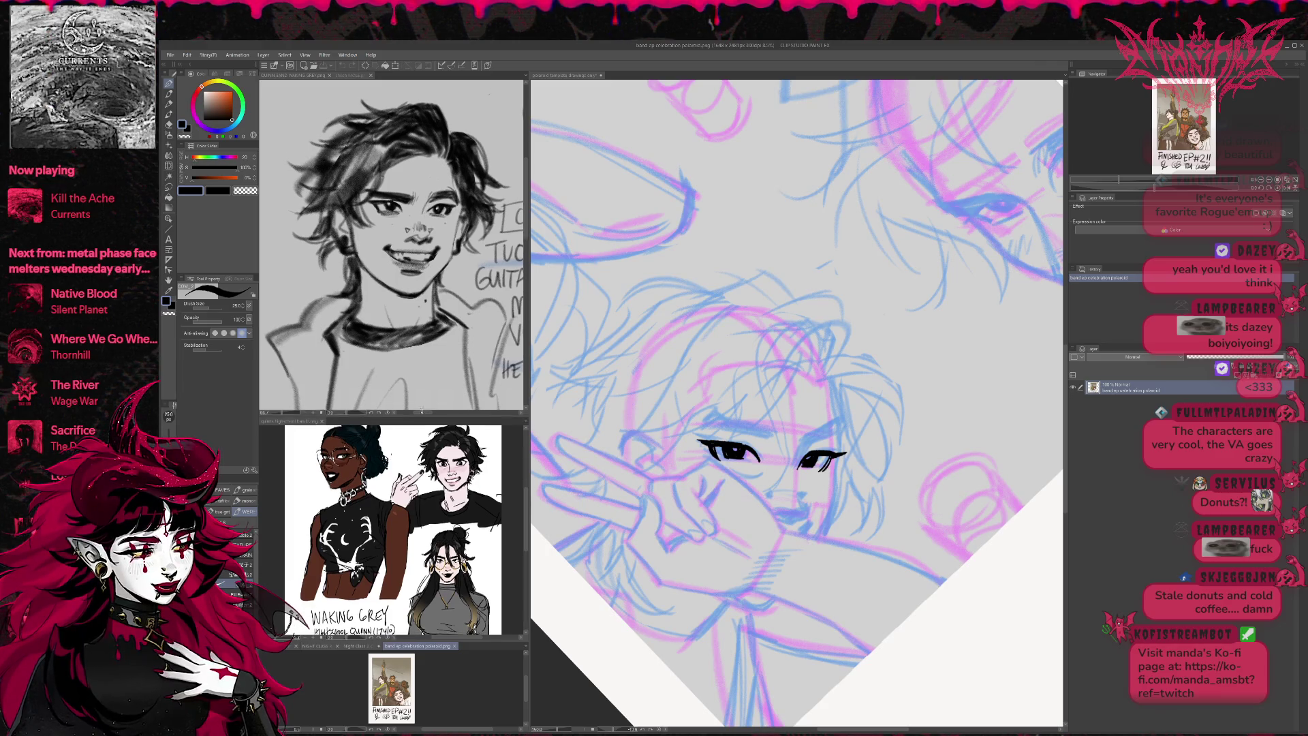
- Enlarge the lower sub view, show the polaroid reference, and zoom onto its grinning face
{"action": "left_click_drag", "start_coordinate": [422, 426], "coordinate": [422, 294]}
{"action": "left_click", "coordinate": [430, 469]}
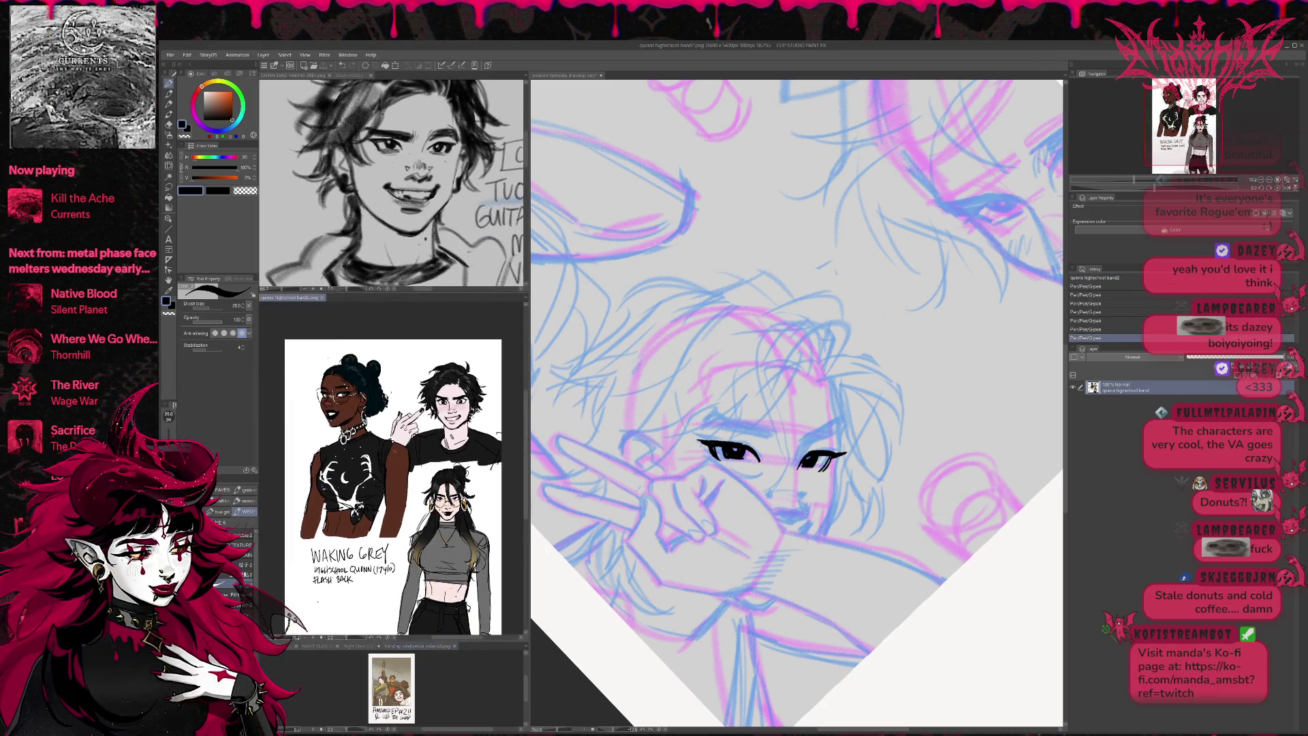
{"action": "left_click_drag", "start_coordinate": [423, 640], "coordinate": [422, 402]}
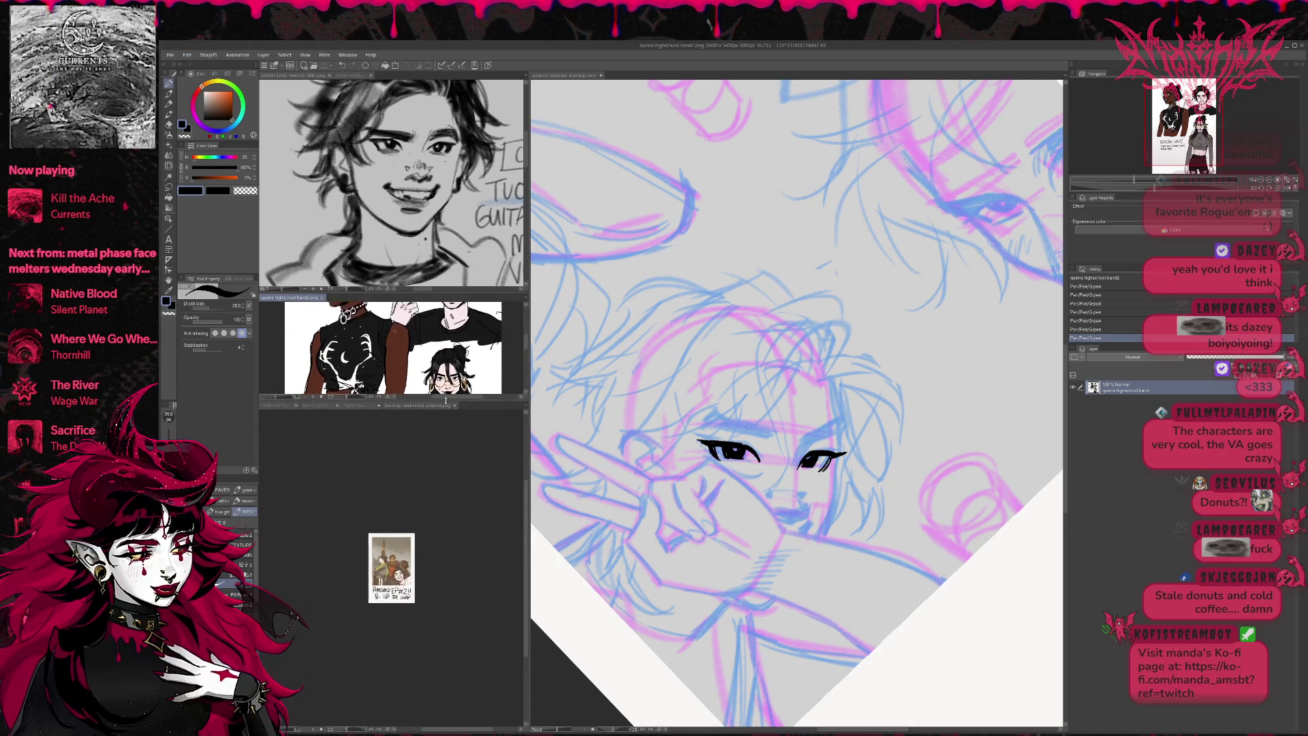
{"action": "scroll", "coordinate": [439, 560], "scroll_direction": "up", "scroll_amount": 5}
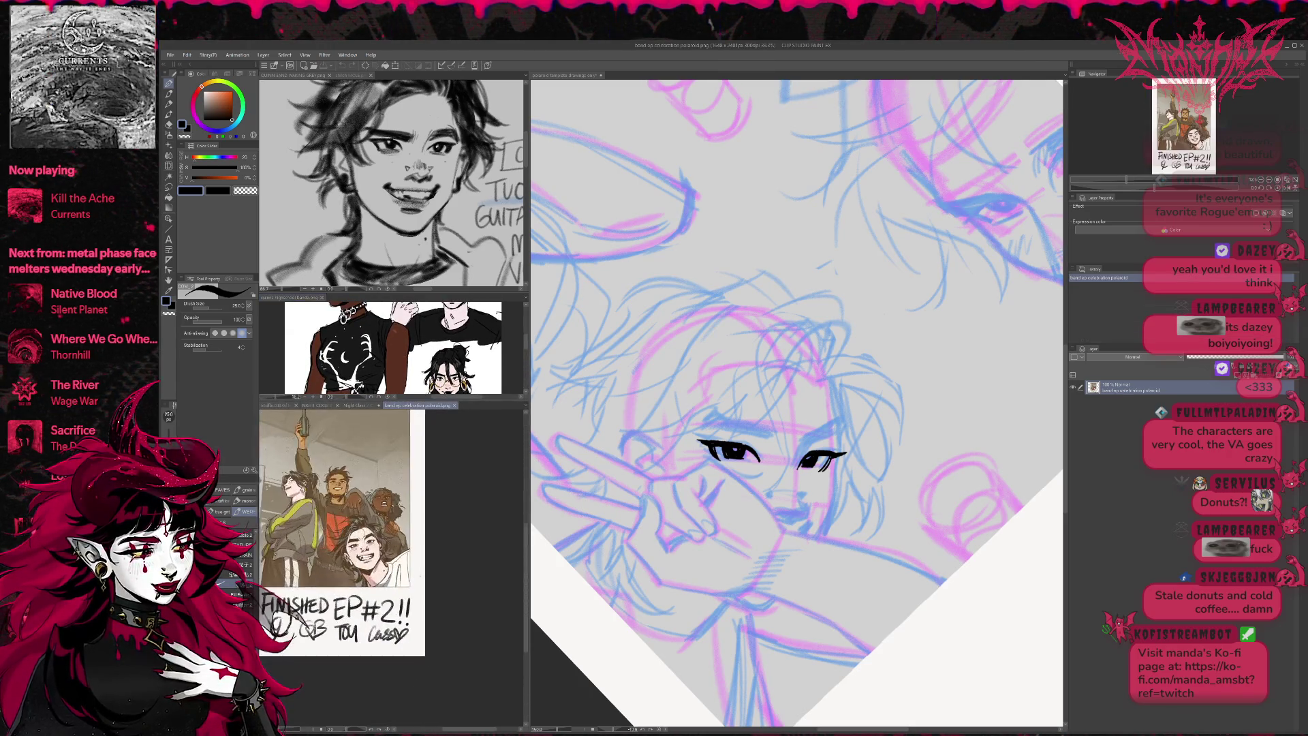
{"action": "scroll", "coordinate": [439, 560], "scroll_direction": "up", "scroll_amount": 3}
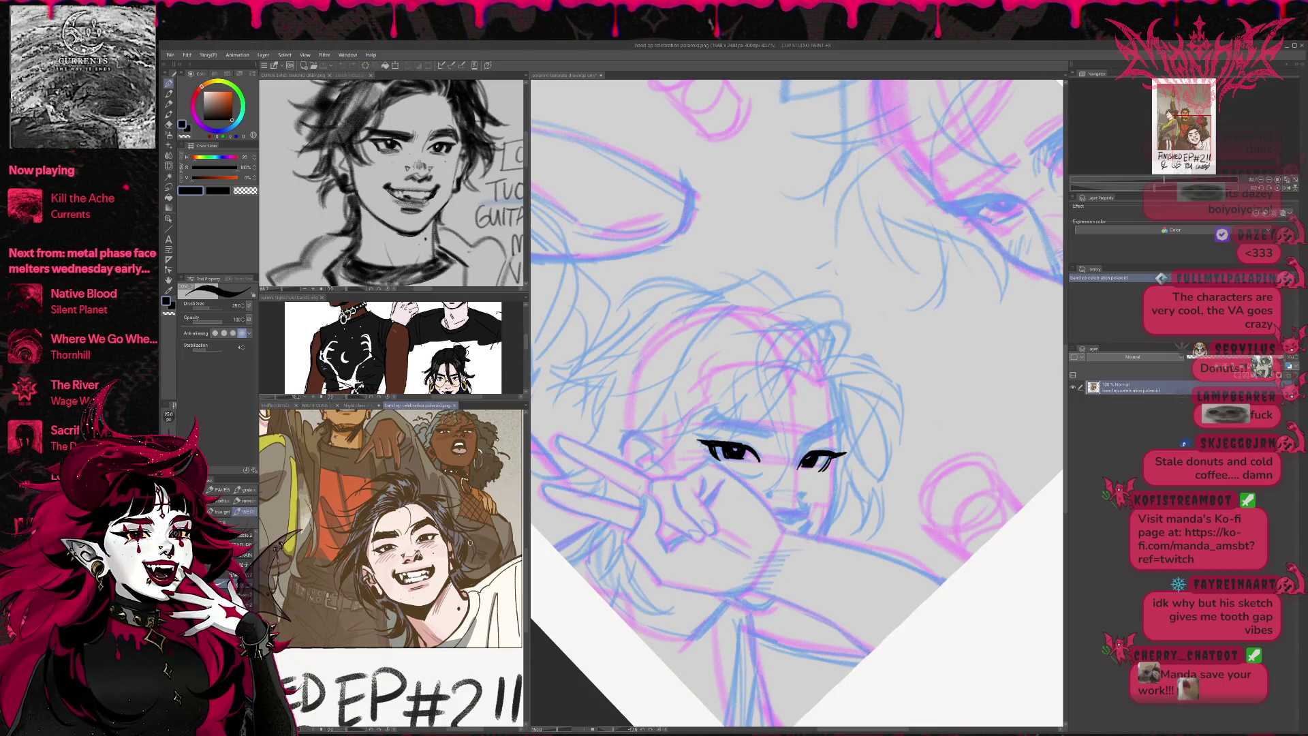
{"action": "scroll", "coordinate": [466, 556], "scroll_direction": "up", "scroll_amount": 4}
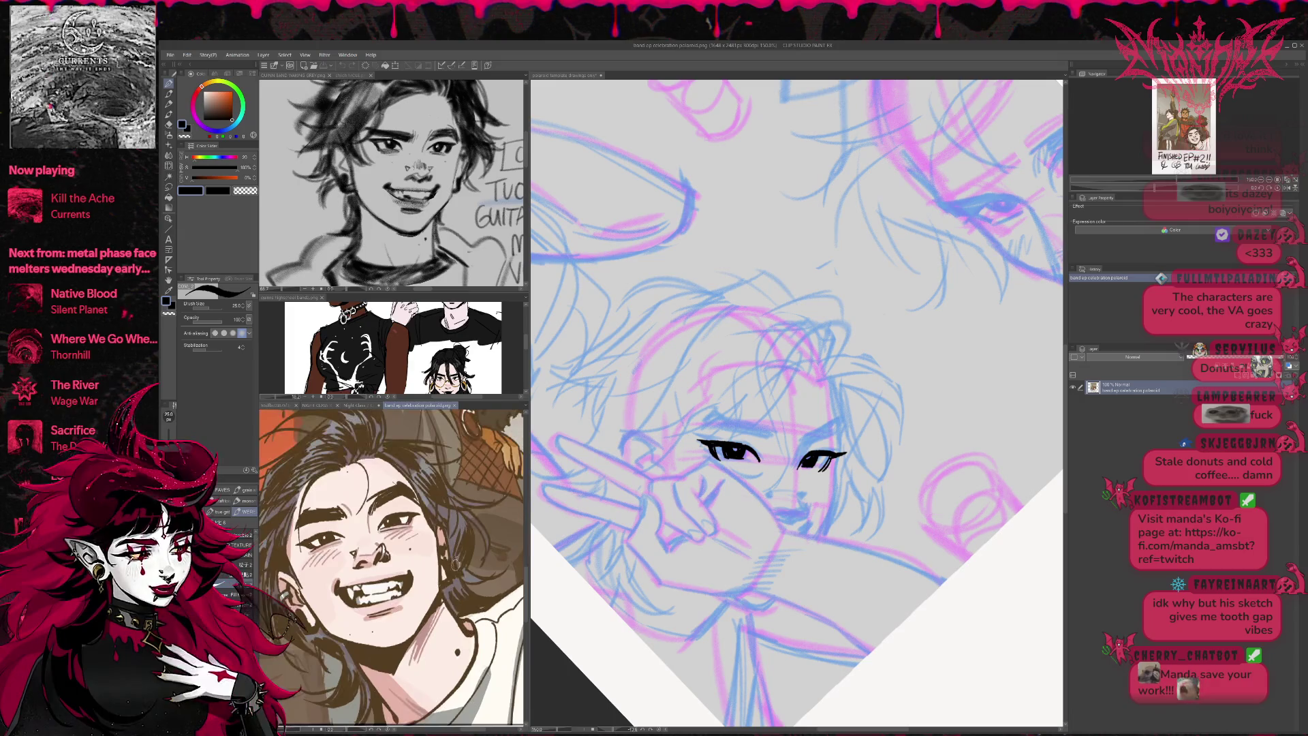
{"action": "scroll", "coordinate": [460, 565], "scroll_direction": "up", "scroll_amount": 2}
{"action": "left_click", "coordinate": [1029, 471]}
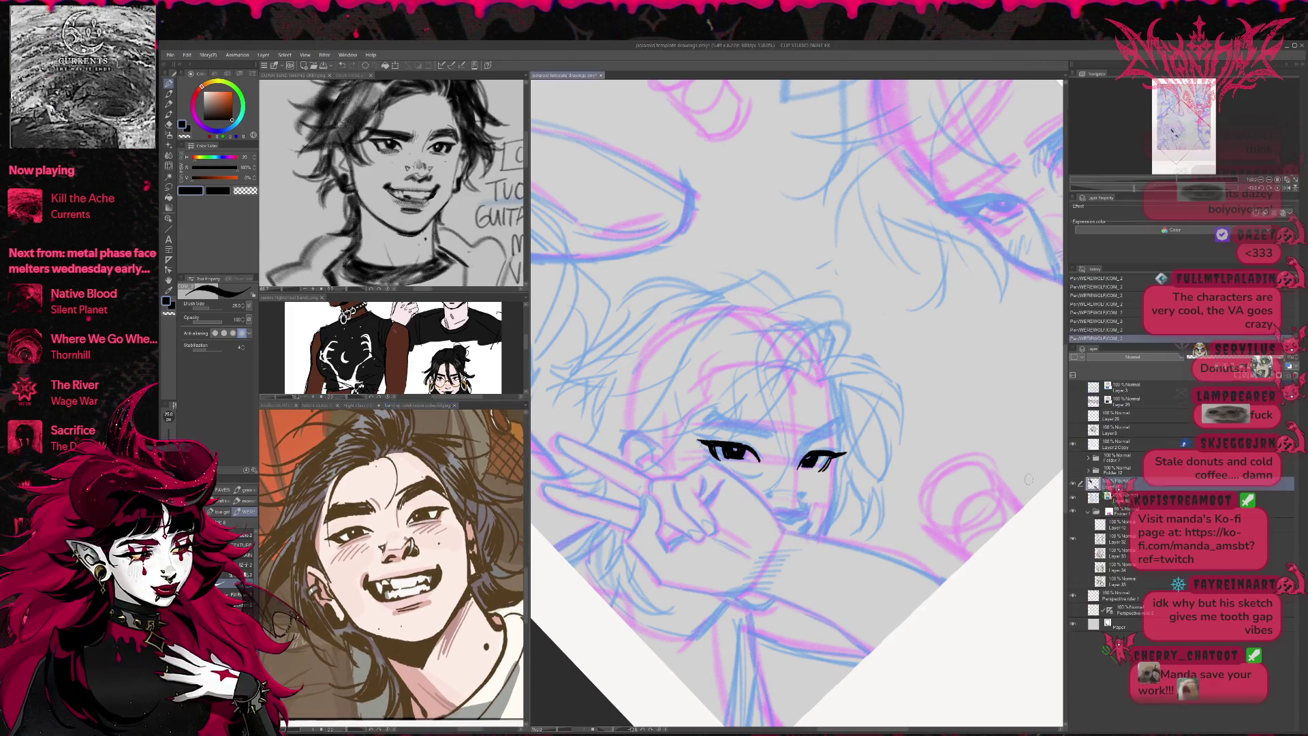
- Tilt the canvas and darken the left eye with a size-50 pen
{"action": "key", "text": "r"}
{"action": "left_click_drag", "start_coordinate": [1029, 471], "coordinate": [916, 476]}
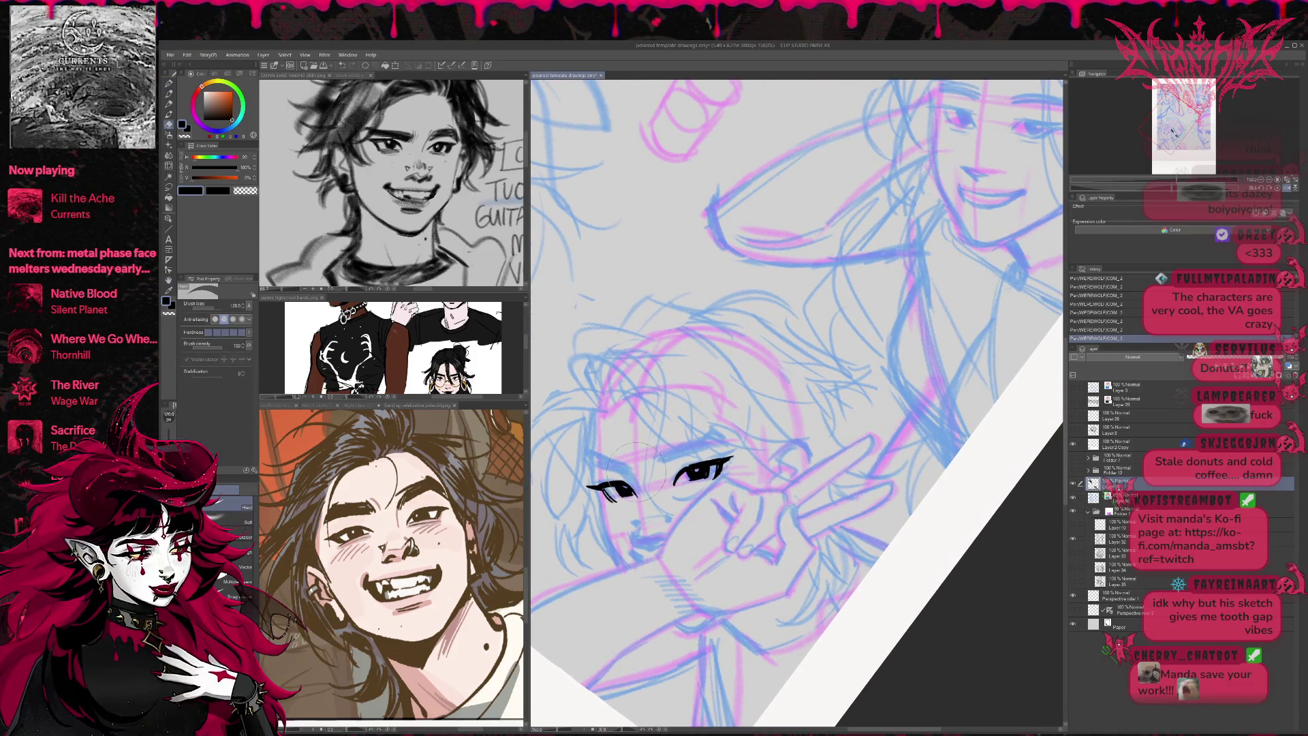
{"action": "key", "text": "bracketleft"}
{"action": "key", "text": "bracketleft"}
{"action": "mouse_move", "coordinate": [613, 480]}
{"action": "left_mouse_down"}
{"action": "mouse_move", "coordinate": [626, 490]}
{"action": "mouse_move", "coordinate": [680, 470]}
{"action": "left_mouse_up"}
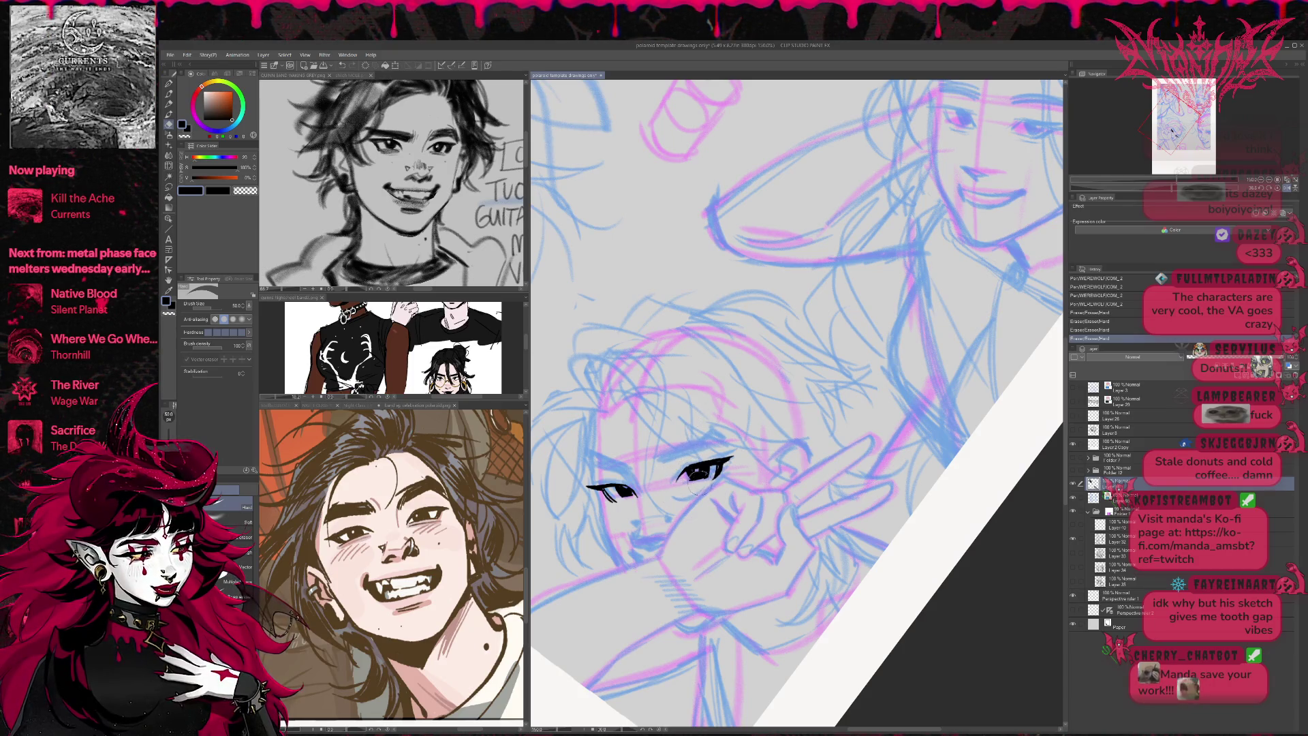
- Lighten the right eye's pupil by erasing and ink the left pupil darker
{"action": "left_click_drag", "start_coordinate": [689, 473], "coordinate": [695, 477]}
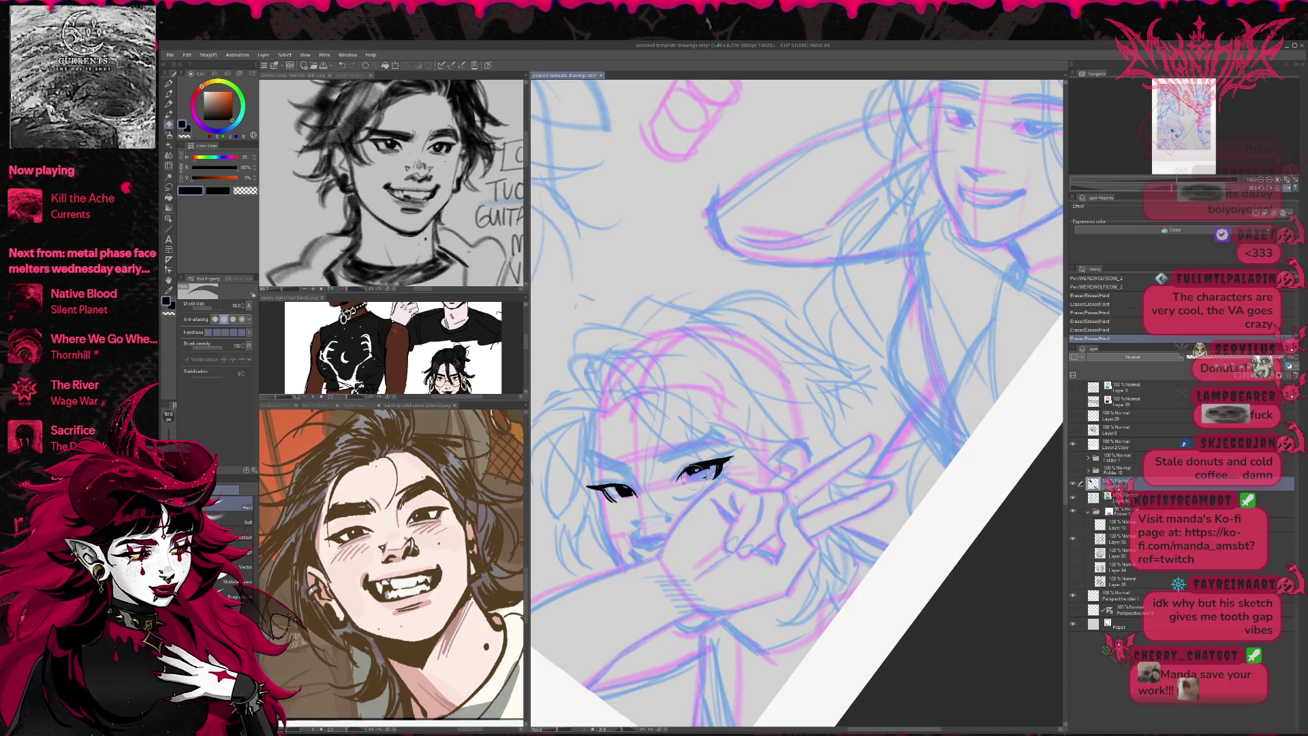
{"action": "left_click_drag", "start_coordinate": [705, 477], "coordinate": [709, 475]}
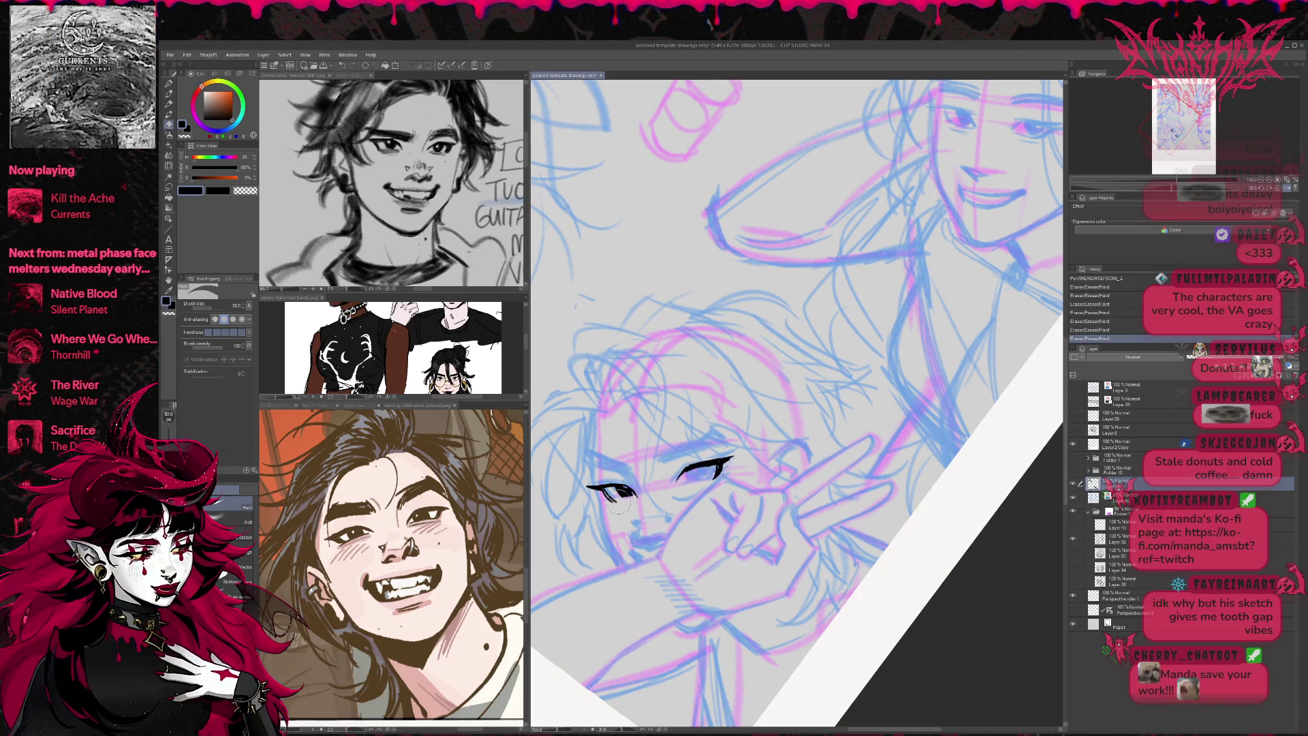
{"action": "key", "text": "p"}
{"action": "left_click_drag", "start_coordinate": [603, 492], "coordinate": [627, 496]}
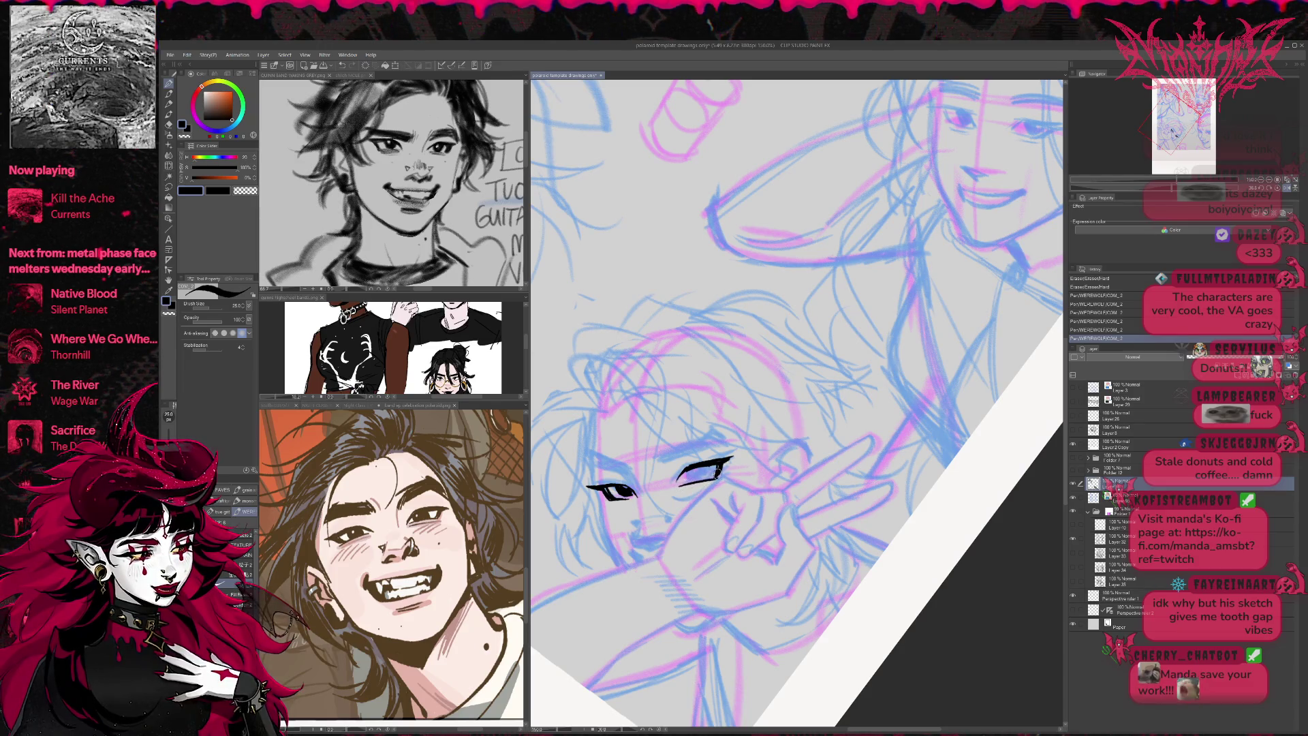
{"action": "key", "text": "e"}
{"action": "left_click_drag", "start_coordinate": [714, 471], "coordinate": [726, 464]}
{"action": "mouse_move", "coordinate": [717, 470]}
{"action": "left_mouse_down"}
{"action": "mouse_move", "coordinate": [677, 484]}
{"action": "mouse_move", "coordinate": [727, 463]}
{"action": "mouse_move", "coordinate": [702, 468]}
{"action": "left_mouse_up"}
- Add small marks along the right eye's lid and extend its upper lid
{"action": "key", "text": "p"}
{"action": "key", "text": "e"}
{"action": "key", "text": "p"}
{"action": "mouse_move", "coordinate": [701, 469]}
{"action": "left_mouse_down"}
{"action": "mouse_move", "coordinate": [720, 465]}
{"action": "mouse_move", "coordinate": [696, 467]}
{"action": "left_mouse_up"}
{"action": "mouse_move", "coordinate": [709, 467]}
{"action": "left_mouse_down"}
{"action": "mouse_move", "coordinate": [719, 465]}
{"action": "mouse_move", "coordinate": [695, 467]}
{"action": "mouse_move", "coordinate": [746, 457]}
{"action": "mouse_move", "coordinate": [698, 485]}
{"action": "mouse_move", "coordinate": [723, 469]}
{"action": "mouse_move", "coordinate": [764, 352]}
{"action": "mouse_move", "coordinate": [674, 419]}
{"action": "mouse_move", "coordinate": [681, 432]}
{"action": "left_mouse_up"}
{"action": "key", "text": "e"}
{"action": "key", "text": "p"}
- Erase part of the right eye's upper stroke and redraw it
{"action": "key", "text": "r"}
{"action": "key", "text": "e"}
{"action": "mouse_move", "coordinate": [677, 426]}
{"action": "left_mouse_down"}
{"action": "mouse_move", "coordinate": [725, 454]}
{"action": "mouse_move", "coordinate": [695, 436]}
{"action": "mouse_move", "coordinate": [766, 438]}
{"action": "left_mouse_up"}
{"action": "key", "text": "p"}
{"action": "key", "text": "e"}
{"action": "key", "text": "p"}
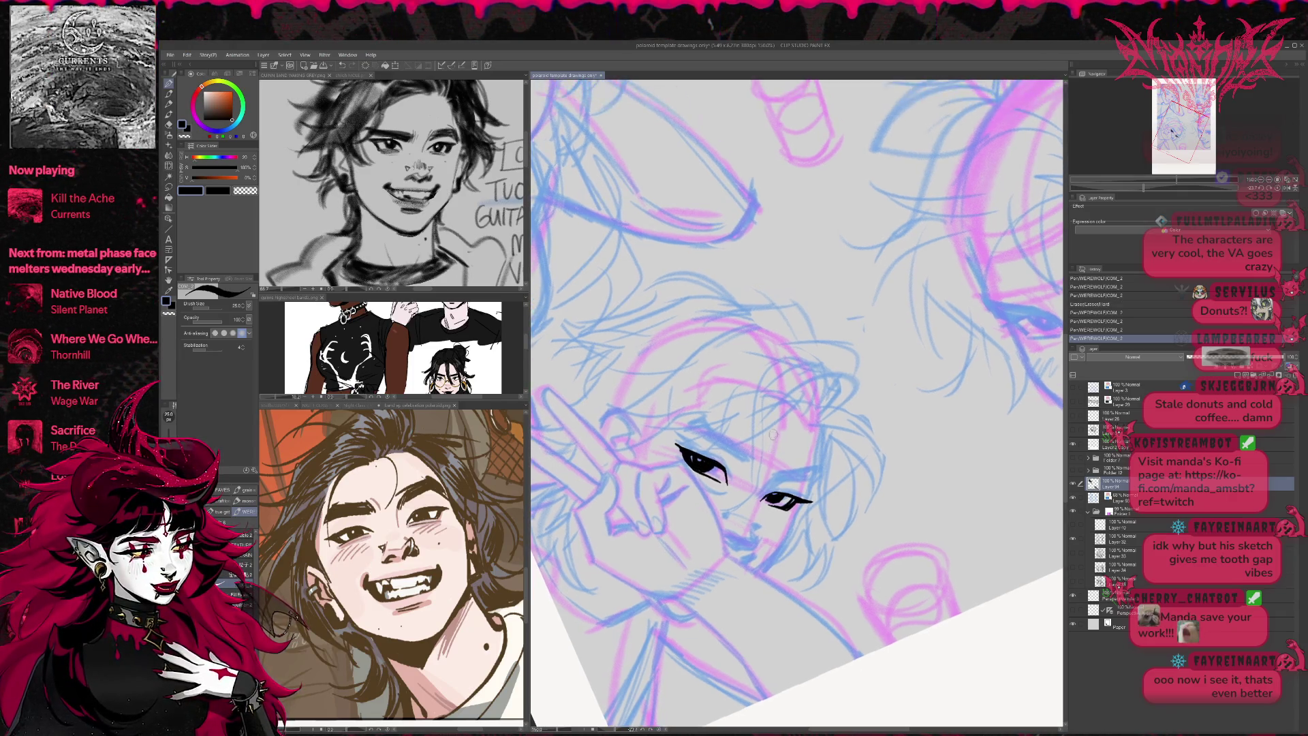
- Refill the left iris solid black, push the eye's shape with Liquify, and mirror the view
{"action": "key", "text": "ctrl+z"}
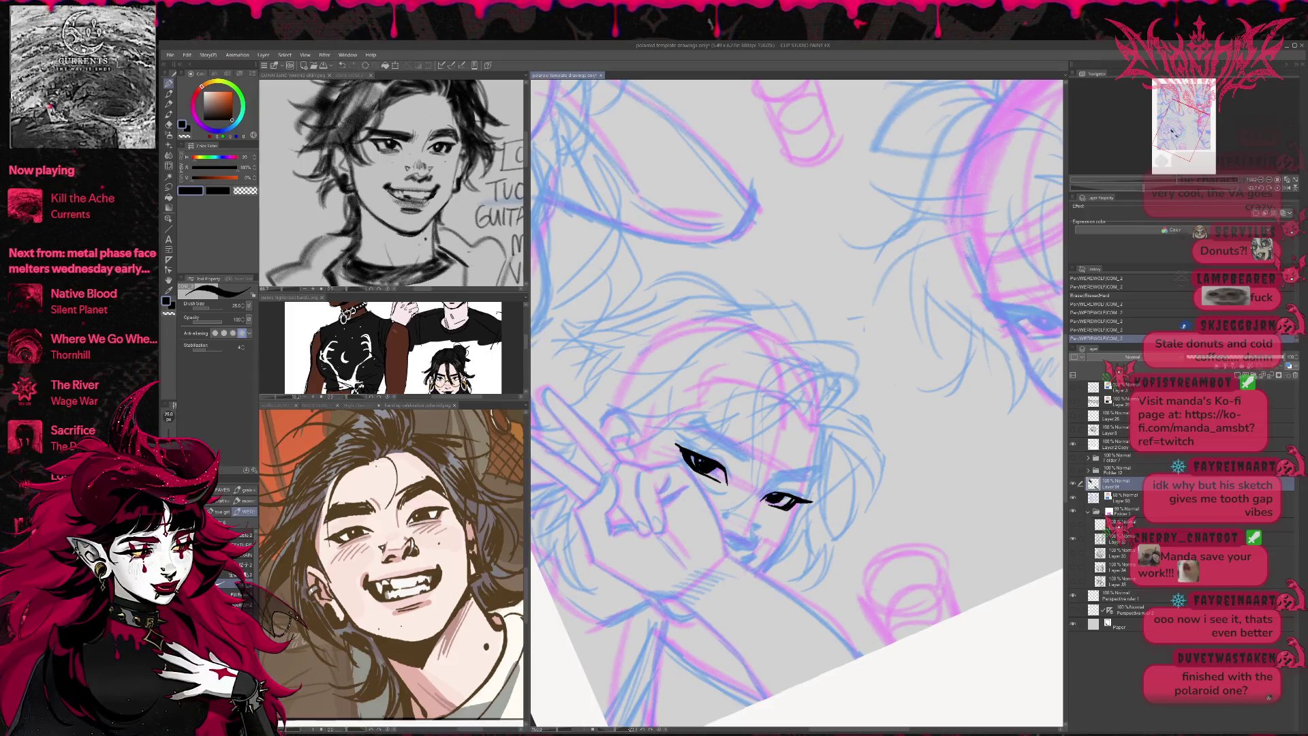
{"action": "left_click_drag", "start_coordinate": [696, 461], "coordinate": [713, 468]}
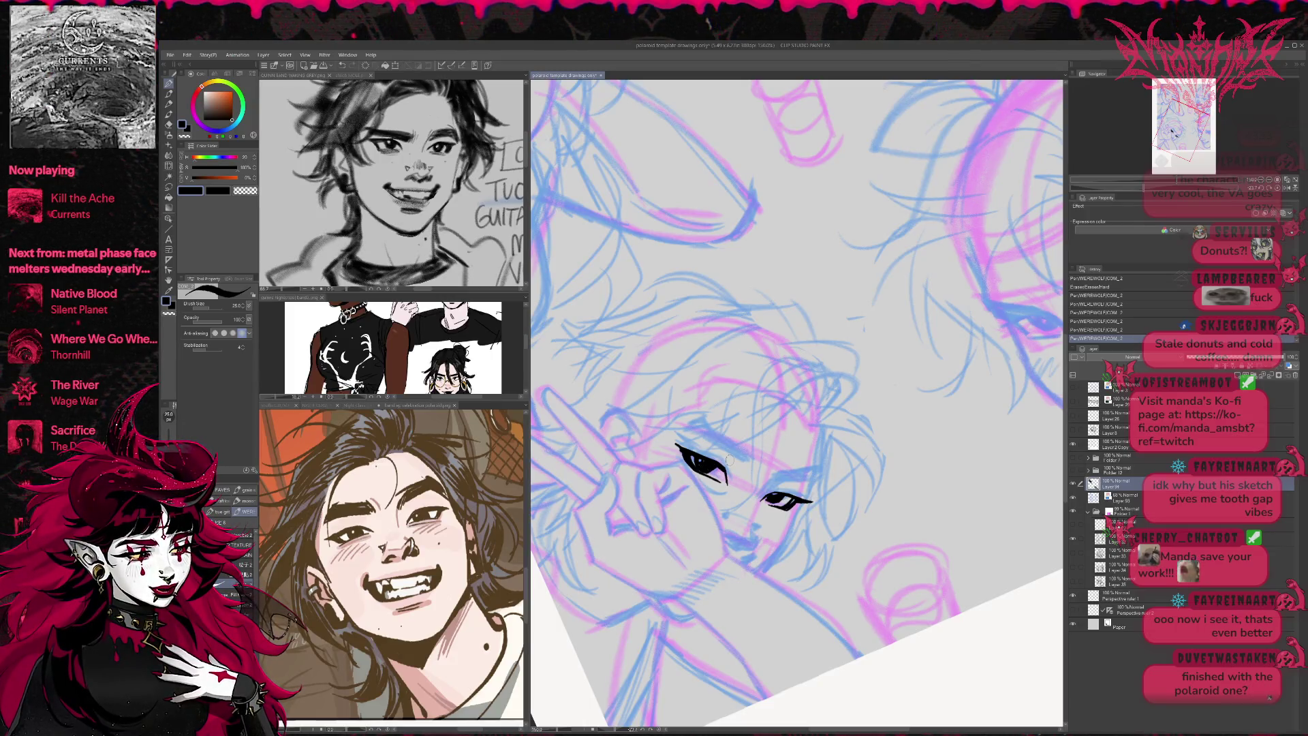
{"action": "left_click", "coordinate": [168, 167]}
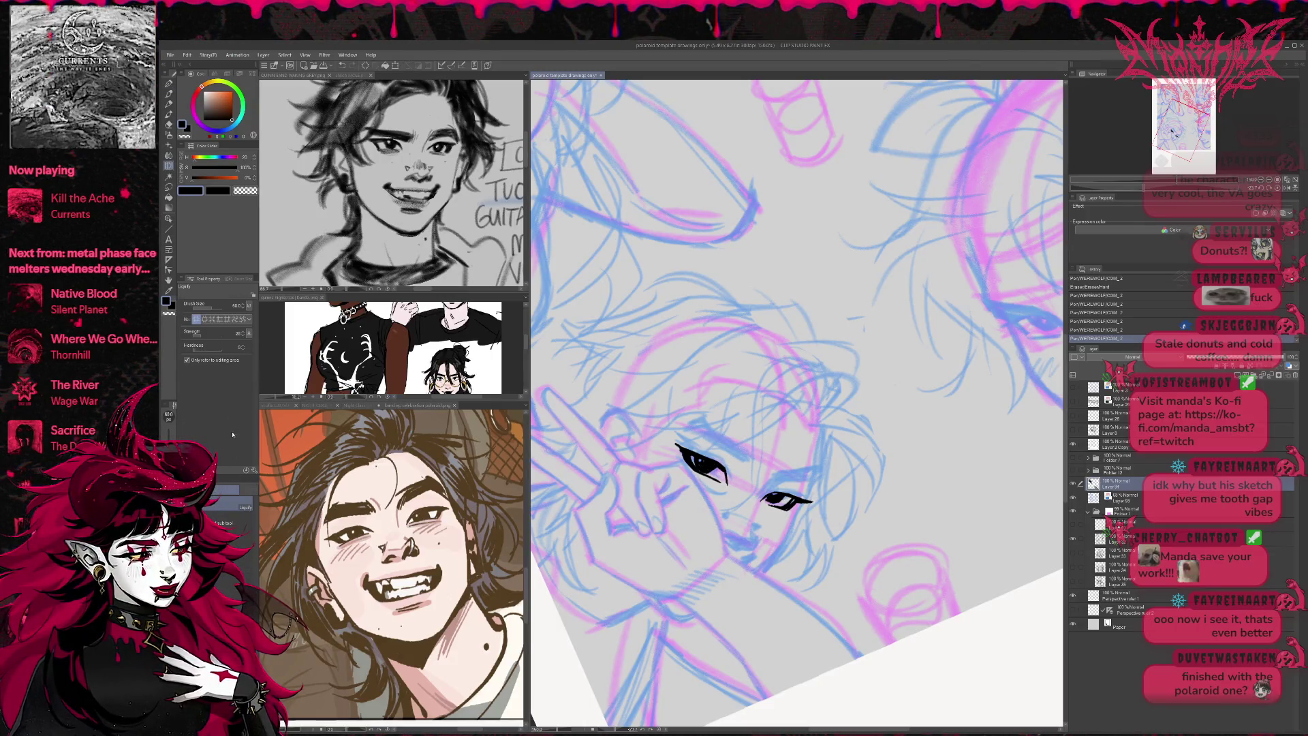
{"action": "mouse_move", "coordinate": [705, 470]}
{"action": "left_mouse_down"}
{"action": "mouse_move", "coordinate": [712, 453]}
{"action": "mouse_move", "coordinate": [688, 443]}
{"action": "left_mouse_up"}
{"action": "left_click", "coordinate": [198, 319]}
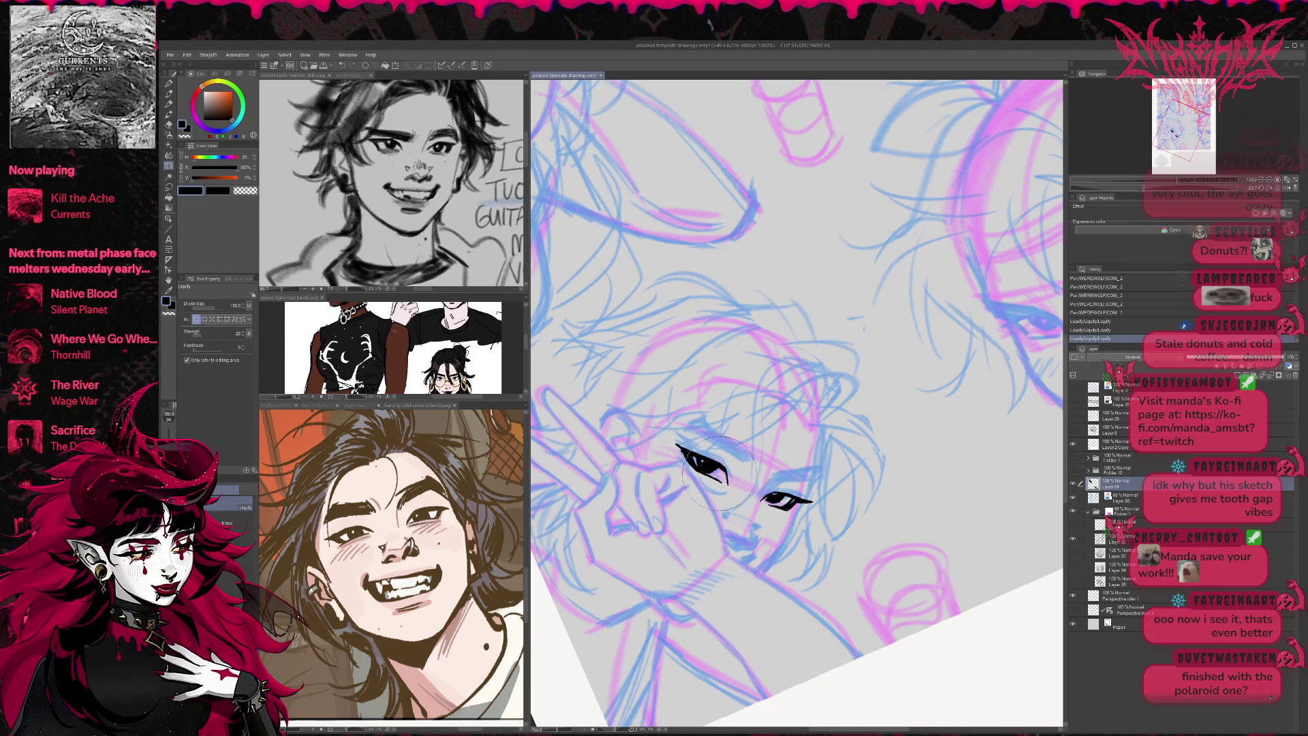
{"action": "left_click", "coordinate": [1288, 188]}
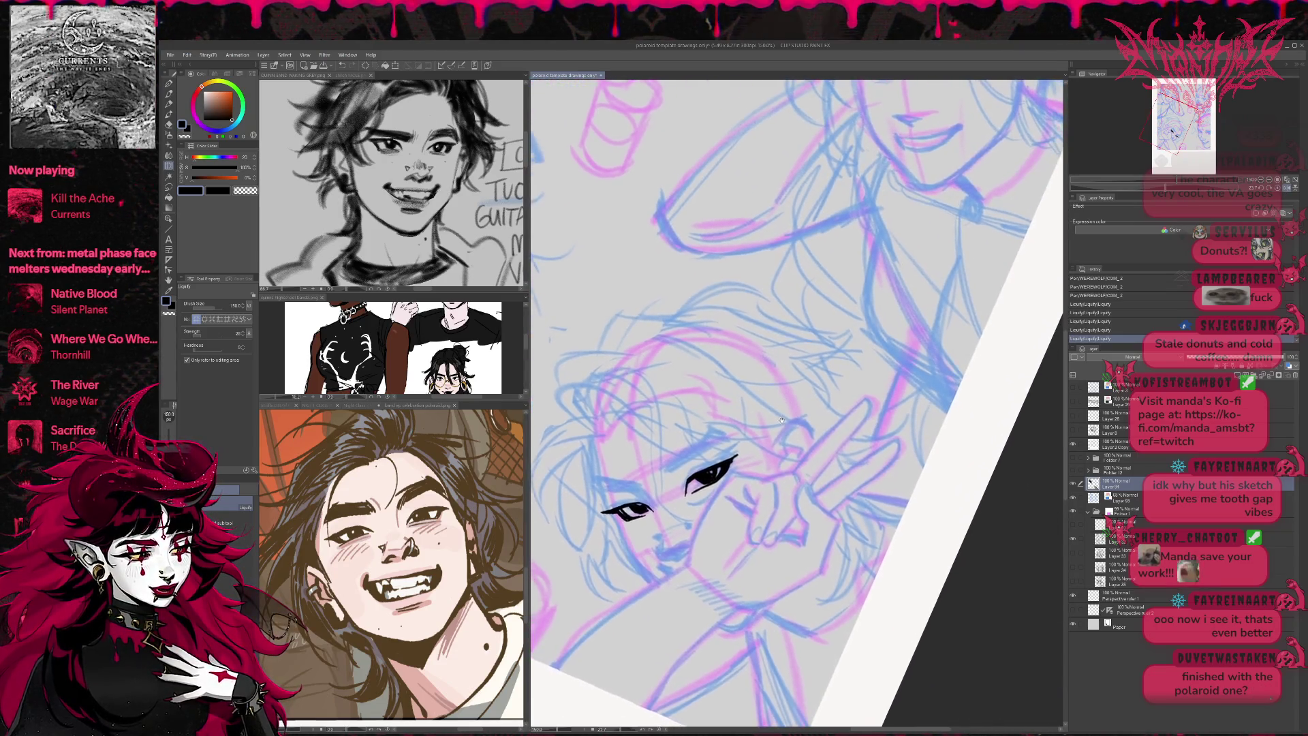
- Trim and redraw the eye-line tips, erasing the left eye's outer tip
{"action": "key", "text": "e"}
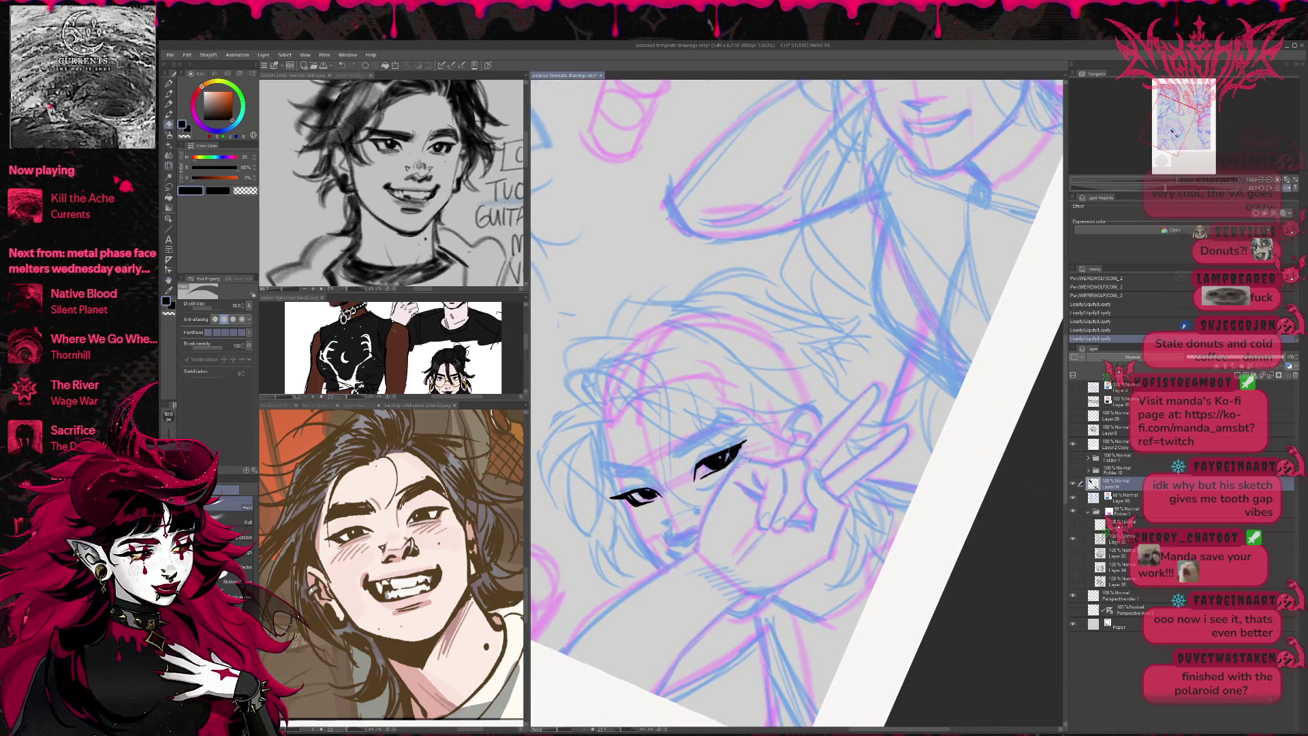
{"action": "mouse_move", "coordinate": [745, 444]}
{"action": "left_mouse_down"}
{"action": "mouse_move", "coordinate": [754, 434]}
{"action": "mouse_move", "coordinate": [746, 444]}
{"action": "left_mouse_up"}
{"action": "key", "text": "p"}
{"action": "key", "text": "e"}
{"action": "key", "text": "p"}
{"action": "key", "text": "e"}
{"action": "left_click_drag", "start_coordinate": [608, 498], "coordinate": [627, 496]}
{"action": "key", "text": "p"}
- Level the view and redraw the left eye's outer tip and the right eye's lash line
{"action": "key", "text": "r"}
{"action": "left_click_drag", "start_coordinate": [684, 407], "coordinate": [736, 371]}
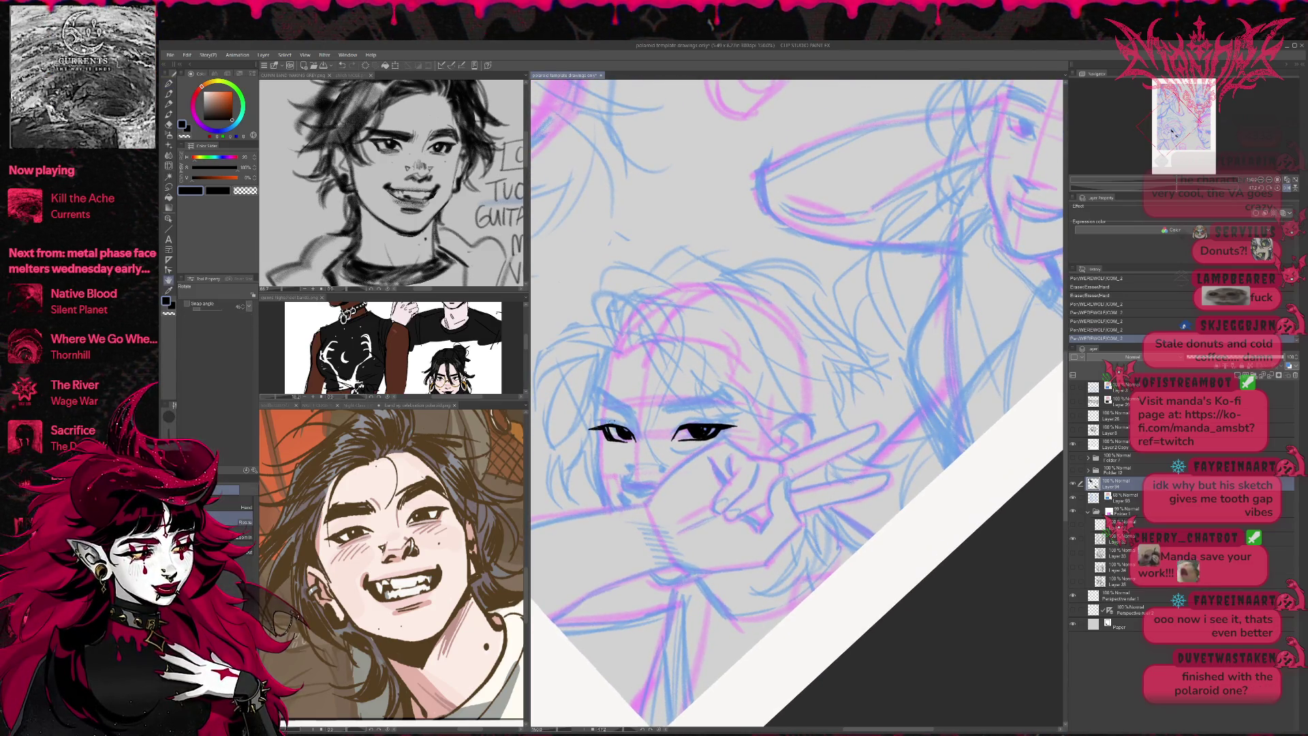
{"action": "key", "text": "p"}
{"action": "left_click_drag", "start_coordinate": [598, 426], "coordinate": [617, 424]}
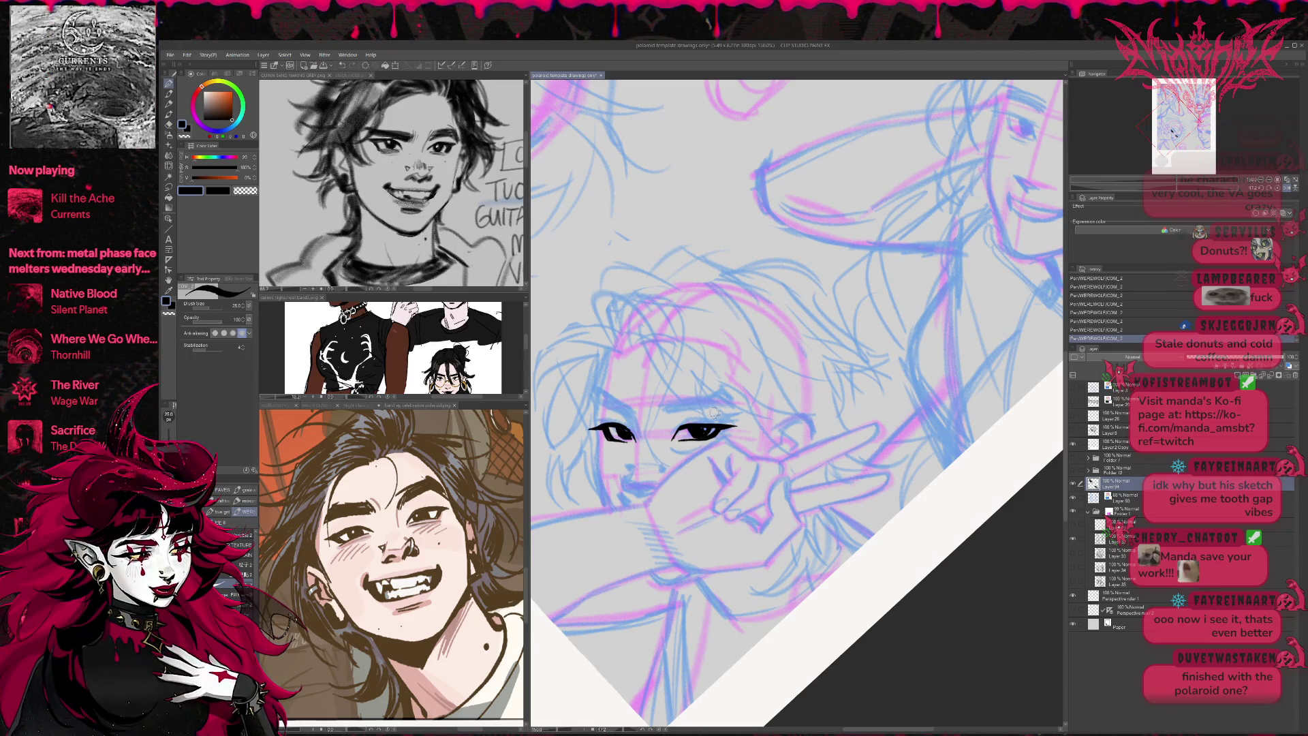
{"action": "left_click_drag", "start_coordinate": [685, 423], "coordinate": [712, 425]}
{"action": "mouse_move", "coordinate": [688, 422]}
{"action": "left_mouse_down"}
{"action": "mouse_move", "coordinate": [733, 426]}
{"action": "mouse_move", "coordinate": [683, 429]}
{"action": "left_mouse_up"}
{"action": "key", "text": "e"}
{"action": "key", "text": "p"}
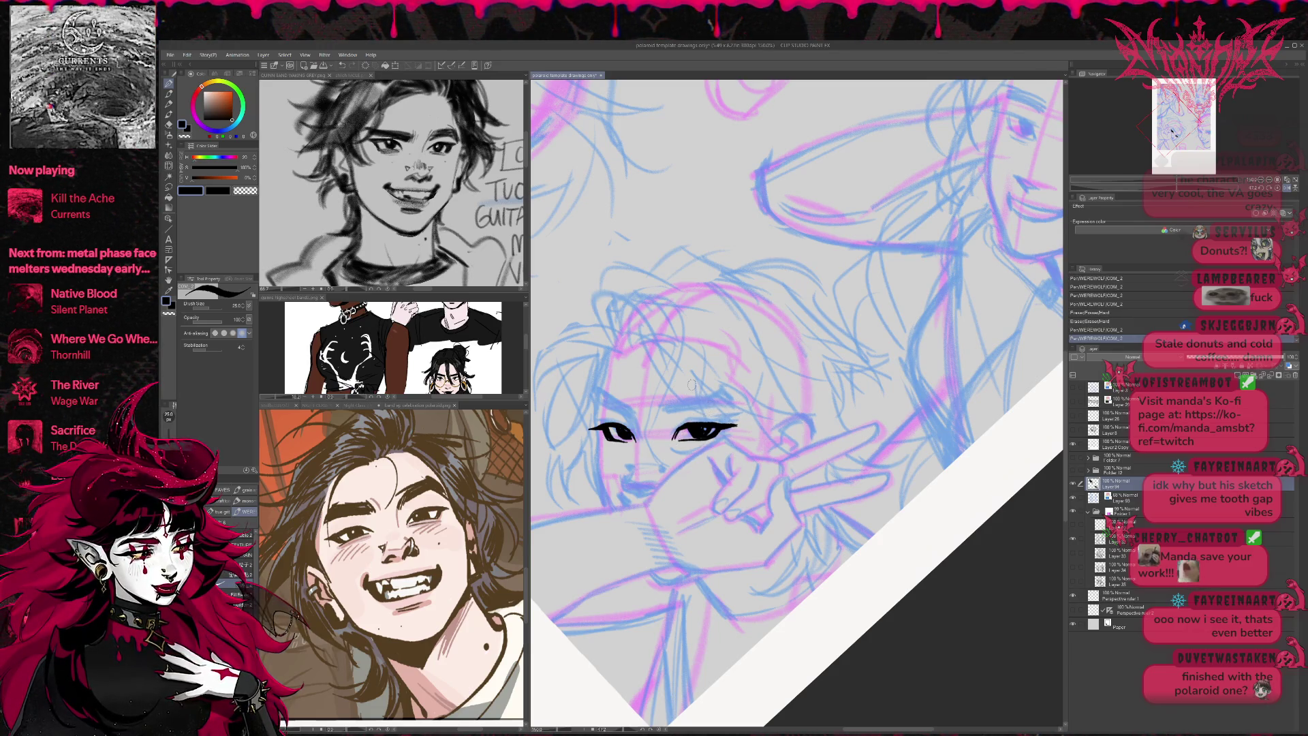
{"action": "left_click", "coordinate": [1073, 469]}
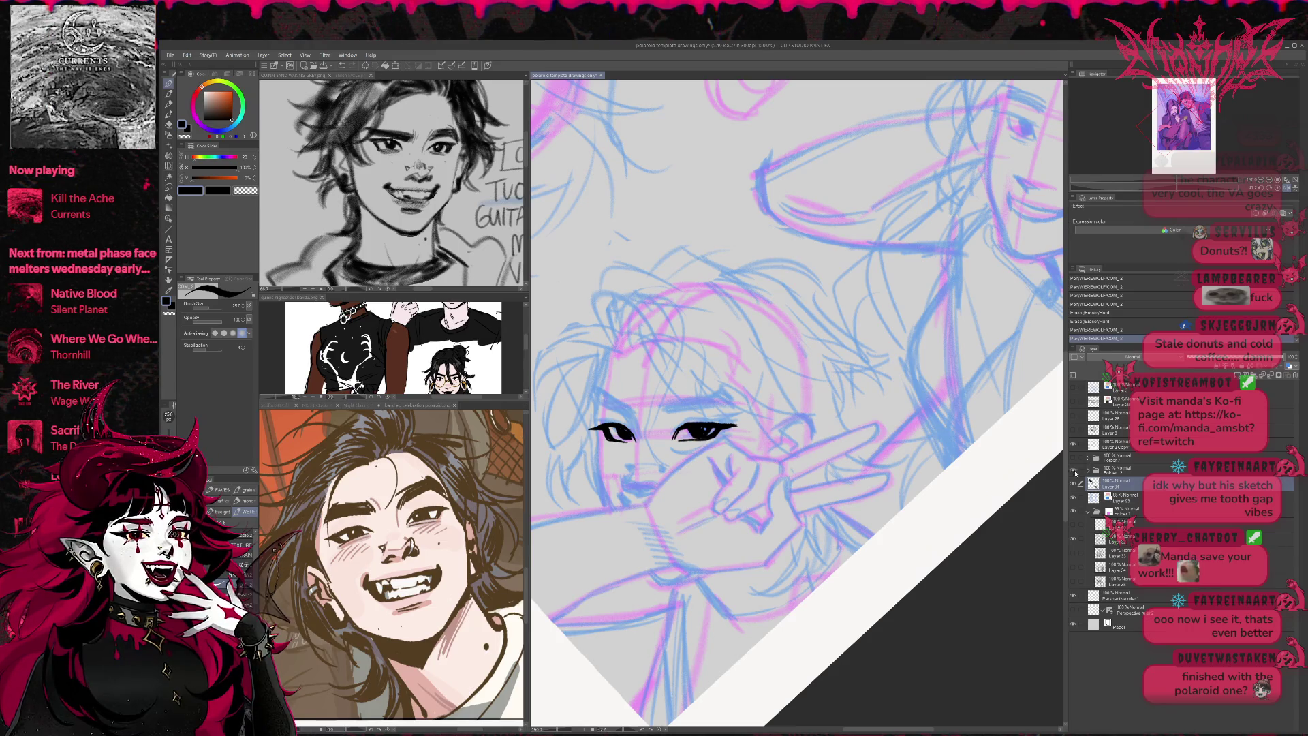
{"action": "left_click", "coordinate": [1274, 187]}
{"action": "left_click", "coordinate": [1268, 183]}
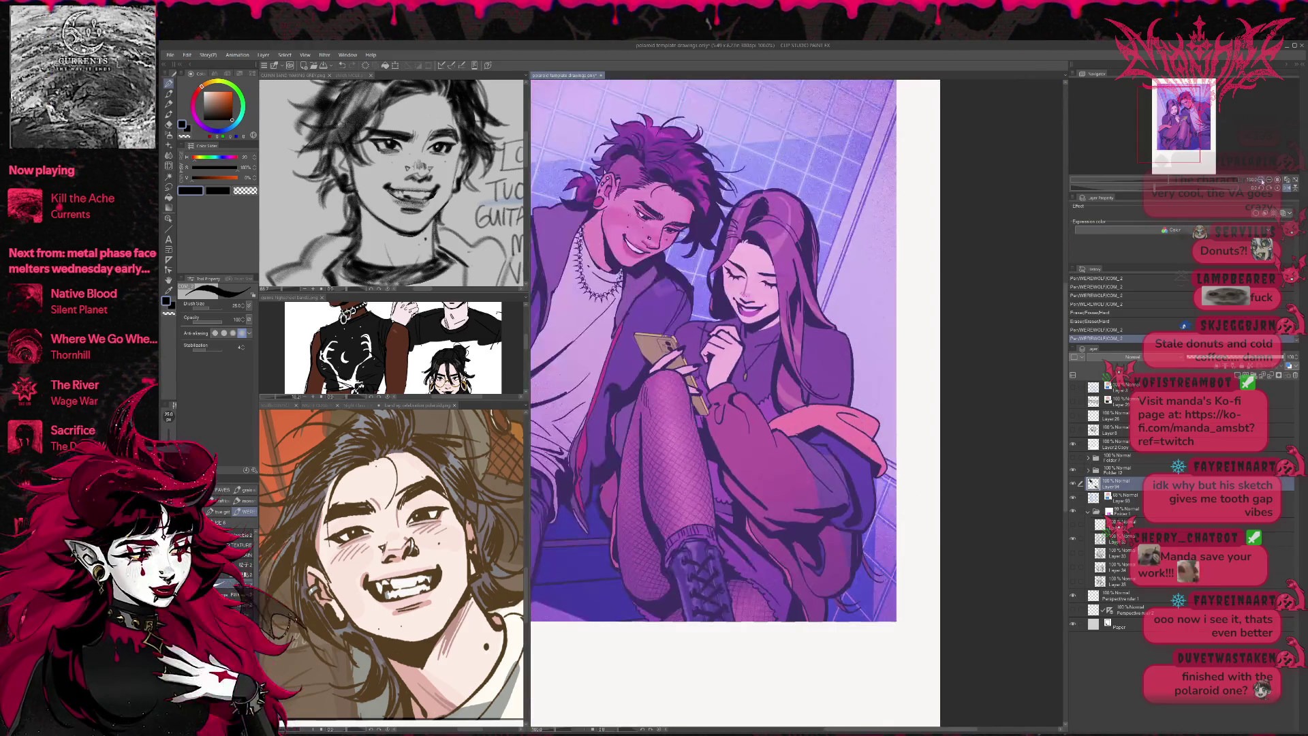
{"action": "left_click", "coordinate": [1259, 182]}
{"action": "scroll", "coordinate": [877, 424], "scroll_direction": "up", "scroll_amount": 3}
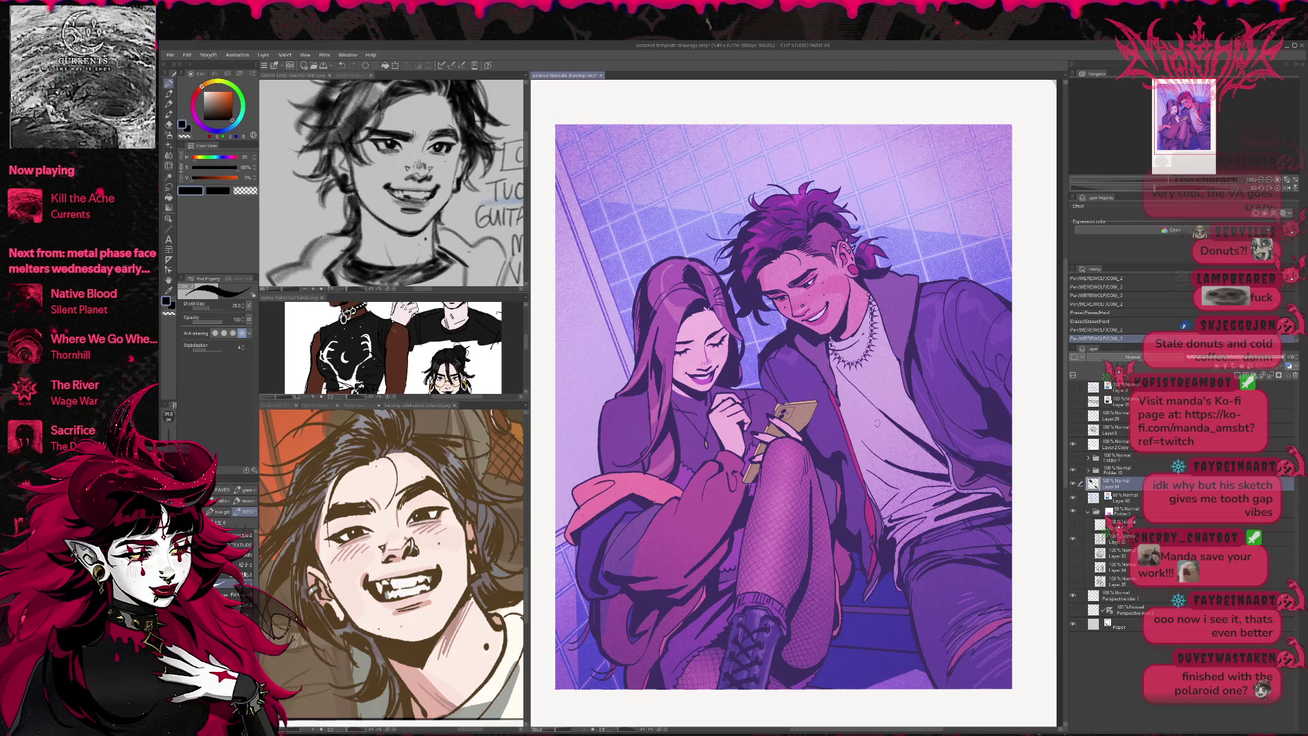
{"action": "left_click", "coordinate": [1073, 470]}
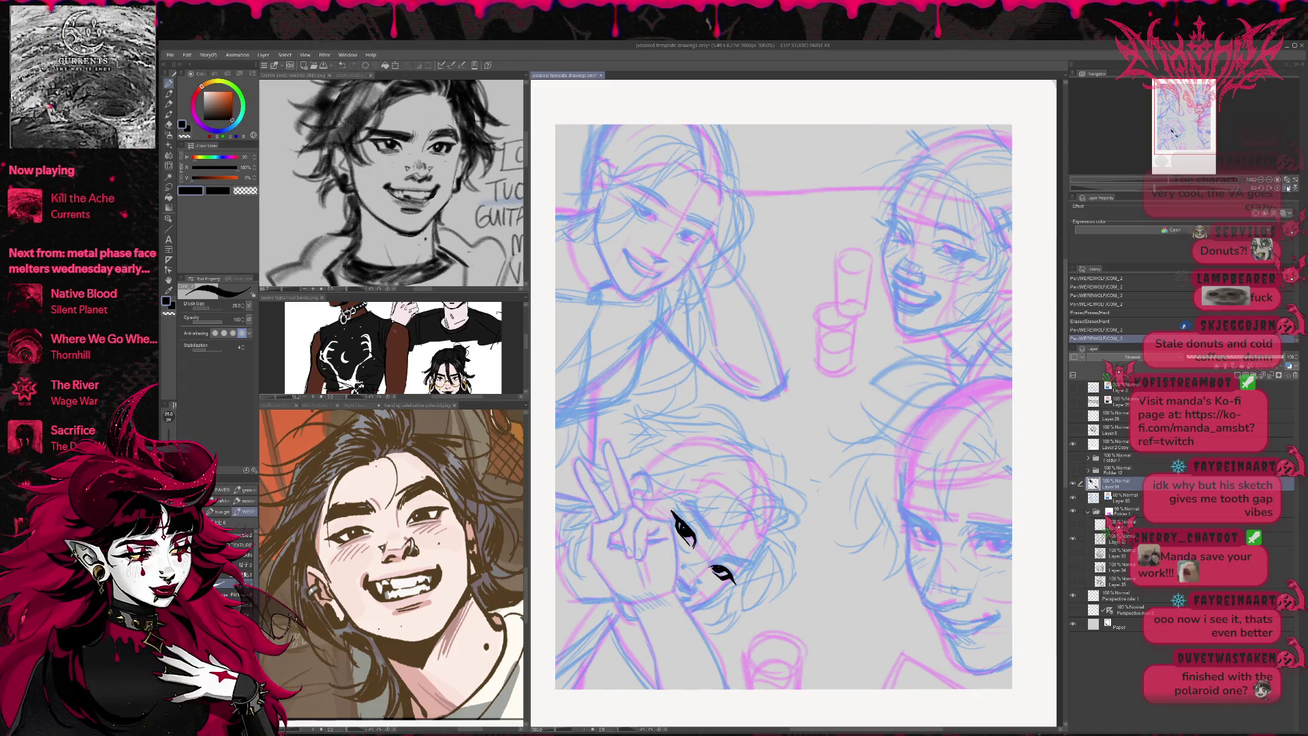
{"action": "left_click", "coordinate": [1288, 188]}
{"action": "left_click", "coordinate": [1269, 182]}
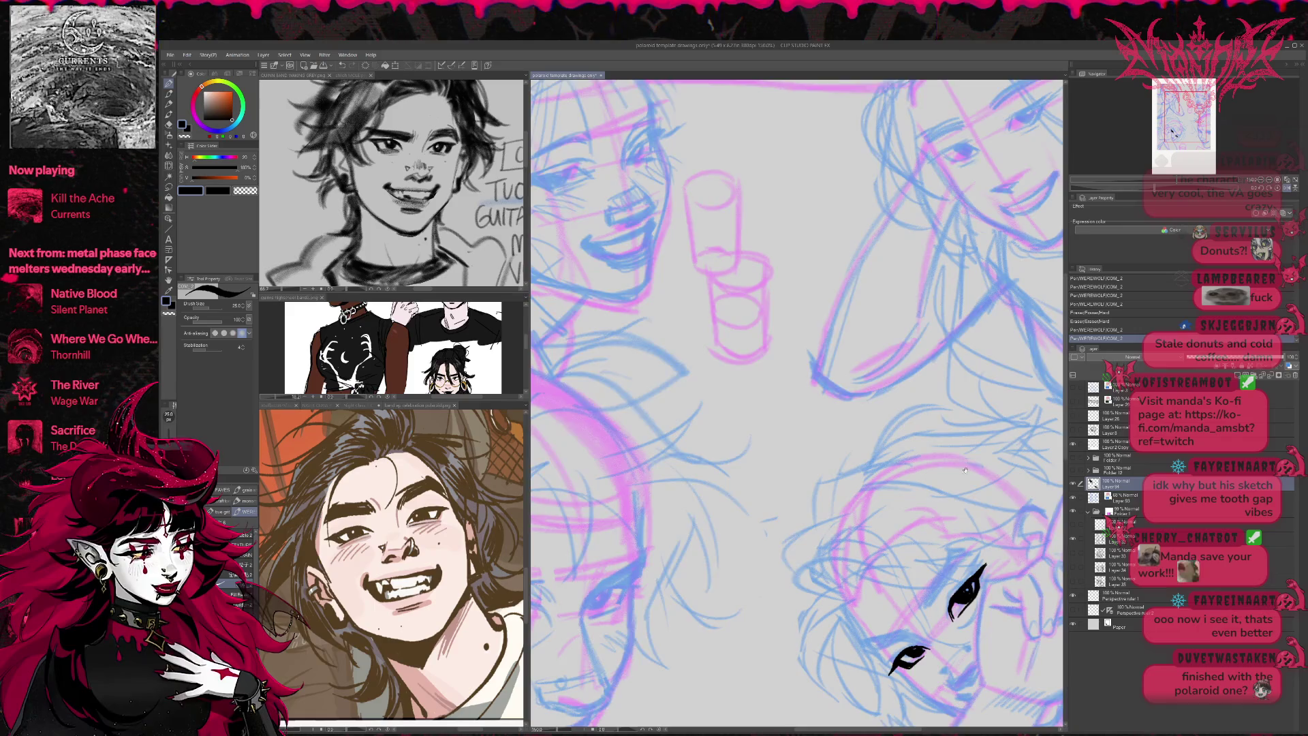
- Bring the peace-sign face into view, erase a stray eye stroke, and level the canvas
{"action": "left_click_drag", "start_coordinate": [964, 470], "coordinate": [794, 436]}
{"action": "key", "text": "e"}
{"action": "left_click_drag", "start_coordinate": [793, 555], "coordinate": [974, 409]}
{"action": "key", "text": "r"}
{"action": "key", "text": "p"}
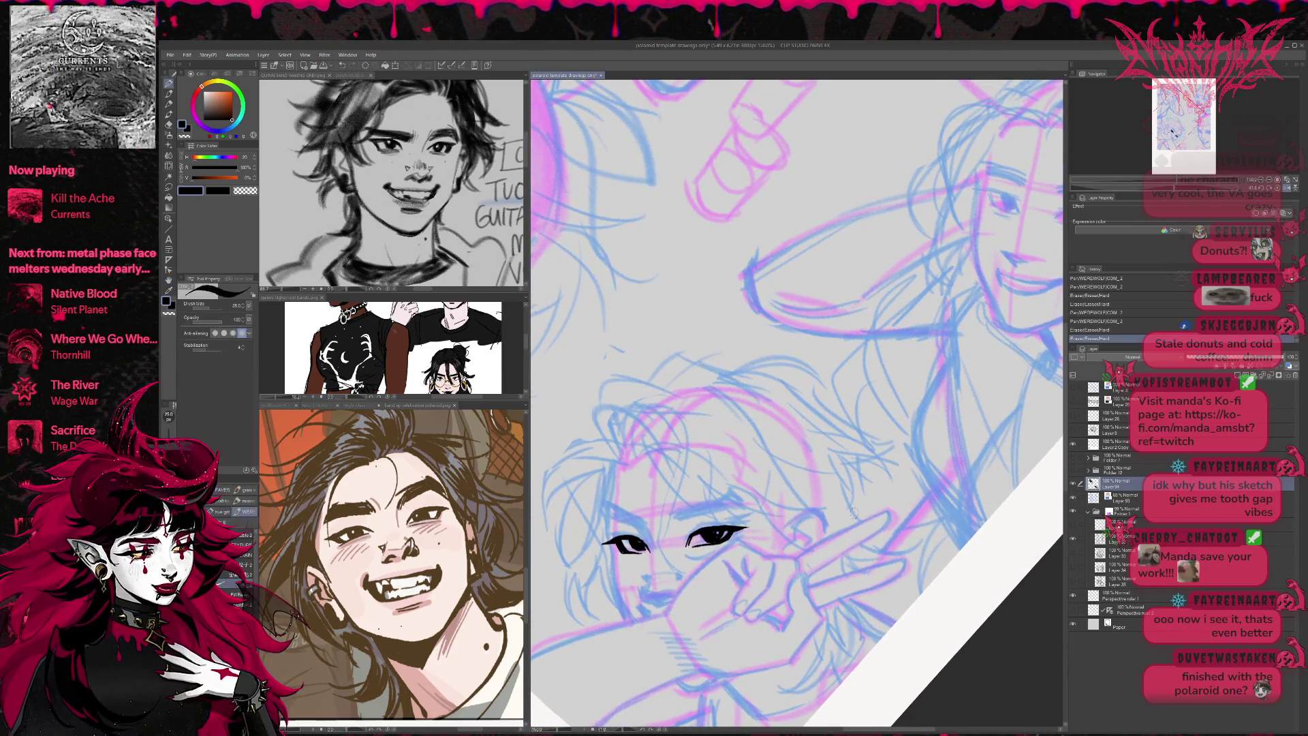
{"action": "left_click_drag", "start_coordinate": [698, 425], "coordinate": [716, 530]}
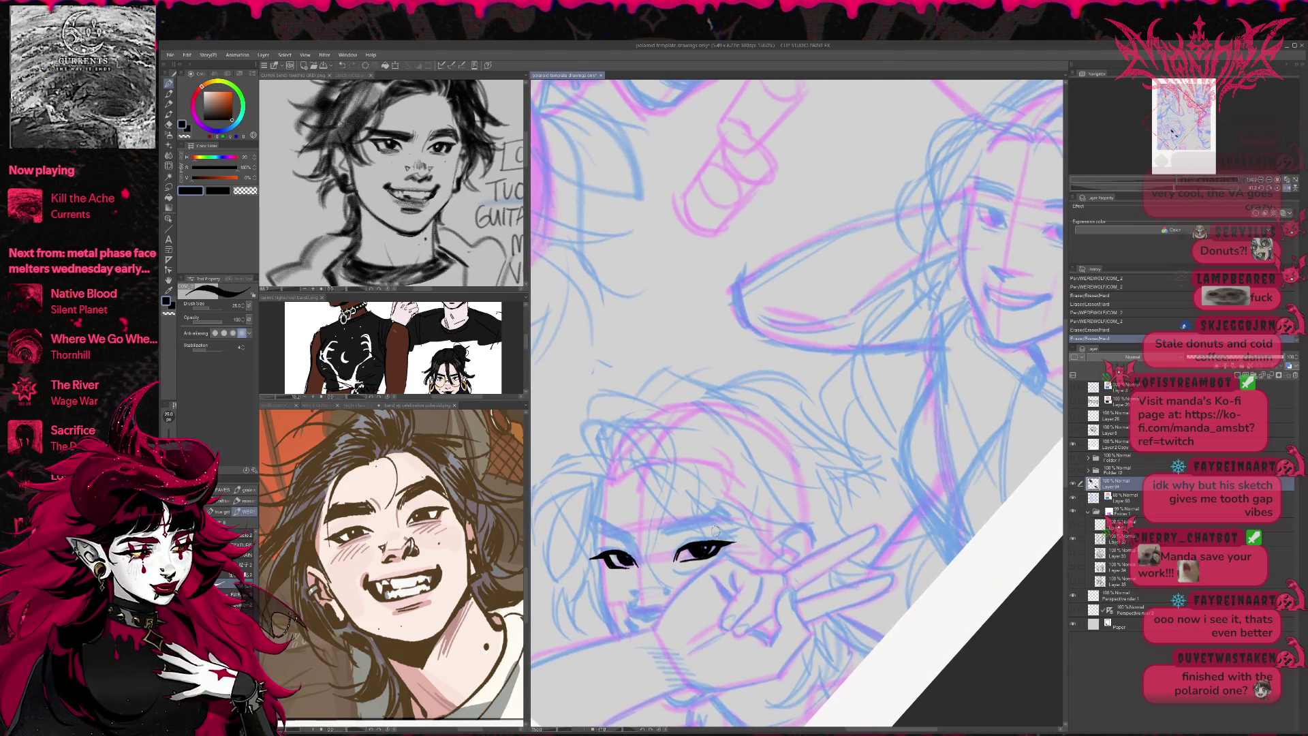
- Redraw the mouth line under the nose, extending it further right
{"action": "left_click_drag", "start_coordinate": [630, 612], "coordinate": [662, 616]}
{"action": "key", "text": "ctrl+z"}
{"action": "key", "text": "ctrl+z"}
{"action": "key", "text": "ctrl+z"}
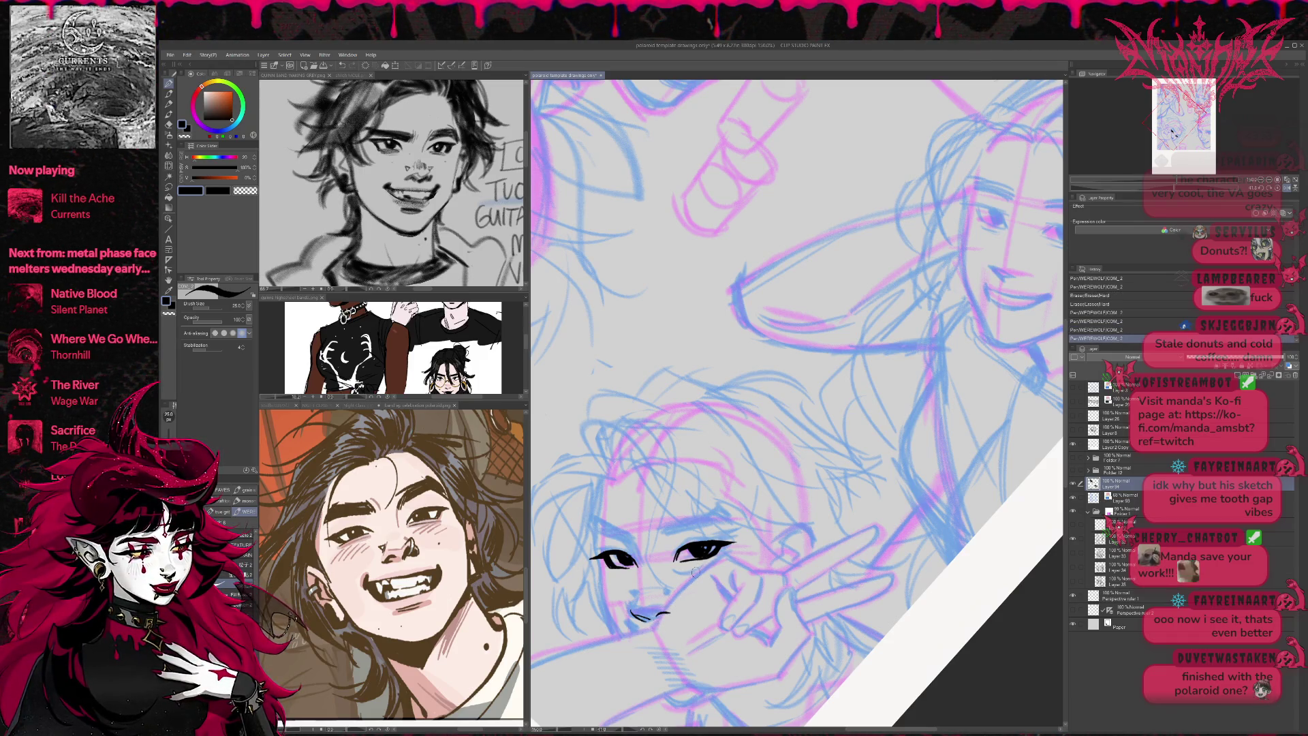
{"action": "key", "text": "ctrl+z"}
{"action": "mouse_move", "coordinate": [658, 615]}
{"action": "left_mouse_down"}
{"action": "mouse_move", "coordinate": [691, 606]}
{"action": "mouse_move", "coordinate": [670, 589]}
{"action": "mouse_move", "coordinate": [639, 594]}
{"action": "left_mouse_up"}
{"action": "key", "text": "e"}
{"action": "key", "text": "p"}
{"action": "key", "text": "e"}
{"action": "key", "text": "p"}
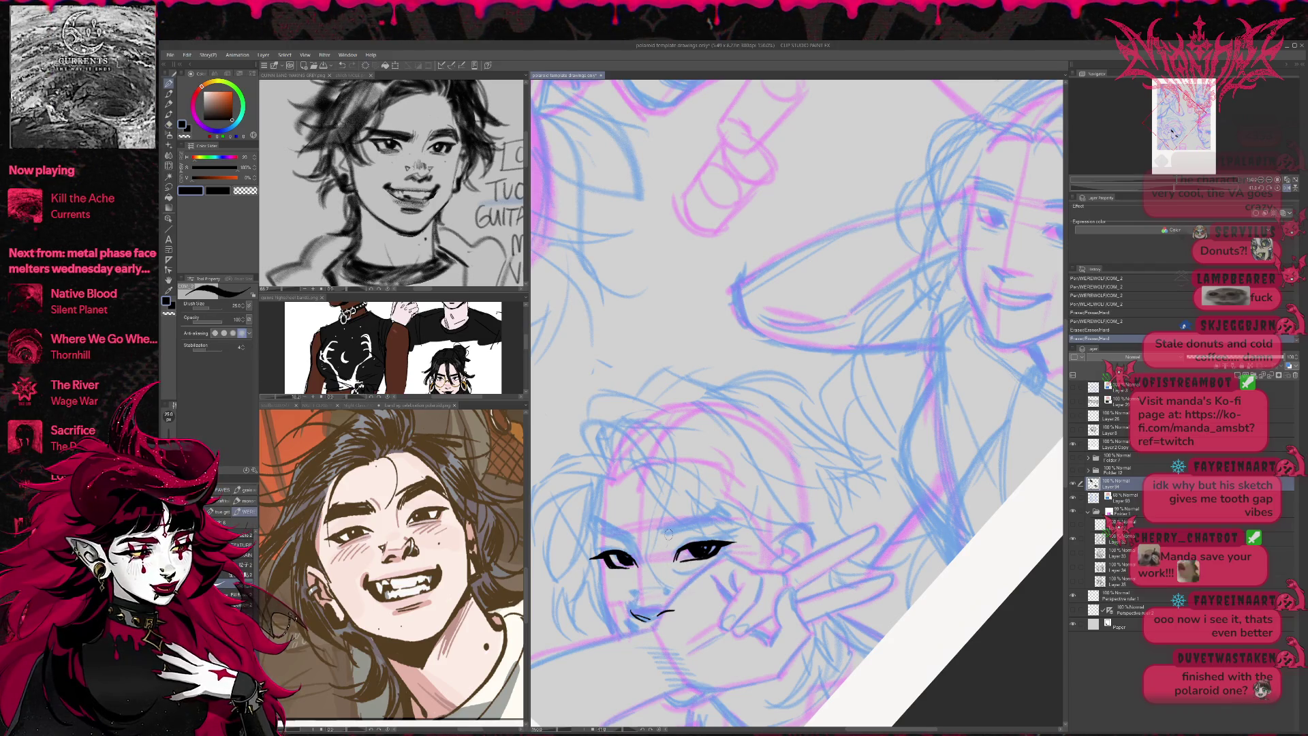
- Mirror and tilt the view, refine the nose strokes, remove the stray line, and touch up the mouth
{"action": "key", "text": "h"}
{"action": "mouse_move", "coordinate": [981, 491]}
{"action": "left_mouse_down"}
{"action": "mouse_move", "coordinate": [1014, 537]}
{"action": "mouse_move", "coordinate": [967, 599]}
{"action": "mouse_move", "coordinate": [906, 647]}
{"action": "left_mouse_up"}
{"action": "key", "text": "p"}
{"action": "mouse_move", "coordinate": [732, 587]}
{"action": "left_mouse_down"}
{"action": "mouse_move", "coordinate": [736, 605]}
{"action": "mouse_move", "coordinate": [769, 613]}
{"action": "mouse_move", "coordinate": [756, 586]}
{"action": "mouse_move", "coordinate": [752, 602]}
{"action": "left_mouse_up"}
{"action": "key", "text": "e"}
{"action": "key", "text": "p"}
{"action": "left_click_drag", "start_coordinate": [754, 594], "coordinate": [760, 608]}
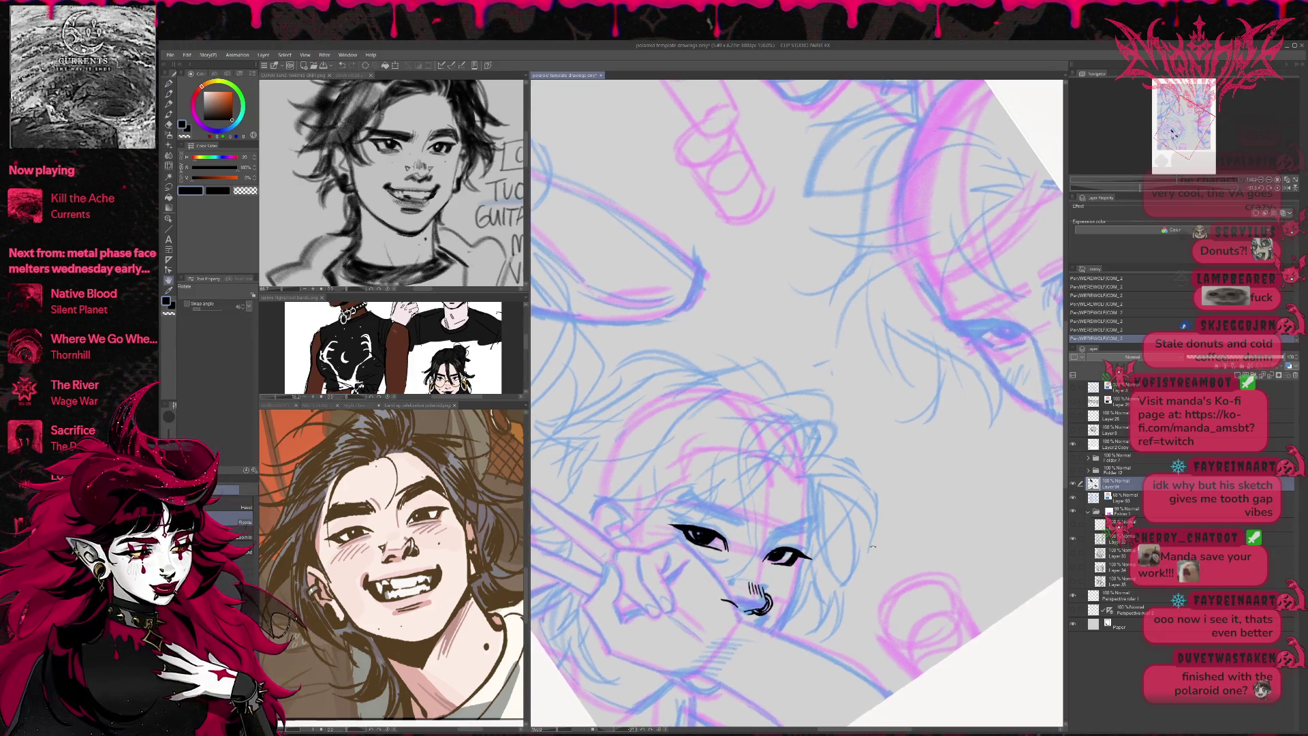
{"action": "left_click_drag", "start_coordinate": [724, 605], "coordinate": [734, 590]}
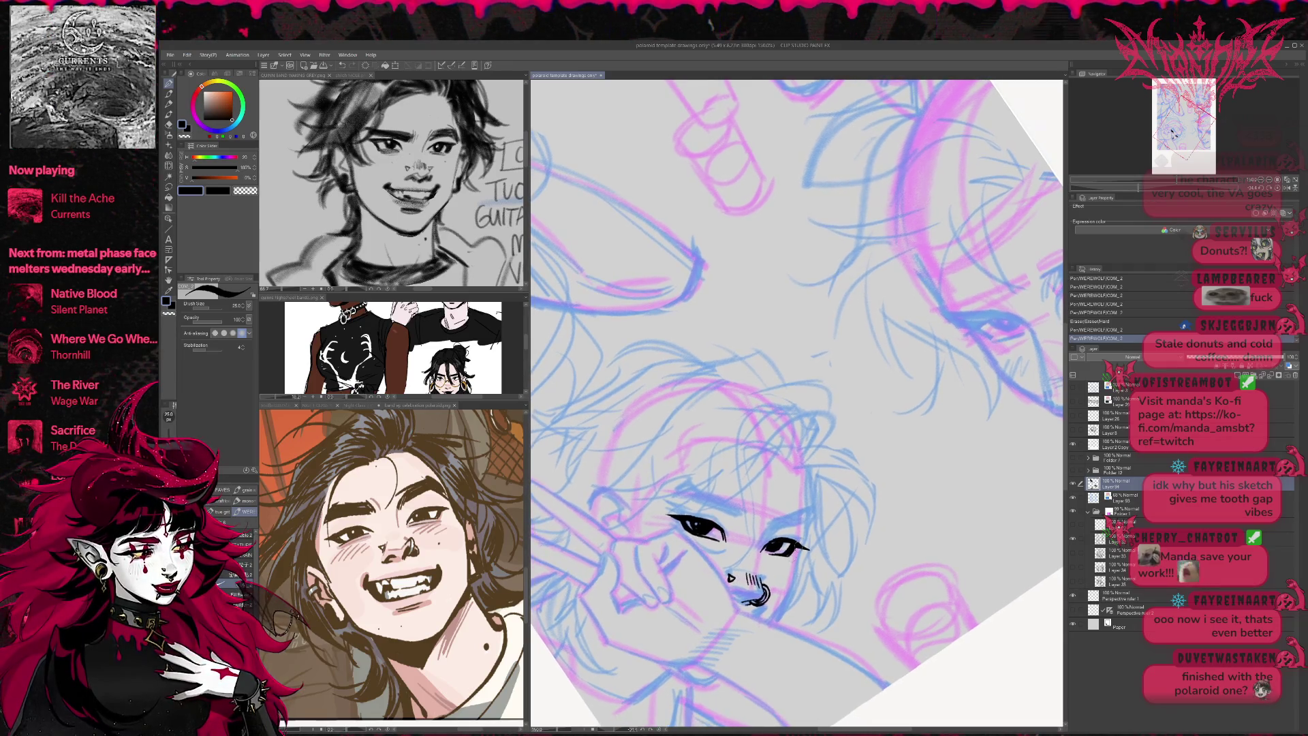
{"action": "left_click_drag", "start_coordinate": [748, 591], "coordinate": [761, 603]}
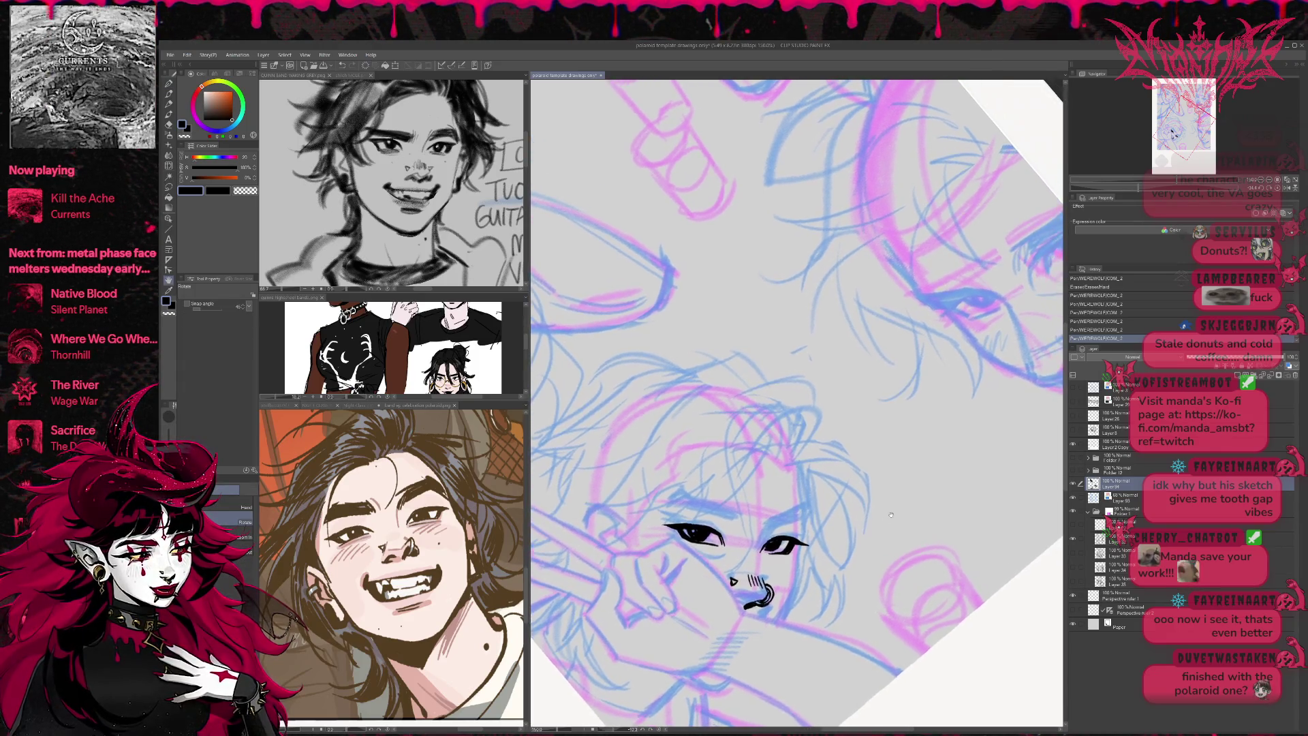
- Hatch thick eyebrows above the left and right eyes
{"action": "left_click_drag", "start_coordinate": [683, 503], "coordinate": [705, 512]}
{"action": "left_click_drag", "start_coordinate": [708, 501], "coordinate": [736, 523]}
{"action": "left_click_drag", "start_coordinate": [704, 516], "coordinate": [743, 526]}
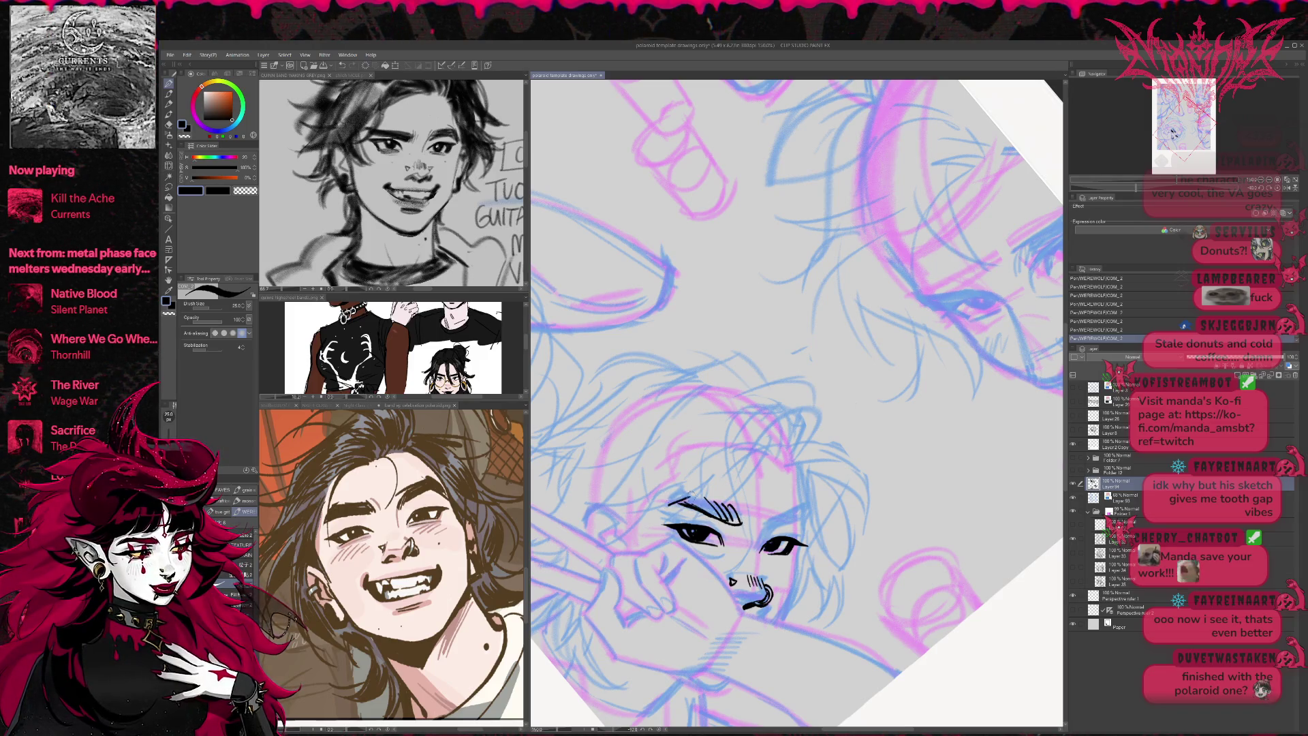
{"action": "mouse_move", "coordinate": [656, 506]}
{"action": "left_mouse_down"}
{"action": "mouse_move", "coordinate": [686, 492]}
{"action": "mouse_move", "coordinate": [724, 506]}
{"action": "mouse_move", "coordinate": [678, 515]}
{"action": "left_mouse_up"}
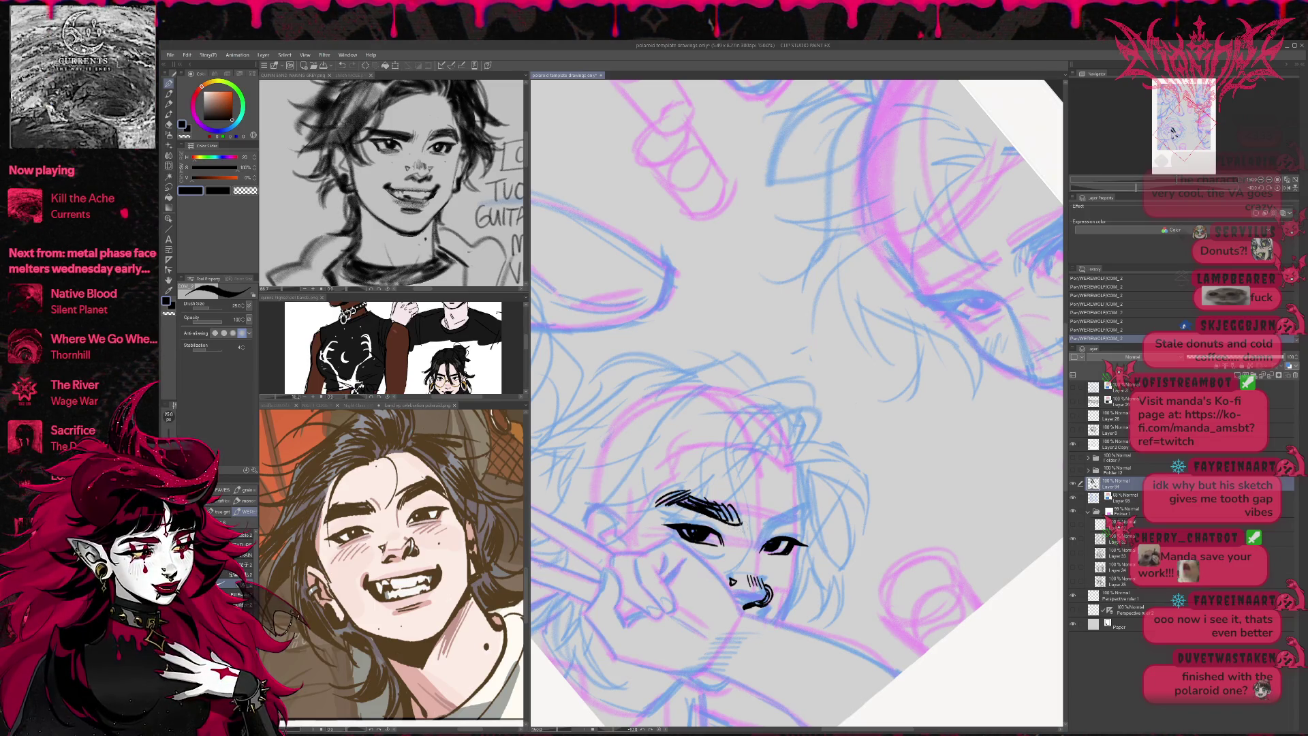
{"action": "key", "text": "e"}
{"action": "mouse_move", "coordinate": [744, 512]}
{"action": "left_mouse_down"}
{"action": "mouse_move", "coordinate": [753, 526]}
{"action": "mouse_move", "coordinate": [811, 504]}
{"action": "mouse_move", "coordinate": [787, 512]}
{"action": "left_mouse_up"}
{"action": "key", "text": "p"}
- Add short strokes beside the right eye and cheek, then draw the right jawline
{"action": "left_click_drag", "start_coordinate": [789, 509], "coordinate": [829, 526]}
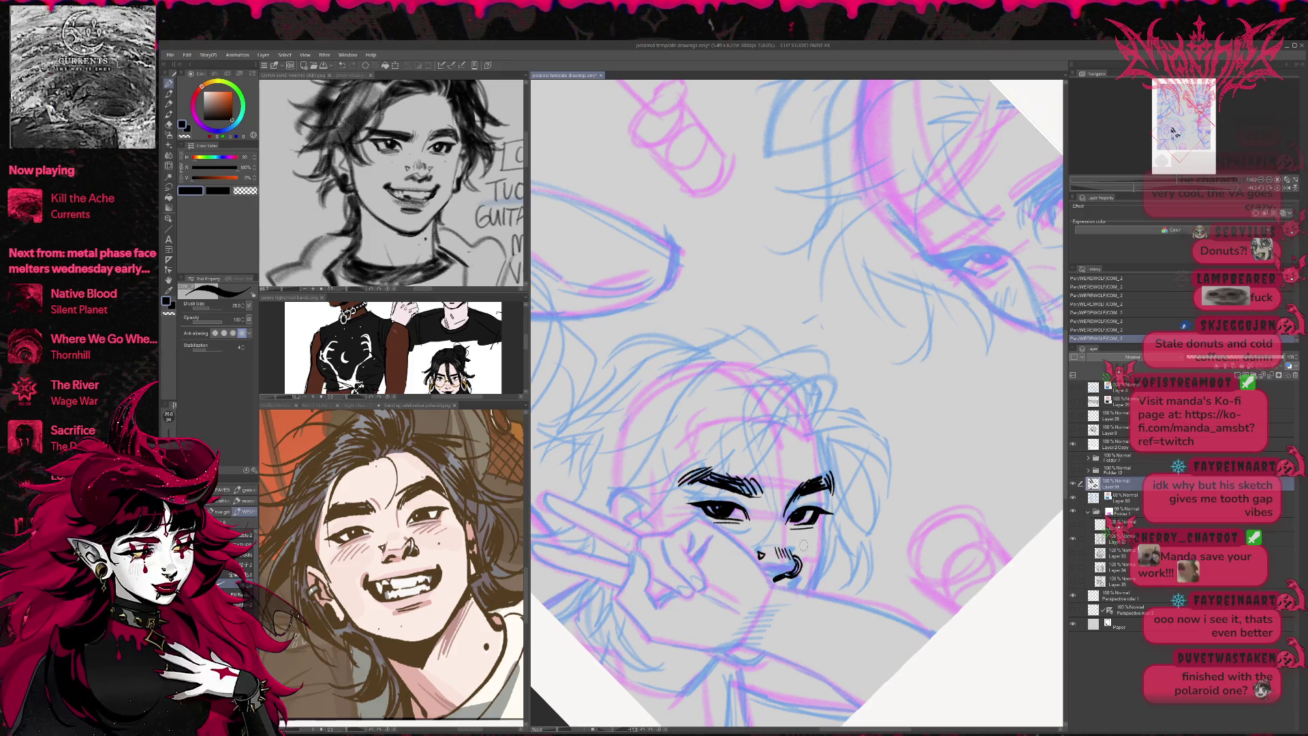
{"action": "left_click_drag", "start_coordinate": [792, 530], "coordinate": [815, 547]}
{"action": "left_click_drag", "start_coordinate": [812, 533], "coordinate": [825, 545]}
{"action": "left_click_drag", "start_coordinate": [833, 485], "coordinate": [810, 590]}
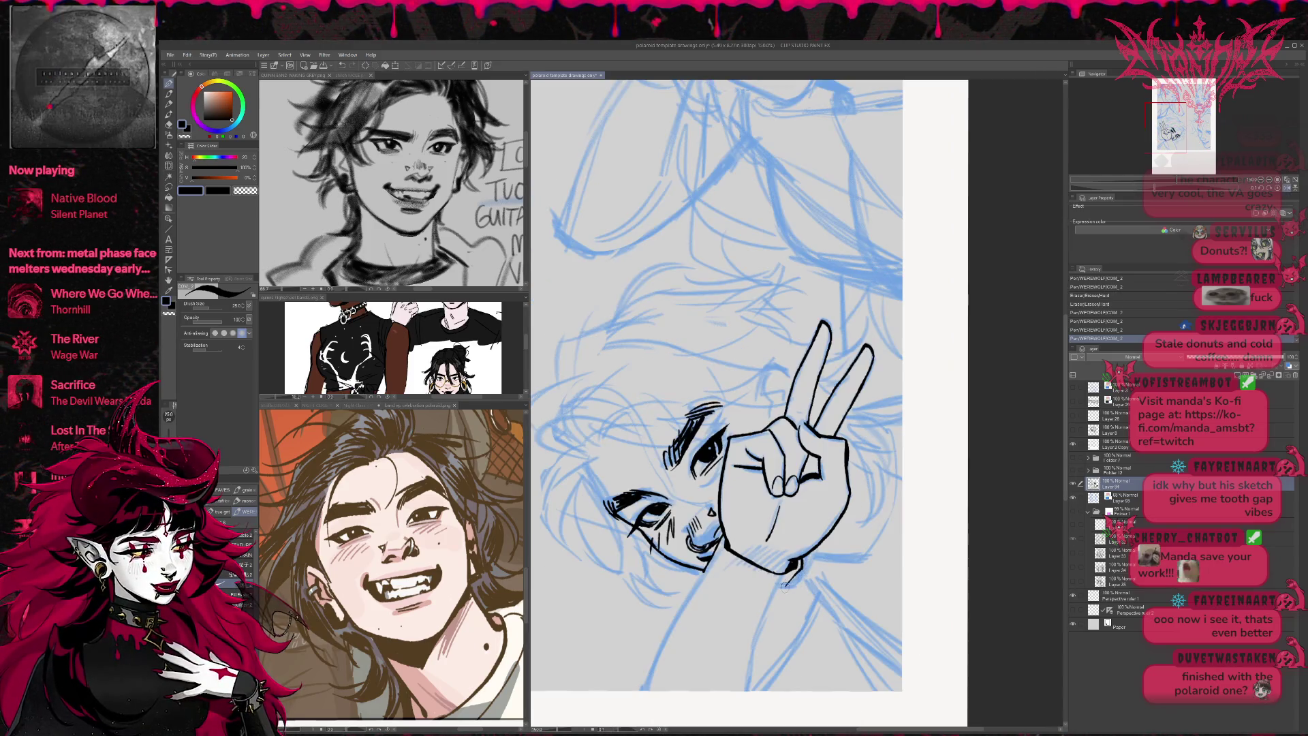
- Redo the stroke under the jaw, then ink the neck and collar lines in a mirrored view
{"action": "key", "text": "ctrl+z"}
{"action": "key", "text": "ctrl+z"}
{"action": "key", "text": "ctrl+z"}
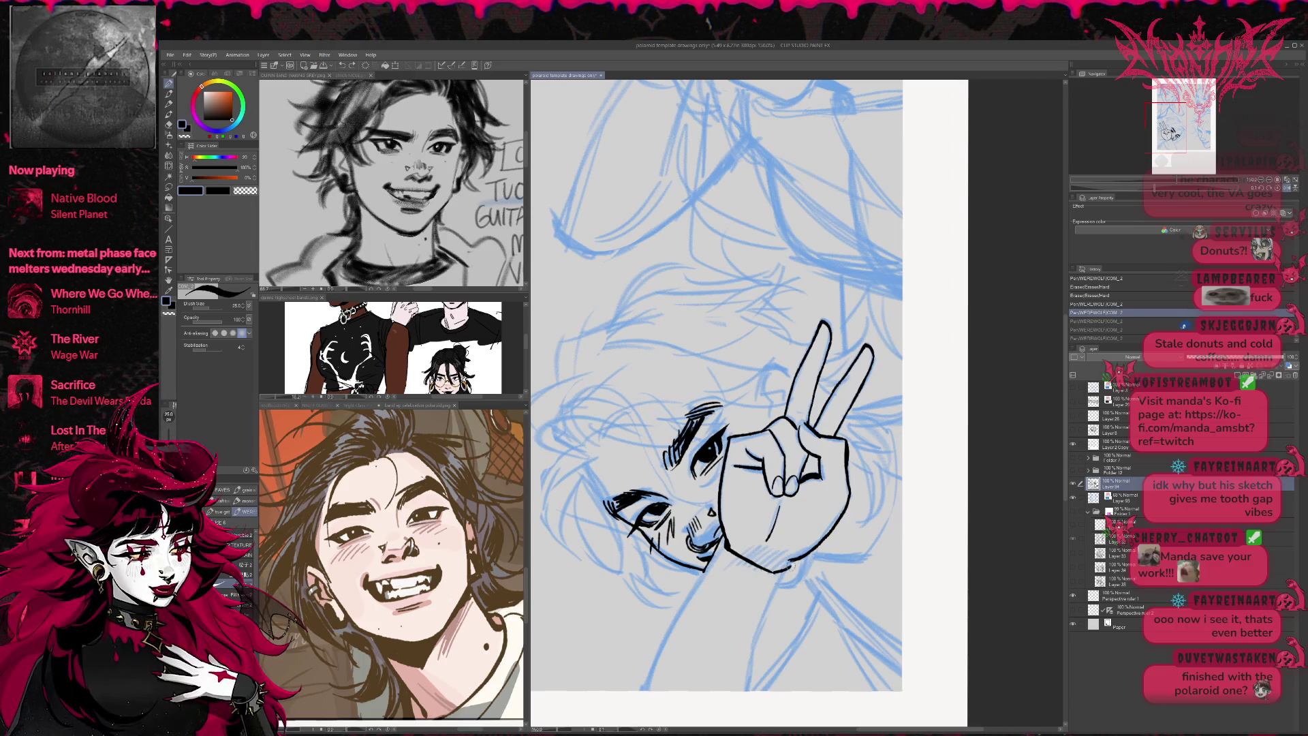
{"action": "mouse_move", "coordinate": [794, 563]}
{"action": "left_mouse_down"}
{"action": "mouse_move", "coordinate": [734, 690]}
{"action": "mouse_move", "coordinate": [761, 691]}
{"action": "left_mouse_up"}
{"action": "mouse_move", "coordinate": [705, 571]}
{"action": "left_mouse_down"}
{"action": "mouse_move", "coordinate": [650, 692]}
{"action": "mouse_move", "coordinate": [630, 690]}
{"action": "left_mouse_up"}
{"action": "scroll", "coordinate": [818, 584], "scroll_direction": "right", "scroll_amount": 1}
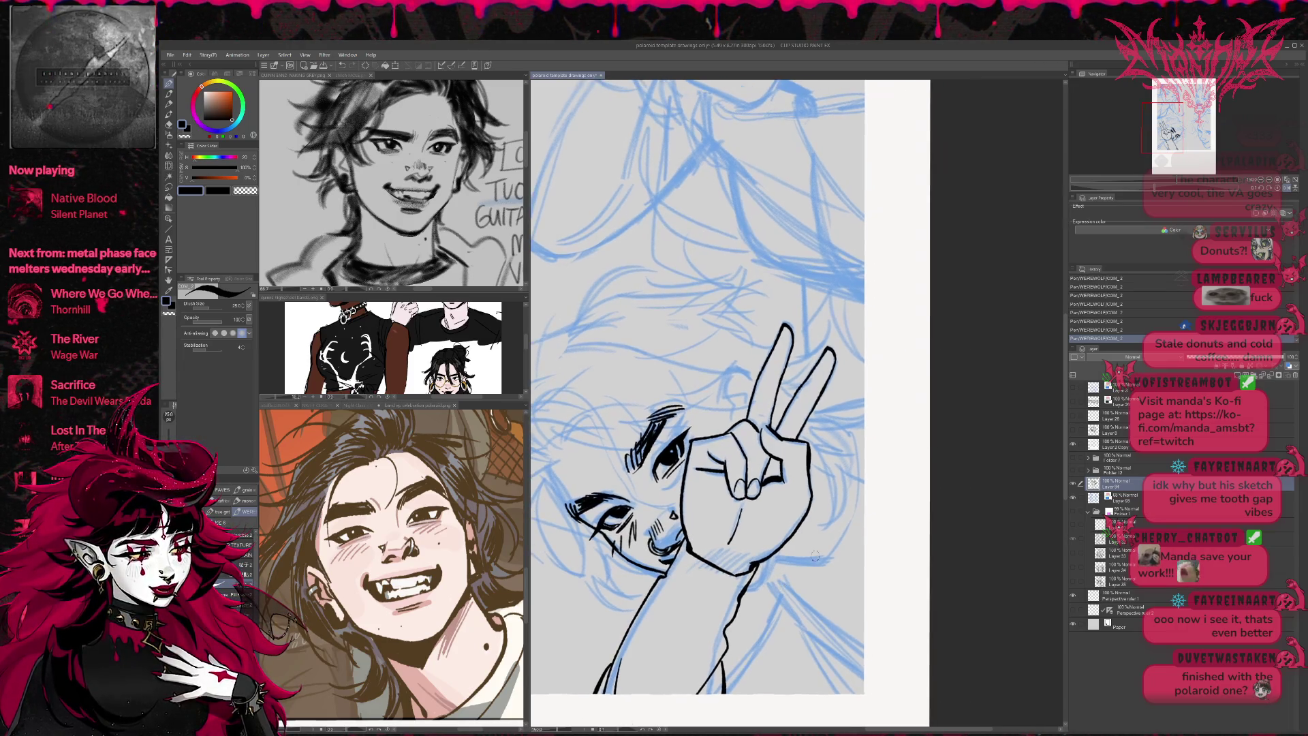
{"action": "key", "text": "t"}
{"action": "left_click", "coordinate": [1286, 187]}
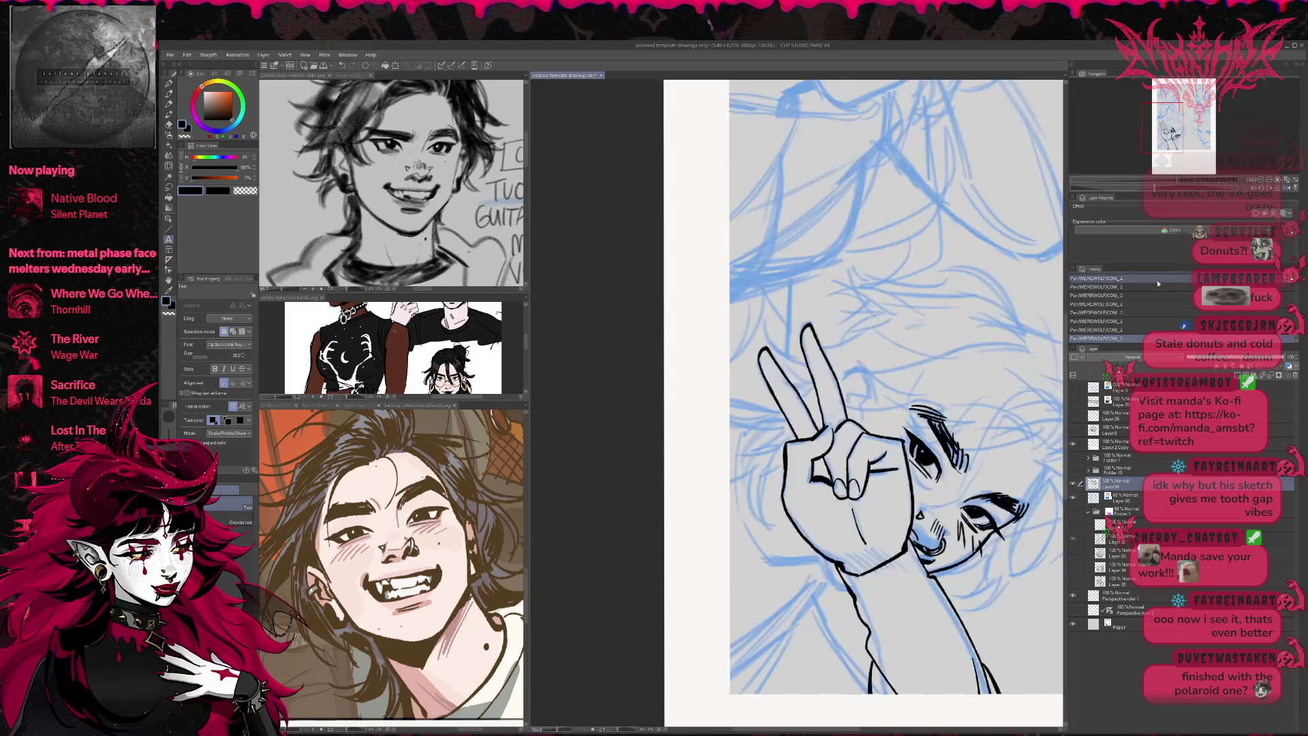
{"action": "key", "text": "p"}
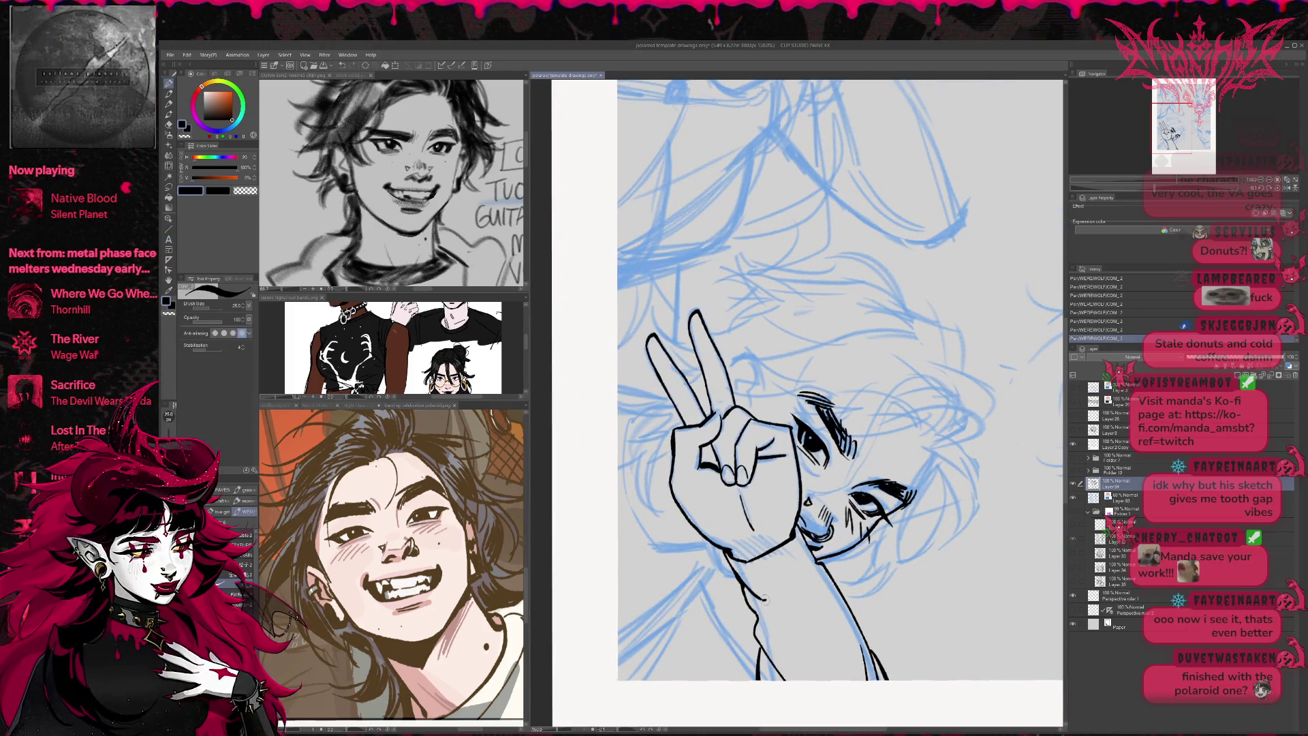
{"action": "mouse_move", "coordinate": [782, 598]}
{"action": "left_mouse_down"}
{"action": "mouse_move", "coordinate": [810, 577]}
{"action": "mouse_move", "coordinate": [795, 658]}
{"action": "left_mouse_up"}
{"action": "left_click_drag", "start_coordinate": [822, 578], "coordinate": [838, 681]}
- Clean up stray ink and parts of the chin and neck lines
{"action": "key", "text": "e"}
{"action": "mouse_move", "coordinate": [757, 678]}
{"action": "left_mouse_down"}
{"action": "mouse_move", "coordinate": [757, 647]}
{"action": "mouse_move", "coordinate": [768, 680]}
{"action": "left_mouse_up"}
{"action": "key", "text": "p"}
{"action": "key", "text": "ctrl+z"}
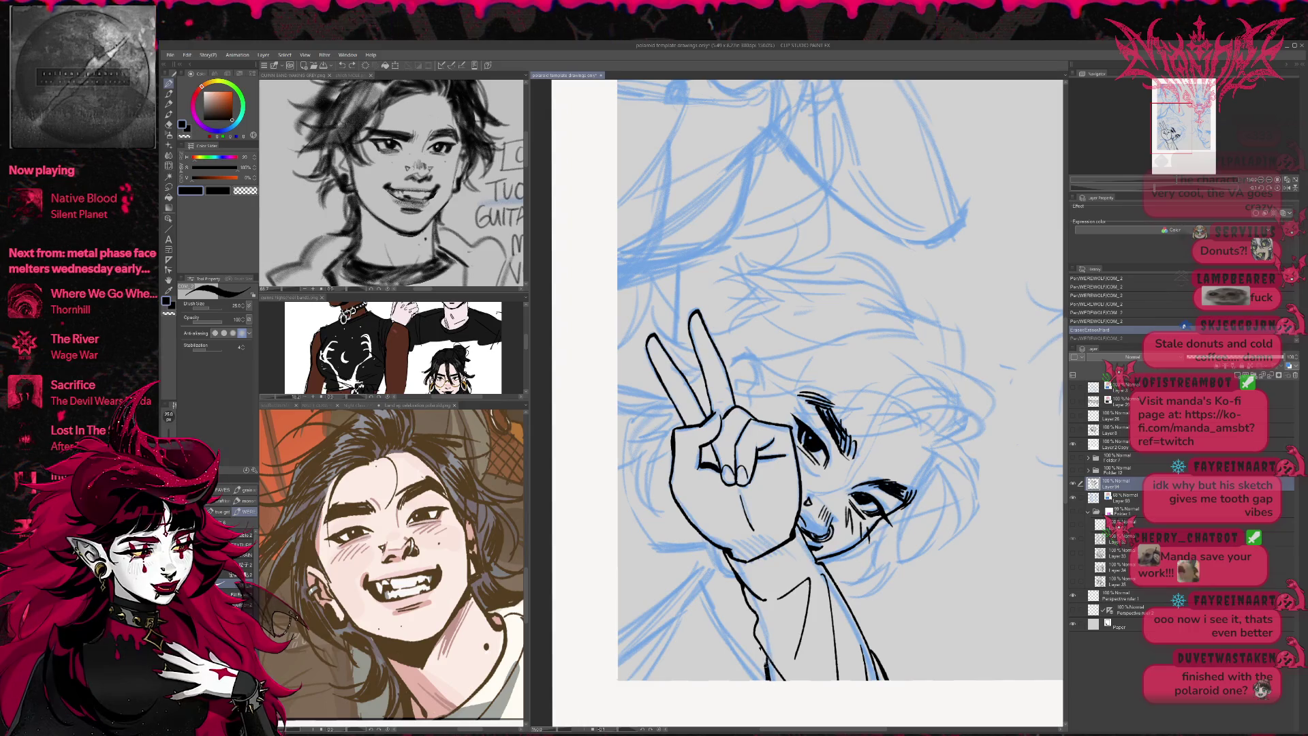
{"action": "left_click_drag", "start_coordinate": [838, 382], "coordinate": [856, 408]}
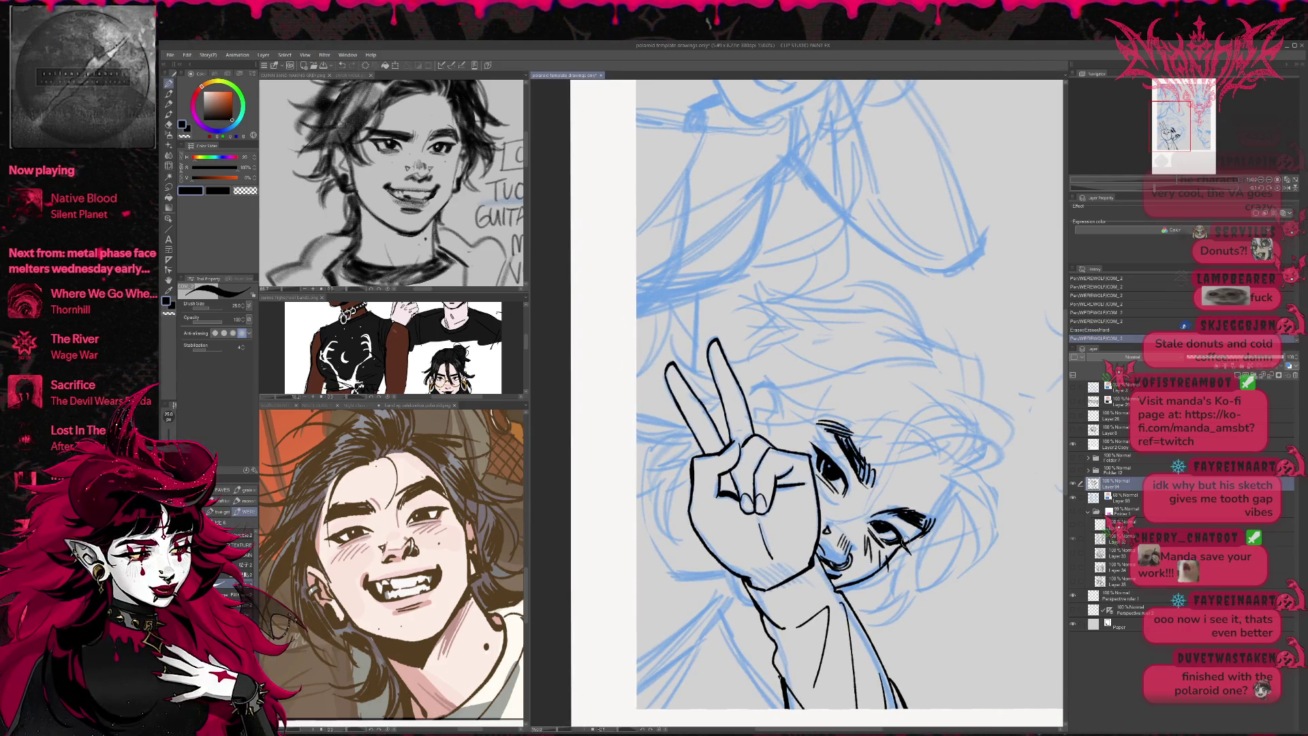
{"action": "key", "text": "e"}
{"action": "mouse_move", "coordinate": [742, 590]}
{"action": "left_mouse_down"}
{"action": "mouse_move", "coordinate": [753, 580]}
{"action": "mouse_move", "coordinate": [759, 621]}
{"action": "mouse_move", "coordinate": [824, 578]}
{"action": "mouse_move", "coordinate": [761, 611]}
{"action": "mouse_move", "coordinate": [808, 656]}
{"action": "mouse_move", "coordinate": [797, 652]}
{"action": "left_mouse_up"}
{"action": "key", "text": "p"}
- Re-ink the neck and collar, removing the collar line on the right
{"action": "key", "text": "e"}
{"action": "key", "text": "p"}
{"action": "mouse_move", "coordinate": [792, 635]}
{"action": "left_mouse_down"}
{"action": "mouse_move", "coordinate": [810, 653]}
{"action": "mouse_move", "coordinate": [766, 647]}
{"action": "mouse_move", "coordinate": [801, 687]}
{"action": "mouse_move", "coordinate": [785, 655]}
{"action": "left_mouse_up"}
{"action": "key", "text": "e"}
{"action": "key", "text": "p"}
{"action": "key", "text": "e"}
{"action": "left_click_drag", "start_coordinate": [829, 606], "coordinate": [823, 685]}
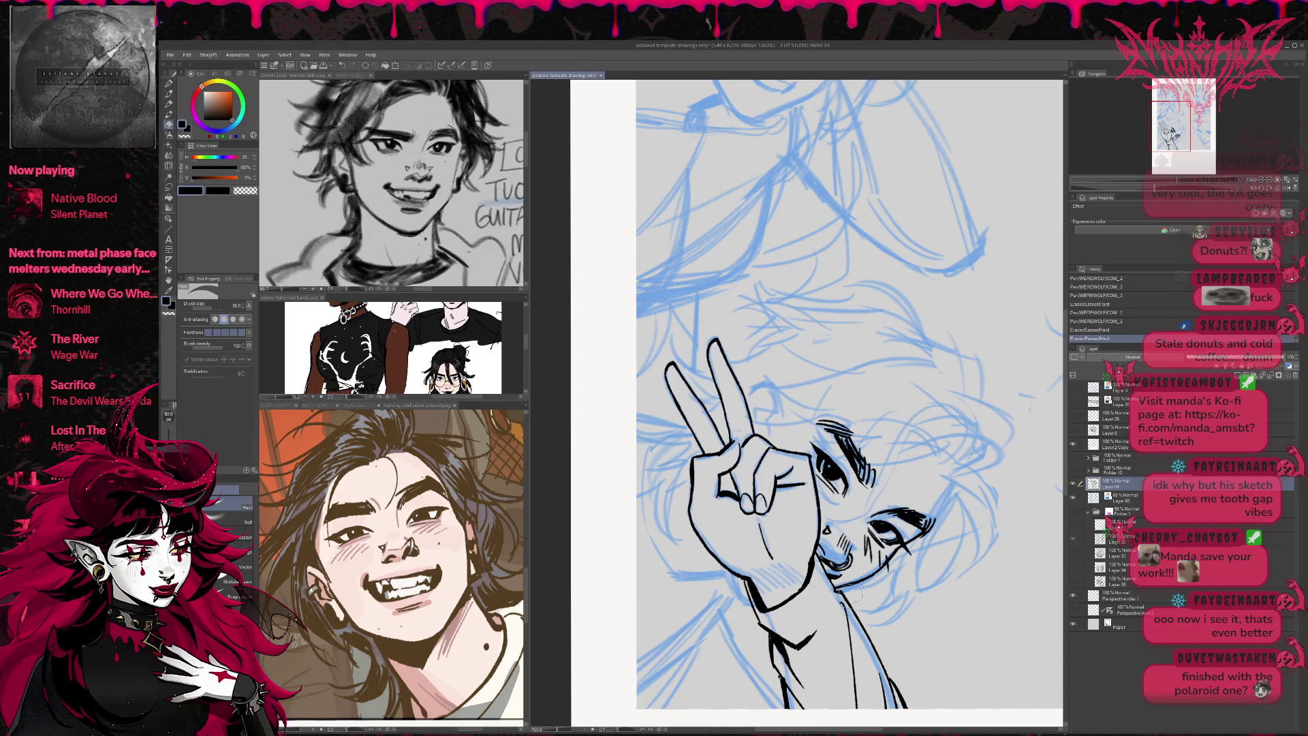
{"action": "key", "text": "p"}
{"action": "mouse_move", "coordinate": [777, 572]}
{"action": "left_mouse_down"}
{"action": "mouse_move", "coordinate": [804, 589]}
{"action": "mouse_move", "coordinate": [770, 611]}
{"action": "mouse_move", "coordinate": [760, 591]}
{"action": "mouse_move", "coordinate": [1015, 523]}
{"action": "left_mouse_up"}
- Ink short chin strokes and the jaw and neck on the left, rotating the view
{"action": "key", "text": "r"}
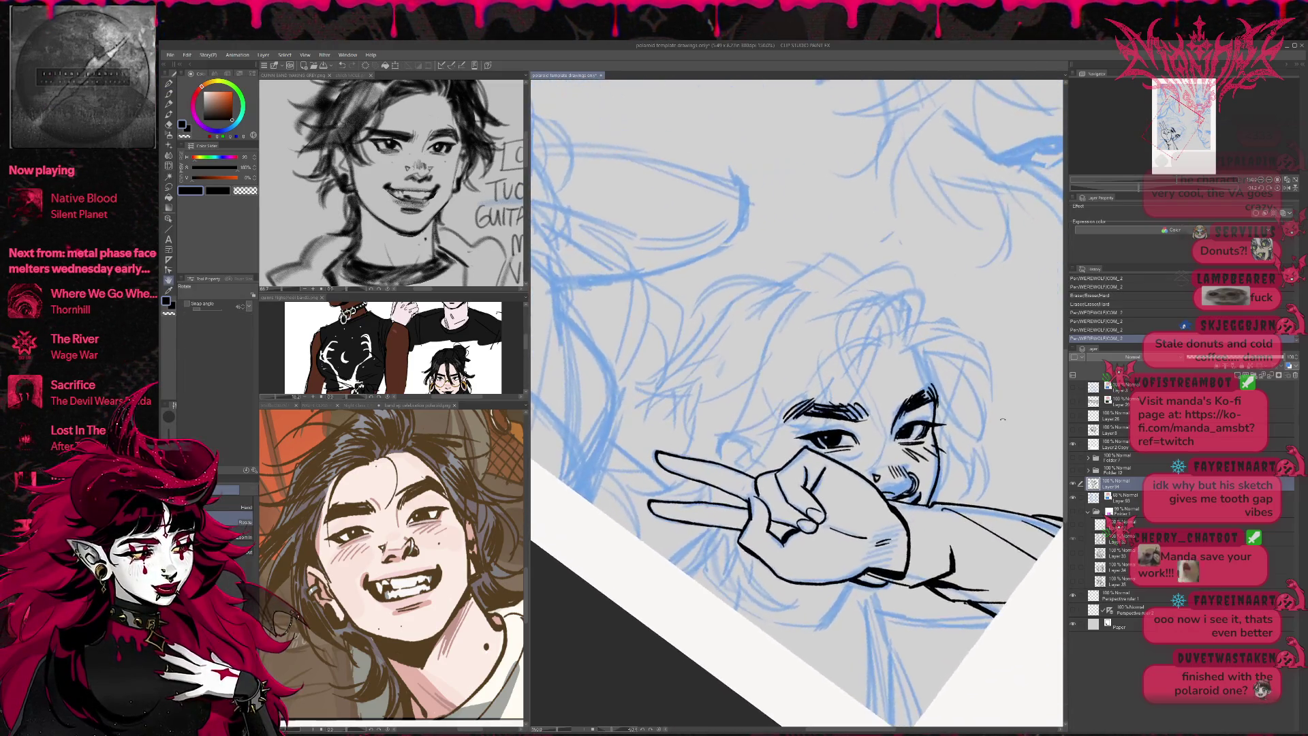
{"action": "key", "text": "p"}
{"action": "mouse_move", "coordinate": [843, 600]}
{"action": "left_mouse_down"}
{"action": "mouse_move", "coordinate": [830, 616]}
{"action": "mouse_move", "coordinate": [855, 582]}
{"action": "mouse_move", "coordinate": [845, 671]}
{"action": "left_mouse_up"}
{"action": "key", "text": "r"}
{"action": "key", "text": "p"}
{"action": "mouse_move", "coordinate": [623, 545]}
{"action": "left_mouse_down"}
{"action": "mouse_move", "coordinate": [705, 608]}
{"action": "mouse_move", "coordinate": [686, 606]}
{"action": "mouse_move", "coordinate": [695, 630]}
{"action": "left_mouse_up"}
{"action": "left_click_drag", "start_coordinate": [719, 581], "coordinate": [705, 611]}
- Ink the neck and shoulder line along the shirt, redrawing the last stroke
{"action": "key", "text": "r"}
{"action": "mouse_move", "coordinate": [756, 557]}
{"action": "left_mouse_down"}
{"action": "mouse_move", "coordinate": [676, 615]}
{"action": "mouse_move", "coordinate": [630, 698]}
{"action": "left_mouse_up"}
{"action": "key", "text": "p"}
{"action": "left_click_drag", "start_coordinate": [685, 615], "coordinate": [639, 700]}
{"action": "left_click_drag", "start_coordinate": [686, 578], "coordinate": [609, 669]}
{"action": "mouse_move", "coordinate": [698, 569]}
{"action": "left_mouse_down"}
{"action": "mouse_move", "coordinate": [684, 587]}
{"action": "mouse_move", "coordinate": [716, 652]}
{"action": "left_mouse_up"}
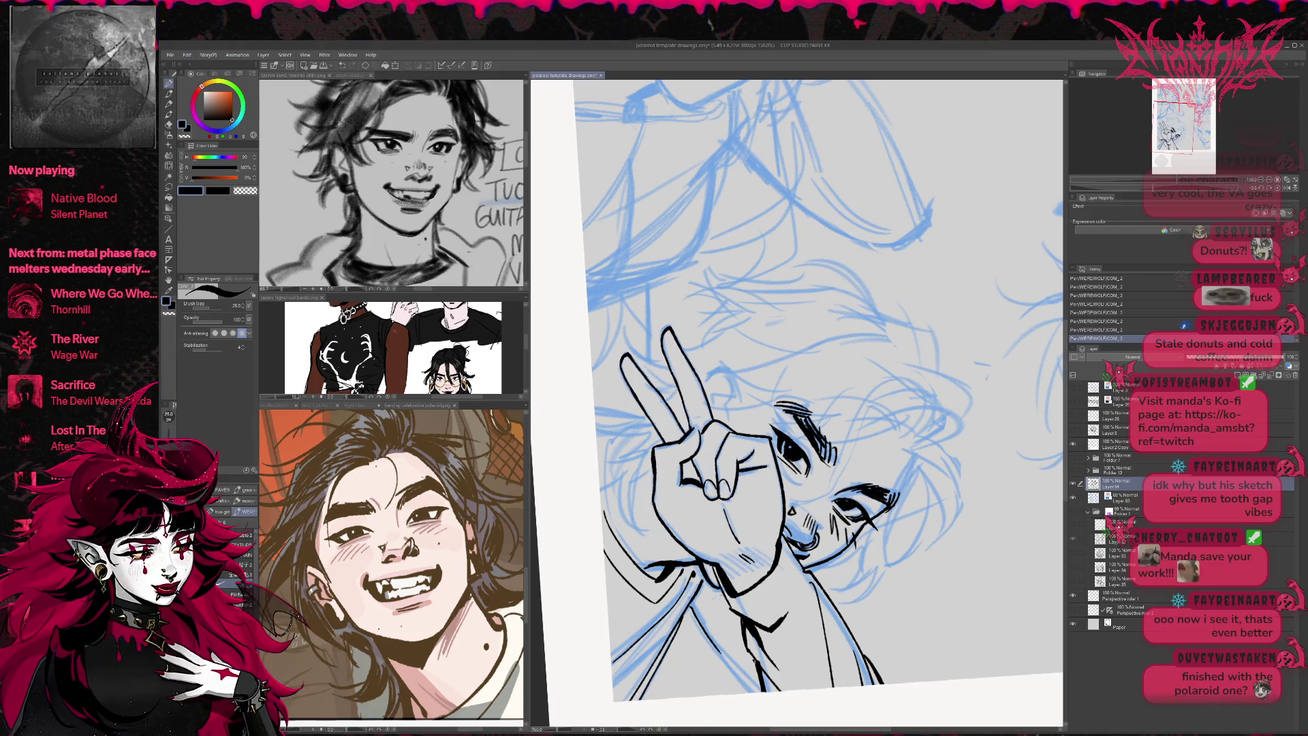
{"action": "key", "text": "ctrl+z"}
{"action": "left_click_drag", "start_coordinate": [684, 606], "coordinate": [746, 696]}
{"action": "mouse_move", "coordinate": [874, 519]}
{"action": "left_mouse_down"}
{"action": "mouse_move", "coordinate": [968, 493]}
{"action": "mouse_move", "coordinate": [963, 467]}
{"action": "mouse_move", "coordinate": [879, 408]}
{"action": "left_mouse_up"}
- Try short strokes near the left eye, then erase them
{"action": "left_click_drag", "start_coordinate": [652, 501], "coordinate": [650, 508]}
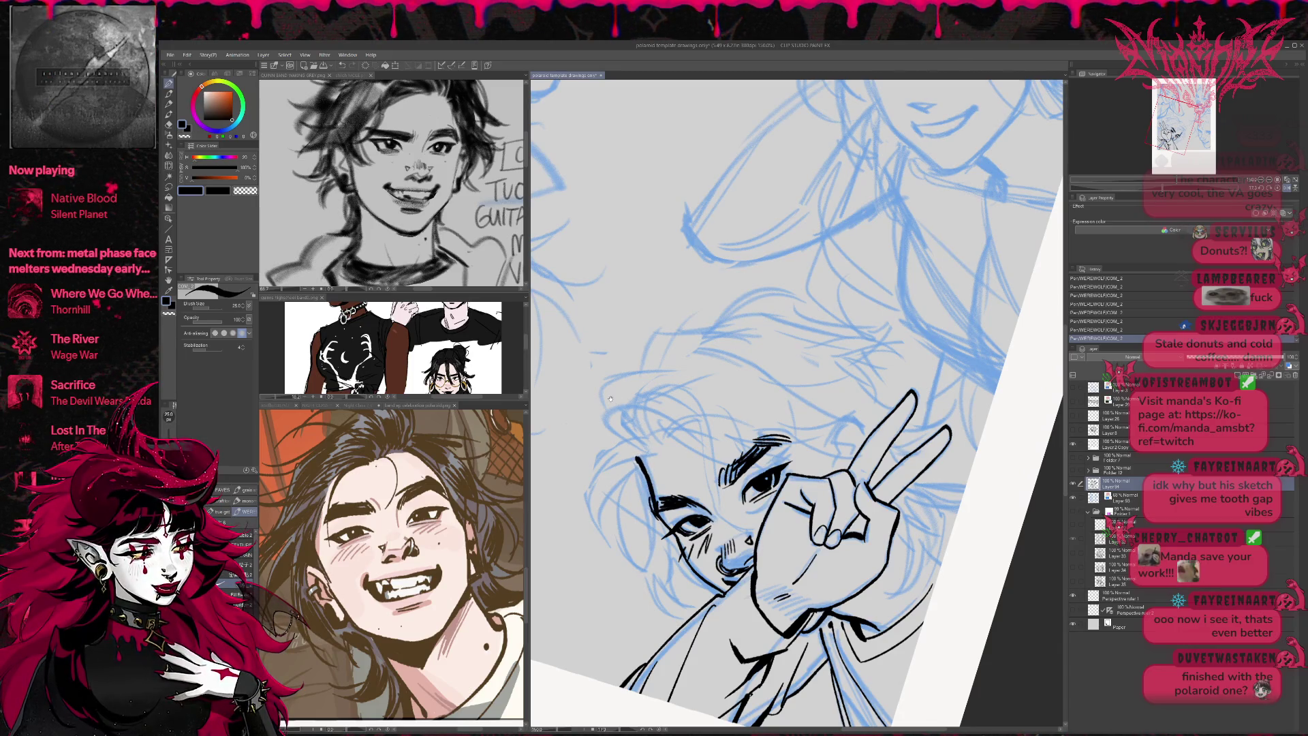
{"action": "key", "text": "e"}
{"action": "left_click_drag", "start_coordinate": [637, 457], "coordinate": [651, 480]}
{"action": "left_click_drag", "start_coordinate": [658, 497], "coordinate": [664, 519]}
{"action": "key", "text": "r"}
{"action": "mouse_move", "coordinate": [817, 382]}
{"action": "left_mouse_down"}
{"action": "mouse_move", "coordinate": [879, 403]}
{"action": "mouse_move", "coordinate": [675, 348]}
{"action": "left_mouse_up"}
{"action": "key", "text": "p"}
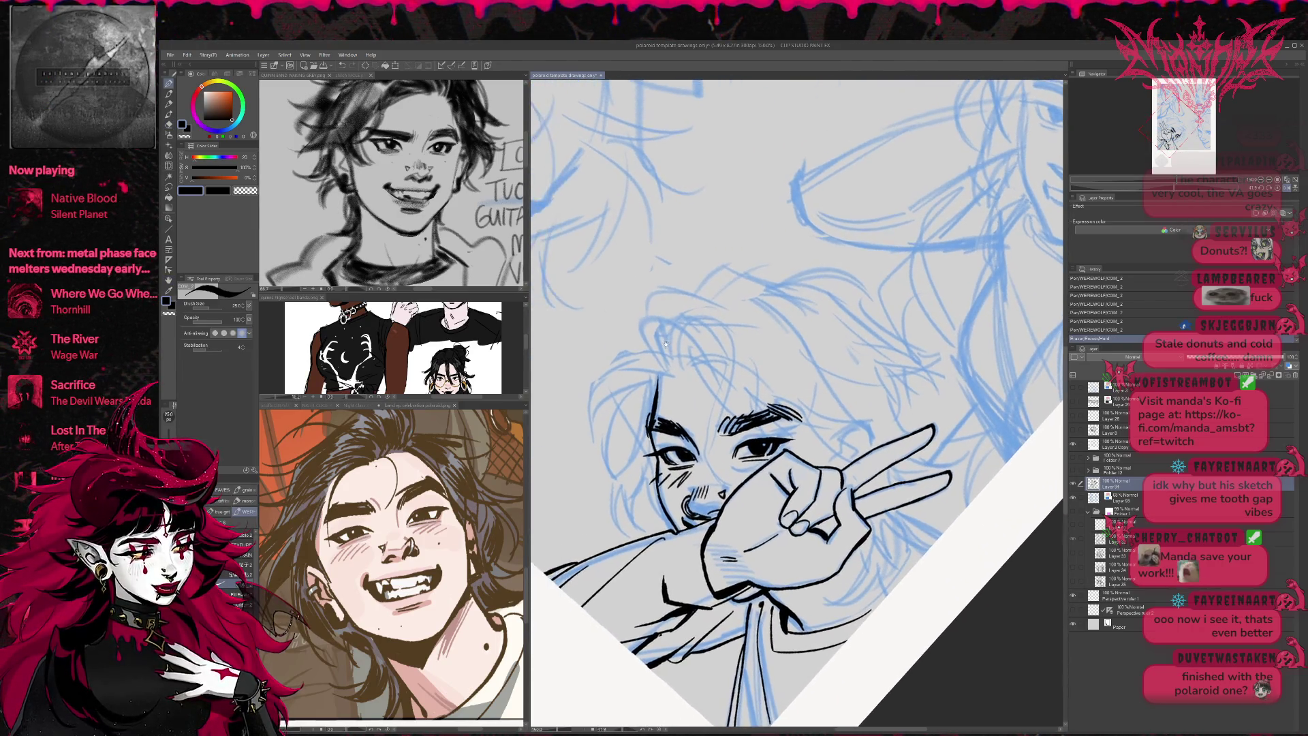
- Ink hair along the left of the head, around the ear, and strands at the top
{"action": "mouse_move", "coordinate": [615, 393]}
{"action": "left_mouse_down"}
{"action": "mouse_move", "coordinate": [664, 372]}
{"action": "mouse_move", "coordinate": [645, 342]}
{"action": "left_mouse_up"}
{"action": "left_click_drag", "start_coordinate": [644, 349], "coordinate": [576, 442]}
{"action": "left_click_drag", "start_coordinate": [612, 360], "coordinate": [577, 439]}
{"action": "left_click_drag", "start_coordinate": [633, 351], "coordinate": [602, 443]}
{"action": "mouse_move", "coordinate": [630, 385]}
{"action": "left_mouse_down"}
{"action": "mouse_move", "coordinate": [598, 496]}
{"action": "mouse_move", "coordinate": [610, 490]}
{"action": "mouse_move", "coordinate": [625, 532]}
{"action": "left_mouse_up"}
{"action": "left_click_drag", "start_coordinate": [637, 480], "coordinate": [657, 503]}
{"action": "mouse_move", "coordinate": [644, 333]}
{"action": "left_mouse_down"}
{"action": "mouse_move", "coordinate": [666, 374]}
{"action": "mouse_move", "coordinate": [649, 336]}
{"action": "left_mouse_up"}
{"action": "mouse_move", "coordinate": [661, 354]}
{"action": "left_mouse_down"}
{"action": "mouse_move", "coordinate": [694, 374]}
{"action": "mouse_move", "coordinate": [708, 460]}
{"action": "mouse_move", "coordinate": [734, 489]}
{"action": "left_mouse_up"}
{"action": "key", "text": "ctrl+z"}
- Draw the first forehead hair strands, undoing several attempts
{"action": "left_click_drag", "start_coordinate": [698, 381], "coordinate": [733, 490]}
{"action": "left_click_drag", "start_coordinate": [712, 381], "coordinate": [740, 485]}
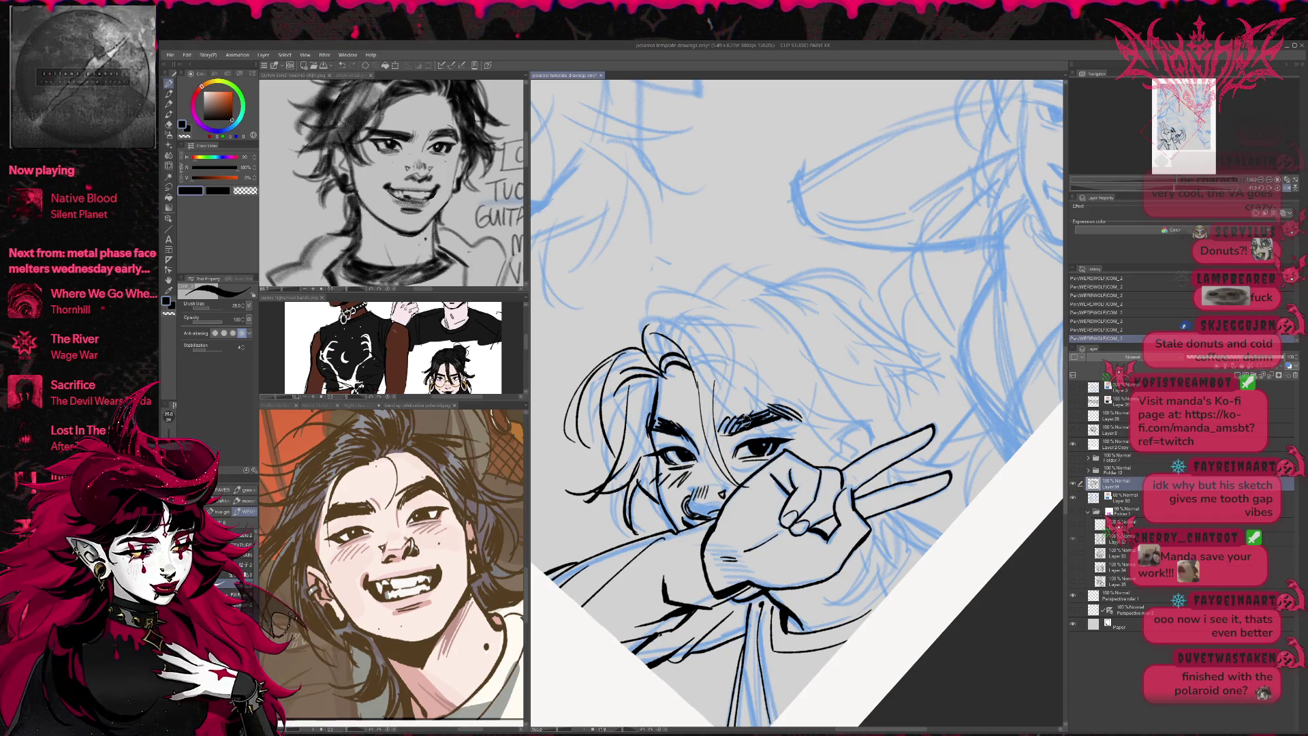
{"action": "key", "text": "ctrl+z"}
{"action": "left_click_drag", "start_coordinate": [696, 385], "coordinate": [735, 487]}
{"action": "key", "text": "ctrl+z"}
{"action": "left_click_drag", "start_coordinate": [702, 389], "coordinate": [741, 487]}
{"action": "key", "text": "ctrl+z"}
{"action": "mouse_move", "coordinate": [707, 443]}
{"action": "left_mouse_down"}
{"action": "mouse_move", "coordinate": [747, 487]}
{"action": "mouse_move", "coordinate": [708, 351]}
{"action": "left_mouse_up"}
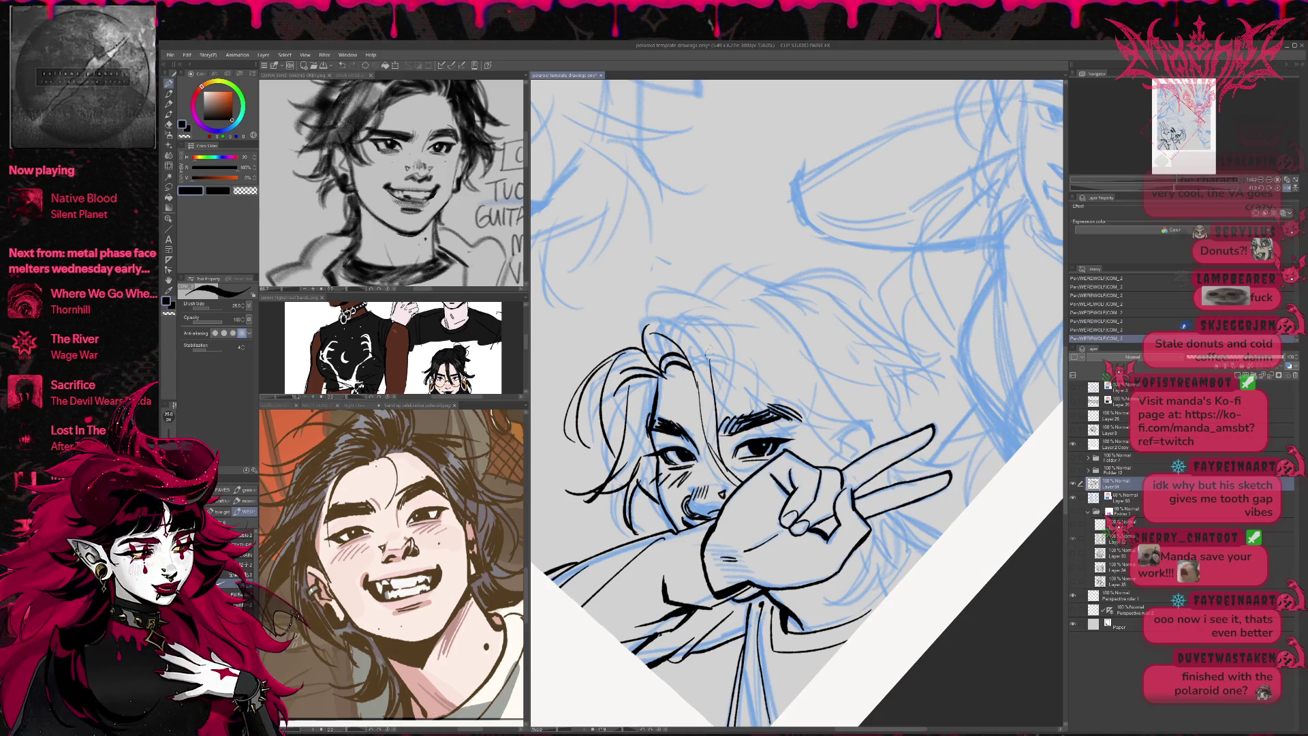
{"action": "key", "text": "ctrl+z"}
{"action": "key", "text": "ctrl+z"}
{"action": "key", "text": "ctrl+z"}
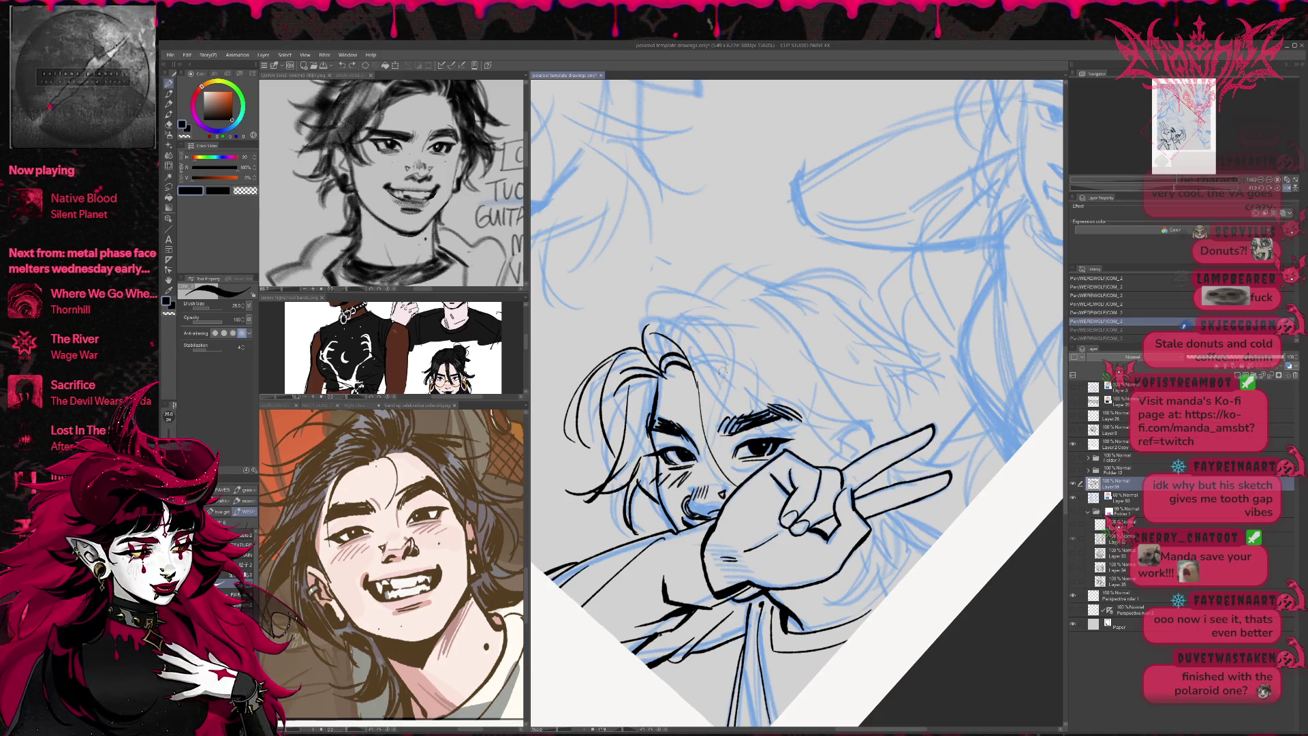
- Settle on one forehead hair strand after repeated redraws
{"action": "left_click_drag", "start_coordinate": [683, 375], "coordinate": [696, 428]}
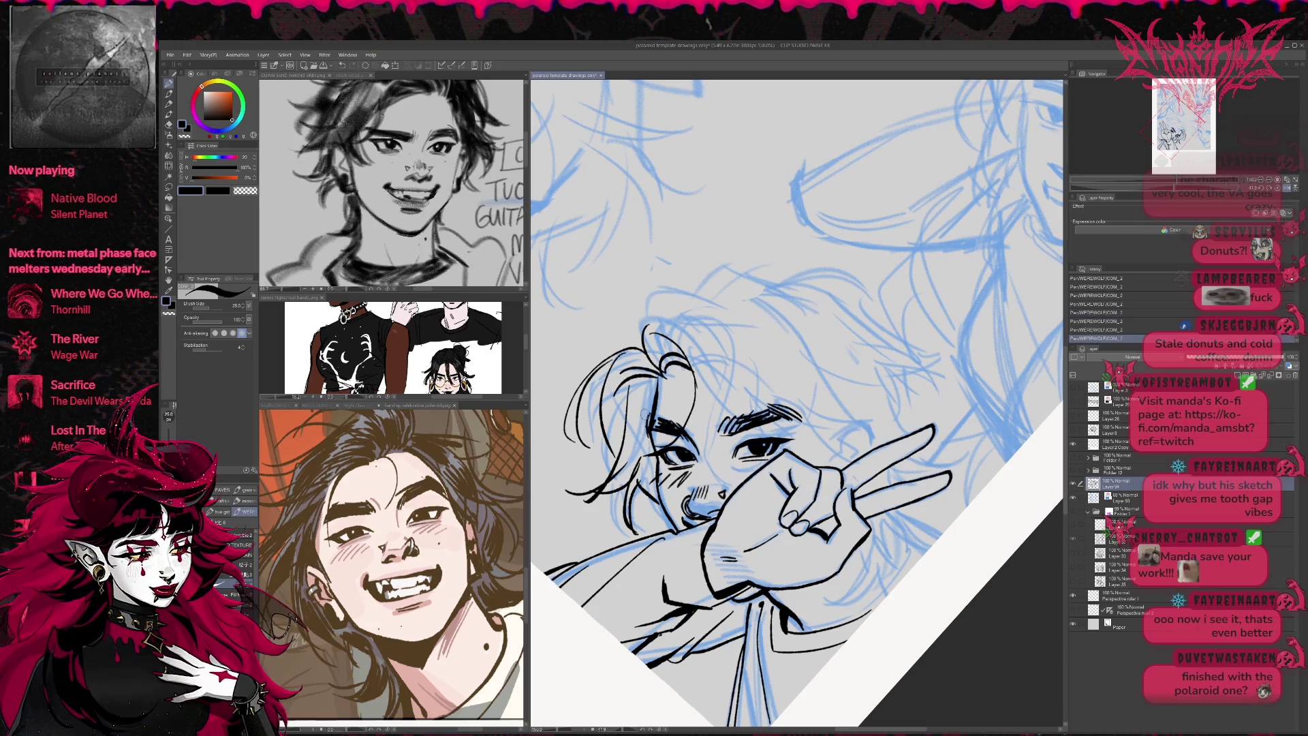
{"action": "key", "text": "ctrl+z"}
{"action": "left_click_drag", "start_coordinate": [694, 373], "coordinate": [700, 446]}
{"action": "key", "text": "ctrl+z"}
{"action": "left_click_drag", "start_coordinate": [696, 380], "coordinate": [702, 435]}
{"action": "key", "text": "ctrl+z"}
{"action": "left_click_drag", "start_coordinate": [691, 373], "coordinate": [726, 451]}
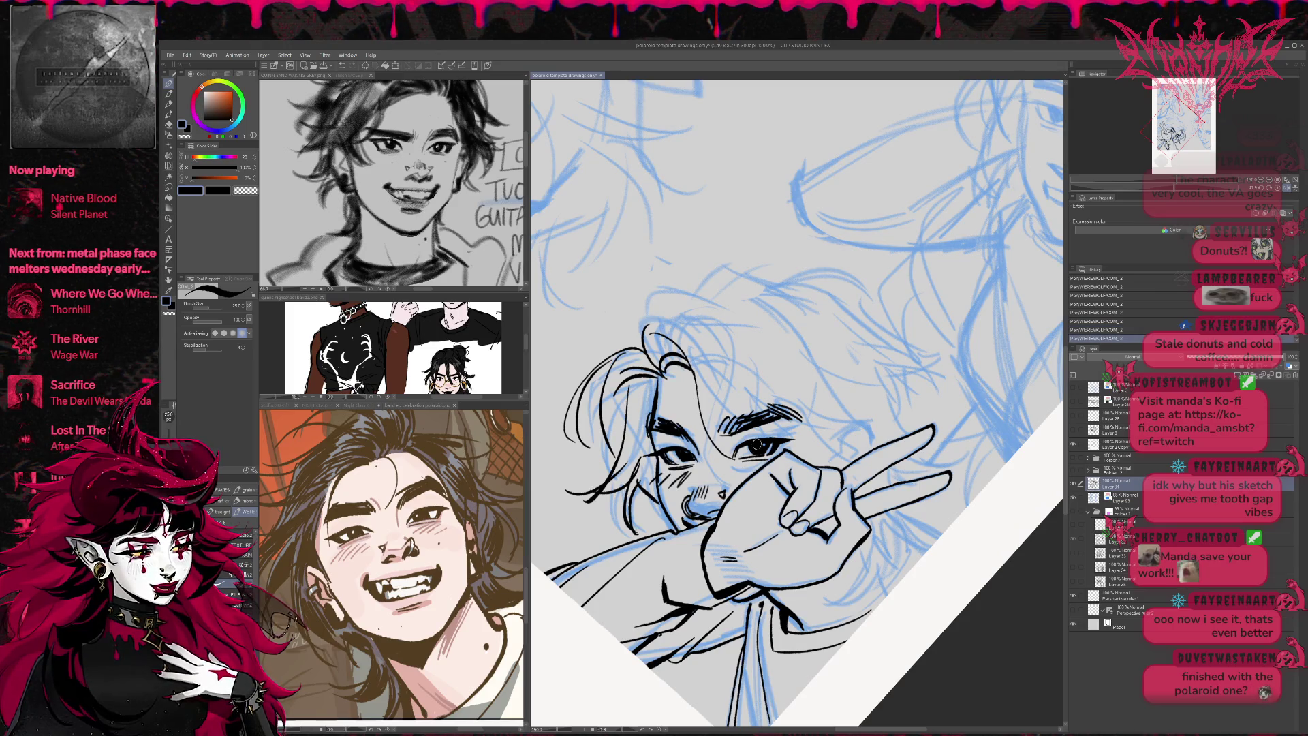
{"action": "key", "text": "ctrl+z"}
{"action": "left_click_drag", "start_coordinate": [694, 380], "coordinate": [736, 477]}
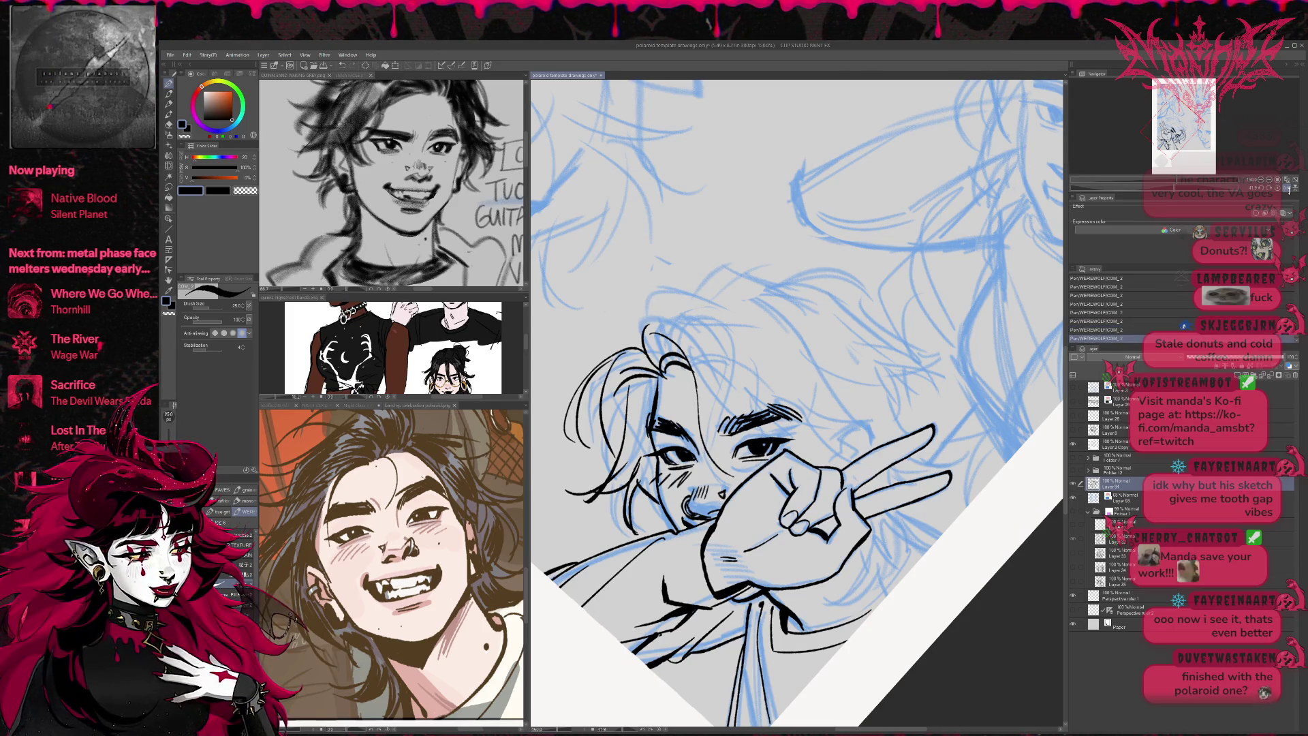
- In a mirrored view rotated about 35°, ink the left eyebrow, upper lid and nearby thin strands
{"action": "key", "text": "h"}
{"action": "key", "text": "minus"}
{"action": "key", "text": "minus"}
{"action": "mouse_move", "coordinate": [692, 415]}
{"action": "left_mouse_down"}
{"action": "mouse_move", "coordinate": [783, 391]}
{"action": "mouse_move", "coordinate": [802, 447]}
{"action": "left_mouse_up"}
{"action": "left_click_drag", "start_coordinate": [696, 475], "coordinate": [757, 459]}
{"action": "left_click_drag", "start_coordinate": [803, 418], "coordinate": [748, 510]}
{"action": "left_click_drag", "start_coordinate": [794, 469], "coordinate": [759, 509]}
{"action": "left_click_drag", "start_coordinate": [820, 400], "coordinate": [794, 475]}
- Ink long hair strands above the left eyebrow and a pointed lock at the top right
{"action": "mouse_move", "coordinate": [753, 415]}
{"action": "left_mouse_down"}
{"action": "mouse_move", "coordinate": [656, 442]}
{"action": "mouse_move", "coordinate": [677, 456]}
{"action": "left_mouse_up"}
{"action": "key", "text": "ctrl+z"}
{"action": "left_click_drag", "start_coordinate": [756, 393], "coordinate": [650, 471]}
{"action": "mouse_move", "coordinate": [724, 408]}
{"action": "left_mouse_down"}
{"action": "mouse_move", "coordinate": [641, 441]}
{"action": "mouse_move", "coordinate": [728, 383]}
{"action": "left_mouse_up"}
{"action": "key", "text": "e"}
{"action": "key", "text": "p"}
{"action": "mouse_move", "coordinate": [636, 411]}
{"action": "left_mouse_down"}
{"action": "mouse_move", "coordinate": [695, 398]}
{"action": "mouse_move", "coordinate": [766, 355]}
{"action": "mouse_move", "coordinate": [690, 386]}
{"action": "mouse_move", "coordinate": [798, 340]}
{"action": "mouse_move", "coordinate": [876, 374]}
{"action": "left_mouse_up"}
{"action": "mouse_move", "coordinate": [783, 372]}
{"action": "left_mouse_down"}
{"action": "mouse_move", "coordinate": [917, 392]}
{"action": "mouse_move", "coordinate": [873, 432]}
{"action": "left_mouse_up"}
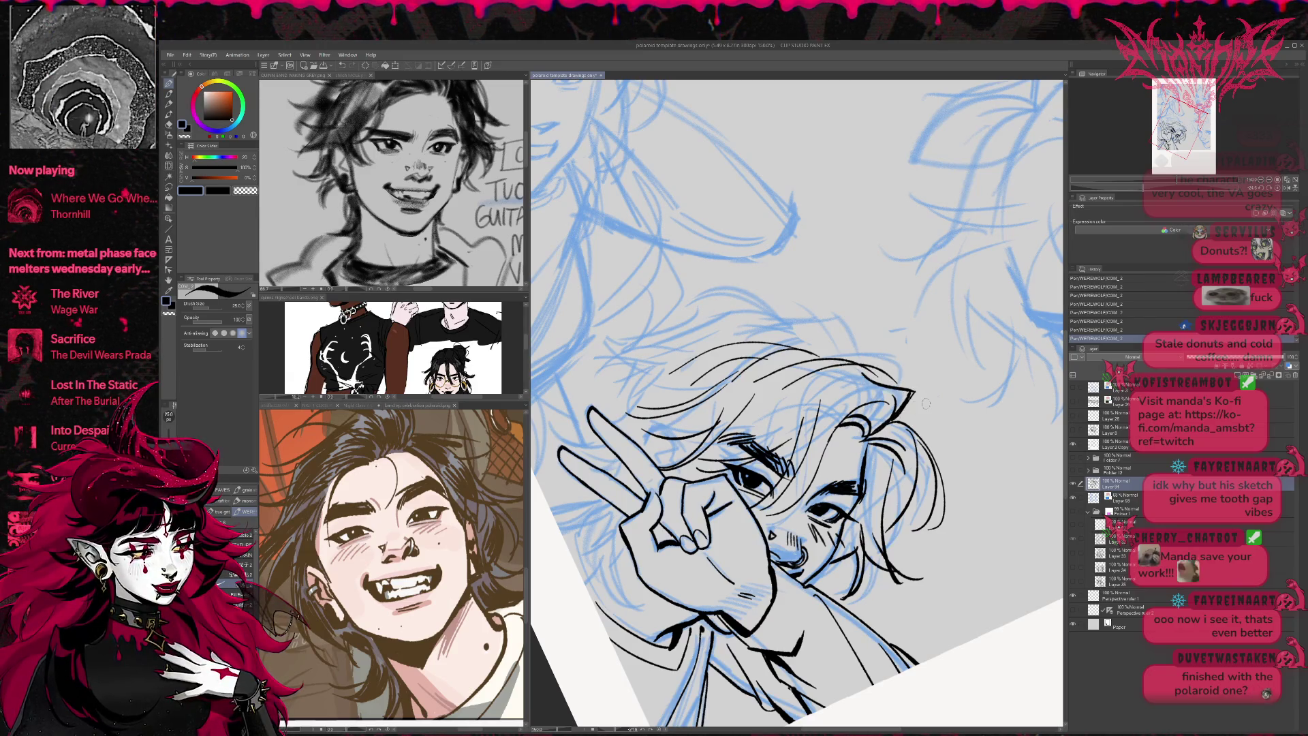
{"action": "key", "text": "ctrl+z"}
{"action": "key", "text": "ctrl+z"}
- Restore the view orientation and hide the blue sketch layer
{"action": "left_click_drag", "start_coordinate": [906, 339], "coordinate": [935, 368]}
{"action": "key", "text": "h"}
{"action": "left_click", "coordinate": [1074, 501]}
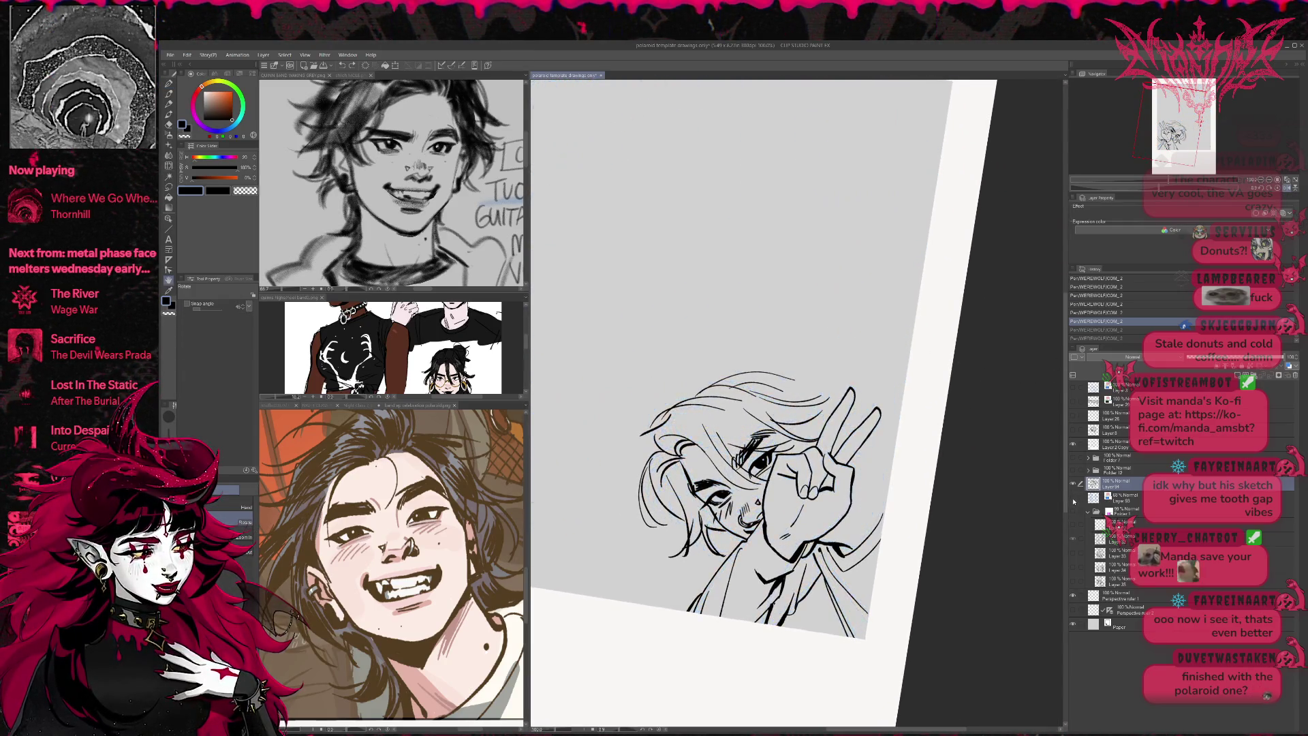
- Show the blue sketch again and ink more hair strands across the top of the head
{"action": "left_click", "coordinate": [1075, 500]}
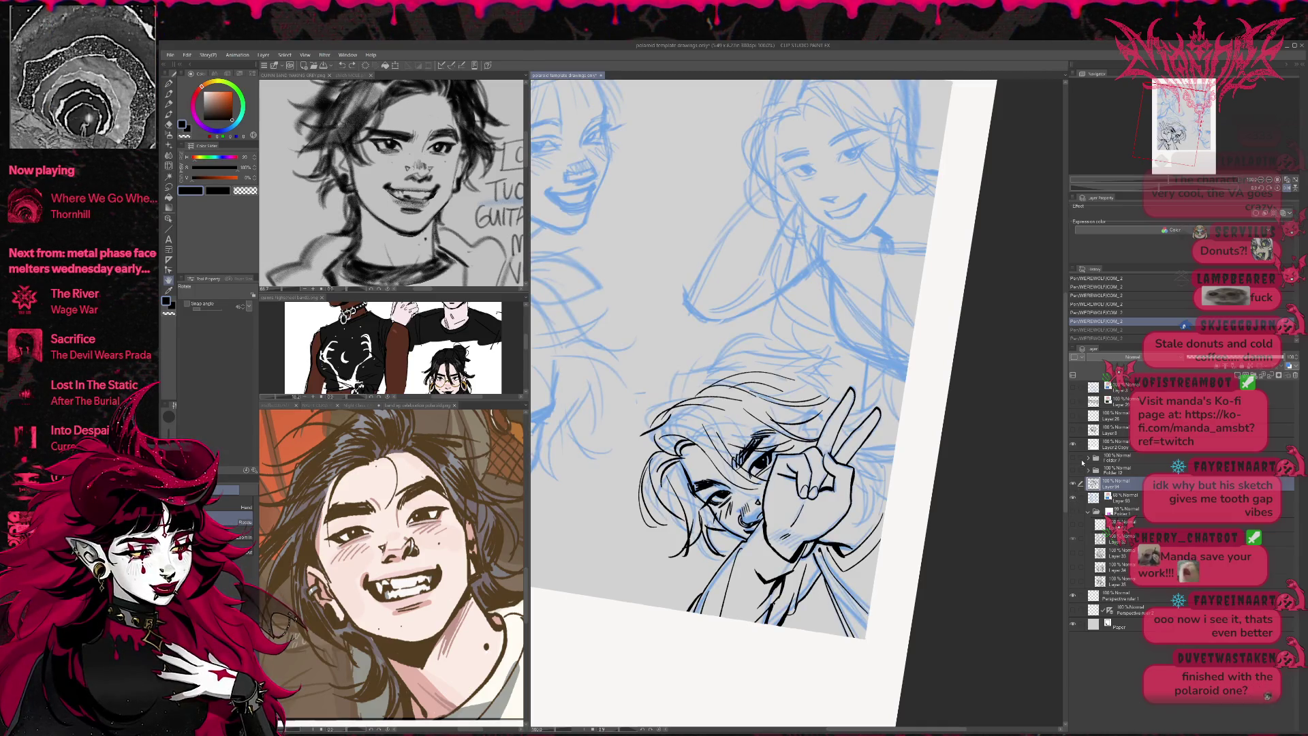
{"action": "key", "text": "p"}
{"action": "mouse_move", "coordinate": [679, 402]}
{"action": "left_mouse_down"}
{"action": "mouse_move", "coordinate": [691, 361]}
{"action": "mouse_move", "coordinate": [824, 334]}
{"action": "mouse_move", "coordinate": [790, 372]}
{"action": "mouse_move", "coordinate": [836, 360]}
{"action": "mouse_move", "coordinate": [820, 380]}
{"action": "mouse_move", "coordinate": [882, 422]}
{"action": "mouse_move", "coordinate": [860, 512]}
{"action": "left_mouse_up"}
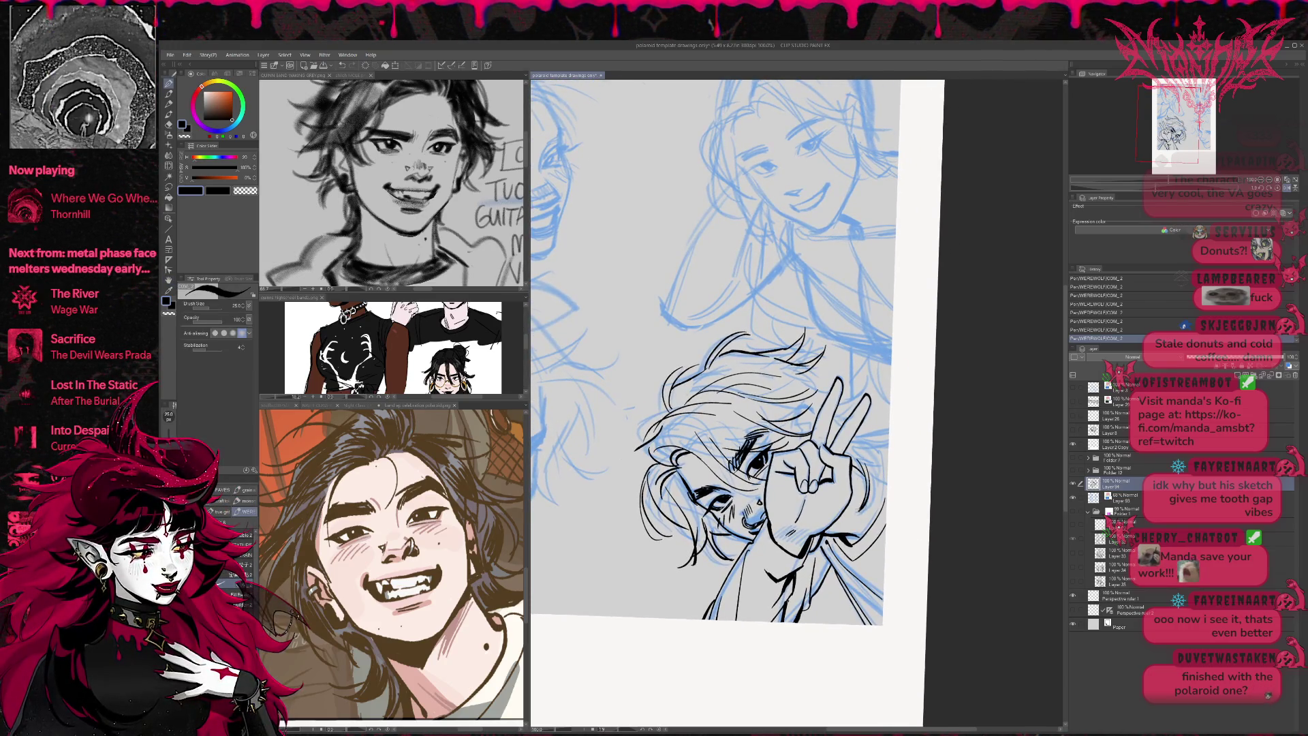
- Ink the hand's right edge, flip the view back, and hide the blue sketch
{"action": "left_click_drag", "start_coordinate": [878, 458], "coordinate": [869, 515]}
{"action": "left_click_drag", "start_coordinate": [886, 437], "coordinate": [851, 454]}
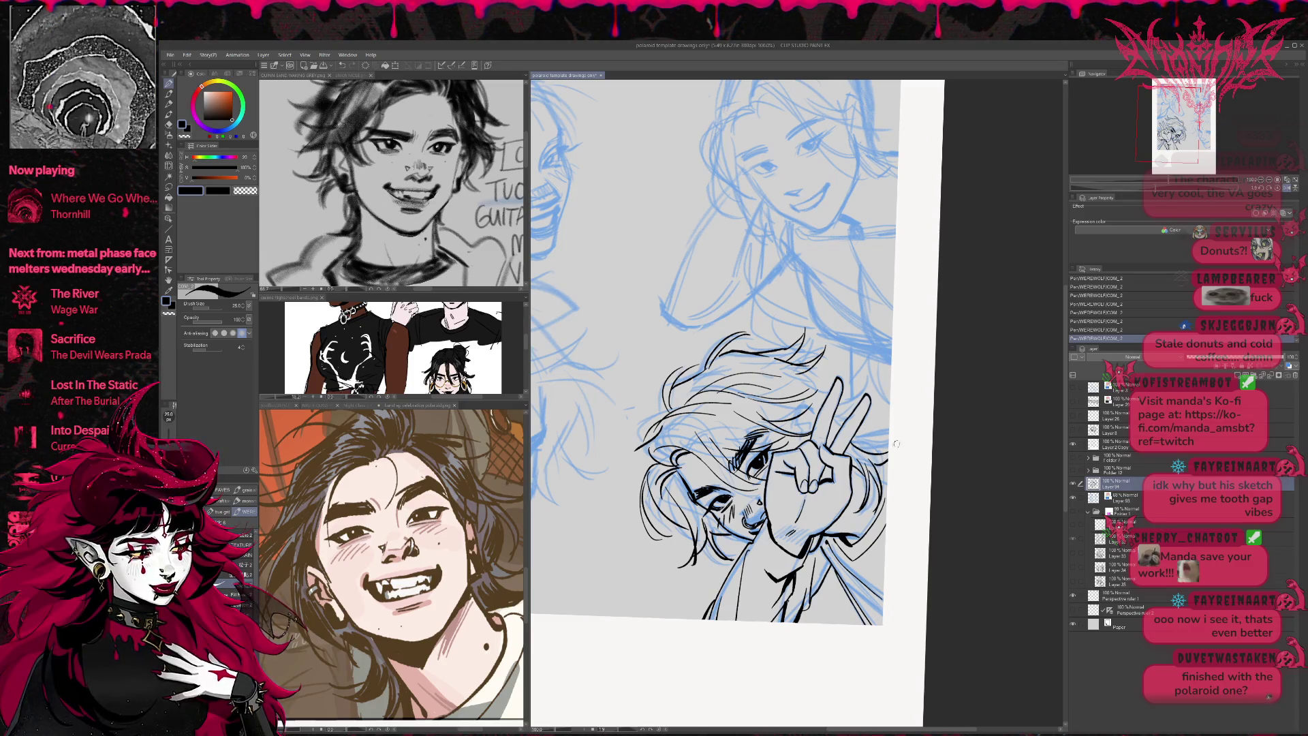
{"action": "key", "text": "ctrl+z"}
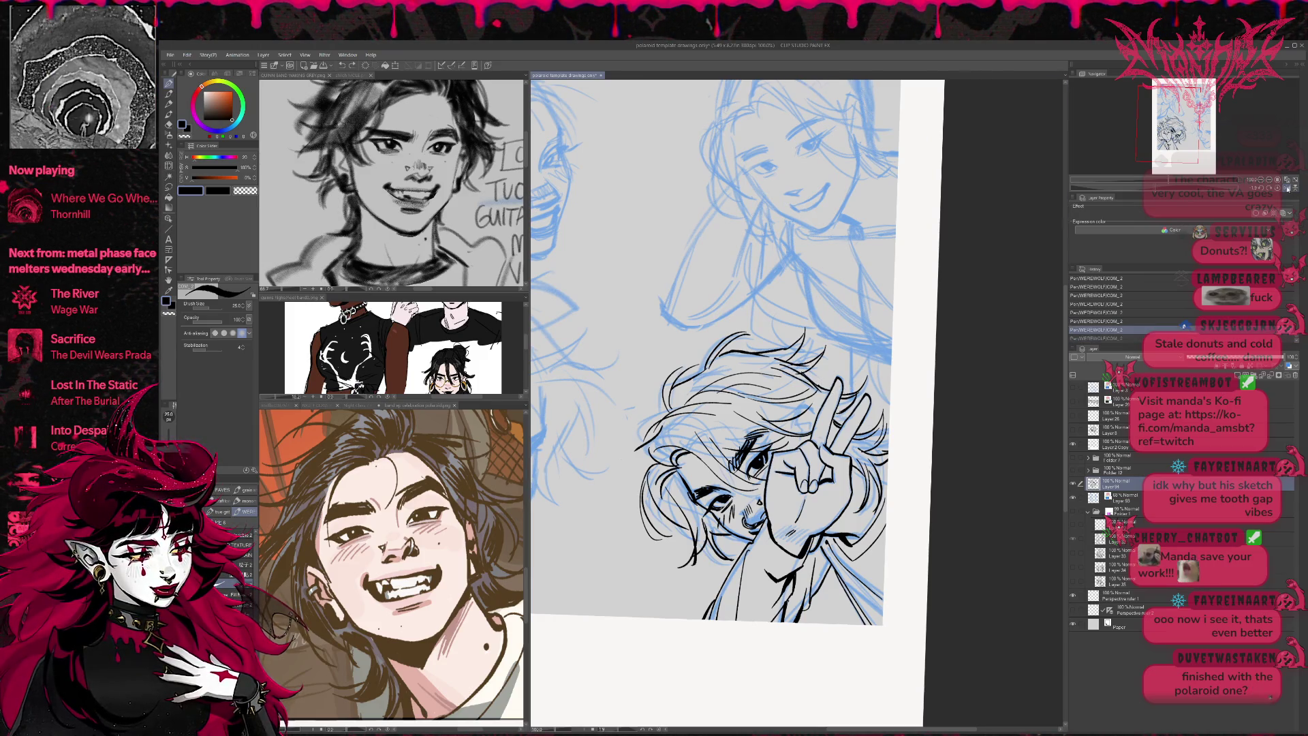
{"action": "left_click", "coordinate": [1289, 188]}
{"action": "left_click", "coordinate": [1074, 499]}
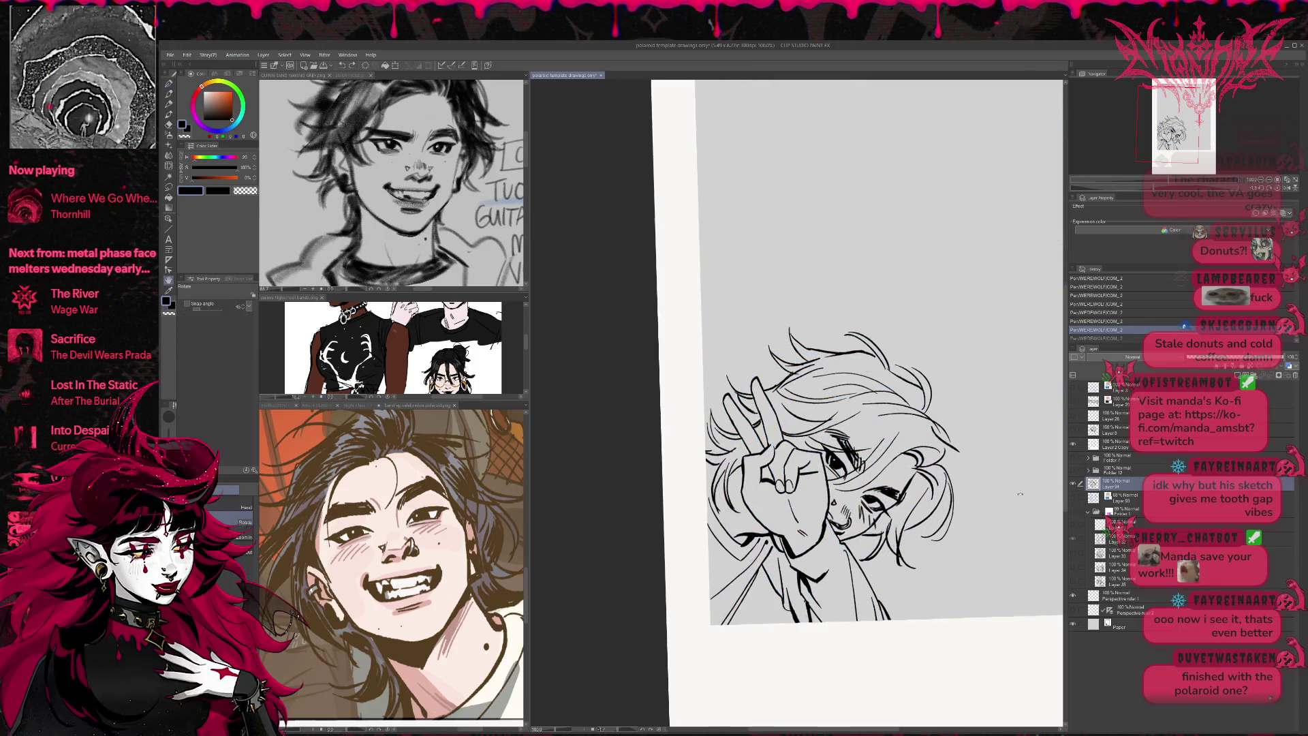
- Erase stray hair strokes at the top and ink the left side of the hair
{"action": "key", "text": "e"}
{"action": "mouse_move", "coordinate": [780, 385]}
{"action": "left_mouse_down"}
{"action": "mouse_move", "coordinate": [861, 368]}
{"action": "mouse_move", "coordinate": [906, 320]}
{"action": "mouse_move", "coordinate": [936, 329]}
{"action": "left_mouse_up"}
{"action": "key", "text": "e"}
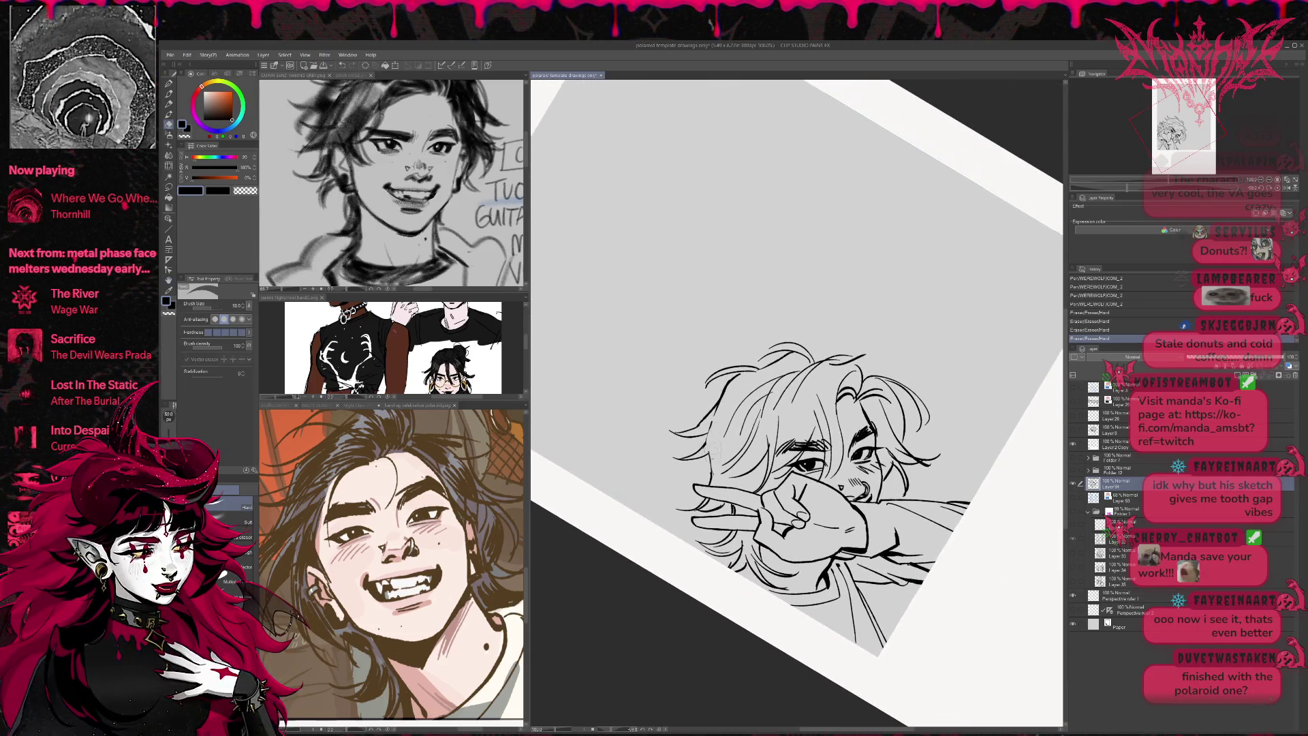
{"action": "key", "text": "p"}
{"action": "left_click_drag", "start_coordinate": [736, 383], "coordinate": [718, 412]}
{"action": "left_click_drag", "start_coordinate": [717, 412], "coordinate": [704, 477]}
{"action": "mouse_move", "coordinate": [729, 426]}
{"action": "left_mouse_down"}
{"action": "mouse_move", "coordinate": [712, 483]}
{"action": "mouse_move", "coordinate": [748, 430]}
{"action": "mouse_move", "coordinate": [739, 395]}
{"action": "mouse_move", "coordinate": [800, 358]}
{"action": "left_mouse_up"}
- Erase extra lines and stray marks in the hair, then show the pink sketch layer
{"action": "key", "text": "e"}
{"action": "left_click_drag", "start_coordinate": [804, 356], "coordinate": [825, 349]}
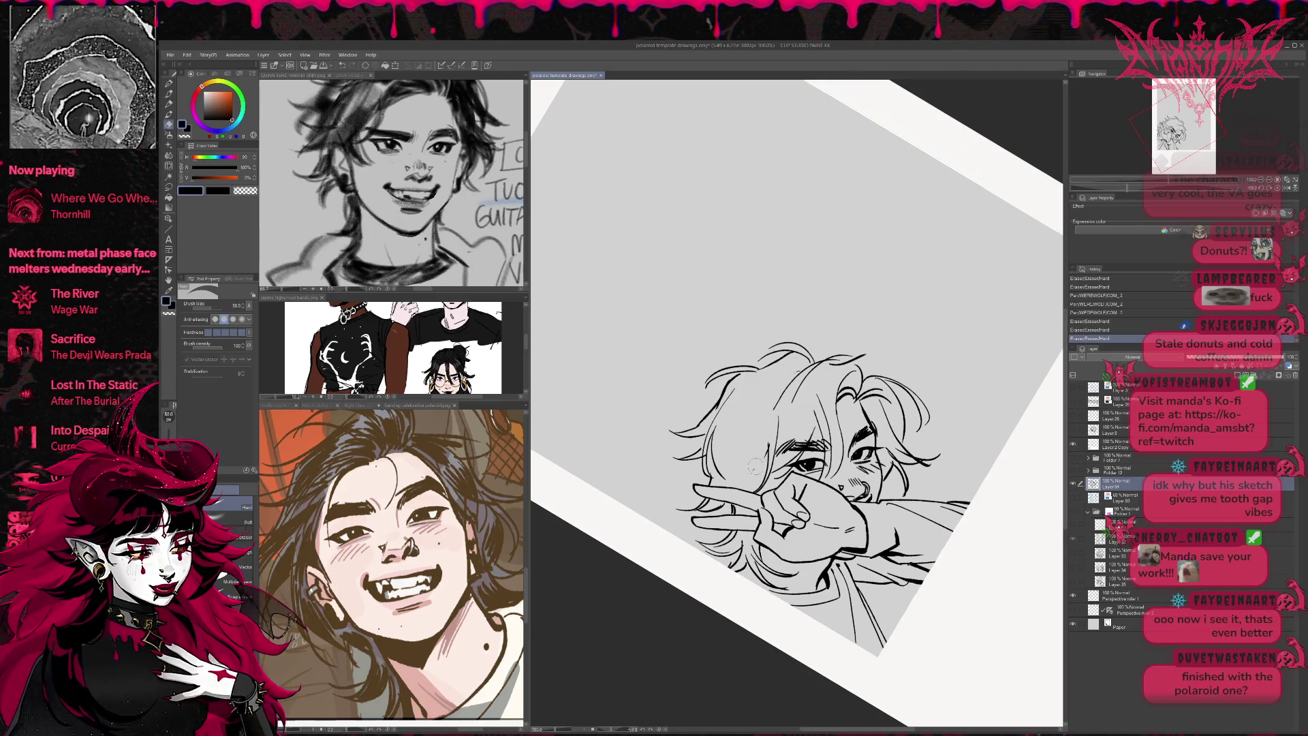
{"action": "left_click_drag", "start_coordinate": [783, 417], "coordinate": [792, 400]}
{"action": "mouse_move", "coordinate": [878, 334]}
{"action": "left_mouse_down"}
{"action": "mouse_move", "coordinate": [838, 415]}
{"action": "mouse_move", "coordinate": [852, 396]}
{"action": "mouse_move", "coordinate": [793, 356]}
{"action": "mouse_move", "coordinate": [812, 348]}
{"action": "left_mouse_up"}
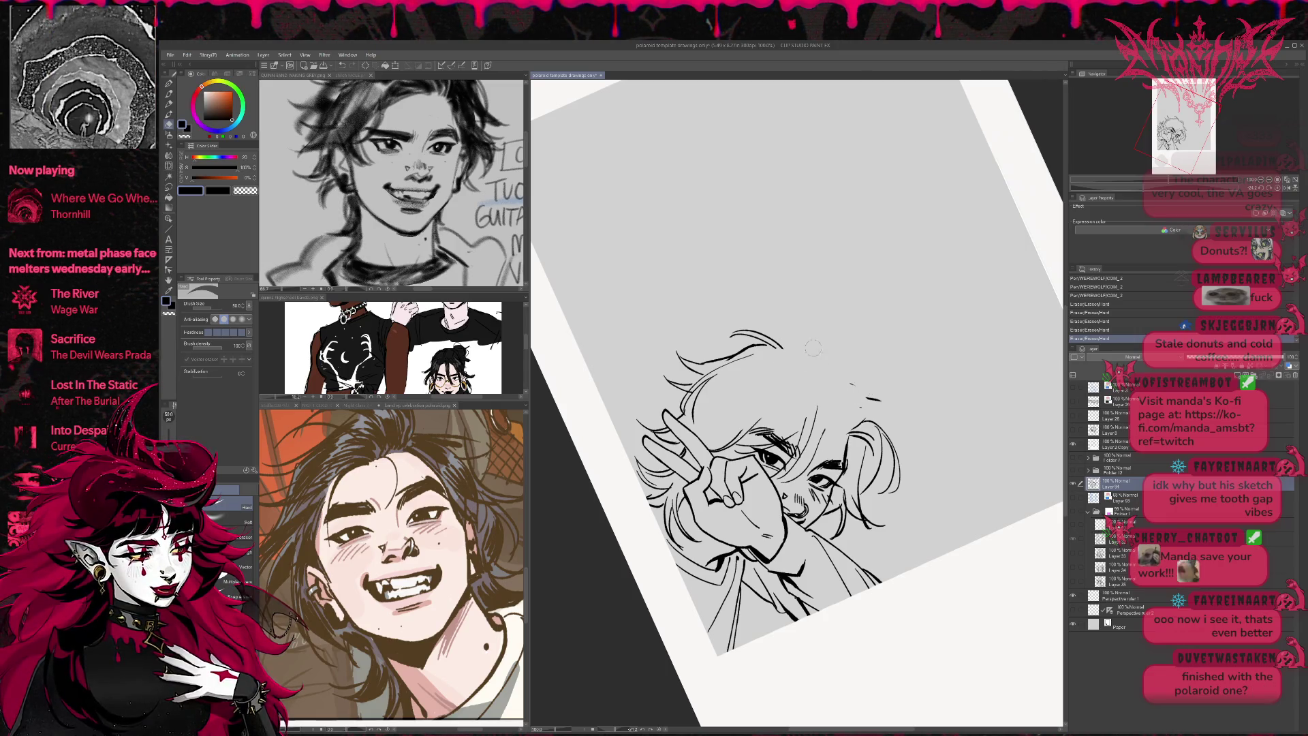
{"action": "left_click_drag", "start_coordinate": [839, 430], "coordinate": [845, 388]}
{"action": "left_click", "coordinate": [1073, 511]}
{"action": "left_click_drag", "start_coordinate": [995, 293], "coordinate": [968, 404]}
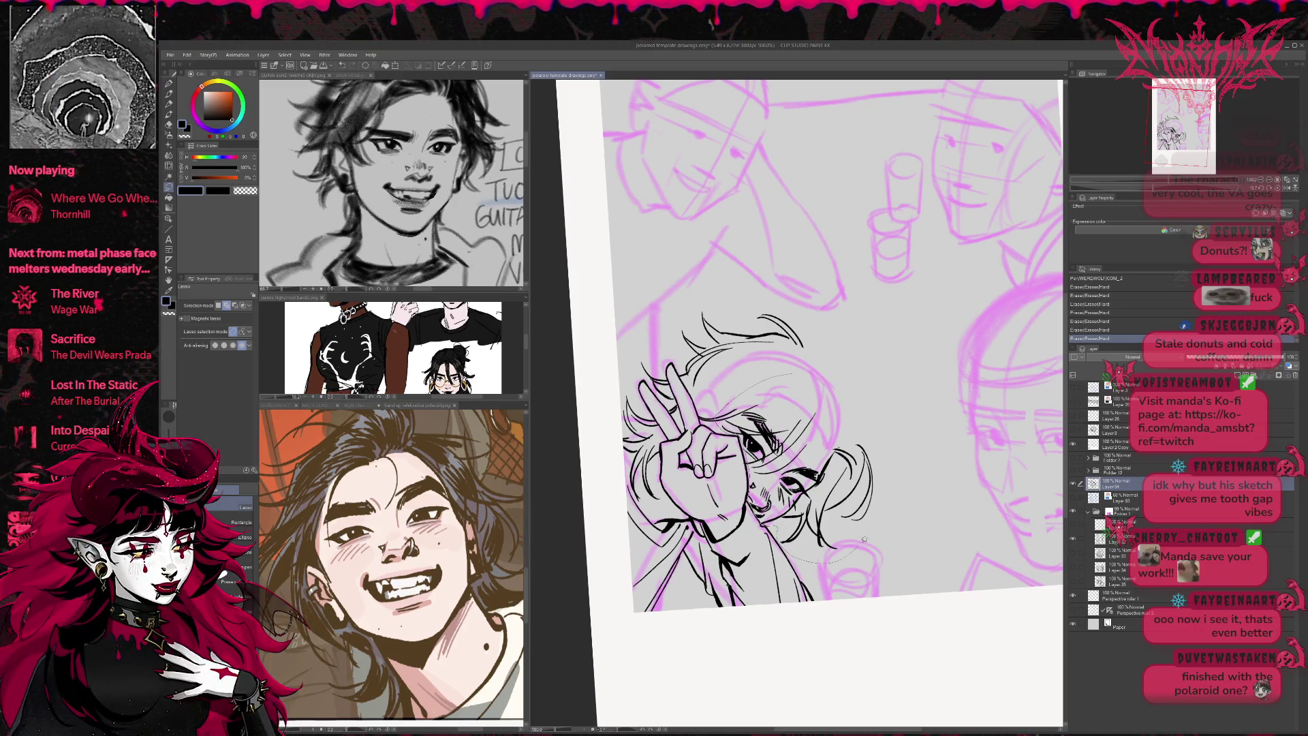
- Scale the lassoed head lineart to 97%, nudge it up and right, and deselect
{"action": "key", "text": "ctrl+t"}
{"action": "left_click_drag", "start_coordinate": [891, 359], "coordinate": [887, 361]}
{"action": "mouse_move", "coordinate": [855, 409]}
{"action": "left_mouse_down"}
{"action": "mouse_move", "coordinate": [886, 422]}
{"action": "mouse_move", "coordinate": [850, 443]}
{"action": "left_mouse_up"}
{"action": "left_click", "coordinate": [788, 579]}
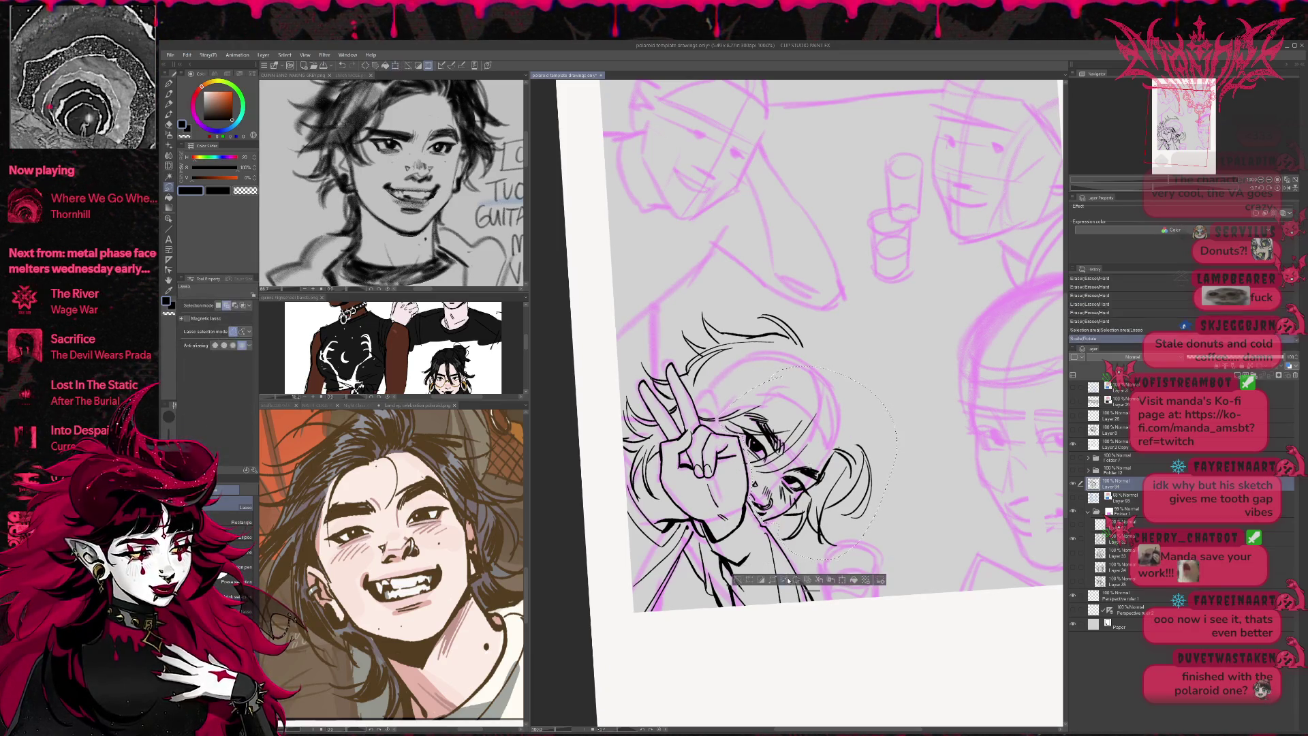
{"action": "key", "text": "ctrl+d"}
- Rotate the view about 45° and erase a small mark near the eyebrow
{"action": "key", "text": "r"}
{"action": "mouse_move", "coordinate": [947, 361]}
{"action": "left_mouse_down"}
{"action": "mouse_move", "coordinate": [939, 463]}
{"action": "mouse_move", "coordinate": [864, 518]}
{"action": "left_mouse_up"}
{"action": "key", "text": "e"}
{"action": "mouse_move", "coordinate": [782, 522]}
{"action": "left_mouse_down"}
{"action": "mouse_move", "coordinate": [776, 571]}
{"action": "mouse_move", "coordinate": [709, 538]}
{"action": "left_mouse_up"}
{"action": "left_click", "coordinate": [900, 493]}
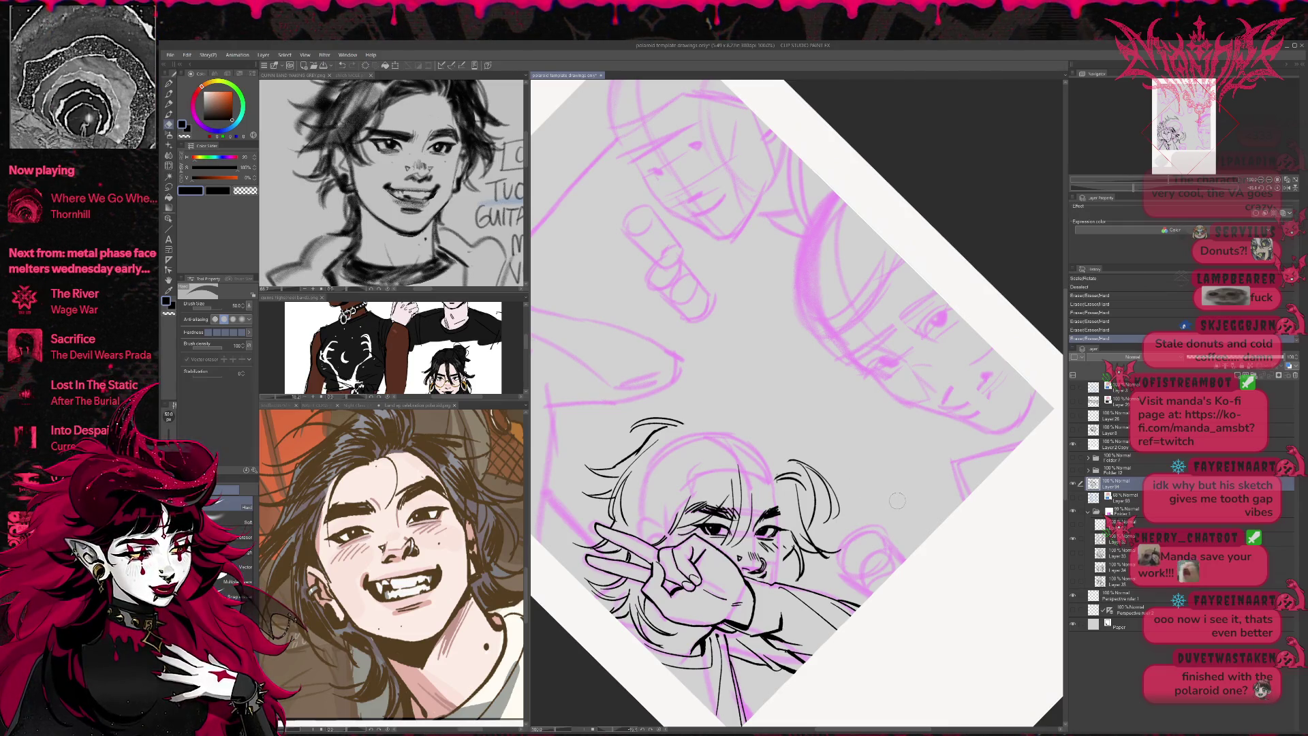
- Tilt the view, then erase and re-ink the small lines around the right eye
{"action": "left_click_drag", "start_coordinate": [900, 492], "coordinate": [885, 518]}
{"action": "left_click_drag", "start_coordinate": [783, 514], "coordinate": [796, 521]}
{"action": "key", "text": "p"}
{"action": "left_click_drag", "start_coordinate": [789, 512], "coordinate": [797, 528]}
{"action": "left_click_drag", "start_coordinate": [790, 513], "coordinate": [793, 590]}
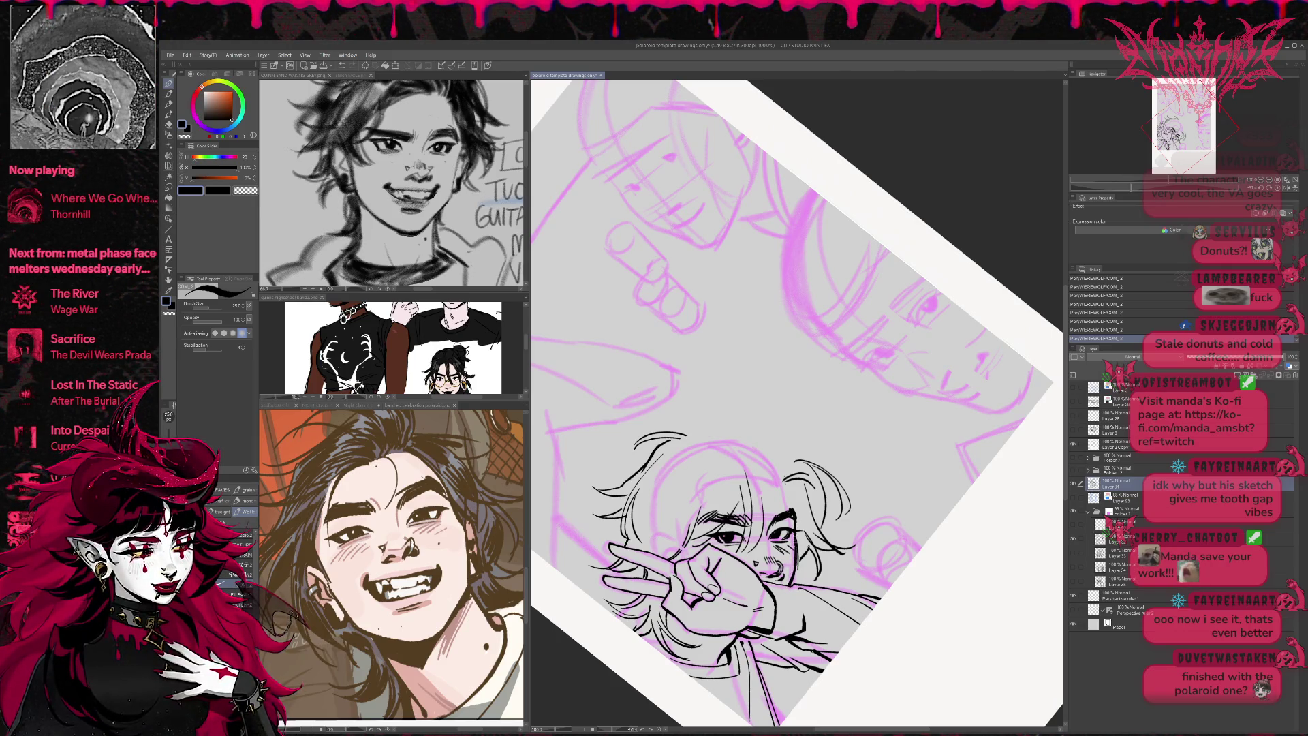
- Erase the cheek strokes below the eye and redraw them with short ink strokes
{"action": "key", "text": "e"}
{"action": "left_click_drag", "start_coordinate": [793, 548], "coordinate": [795, 580]}
{"action": "left_click_drag", "start_coordinate": [794, 531], "coordinate": [794, 564]}
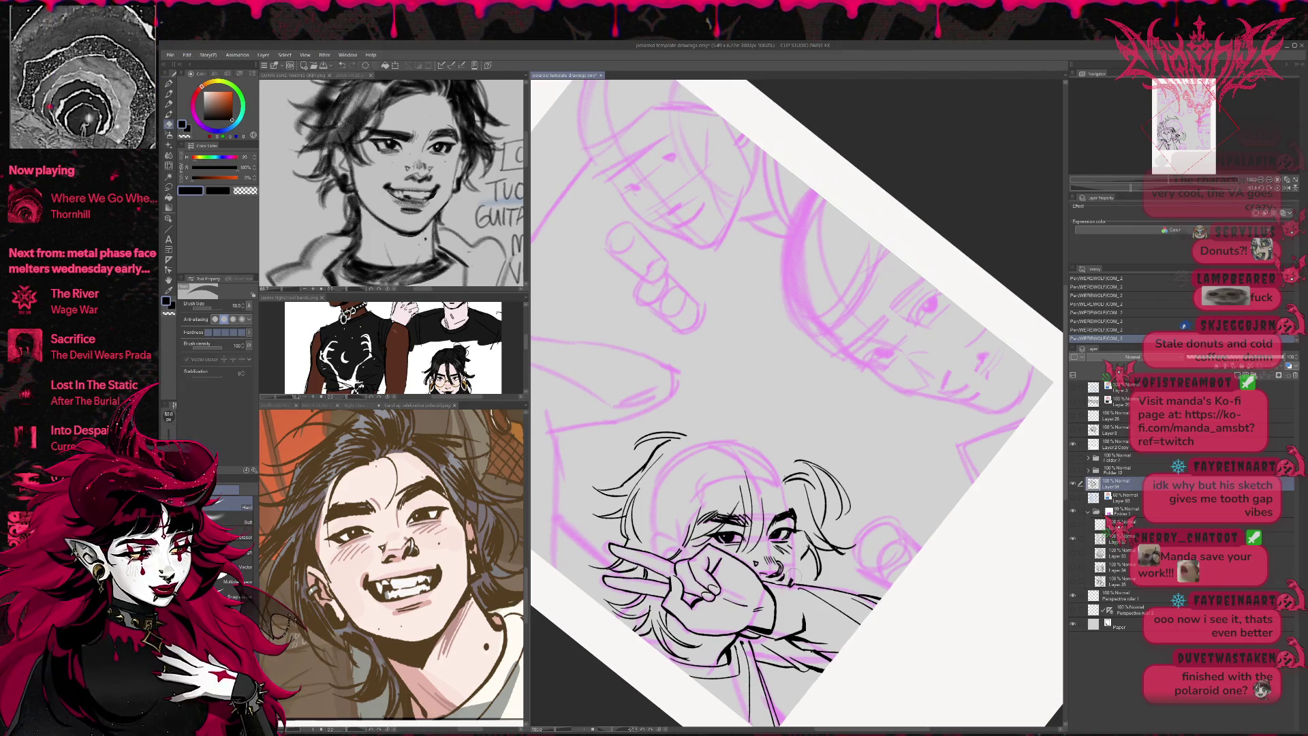
{"action": "key", "text": "p"}
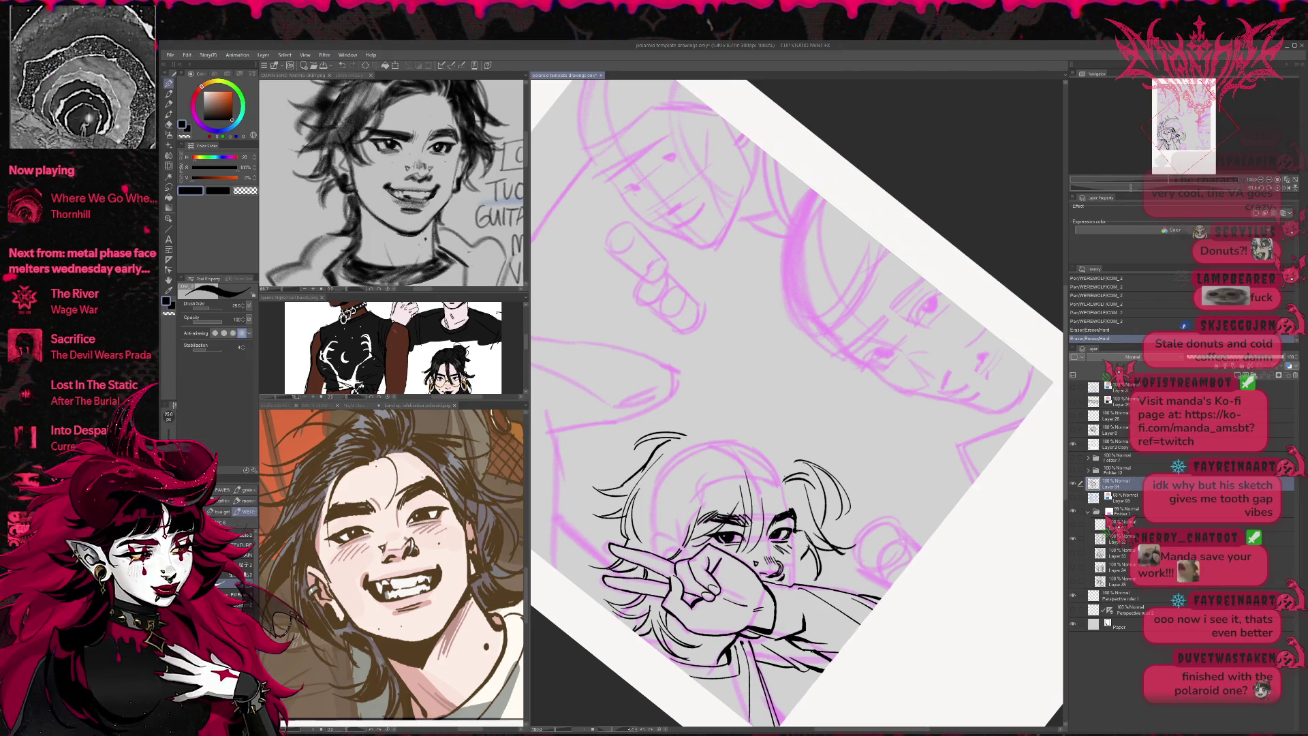
{"action": "mouse_move", "coordinate": [795, 537]}
{"action": "left_mouse_down"}
{"action": "mouse_move", "coordinate": [789, 585]}
{"action": "mouse_move", "coordinate": [776, 586]}
{"action": "left_mouse_up"}
{"action": "key", "text": "e"}
{"action": "key", "text": "p"}
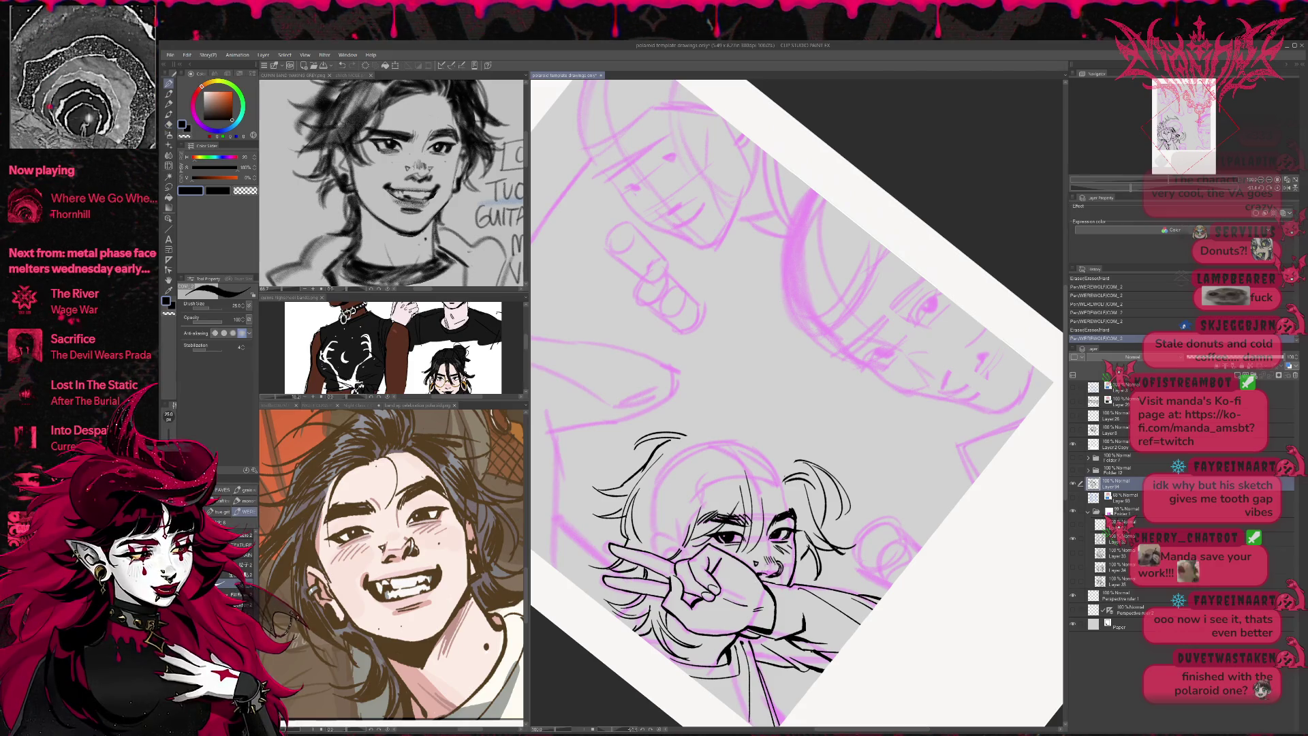
{"action": "left_click_drag", "start_coordinate": [818, 409], "coordinate": [808, 422]}
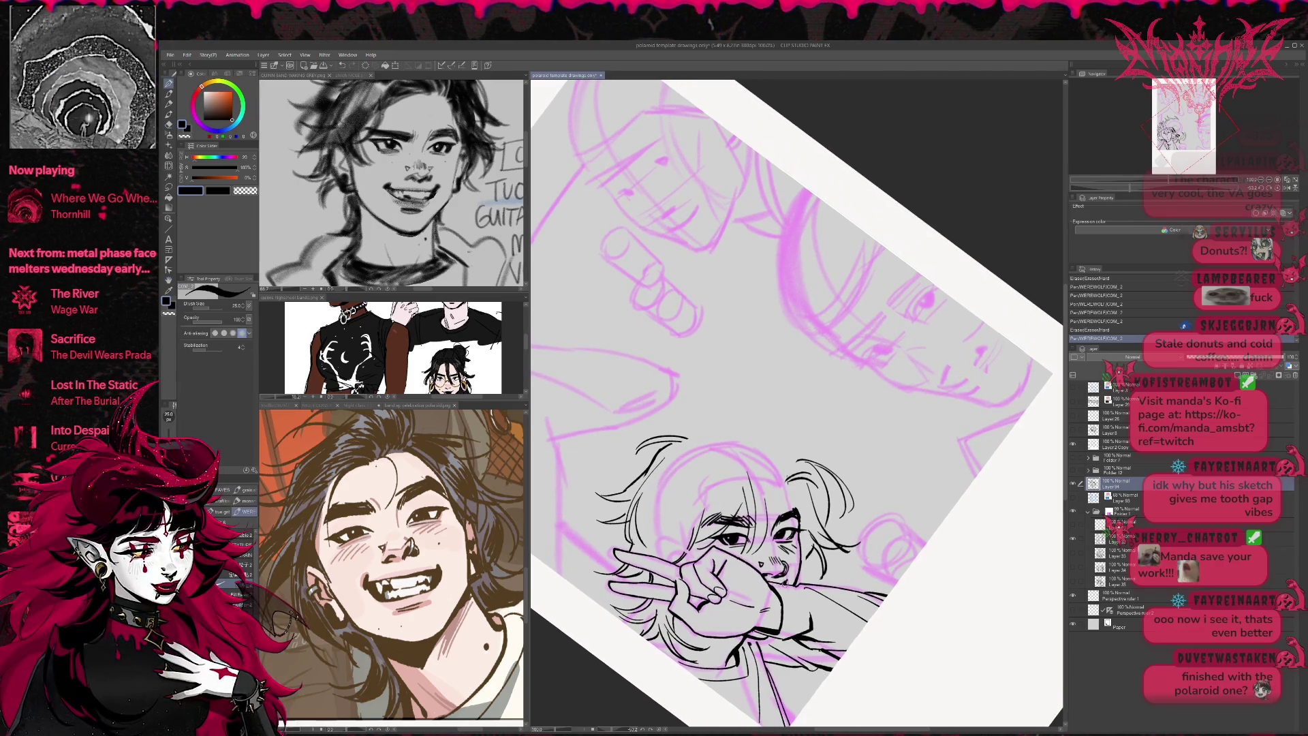
- Rotate the canvas nearly upright, erase a stray mark by the face, and show the blue sketch layer
{"action": "key", "text": "r"}
{"action": "left_click_drag", "start_coordinate": [932, 477], "coordinate": [848, 549]}
{"action": "left_click_drag", "start_coordinate": [808, 448], "coordinate": [852, 488]}
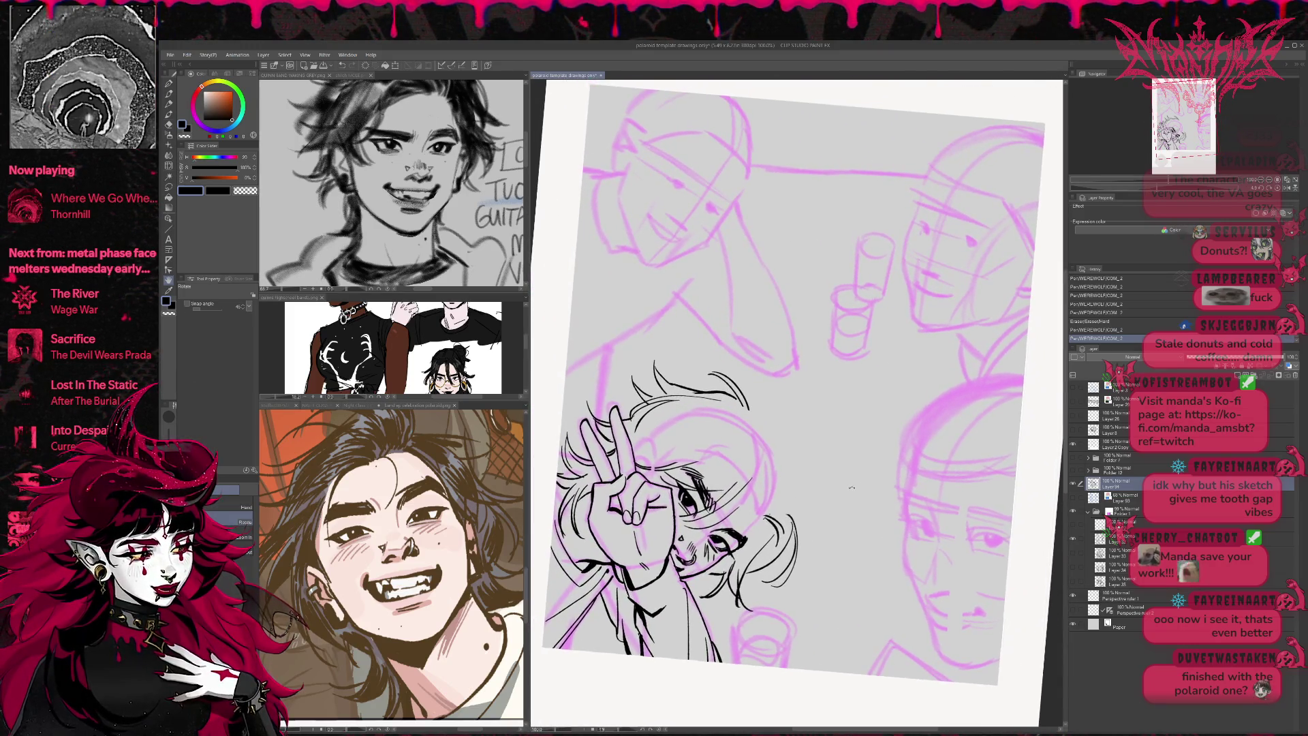
{"action": "key", "text": "e"}
{"action": "left_click_drag", "start_coordinate": [697, 469], "coordinate": [657, 475]}
{"action": "key", "text": "r"}
{"action": "left_click_drag", "start_coordinate": [851, 477], "coordinate": [893, 500]}
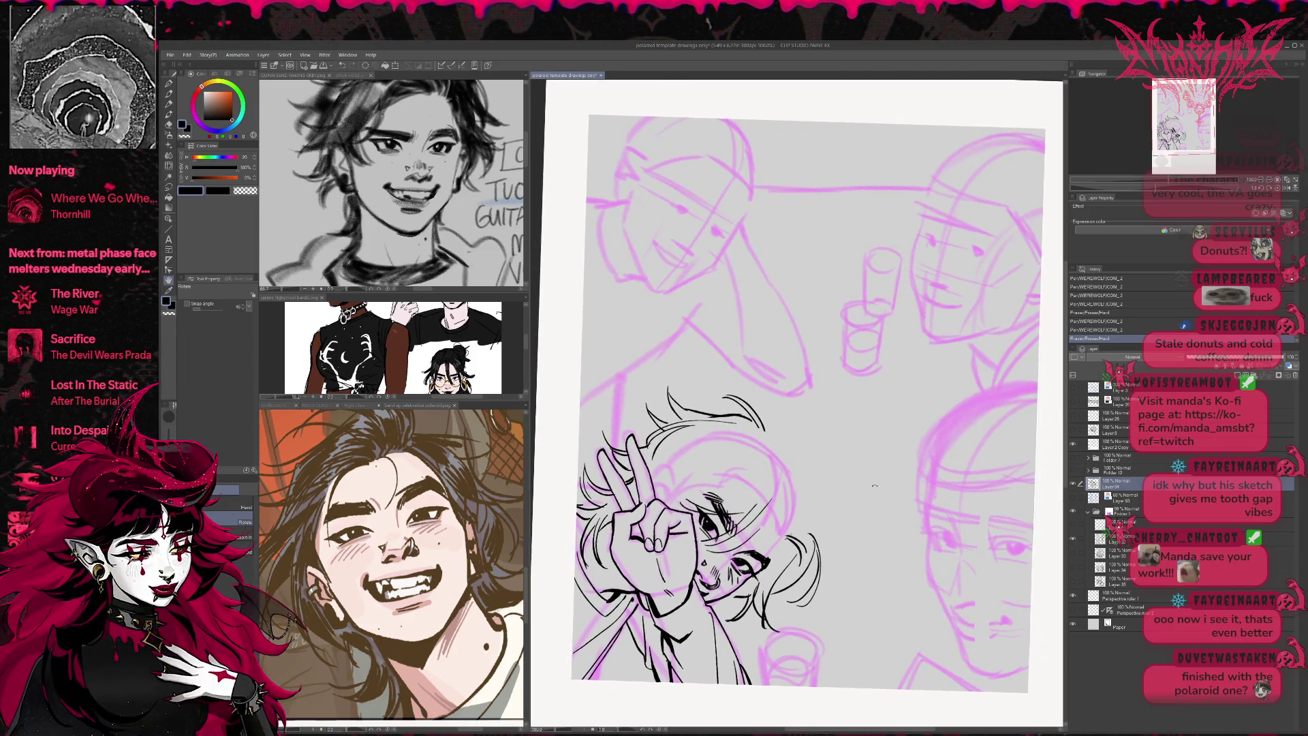
{"action": "key", "text": "p"}
{"action": "left_click", "coordinate": [1074, 498]}
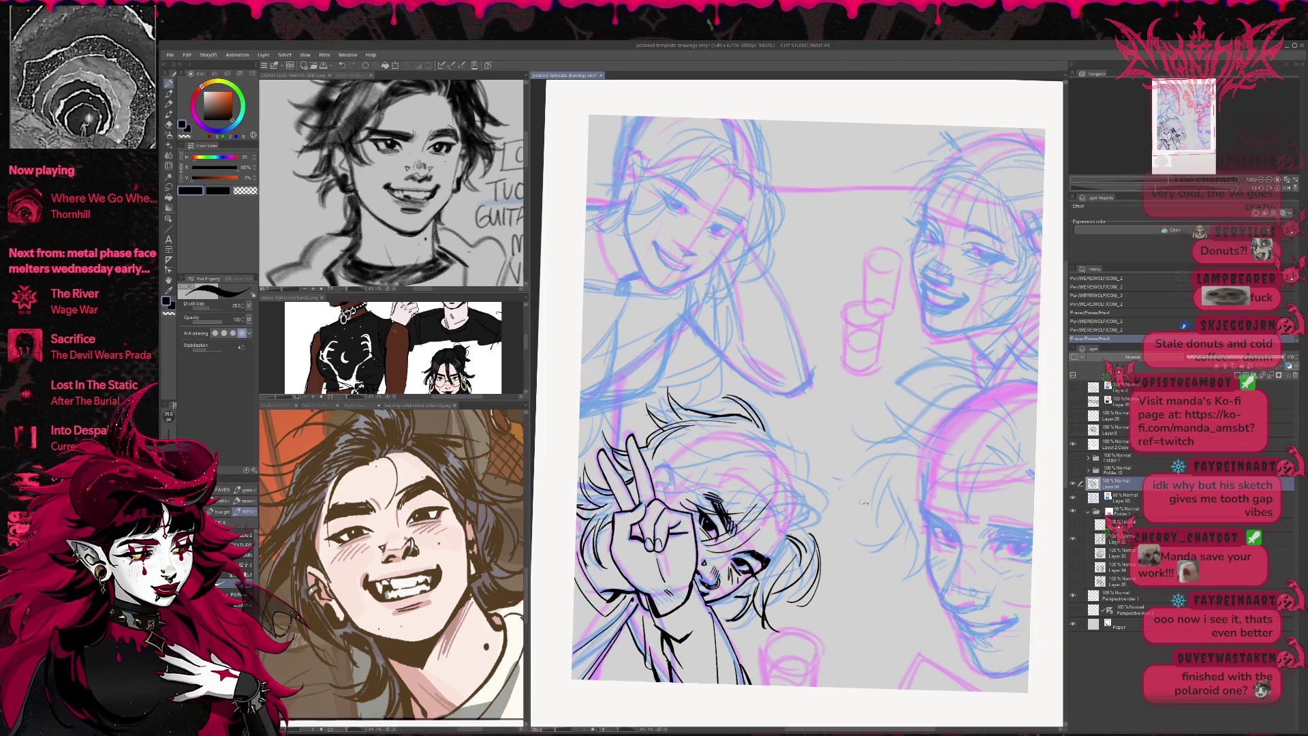
- Ink the first black hair strokes and erase small marks in the hair
{"action": "key", "text": "minus"}
{"action": "key", "text": "minus"}
{"action": "mouse_move", "coordinate": [861, 499]}
{"action": "left_mouse_down"}
{"action": "mouse_move", "coordinate": [810, 537]}
{"action": "mouse_move", "coordinate": [845, 530]}
{"action": "left_mouse_up"}
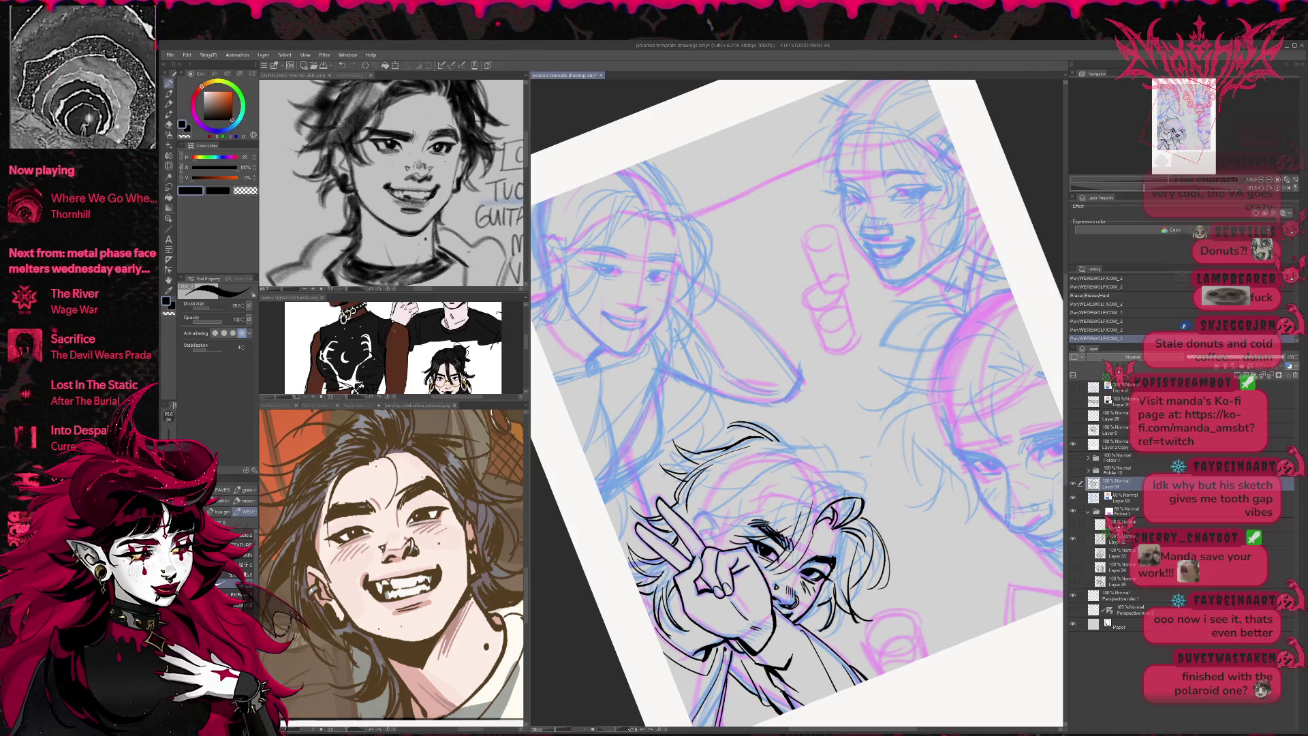
{"action": "mouse_move", "coordinate": [693, 523]}
{"action": "left_mouse_down"}
{"action": "mouse_move", "coordinate": [714, 524]}
{"action": "mouse_move", "coordinate": [720, 493]}
{"action": "mouse_move", "coordinate": [704, 537]}
{"action": "left_mouse_up"}
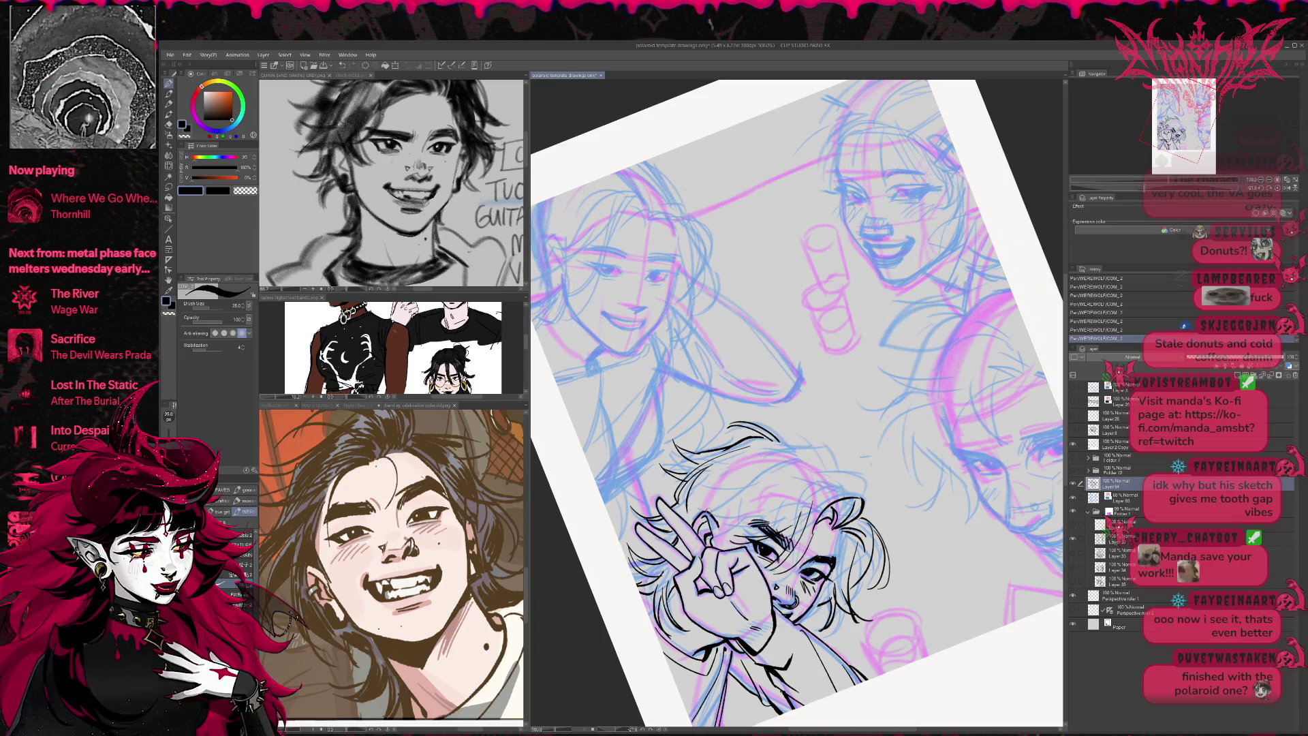
{"action": "key", "text": "e"}
{"action": "left_click_drag", "start_coordinate": [694, 518], "coordinate": [697, 527]}
{"action": "key", "text": "p"}
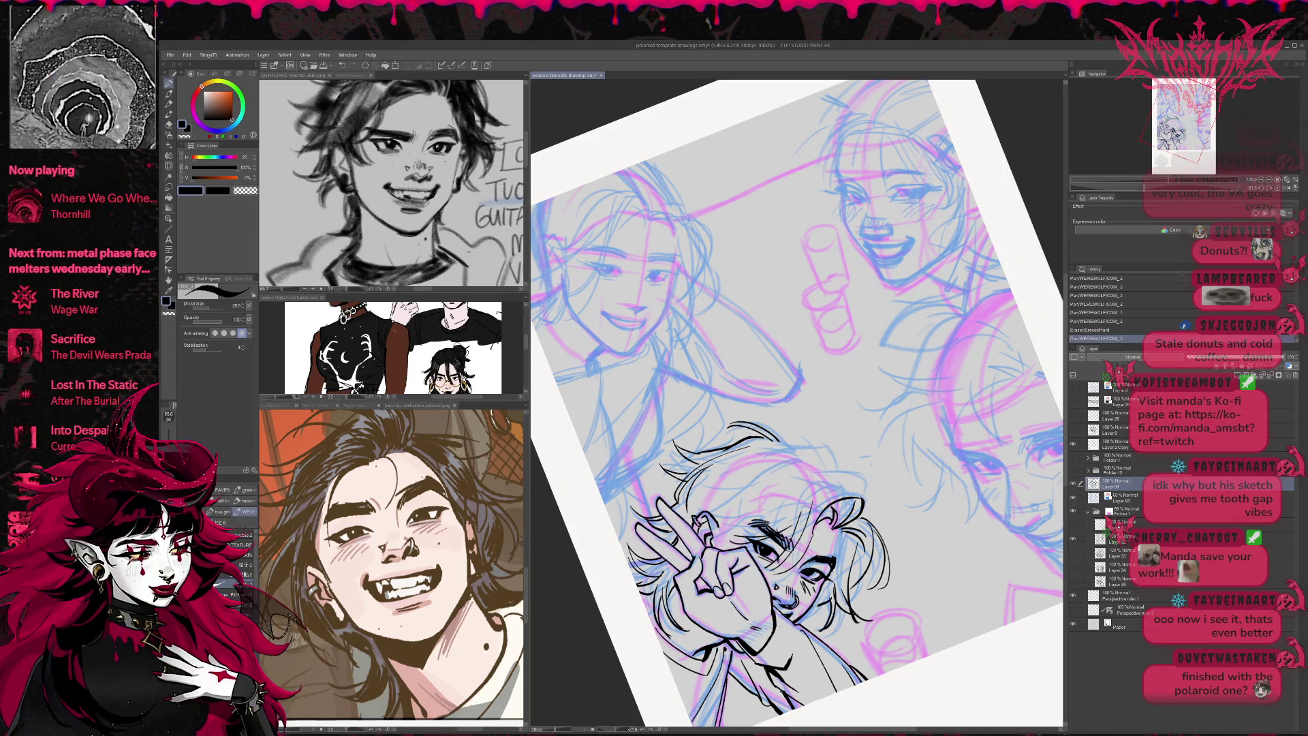
- Tilt the canvas into a diamond angle and ink strokes along the hair and hand lines
{"action": "left_click_drag", "start_coordinate": [886, 204], "coordinate": [919, 232]}
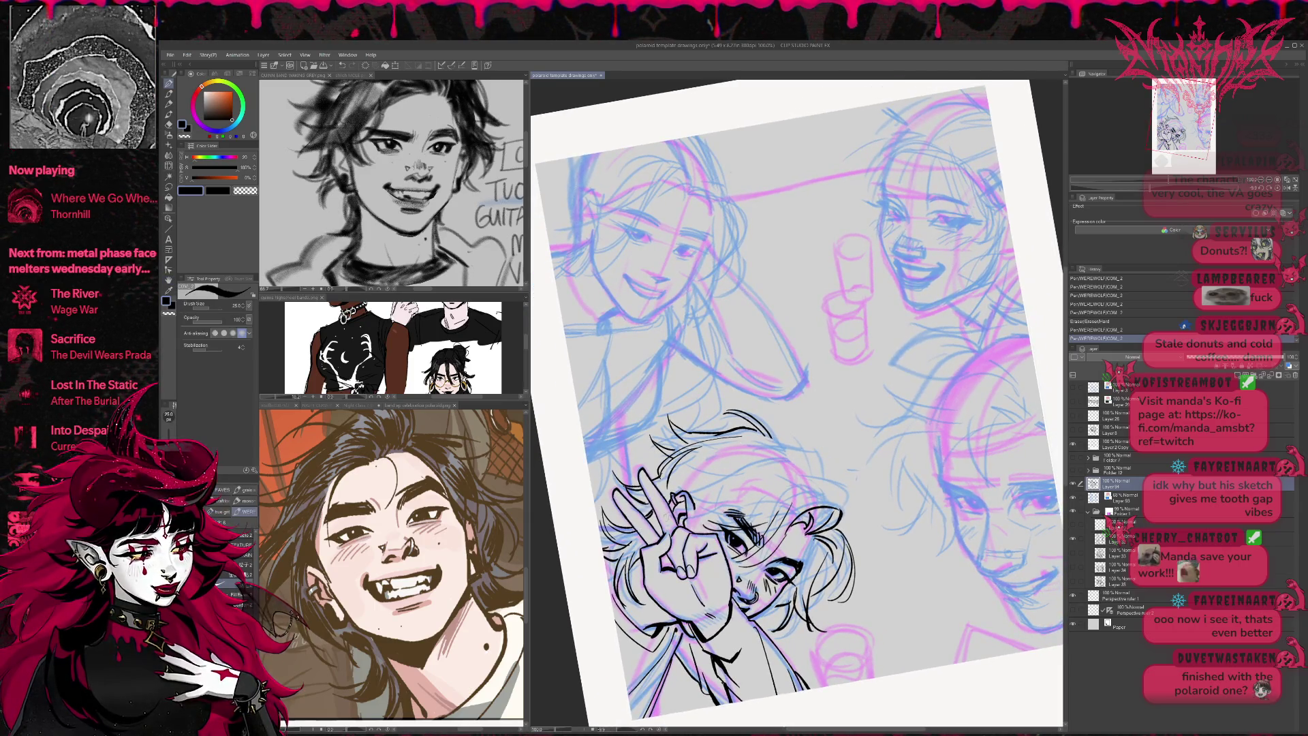
{"action": "left_click_drag", "start_coordinate": [695, 516], "coordinate": [700, 527]}
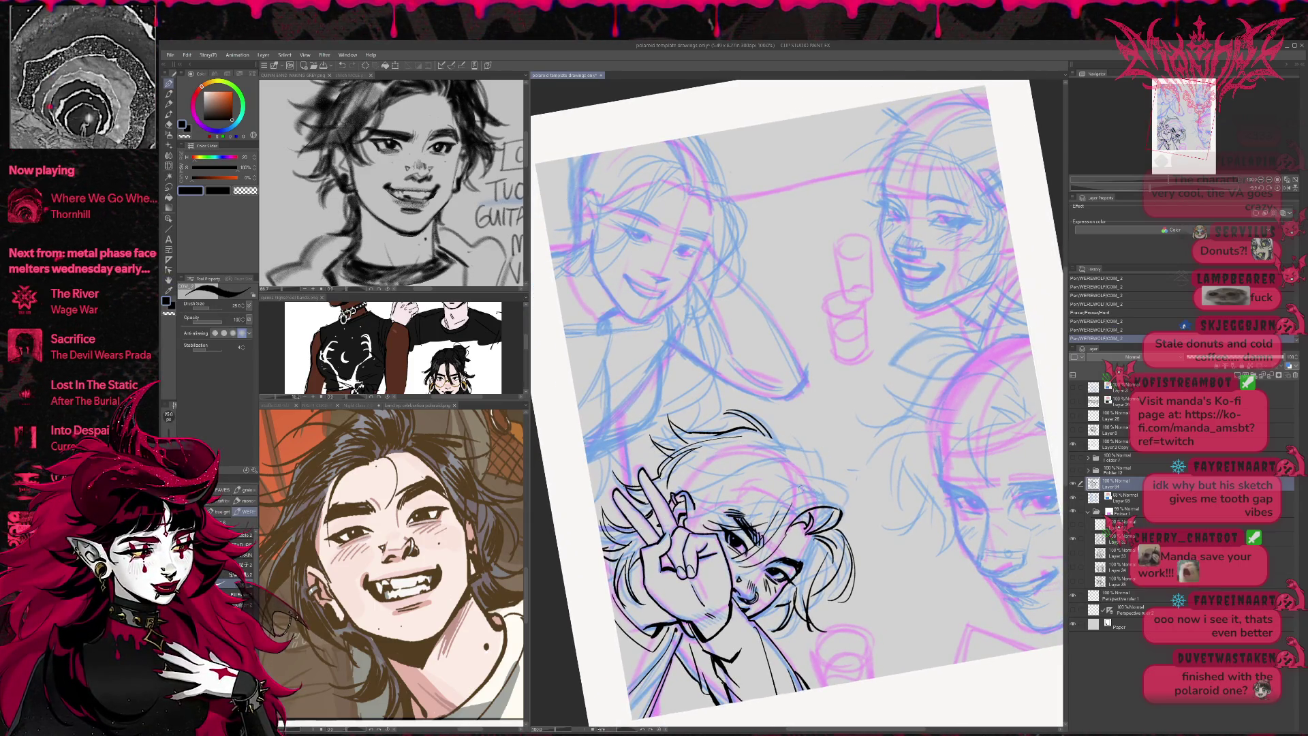
{"action": "mouse_move", "coordinate": [885, 204]}
{"action": "left_mouse_down"}
{"action": "mouse_move", "coordinate": [954, 259]}
{"action": "mouse_move", "coordinate": [994, 327]}
{"action": "left_mouse_up"}
{"action": "left_click_drag", "start_coordinate": [777, 553], "coordinate": [799, 569]}
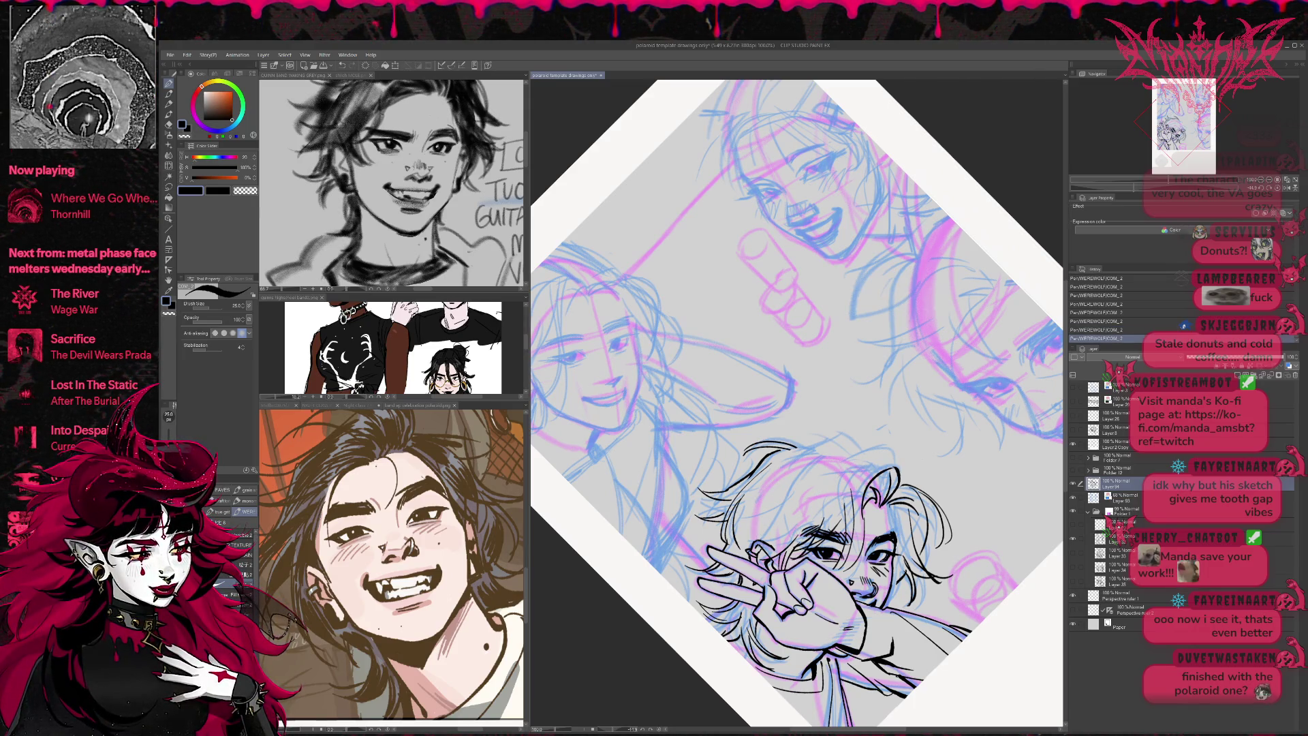
{"action": "left_click_drag", "start_coordinate": [789, 556], "coordinate": [763, 536]}
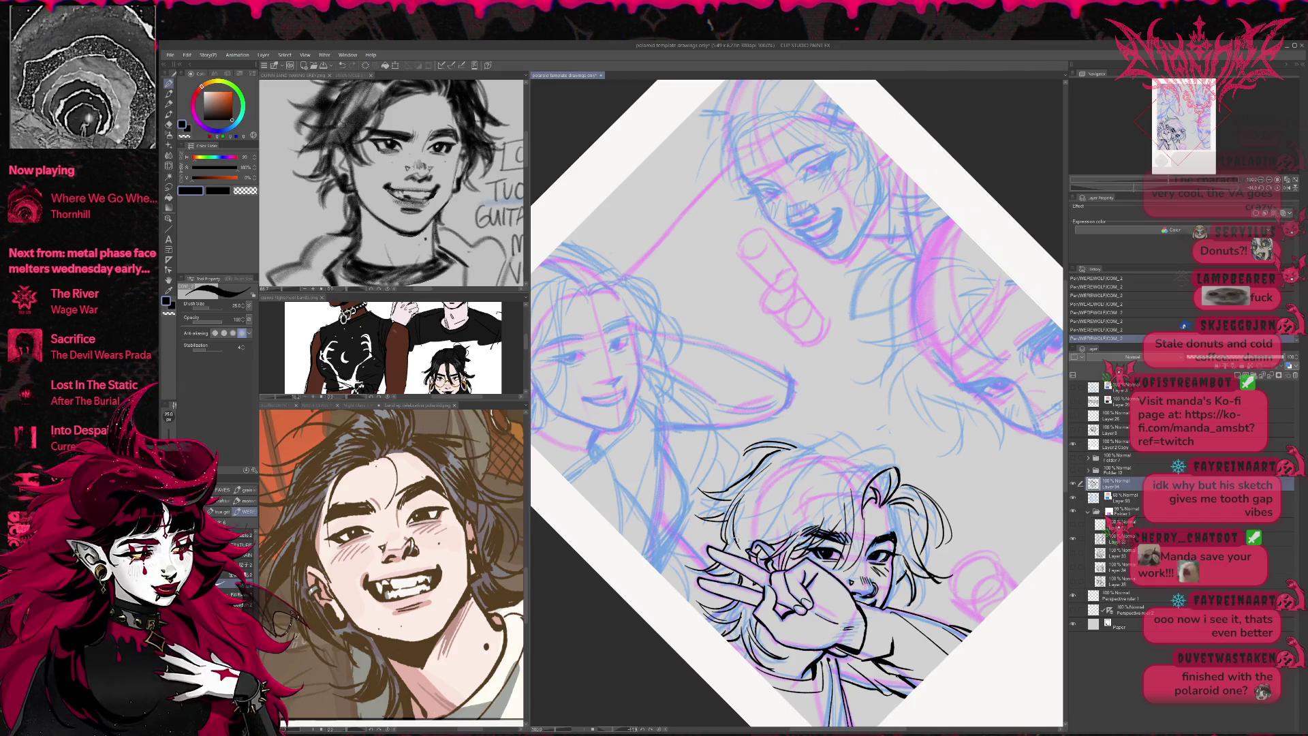
{"action": "left_click_drag", "start_coordinate": [807, 462], "coordinate": [749, 535]}
{"action": "mouse_move", "coordinate": [798, 491]}
{"action": "left_mouse_down"}
{"action": "mouse_move", "coordinate": [725, 525]}
{"action": "mouse_move", "coordinate": [712, 545]}
{"action": "left_mouse_up"}
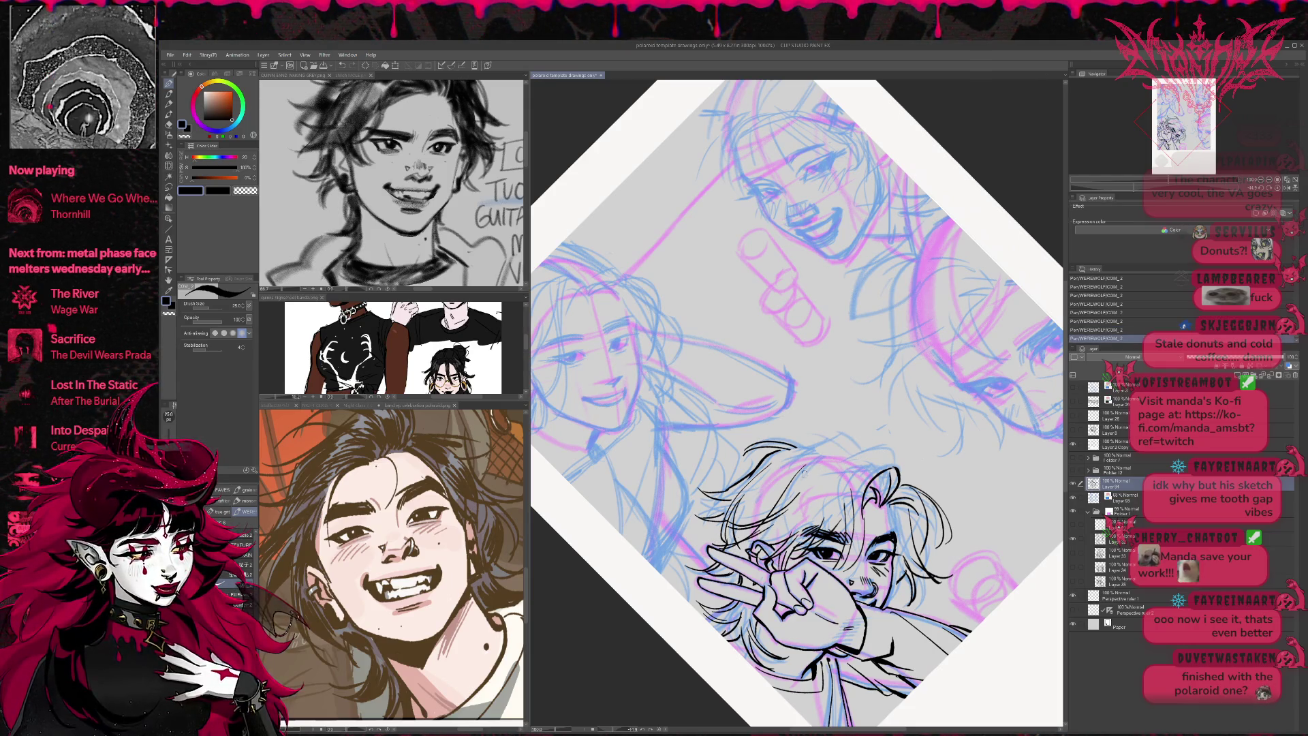
- Rework the hair strokes, re-tilt the view, and undo the two hair outline strokes
{"action": "key", "text": "e"}
{"action": "key", "text": "p"}
{"action": "mouse_move", "coordinate": [834, 465]}
{"action": "left_mouse_down"}
{"action": "mouse_move", "coordinate": [777, 504]}
{"action": "mouse_move", "coordinate": [845, 464]}
{"action": "mouse_move", "coordinate": [783, 497]}
{"action": "mouse_move", "coordinate": [811, 469]}
{"action": "mouse_move", "coordinate": [927, 477]}
{"action": "mouse_move", "coordinate": [991, 444]}
{"action": "left_mouse_up"}
{"action": "key", "text": "e"}
{"action": "key", "text": "p"}
{"action": "key", "text": "r"}
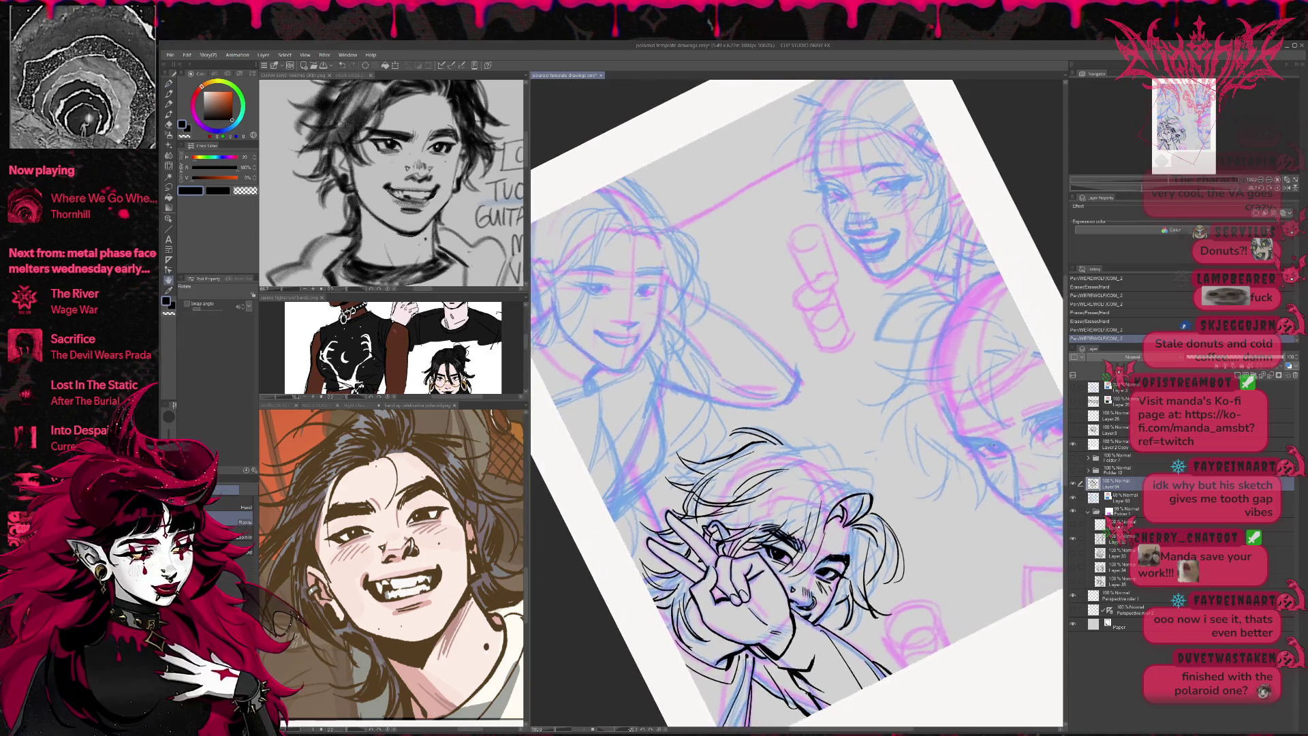
{"action": "mouse_move", "coordinate": [919, 238]}
{"action": "left_mouse_down"}
{"action": "mouse_move", "coordinate": [818, 354]}
{"action": "mouse_move", "coordinate": [756, 470]}
{"action": "mouse_move", "coordinate": [706, 497]}
{"action": "mouse_move", "coordinate": [712, 485]}
{"action": "left_mouse_up"}
{"action": "key", "text": "p"}
{"action": "mouse_move", "coordinate": [818, 443]}
{"action": "left_mouse_down"}
{"action": "mouse_move", "coordinate": [722, 466]}
{"action": "mouse_move", "coordinate": [737, 452]}
{"action": "left_mouse_up"}
{"action": "key", "text": "ctrl+z"}
{"action": "key", "text": "ctrl+z"}
- Rotate the view about 80°, ink the hair outline, erase dark hair strokes, and undo the redraw
{"action": "mouse_move", "coordinate": [818, 446]}
{"action": "left_mouse_down"}
{"action": "mouse_move", "coordinate": [736, 477]}
{"action": "mouse_move", "coordinate": [695, 443]}
{"action": "left_mouse_up"}
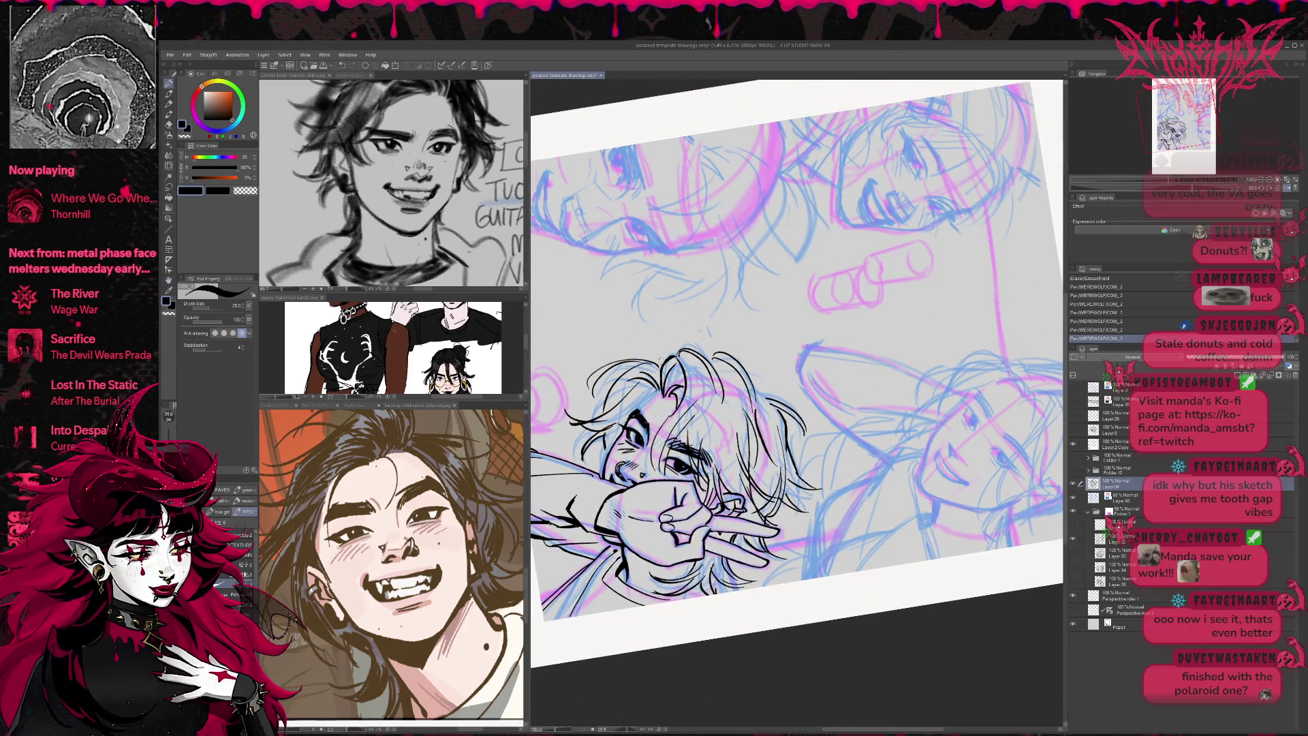
{"action": "mouse_move", "coordinate": [657, 365]}
{"action": "left_mouse_down"}
{"action": "mouse_move", "coordinate": [714, 351]}
{"action": "mouse_move", "coordinate": [741, 391]}
{"action": "mouse_move", "coordinate": [806, 385]}
{"action": "mouse_move", "coordinate": [785, 446]}
{"action": "left_mouse_up"}
{"action": "key", "text": "e"}
{"action": "mouse_move", "coordinate": [767, 399]}
{"action": "left_mouse_down"}
{"action": "mouse_move", "coordinate": [804, 436]}
{"action": "mouse_move", "coordinate": [805, 483]}
{"action": "mouse_move", "coordinate": [782, 507]}
{"action": "left_mouse_up"}
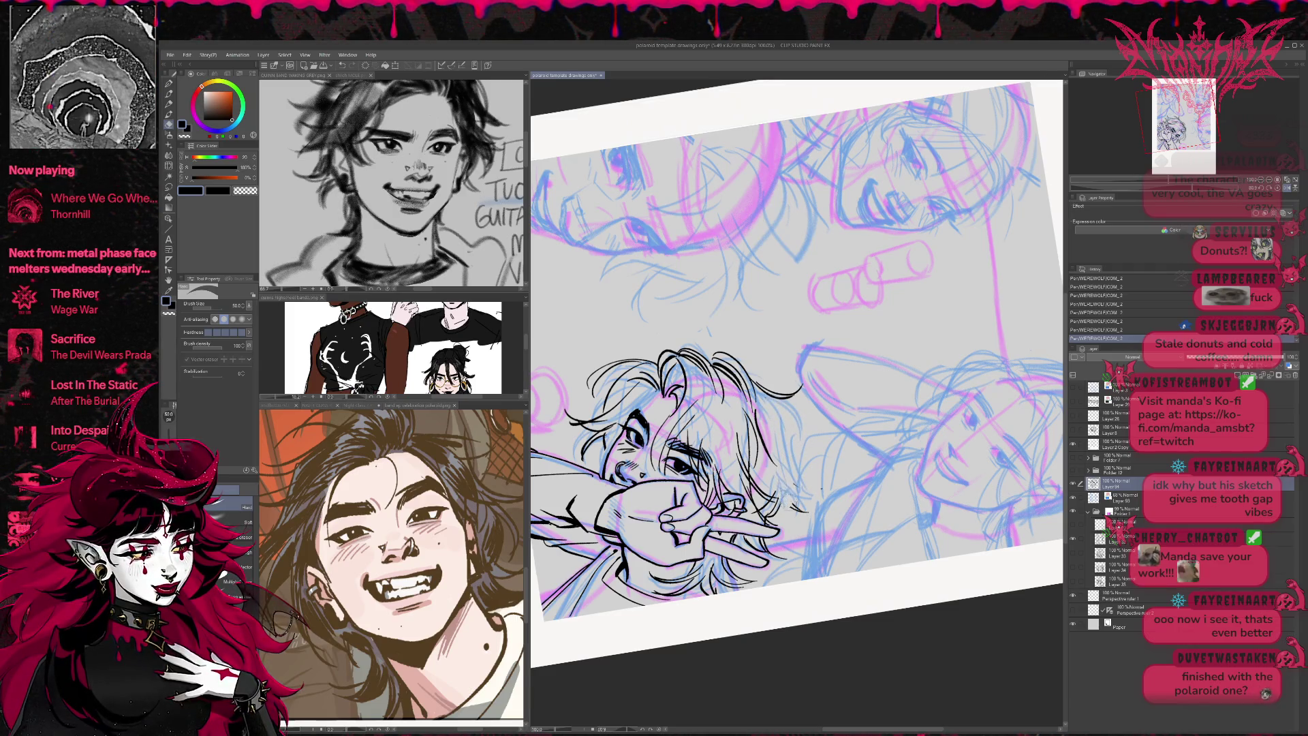
{"action": "mouse_move", "coordinate": [749, 382]}
{"action": "left_mouse_down"}
{"action": "mouse_move", "coordinate": [775, 394]}
{"action": "mouse_move", "coordinate": [794, 463]}
{"action": "left_mouse_up"}
{"action": "key", "text": "p"}
{"action": "mouse_move", "coordinate": [776, 415]}
{"action": "left_mouse_down"}
{"action": "mouse_move", "coordinate": [804, 463]}
{"action": "mouse_move", "coordinate": [783, 463]}
{"action": "left_mouse_up"}
{"action": "key", "text": "ctrl+z"}
{"action": "key", "text": "ctrl+z"}
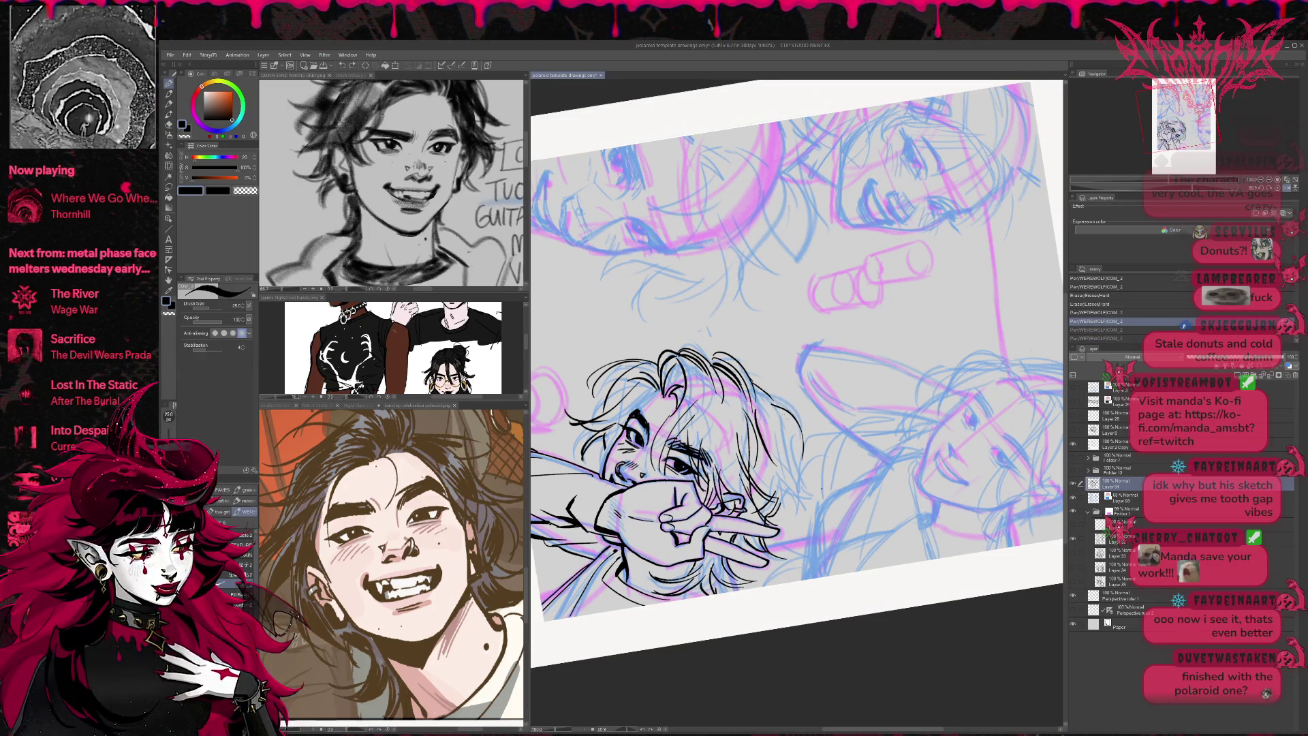
- Erase parts of the hair lines, ink new hair lines, and clean small bits near the eye
{"action": "key", "text": "e"}
{"action": "mouse_move", "coordinate": [793, 405]}
{"action": "left_mouse_down"}
{"action": "mouse_move", "coordinate": [777, 457]}
{"action": "mouse_move", "coordinate": [800, 455]}
{"action": "mouse_move", "coordinate": [797, 425]}
{"action": "mouse_move", "coordinate": [778, 451]}
{"action": "mouse_move", "coordinate": [788, 488]}
{"action": "mouse_move", "coordinate": [809, 497]}
{"action": "left_mouse_up"}
{"action": "key", "text": "p"}
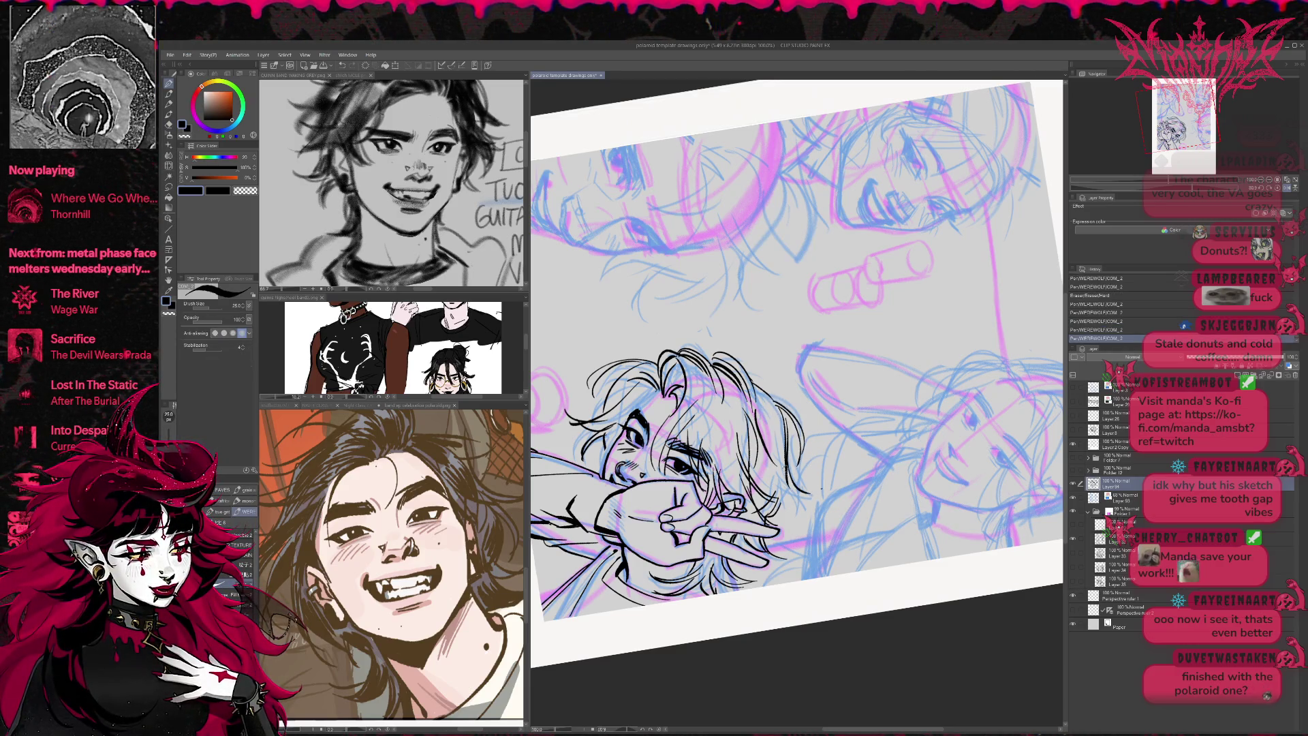
{"action": "key", "text": "e"}
{"action": "left_click_drag", "start_coordinate": [758, 409], "coordinate": [757, 466]}
{"action": "left_click_drag", "start_coordinate": [757, 412], "coordinate": [747, 458]}
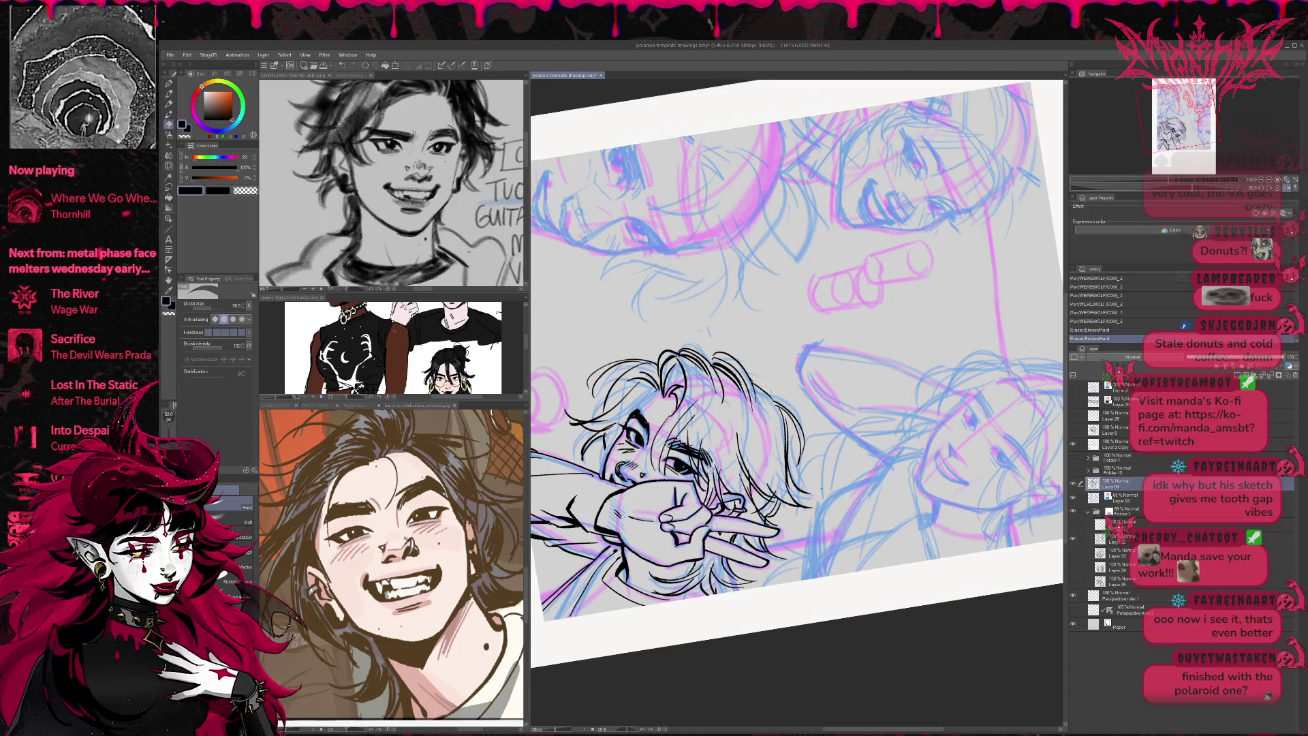
{"action": "key", "text": "p"}
{"action": "mouse_move", "coordinate": [732, 407]}
{"action": "left_mouse_down"}
{"action": "mouse_move", "coordinate": [773, 468]}
{"action": "mouse_move", "coordinate": [703, 471]}
{"action": "left_mouse_up"}
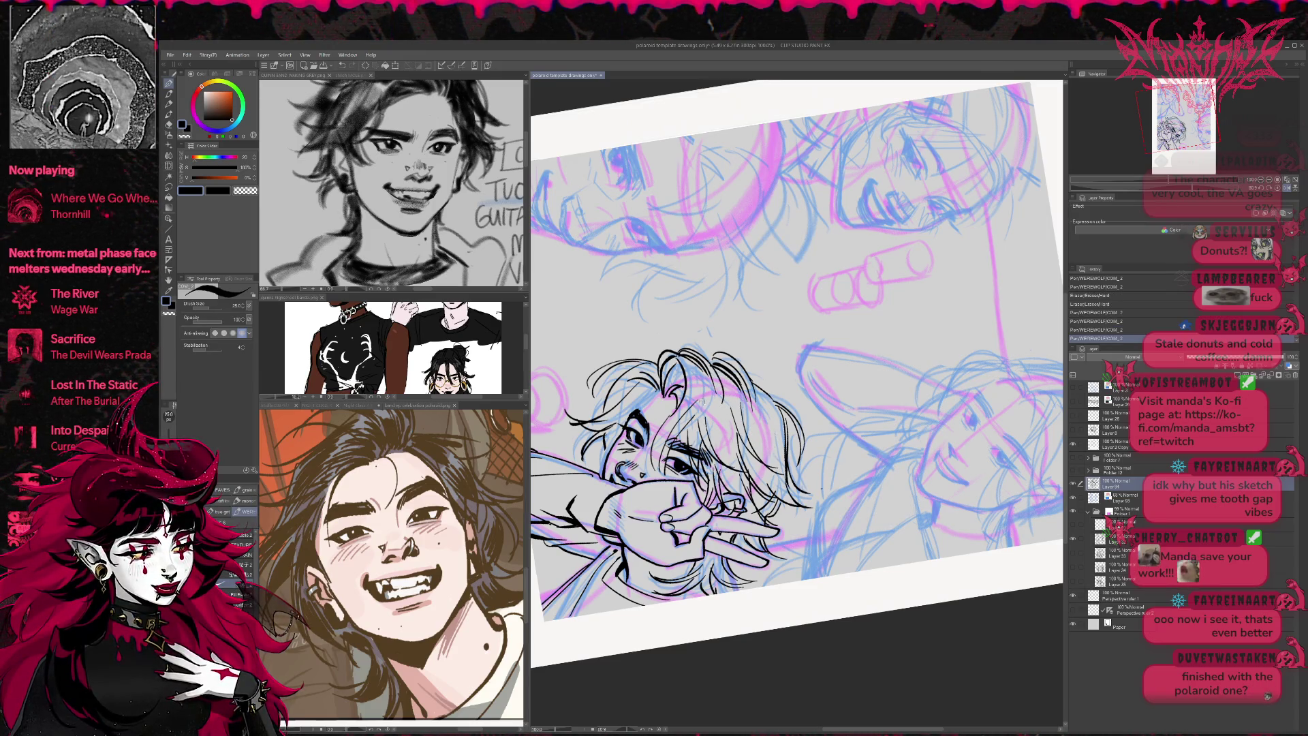
{"action": "key", "text": "e"}
{"action": "left_click_drag", "start_coordinate": [659, 470], "coordinate": [666, 465]}
{"action": "mouse_move", "coordinate": [661, 473]}
{"action": "left_mouse_down"}
{"action": "mouse_move", "coordinate": [692, 406]}
{"action": "mouse_move", "coordinate": [702, 457]}
{"action": "left_mouse_up"}
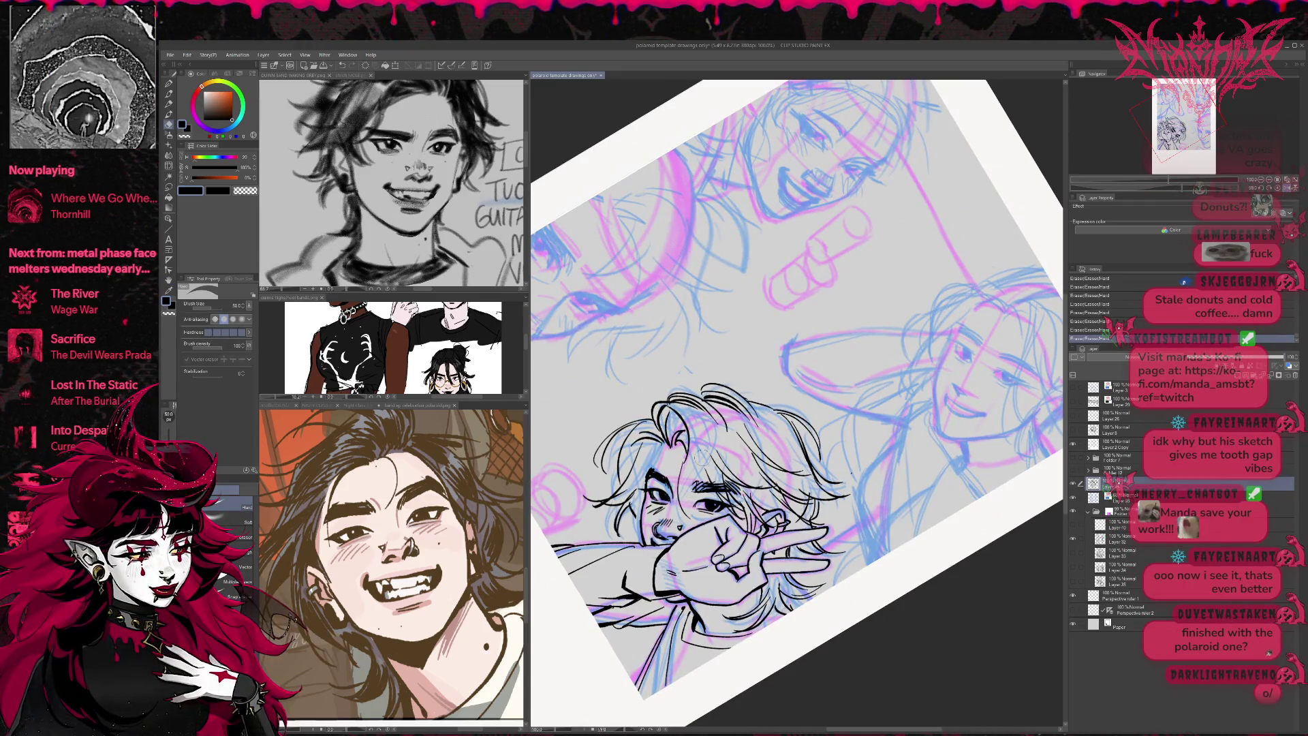
- Add new raster Layer 34, return to the line art layer, and ink a face stroke
{"action": "key", "text": "ctrl+shift+n"}
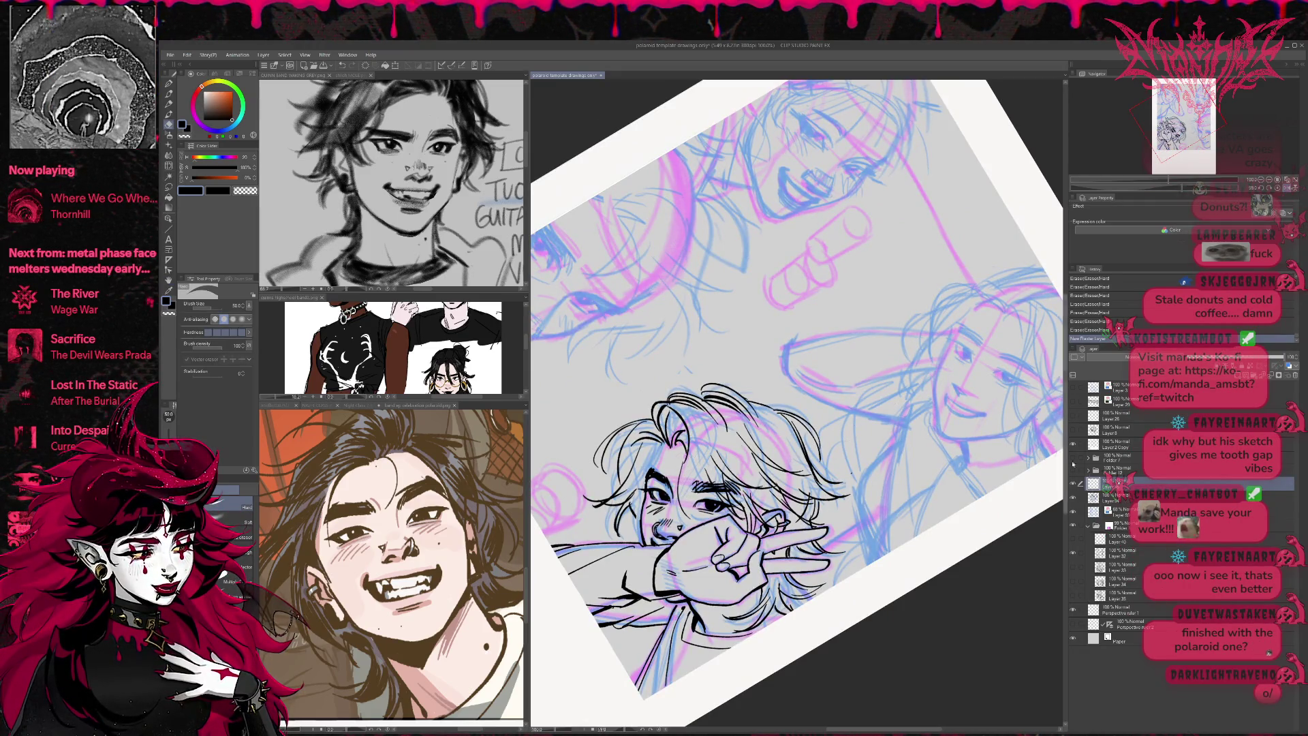
{"action": "left_click", "coordinate": [1117, 498]}
{"action": "left_click", "coordinate": [709, 477]}
{"action": "left_click", "coordinate": [1117, 484]}
{"action": "key", "text": "p"}
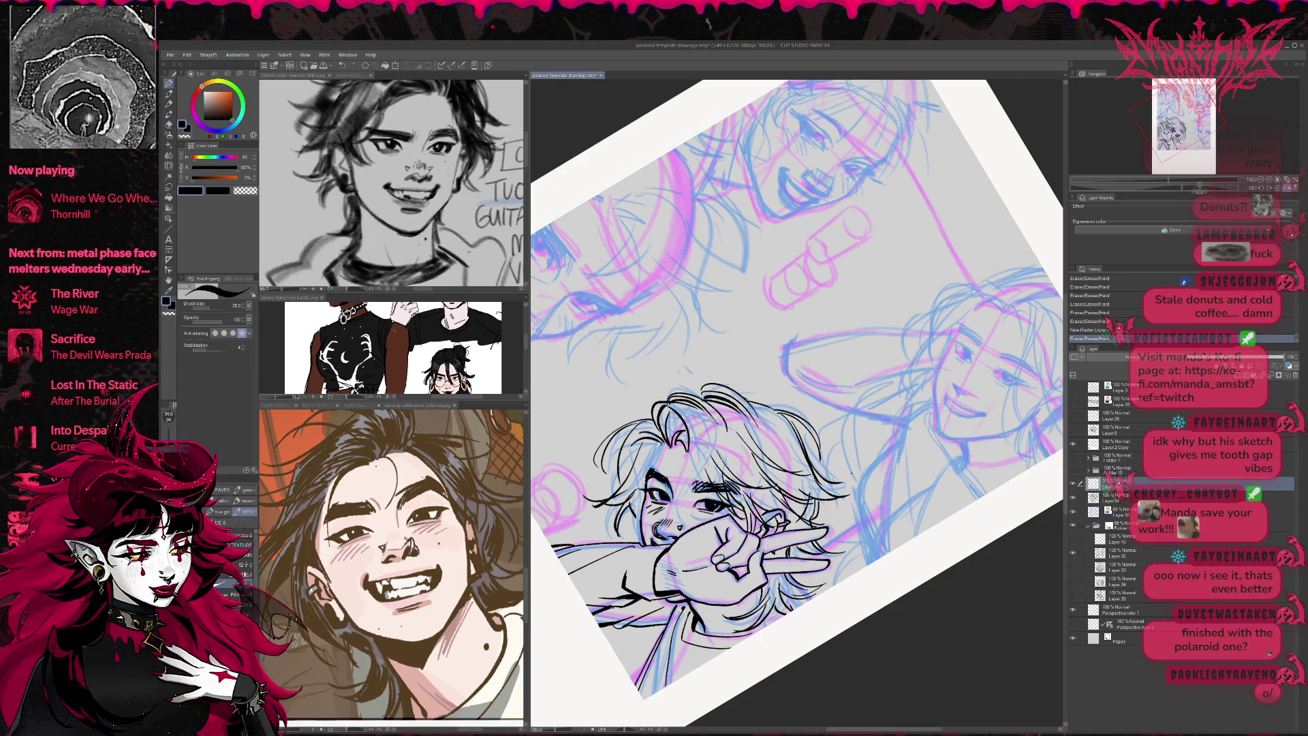
{"action": "left_click_drag", "start_coordinate": [702, 403], "coordinate": [681, 474]}
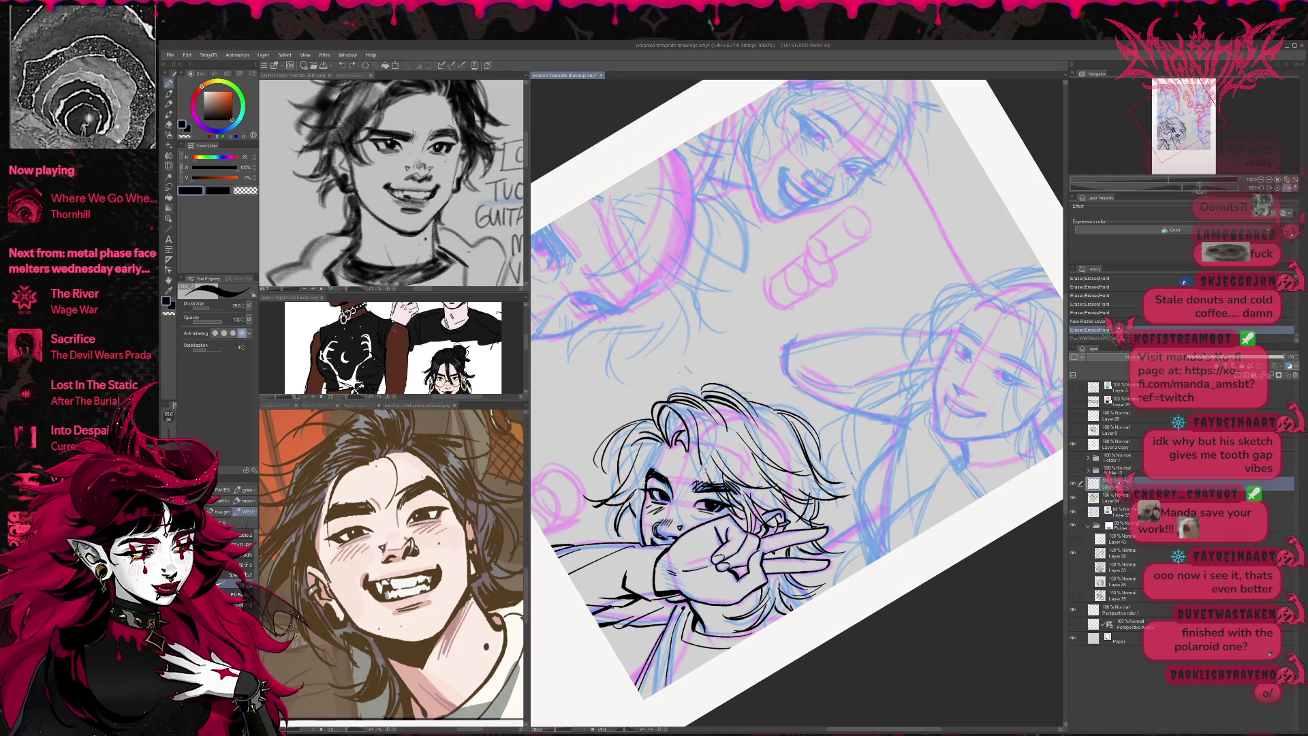
- Rotate the view clockwise and ink short strokes on the boy's face, undoing one attempt
{"action": "key", "text": "r"}
{"action": "left_click_drag", "start_coordinate": [838, 607], "coordinate": [735, 637]}
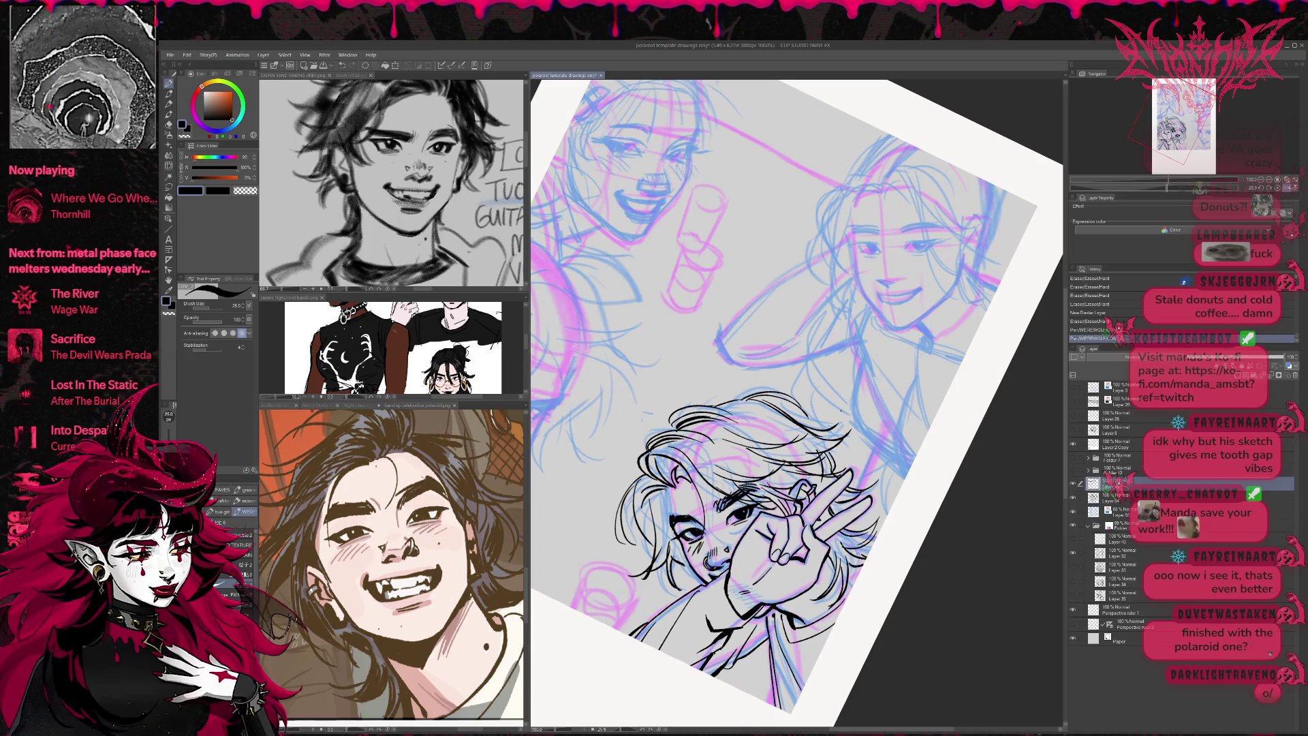
{"action": "left_click_drag", "start_coordinate": [701, 497], "coordinate": [732, 545]}
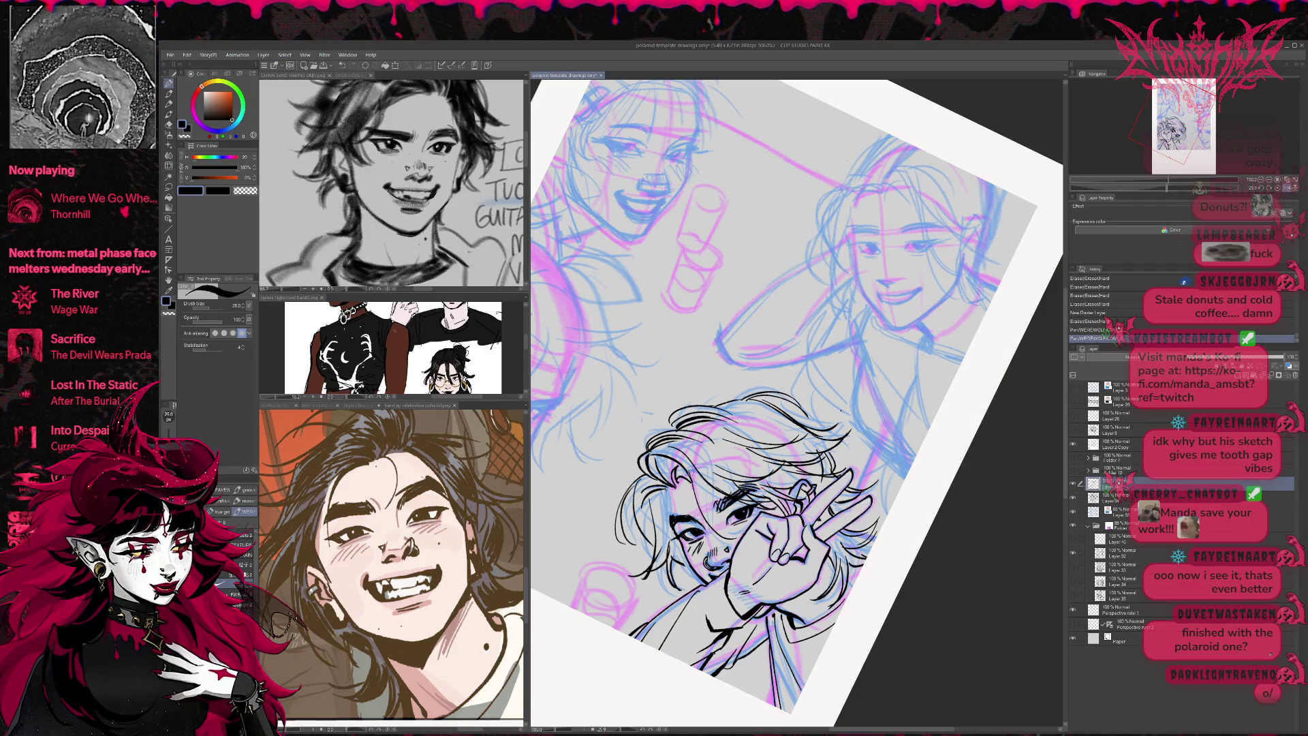
{"action": "left_click_drag", "start_coordinate": [700, 504], "coordinate": [736, 538]}
{"action": "left_click_drag", "start_coordinate": [701, 477], "coordinate": [702, 505]}
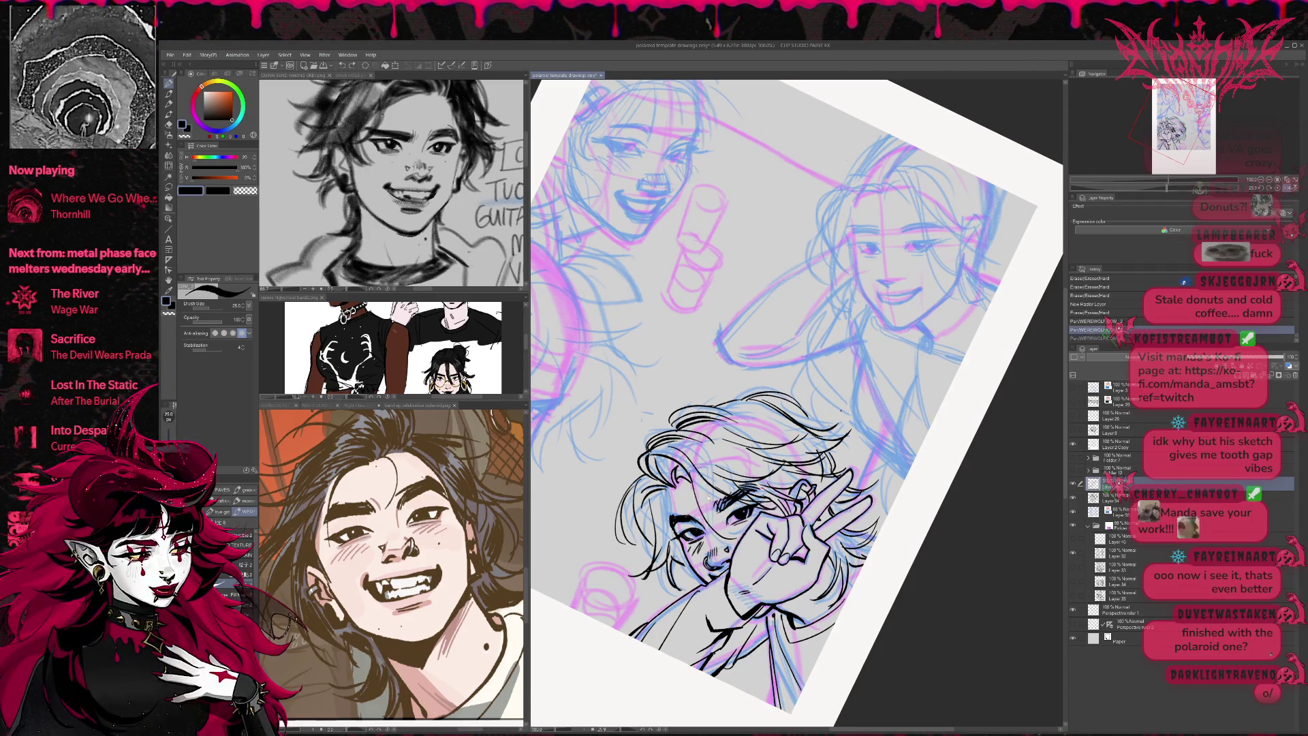
{"action": "key", "text": "ctrl+z"}
{"action": "key", "text": "ctrl+y"}
{"action": "key", "text": "ctrl+z"}
{"action": "left_click_drag", "start_coordinate": [712, 453], "coordinate": [742, 545]}
{"action": "left_click_drag", "start_coordinate": [708, 487], "coordinate": [723, 530]}
- Erase stray bits of hair and stray lines, then add small pen strokes to the face
{"action": "key", "text": "e"}
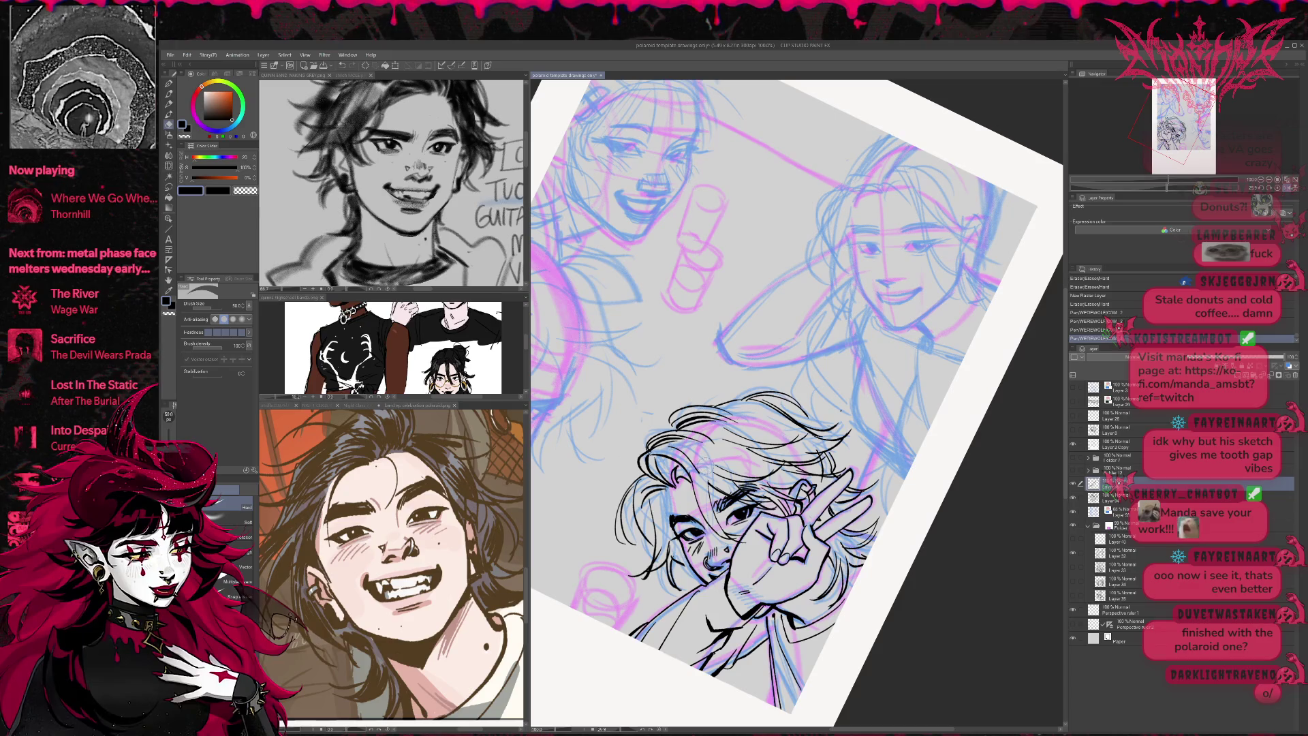
{"action": "left_click_drag", "start_coordinate": [680, 451], "coordinate": [696, 470]}
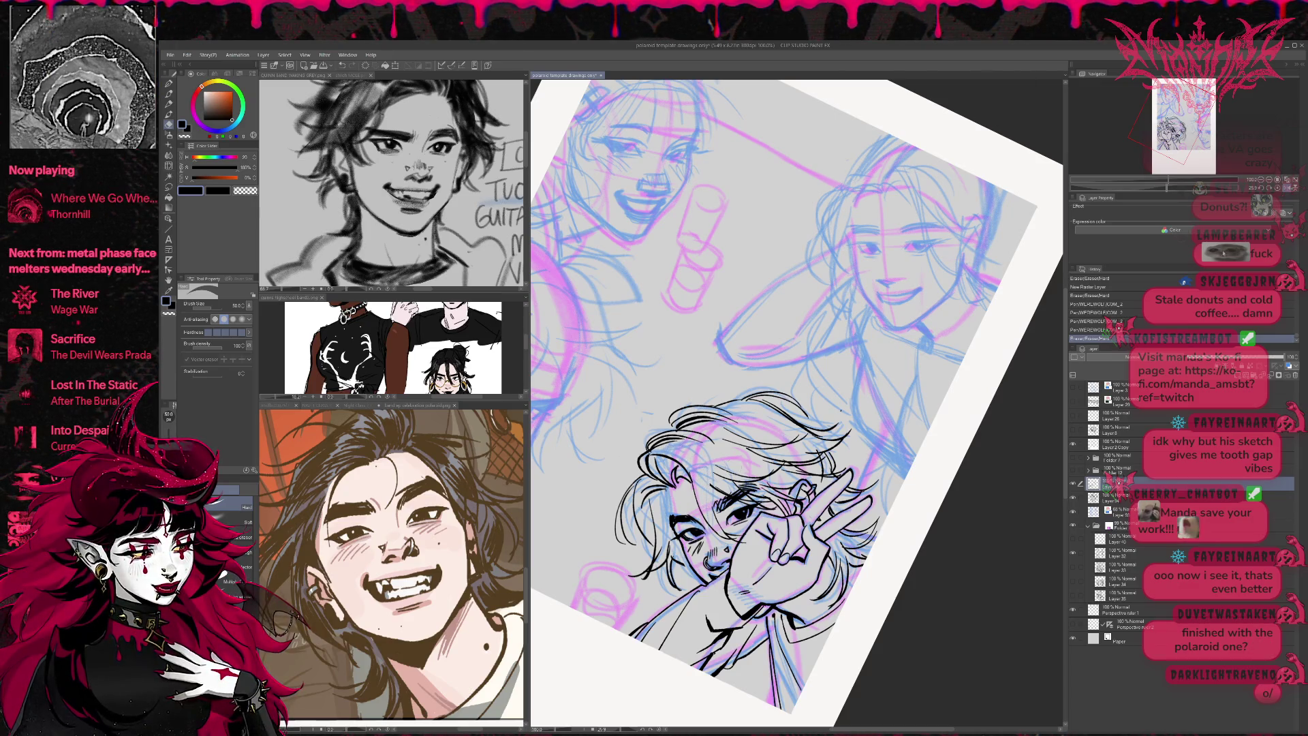
{"action": "mouse_move", "coordinate": [851, 307]}
{"action": "left_mouse_down"}
{"action": "mouse_move", "coordinate": [886, 354]}
{"action": "mouse_move", "coordinate": [899, 409]}
{"action": "mouse_move", "coordinate": [886, 463]}
{"action": "left_mouse_up"}
{"action": "left_click_drag", "start_coordinate": [793, 552], "coordinate": [807, 566]}
{"action": "mouse_move", "coordinate": [860, 495]}
{"action": "left_mouse_down"}
{"action": "mouse_move", "coordinate": [875, 509]}
{"action": "mouse_move", "coordinate": [807, 562]}
{"action": "mouse_move", "coordinate": [783, 558]}
{"action": "mouse_move", "coordinate": [834, 553]}
{"action": "left_mouse_up"}
{"action": "key", "text": "p"}
{"action": "key", "text": "e"}
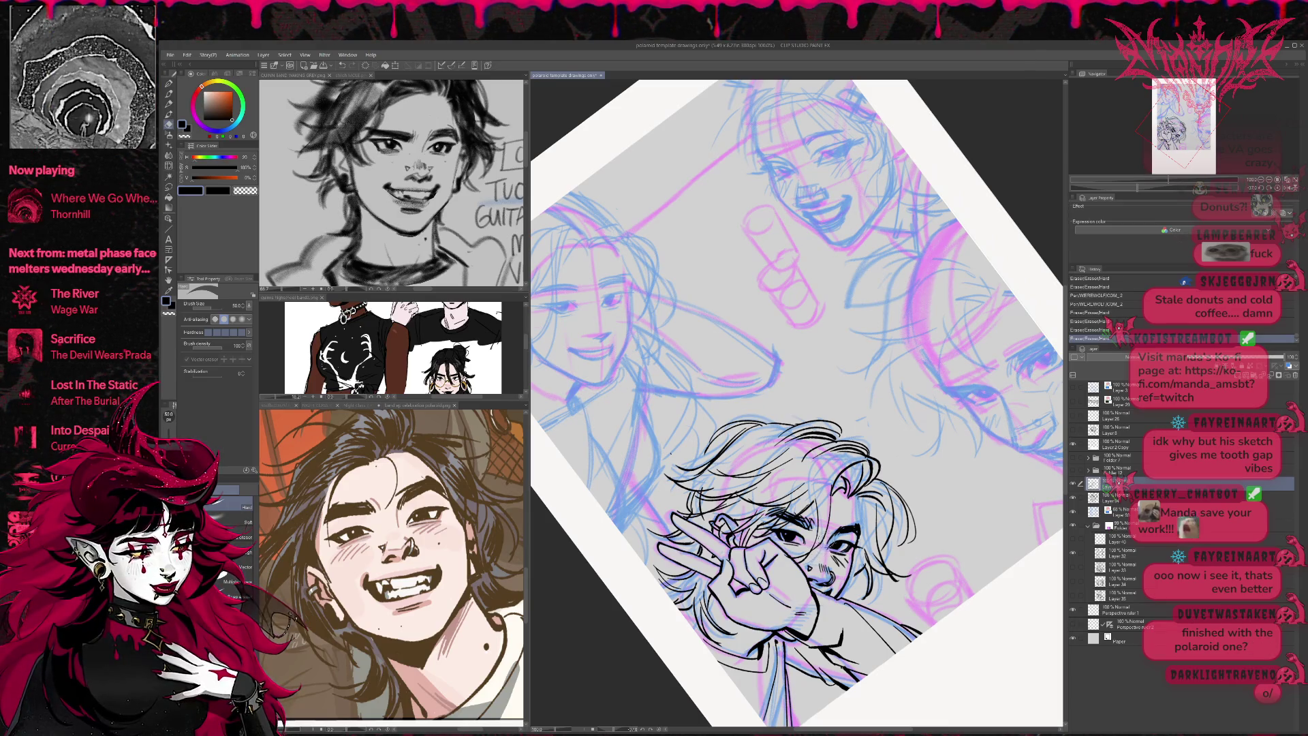
{"action": "key", "text": "p"}
{"action": "left_click_drag", "start_coordinate": [808, 548], "coordinate": [814, 560]}
{"action": "key", "text": "e"}
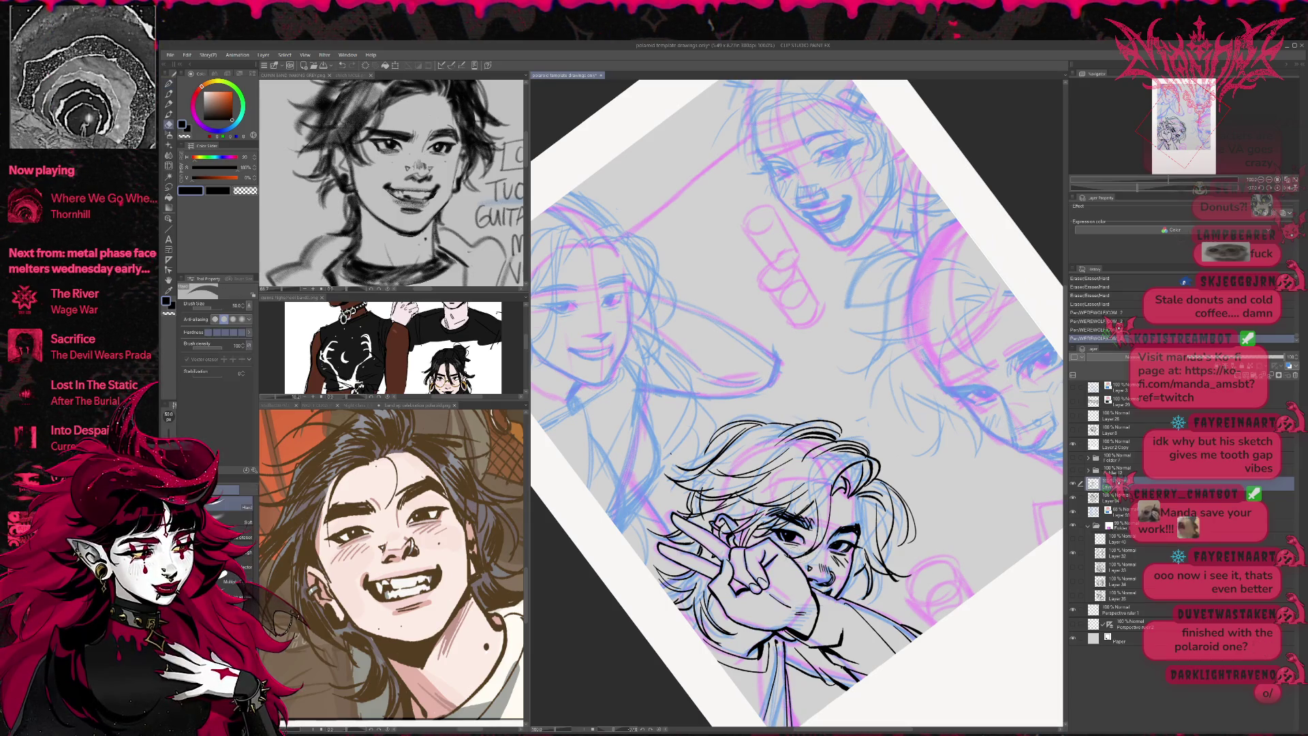
{"action": "key", "text": "p"}
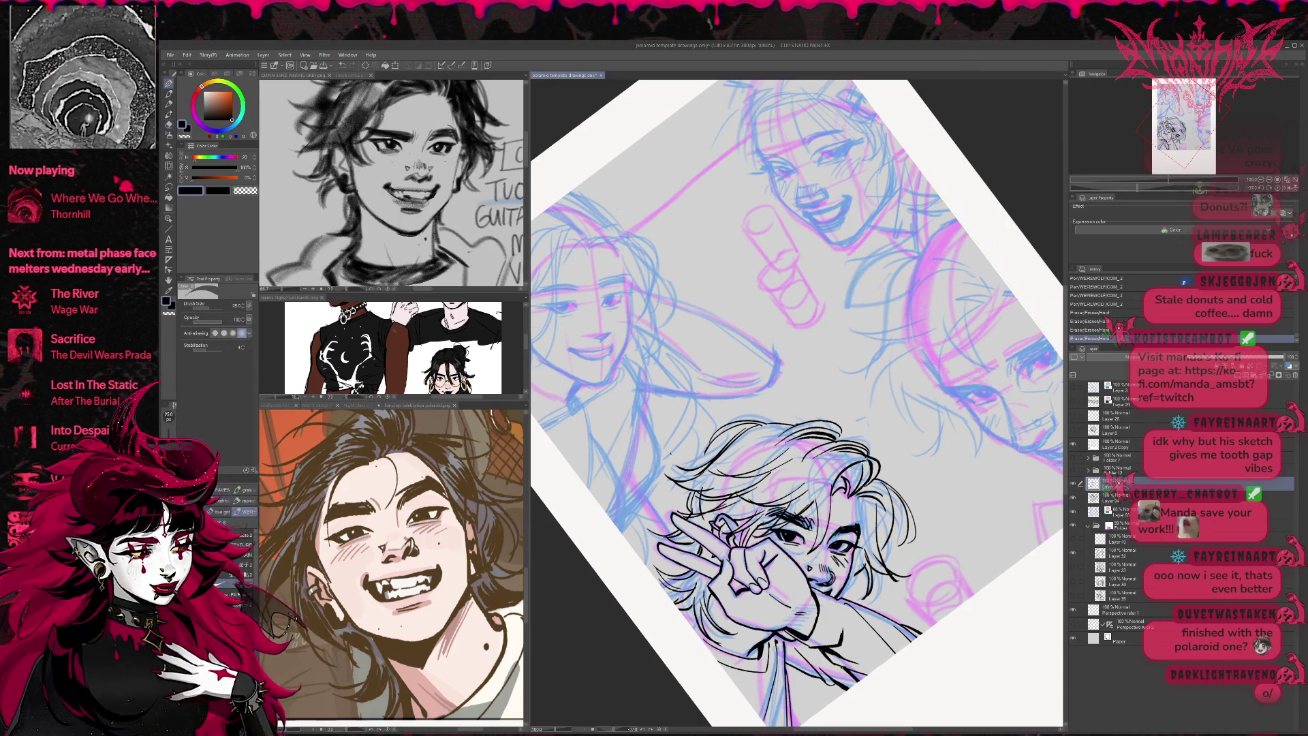
{"action": "left_click_drag", "start_coordinate": [808, 548], "coordinate": [814, 557]}
{"action": "left_click_drag", "start_coordinate": [956, 482], "coordinate": [925, 527]}
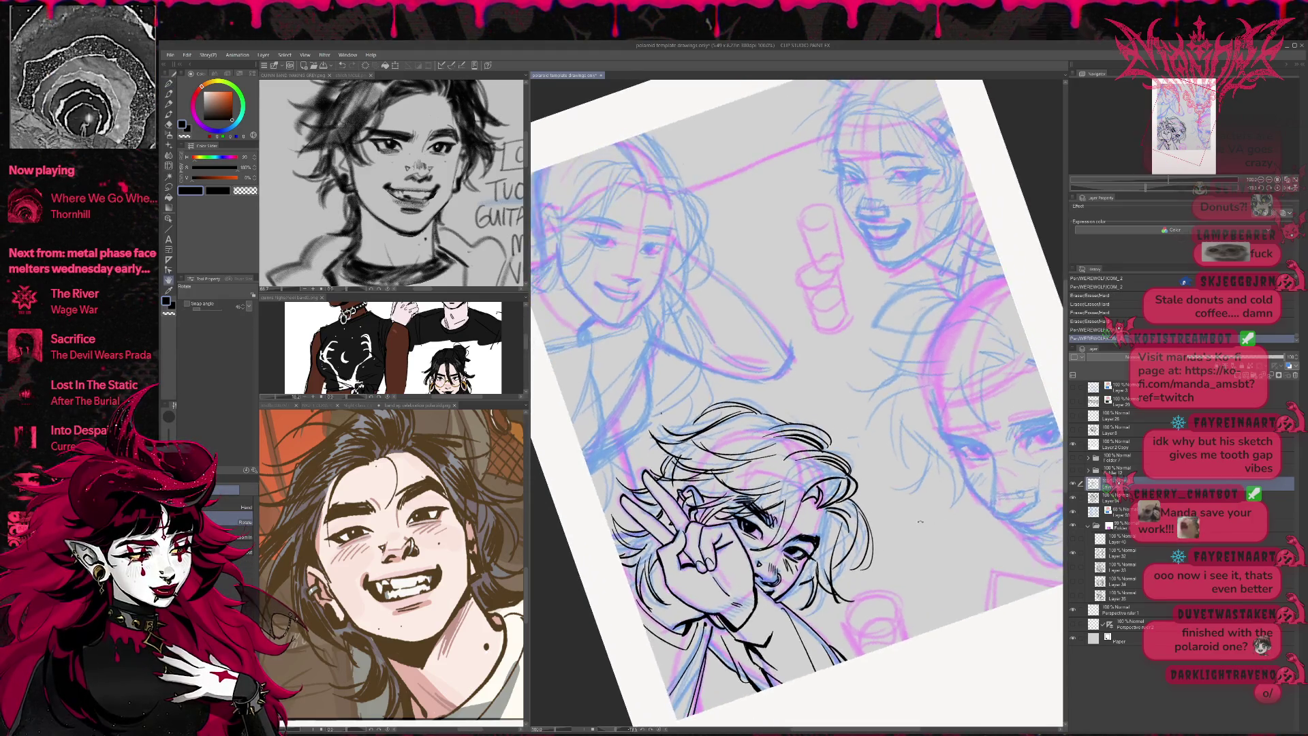
- Ink strokes on the hair and near the ear, then erase a few blue hair sketch strokes
{"action": "mouse_move", "coordinate": [787, 485]}
{"action": "left_mouse_down"}
{"action": "mouse_move", "coordinate": [817, 463]}
{"action": "mouse_move", "coordinate": [821, 489]}
{"action": "left_mouse_up"}
{"action": "key", "text": "e"}
{"action": "left_click", "coordinate": [1121, 496]}
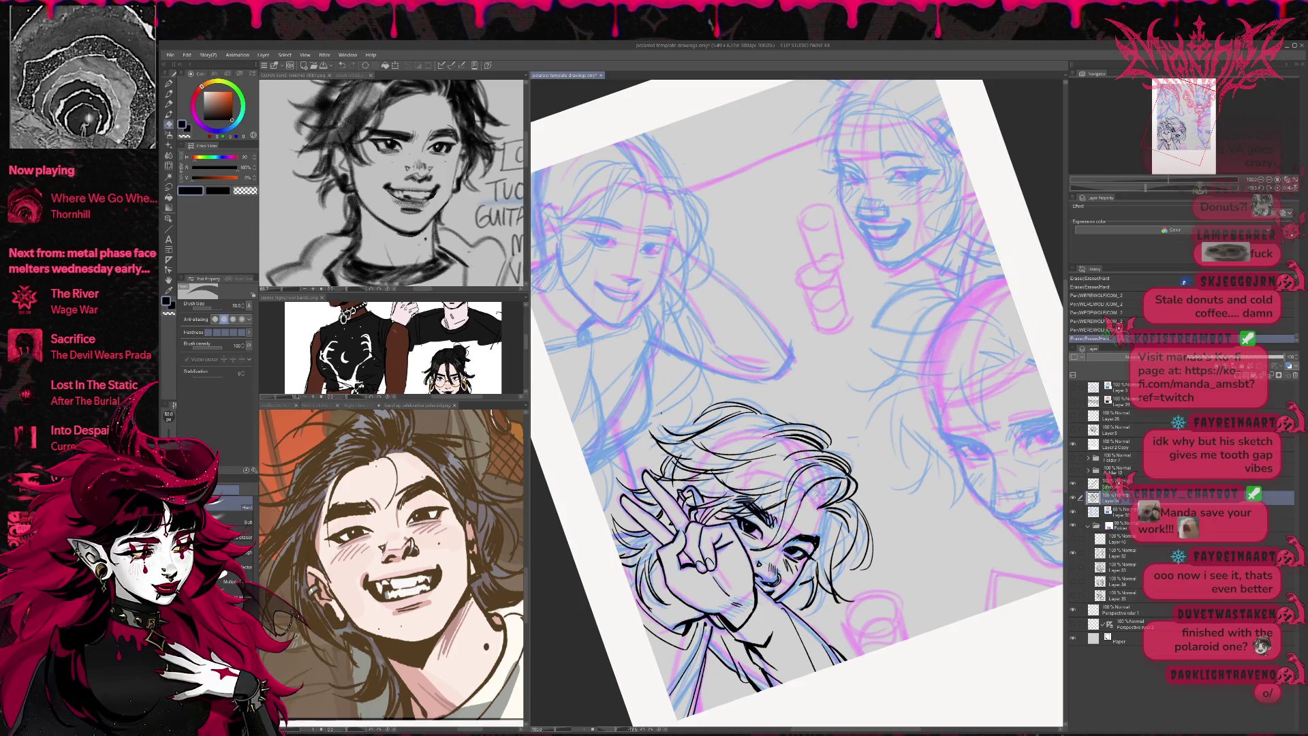
{"action": "key", "text": "p"}
{"action": "mouse_move", "coordinate": [811, 498]}
{"action": "left_mouse_down"}
{"action": "mouse_move", "coordinate": [833, 479]}
{"action": "mouse_move", "coordinate": [815, 487]}
{"action": "left_mouse_up"}
{"action": "key", "text": "e"}
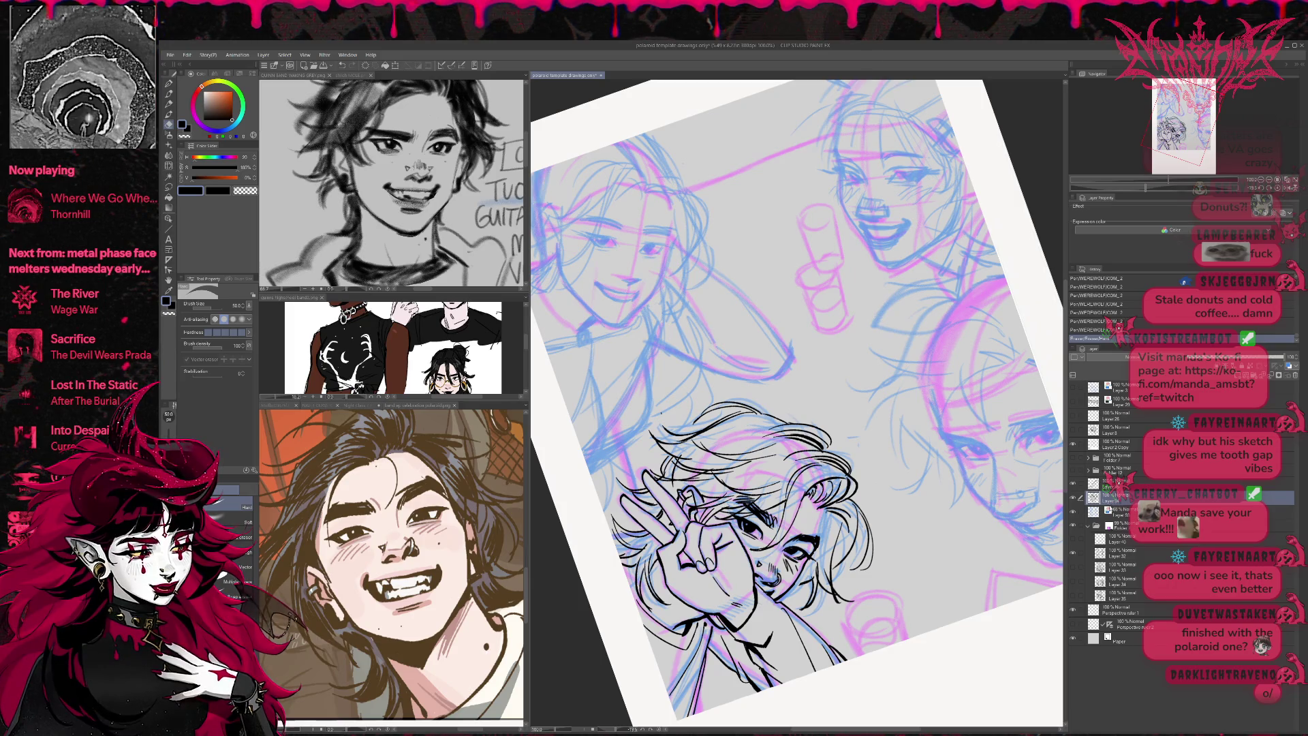
{"action": "left_click", "coordinate": [1110, 483]}
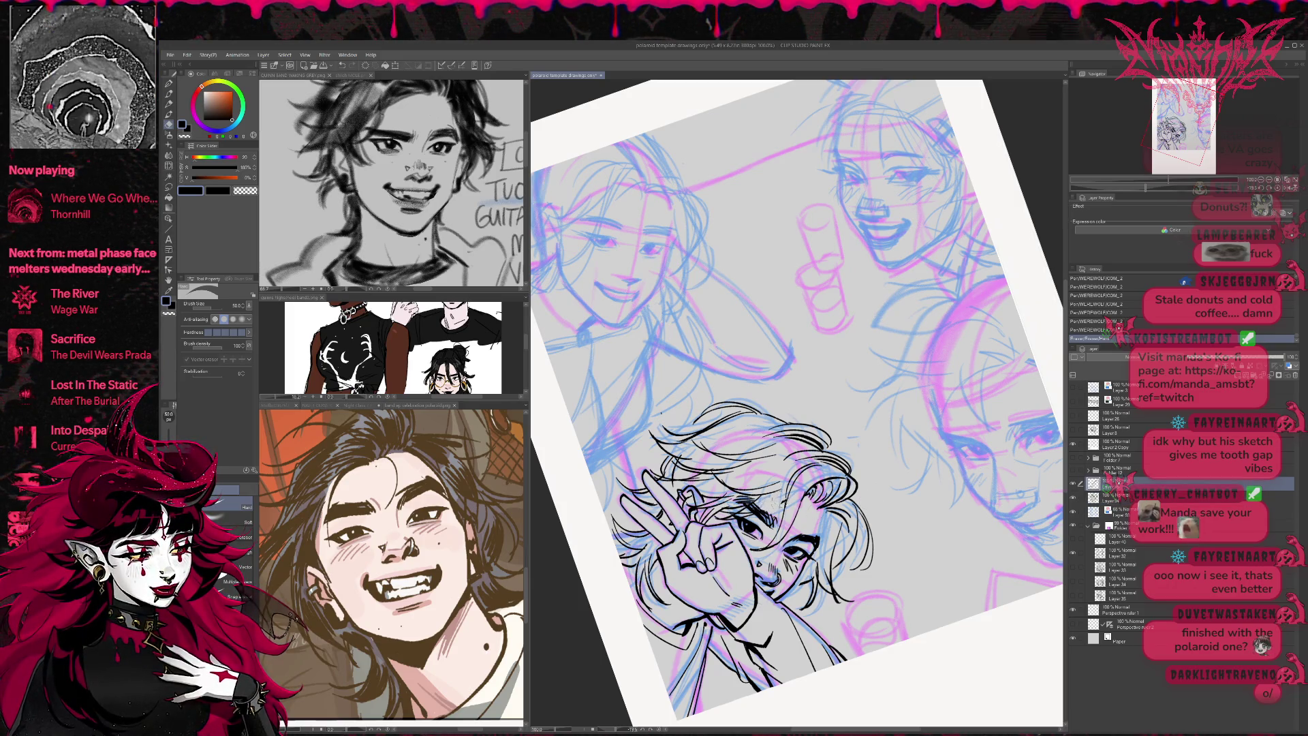
{"action": "left_click_drag", "start_coordinate": [791, 482], "coordinate": [820, 509]}
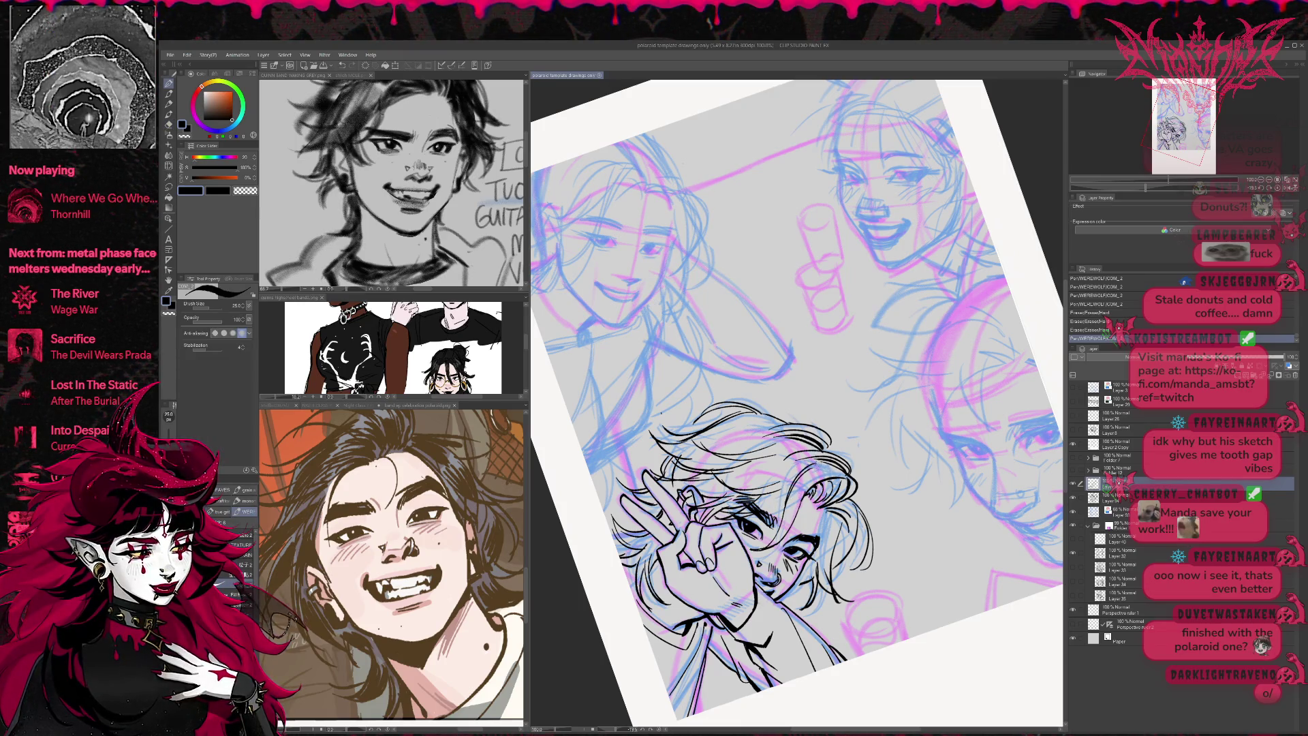
- Rotate the view clockwise and ink dark hair strands right of the face and near the cheek
{"action": "key", "text": "r"}
{"action": "left_click_drag", "start_coordinate": [896, 443], "coordinate": [902, 389]}
{"action": "key", "text": "p"}
{"action": "mouse_move", "coordinate": [827, 485]}
{"action": "left_mouse_down"}
{"action": "mouse_move", "coordinate": [814, 521]}
{"action": "mouse_move", "coordinate": [824, 503]}
{"action": "left_mouse_up"}
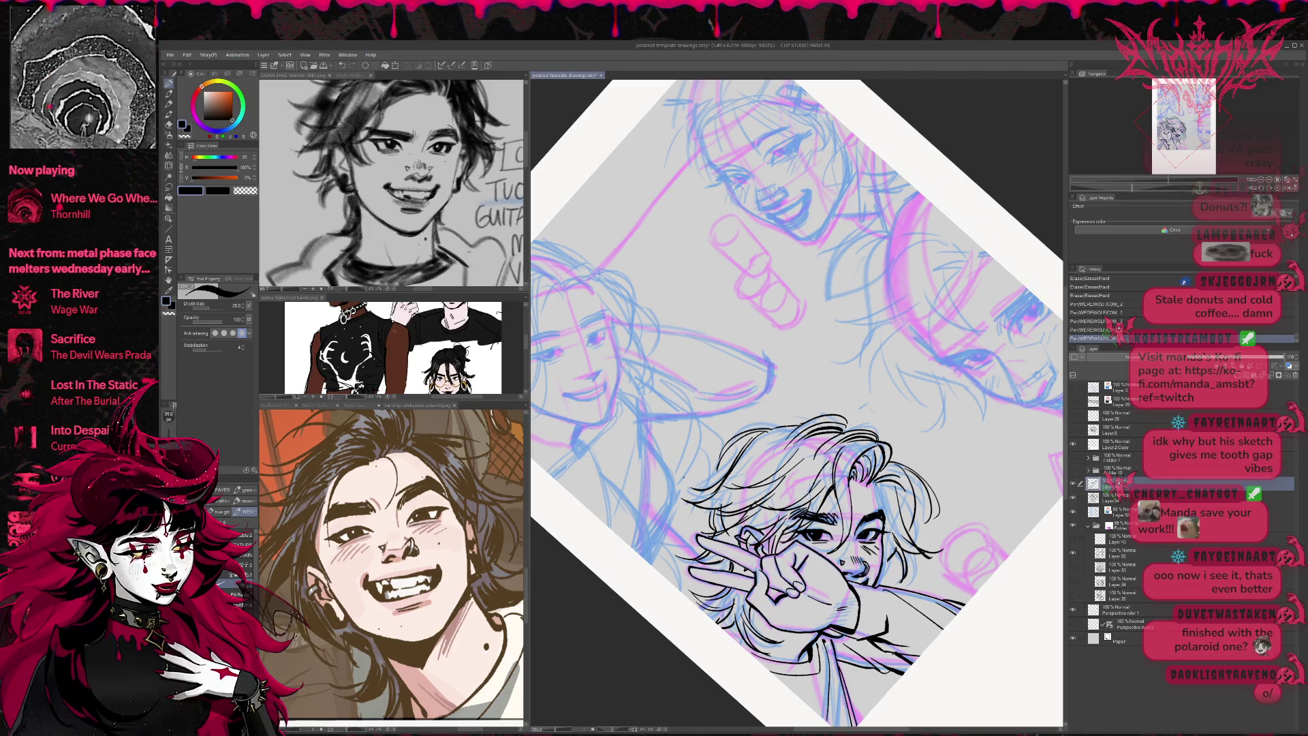
{"action": "key", "text": "r"}
{"action": "mouse_move", "coordinate": [947, 456]}
{"action": "left_mouse_down"}
{"action": "mouse_move", "coordinate": [916, 514]}
{"action": "mouse_move", "coordinate": [938, 477]}
{"action": "left_mouse_up"}
{"action": "key", "text": "p"}
{"action": "left_click_drag", "start_coordinate": [801, 481], "coordinate": [796, 494]}
{"action": "left_click_drag", "start_coordinate": [807, 483], "coordinate": [753, 553]}
{"action": "left_click_drag", "start_coordinate": [762, 546], "coordinate": [746, 555]}
{"action": "left_click_drag", "start_coordinate": [811, 523], "coordinate": [803, 566]}
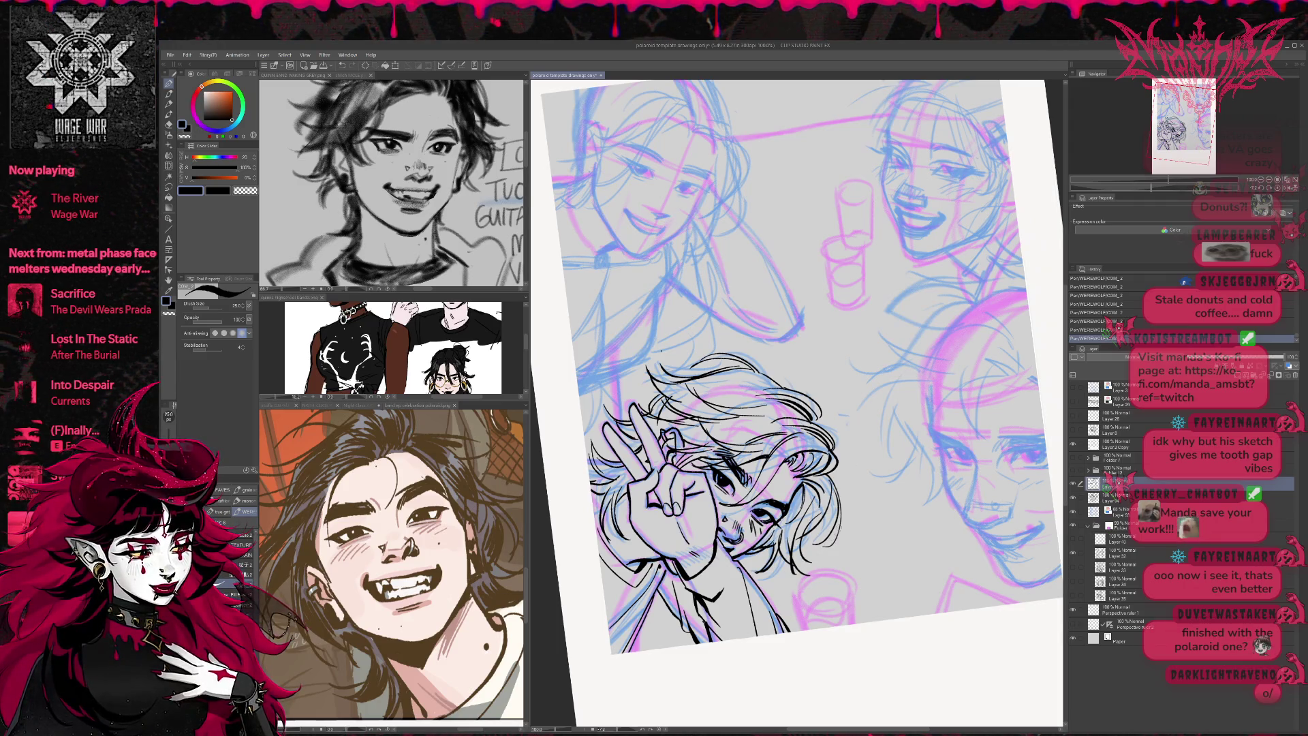
- Rotate back, select the lower layer, and retry new hair strands with undo and redo
{"action": "key", "text": "r"}
{"action": "left_click_drag", "start_coordinate": [912, 497], "coordinate": [894, 463]}
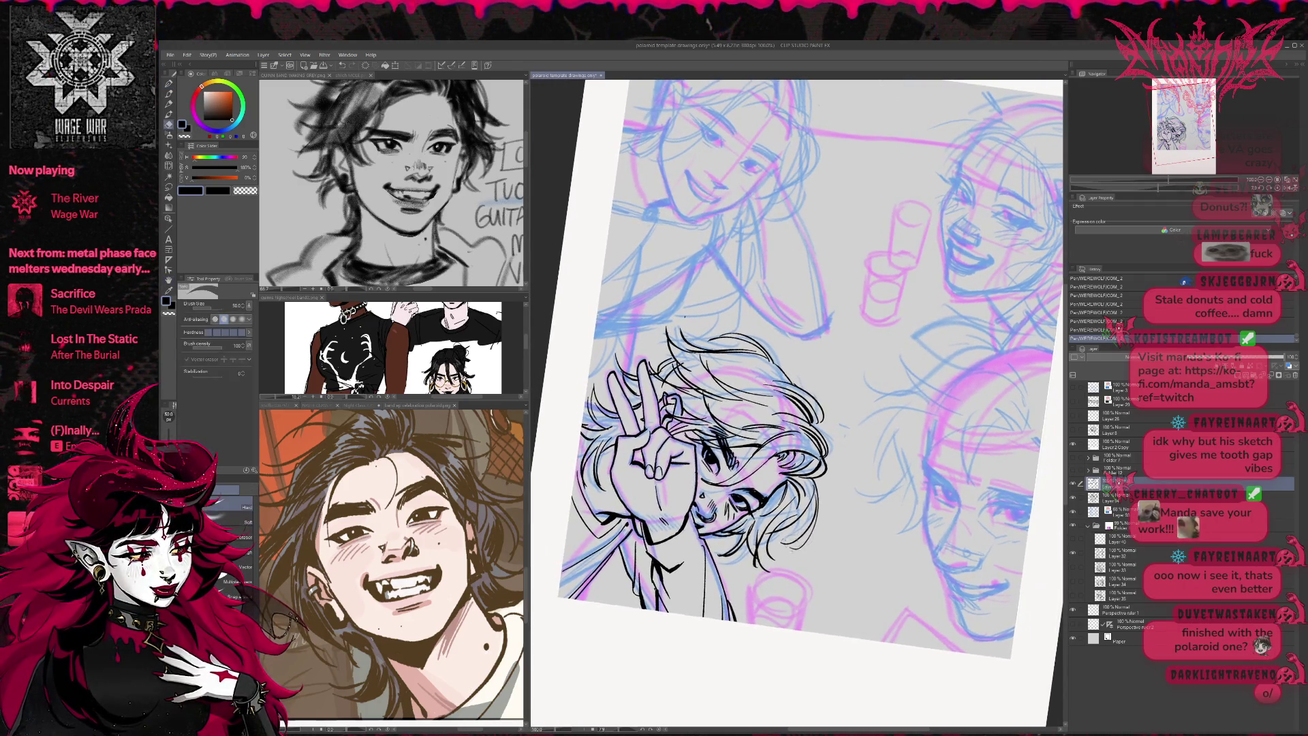
{"action": "left_click", "coordinate": [1118, 497]}
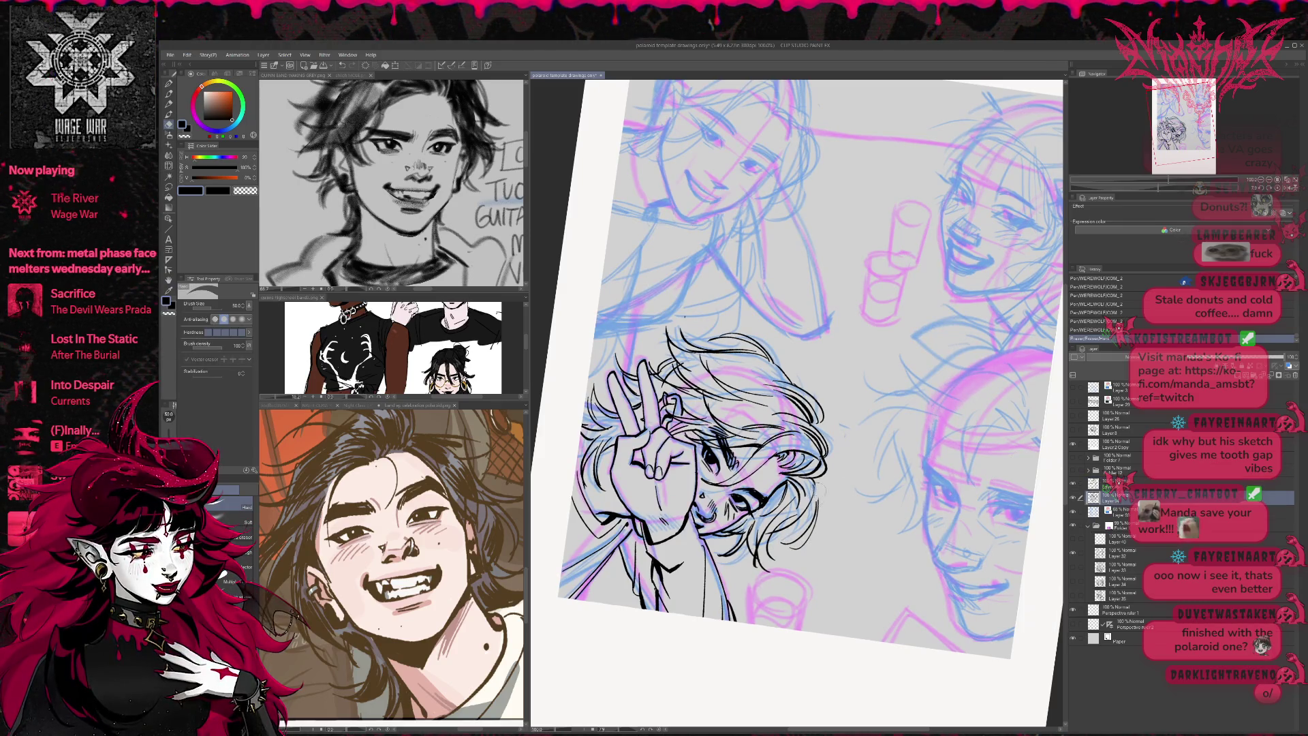
{"action": "key", "text": "p"}
{"action": "mouse_move", "coordinate": [814, 477]}
{"action": "left_mouse_down"}
{"action": "mouse_move", "coordinate": [808, 527]}
{"action": "mouse_move", "coordinate": [785, 533]}
{"action": "left_mouse_up"}
{"action": "key", "text": "ctrl+z"}
{"action": "key", "text": "ctrl+z"}
{"action": "key", "text": "ctrl+z"}
{"action": "key", "text": "e"}
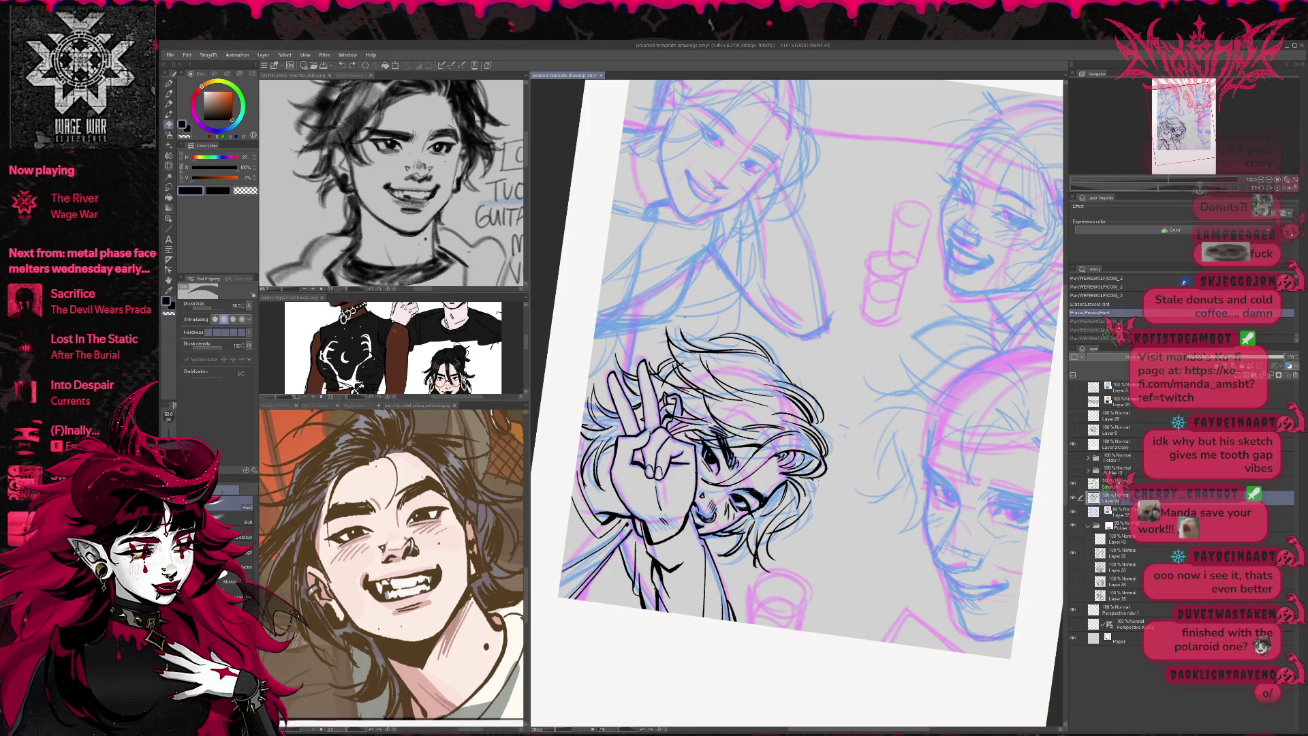
{"action": "key", "text": "ctrl+y"}
{"action": "key", "text": "ctrl+y"}
{"action": "key", "text": "ctrl+y"}
{"action": "key", "text": "p"}
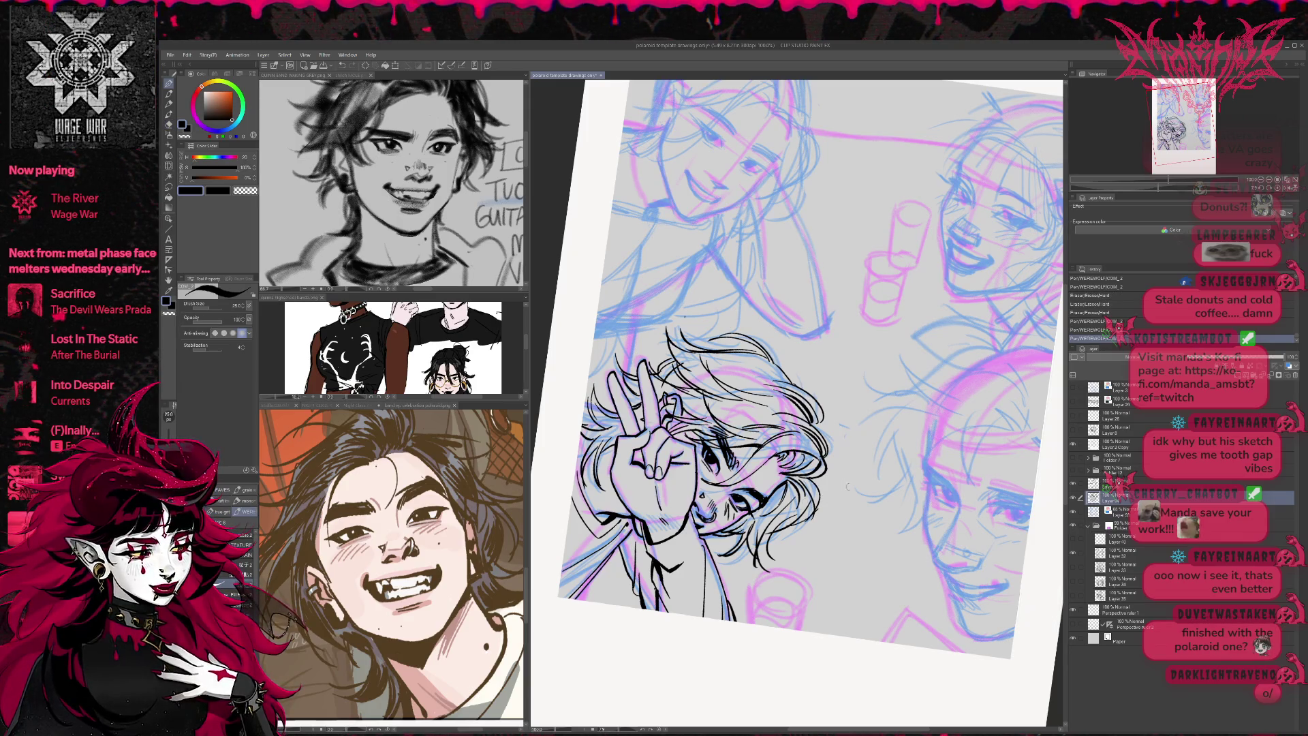
{"action": "key", "text": "ctrl+z"}
{"action": "mouse_move", "coordinate": [812, 476]}
{"action": "left_mouse_down"}
{"action": "mouse_move", "coordinate": [818, 525]}
{"action": "mouse_move", "coordinate": [837, 495]}
{"action": "left_mouse_up"}
{"action": "key", "text": "ctrl+z"}
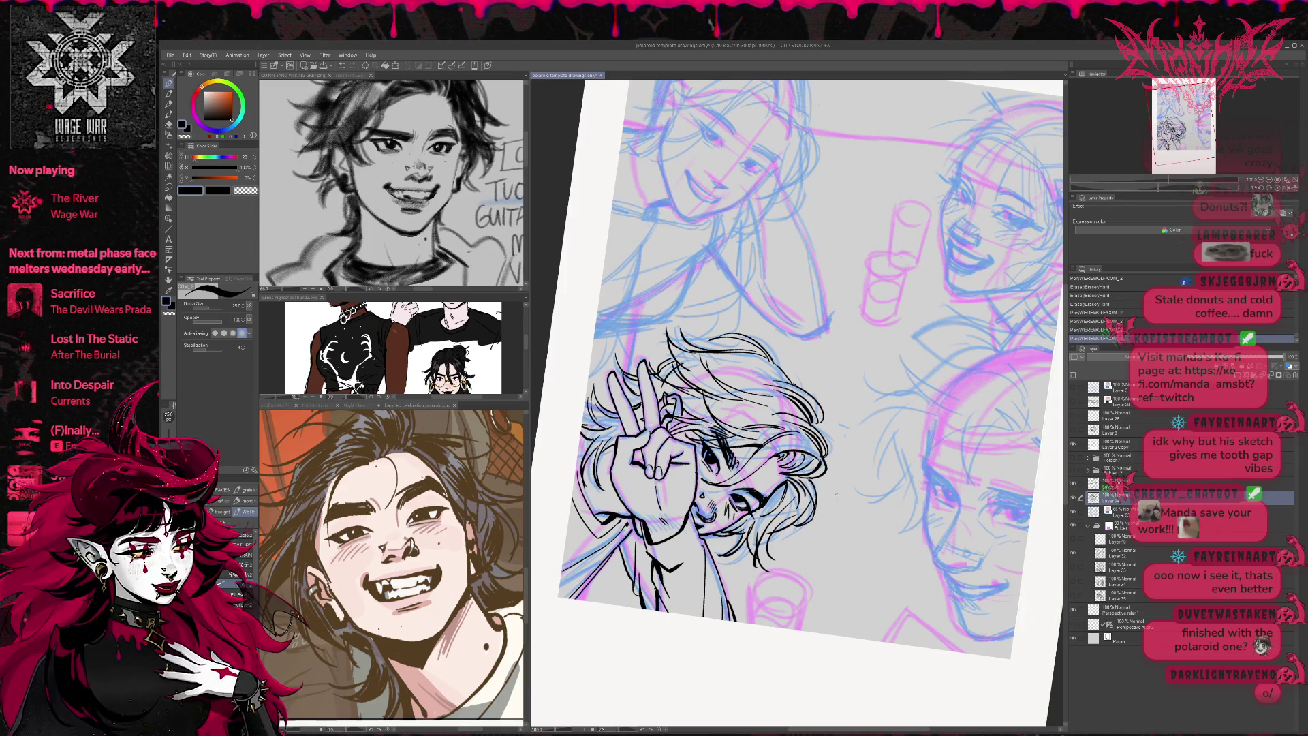
- Erase strands by the cheek, ink a new strand, then turn upright and erase stray left-edge lines
{"action": "key", "text": "e"}
{"action": "mouse_move", "coordinate": [754, 552]}
{"action": "left_mouse_down"}
{"action": "mouse_move", "coordinate": [774, 570]}
{"action": "mouse_move", "coordinate": [755, 532]}
{"action": "mouse_move", "coordinate": [763, 578]}
{"action": "left_mouse_up"}
{"action": "key", "text": "p"}
{"action": "key", "text": "e"}
{"action": "key", "text": "p"}
{"action": "mouse_move", "coordinate": [757, 528]}
{"action": "left_mouse_down"}
{"action": "mouse_move", "coordinate": [763, 572]}
{"action": "mouse_move", "coordinate": [782, 562]}
{"action": "mouse_move", "coordinate": [756, 562]}
{"action": "mouse_move", "coordinate": [767, 575]}
{"action": "mouse_move", "coordinate": [892, 485]}
{"action": "left_mouse_up"}
{"action": "key", "text": "e"}
{"action": "key", "text": "p"}
{"action": "key", "text": "r"}
{"action": "key", "text": "e"}
{"action": "mouse_move", "coordinate": [580, 516]}
{"action": "left_mouse_down"}
{"action": "mouse_move", "coordinate": [597, 532]}
{"action": "mouse_move", "coordinate": [594, 450]}
{"action": "mouse_move", "coordinate": [622, 448]}
{"action": "mouse_move", "coordinate": [614, 480]}
{"action": "left_mouse_up"}
{"action": "key", "text": "p"}
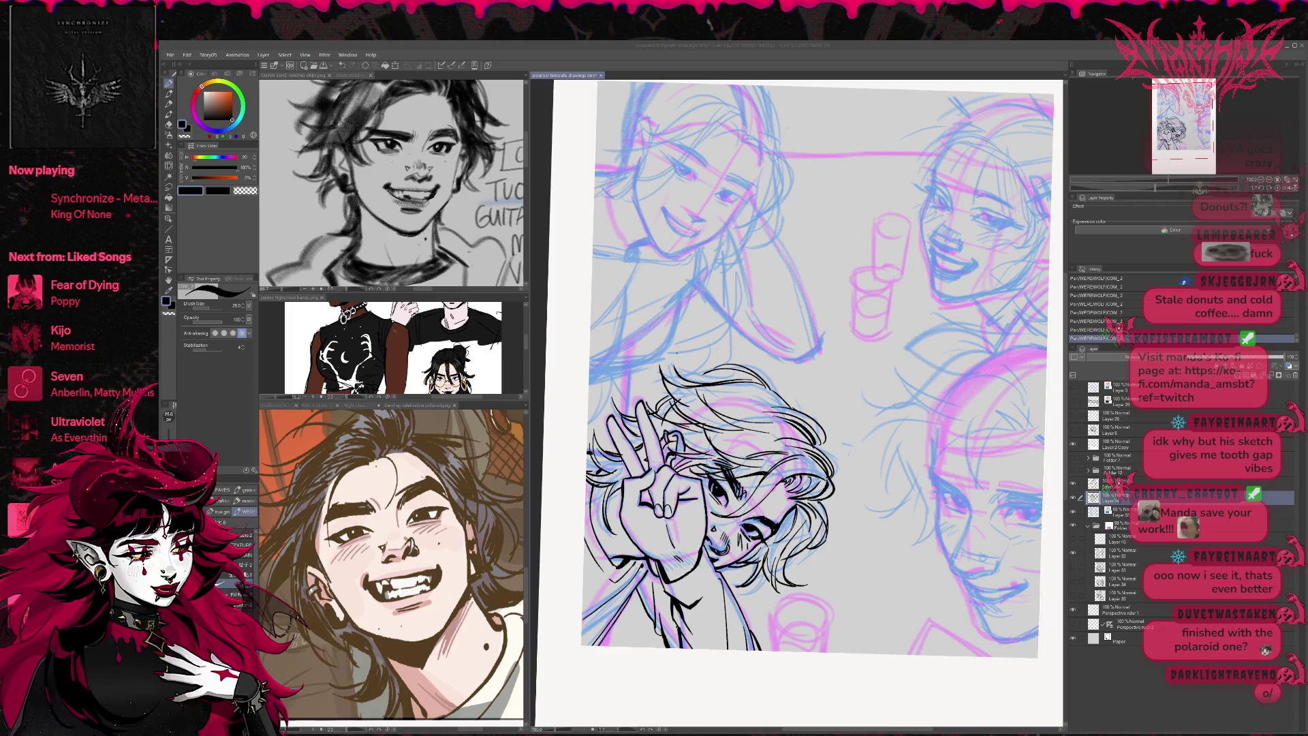
- Mirror the canvas and push the boy's hair strands into shape with Liquify at size 400
{"action": "key", "text": "h"}
{"action": "mouse_move", "coordinate": [994, 406]}
{"action": "left_mouse_down"}
{"action": "mouse_move", "coordinate": [902, 403]}
{"action": "mouse_move", "coordinate": [884, 421]}
{"action": "left_mouse_up"}
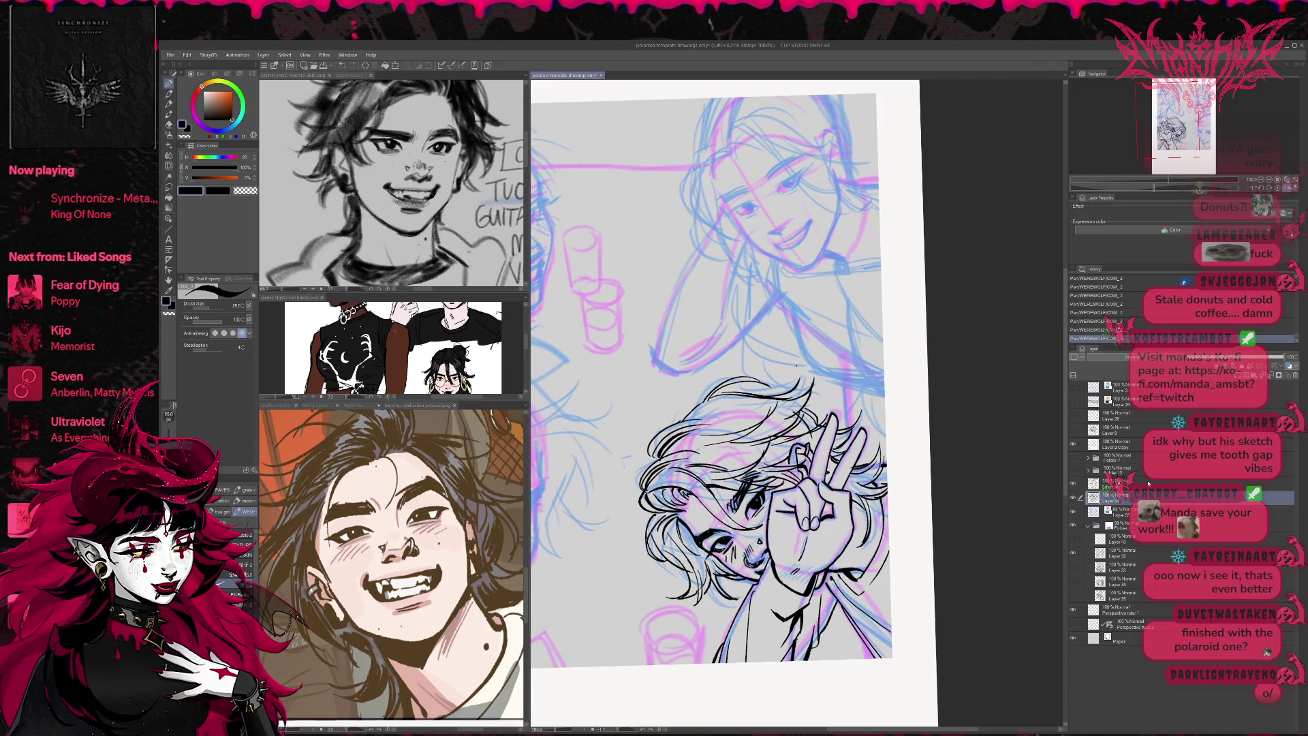
{"action": "left_click", "coordinate": [169, 166]}
{"action": "key", "text": "bracketright"}
{"action": "mouse_move", "coordinate": [715, 432]}
{"action": "left_mouse_down"}
{"action": "mouse_move", "coordinate": [712, 412]}
{"action": "mouse_move", "coordinate": [774, 369]}
{"action": "left_mouse_up"}
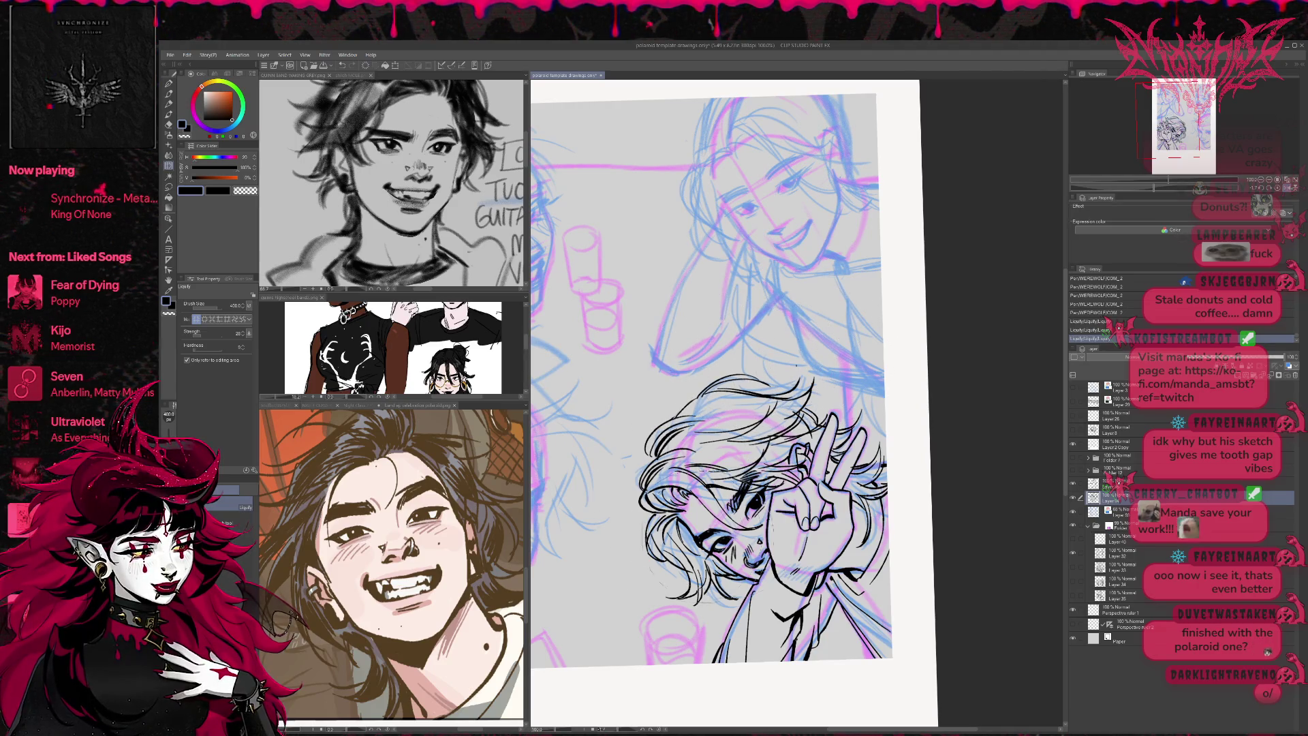
- Flip the view back to normal and toggle the bottom character's line art to compare
{"action": "key", "text": "h"}
{"action": "left_click_drag", "start_coordinate": [967, 501], "coordinate": [947, 518]}
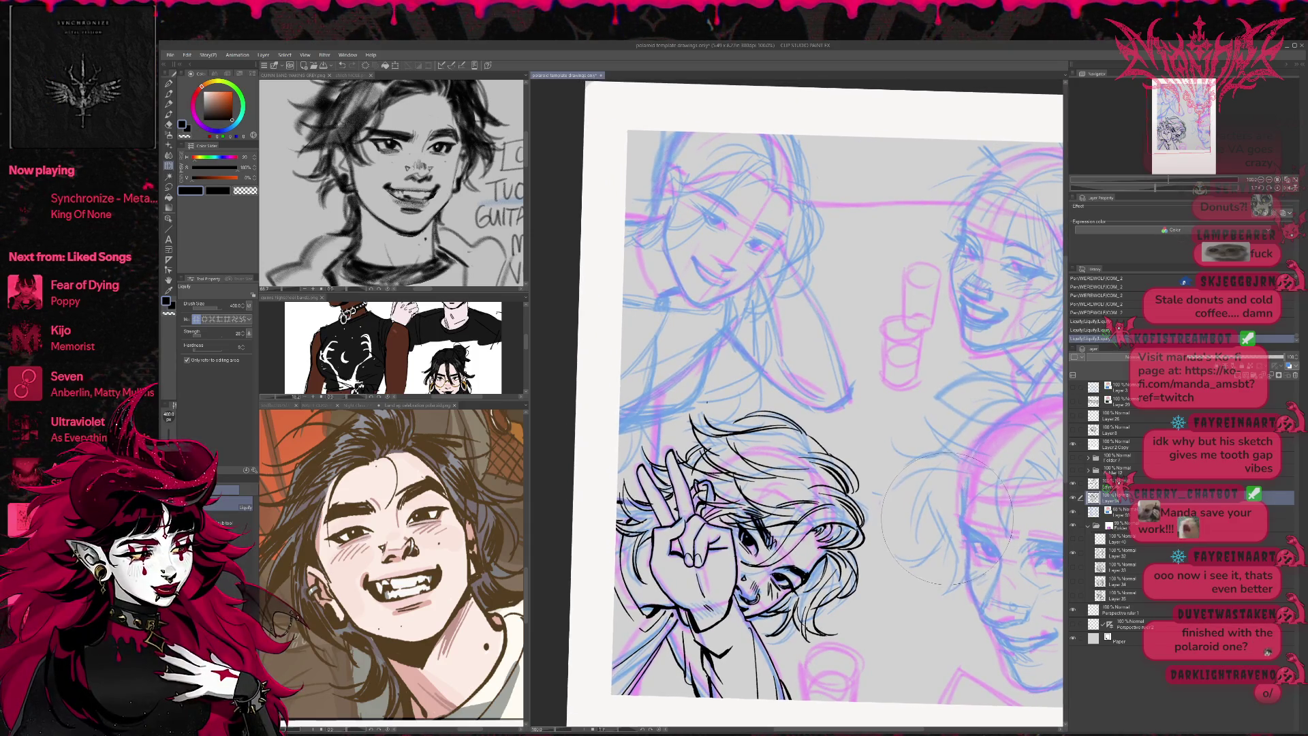
{"action": "left_click_drag", "start_coordinate": [930, 495], "coordinate": [915, 543]}
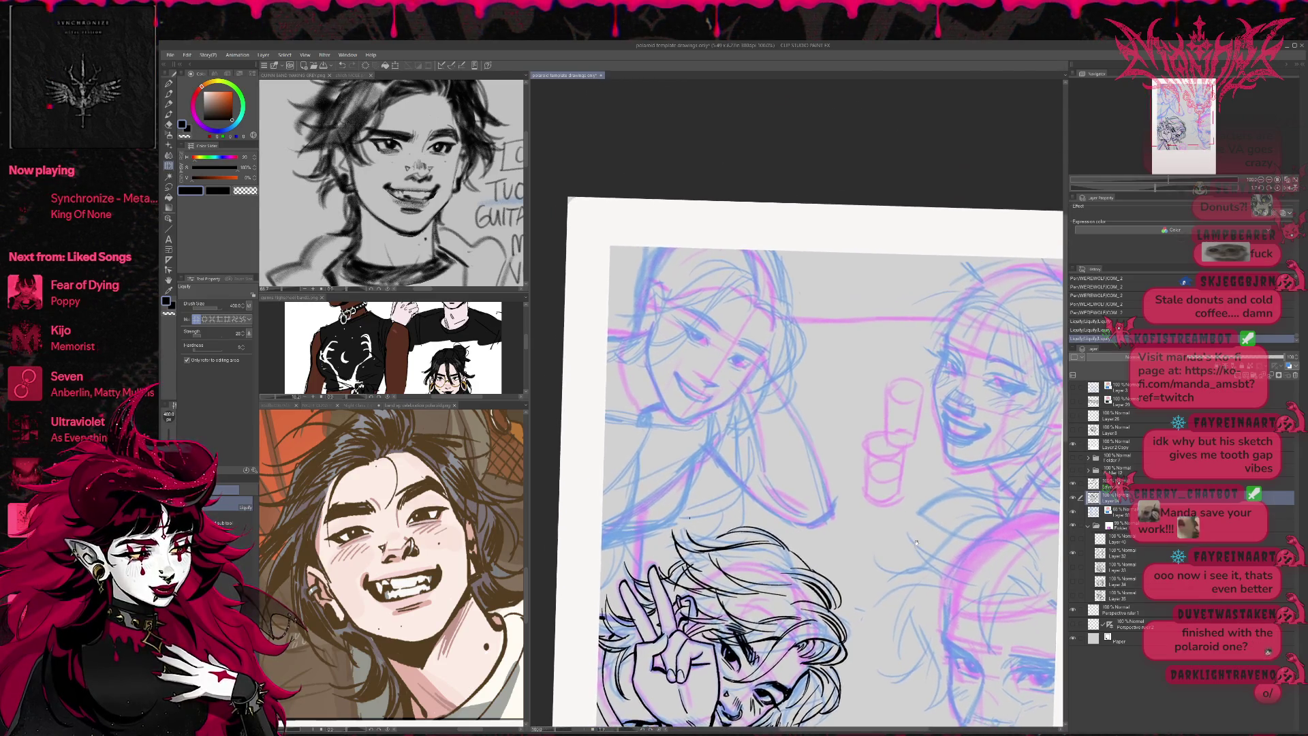
{"action": "left_click", "coordinate": [1073, 484]}
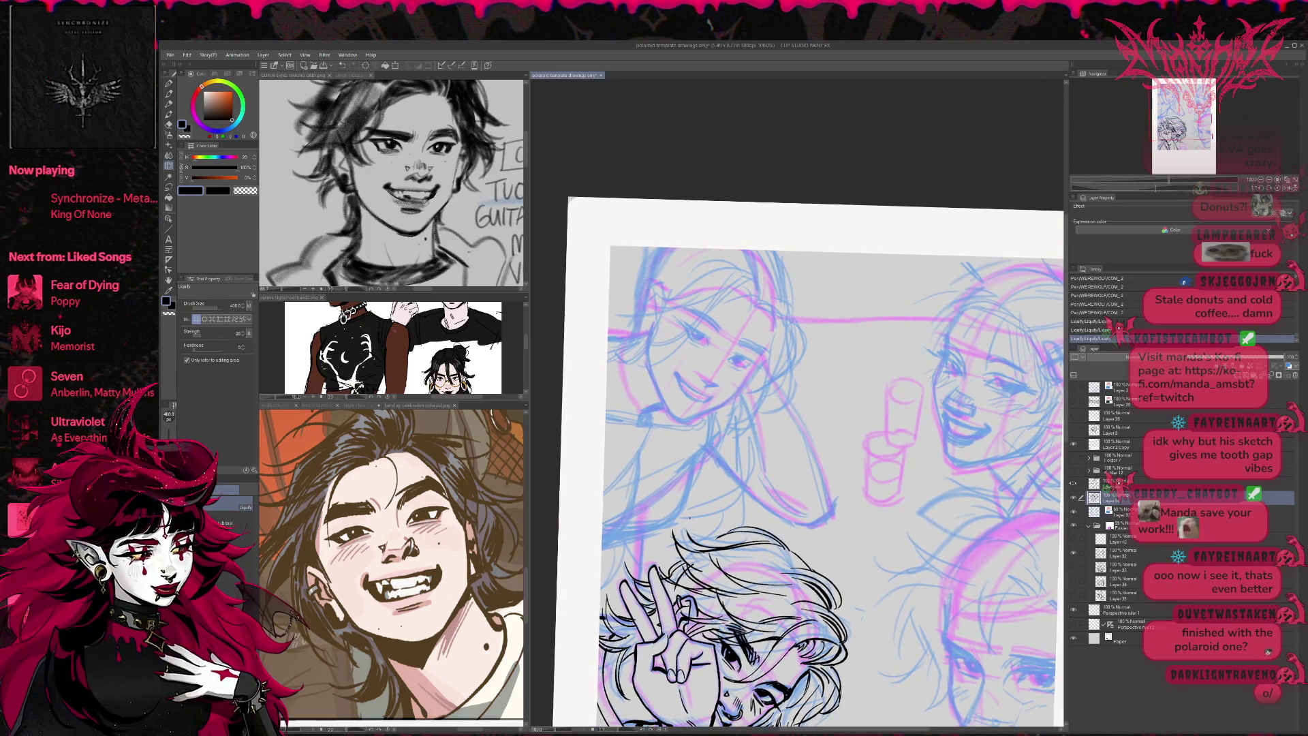
{"action": "left_click", "coordinate": [1074, 484]}
{"action": "left_click_drag", "start_coordinate": [946, 542], "coordinate": [932, 406]}
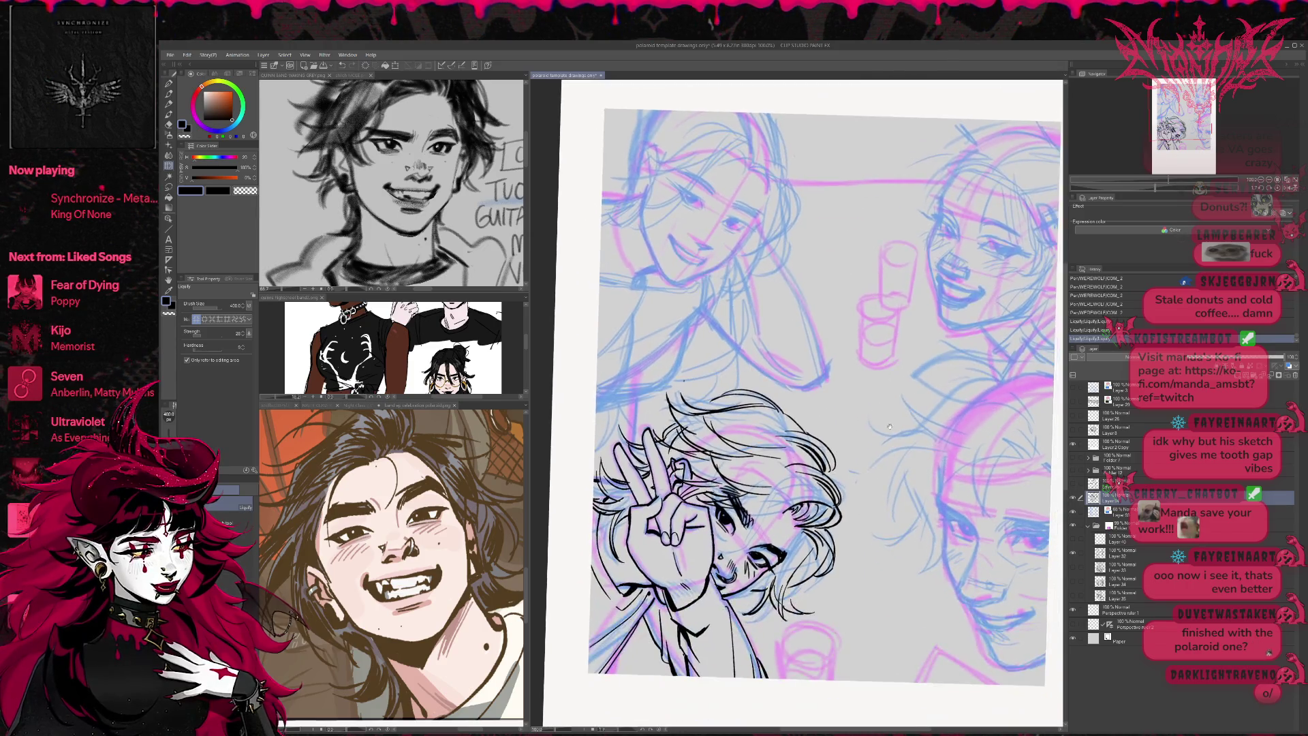
- Hide the pink and blue sketch layers, show the extra face-line layers, and tilt the canvas
{"action": "left_click", "coordinate": [1074, 526]}
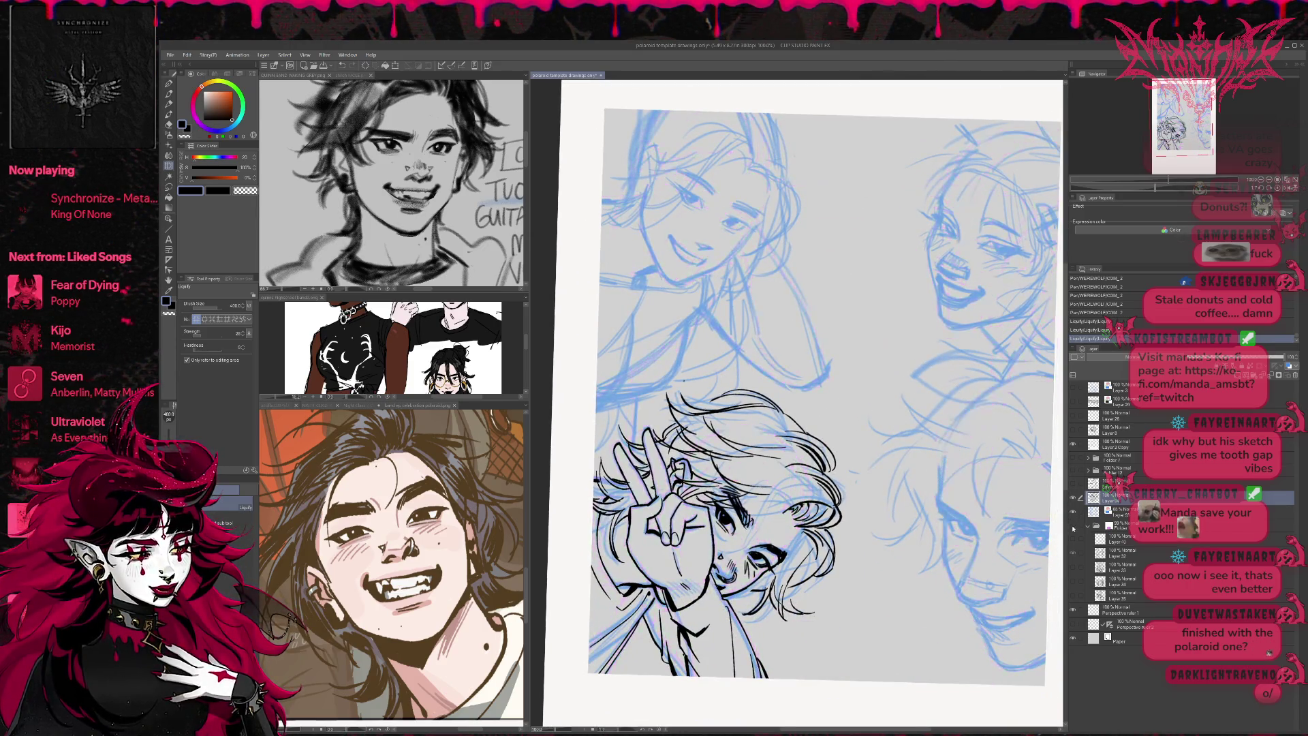
{"action": "left_click", "coordinate": [1074, 512]}
{"action": "left_click", "coordinate": [1073, 483]}
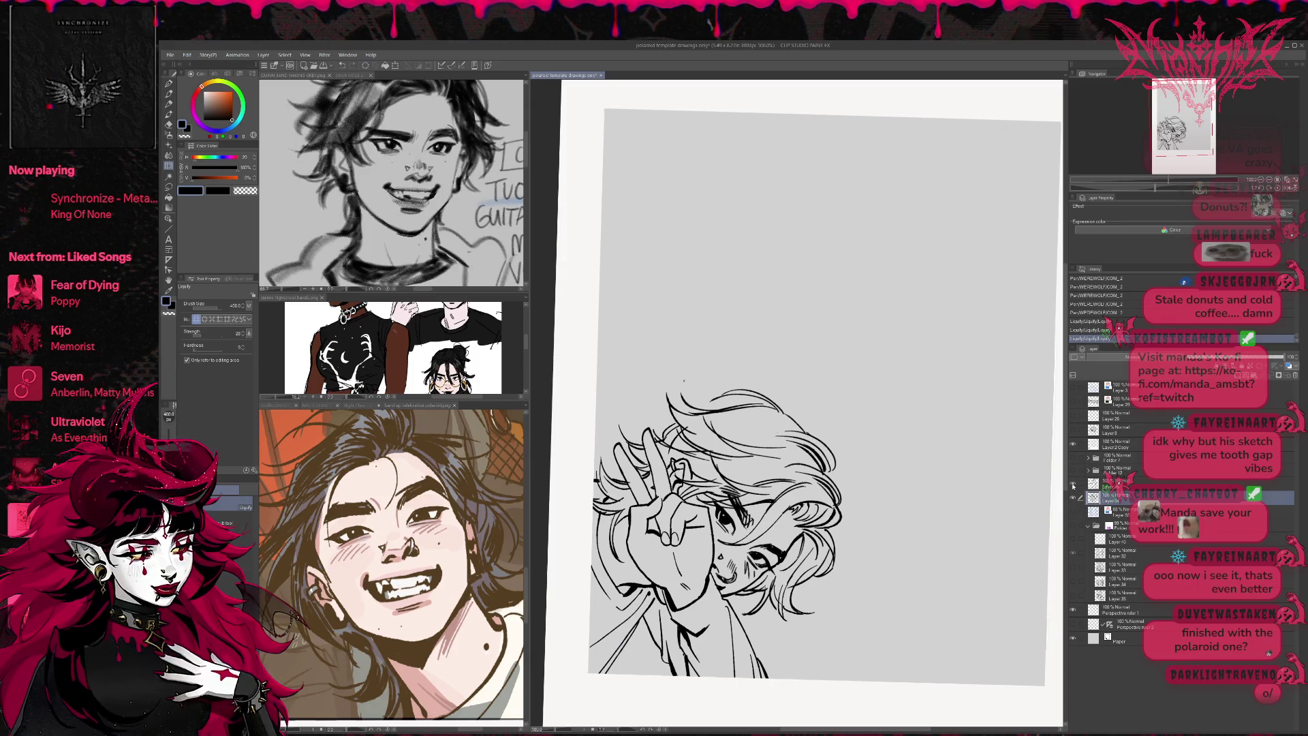
{"action": "left_click", "coordinate": [1072, 488]}
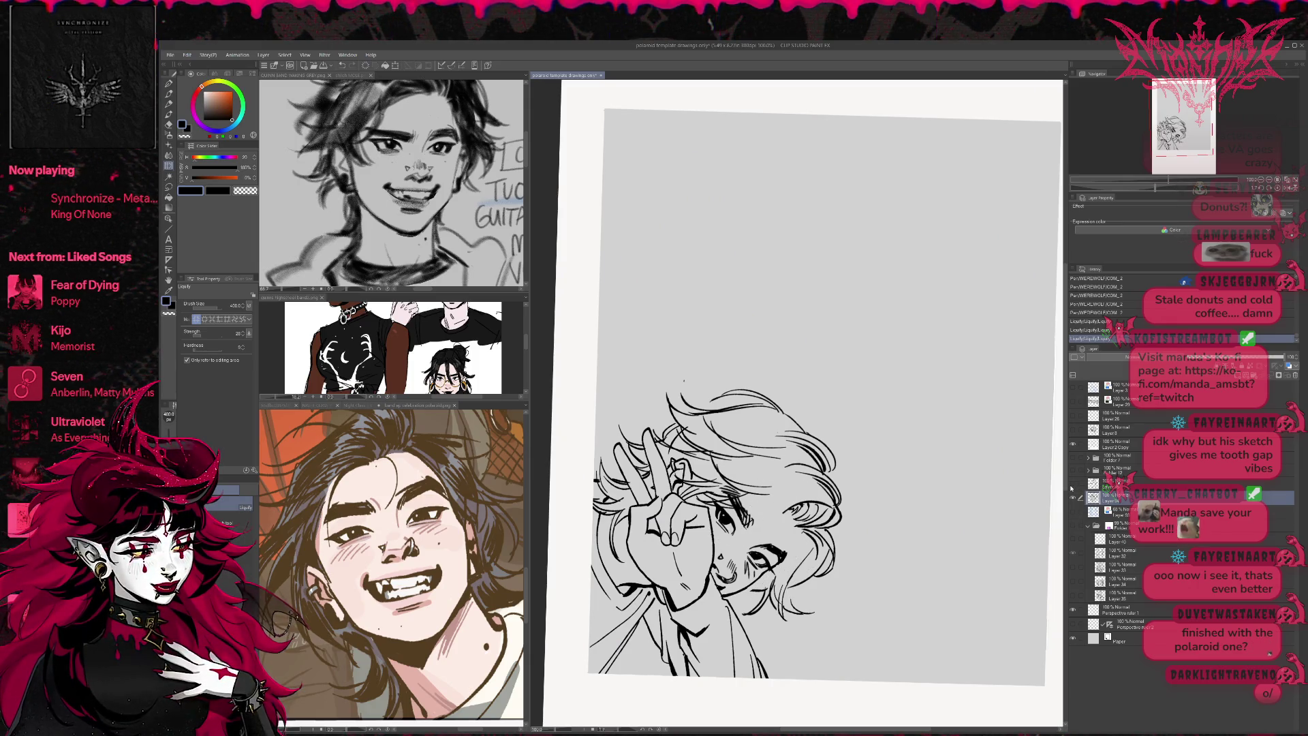
{"action": "left_click", "coordinate": [1073, 483]}
{"action": "left_click", "coordinate": [1083, 483]}
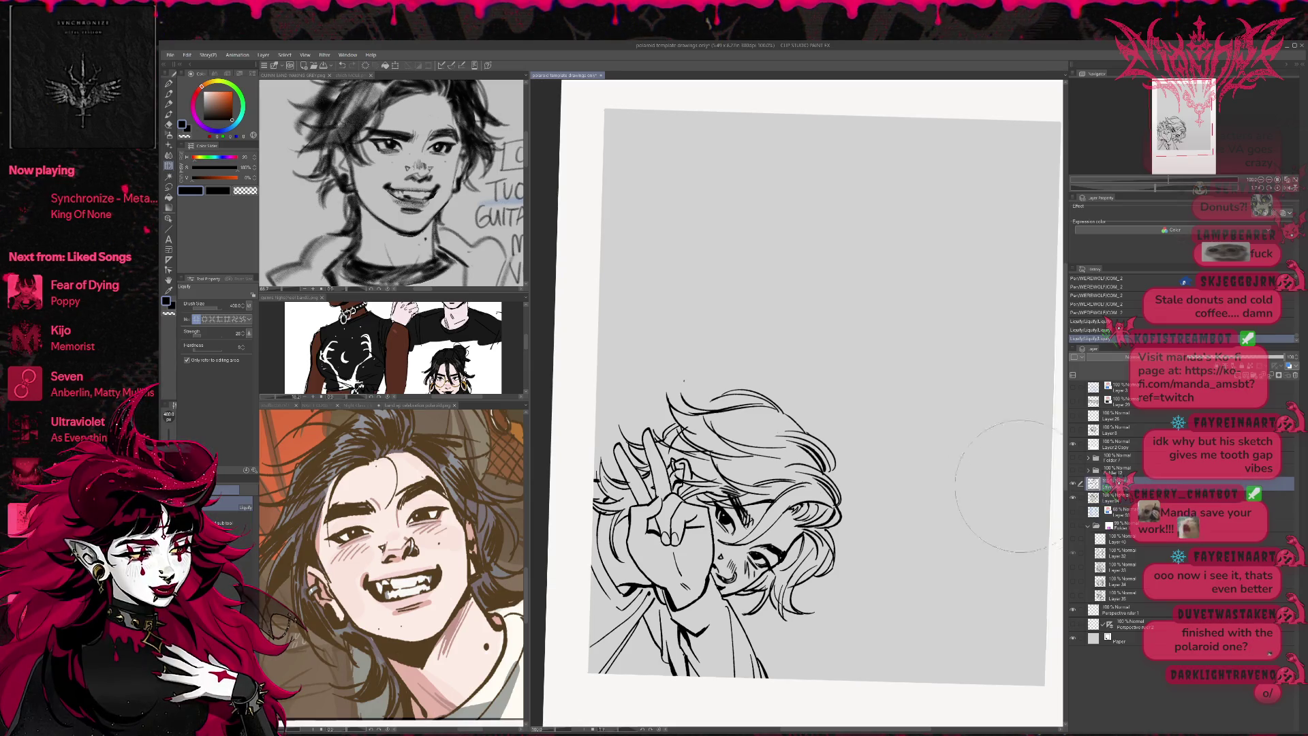
{"action": "mouse_move", "coordinate": [942, 545]}
{"action": "left_mouse_down"}
{"action": "mouse_move", "coordinate": [838, 490]}
{"action": "mouse_move", "coordinate": [810, 545]}
{"action": "left_mouse_up"}
- Erase stray lines in the hair and ink new hair strands beside the face
{"action": "key", "text": "e"}
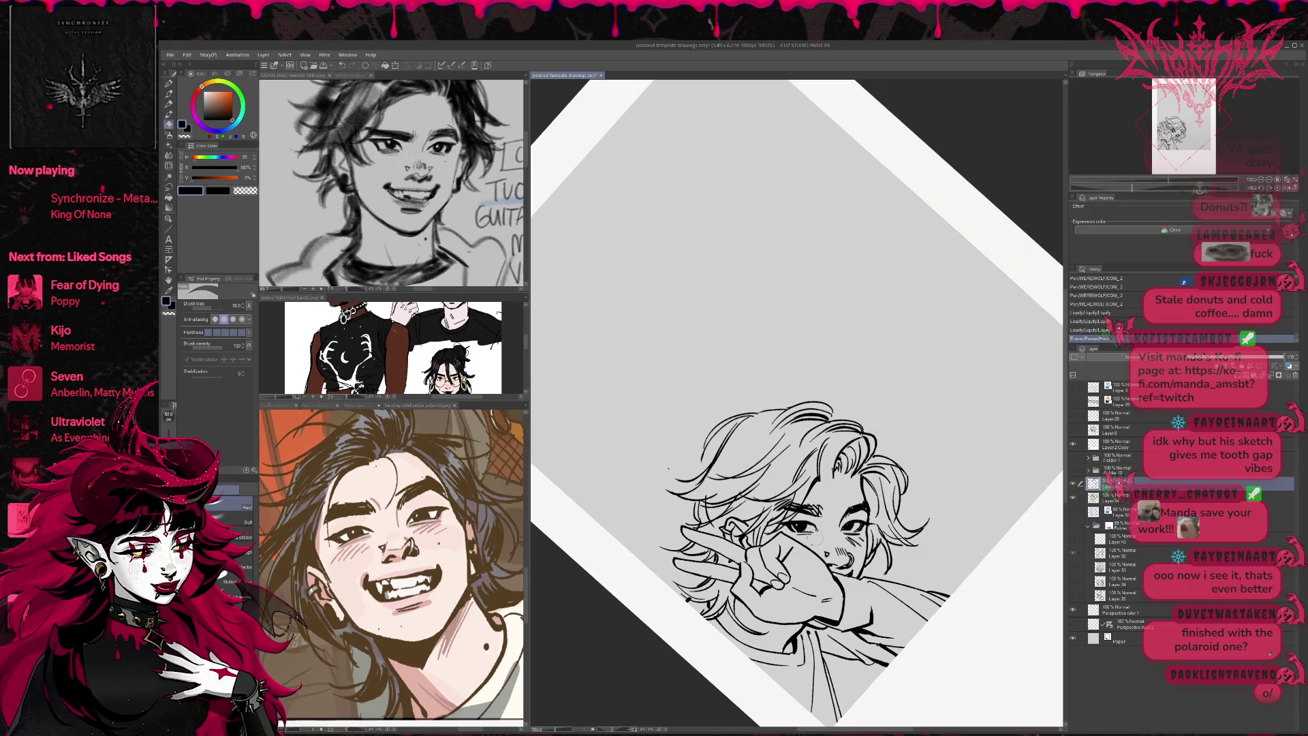
{"action": "mouse_move", "coordinate": [827, 501]}
{"action": "left_mouse_down"}
{"action": "mouse_move", "coordinate": [822, 439]}
{"action": "mouse_move", "coordinate": [828, 498]}
{"action": "mouse_move", "coordinate": [847, 455]}
{"action": "mouse_move", "coordinate": [809, 544]}
{"action": "left_mouse_up"}
{"action": "key", "text": "p"}
{"action": "mouse_move", "coordinate": [831, 491]}
{"action": "left_mouse_down"}
{"action": "mouse_move", "coordinate": [812, 544]}
{"action": "mouse_move", "coordinate": [827, 498]}
{"action": "mouse_move", "coordinate": [823, 528]}
{"action": "left_mouse_up"}
{"action": "key", "text": "ctrl+z"}
{"action": "key", "text": "ctrl+y"}
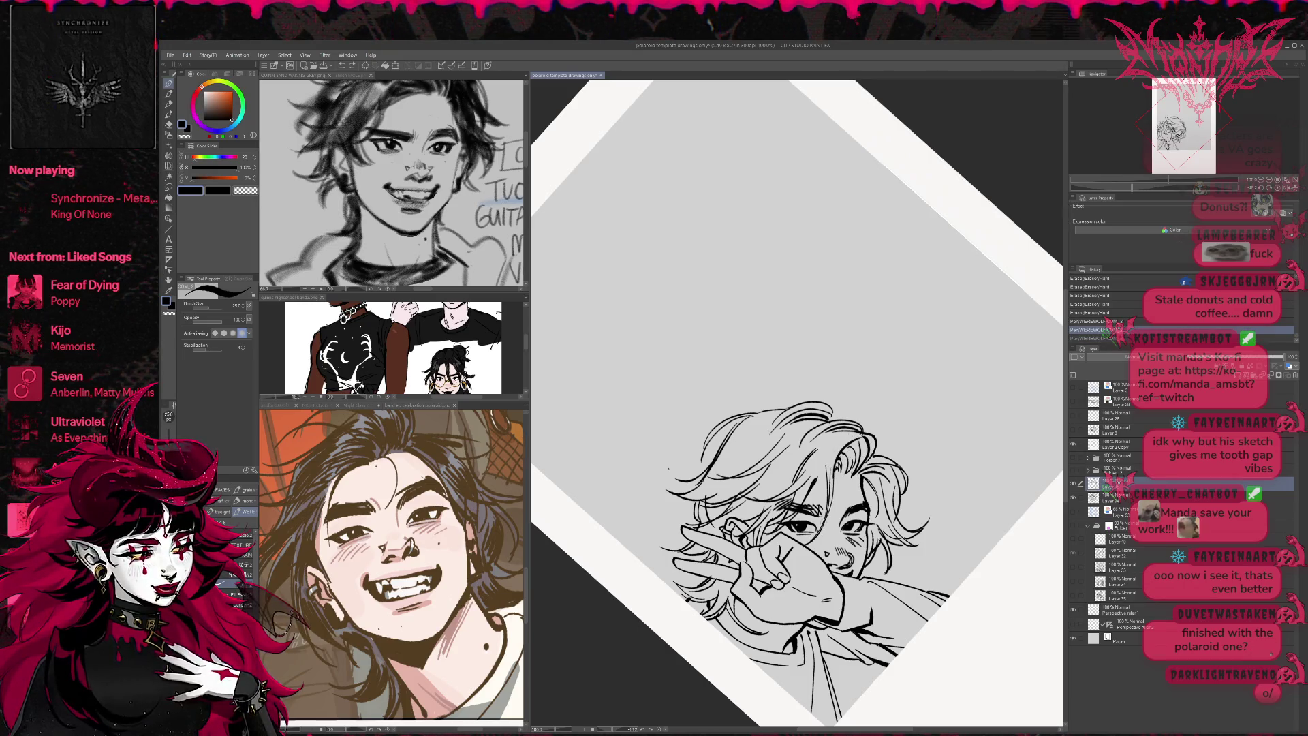
{"action": "key", "text": "ctrl+z"}
{"action": "key", "text": "ctrl+y"}
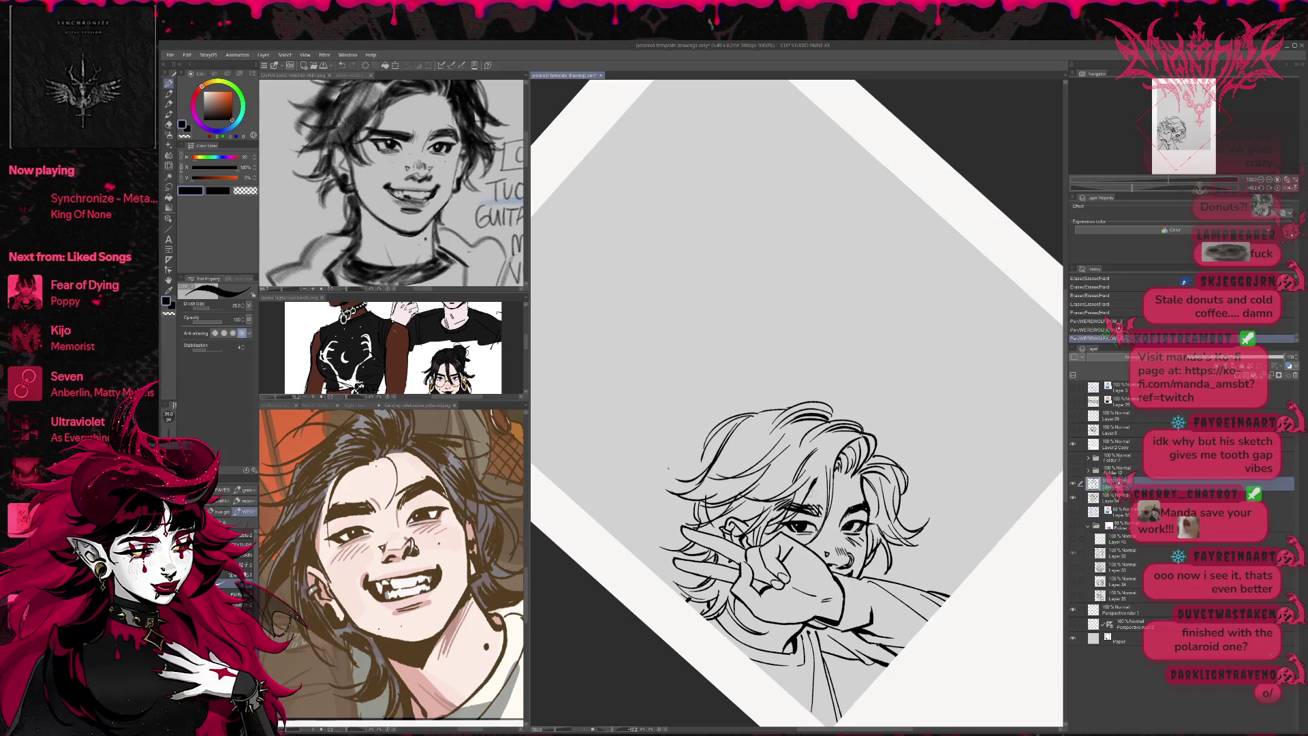
{"action": "left_click_drag", "start_coordinate": [825, 470], "coordinate": [812, 487]}
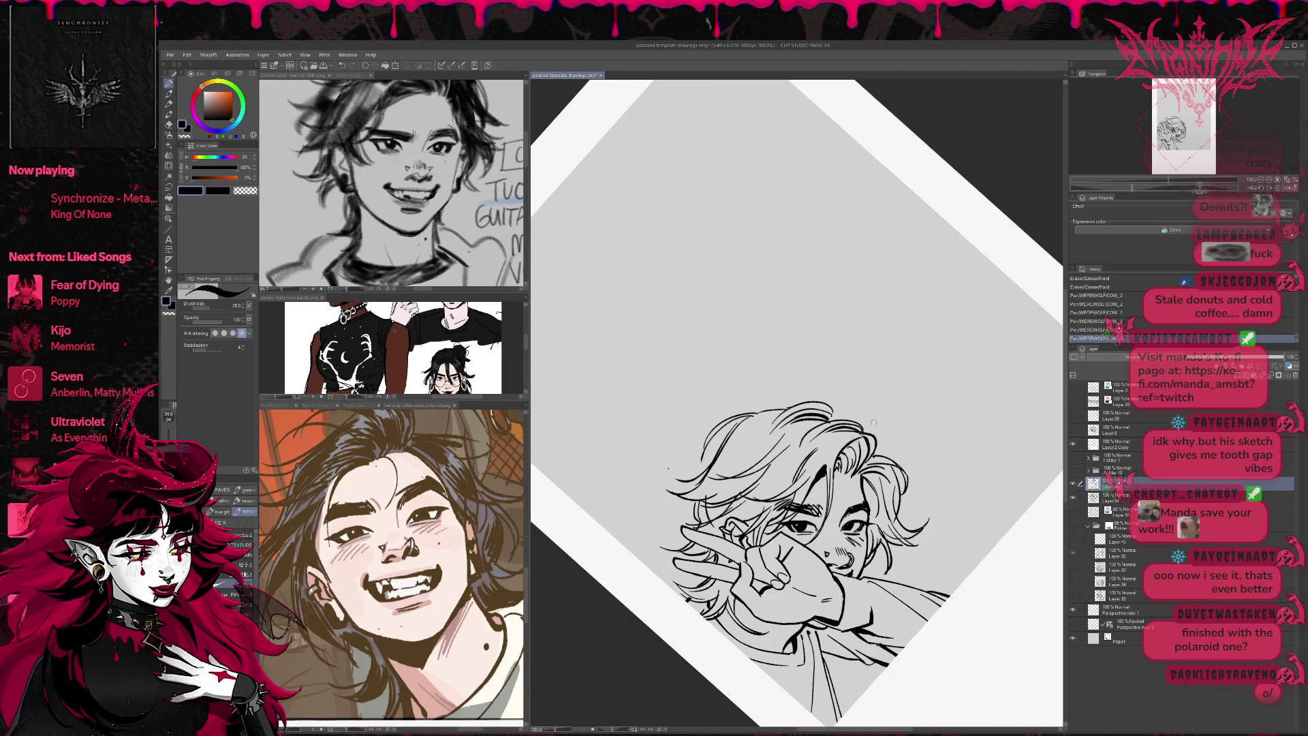
{"action": "left_click_drag", "start_coordinate": [841, 436], "coordinate": [827, 473]}
- Erase a small mark near the eye while re-angling the canvas
{"action": "mouse_move", "coordinate": [916, 368]}
{"action": "left_mouse_down"}
{"action": "mouse_move", "coordinate": [898, 412]}
{"action": "mouse_move", "coordinate": [722, 402]}
{"action": "mouse_move", "coordinate": [664, 391]}
{"action": "mouse_move", "coordinate": [682, 338]}
{"action": "left_mouse_up"}
{"action": "key", "text": "e"}
{"action": "key", "text": "r"}
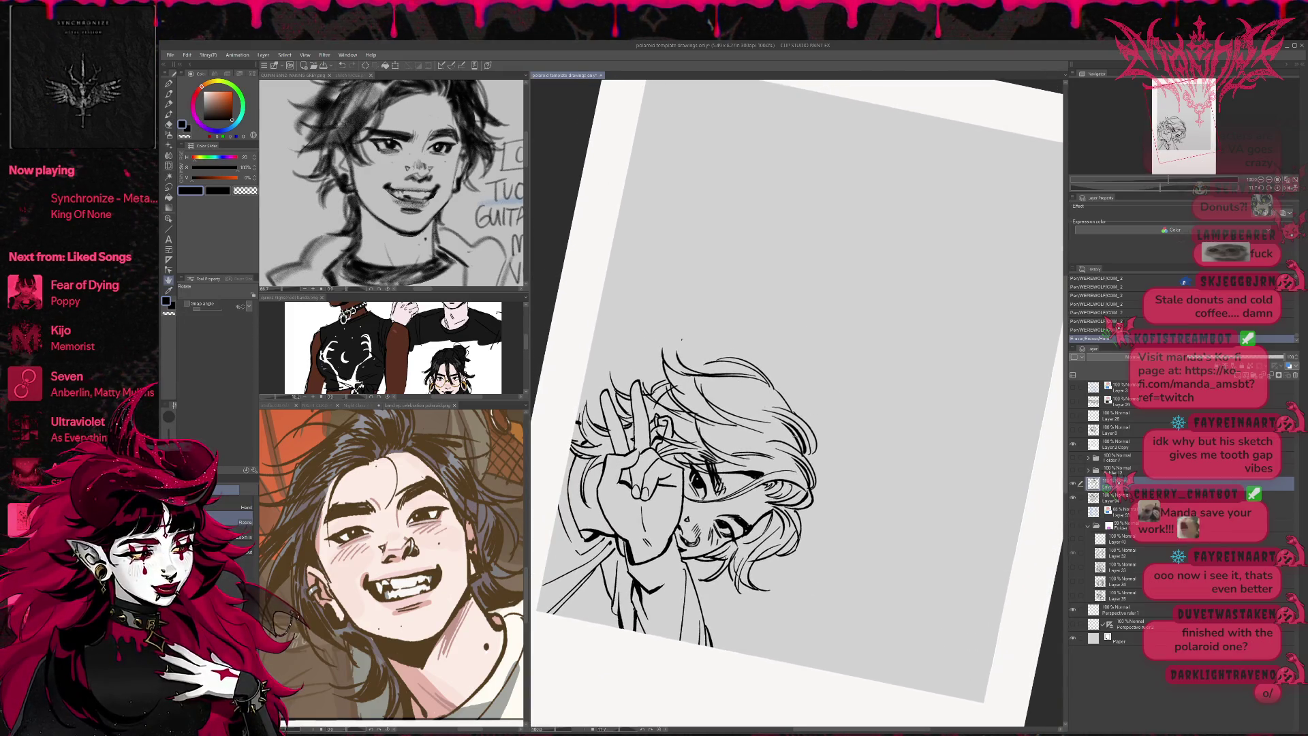
{"action": "key", "text": "e"}
{"action": "left_click_drag", "start_coordinate": [712, 474], "coordinate": [726, 485]}
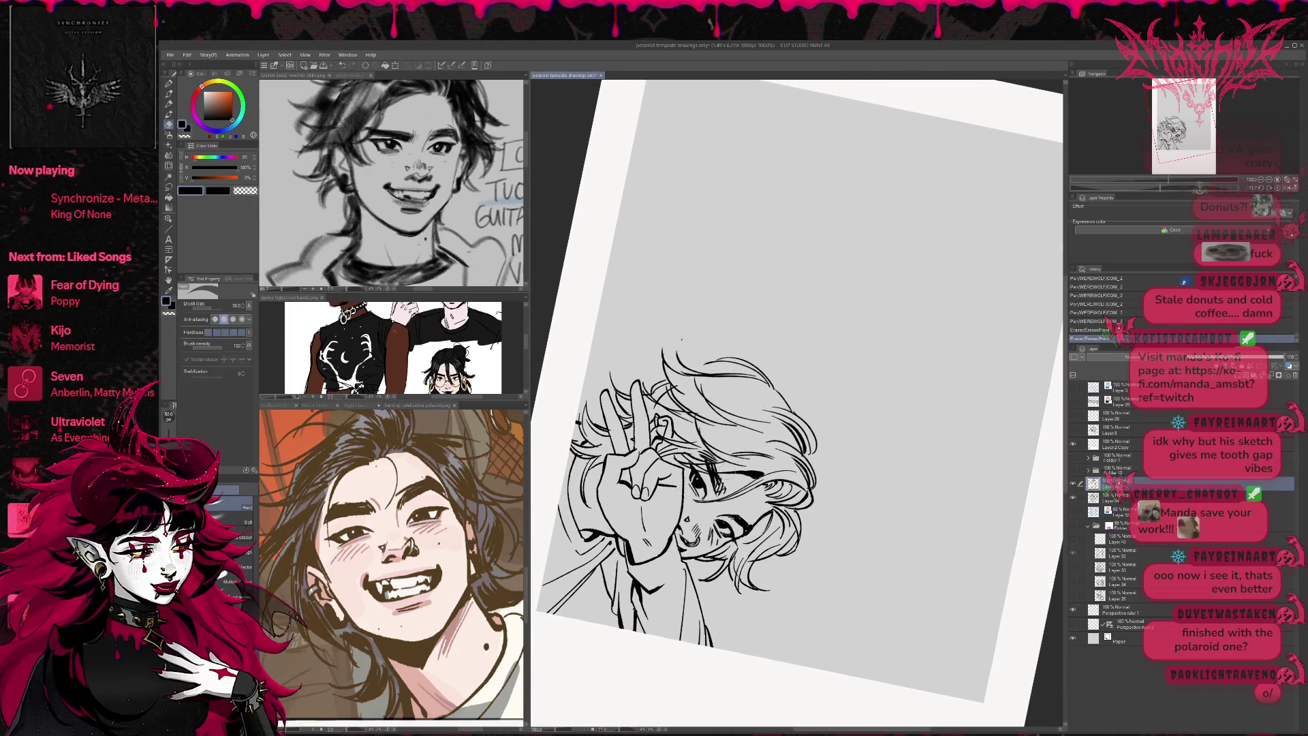
{"action": "key", "text": "r"}
{"action": "left_click_drag", "start_coordinate": [899, 446], "coordinate": [913, 467]}
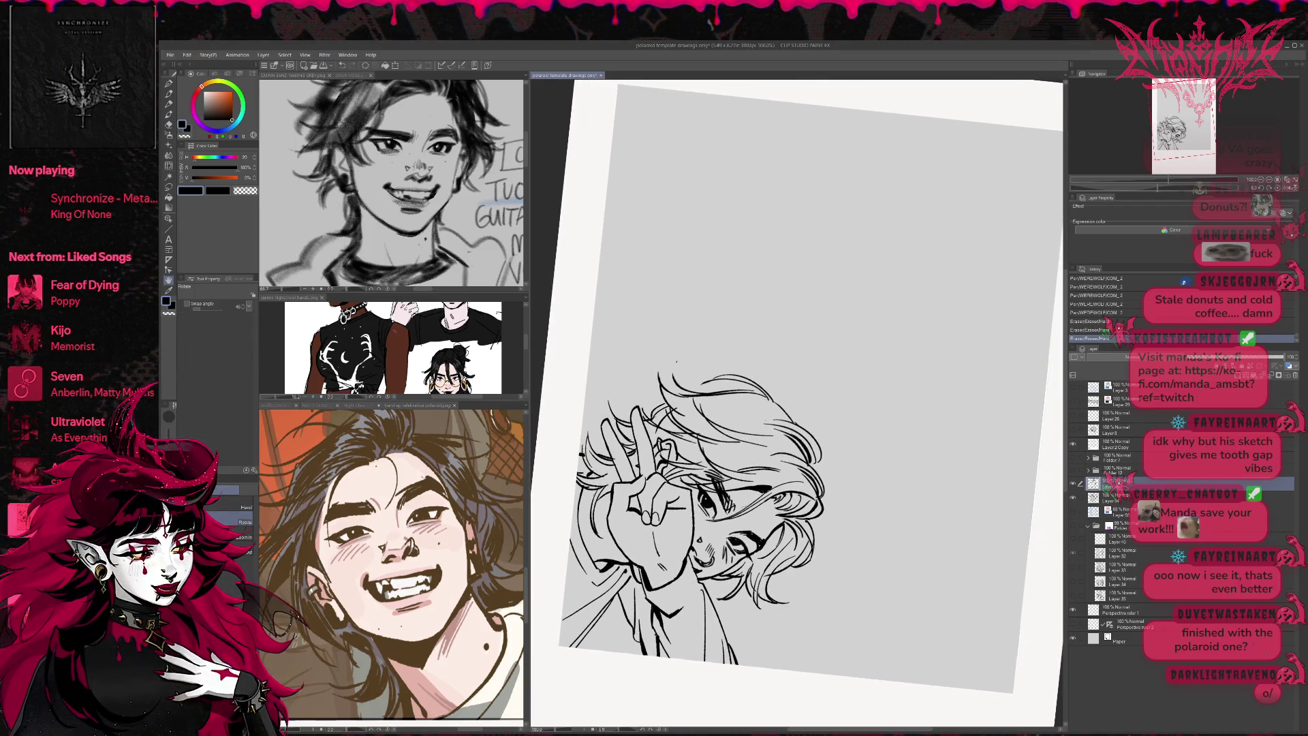
{"action": "key", "text": "e"}
{"action": "key", "text": "r"}
{"action": "mouse_move", "coordinate": [906, 321]}
{"action": "left_mouse_down"}
{"action": "mouse_move", "coordinate": [932, 423]}
{"action": "mouse_move", "coordinate": [851, 484]}
{"action": "left_mouse_up"}
- Try an eyebrow stroke, undo it, and erase a tiny hair mark on the layer below
{"action": "key", "text": "p"}
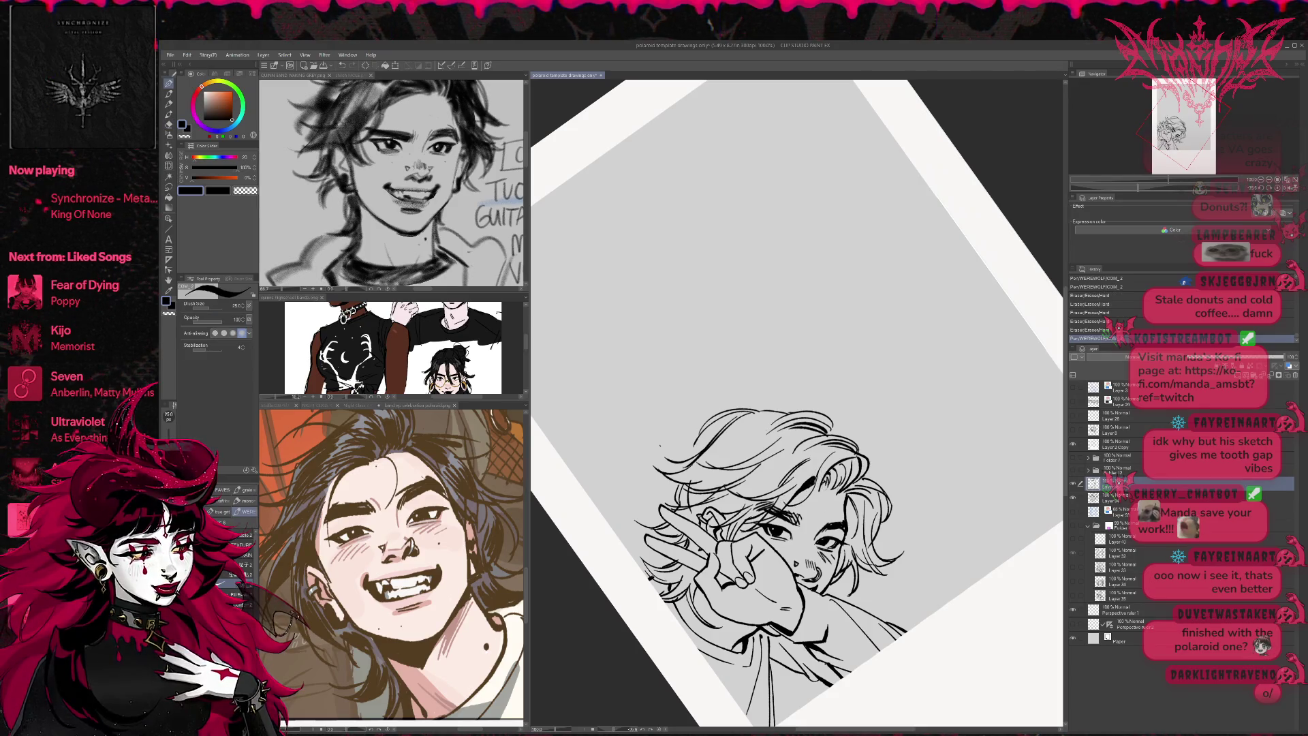
{"action": "left_click_drag", "start_coordinate": [776, 501], "coordinate": [807, 507]}
{"action": "key", "text": "ctrl+z"}
{"action": "key", "text": "e"}
{"action": "left_click", "coordinate": [1117, 497]}
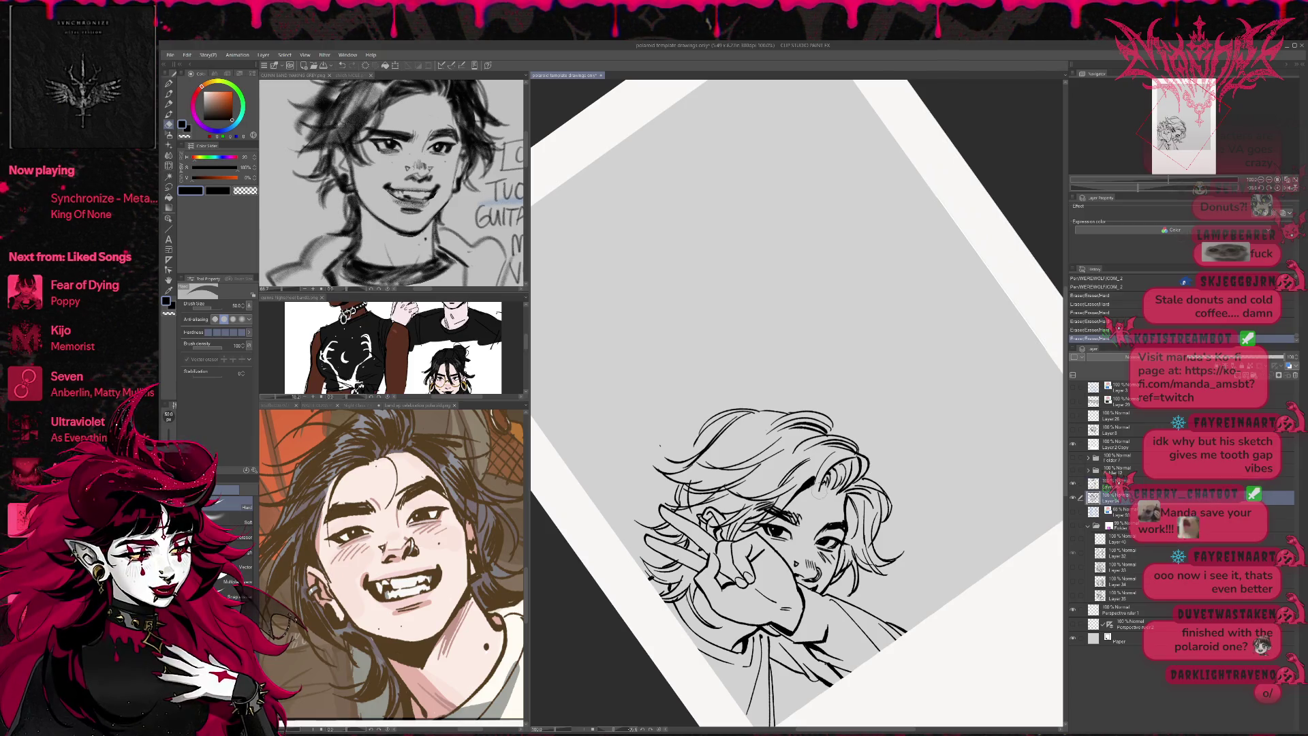
{"action": "left_click", "coordinate": [818, 483]}
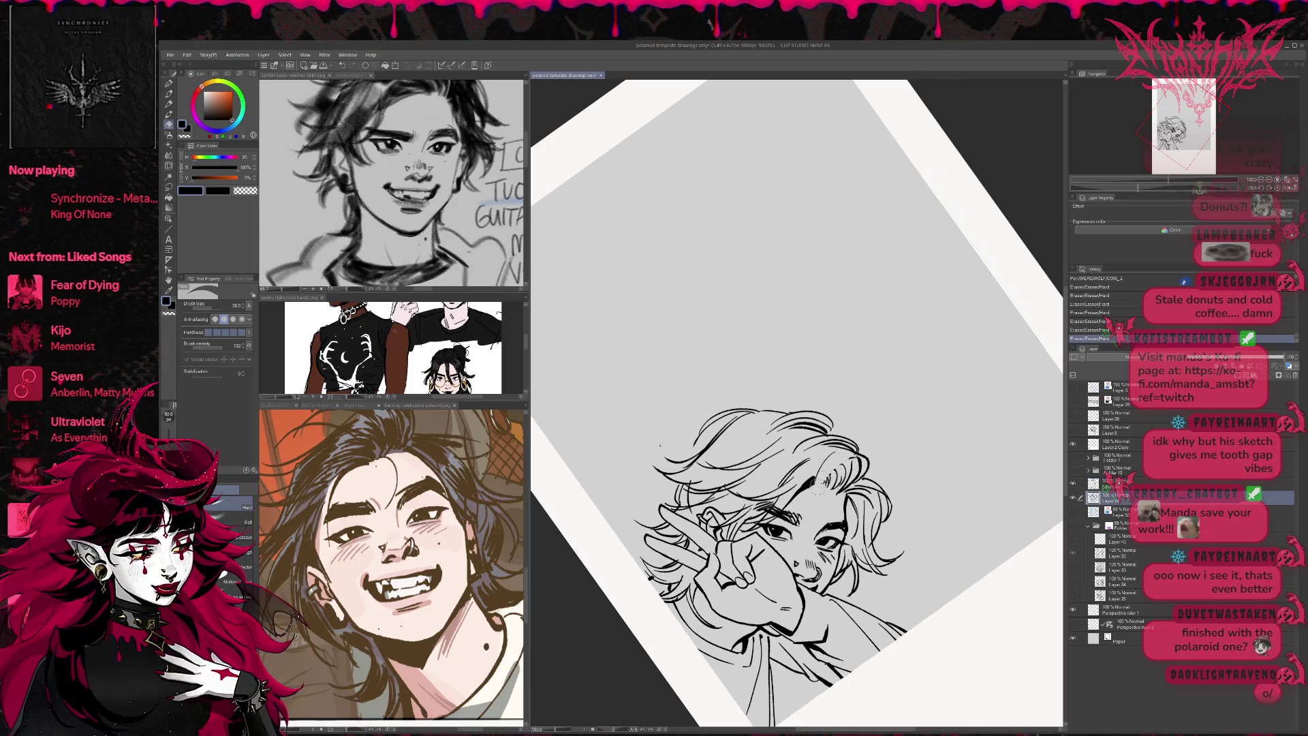
{"action": "left_click", "coordinate": [1118, 483]}
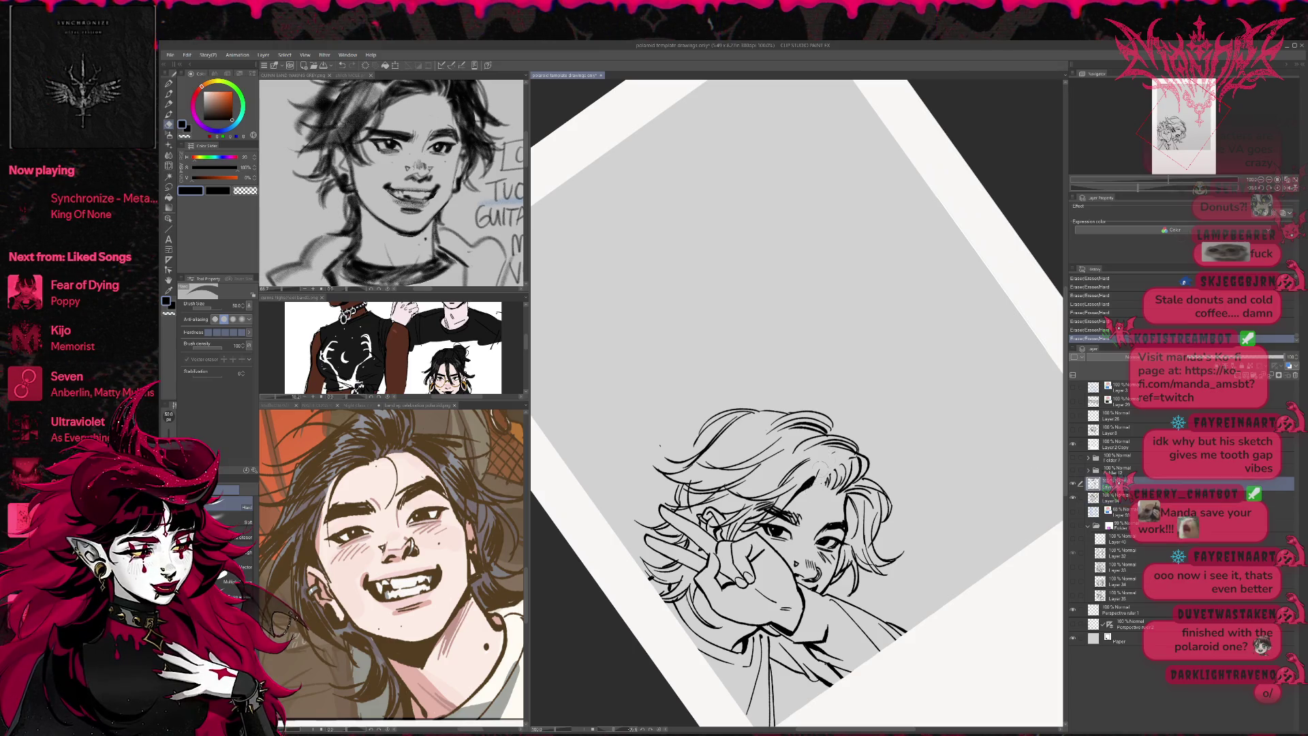
{"action": "key", "text": "r"}
{"action": "mouse_move", "coordinate": [823, 472]}
{"action": "left_mouse_down"}
{"action": "mouse_move", "coordinate": [994, 538]}
{"action": "mouse_move", "coordinate": [945, 399]}
{"action": "left_mouse_up"}
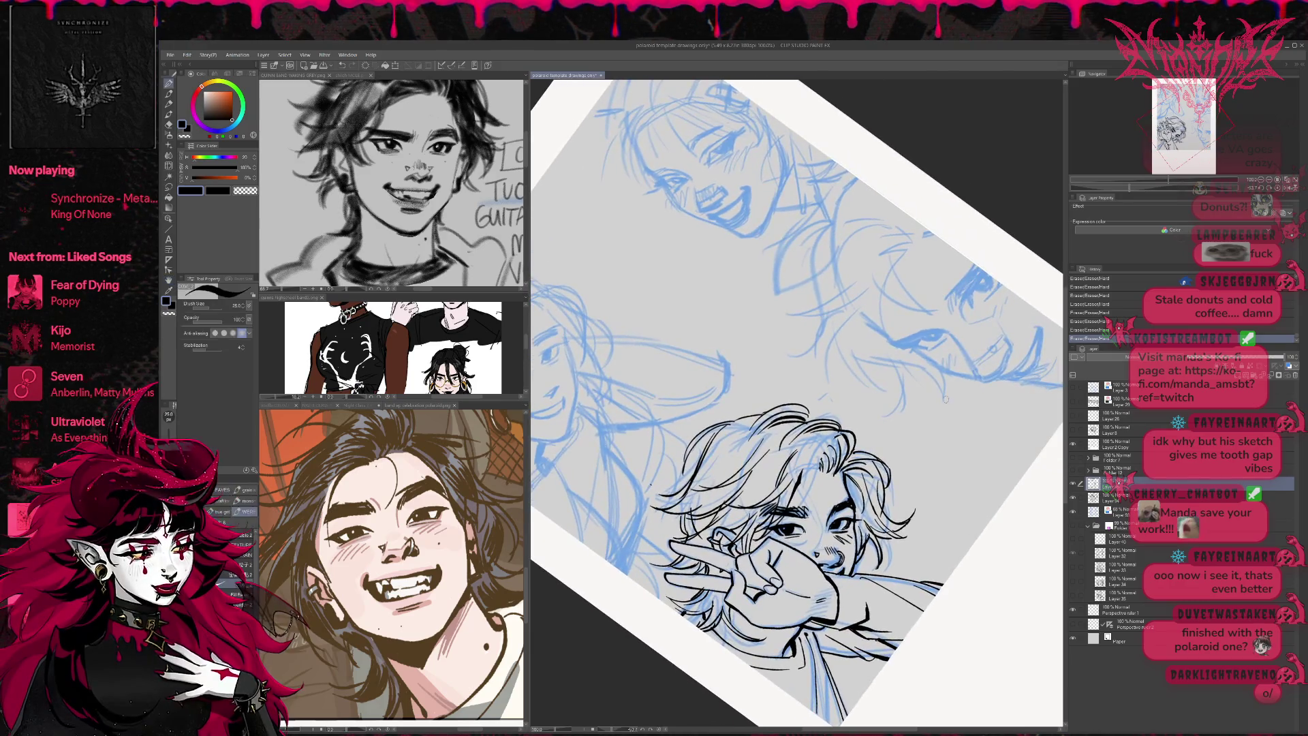
- Ink small hair strands, then erase blue sketch lines in the hair on the sketch layer
{"action": "key", "text": "e"}
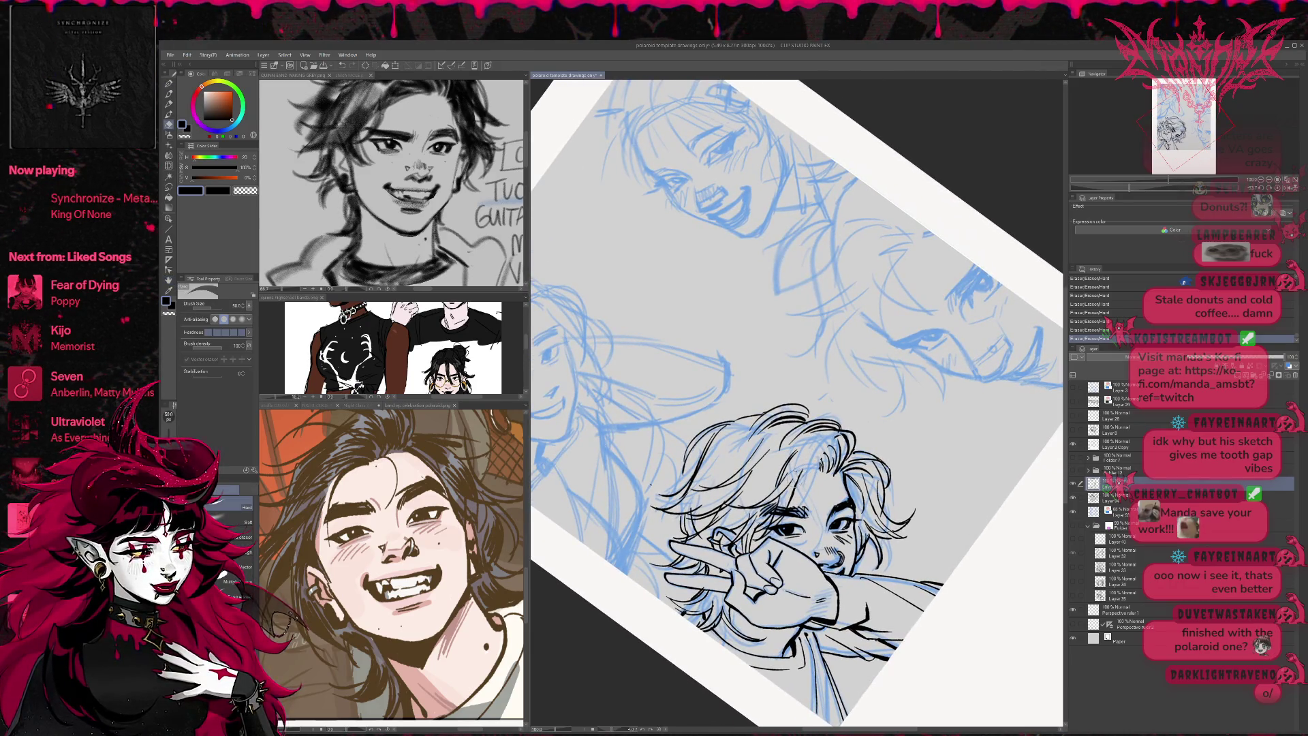
{"action": "key", "text": "p"}
{"action": "left_click_drag", "start_coordinate": [803, 467], "coordinate": [818, 471]}
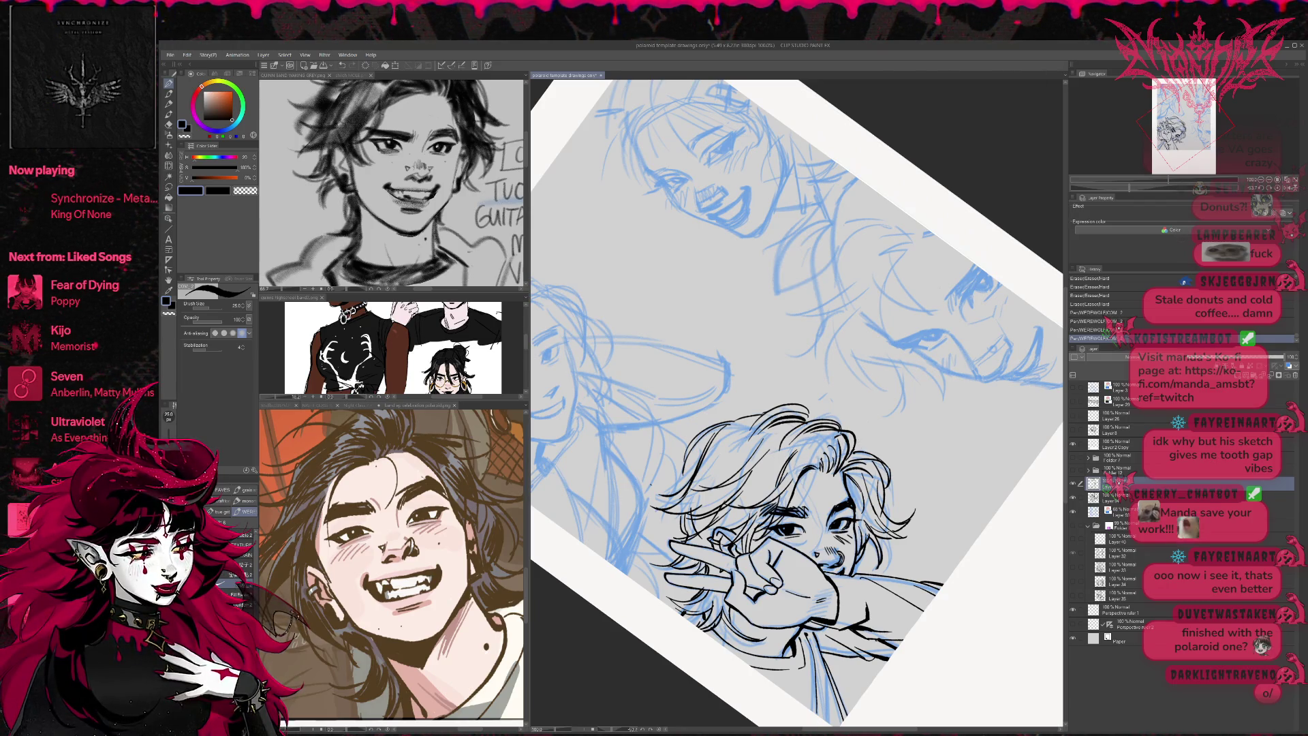
{"action": "left_click", "coordinate": [1117, 497]}
{"action": "key", "text": "e"}
{"action": "mouse_move", "coordinate": [817, 470]}
{"action": "left_mouse_down"}
{"action": "mouse_move", "coordinate": [842, 433]}
{"action": "mouse_move", "coordinate": [839, 471]}
{"action": "left_mouse_up"}
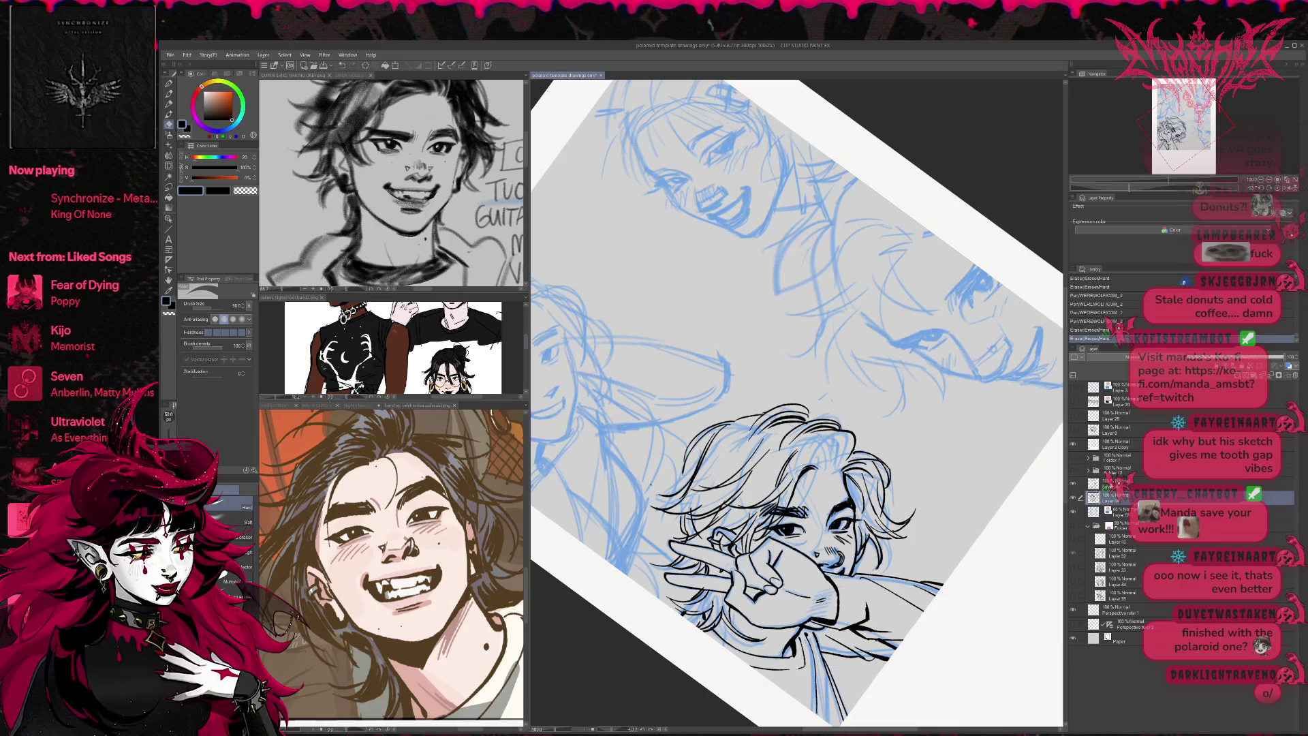
- Back on the ink layer, draw three more dark hair strands and hide the line art to check
{"action": "key", "text": "alt+bracketright"}
{"action": "key", "text": "minus"}
{"action": "key", "text": "p"}
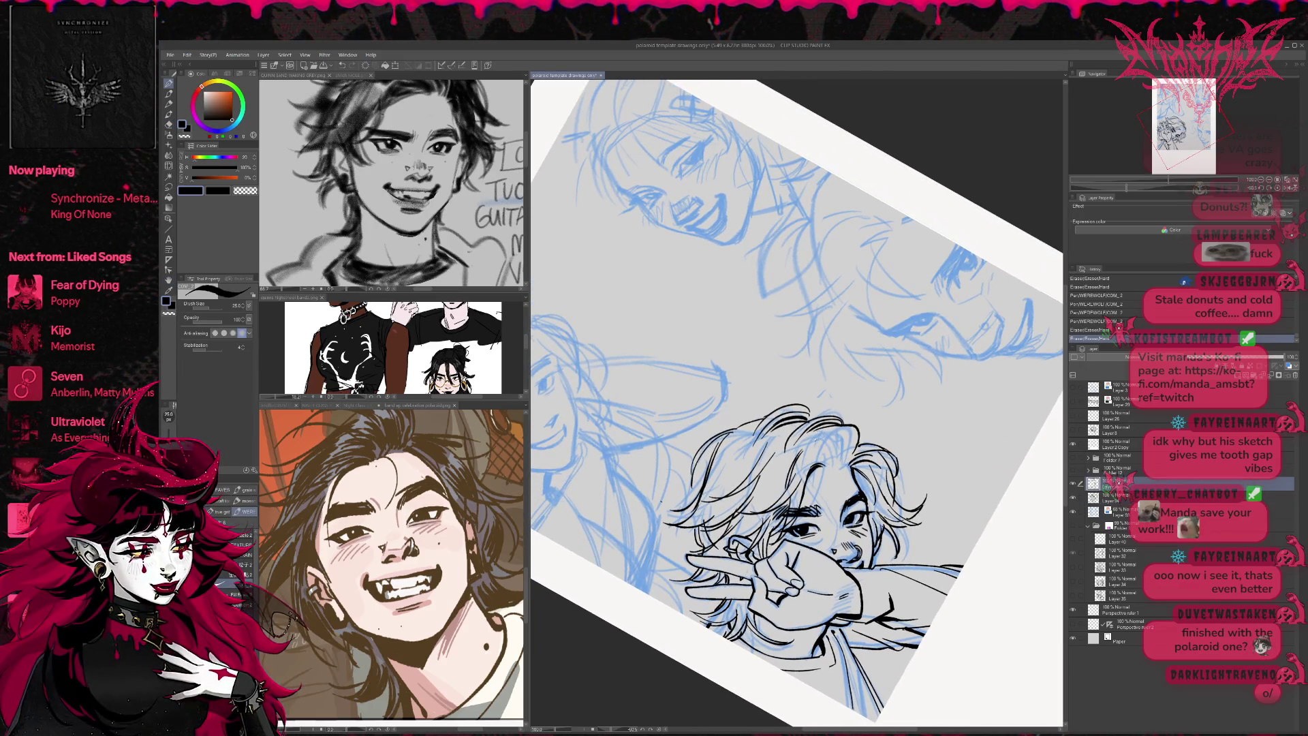
{"action": "mouse_move", "coordinate": [833, 457]}
{"action": "left_mouse_down"}
{"action": "mouse_move", "coordinate": [797, 472]}
{"action": "mouse_move", "coordinate": [807, 452]}
{"action": "left_mouse_up"}
{"action": "mouse_move", "coordinate": [822, 439]}
{"action": "left_mouse_down"}
{"action": "mouse_move", "coordinate": [803, 453]}
{"action": "mouse_move", "coordinate": [822, 469]}
{"action": "left_mouse_up"}
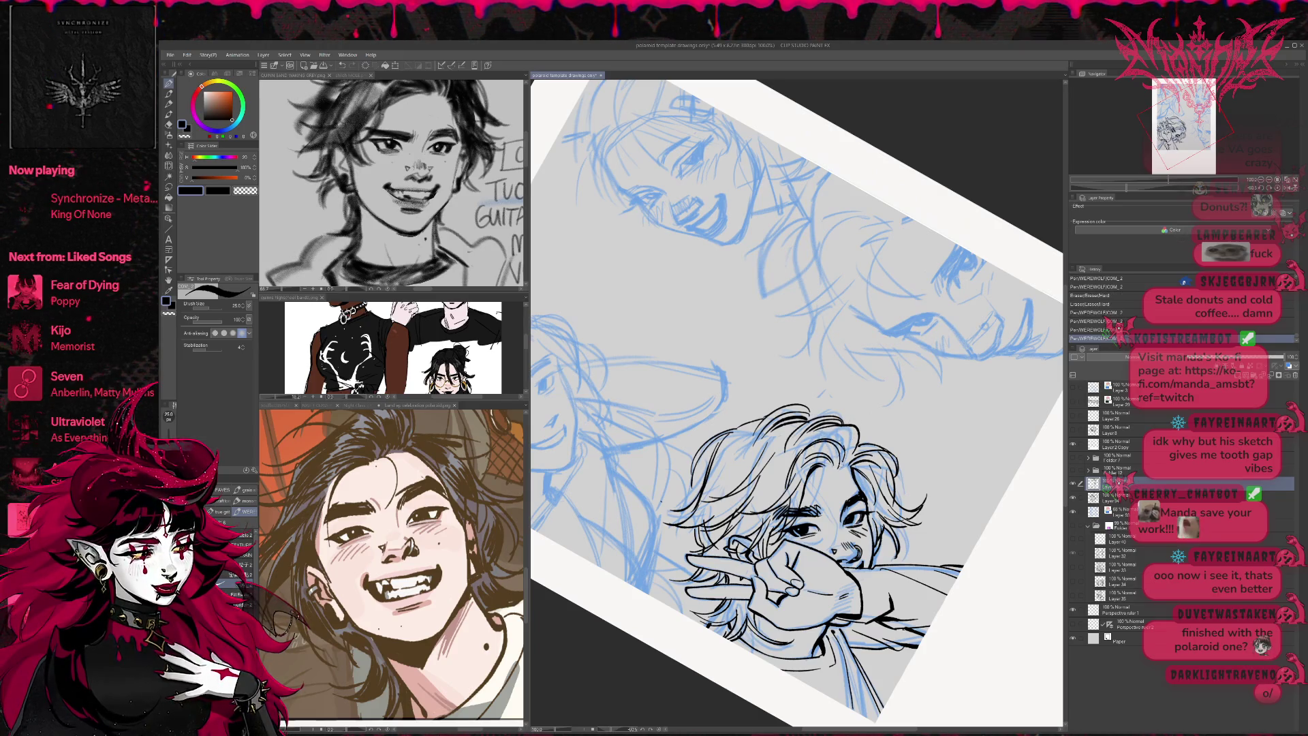
{"action": "mouse_move", "coordinate": [851, 426]}
{"action": "left_mouse_down"}
{"action": "mouse_move", "coordinate": [811, 481]}
{"action": "mouse_move", "coordinate": [827, 449]}
{"action": "left_mouse_up"}
{"action": "key", "text": "e"}
{"action": "left_click", "coordinate": [1074, 507]}
- Show the line art, hide the blue sketch, and compare a face stroke by undoing and redoing it
{"action": "left_click", "coordinate": [1074, 507]}
{"action": "left_click", "coordinate": [1075, 512]}
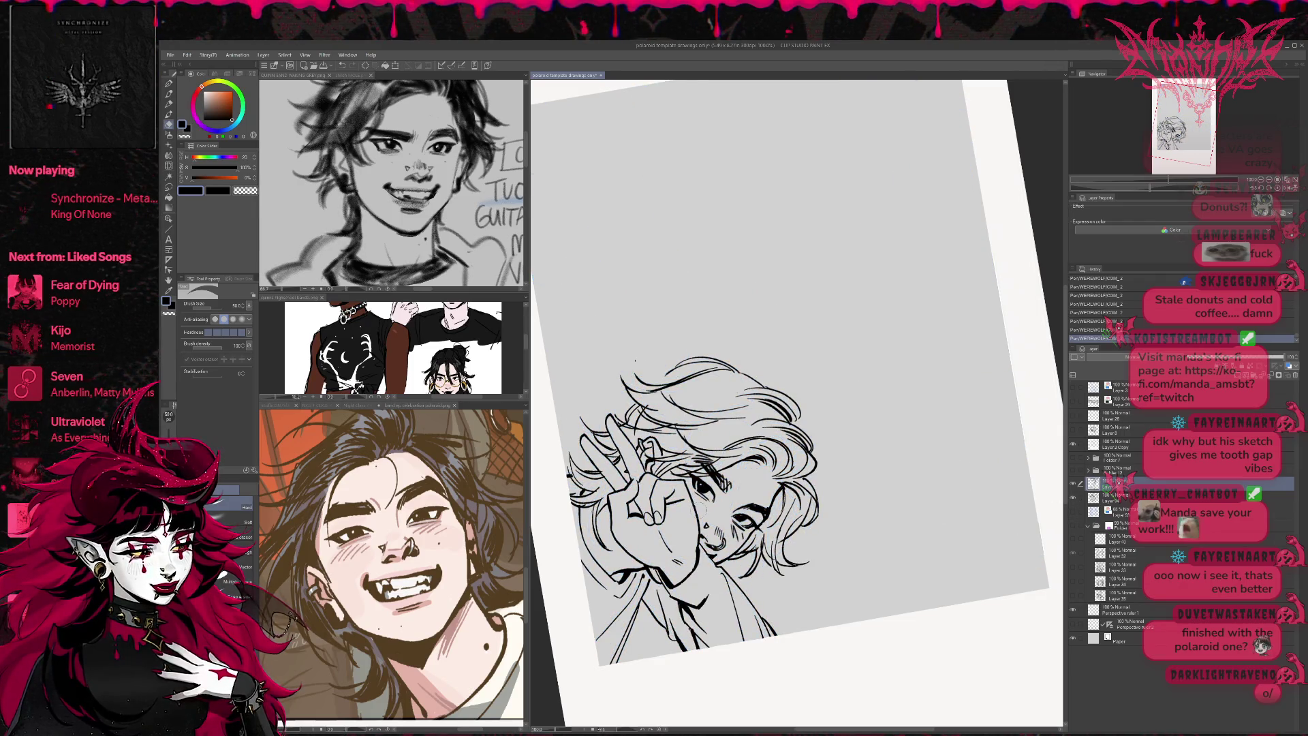
{"action": "key", "text": "p"}
{"action": "key", "text": "ctrl+z"}
{"action": "left_click_drag", "start_coordinate": [696, 512], "coordinate": [716, 511]}
{"action": "key", "text": "ctrl+z"}
{"action": "key", "text": "ctrl+y"}
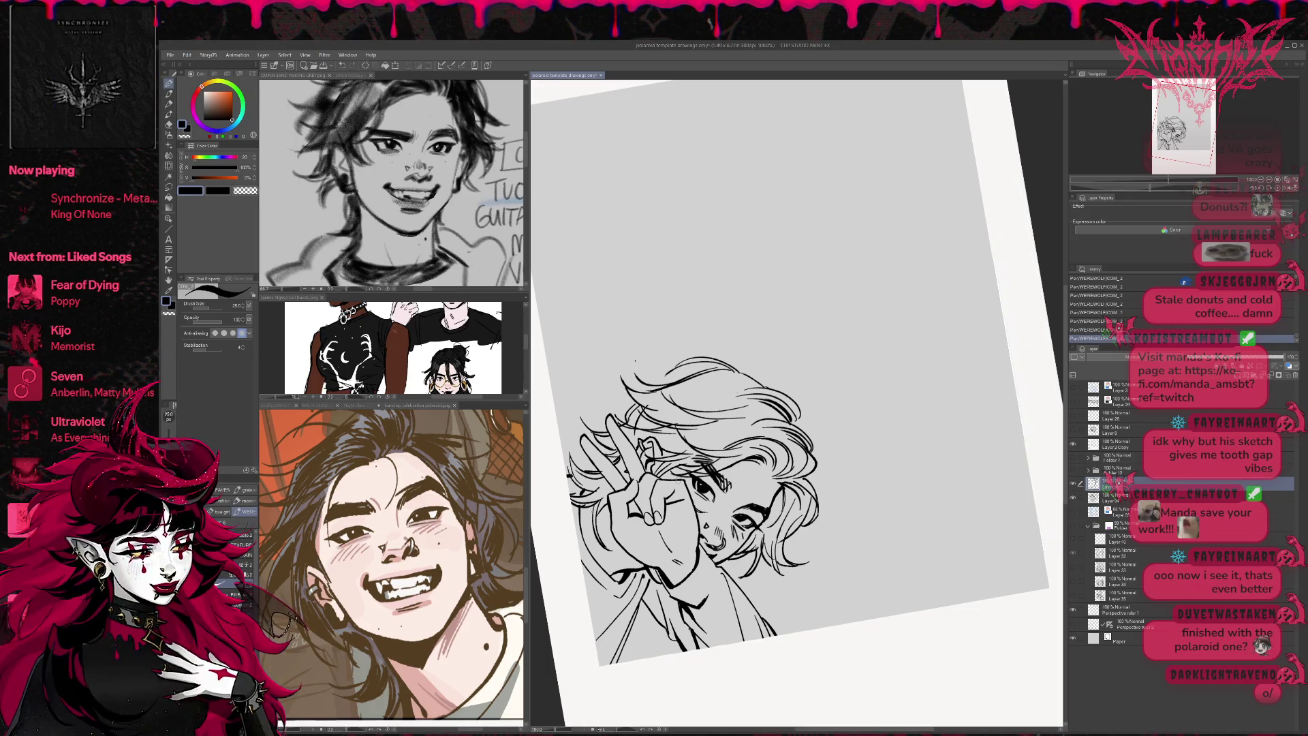
{"action": "key", "text": "ctrl+z"}
{"action": "key", "text": "ctrl+z"}
{"action": "key", "text": "ctrl+z"}
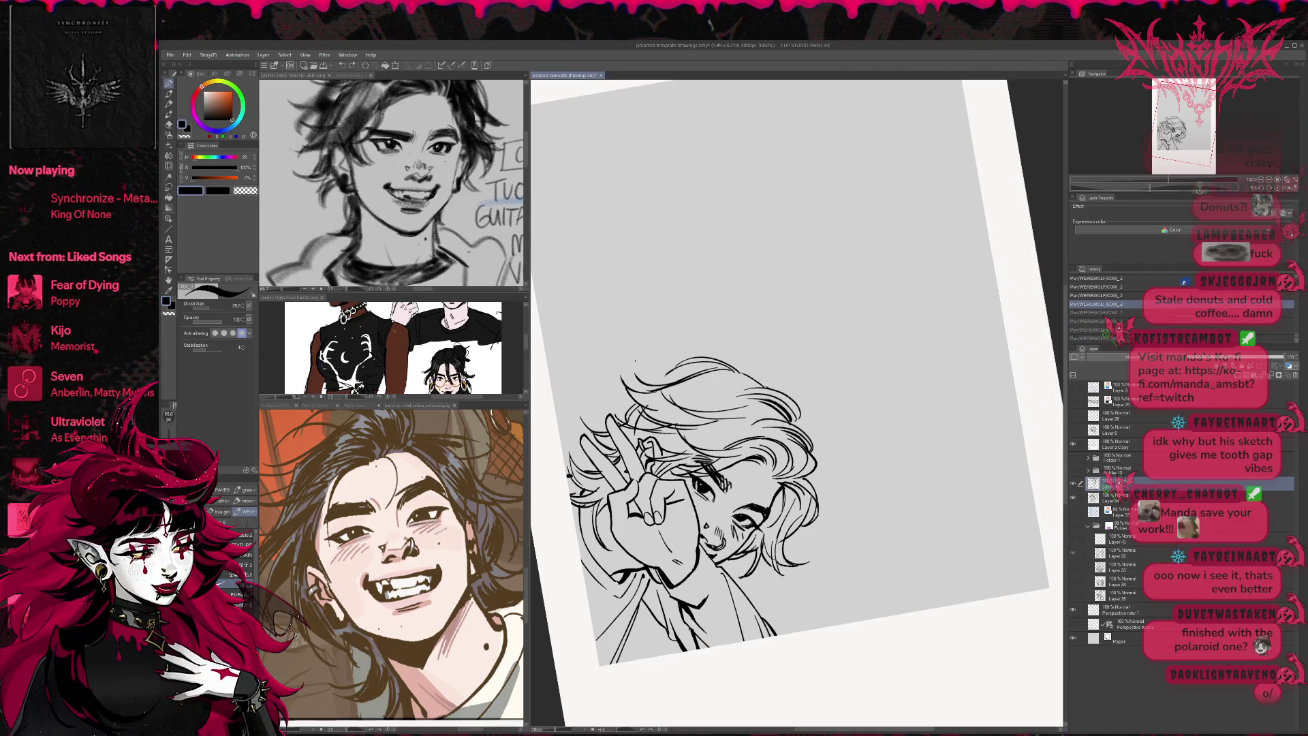
{"action": "key", "text": "ctrl+y"}
{"action": "key", "text": "ctrl+y"}
{"action": "key", "text": "ctrl+y"}
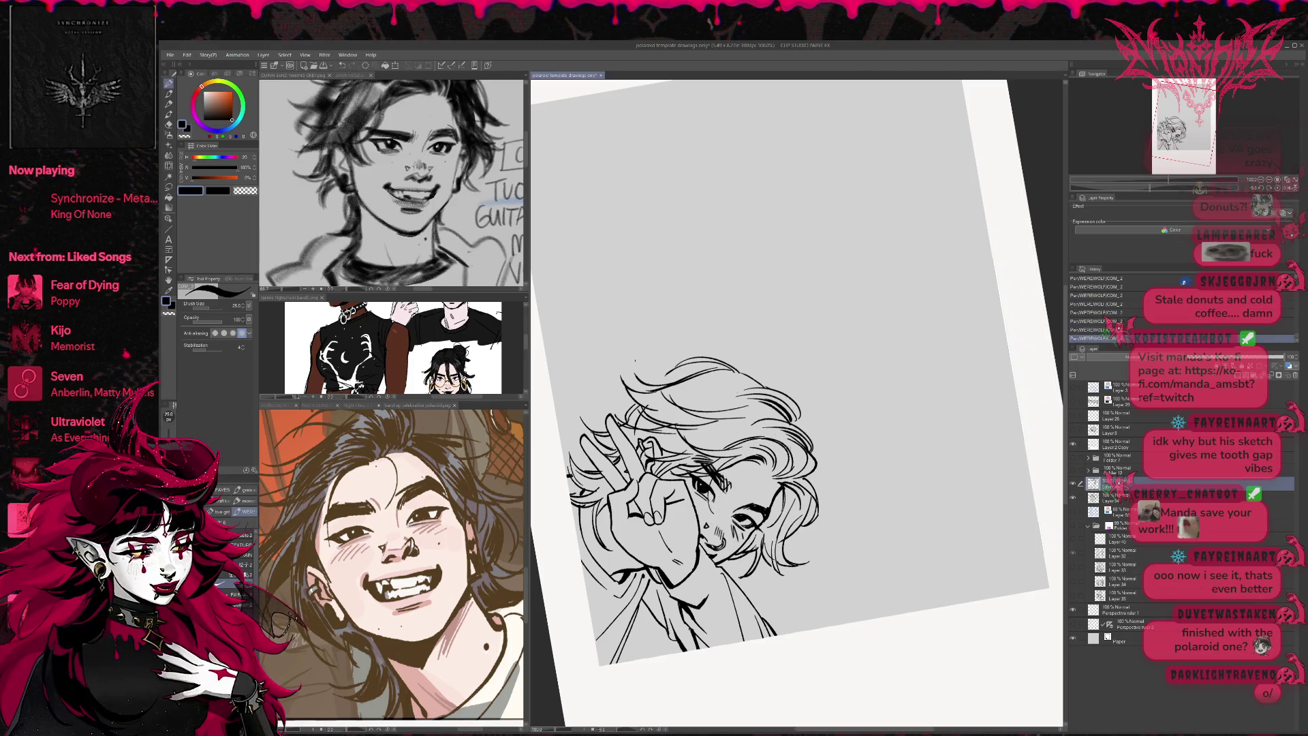
{"action": "key", "text": "ctrl+z"}
{"action": "key", "text": "ctrl+y"}
{"action": "key", "text": "ctrl+z"}
{"action": "key", "text": "ctrl+y"}
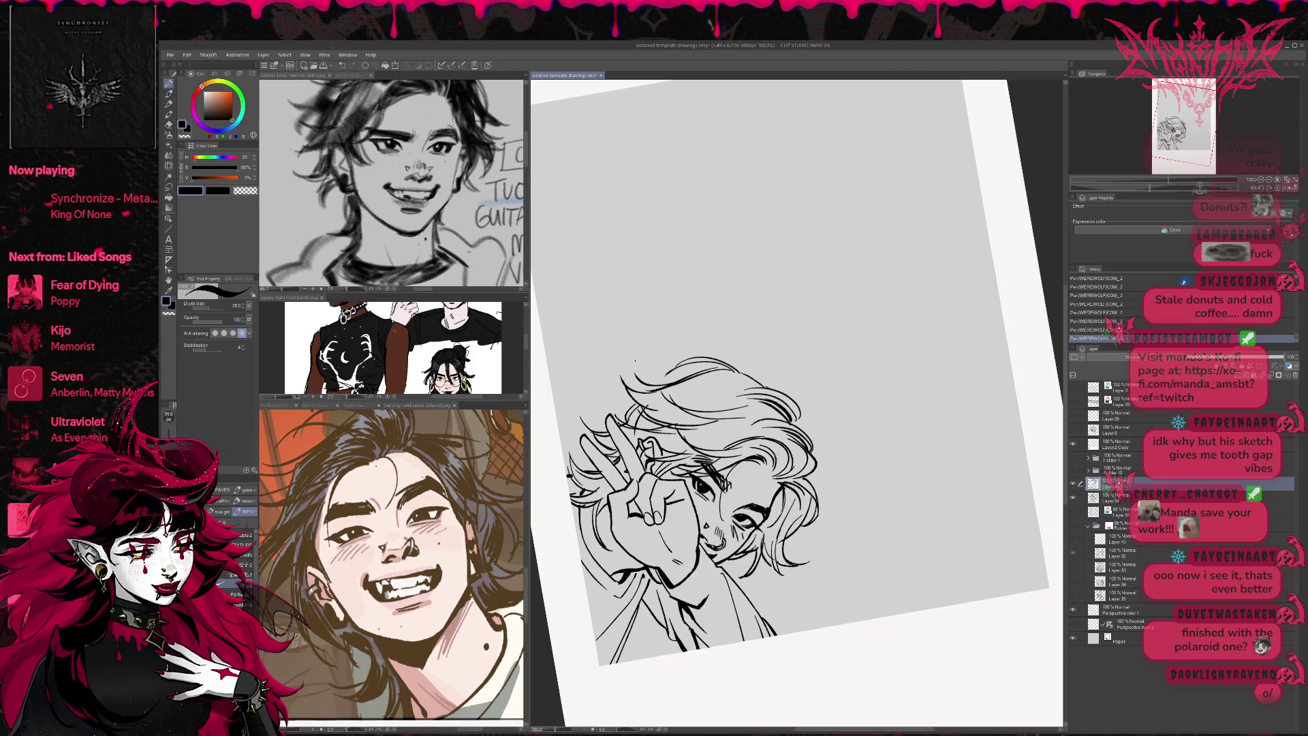
- Reset rotation and mirror the view to compare the eye stroke with repeated undo and redo
{"action": "left_click", "coordinate": [1278, 188]}
{"action": "left_click", "coordinate": [1286, 188]}
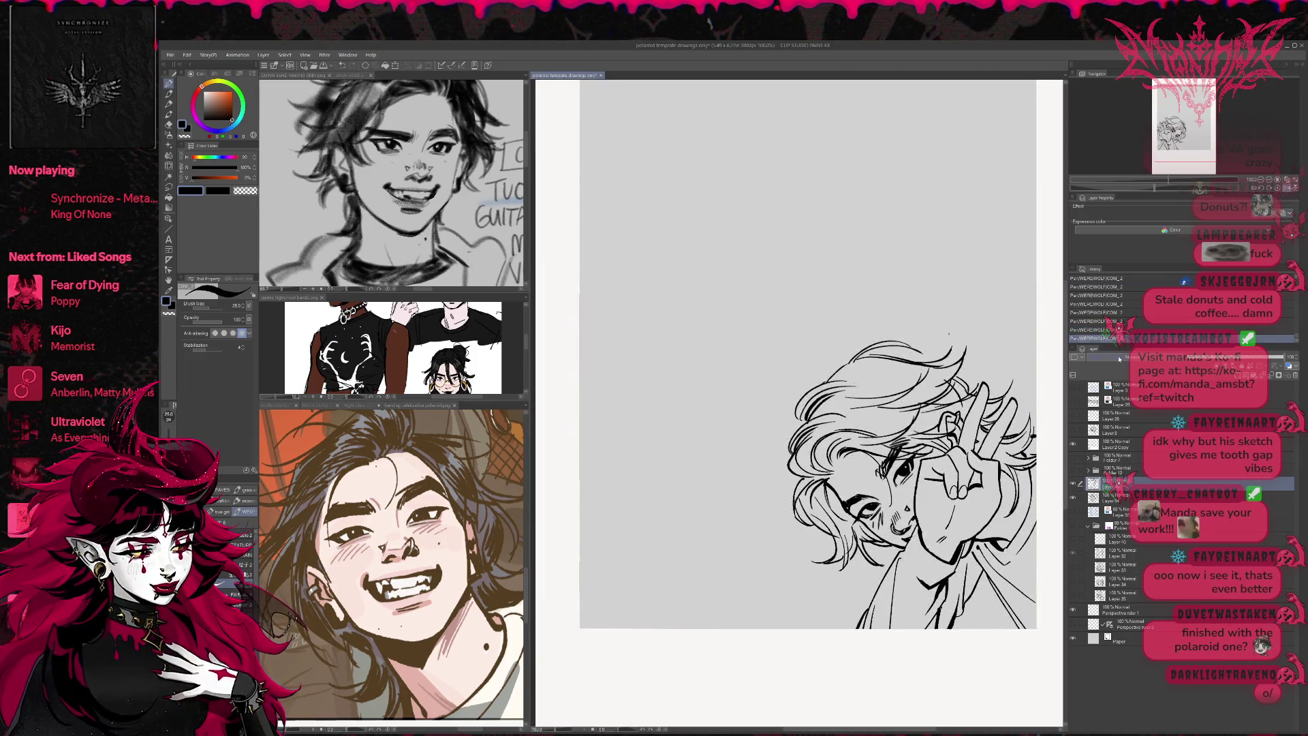
{"action": "key", "text": "ctrl+y"}
{"action": "key", "text": "ctrl+z"}
{"action": "key", "text": "ctrl+y"}
{"action": "key", "text": "ctrl+z"}
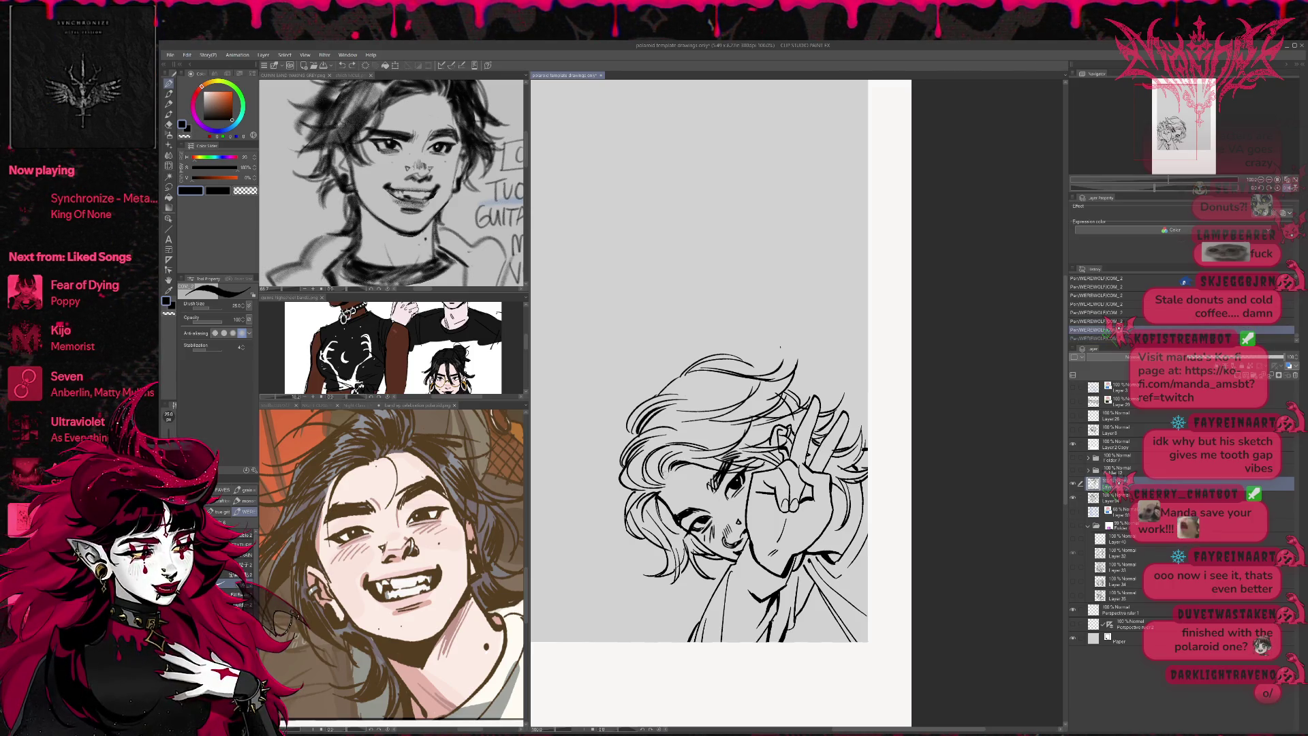
{"action": "key", "text": "ctrl+y"}
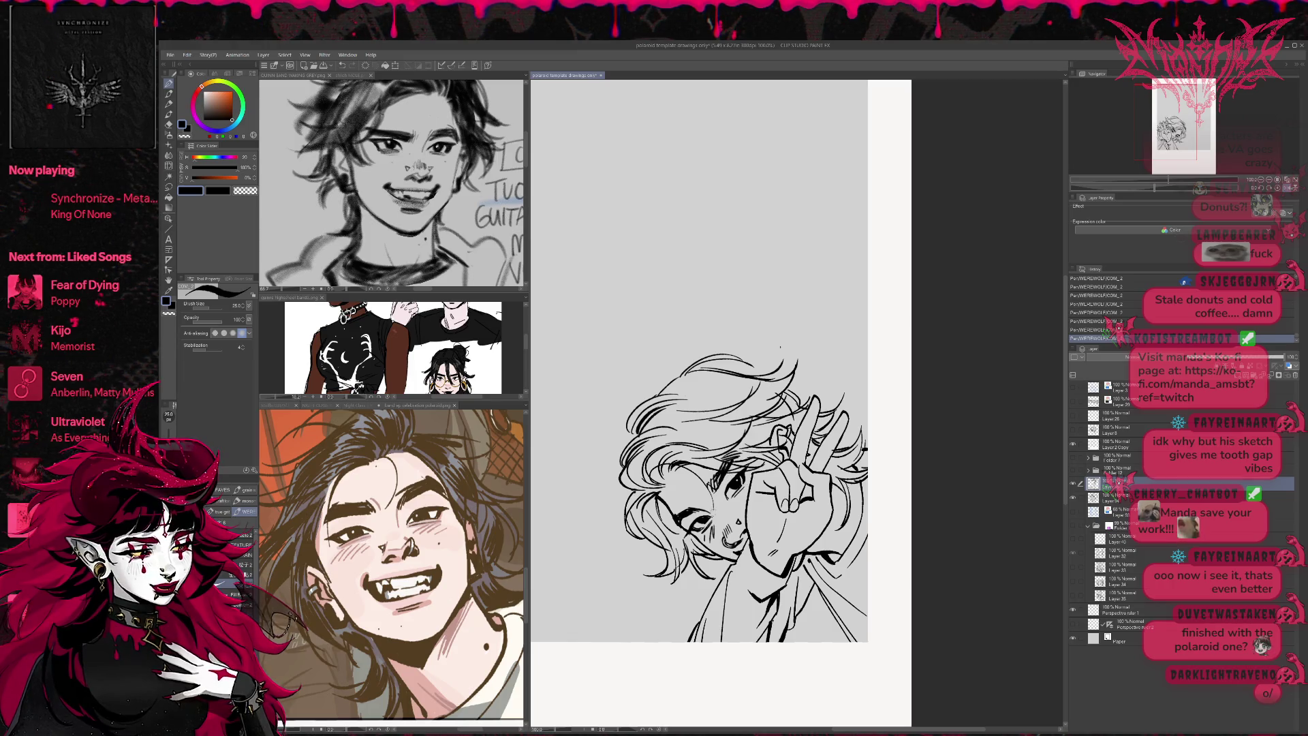
{"action": "key", "text": "ctrl+z"}
{"action": "key", "text": "ctrl+y"}
{"action": "key", "text": "ctrl+z"}
{"action": "key", "text": "ctrl+y"}
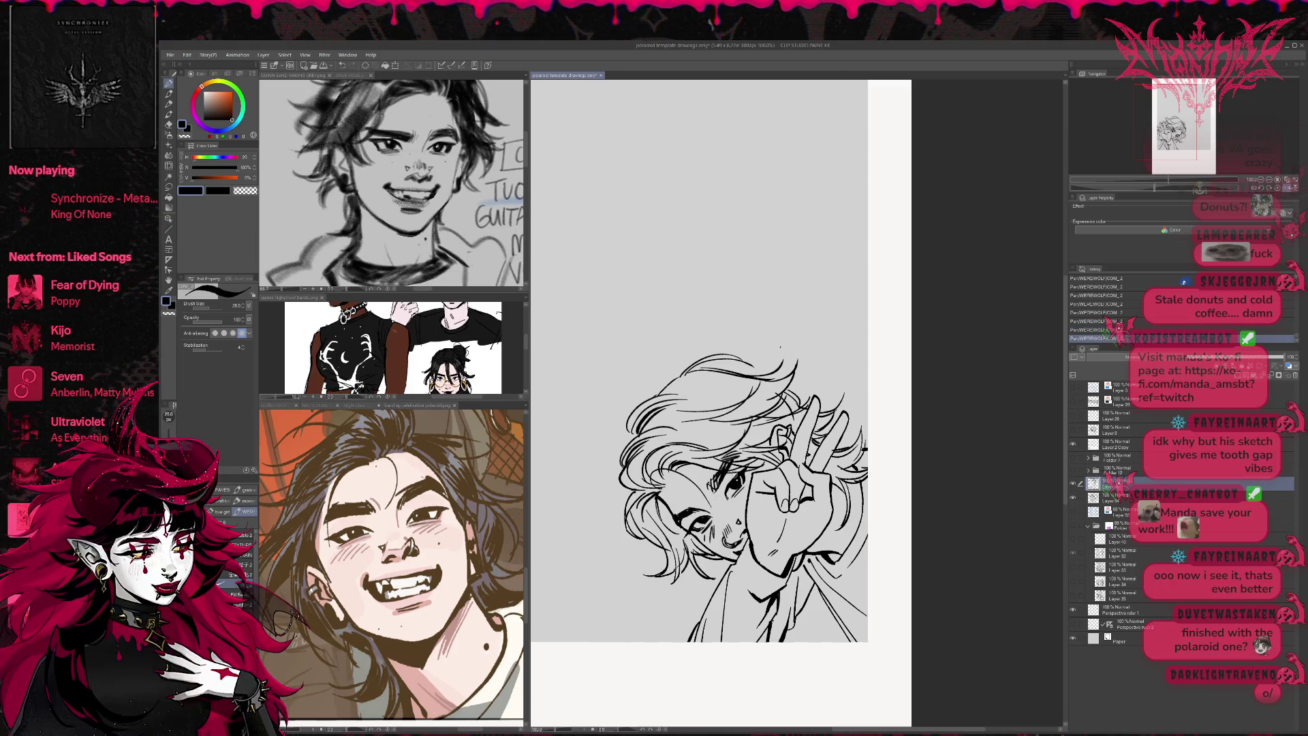
{"action": "key", "text": "ctrl+z"}
{"action": "key", "text": "ctrl+y"}
{"action": "key", "text": "ctrl+z"}
{"action": "key", "text": "ctrl+y"}
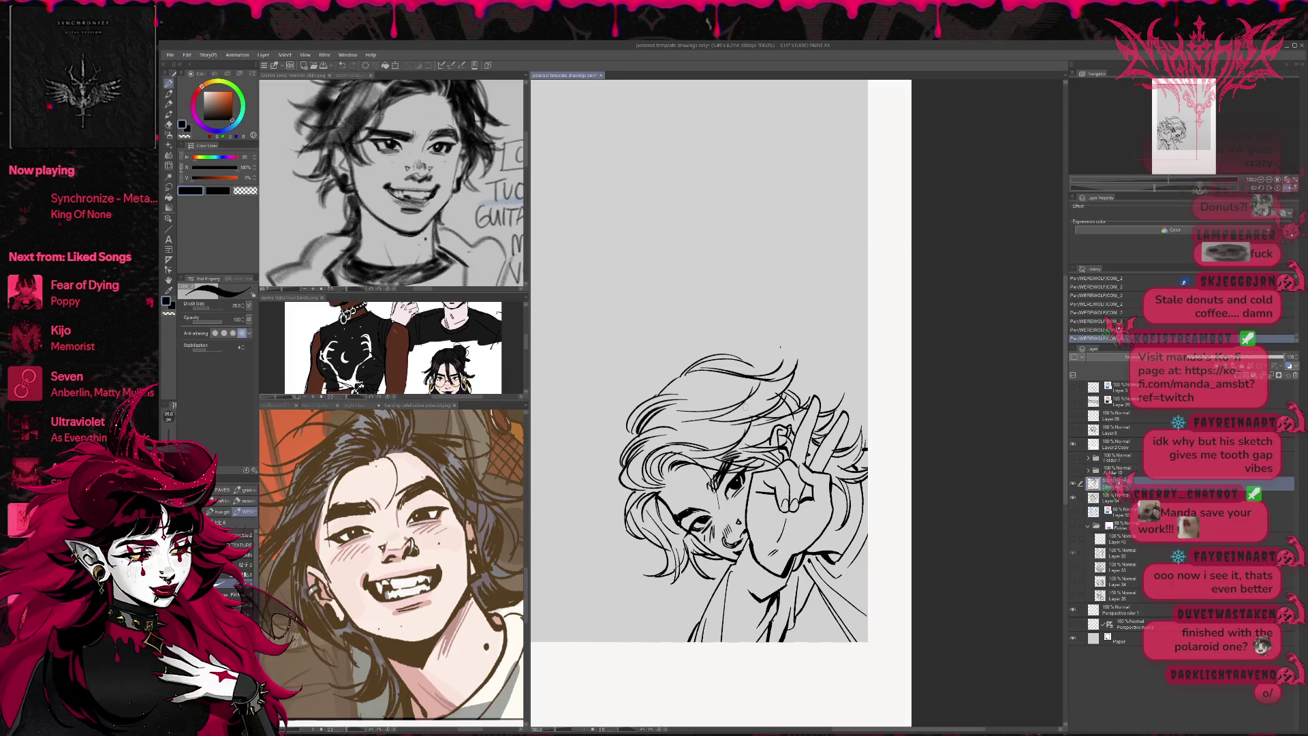
{"action": "left_click", "coordinate": [1288, 189]}
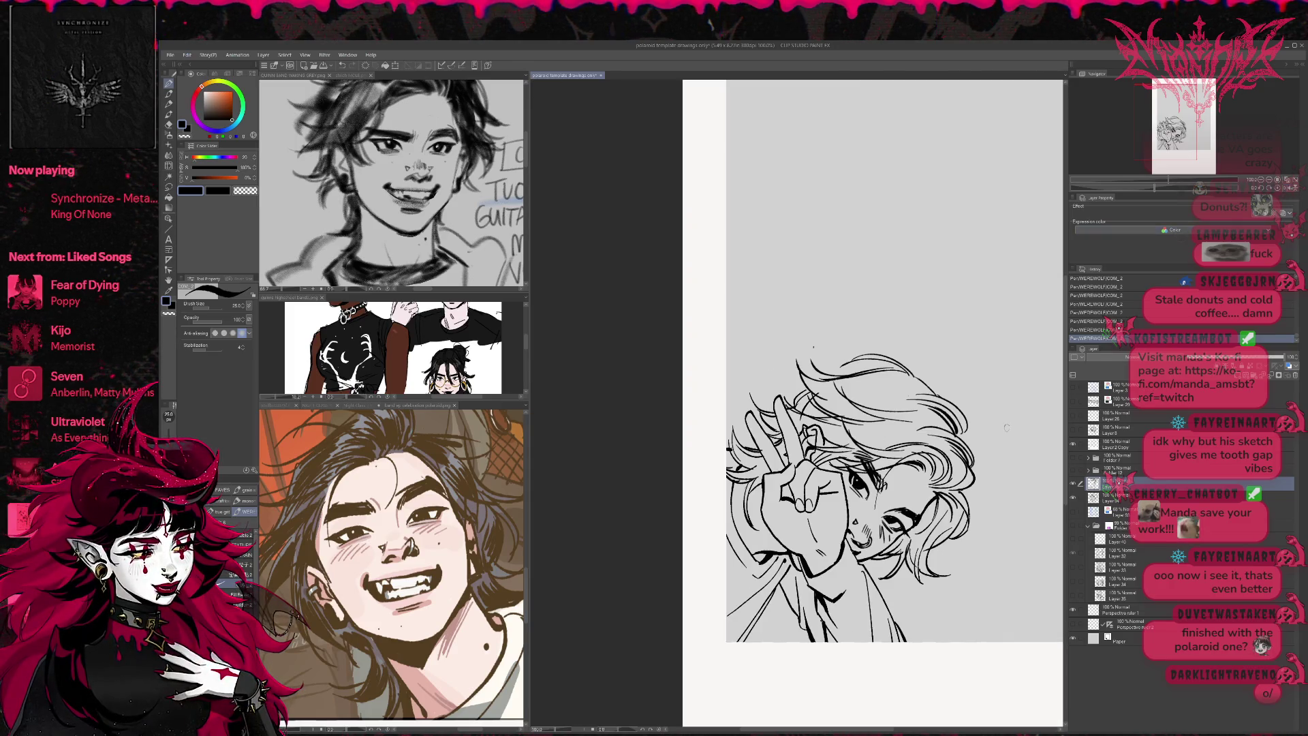
{"action": "key", "text": "ctrl+z"}
{"action": "key", "text": "ctrl+y"}
{"action": "key", "text": "ctrl+z"}
{"action": "key", "text": "ctrl+y"}
- Erase stray ink on the peace-sign face and adjust the canvas tilt
{"action": "key", "text": "e"}
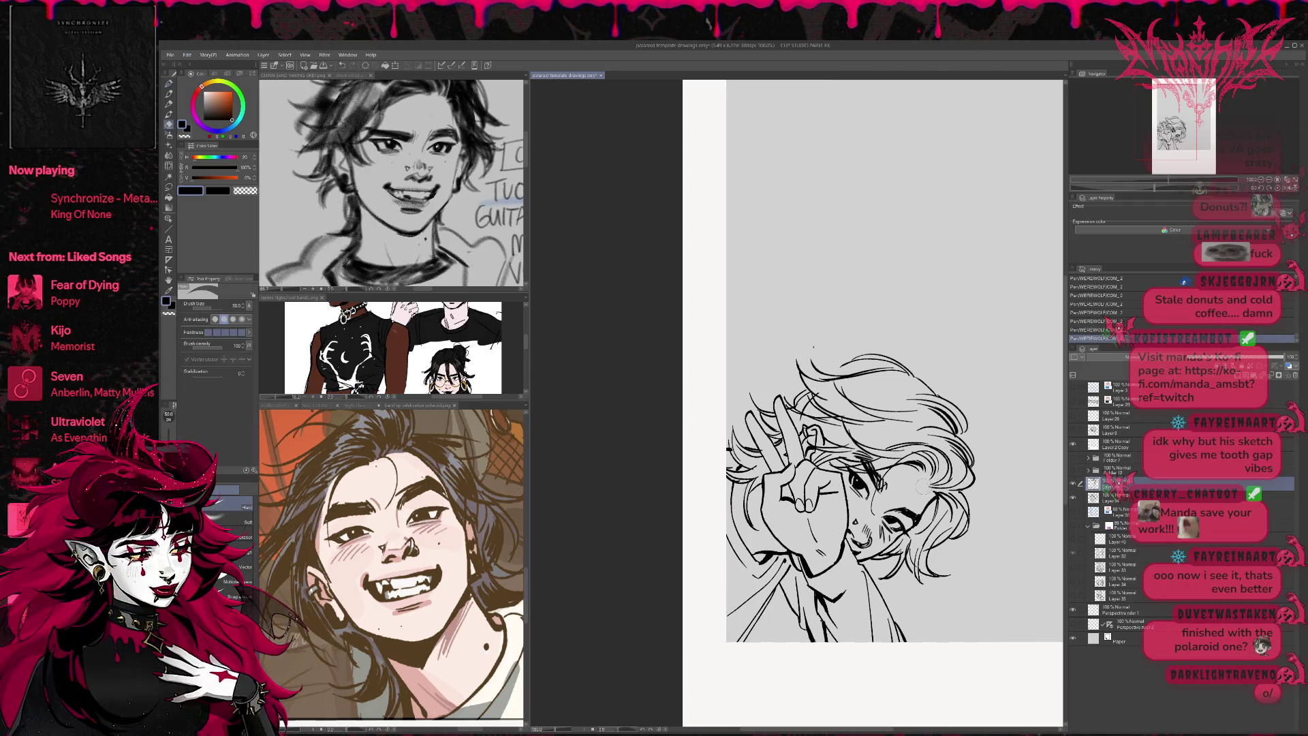
{"action": "mouse_move", "coordinate": [873, 509]}
{"action": "left_mouse_down"}
{"action": "mouse_move", "coordinate": [963, 447]}
{"action": "mouse_move", "coordinate": [947, 477]}
{"action": "left_mouse_up"}
{"action": "key", "text": "p"}
{"action": "key", "text": "ctrl+z"}
{"action": "key", "text": "e"}
{"action": "left_click_drag", "start_coordinate": [886, 518], "coordinate": [893, 521]}
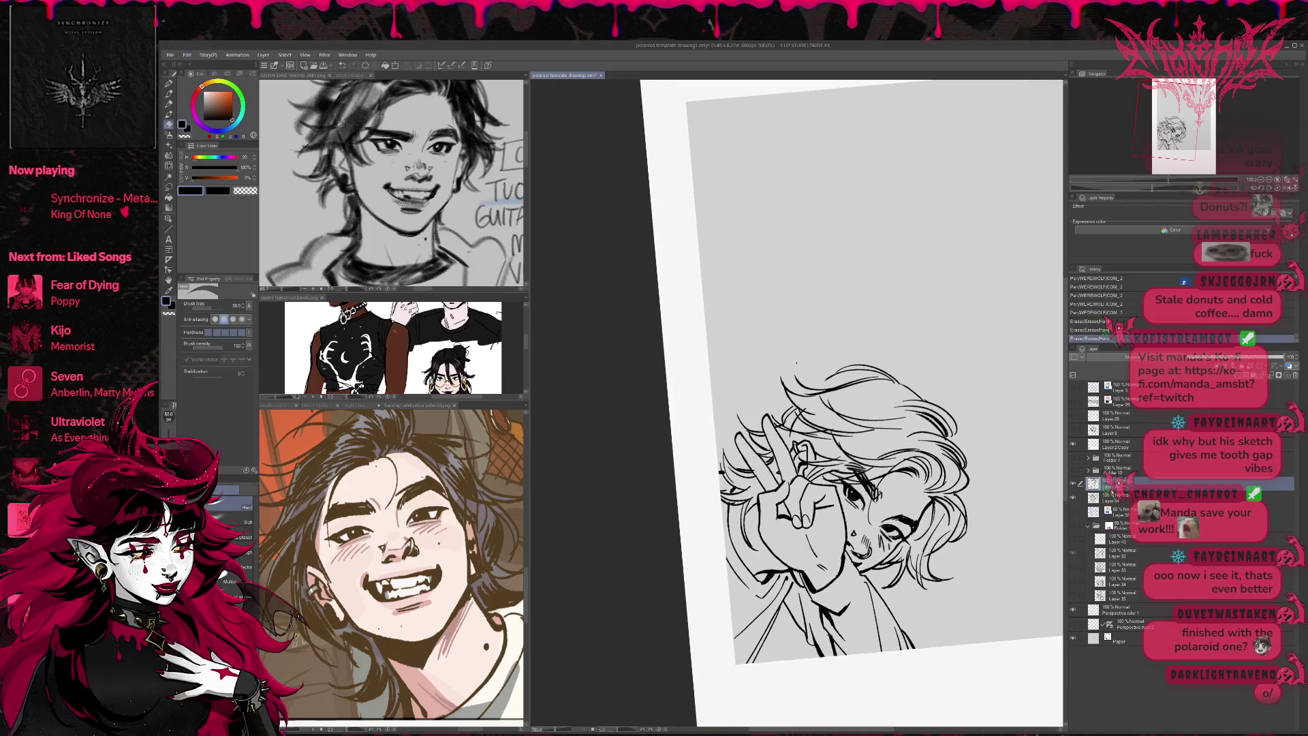
{"action": "left_click", "coordinate": [1117, 497]}
{"action": "key", "text": "r"}
{"action": "left_click_drag", "start_coordinate": [961, 381], "coordinate": [943, 519]}
{"action": "key", "text": "p"}
{"action": "key", "text": "e"}
{"action": "left_click_drag", "start_coordinate": [885, 477], "coordinate": [783, 381]}
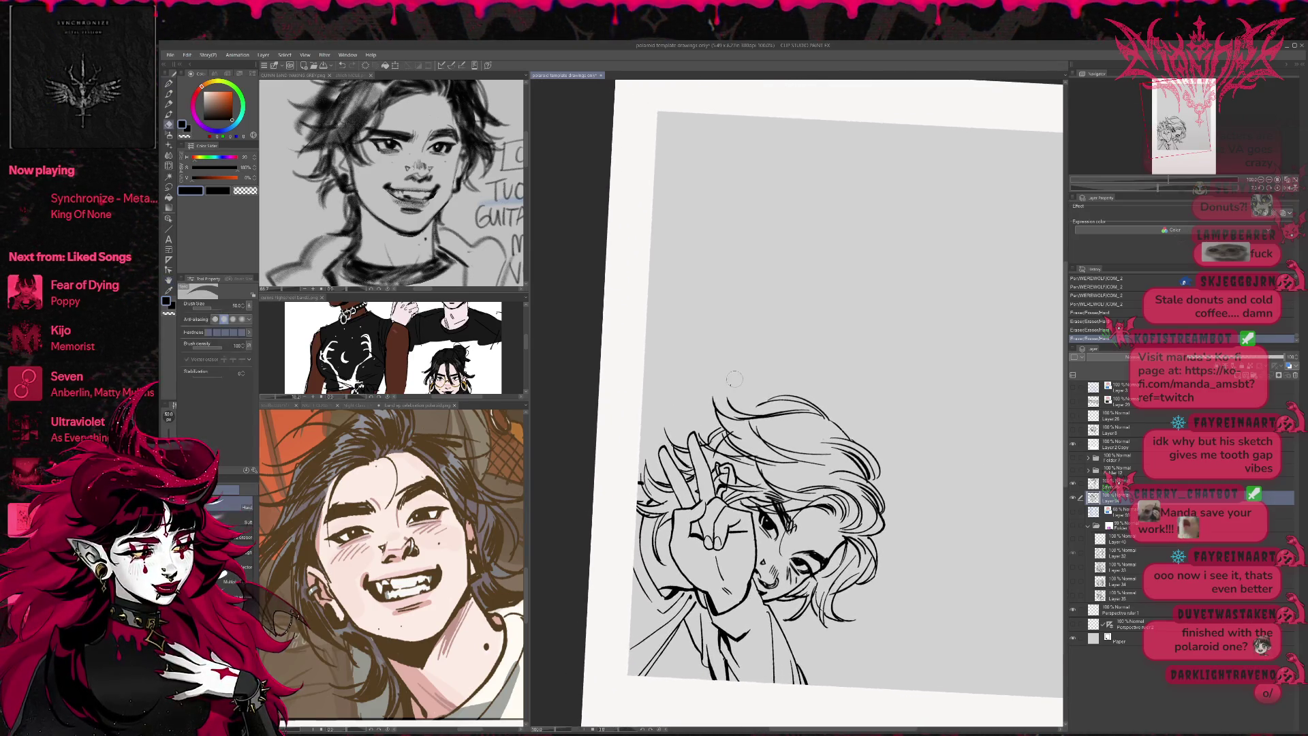
- Select both ink layers, merge them into one, and show the blue sketch again
{"action": "left_click_drag", "start_coordinate": [1017, 557], "coordinate": [1011, 549]}
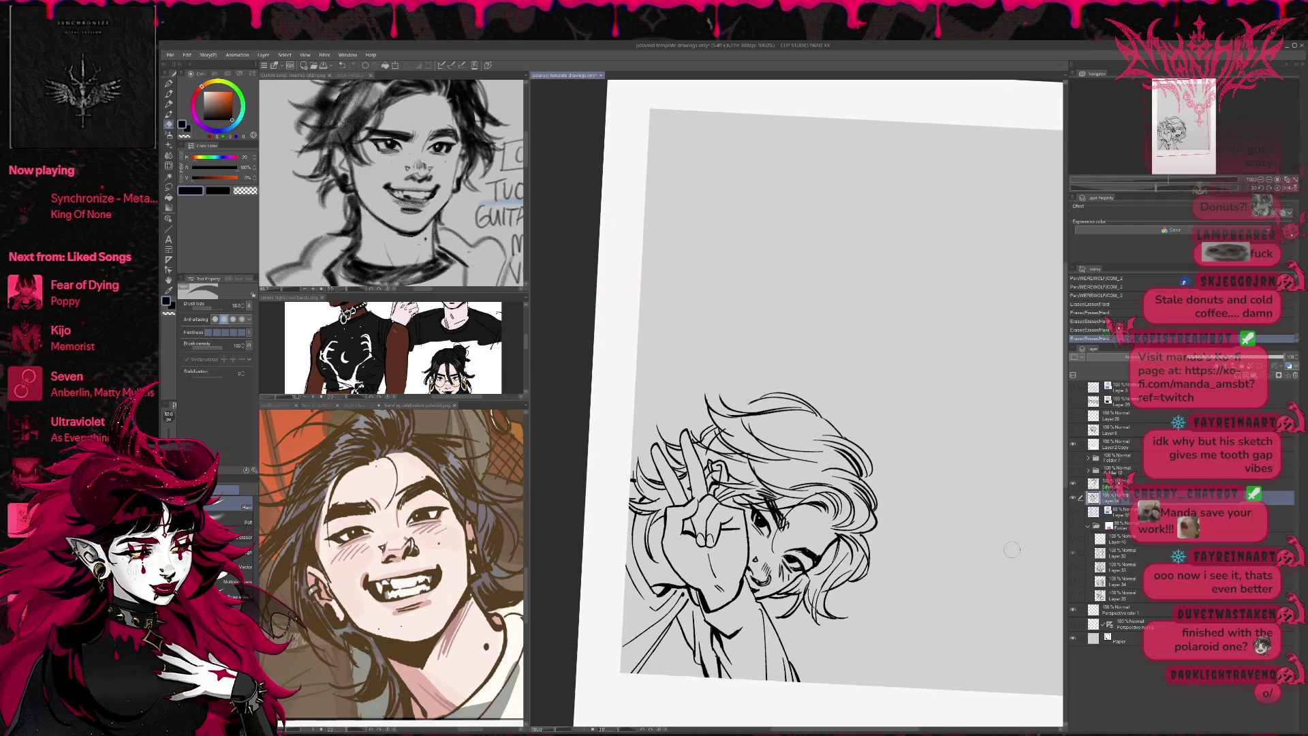
{"action": "left_click", "coordinate": [1142, 481], "text": "ctrl"}
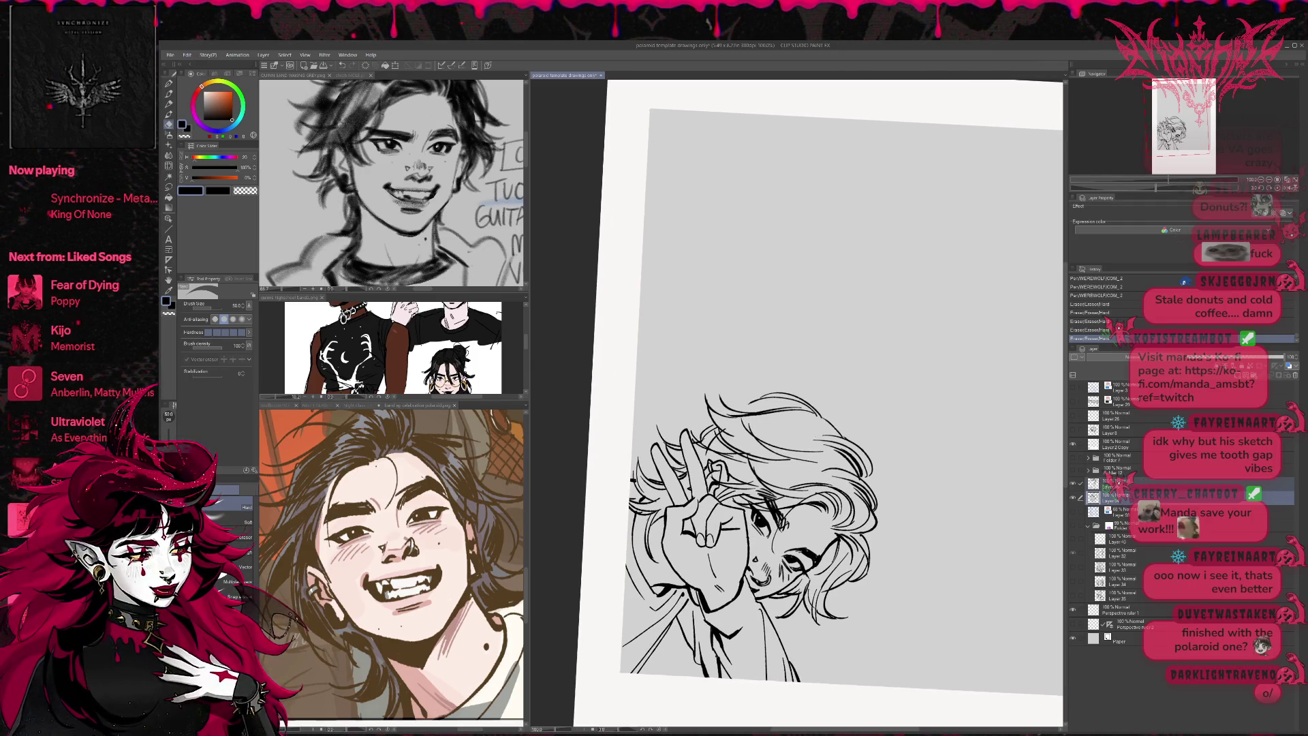
{"action": "key", "text": "shift+alt+e"}
{"action": "left_click", "coordinate": [1073, 512]}
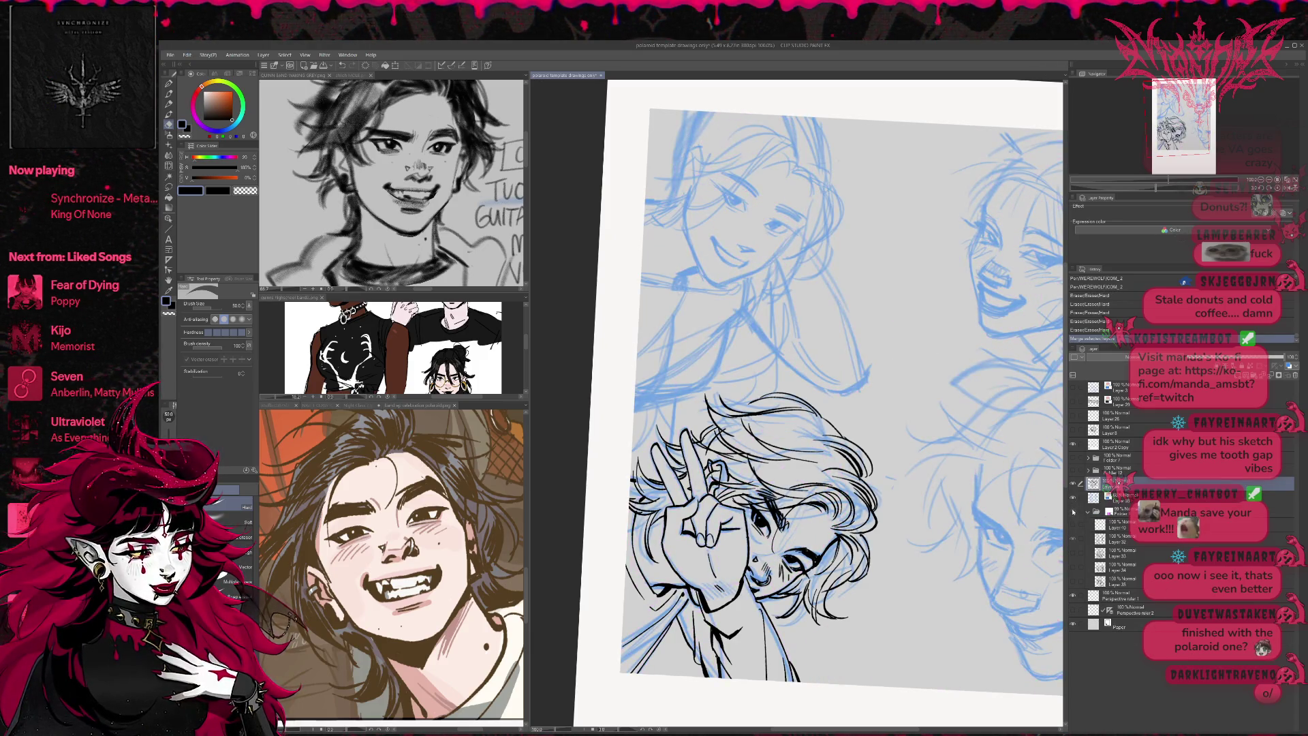
- Pick the layer below, draw a few strokes near the upper-left face, and add a new raster layer
{"action": "left_click", "coordinate": [1074, 502]}
{"action": "left_click", "coordinate": [1074, 502]}
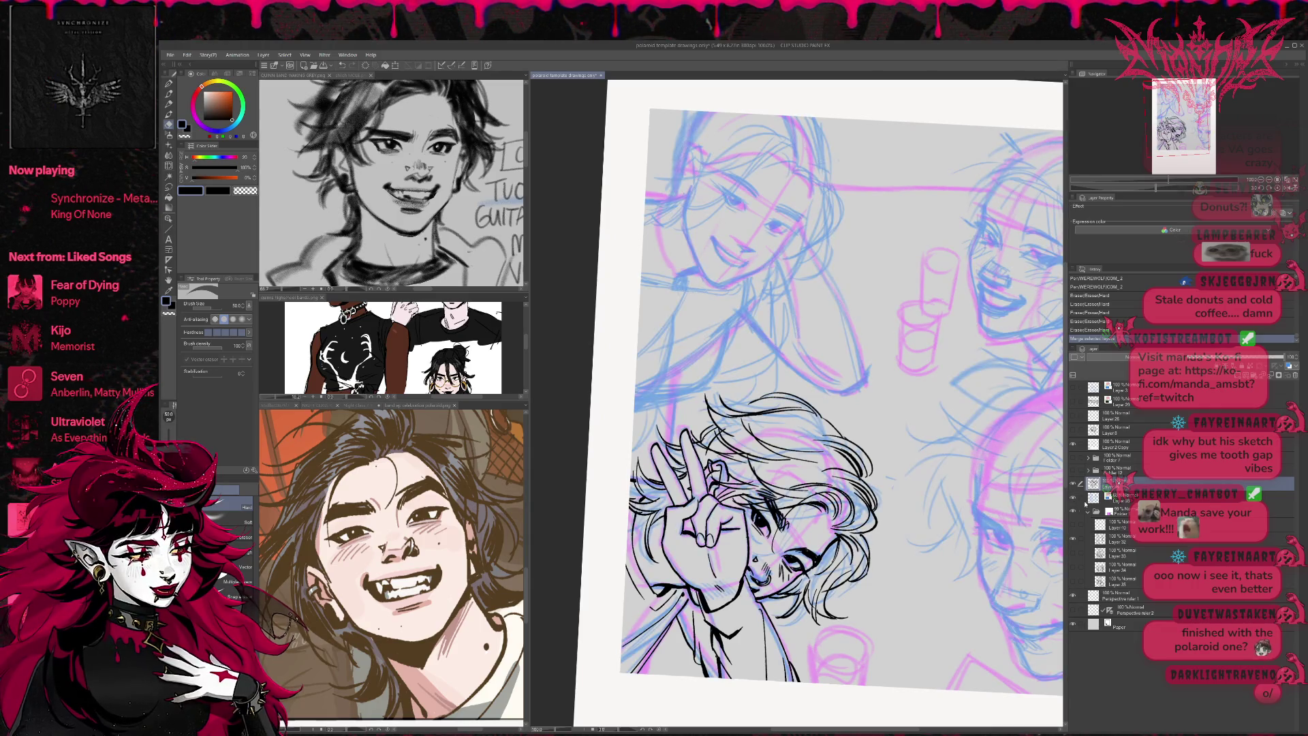
{"action": "left_click", "coordinate": [1109, 498]}
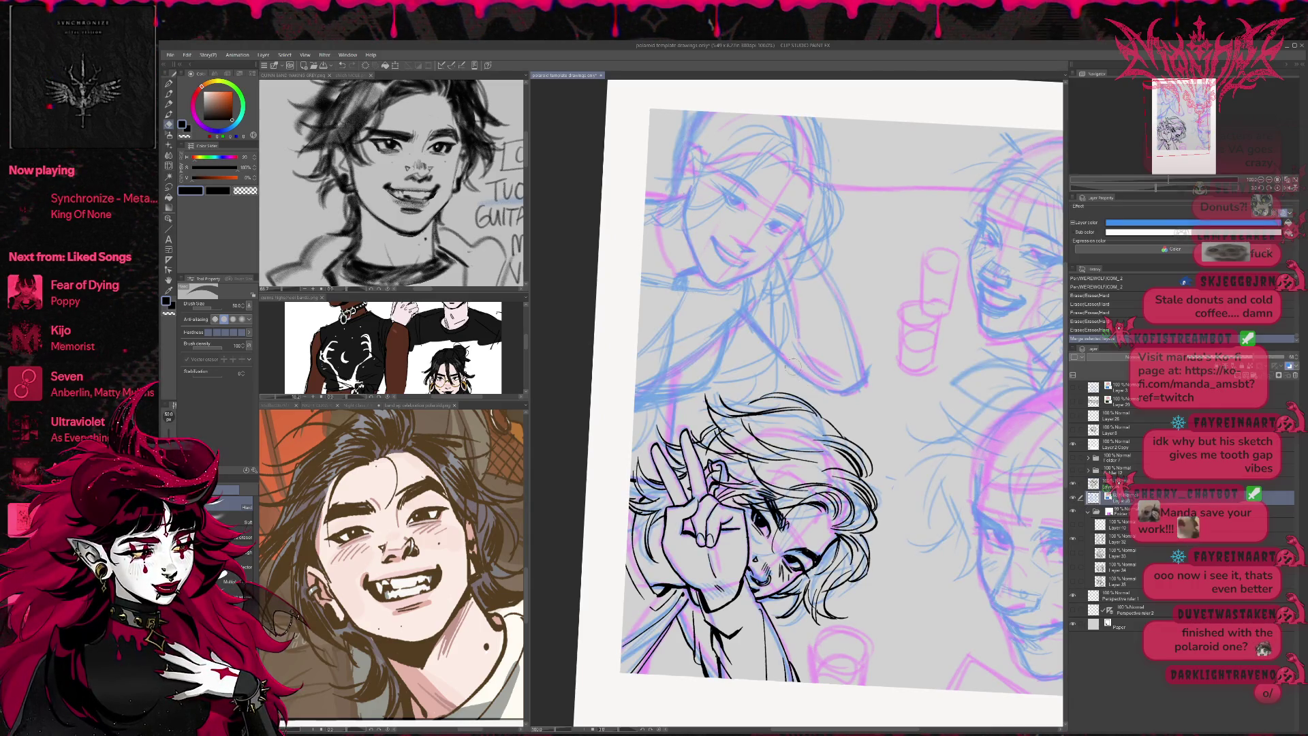
{"action": "key", "text": "p"}
{"action": "left_click_drag", "start_coordinate": [837, 368], "coordinate": [844, 381]}
{"action": "left_click_drag", "start_coordinate": [797, 328], "coordinate": [848, 392]}
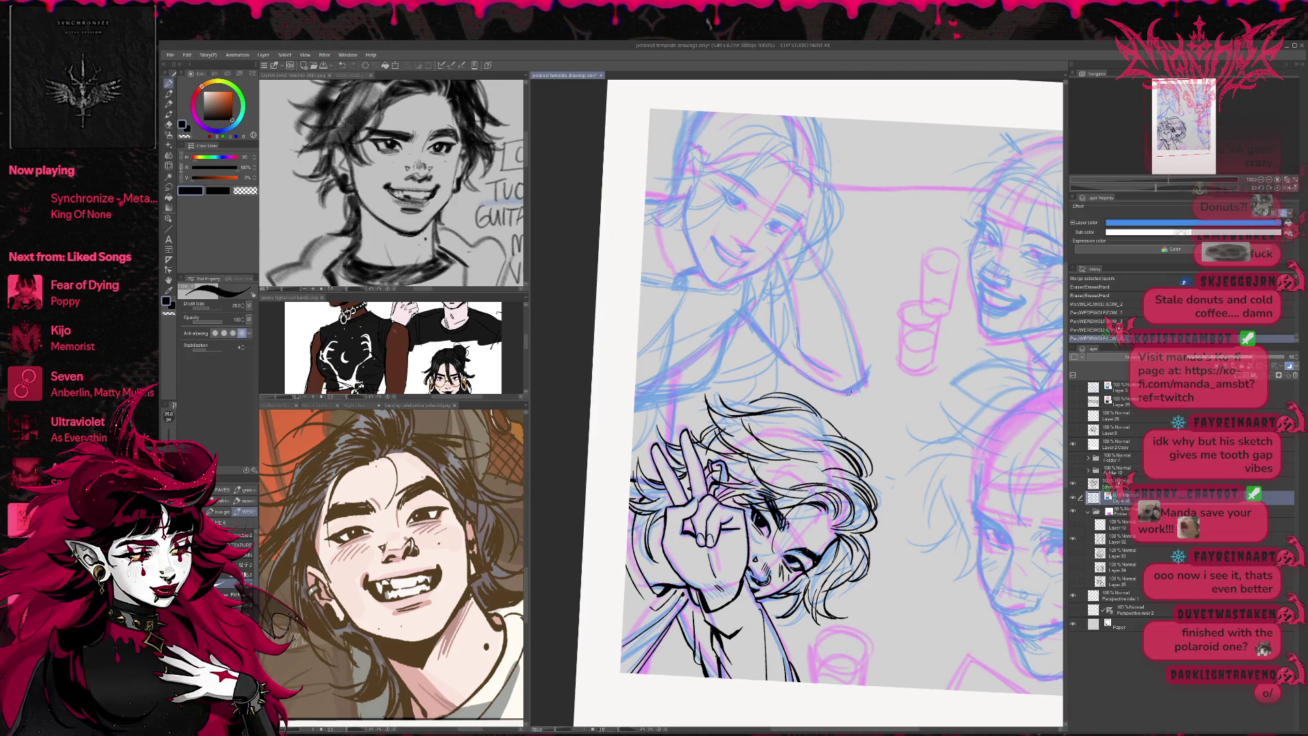
{"action": "scroll", "coordinate": [849, 392], "scroll_direction": "up", "scroll_amount": 3}
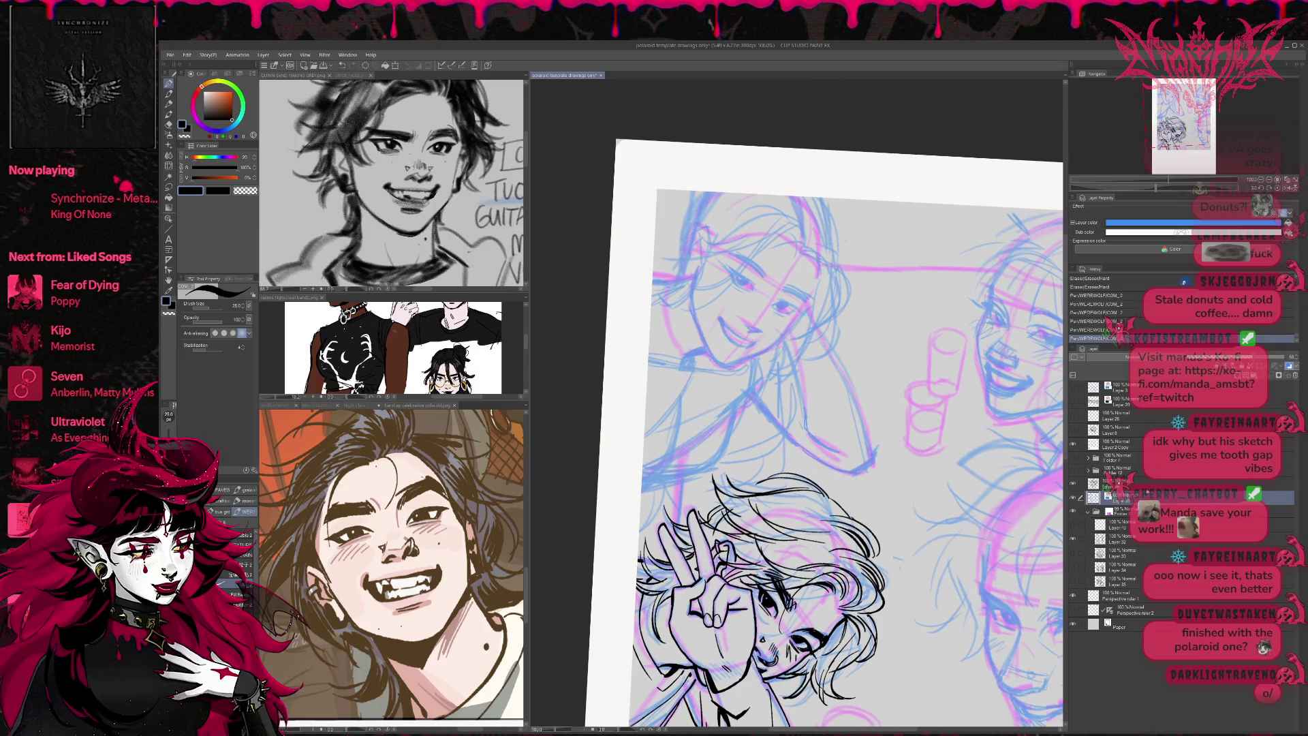
{"action": "key", "text": "ctrl+shift+n"}
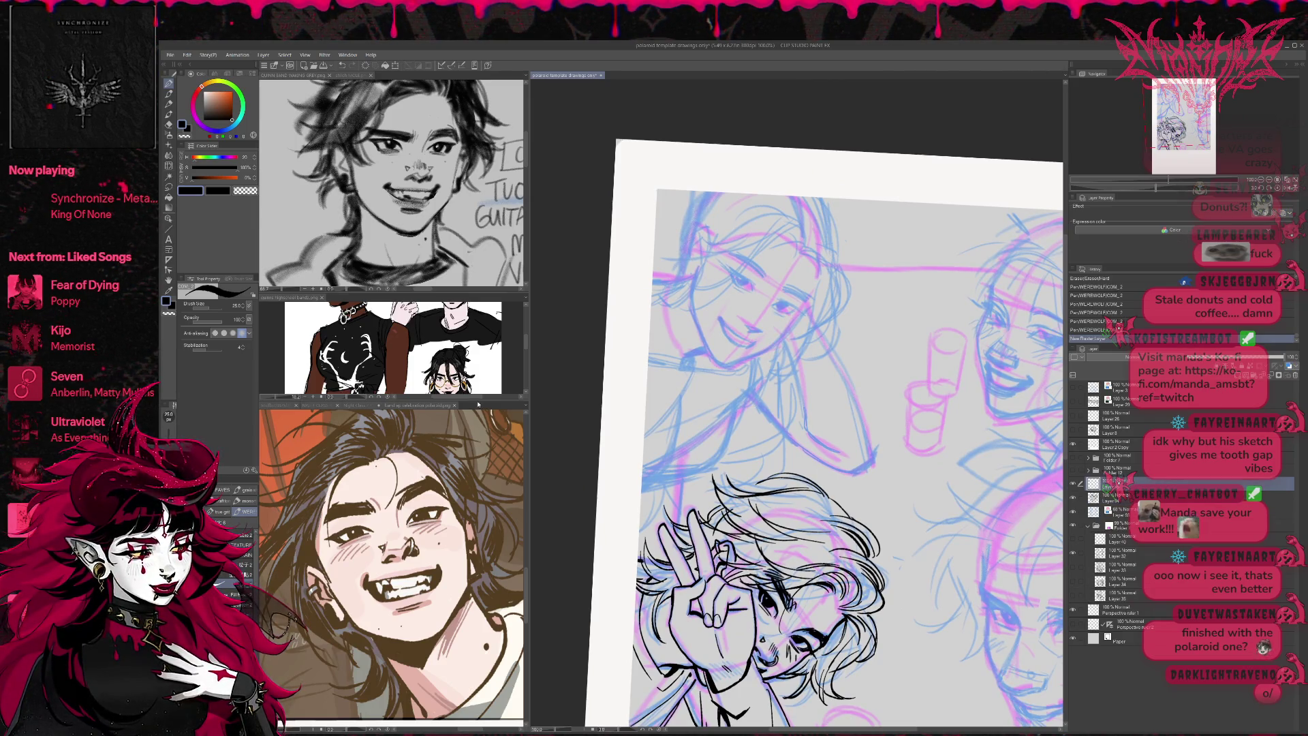
- View the band polaroid and QUINN BAND WAKING GREY references, then return to the upright drawing
{"action": "left_click", "coordinate": [417, 405]}
{"action": "scroll", "coordinate": [459, 533], "scroll_direction": "down", "scroll_amount": 5}
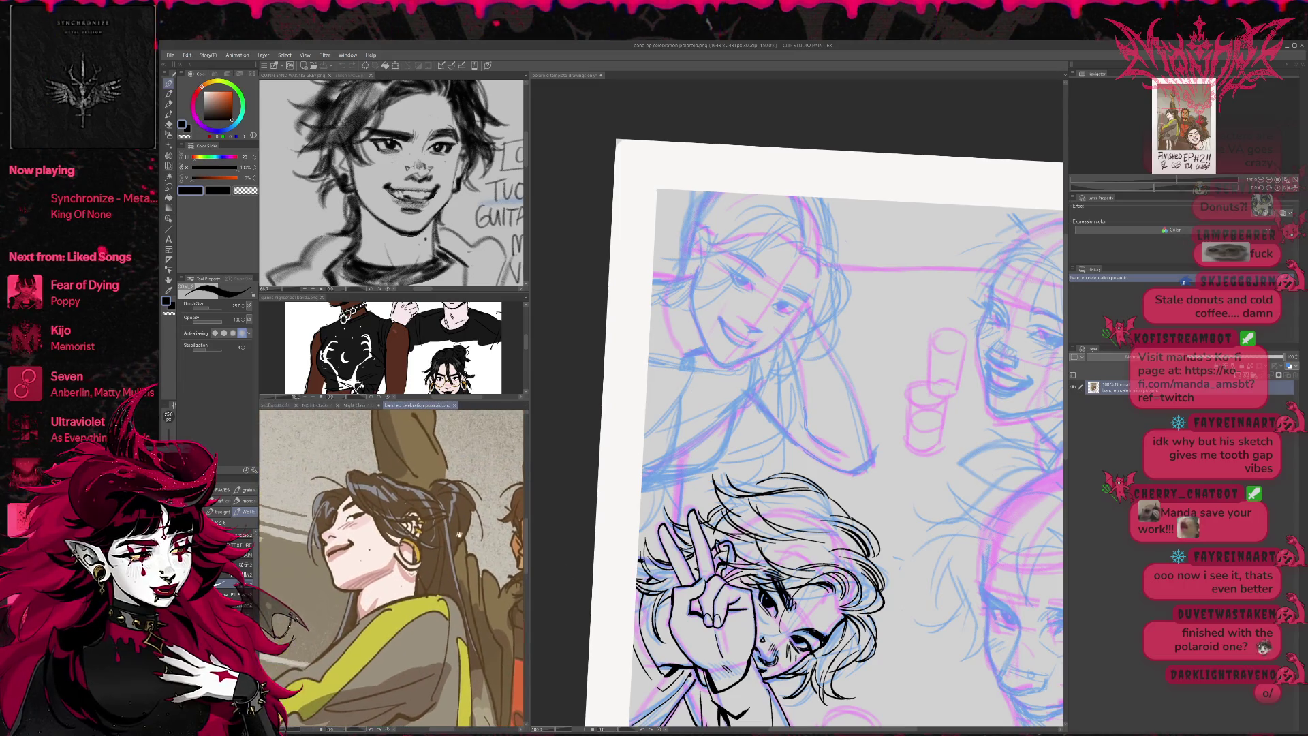
{"action": "left_click", "coordinate": [479, 254]}
{"action": "scroll", "coordinate": [479, 254], "scroll_direction": "down", "scroll_amount": 4}
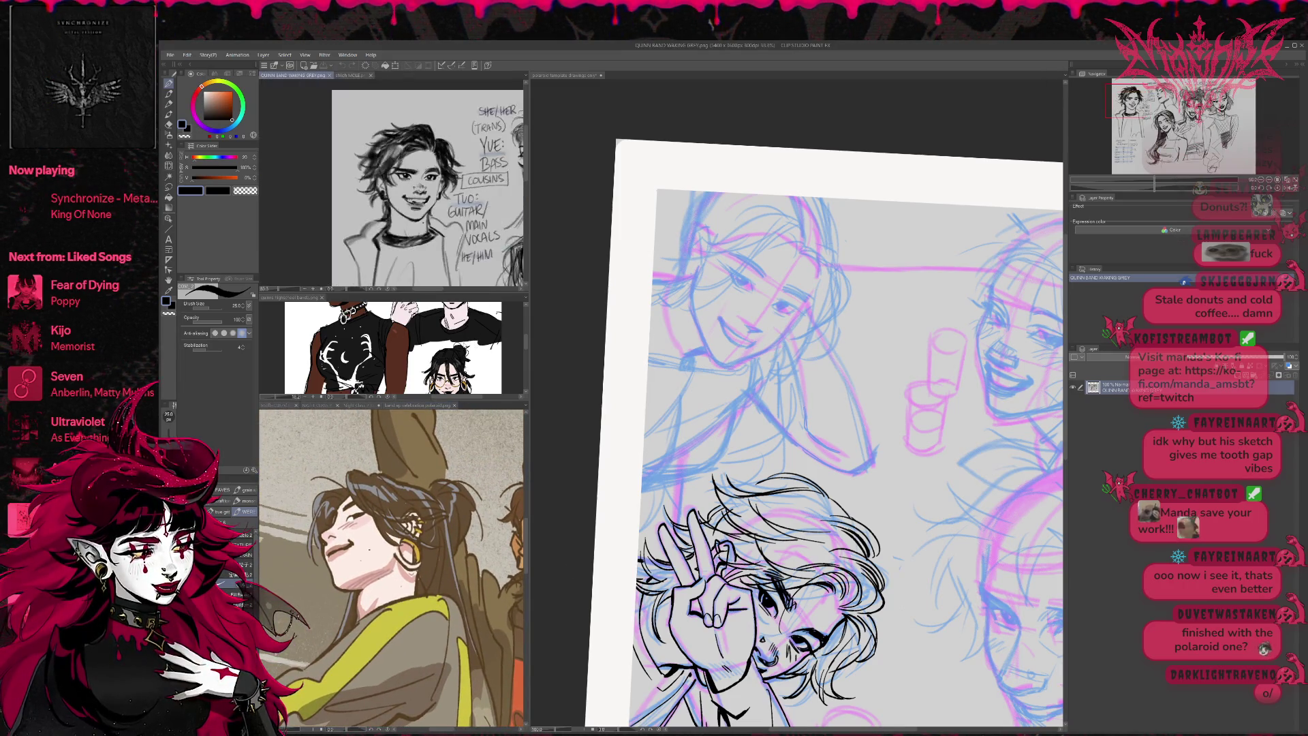
{"action": "scroll", "coordinate": [395, 184], "scroll_direction": "down", "scroll_amount": 2}
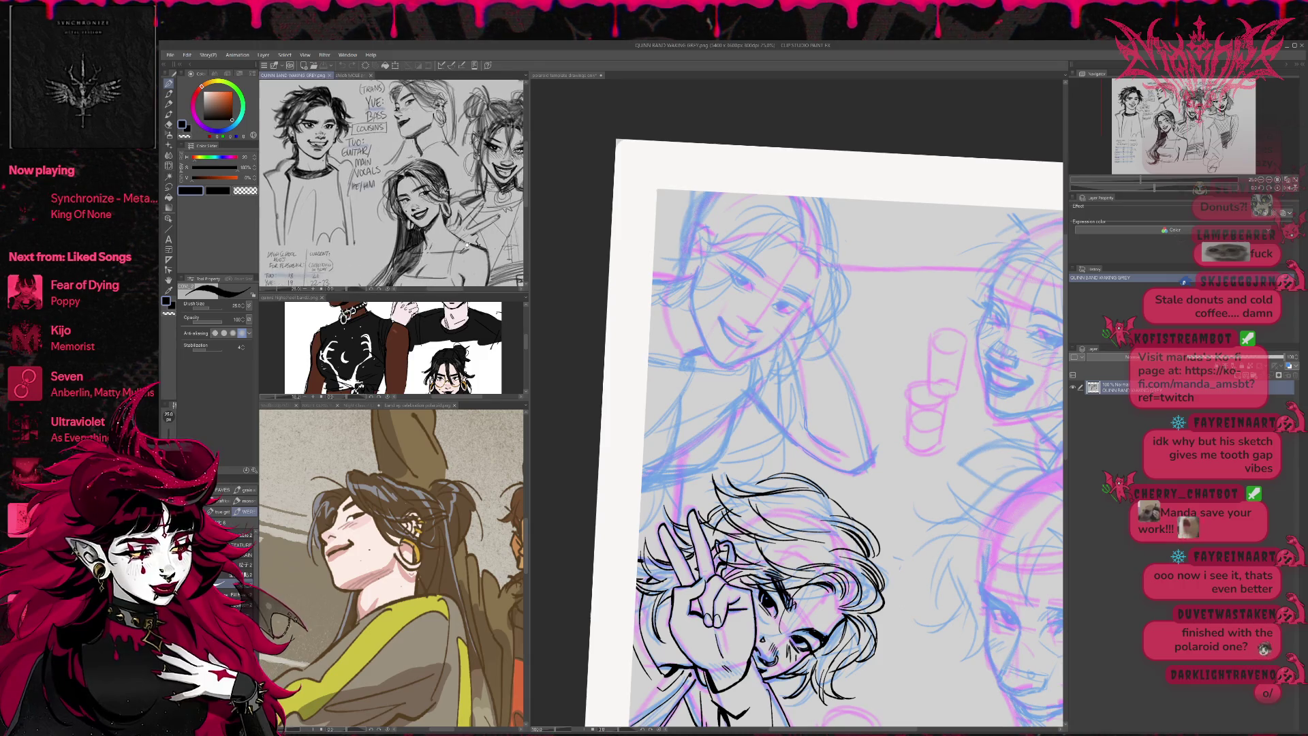
{"action": "scroll", "coordinate": [394, 184], "scroll_direction": "up", "scroll_amount": 3}
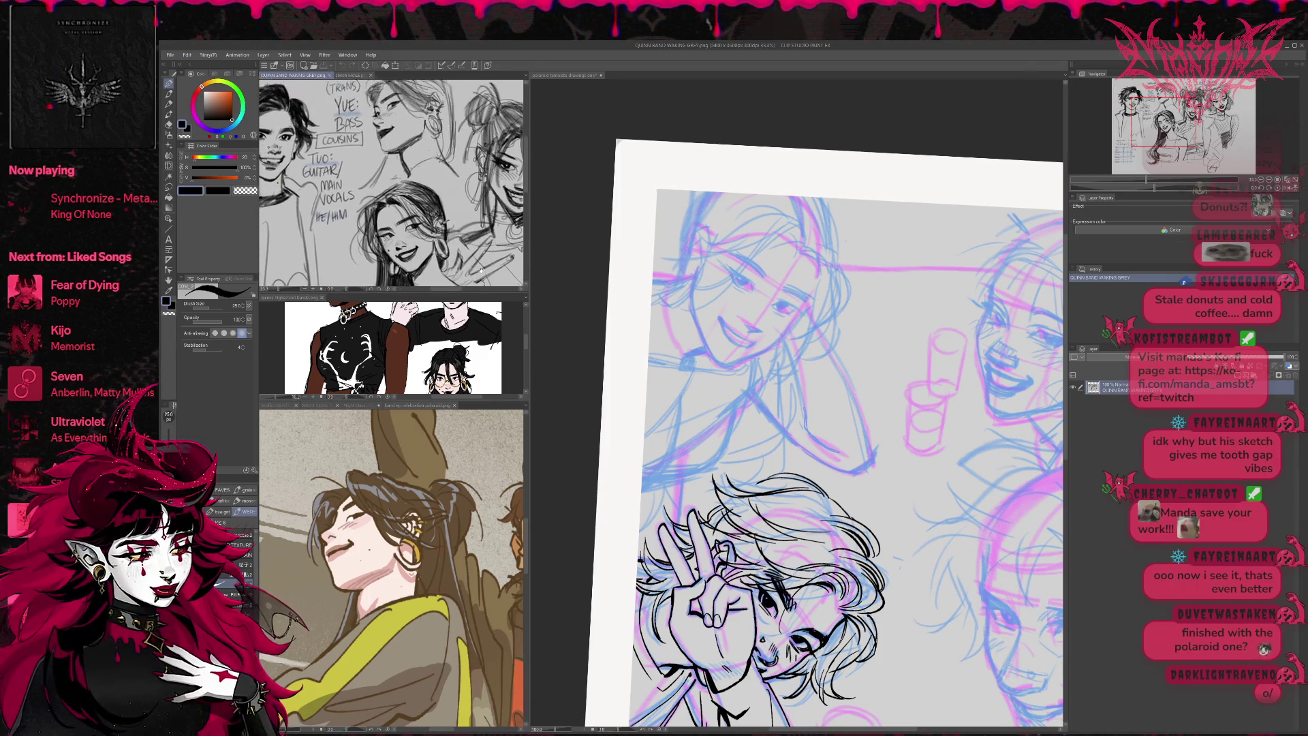
{"action": "left_click", "coordinate": [896, 411]}
{"action": "left_click", "coordinate": [1278, 188]}
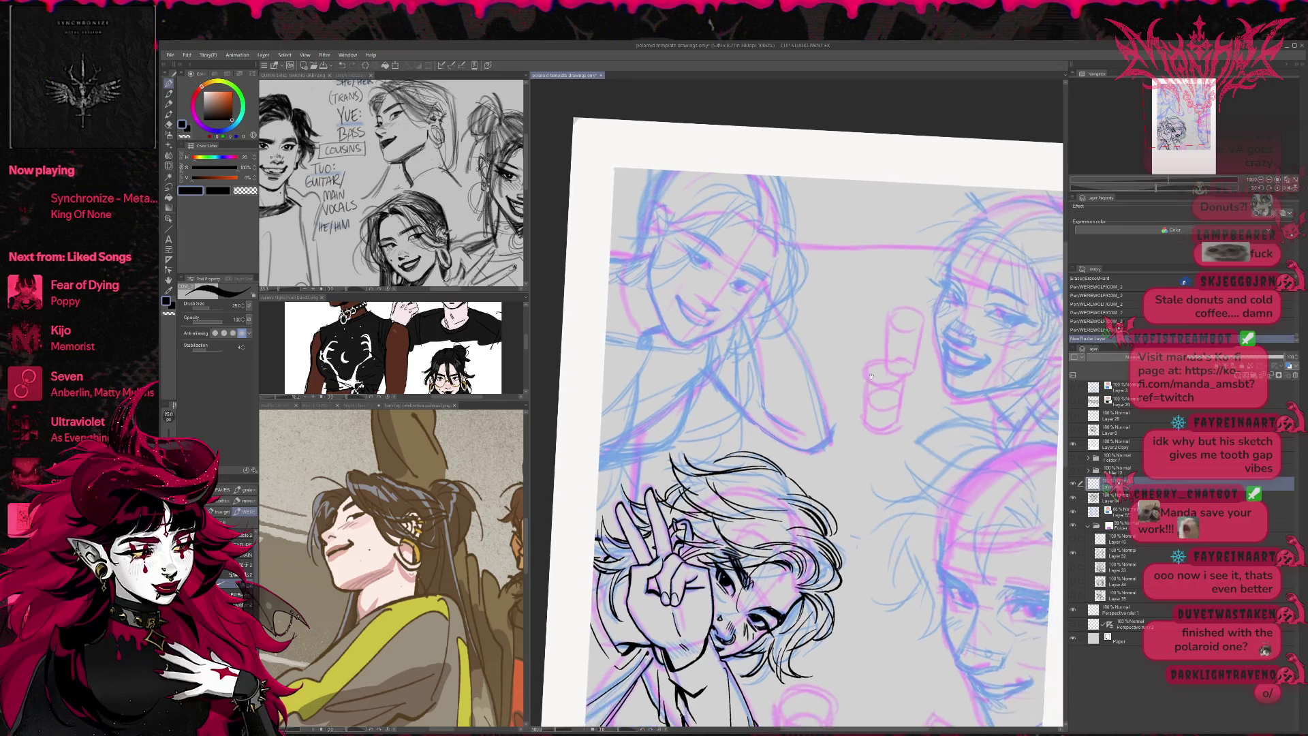
- Zoom to 200% on the upper-left face, ink an eyelash, and erase the bad stroke
{"action": "left_click_drag", "start_coordinate": [880, 345], "coordinate": [897, 402]}
{"action": "left_click", "coordinate": [1269, 180]}
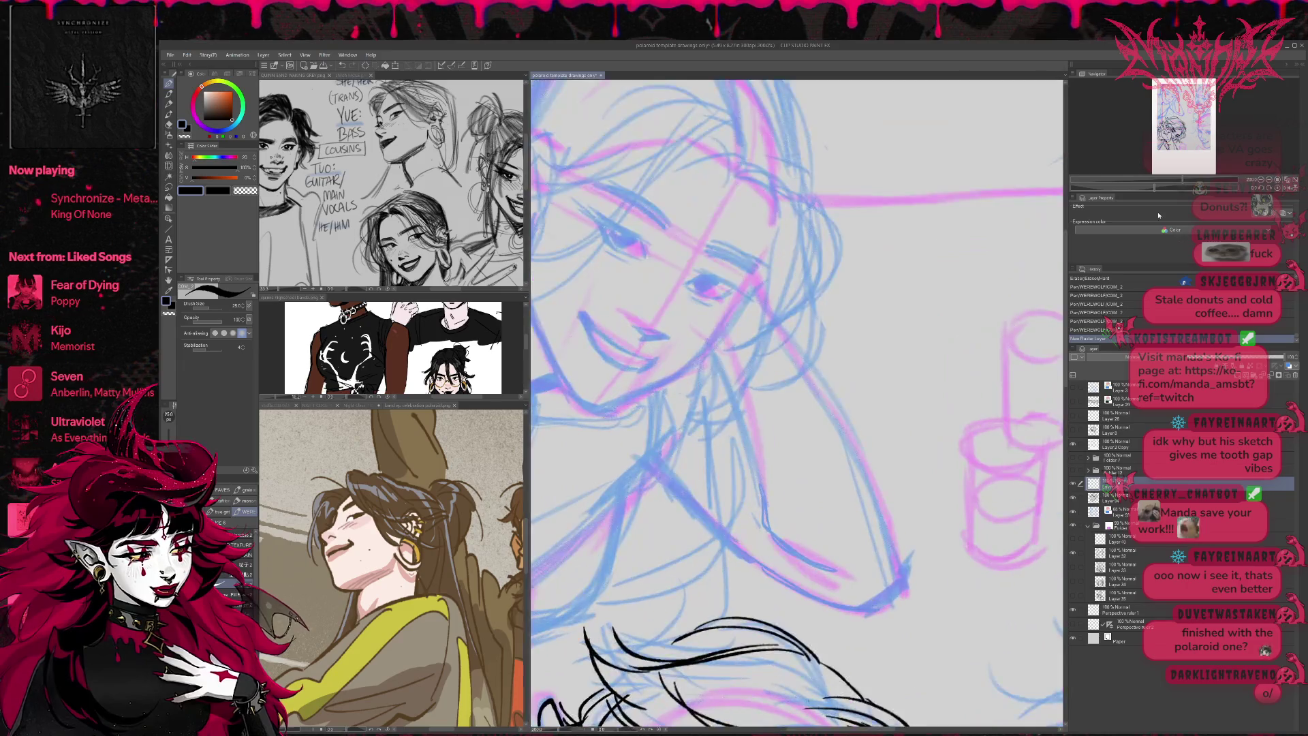
{"action": "left_click_drag", "start_coordinate": [697, 438], "coordinate": [738, 455]}
{"action": "mouse_move", "coordinate": [731, 452]}
{"action": "left_mouse_down"}
{"action": "mouse_move", "coordinate": [739, 470]}
{"action": "mouse_move", "coordinate": [851, 423]}
{"action": "mouse_move", "coordinate": [943, 416]}
{"action": "left_mouse_up"}
{"action": "key", "text": "r"}
{"action": "key", "text": "e"}
{"action": "left_click_drag", "start_coordinate": [670, 470], "coordinate": [865, 468]}
{"action": "key", "text": "p"}
- Ink lash lines over both eyes, thickening the left eye's upper lash line
{"action": "mouse_move", "coordinate": [644, 472]}
{"action": "left_mouse_down"}
{"action": "mouse_move", "coordinate": [704, 470]}
{"action": "mouse_move", "coordinate": [679, 492]}
{"action": "mouse_move", "coordinate": [698, 491]}
{"action": "left_mouse_up"}
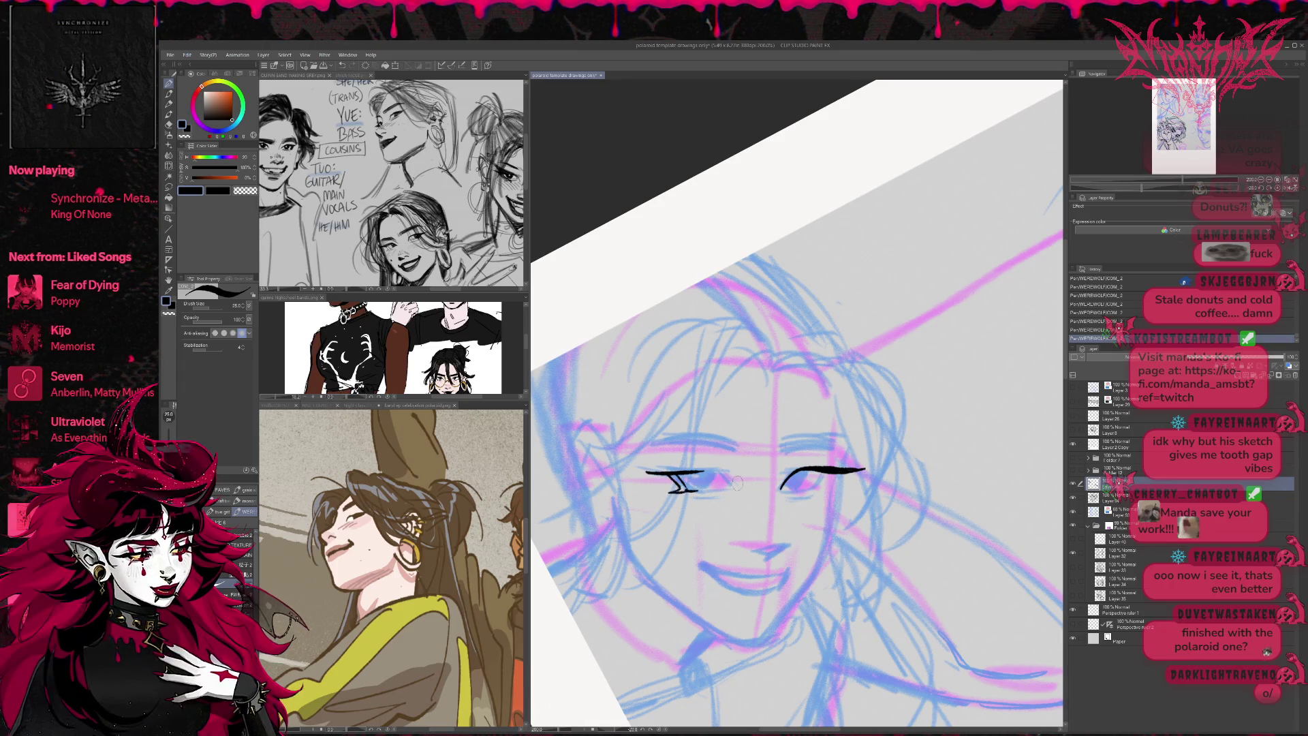
{"action": "mouse_move", "coordinate": [823, 478]}
{"action": "left_mouse_down"}
{"action": "mouse_move", "coordinate": [813, 491]}
{"action": "mouse_move", "coordinate": [832, 492]}
{"action": "left_mouse_up"}
{"action": "mouse_move", "coordinate": [642, 472]}
{"action": "left_mouse_down"}
{"action": "mouse_move", "coordinate": [731, 468]}
{"action": "mouse_move", "coordinate": [743, 495]}
{"action": "mouse_move", "coordinate": [828, 468]}
{"action": "left_mouse_up"}
- Trim the left lash by erasing the stray mark at the left eye's inner corner
{"action": "key", "text": "e"}
{"action": "key", "text": "p"}
{"action": "key", "text": "e"}
{"action": "key", "text": "p"}
{"action": "key", "text": "e"}
{"action": "key", "text": "p"}
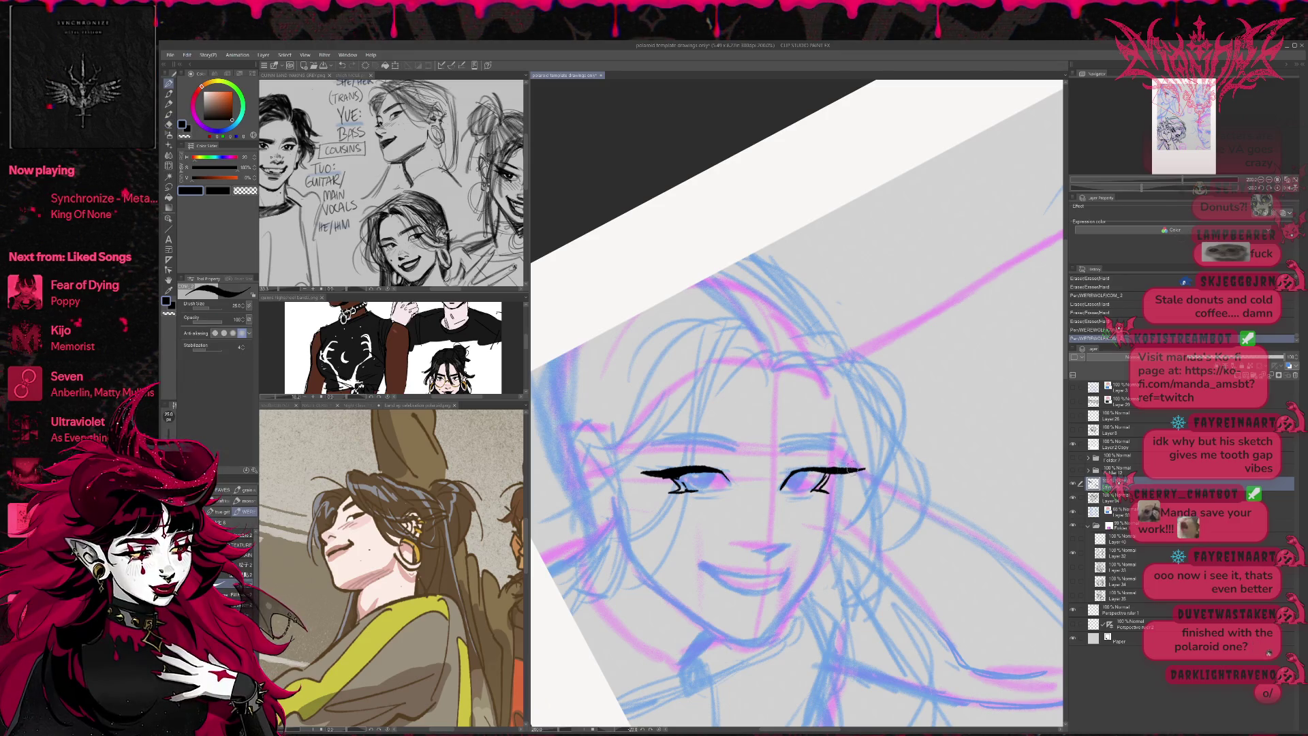
{"action": "key", "text": "e"}
{"action": "mouse_move", "coordinate": [648, 471]}
{"action": "left_mouse_down"}
{"action": "mouse_move", "coordinate": [739, 496]}
{"action": "mouse_move", "coordinate": [712, 356]}
{"action": "mouse_move", "coordinate": [688, 344]}
{"action": "mouse_move", "coordinate": [698, 367]}
{"action": "left_mouse_up"}
{"action": "key", "text": "p"}
- Redraw the upper eye's inner lash with small strokes on a rotated canvas, then return it upright
{"action": "key", "text": "e"}
{"action": "key", "text": "r"}
{"action": "left_click_drag", "start_coordinate": [659, 307], "coordinate": [674, 337]}
{"action": "key", "text": "p"}
{"action": "left_click_drag", "start_coordinate": [669, 313], "coordinate": [676, 336]}
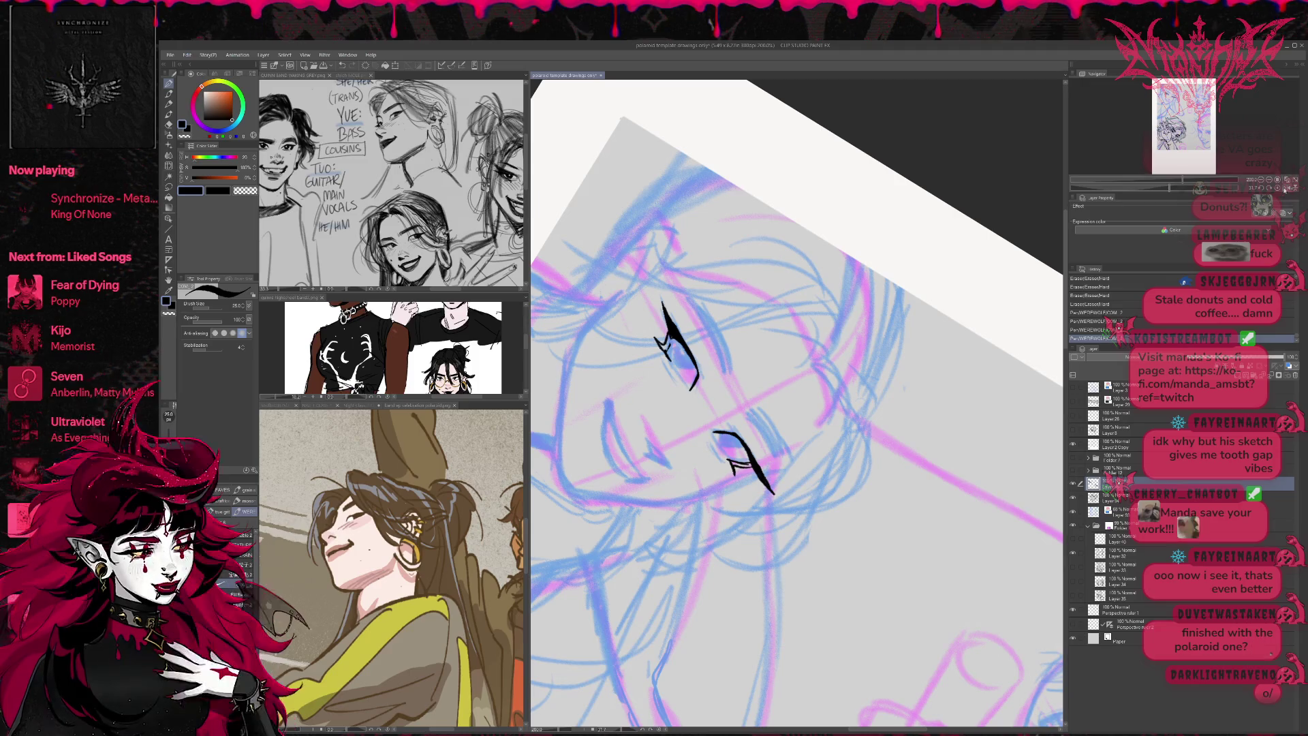
{"action": "left_click", "coordinate": [1287, 189]}
- Trim the right eye's outer lash tip and add a small stroke at its inner corner
{"action": "key", "text": "e"}
{"action": "left_click_drag", "start_coordinate": [920, 340], "coordinate": [872, 445]}
{"action": "mouse_move", "coordinate": [801, 464]}
{"action": "left_mouse_down"}
{"action": "mouse_move", "coordinate": [780, 453]}
{"action": "mouse_move", "coordinate": [848, 462]}
{"action": "mouse_move", "coordinate": [838, 465]}
{"action": "left_mouse_up"}
{"action": "key", "text": "p"}
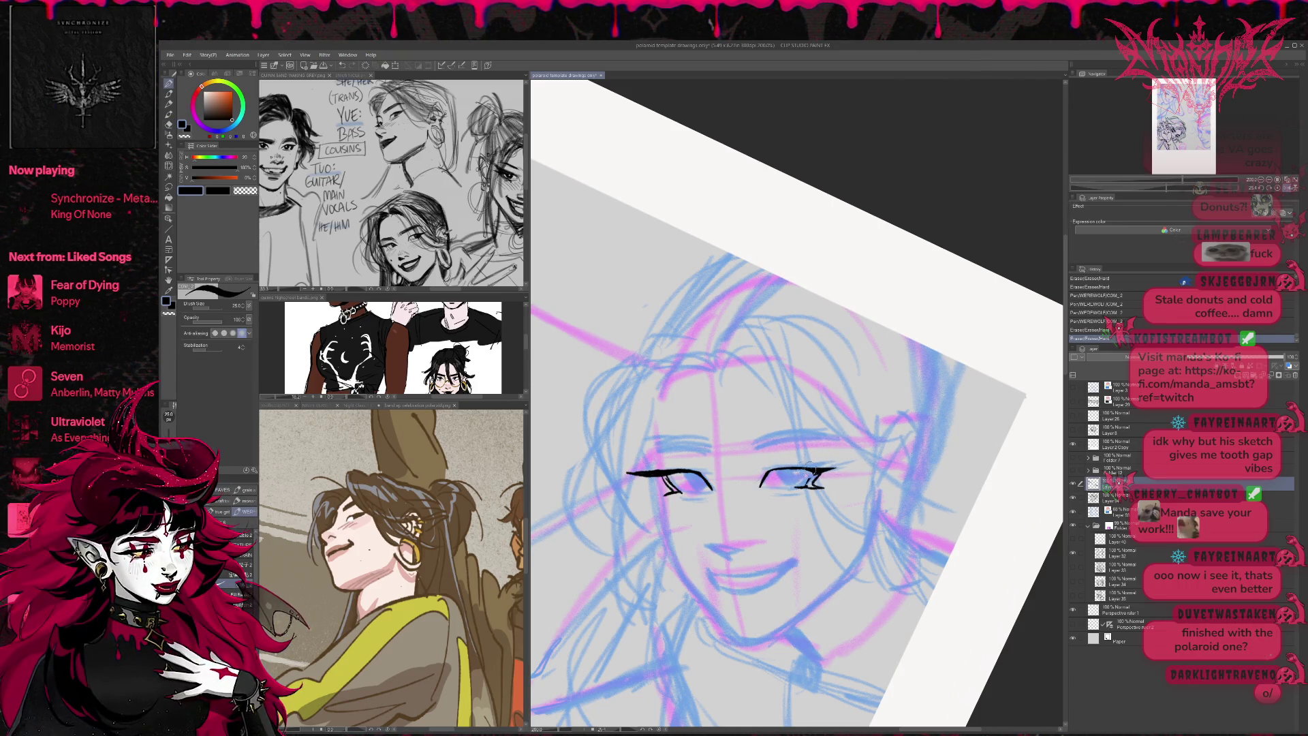
{"action": "mouse_move", "coordinate": [762, 475]}
{"action": "left_mouse_down"}
{"action": "mouse_move", "coordinate": [787, 451]}
{"action": "mouse_move", "coordinate": [836, 467]}
{"action": "mouse_move", "coordinate": [803, 447]}
{"action": "mouse_move", "coordinate": [844, 472]}
{"action": "left_mouse_up"}
{"action": "key", "text": "e"}
{"action": "key", "text": "p"}
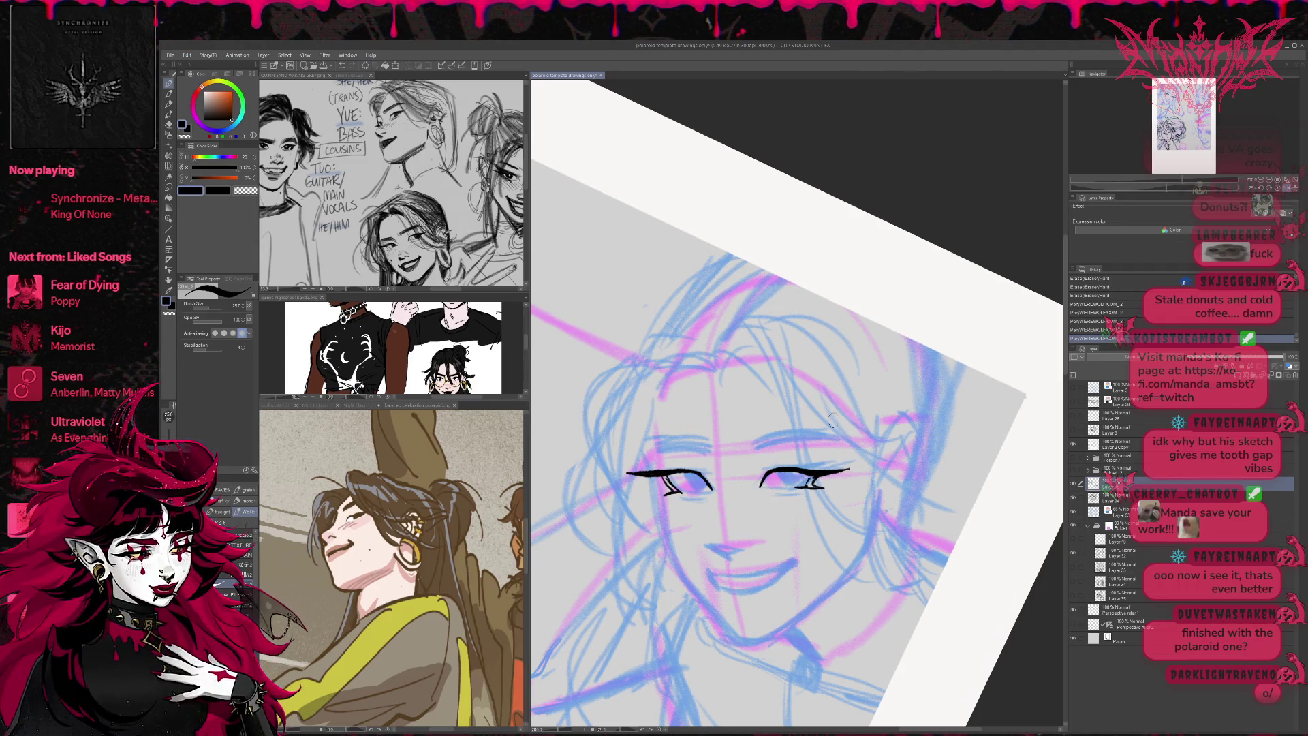
{"action": "scroll", "coordinate": [846, 462], "scroll_direction": "up", "scroll_amount": 1}
- Erase the lower lash marks under the right eye
{"action": "key", "text": "e"}
{"action": "left_click_drag", "start_coordinate": [769, 500], "coordinate": [818, 497]}
{"action": "mouse_move", "coordinate": [834, 508]}
{"action": "left_mouse_down"}
{"action": "mouse_move", "coordinate": [807, 496]}
{"action": "mouse_move", "coordinate": [841, 482]}
{"action": "left_mouse_up"}
{"action": "key", "text": "p"}
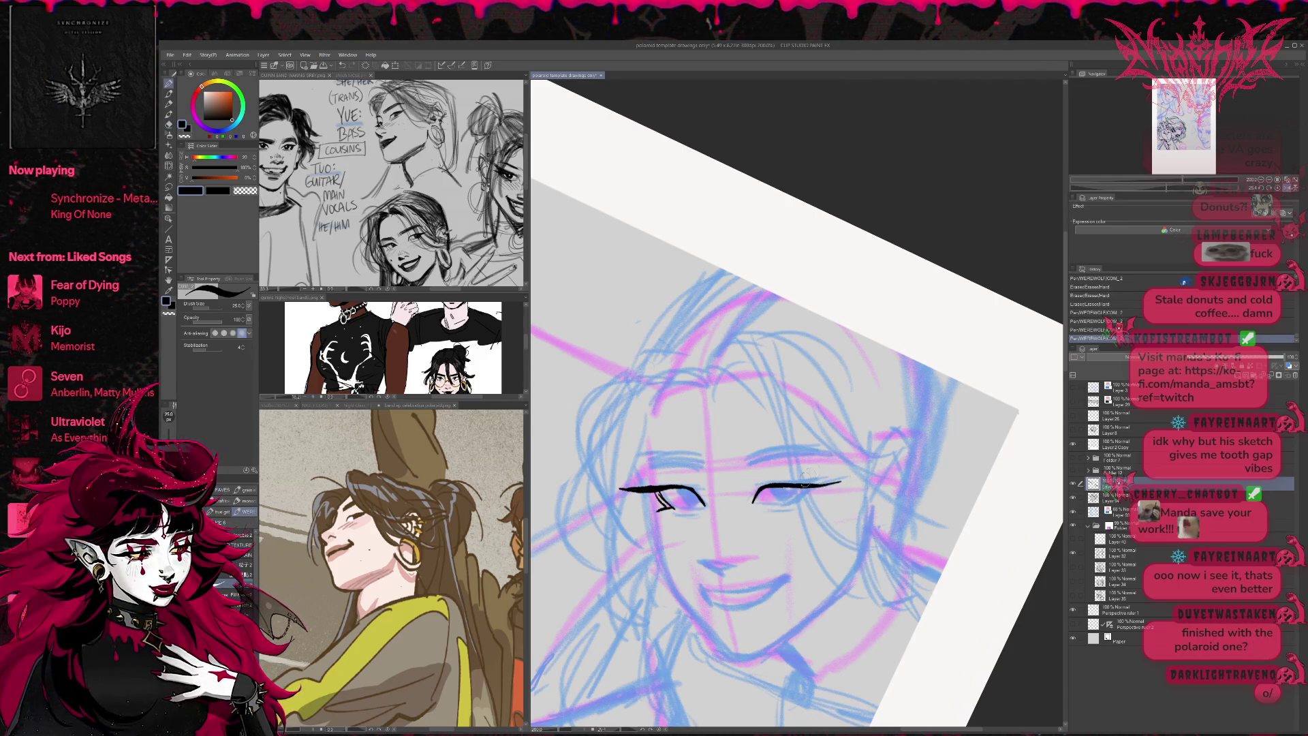
- Add and trim short lash strokes at the right eye's outer corner
{"action": "left_click_drag", "start_coordinate": [807, 485], "coordinate": [792, 508]}
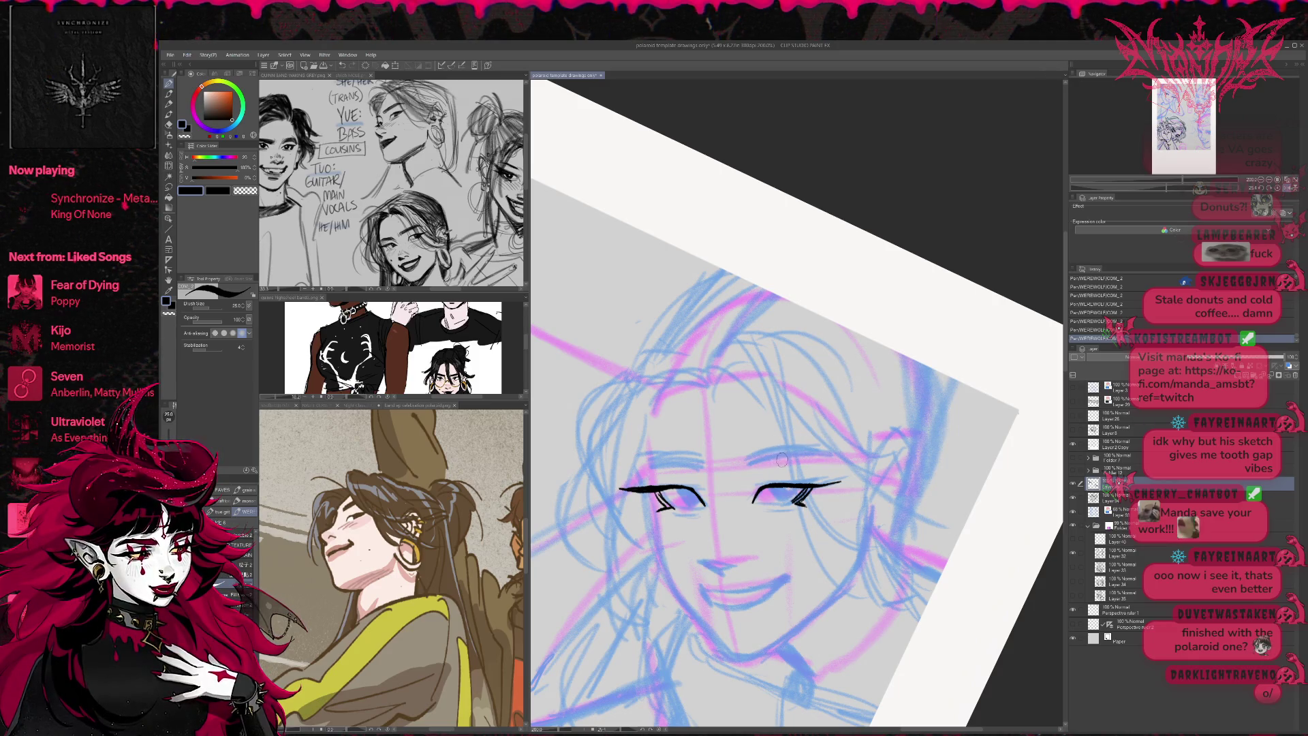
{"action": "key", "text": "e"}
{"action": "left_click_drag", "start_coordinate": [805, 505], "coordinate": [793, 501]}
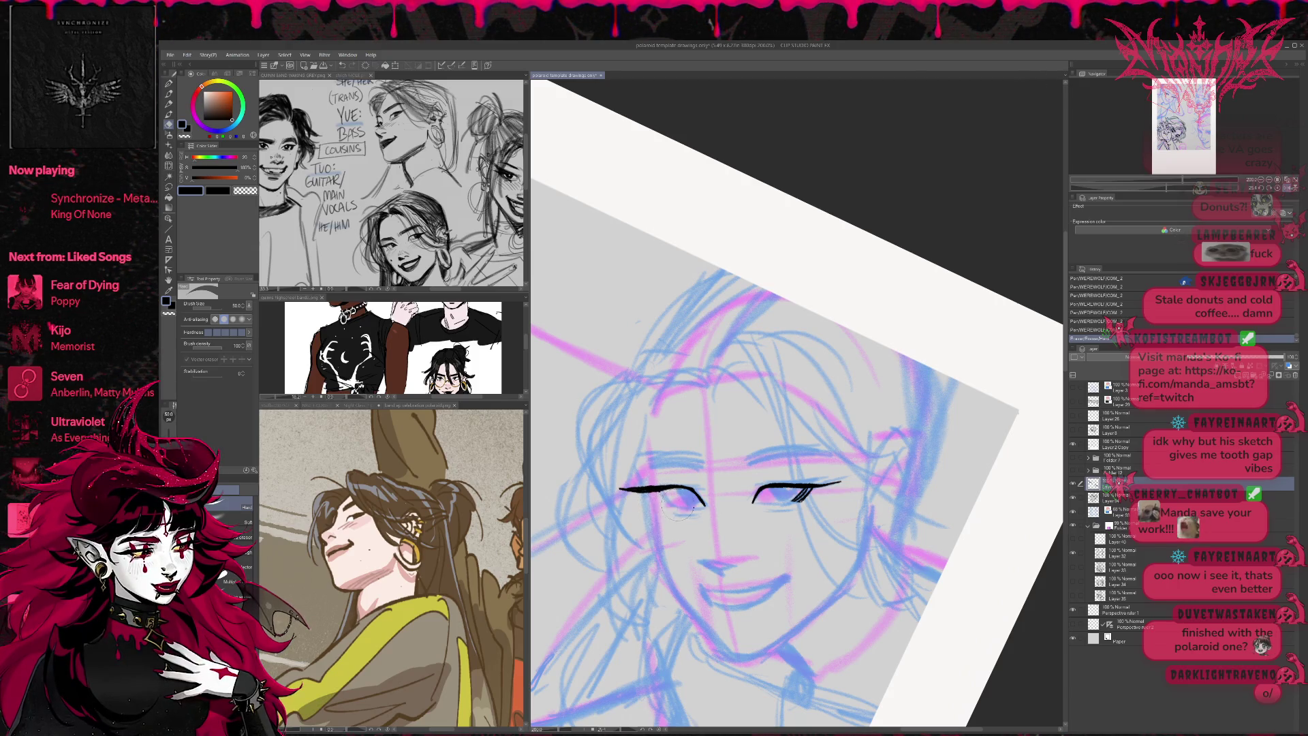
{"action": "key", "text": "p"}
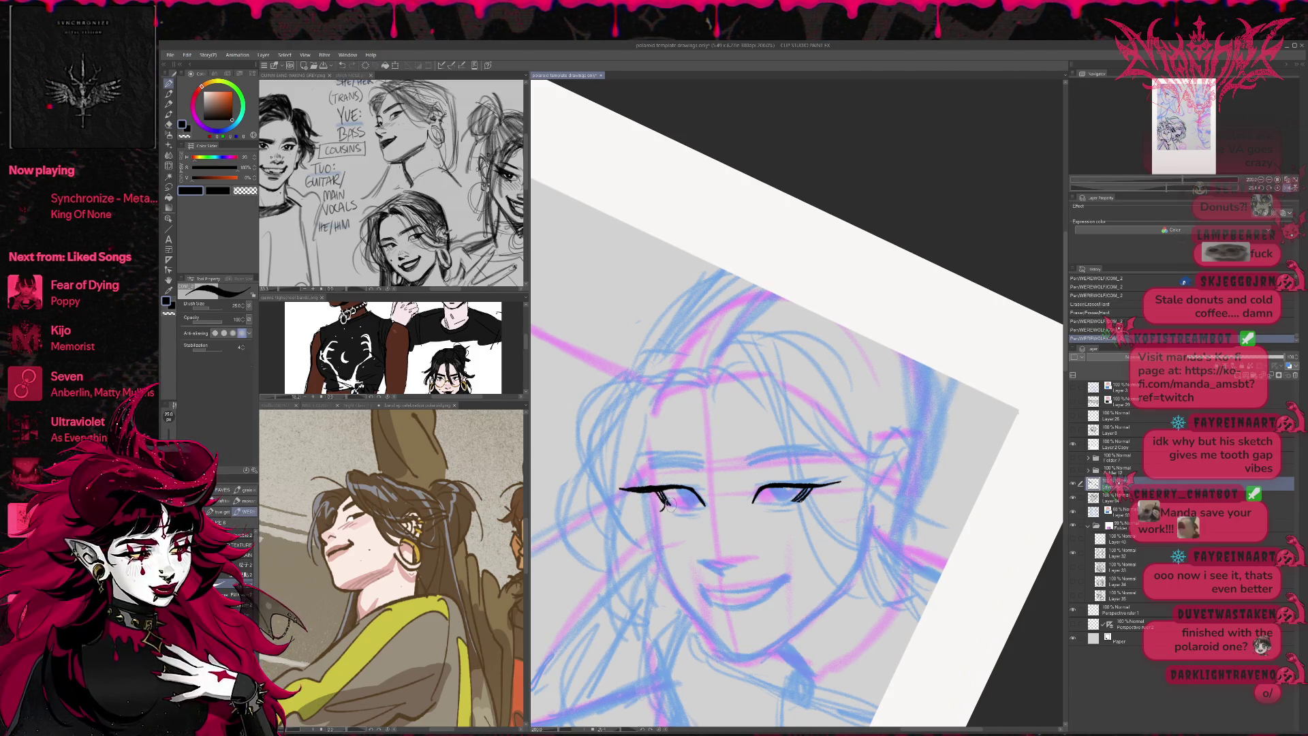
{"action": "key", "text": "e"}
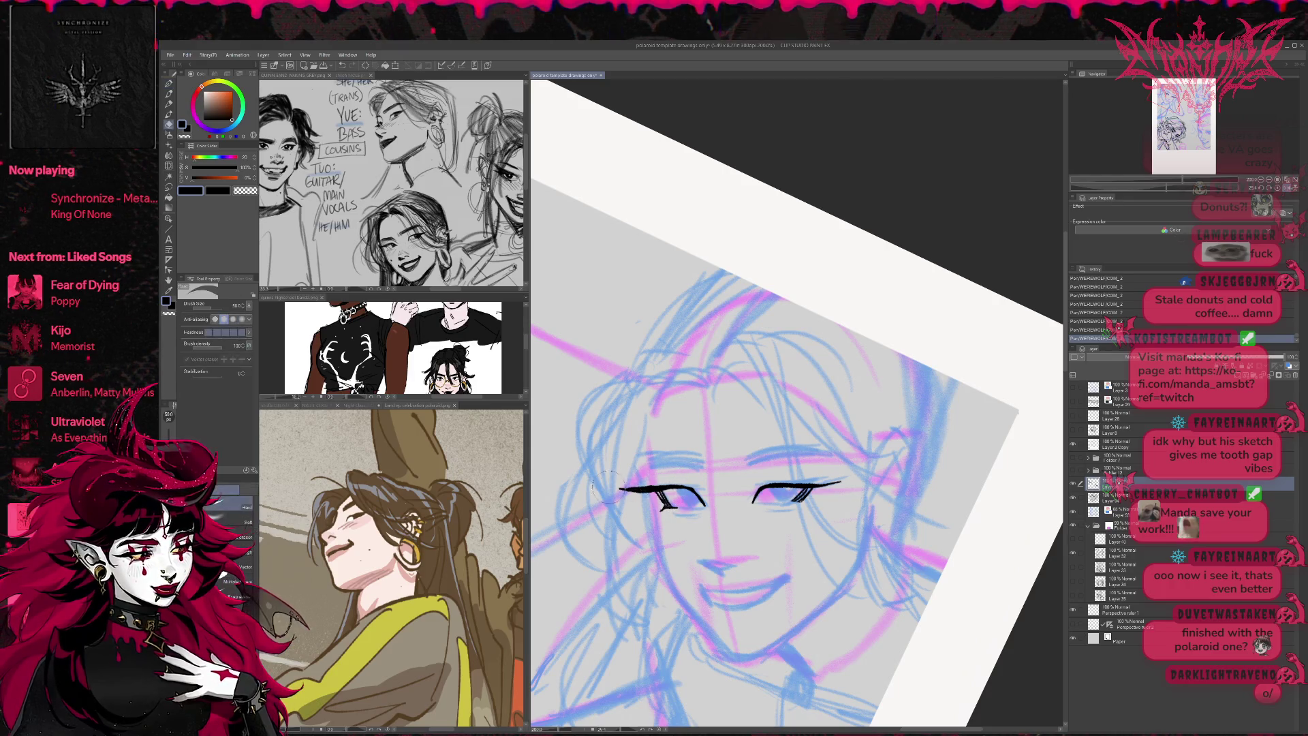
{"action": "key", "text": "p"}
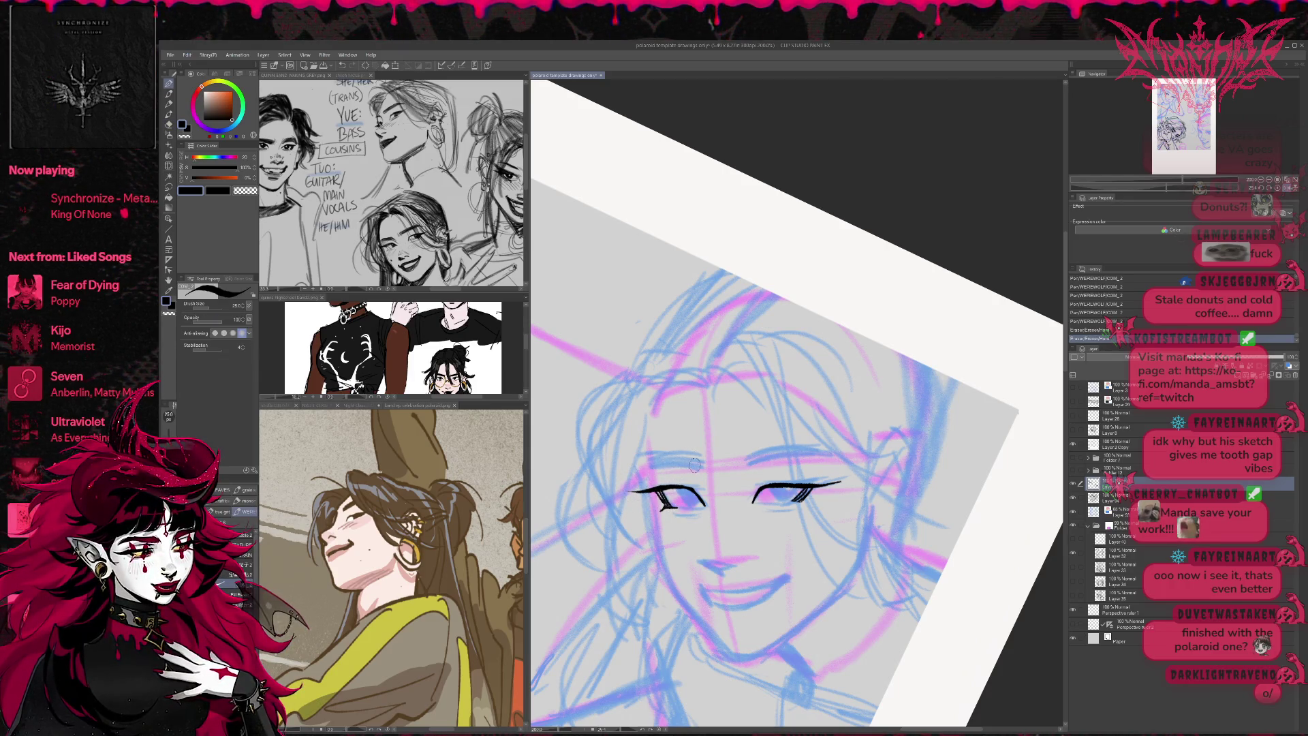
{"action": "key", "text": "e"}
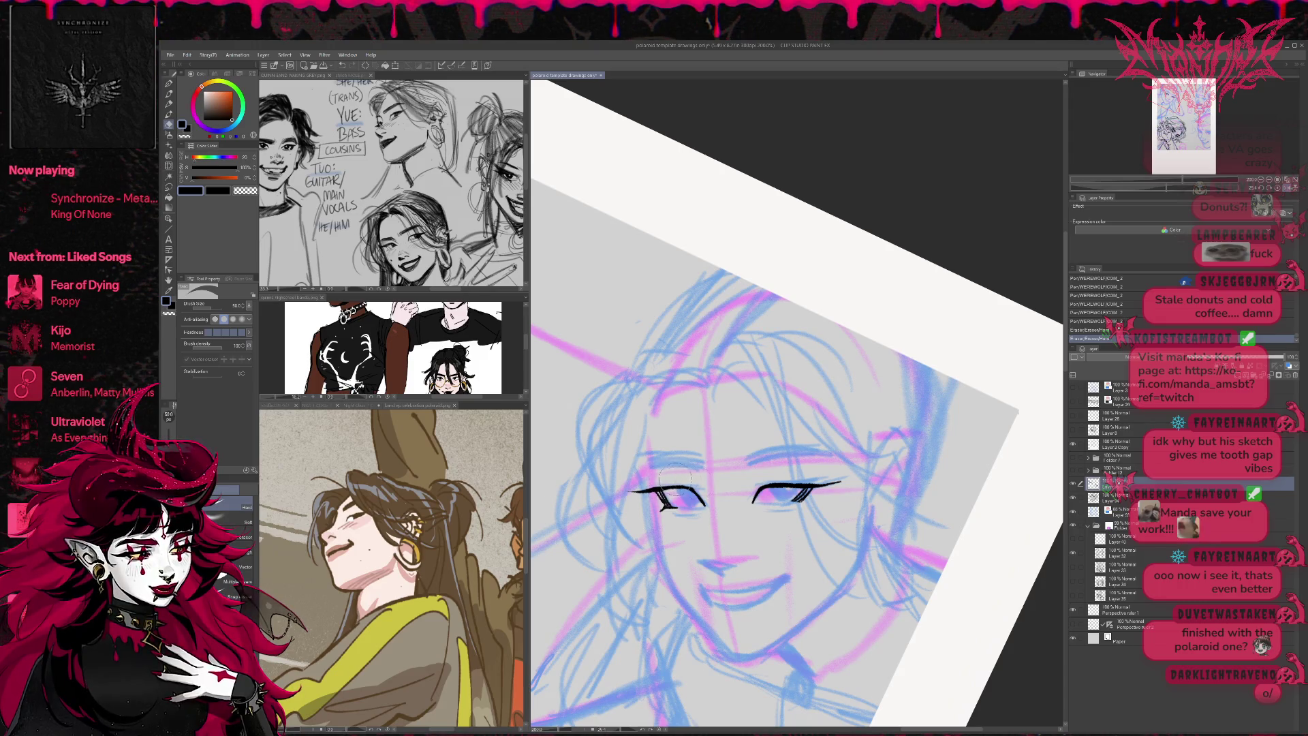
{"action": "key", "text": "p"}
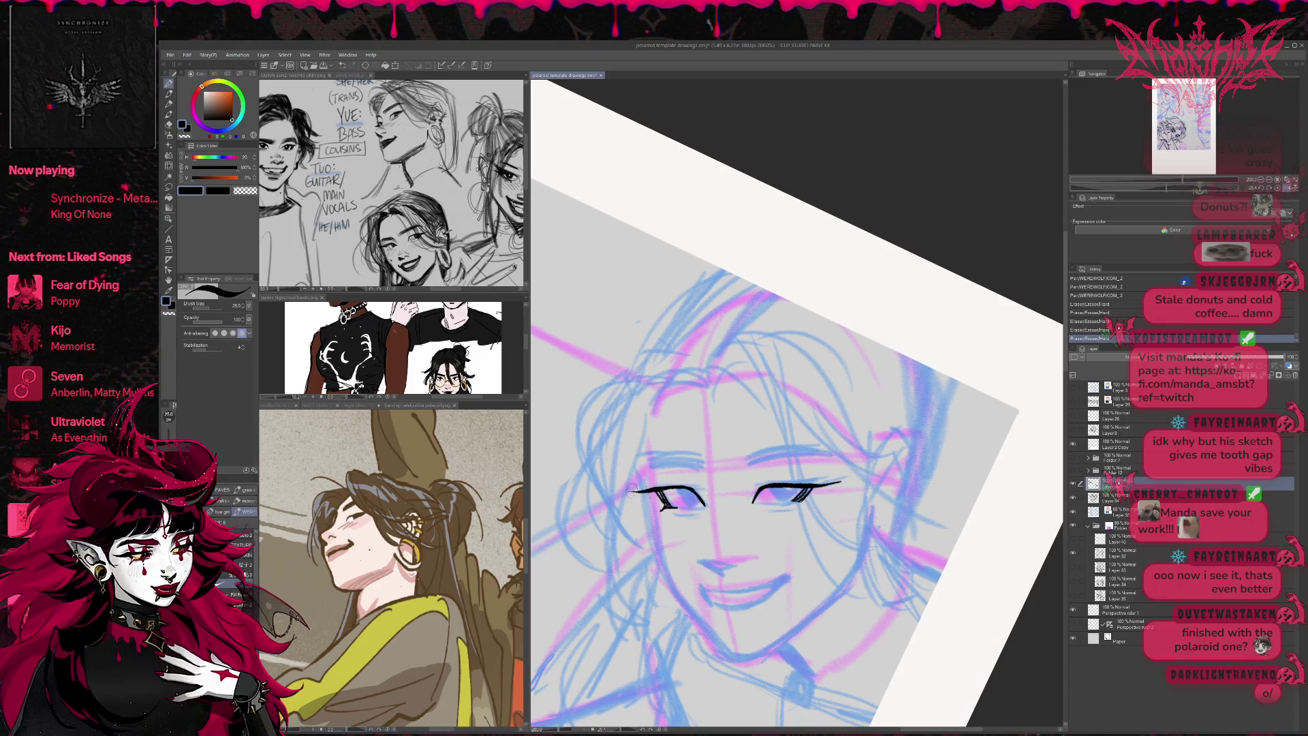
{"action": "key", "text": "e"}
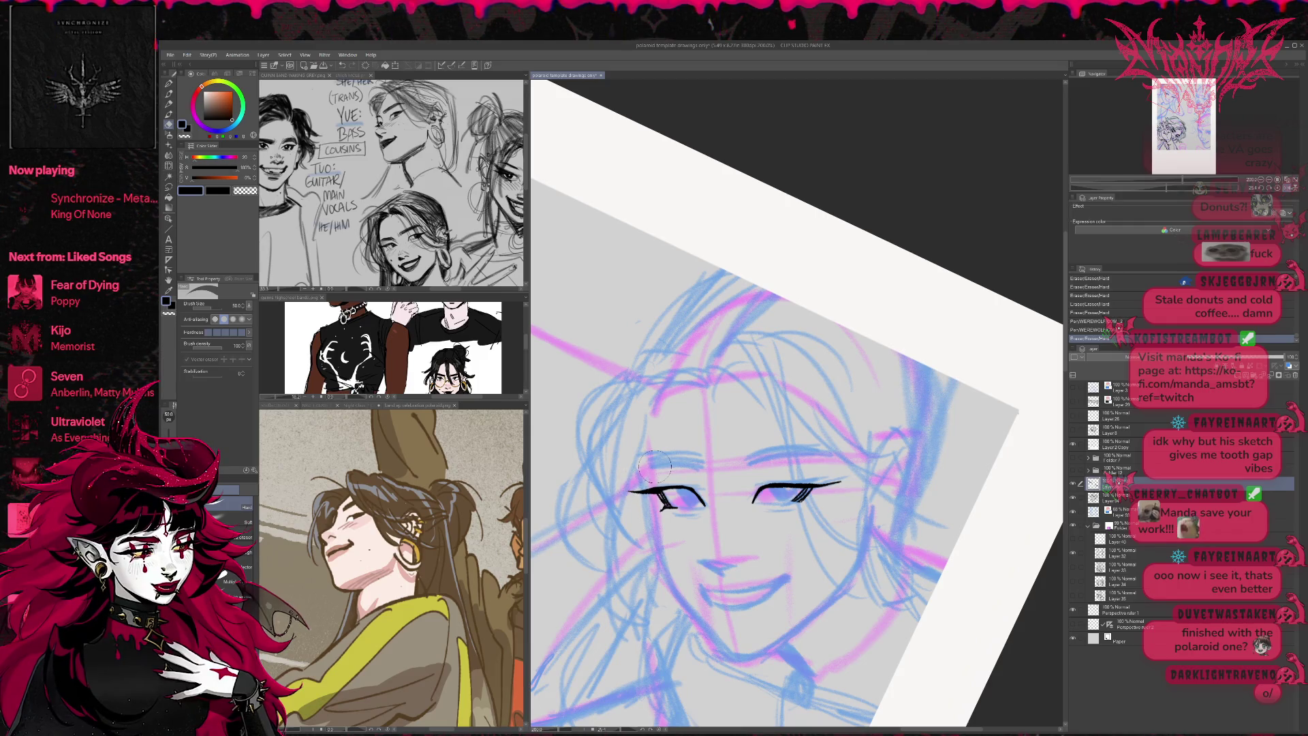